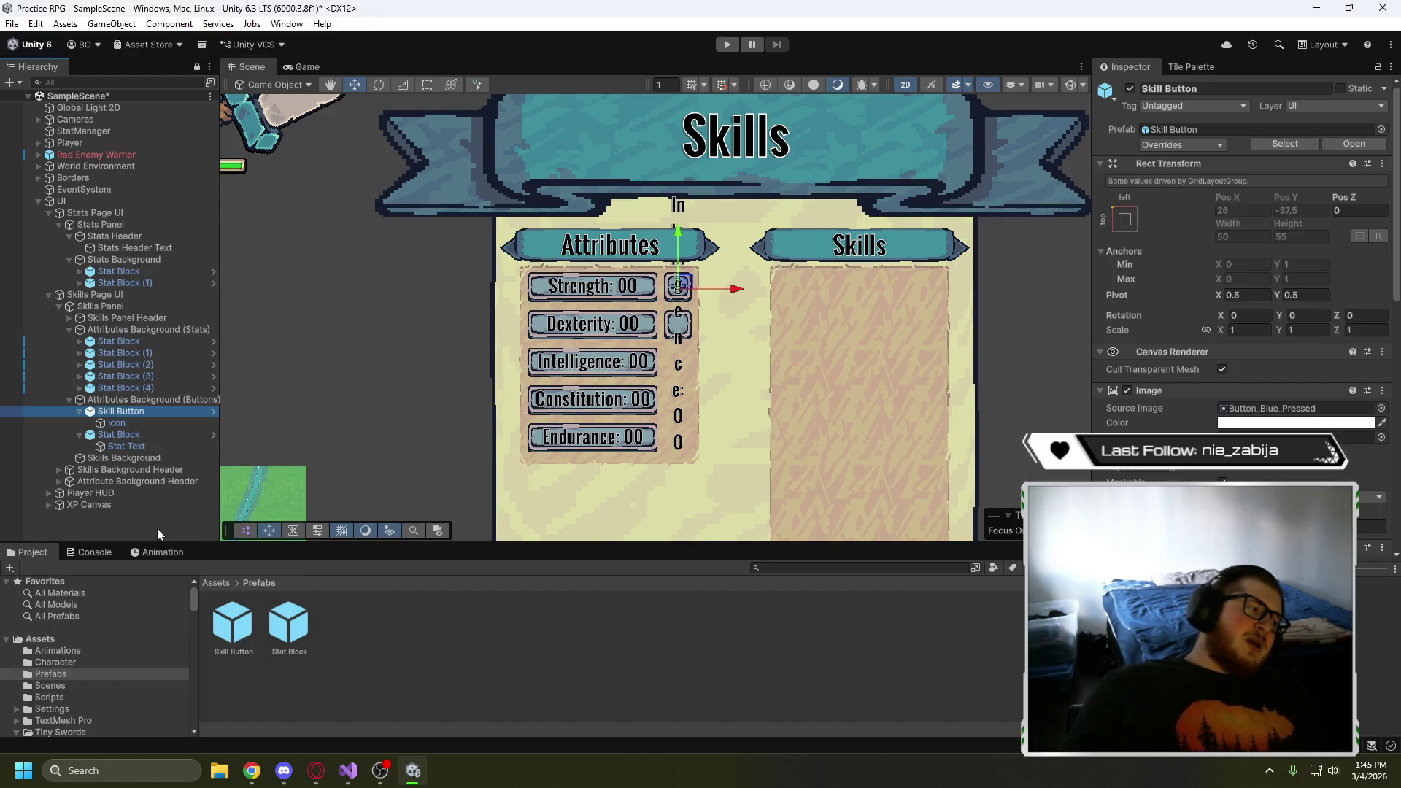
- Replace the old Stat Block prefab with a new one made from the Stat Block row
click(292, 625)
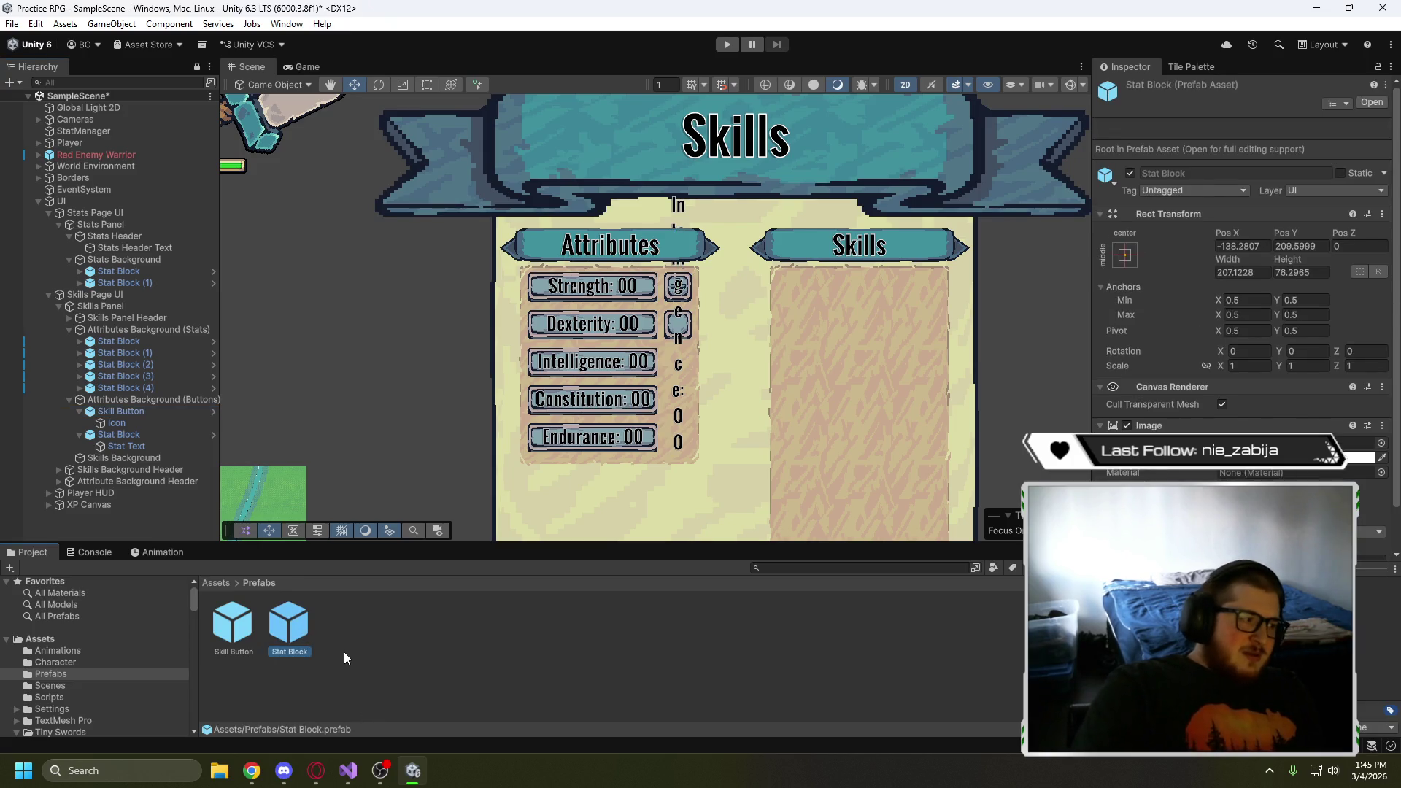
key(Delete)
key(Return)
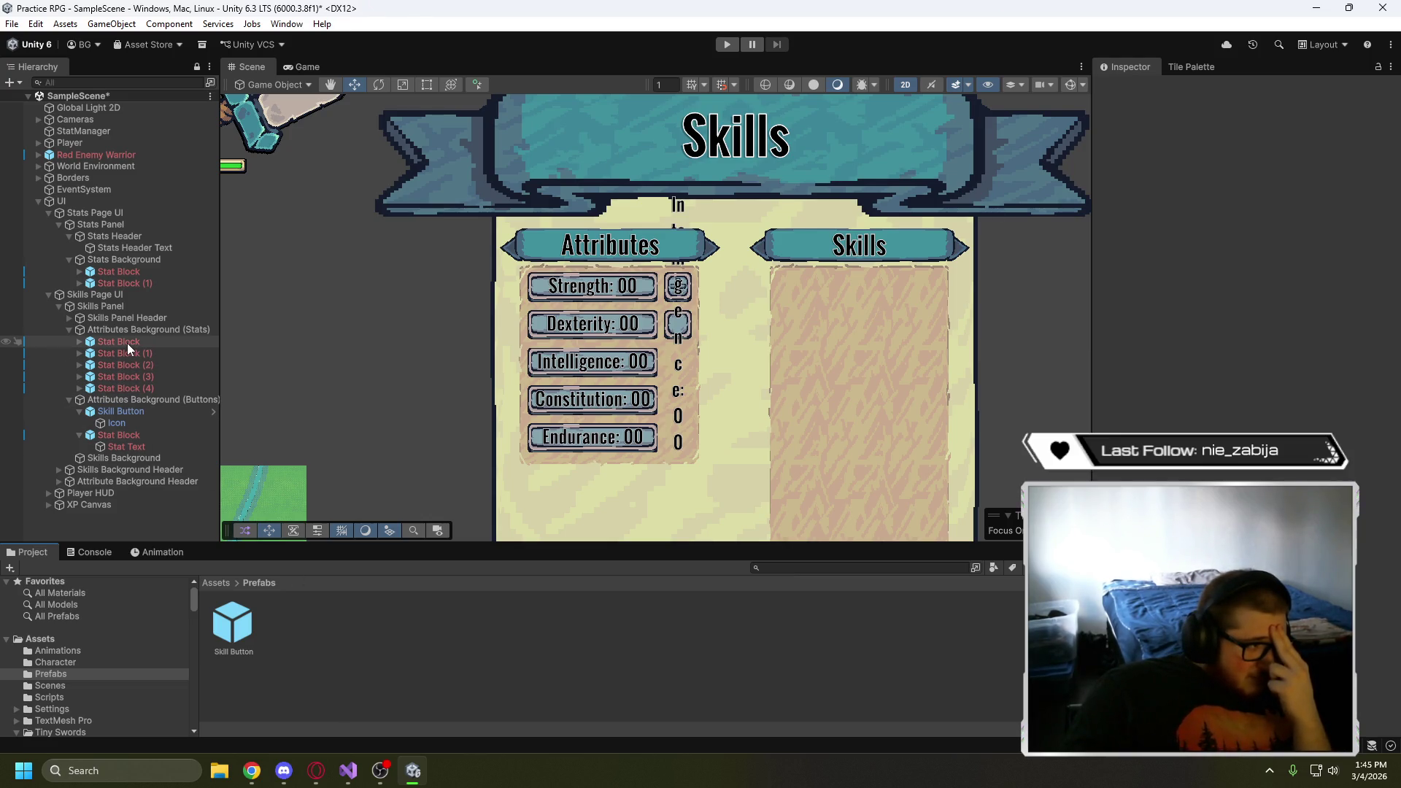
mouse_move(127, 343)
mouse_down()
mouse_move(154, 344)
mouse_move(356, 620)
mouse_up()
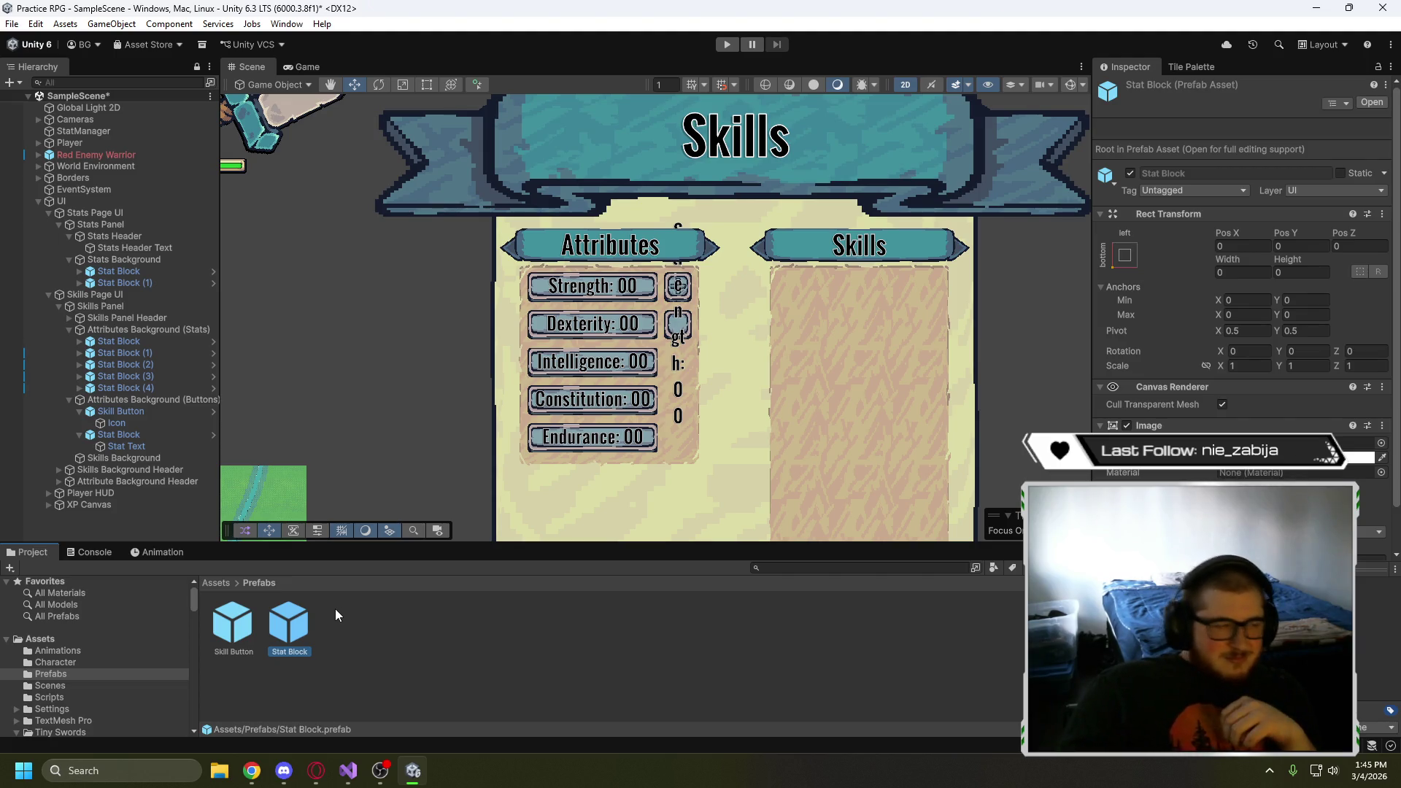
- Delete the stray Stat Block from Attributes Background (Buttons)
click(362, 637)
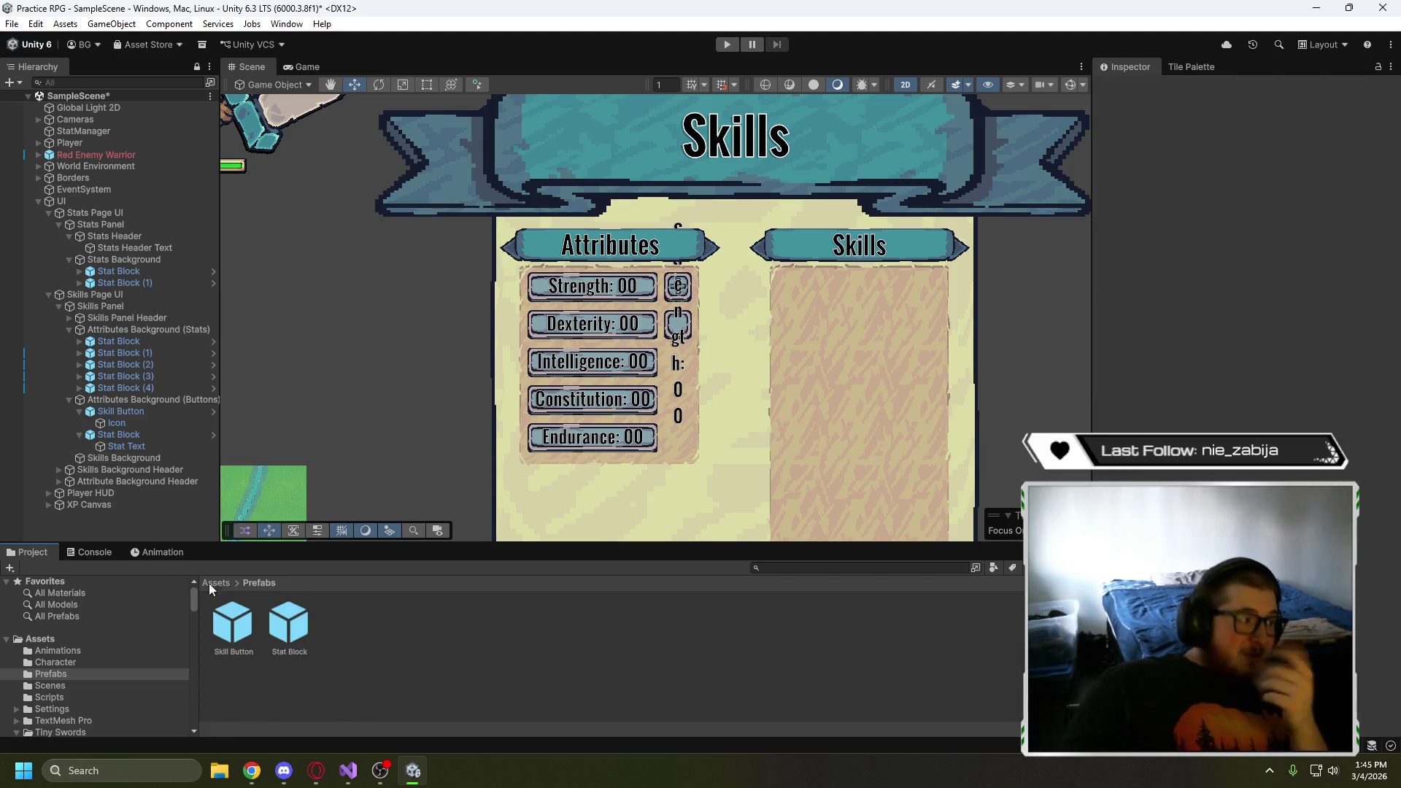
click(142, 436)
key(Delete)
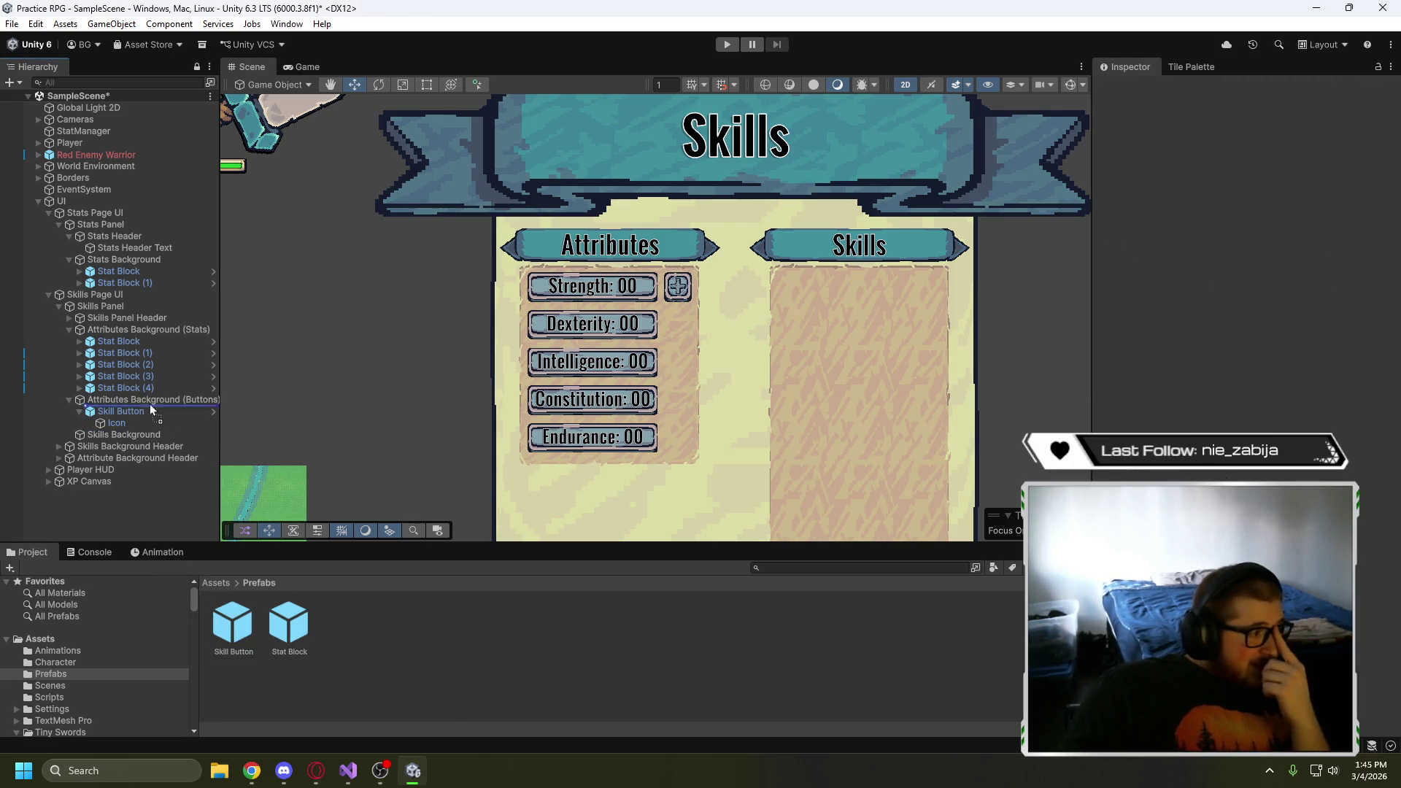
- Add Skill Button instances to Attributes Background (Buttons), one per attribute row, then view the Game view
drag(147, 397, 148, 400)
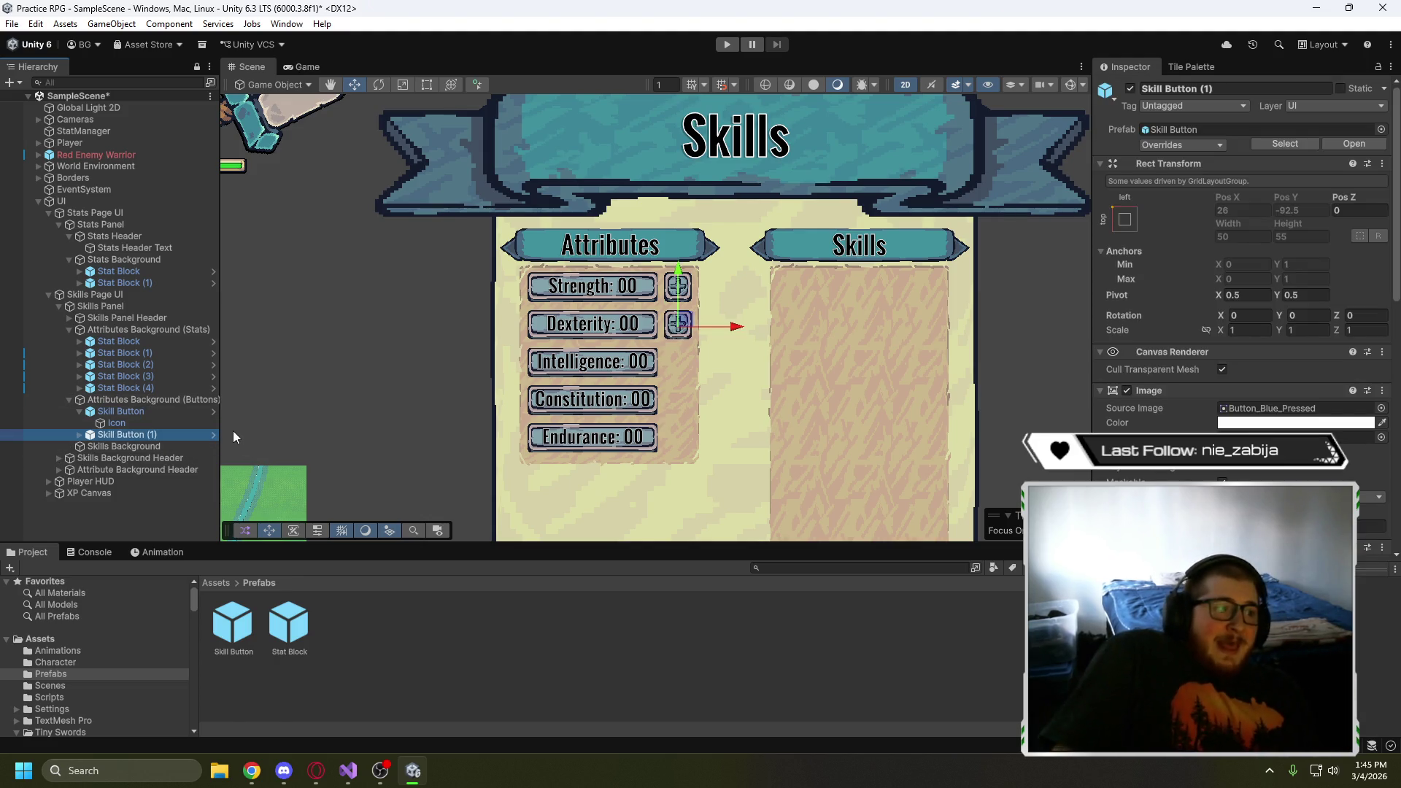
click(81, 412)
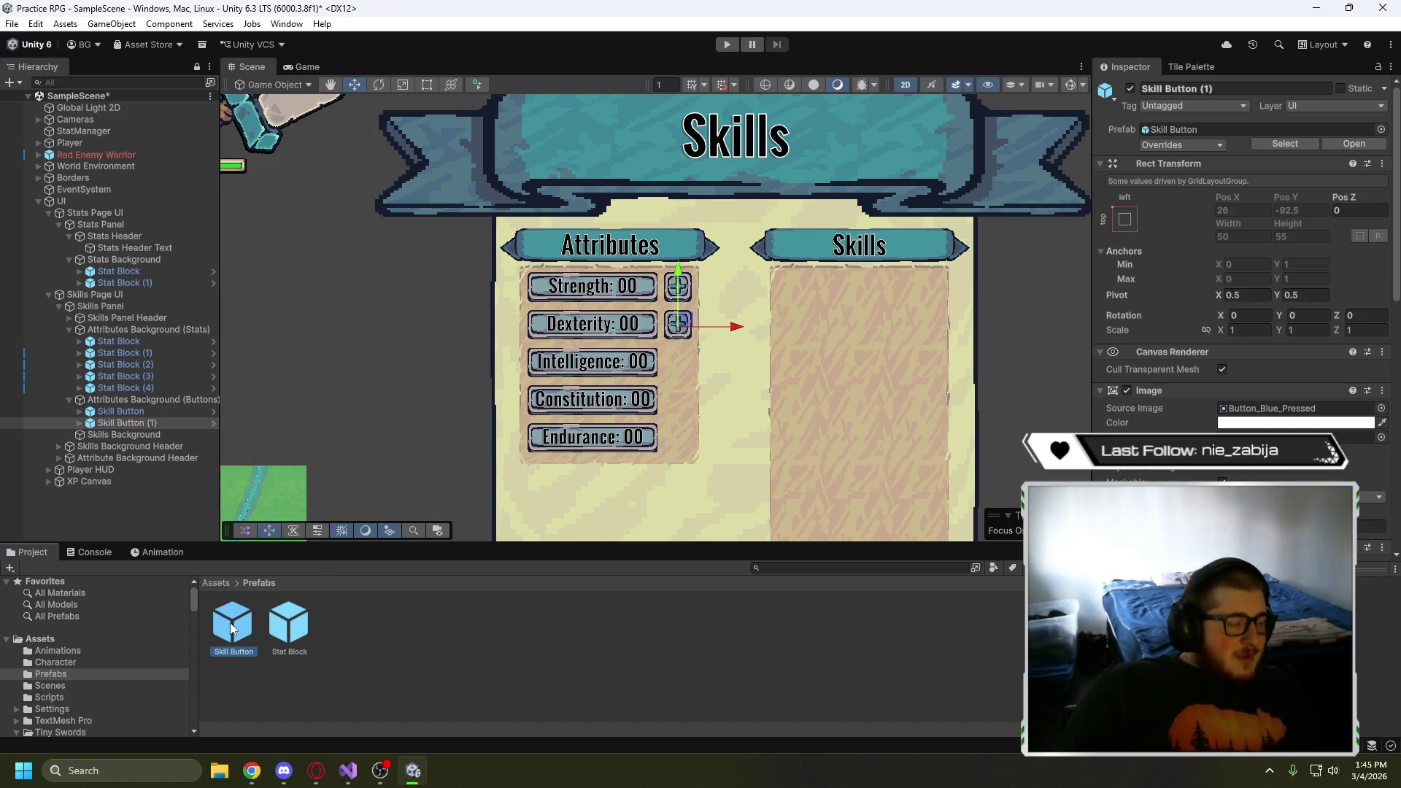
mouse_move(230, 625)
mouse_down()
mouse_move(147, 406)
mouse_move(161, 432)
mouse_up()
mouse_move(225, 637)
mouse_down()
mouse_move(178, 439)
mouse_move(151, 401)
mouse_up()
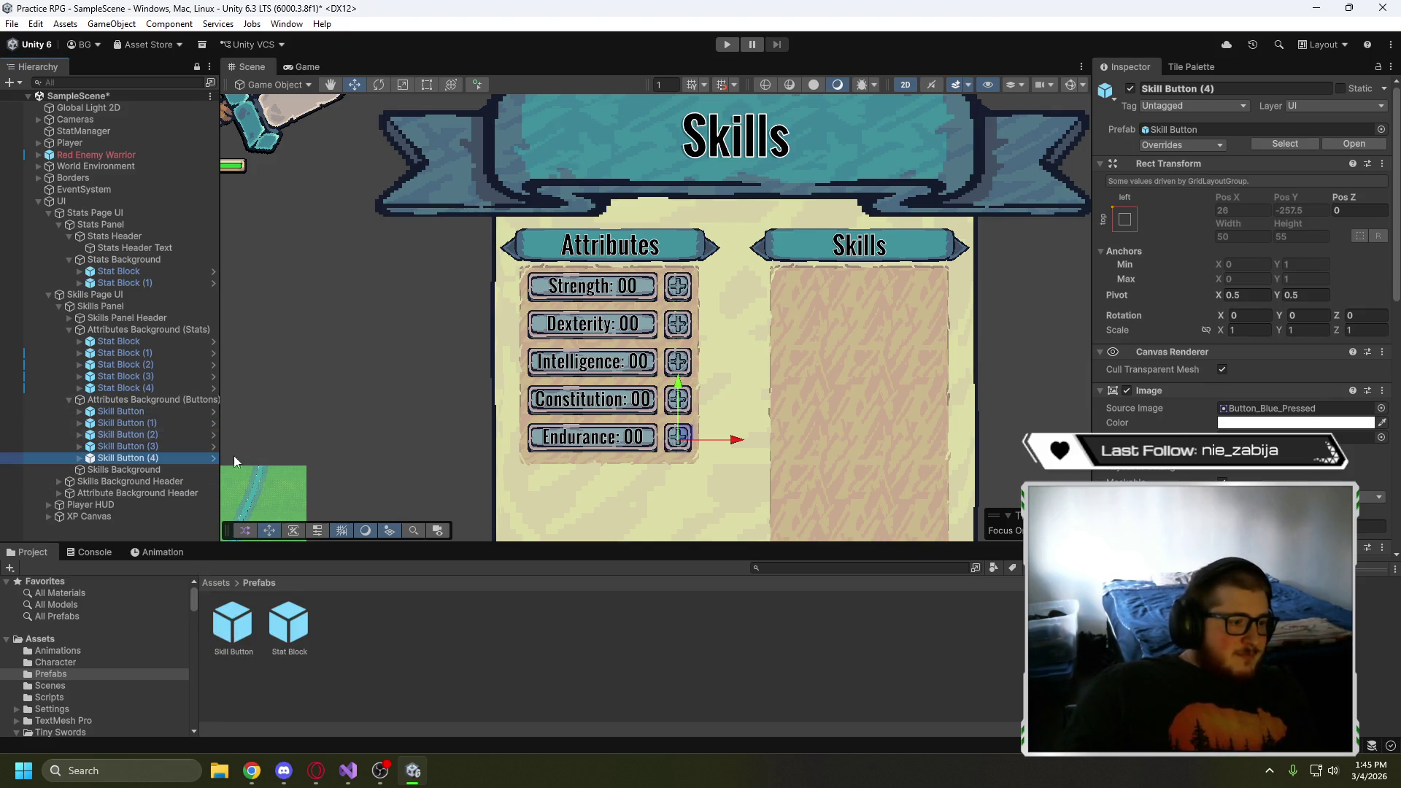
click(993, 398)
click(314, 68)
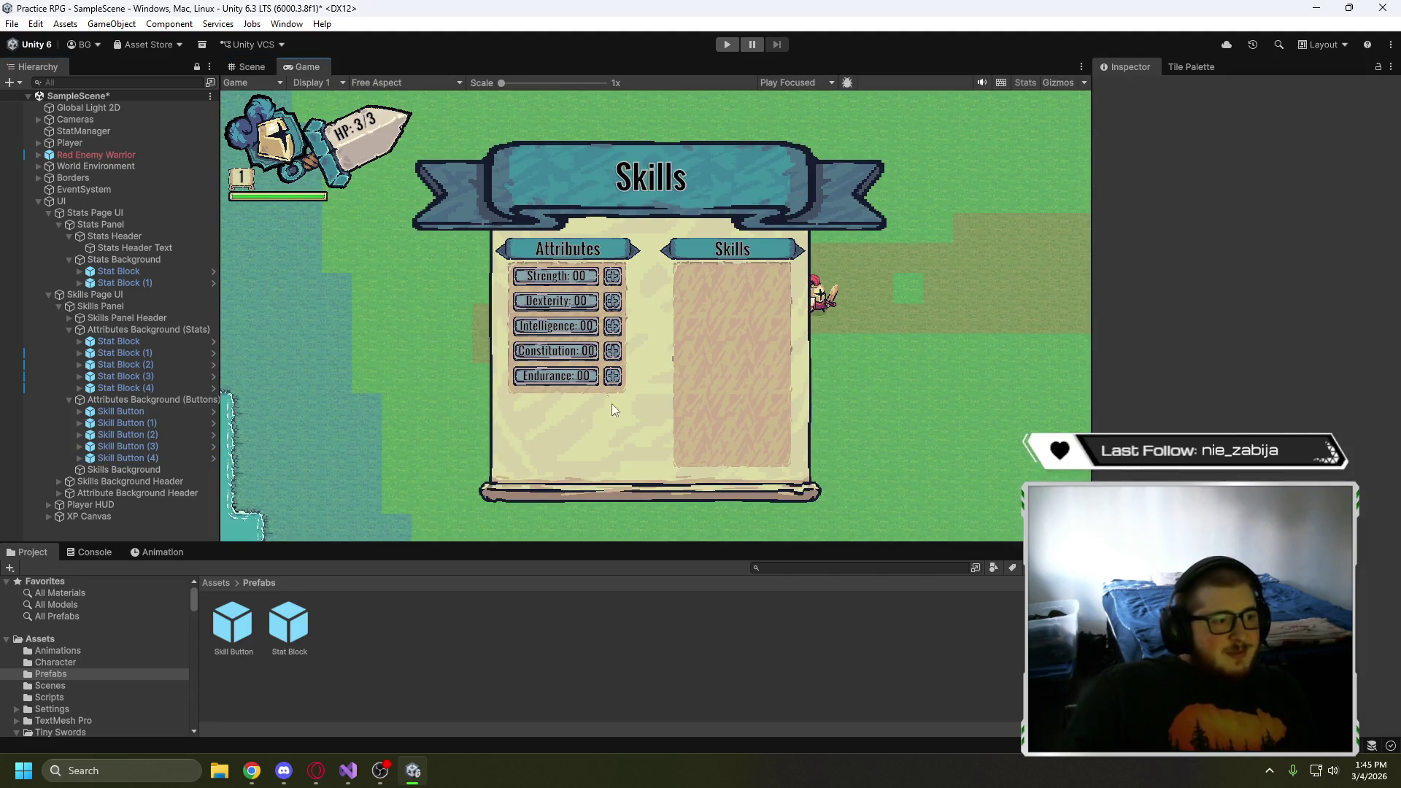
- Preview the Skills page in a detached, maximized game view, then close that tab
scroll(603, 392, up, 3)
scroll(597, 409, down, 3)
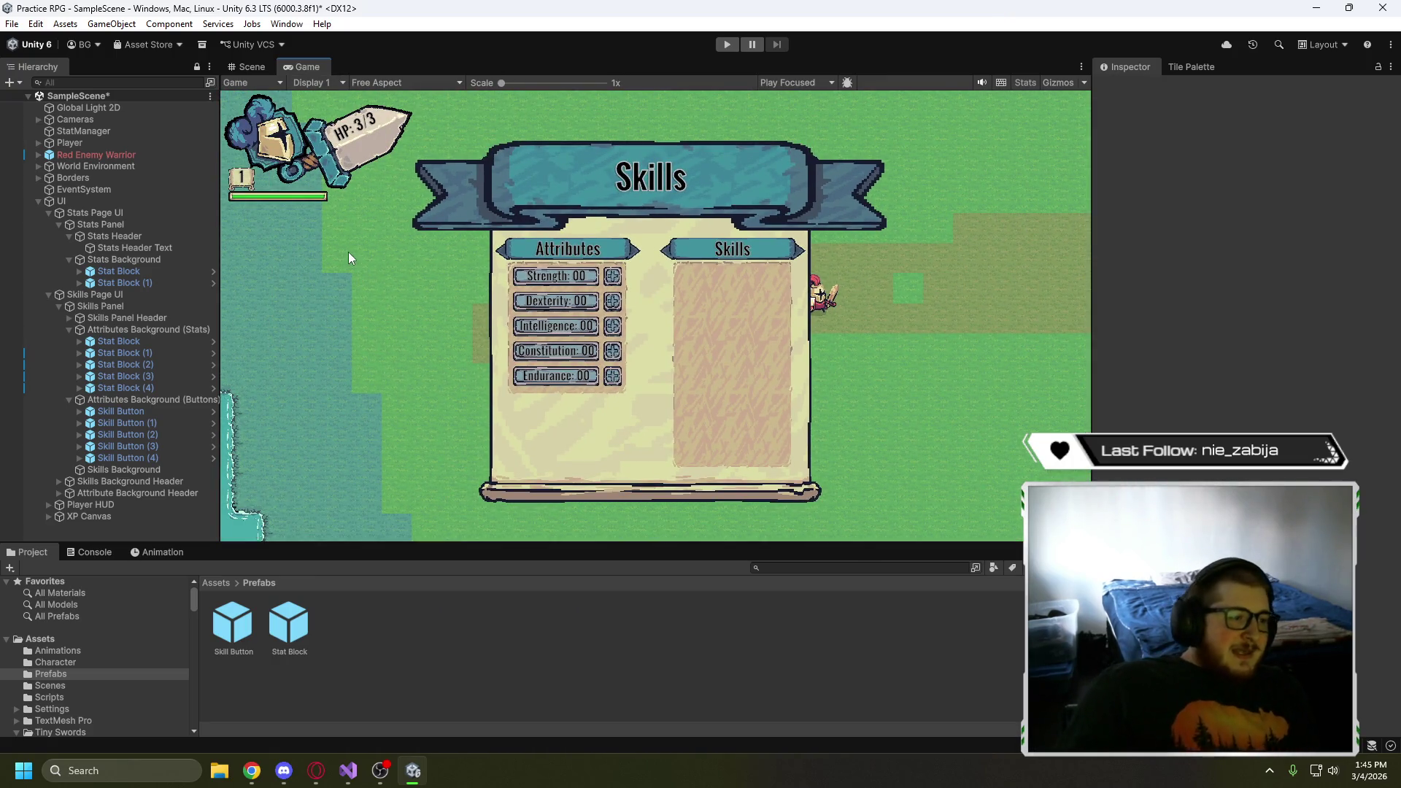
mouse_move(308, 67)
mouse_down()
mouse_move(358, 143)
mouse_move(403, 311)
mouse_move(418, 8)
mouse_up()
click(823, 9)
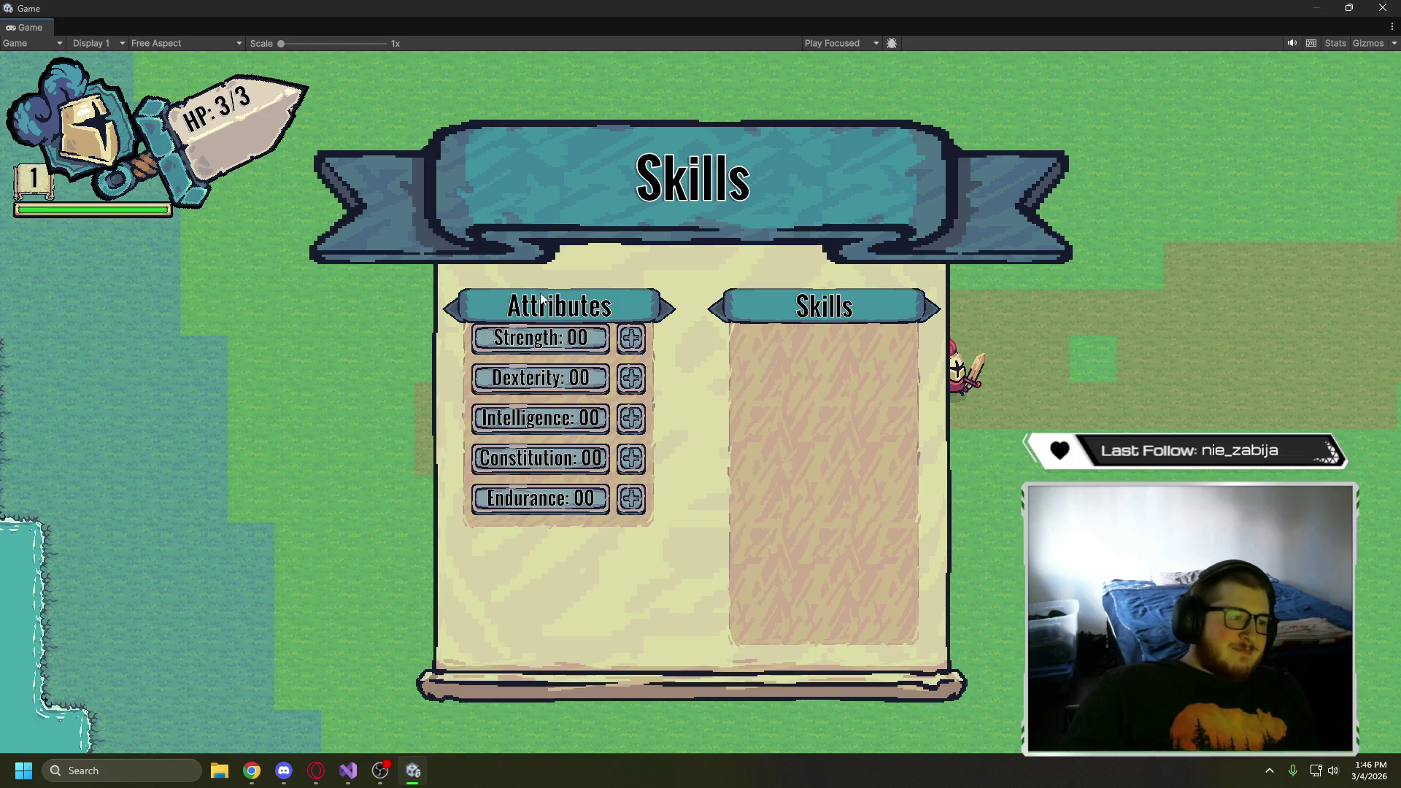
right_click(39, 28)
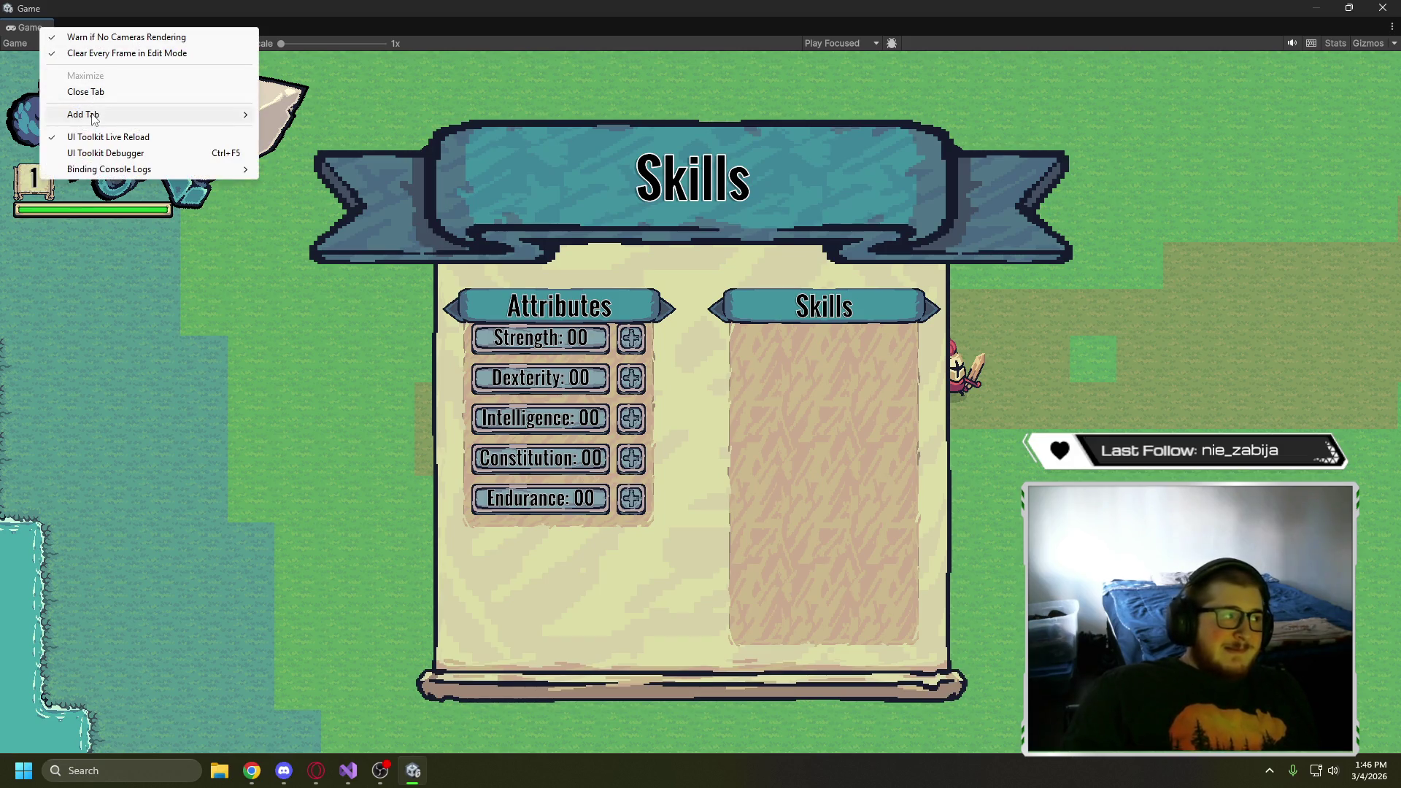
click(85, 92)
scroll(614, 343, down, 5)
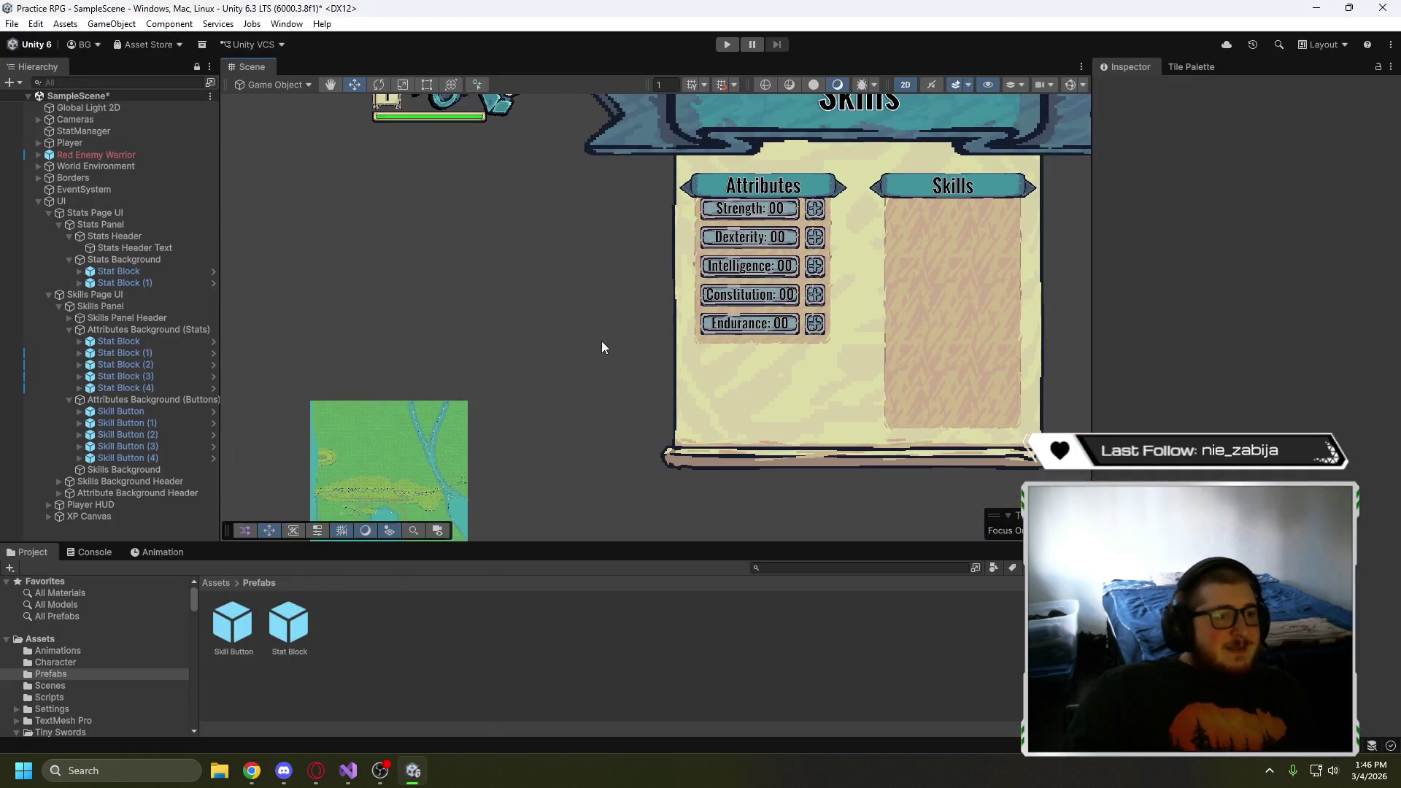
- Stretch the bottom edge of Attributes Background (Stats) slightly lower with the Rect tool
drag(601, 340, 457, 365)
scroll(511, 299, up, 3)
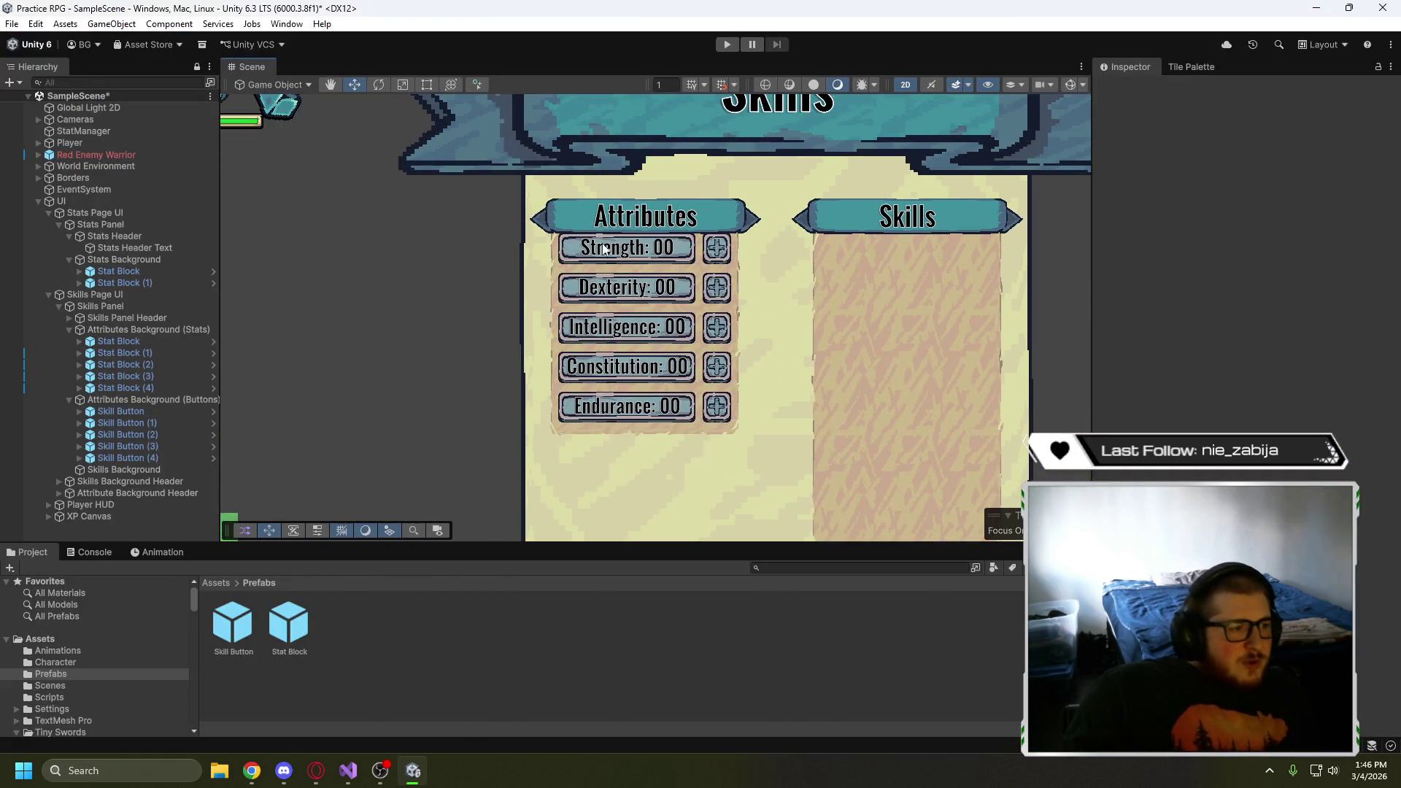
scroll(604, 248, up, 3)
scroll(391, 330, down, 5)
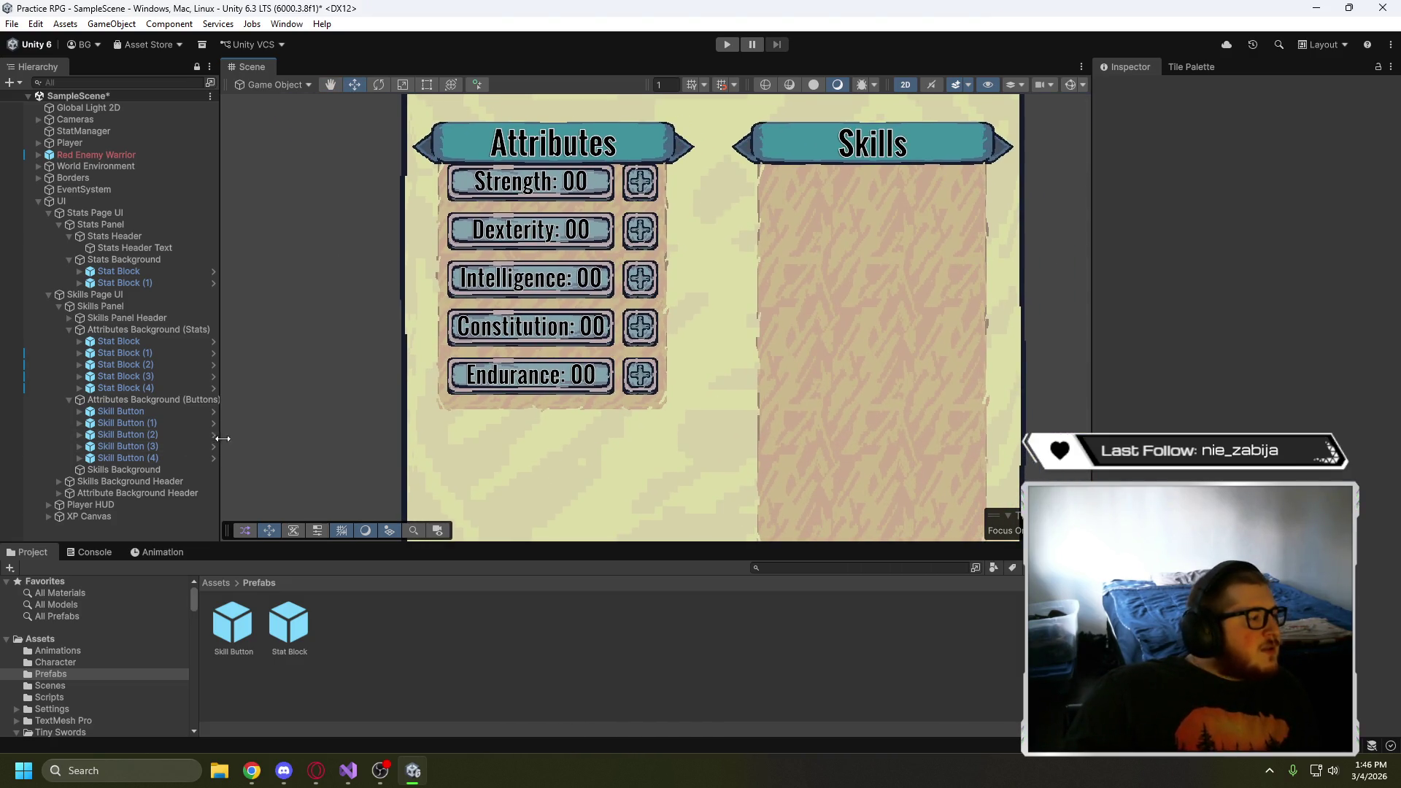
click(70, 400)
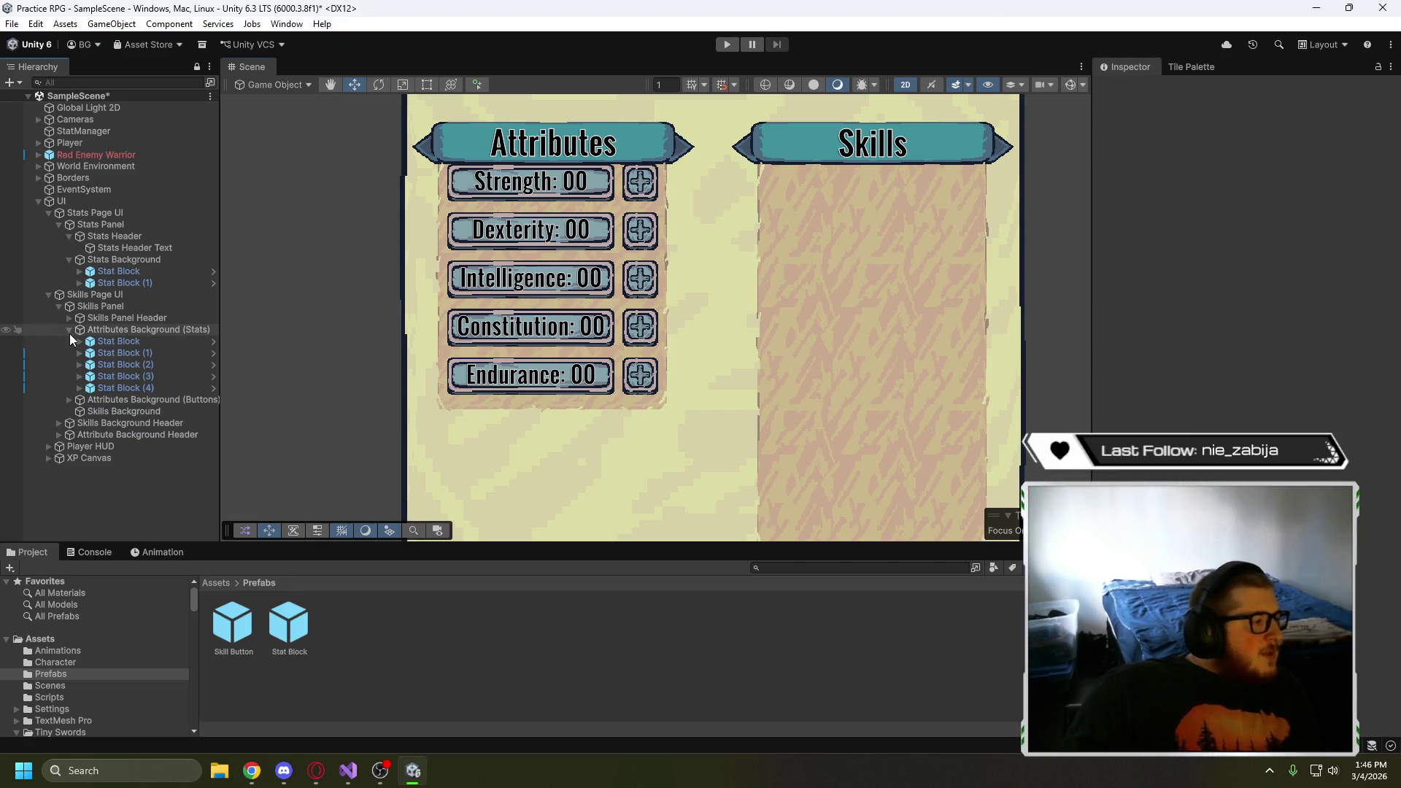
click(70, 330)
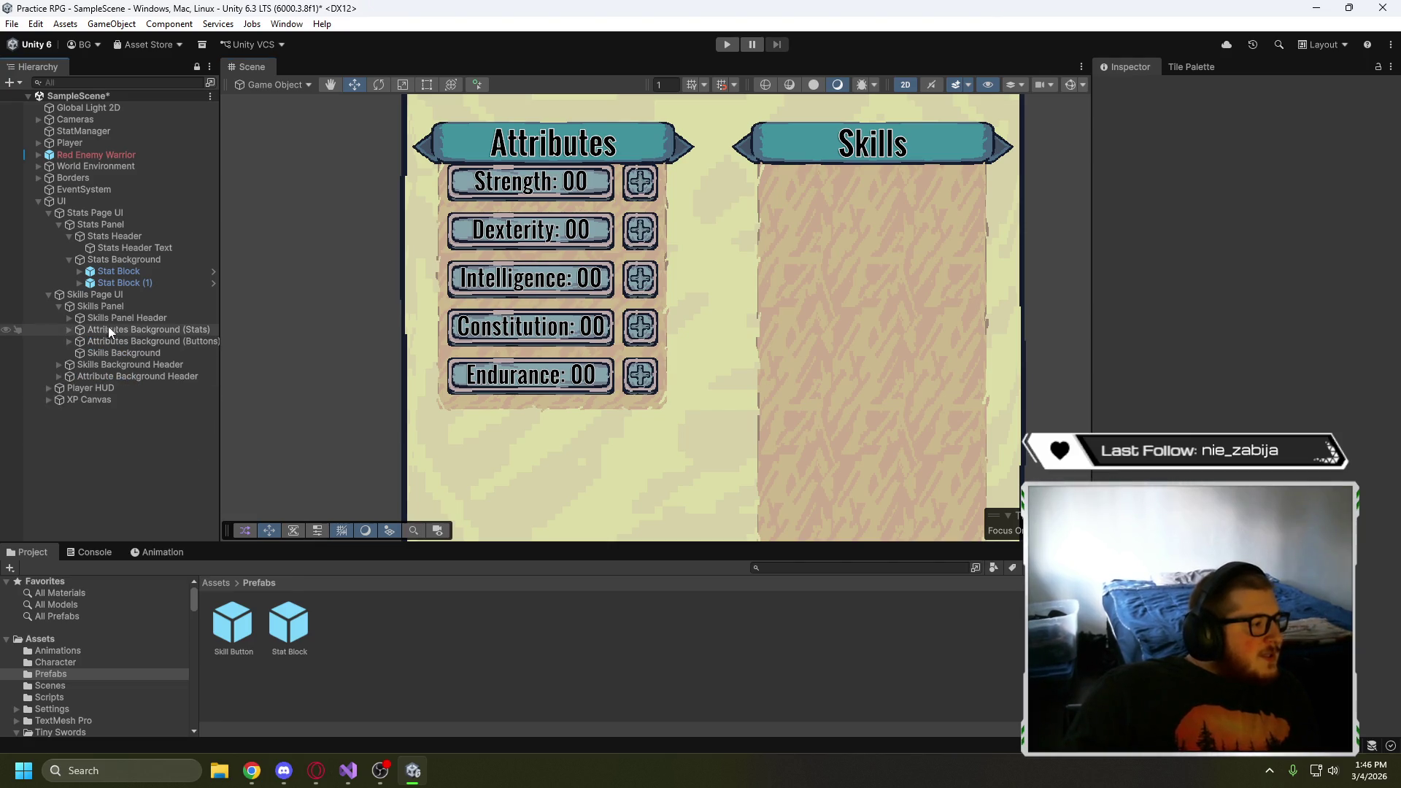
click(150, 332)
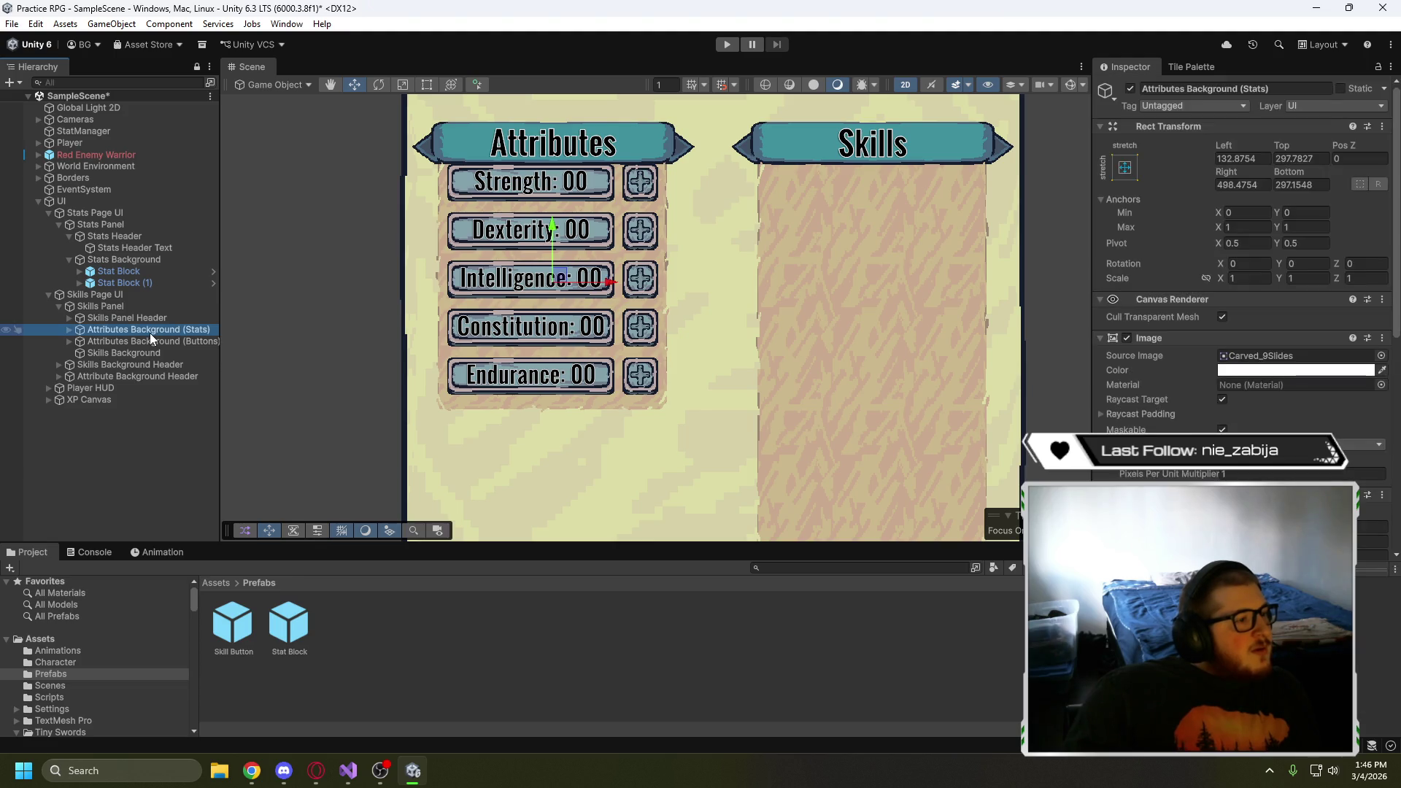
key(t)
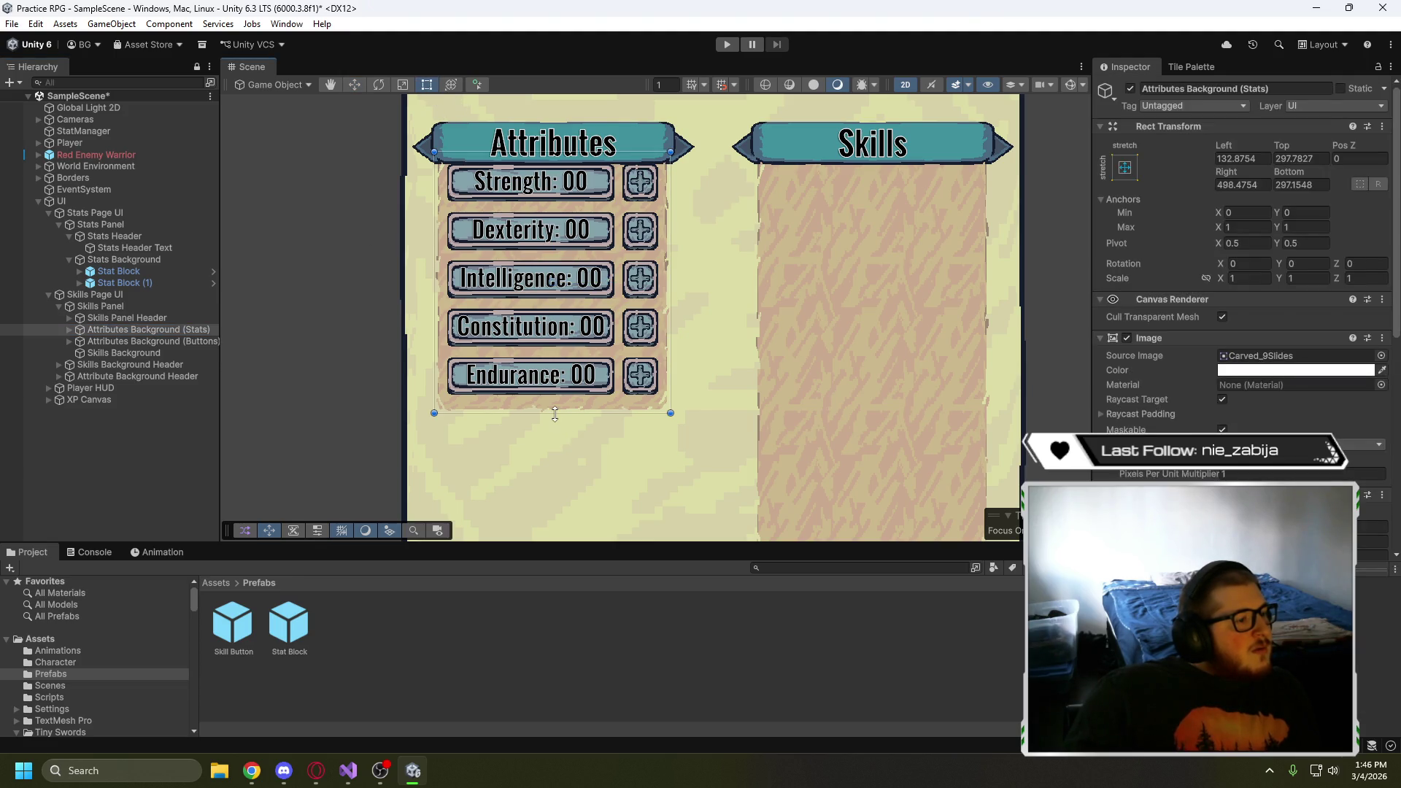
mouse_move(555, 414)
mouse_down()
mouse_move(552, 432)
mouse_move(551, 414)
mouse_up()
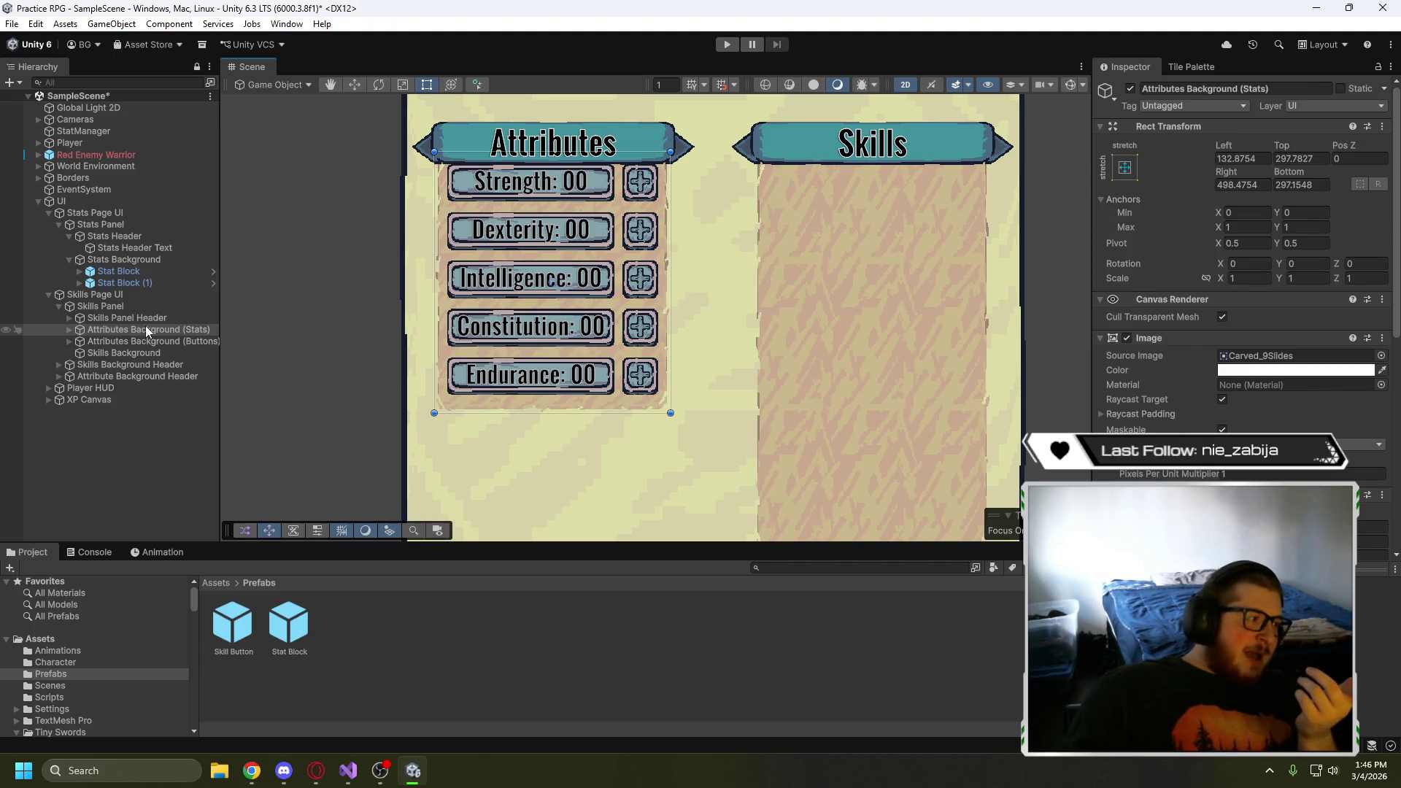
- Check the grid's left padding, then try nudging the stat blocks down and undo it
scroll(1141, 410, down, 5)
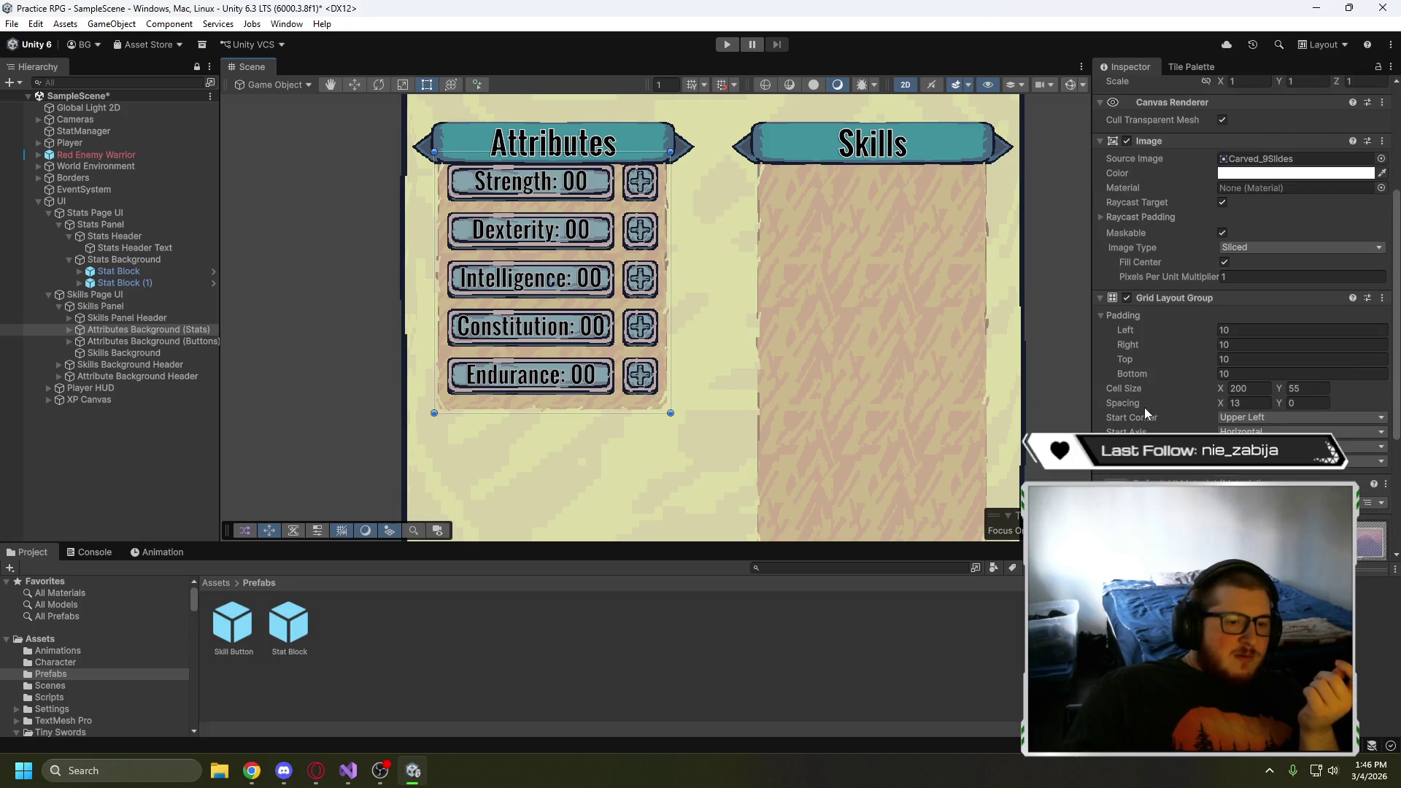
click(1244, 332)
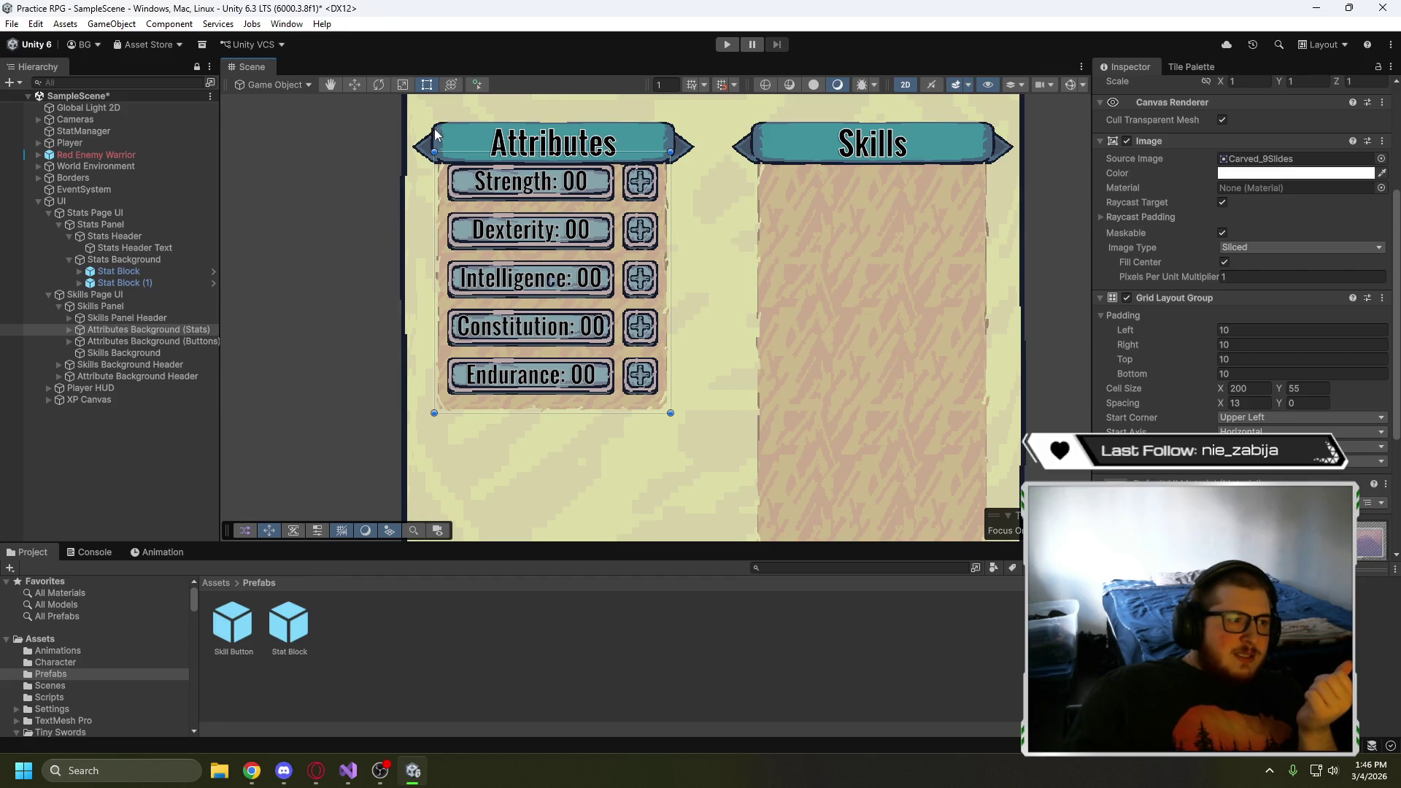
click(357, 85)
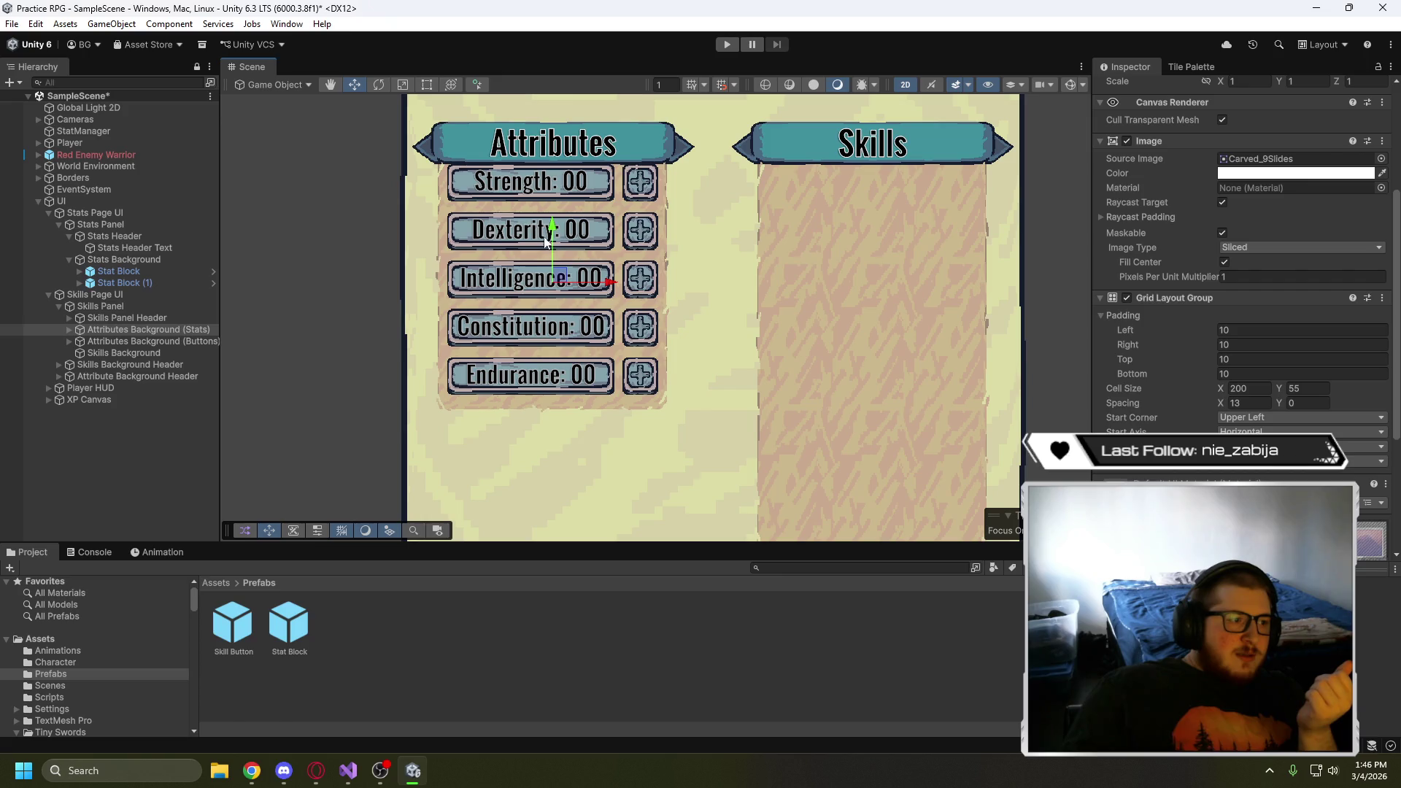
drag(560, 279, 559, 292)
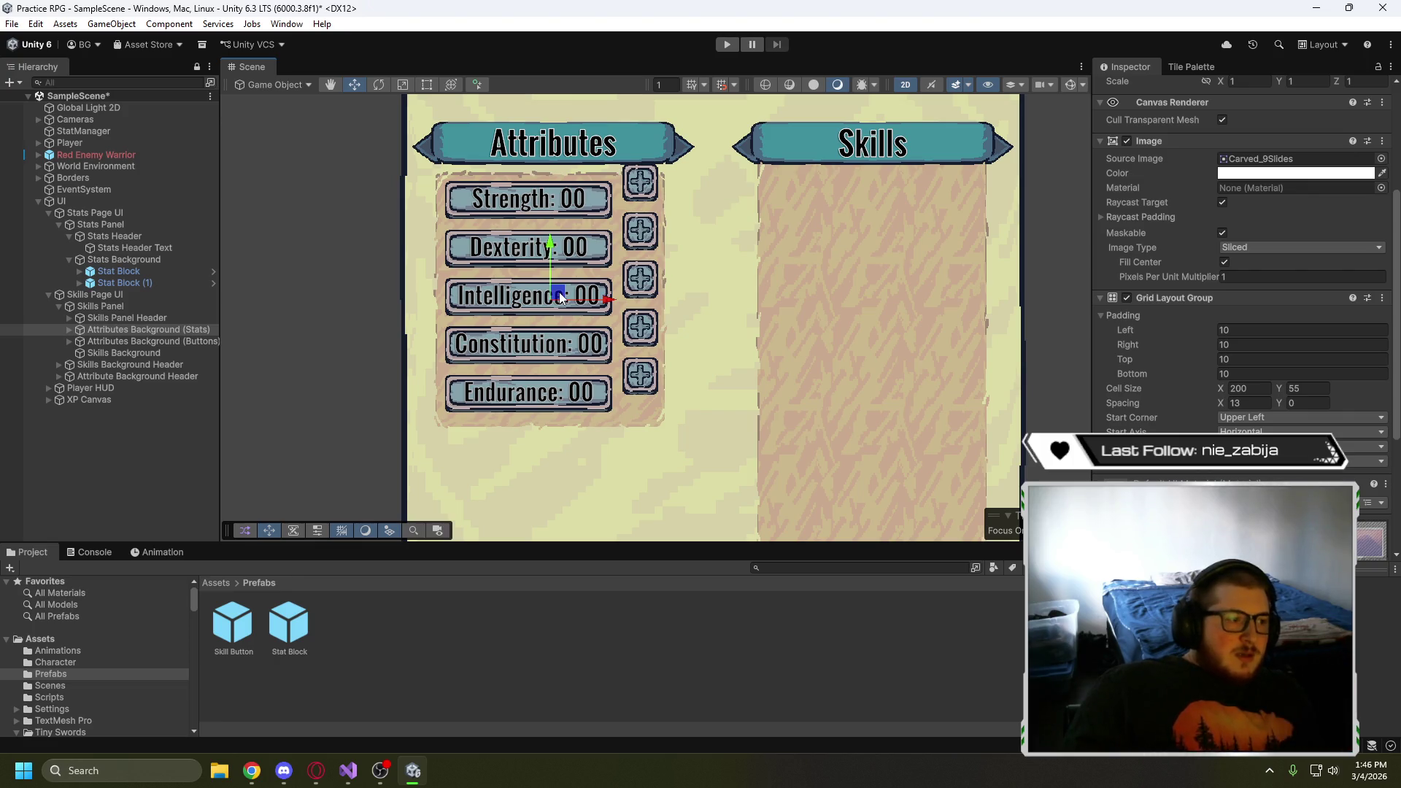
key(ctrl+z)
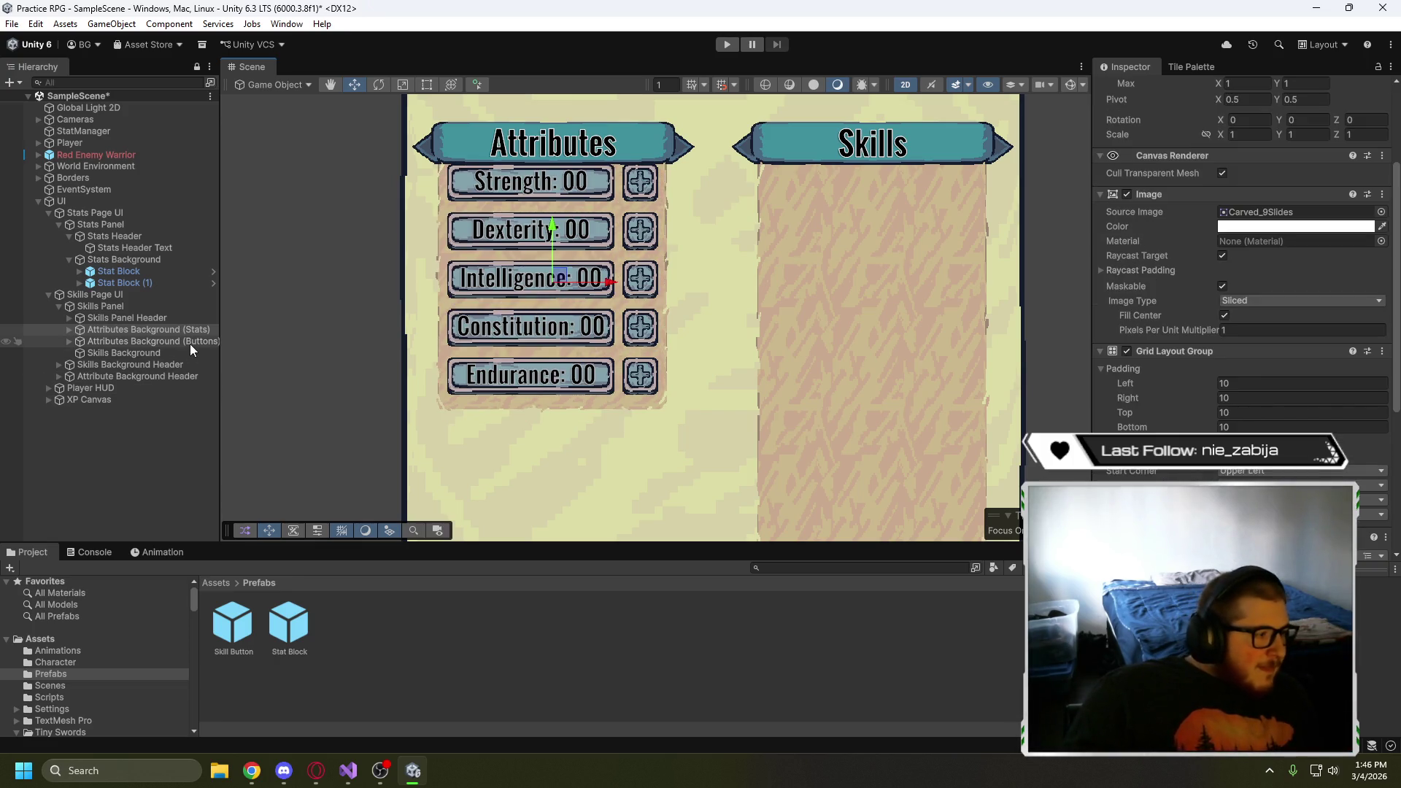
- Move both attribute columns, Stats and Buttons, down together in the scene
ctrl+click(189, 343)
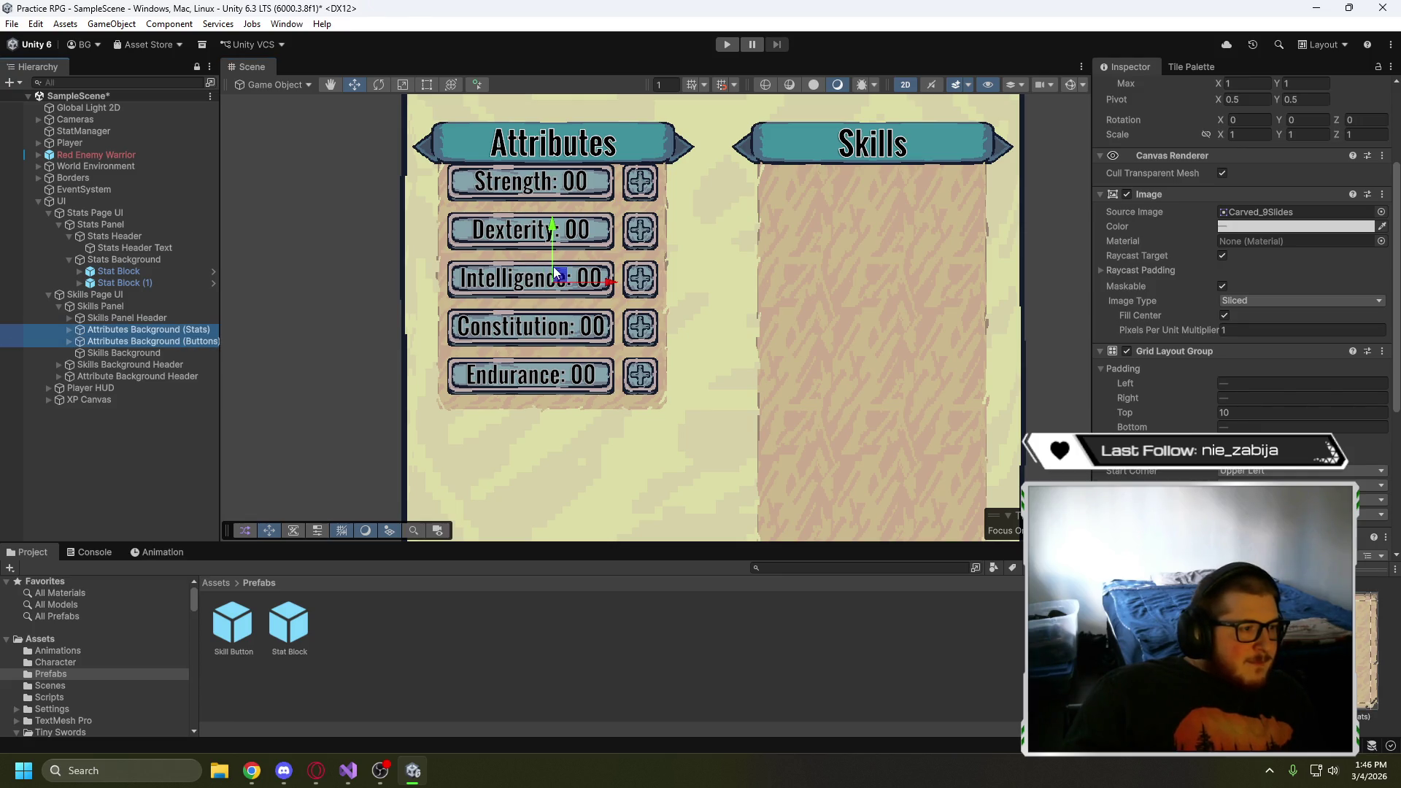
drag(550, 261, 551, 280)
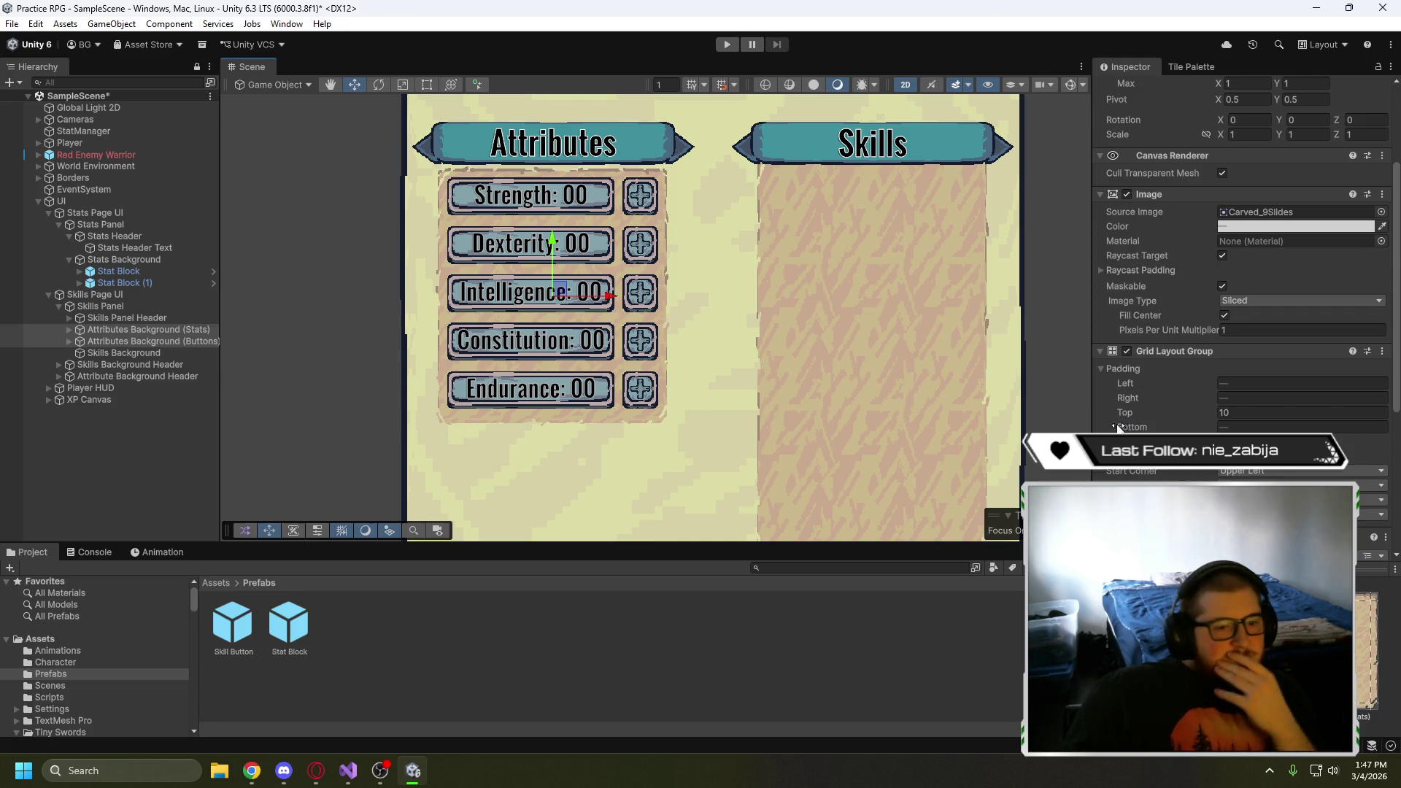
scroll(1147, 421, down, 3)
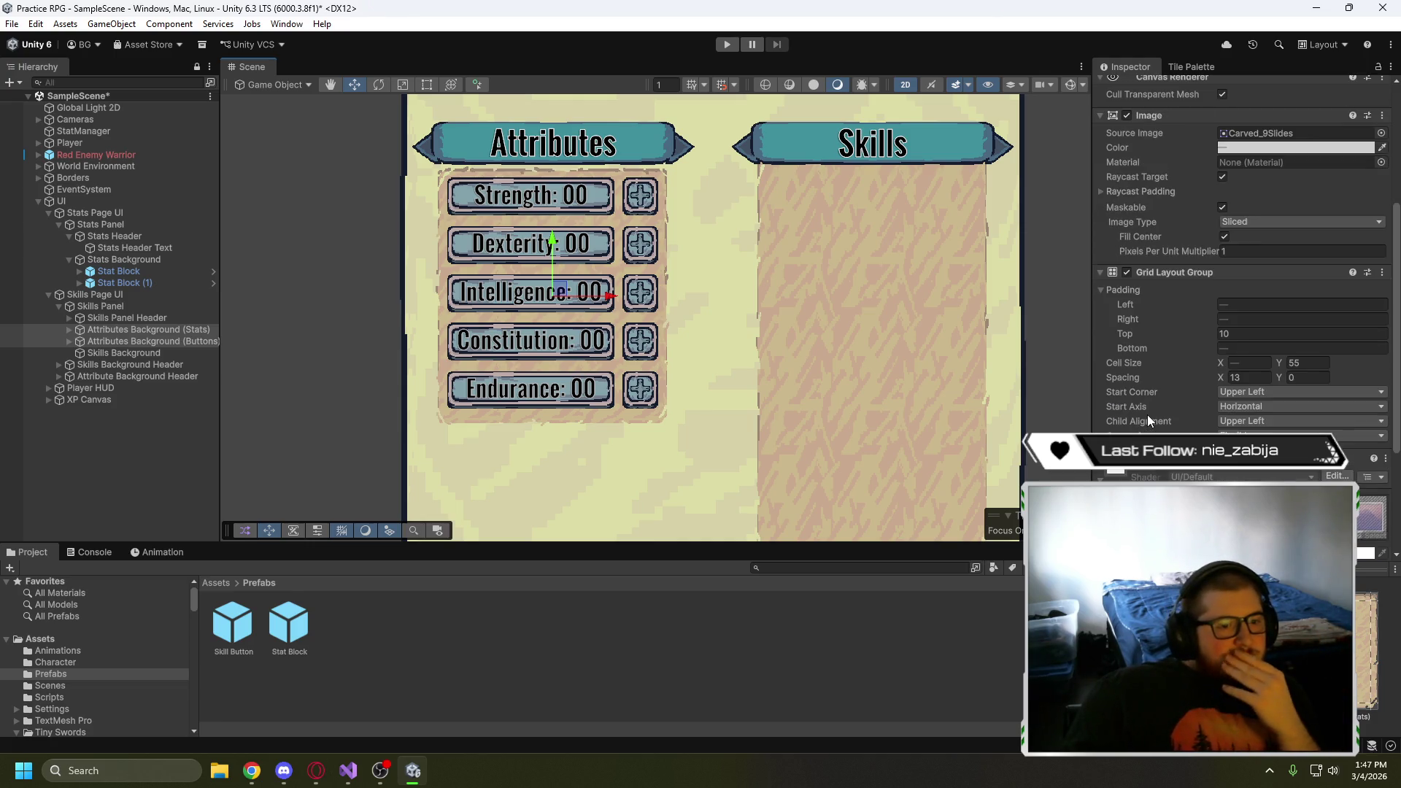
- Set the stats grid's bottom padding to 0 and top padding to 12
click(141, 330)
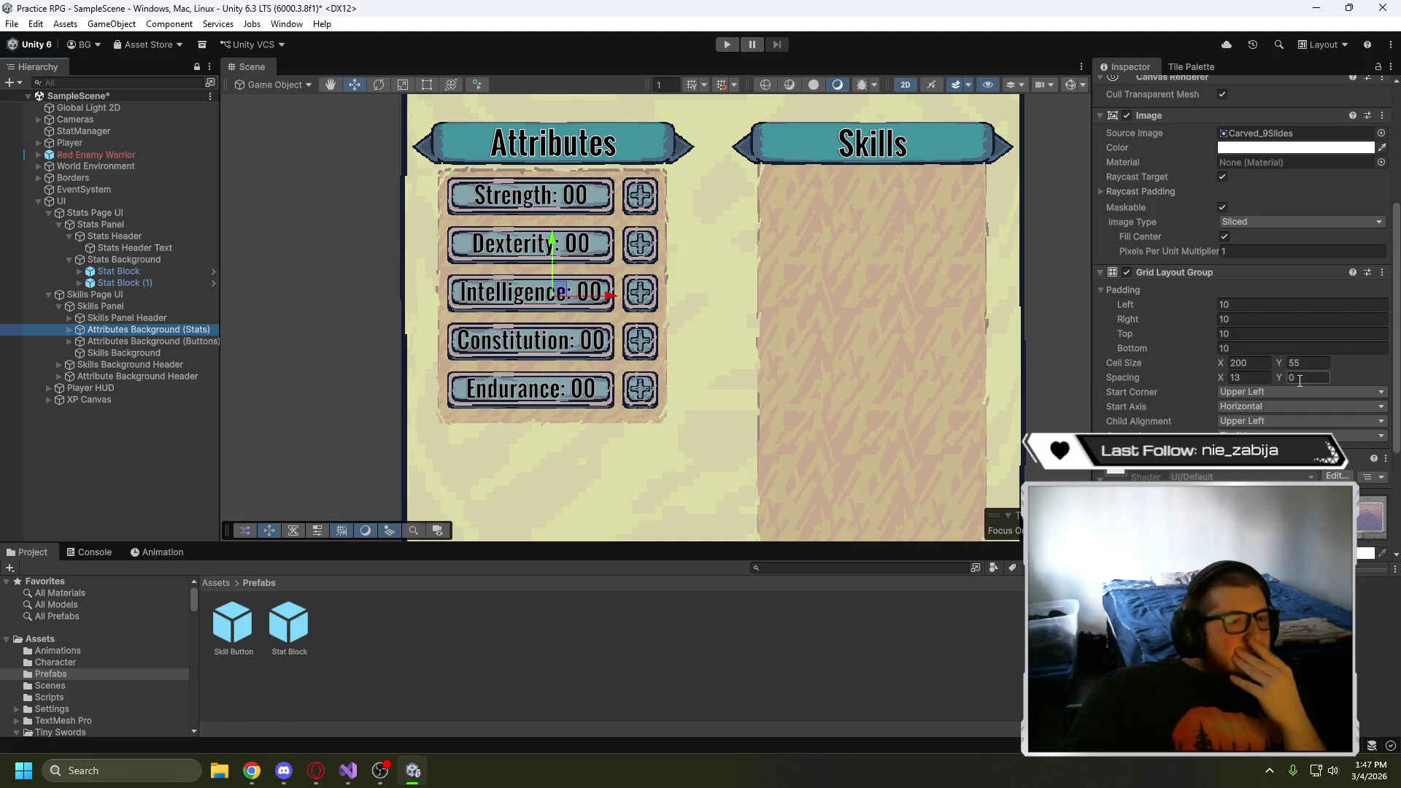
click(1263, 347)
key(BackSpace)
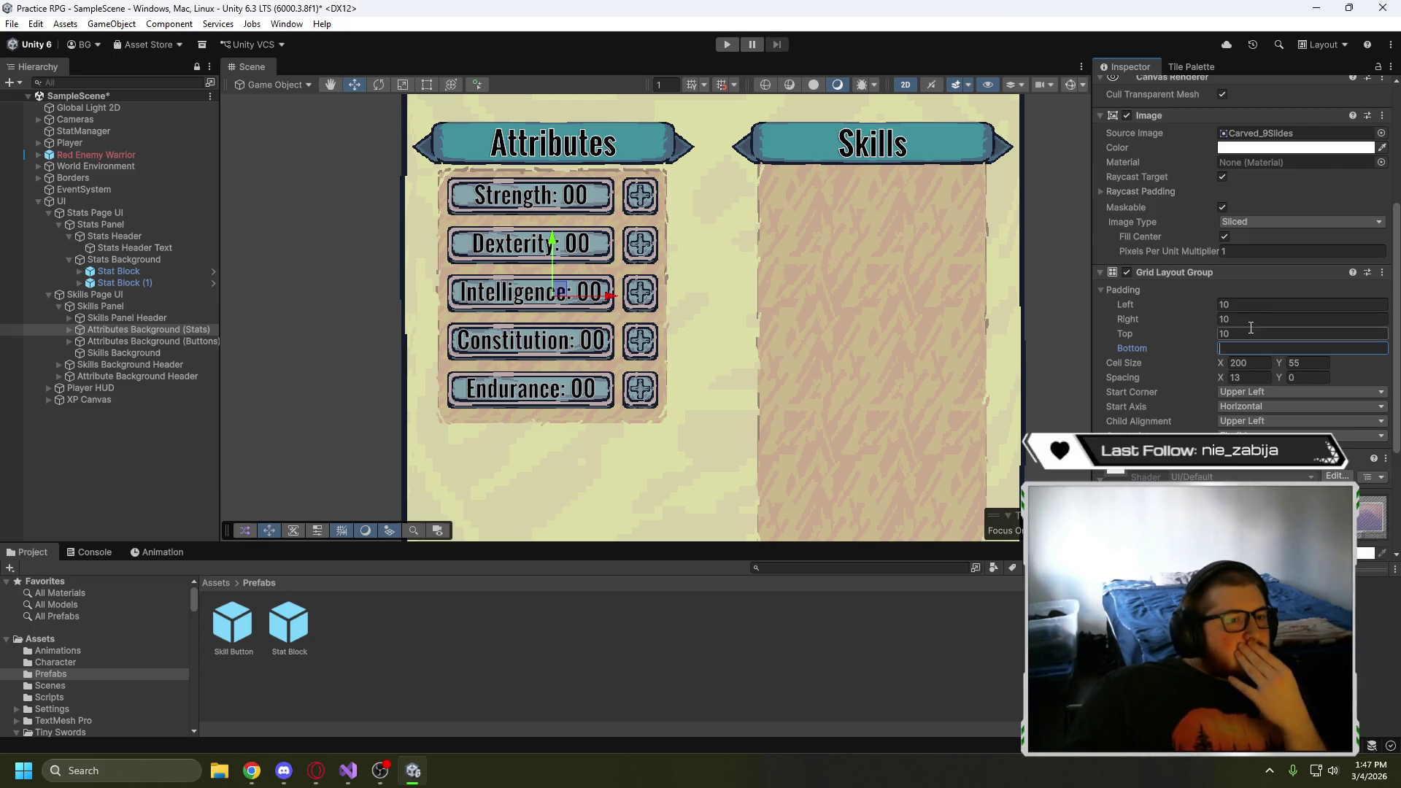
click(1258, 335)
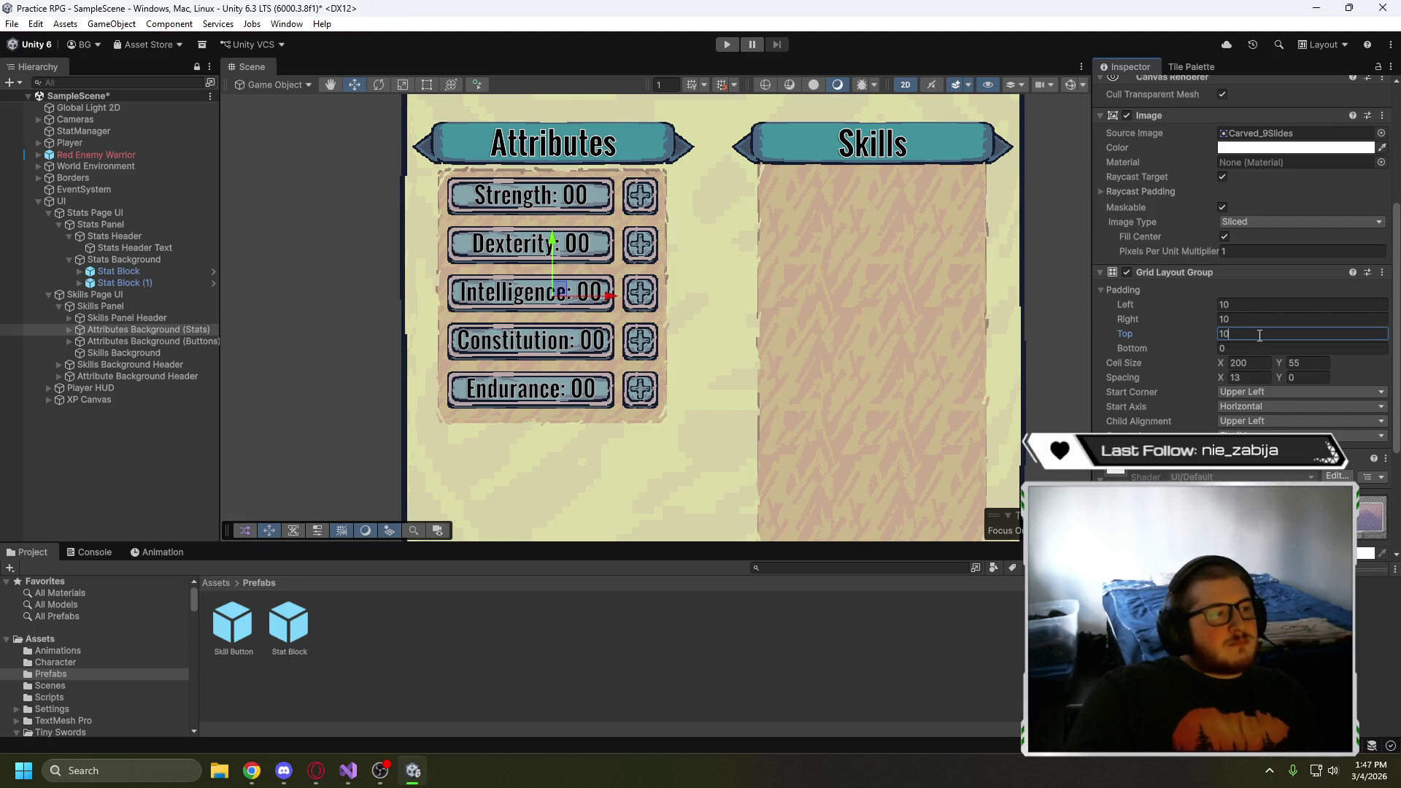
key(BackSpace)
text(2)
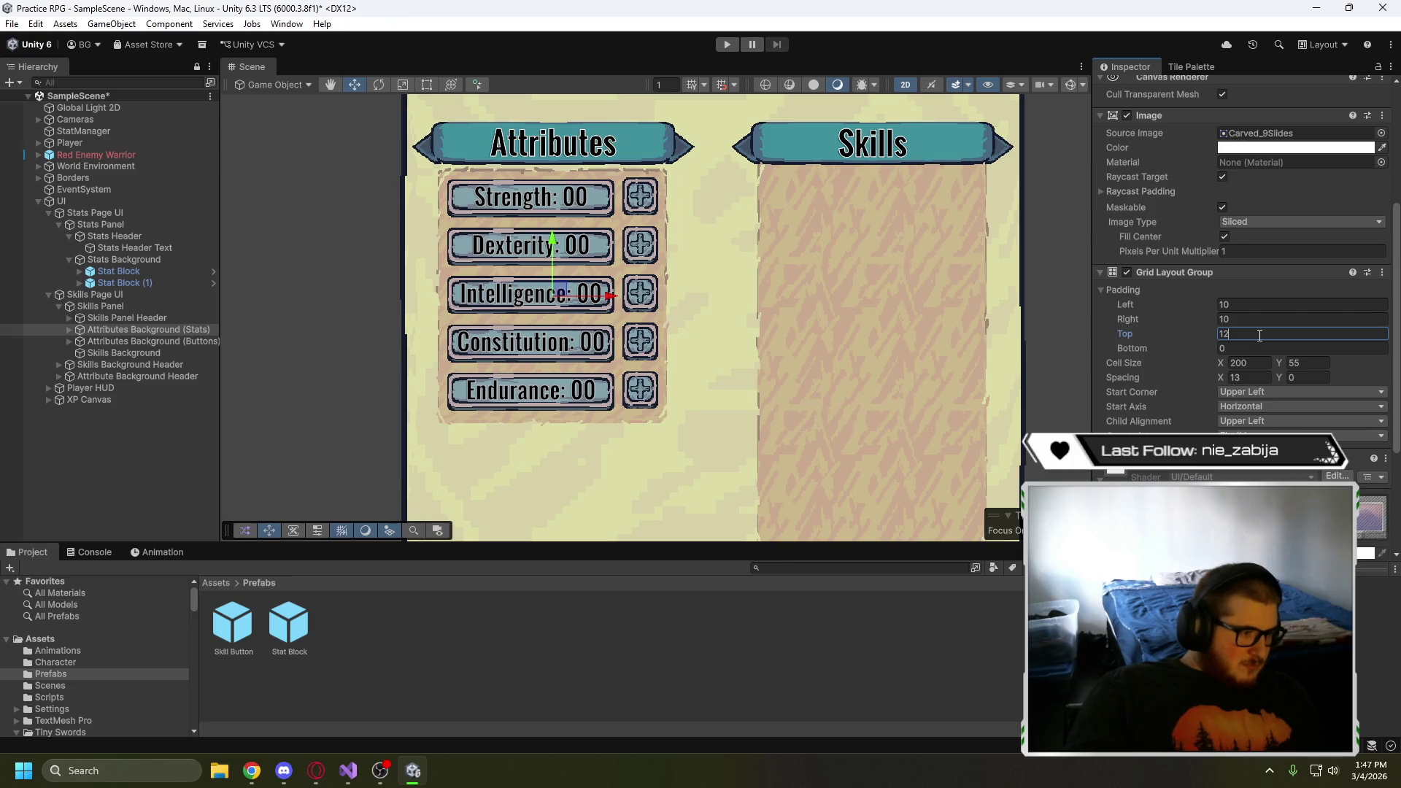
- Keep the buttons grid's left padding at 1 and set its top padding to 12
click(164, 343)
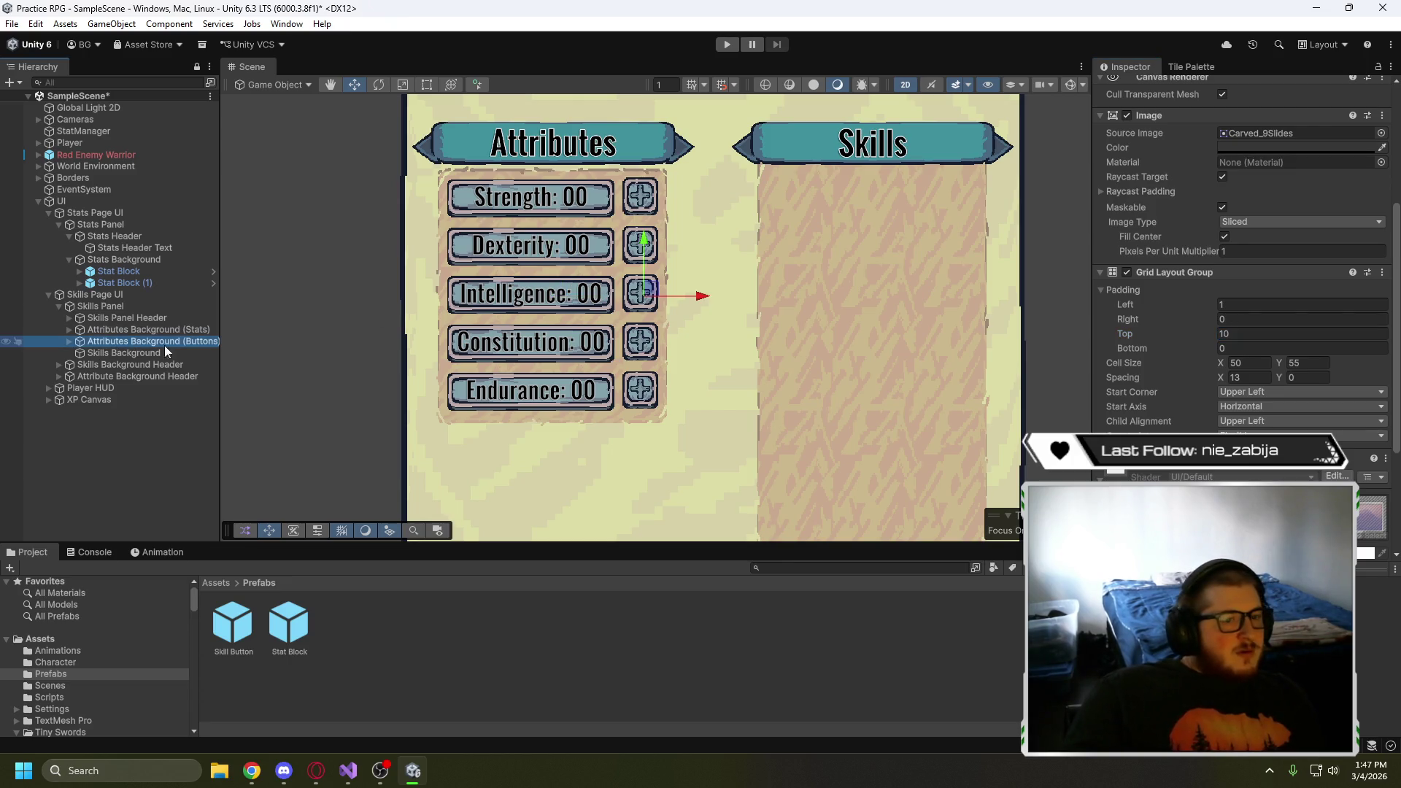
click(1253, 305)
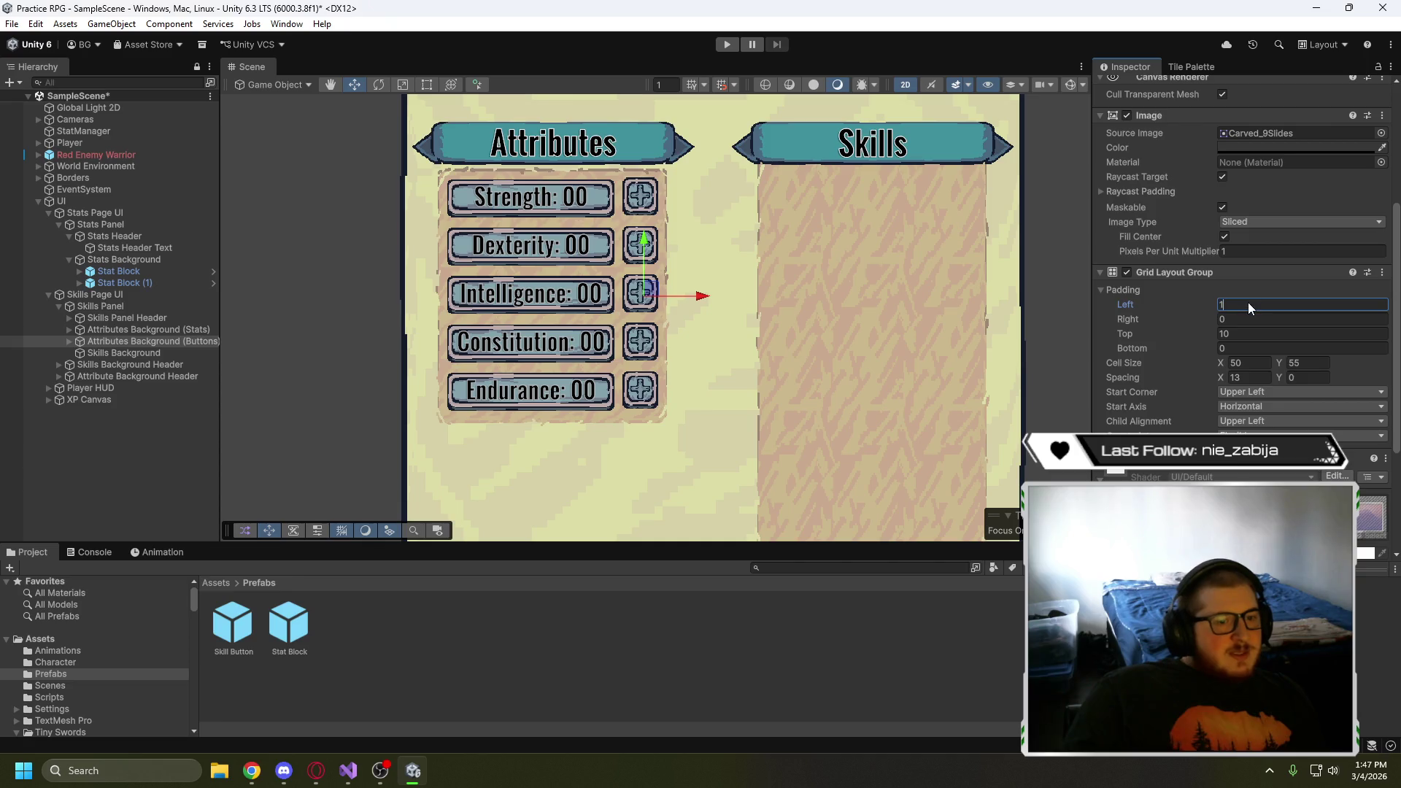
text(3)
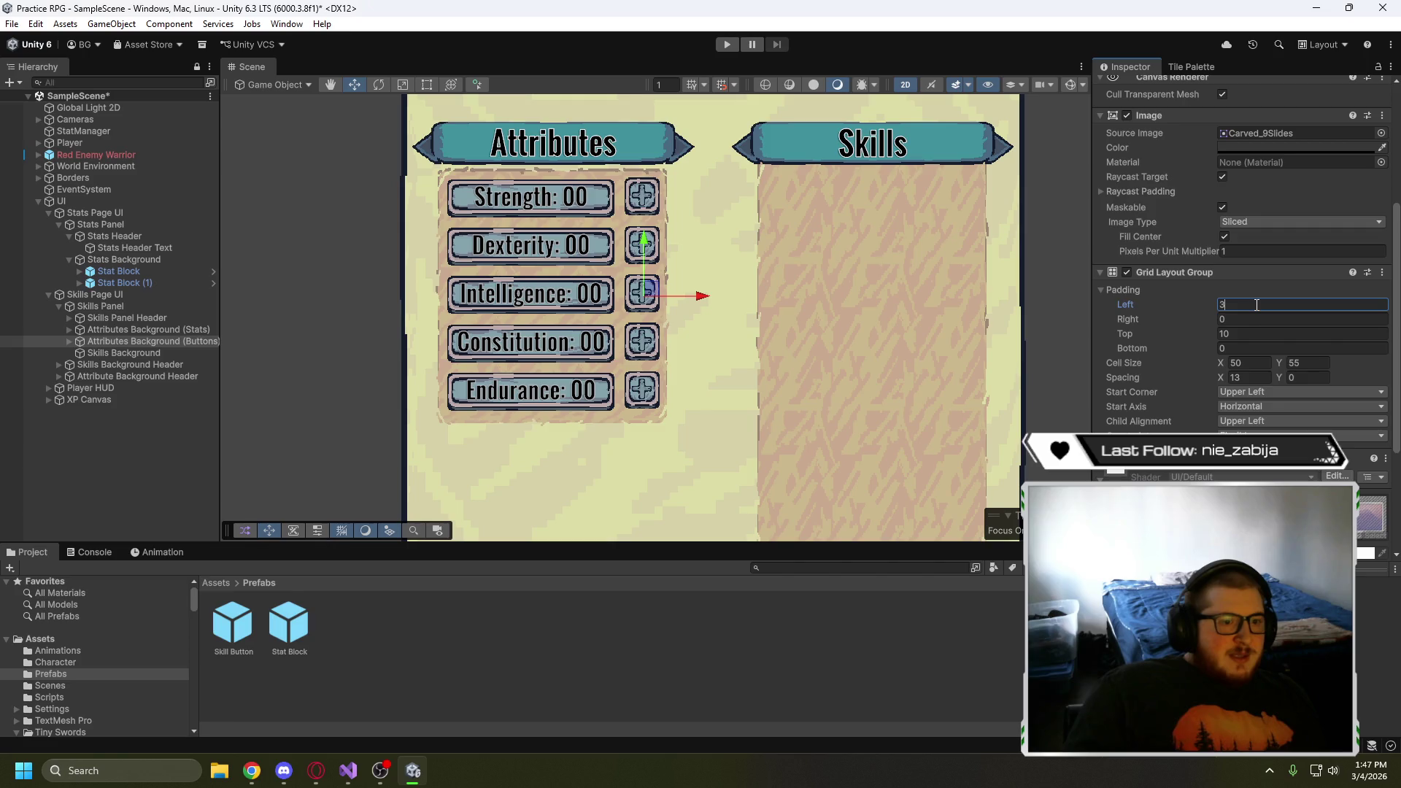
key(Escape)
scroll(1255, 304, up, 2)
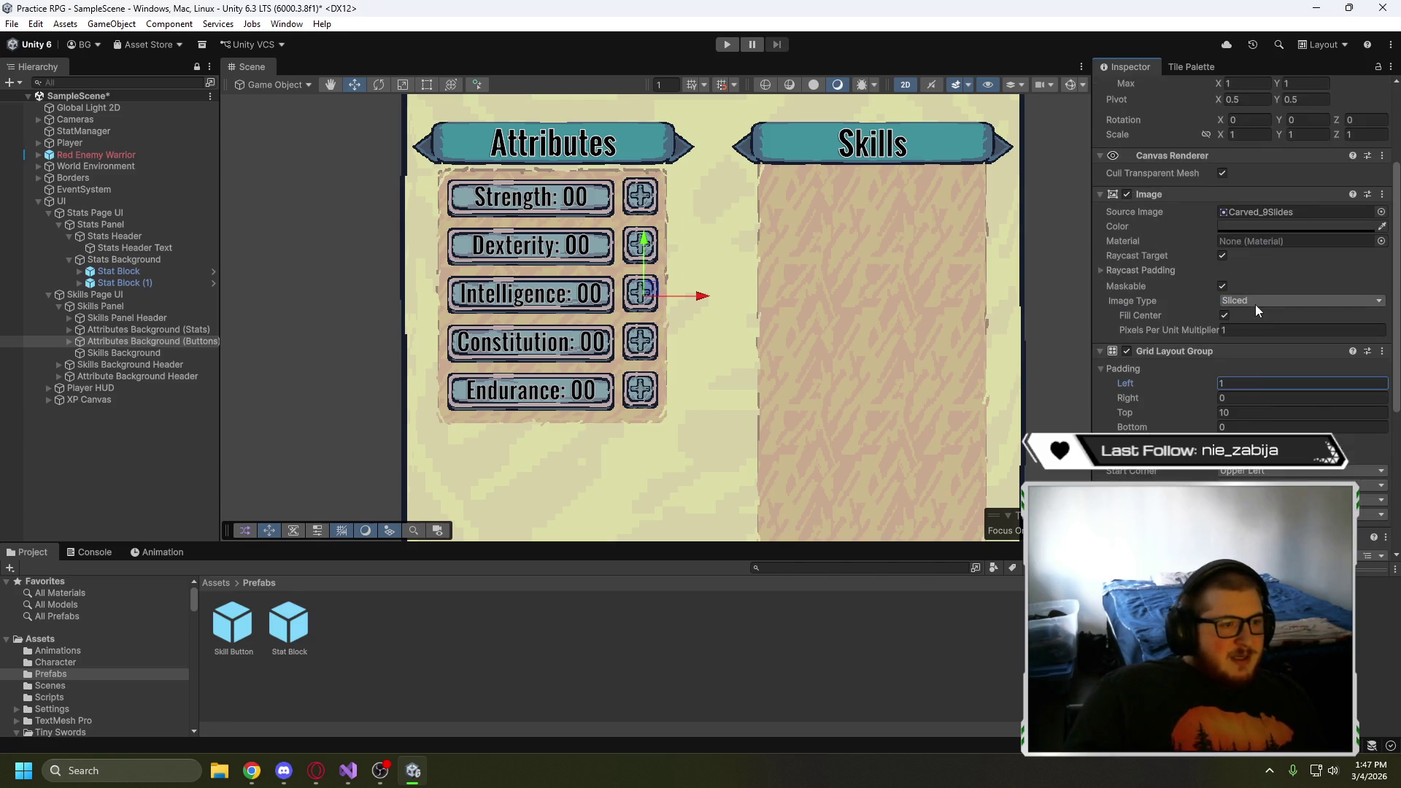
click(1249, 413)
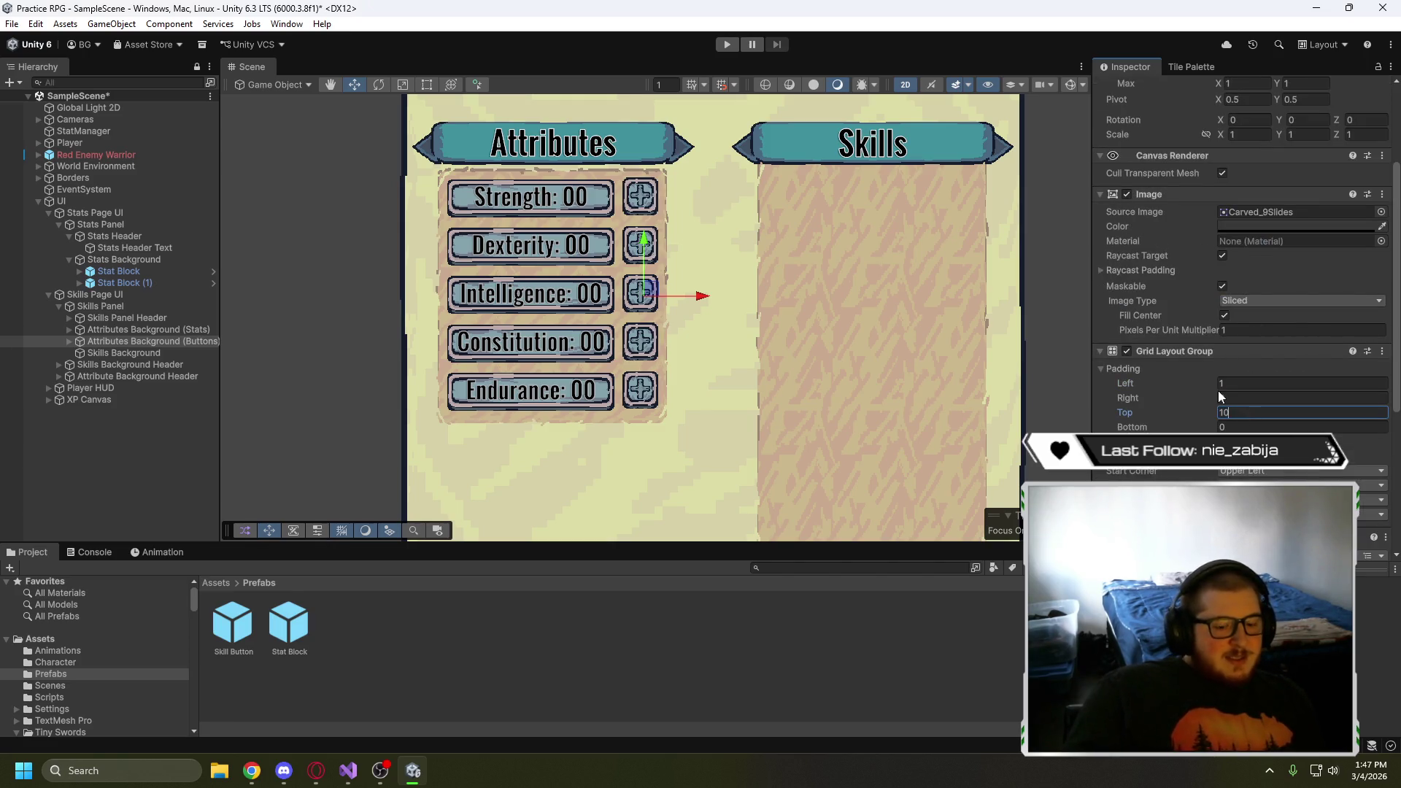
text(12)
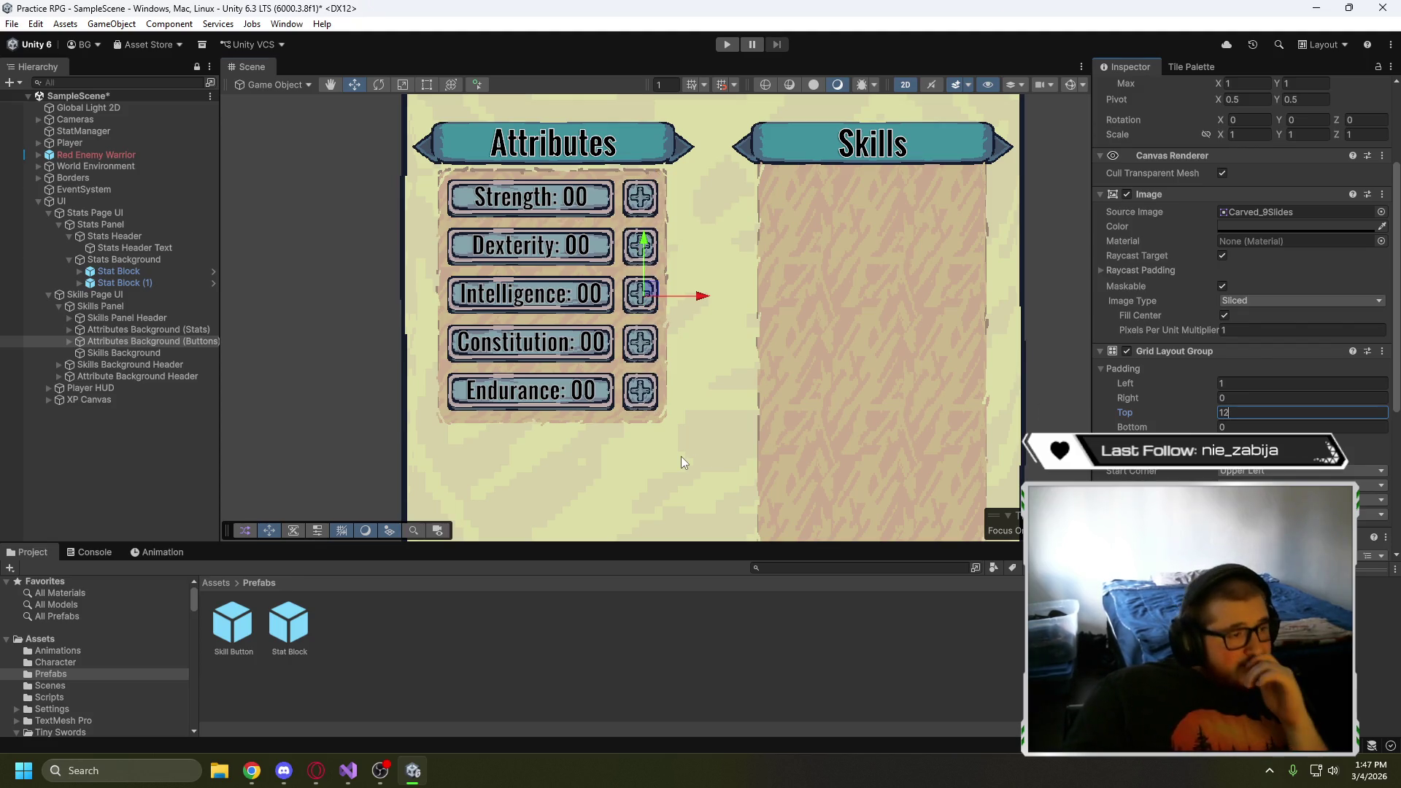
click(681, 457)
right_click(721, 457)
click(683, 454)
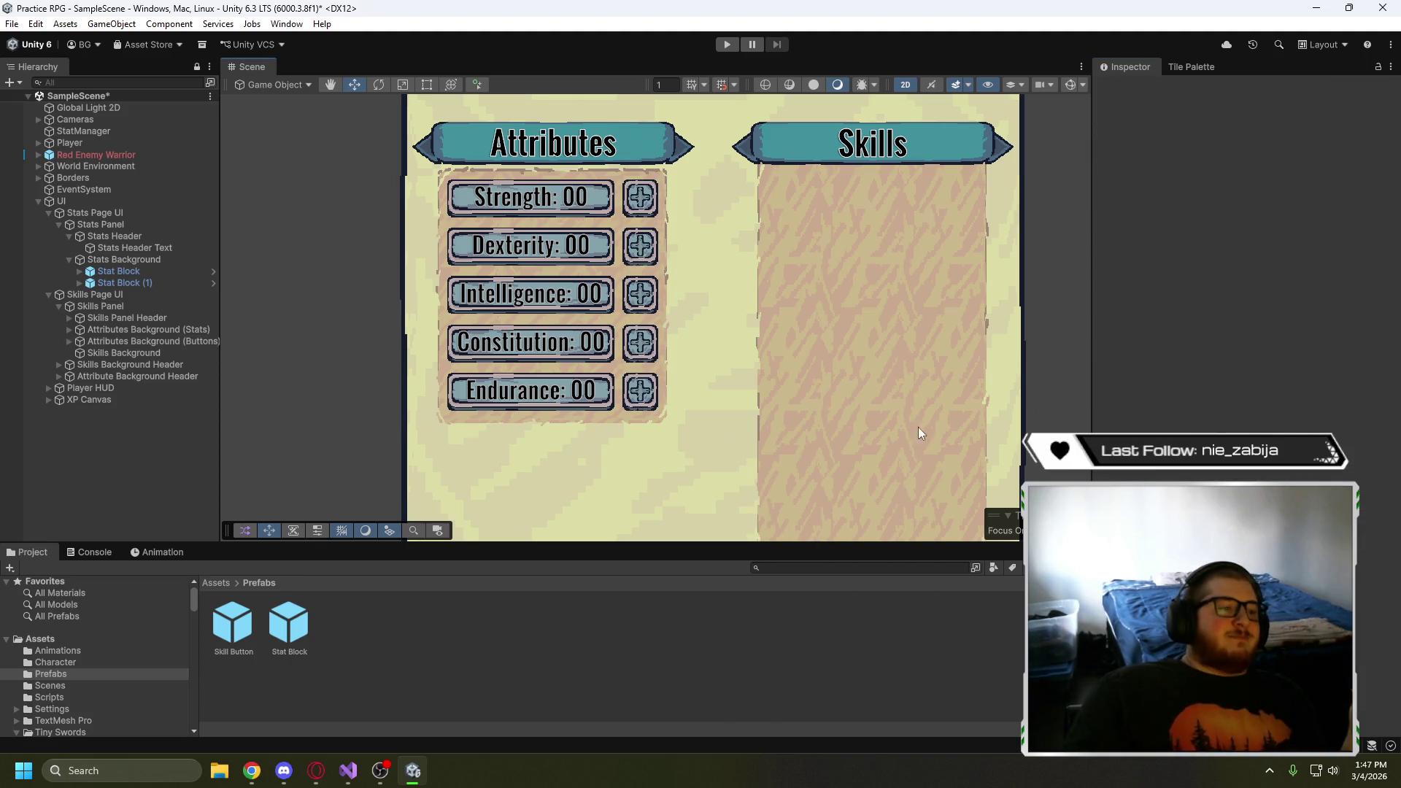
drag(1052, 420, 990, 397)
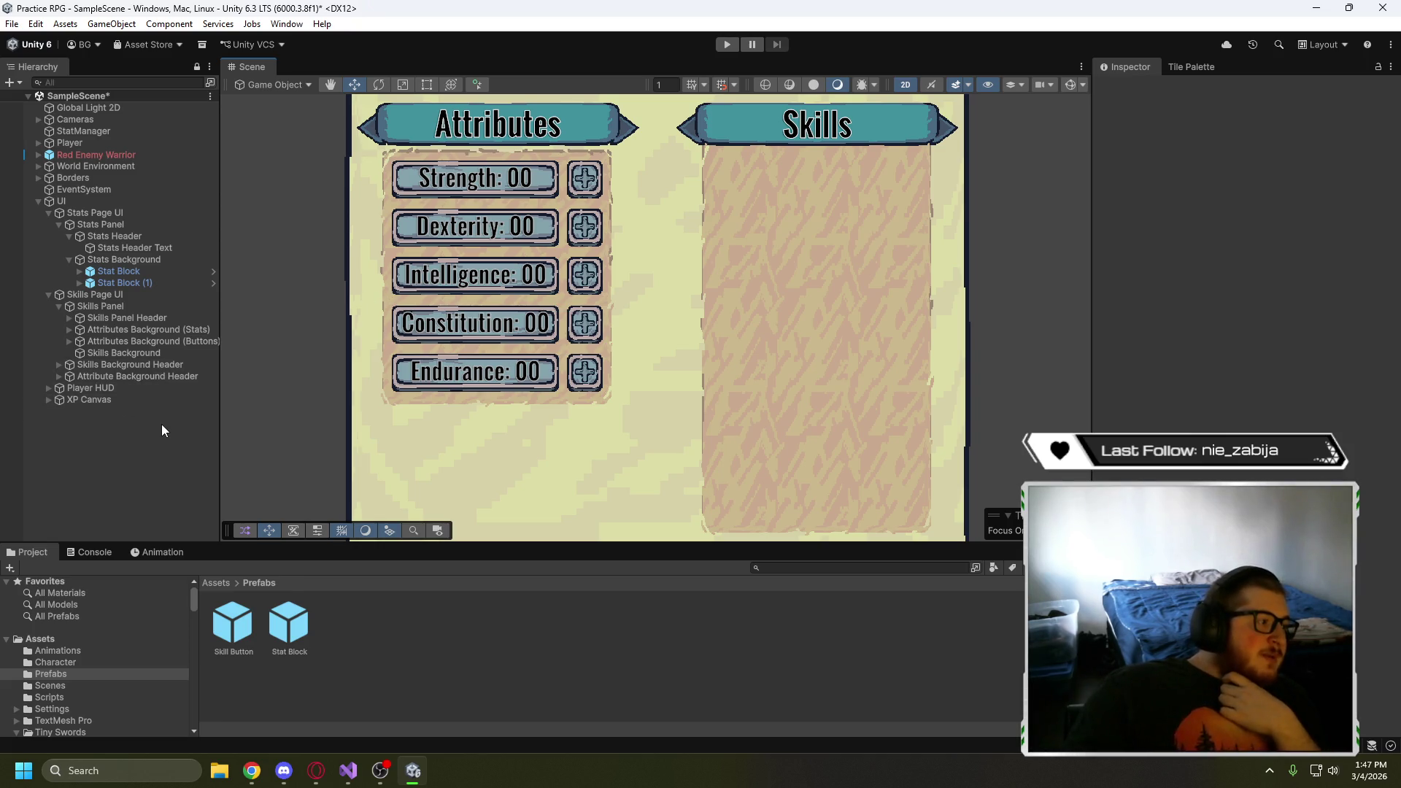
click(137, 379)
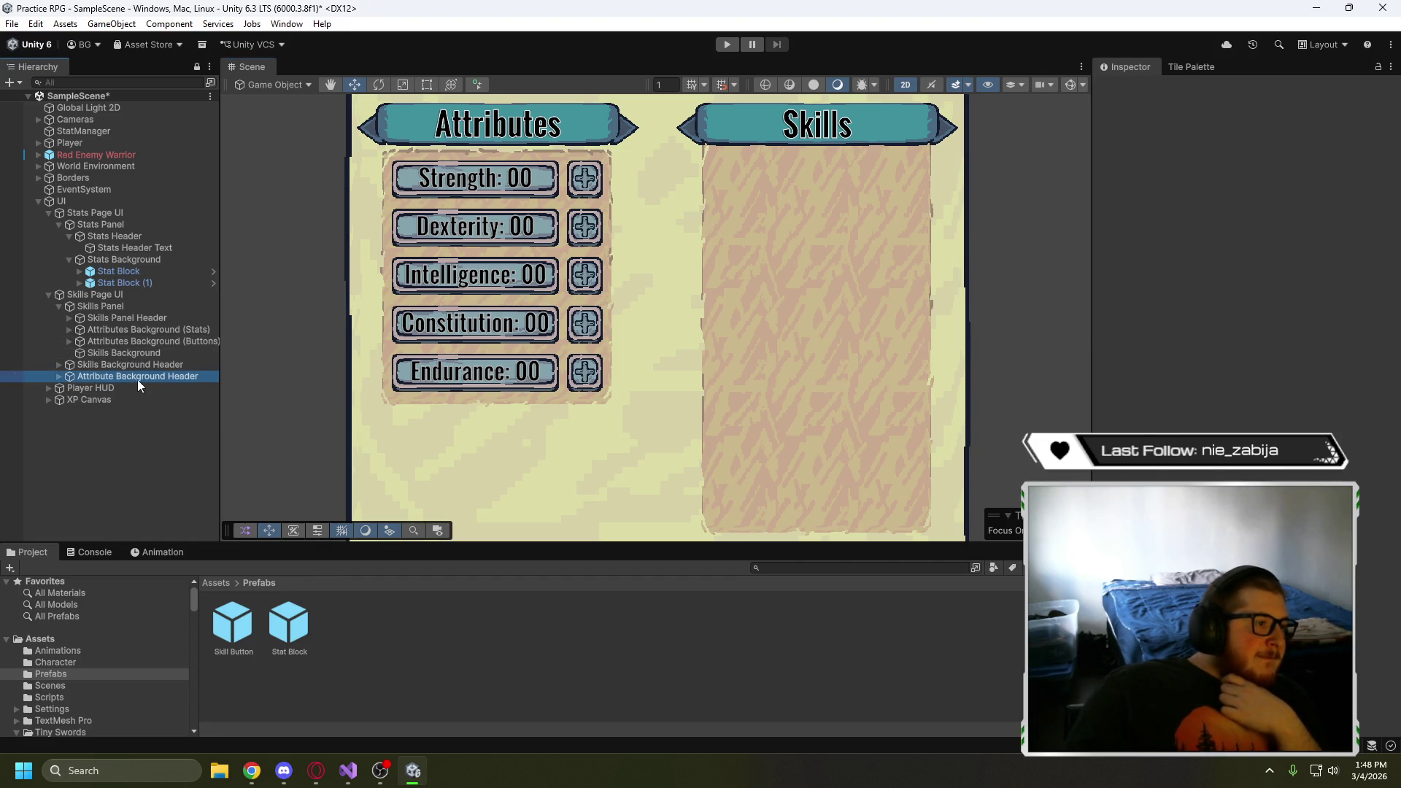
click(135, 446)
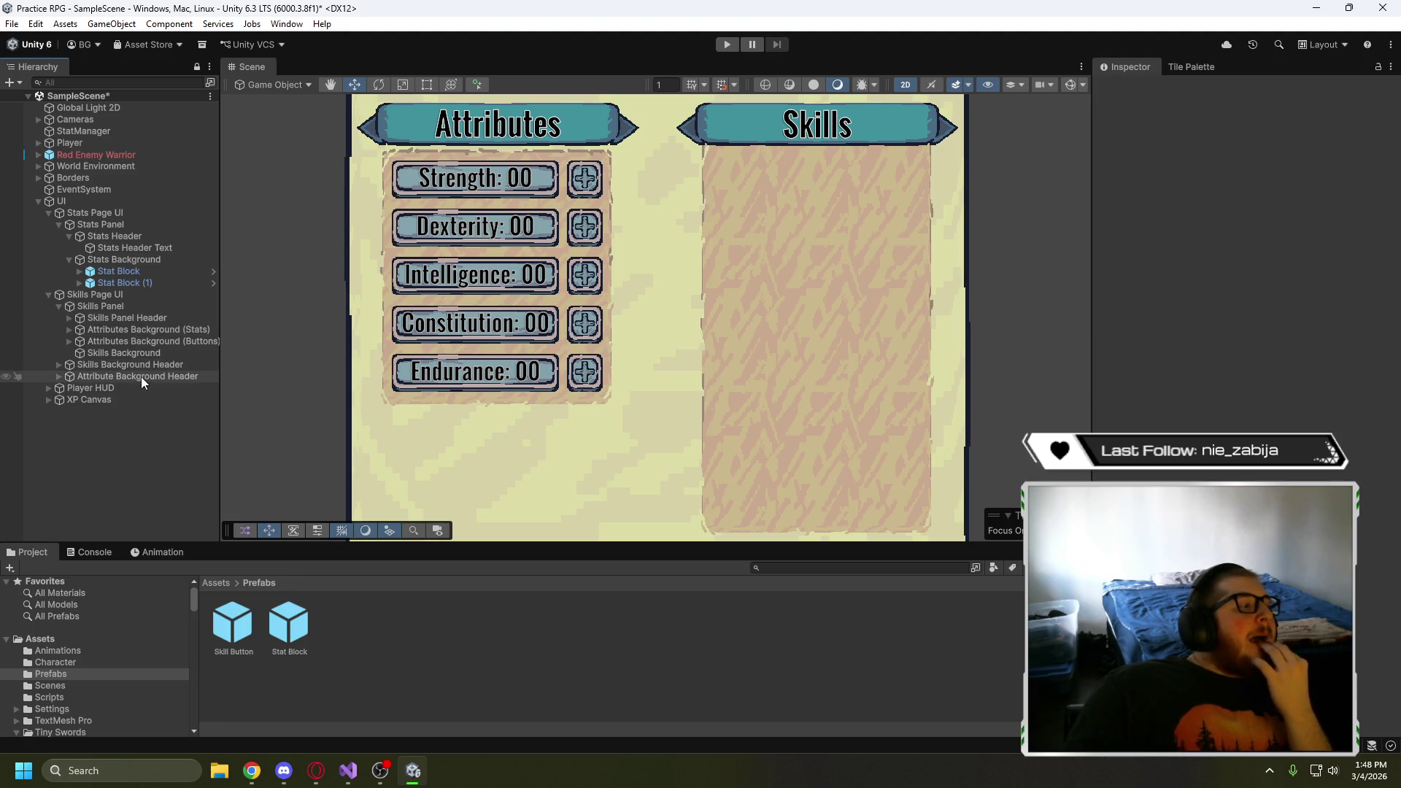
click(119, 296)
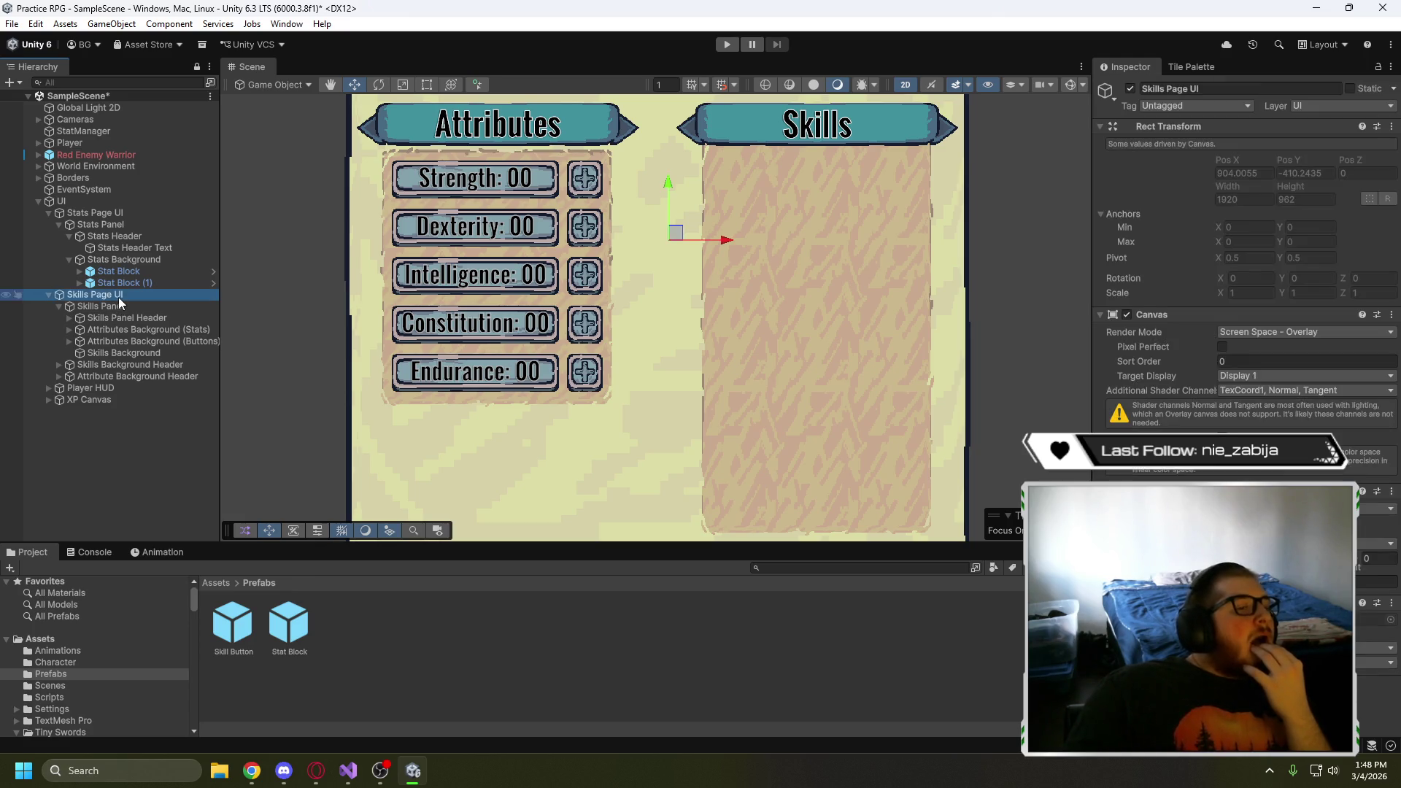
click(156, 319)
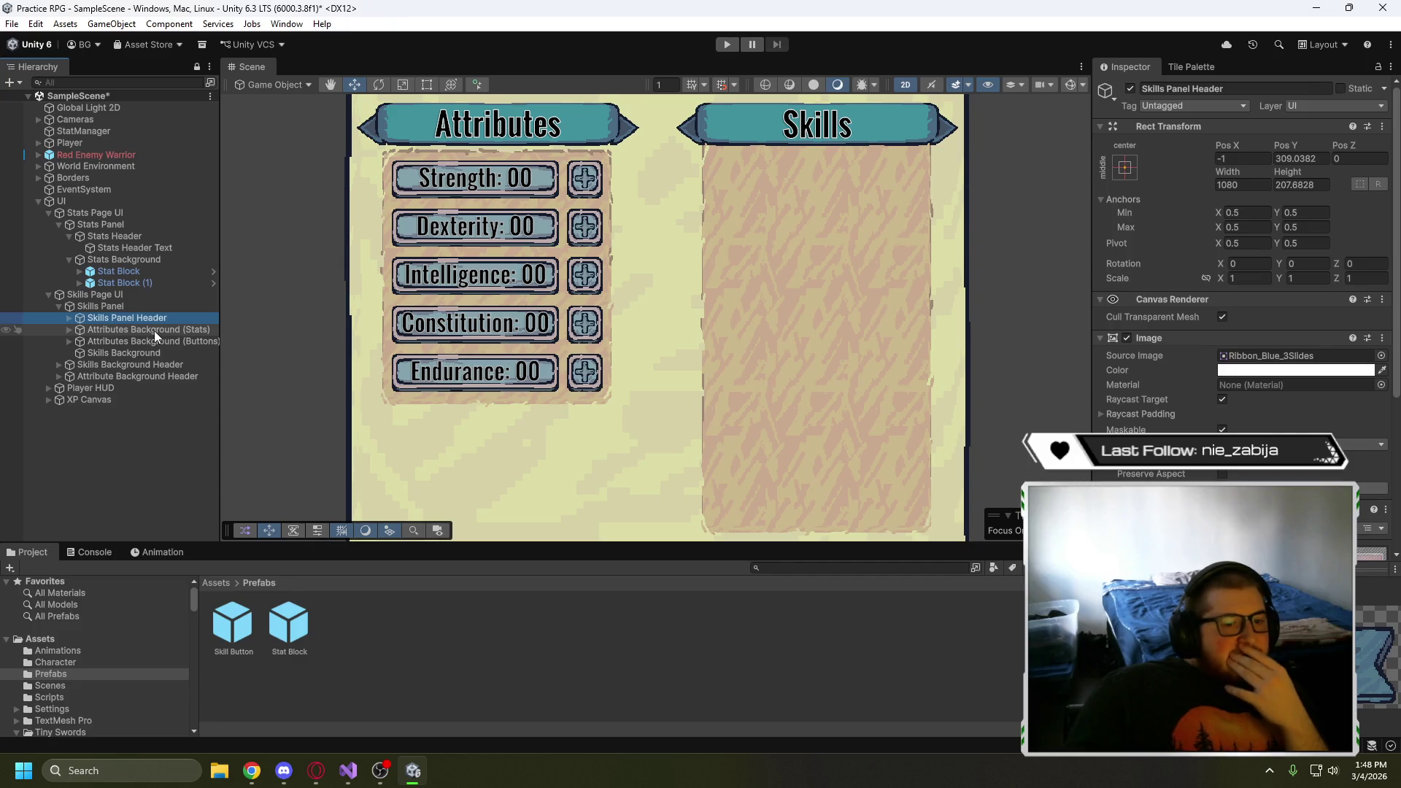
click(155, 331)
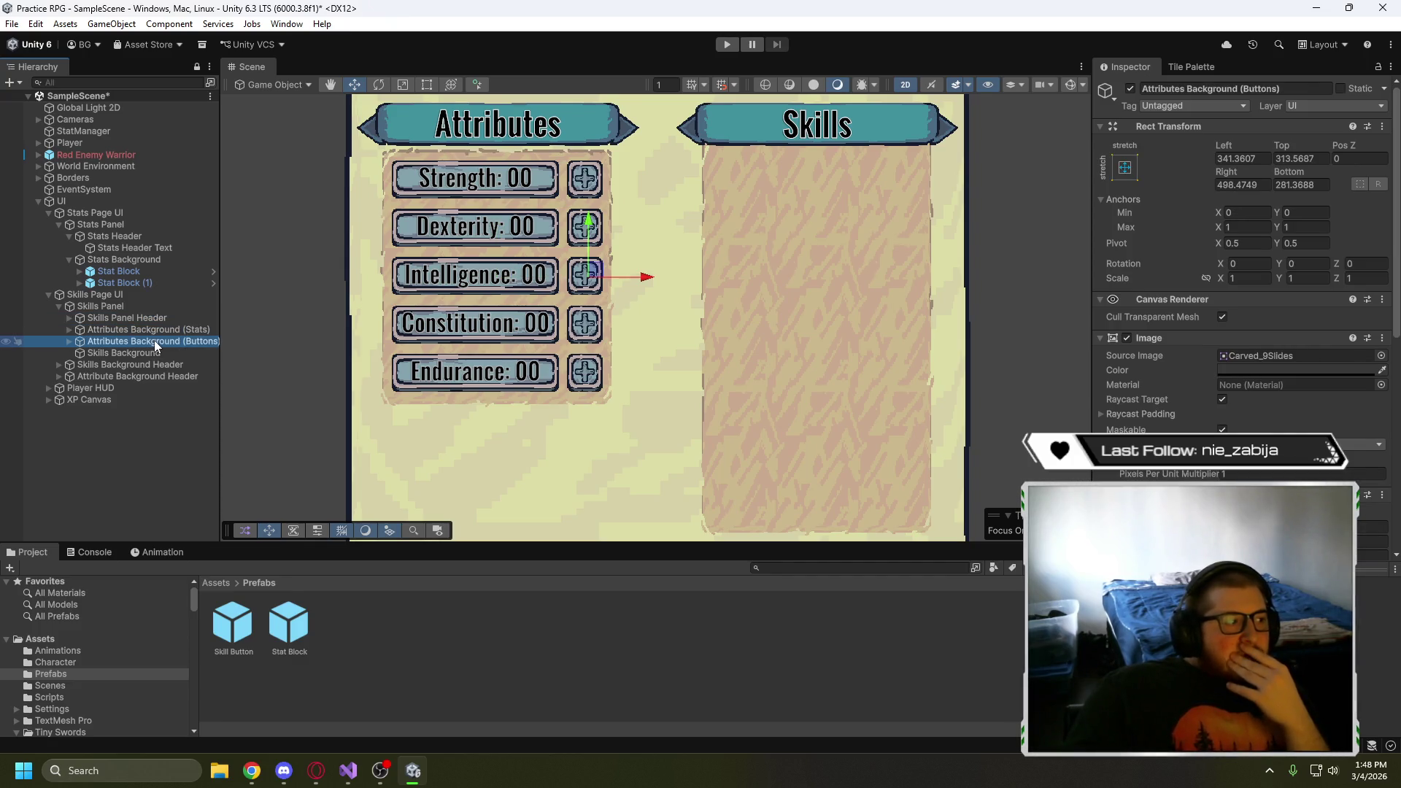
click(155, 352)
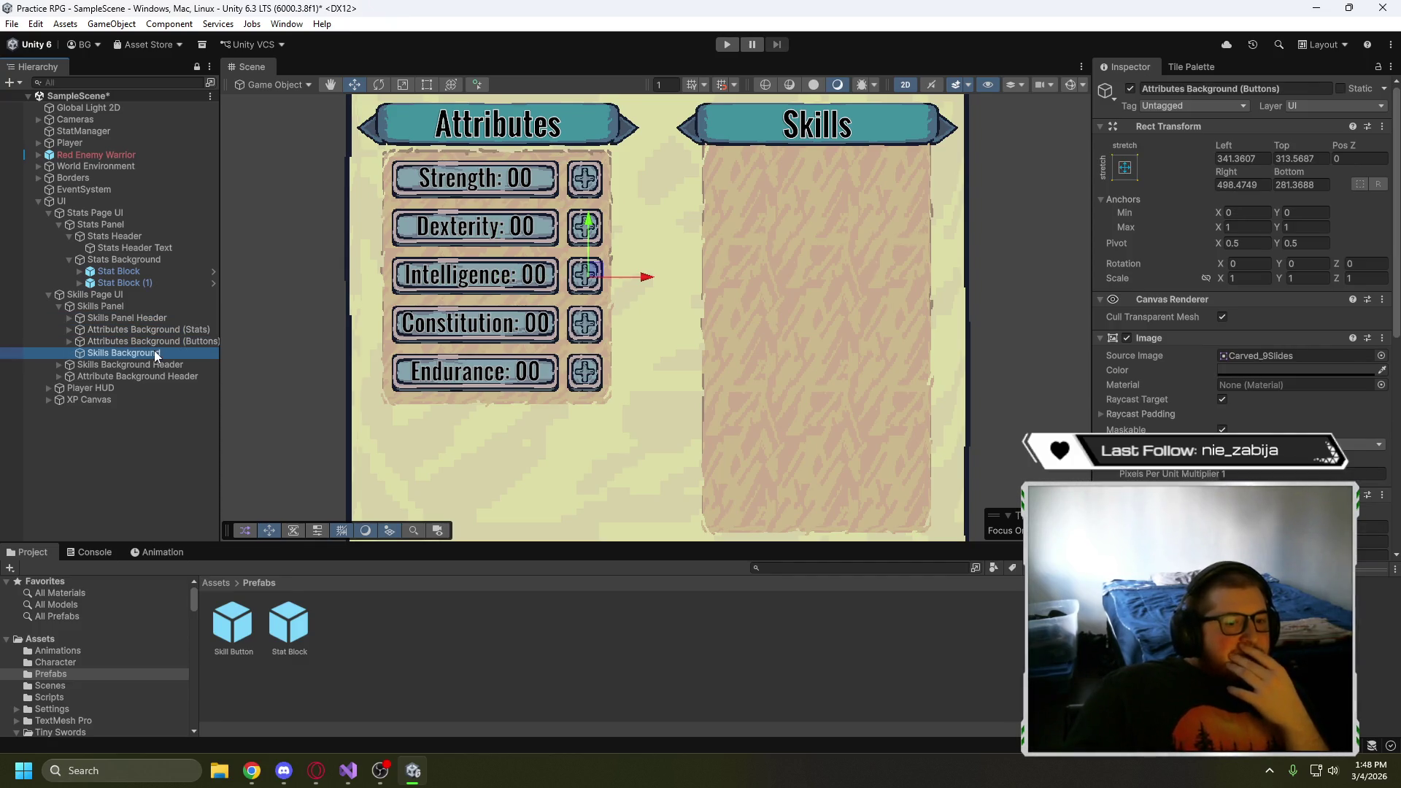
click(97, 294)
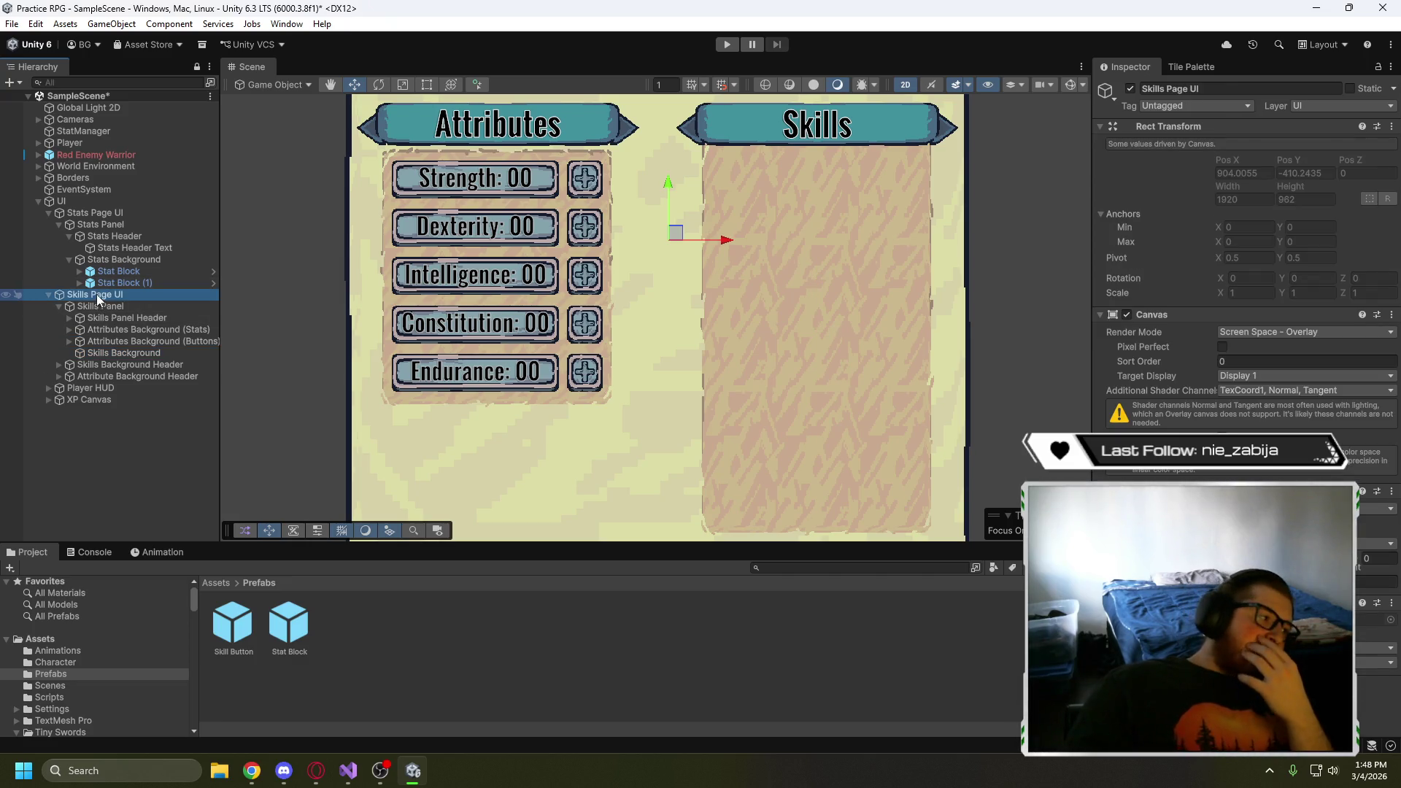
click(100, 306)
scroll(423, 410, down, 2)
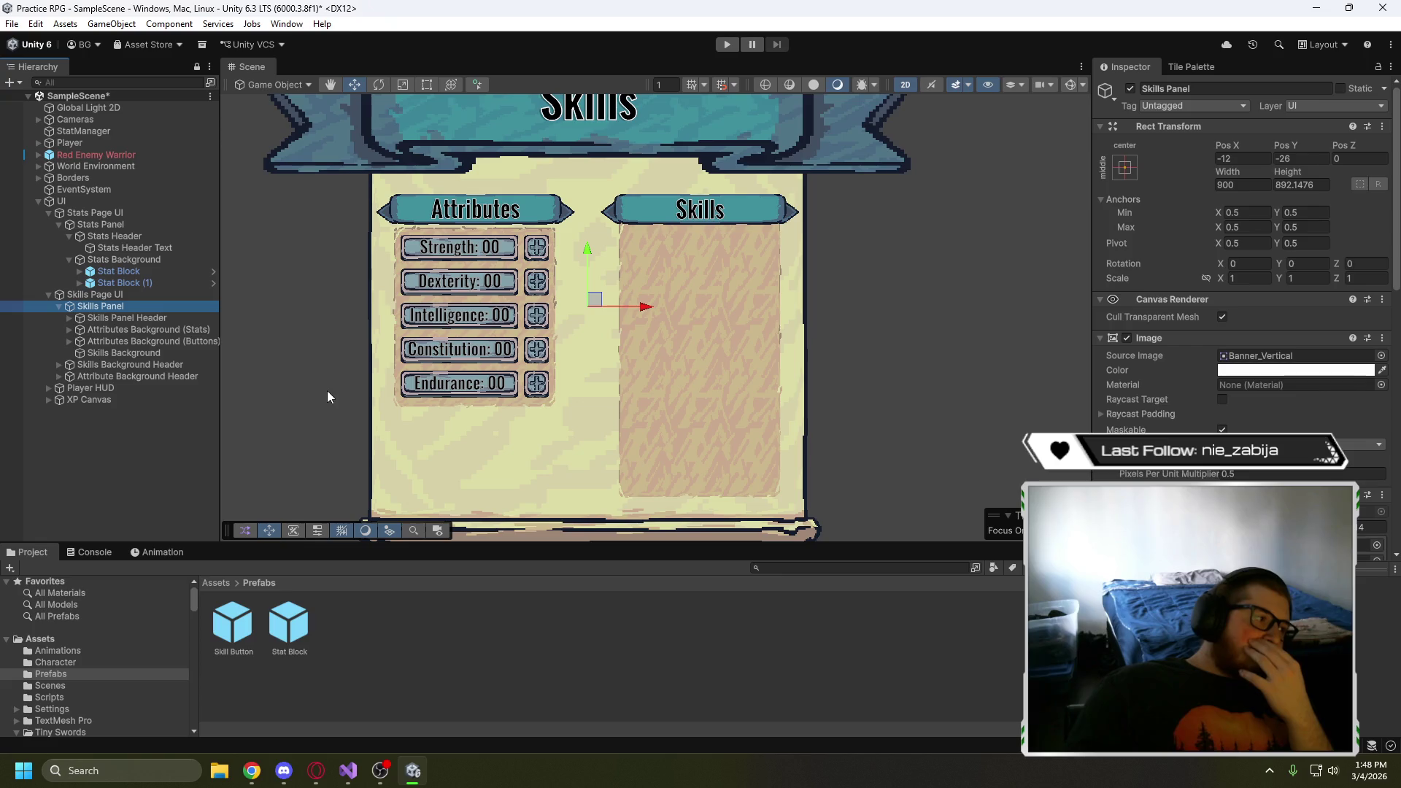
click(59, 308)
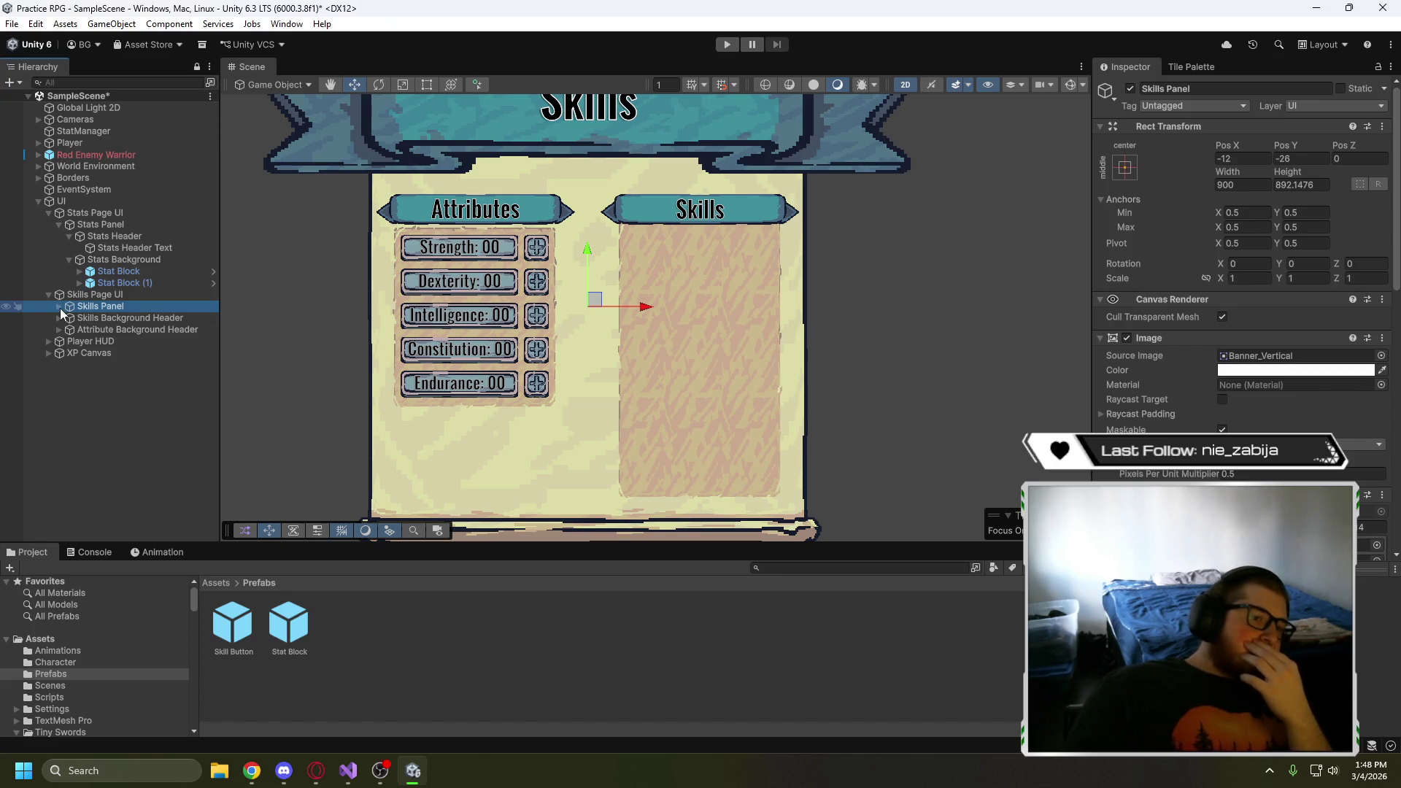
scroll(1240, 292, down, 5)
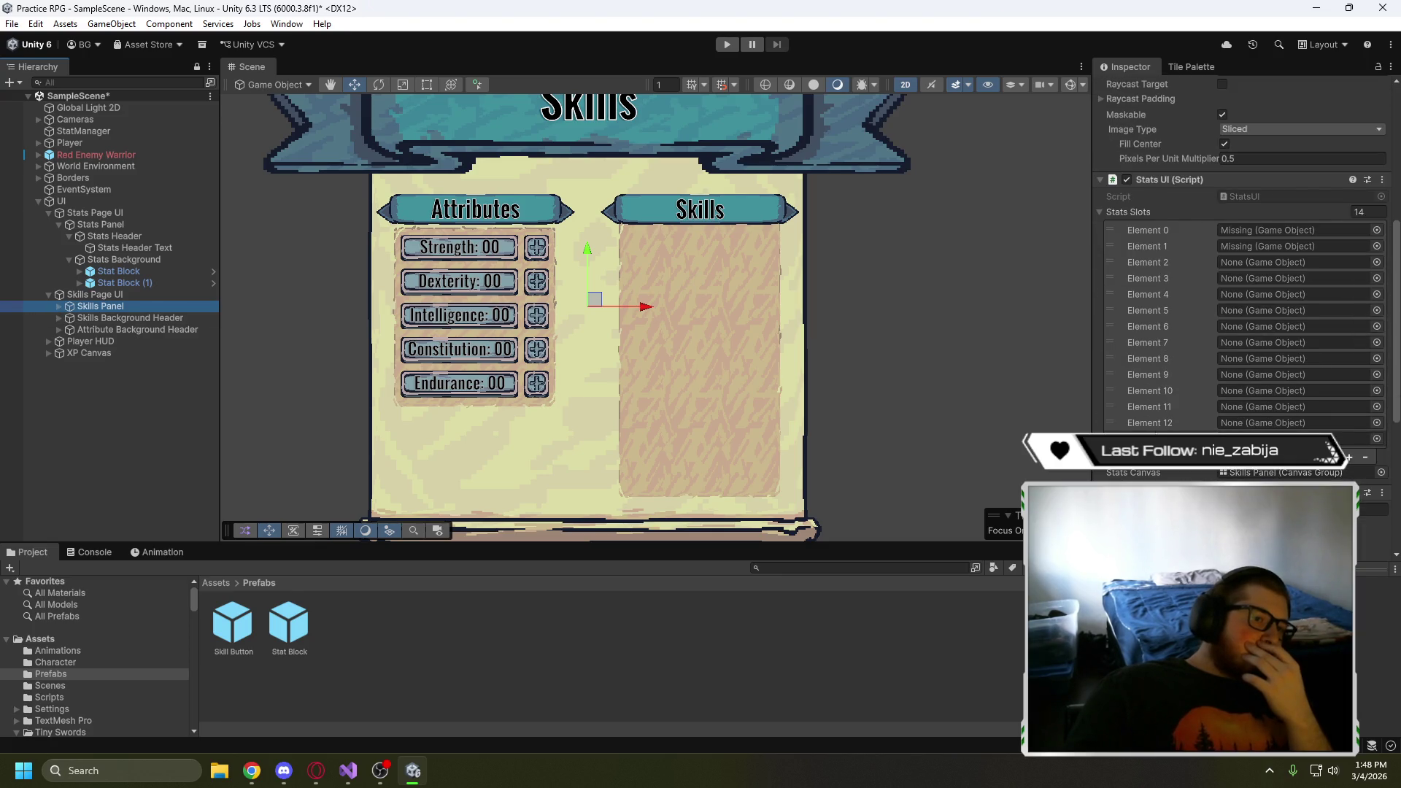
scroll(1240, 292, down, 8)
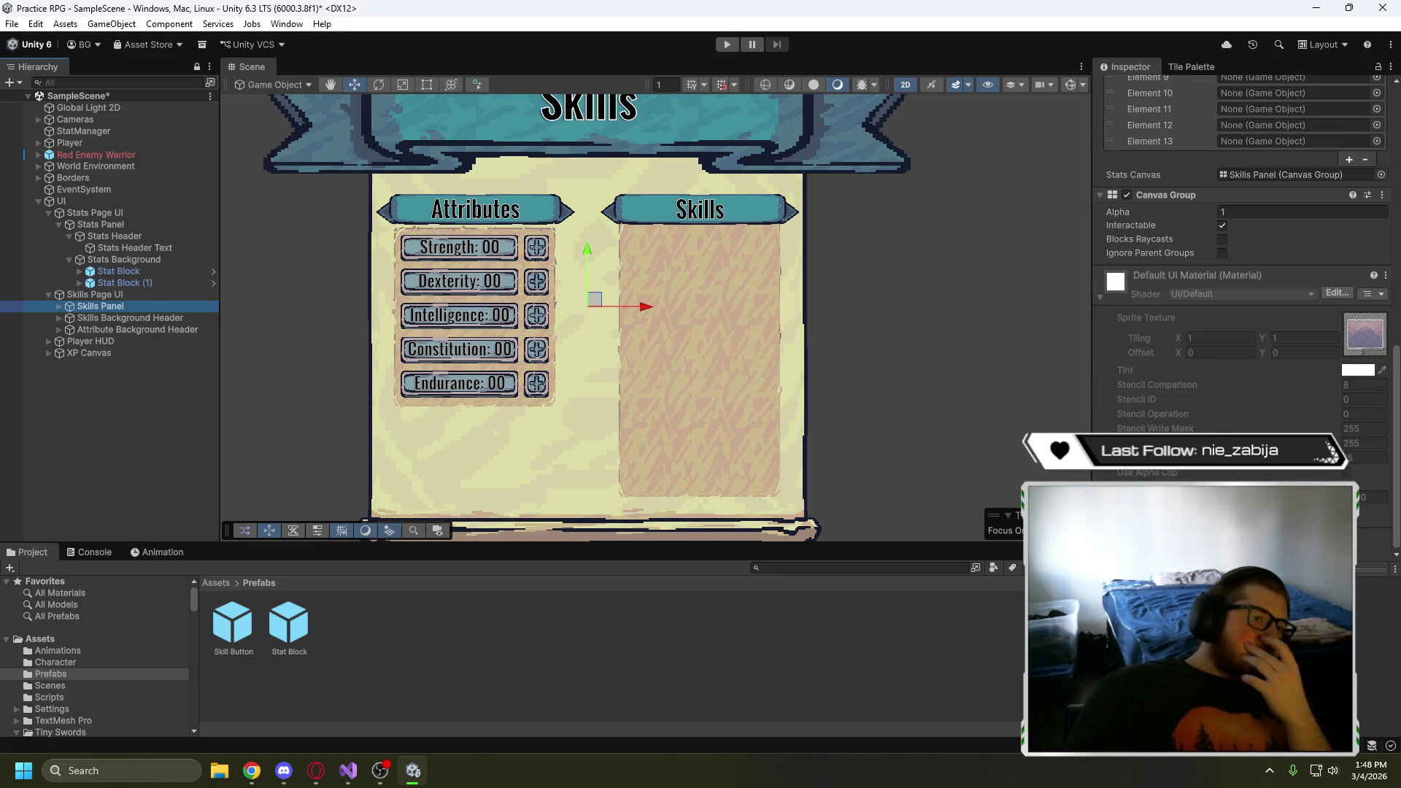
scroll(1241, 248, up, 8)
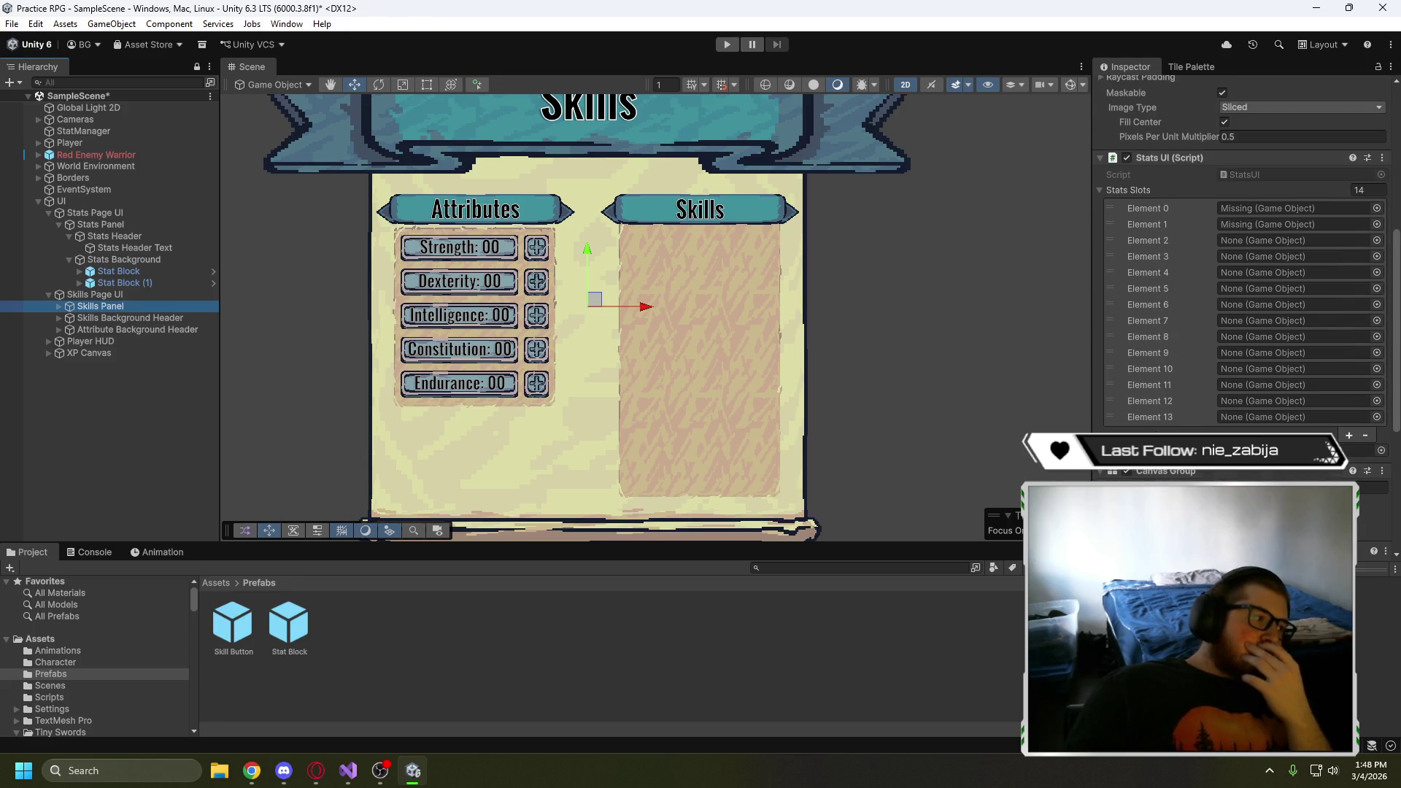
click(59, 306)
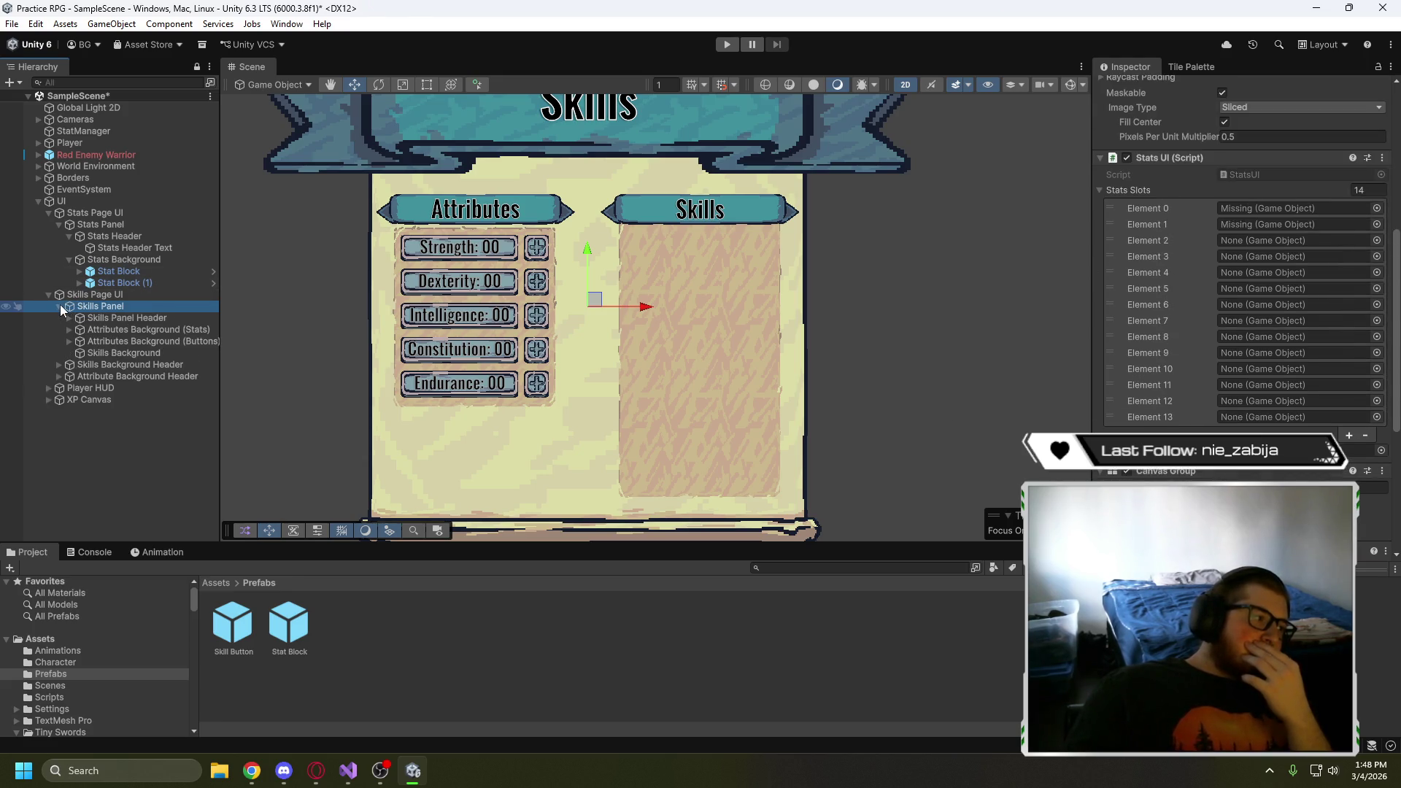
click(127, 366)
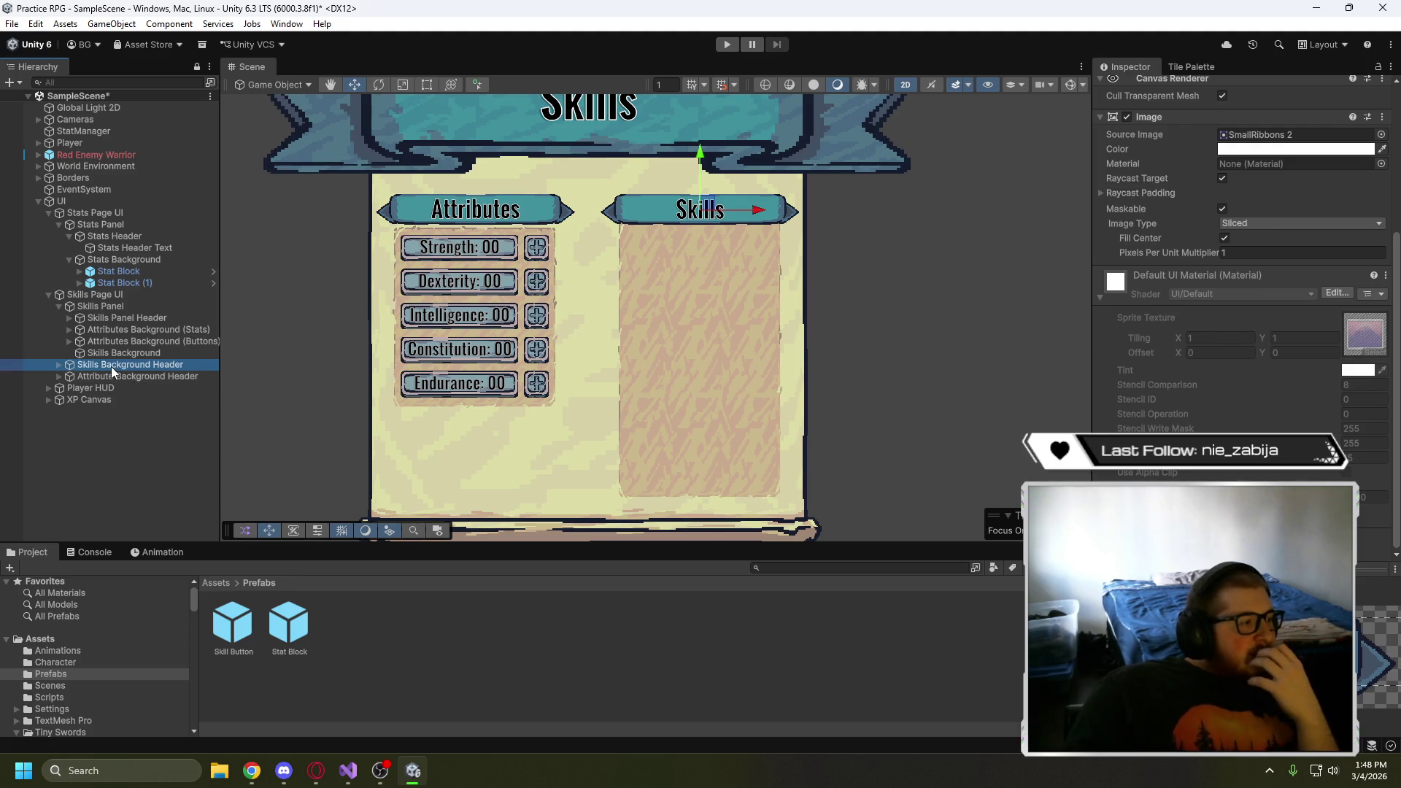
- Parent Skills Background Header under Skills Panel, then select Skills Background
drag(111, 367, 70, 356)
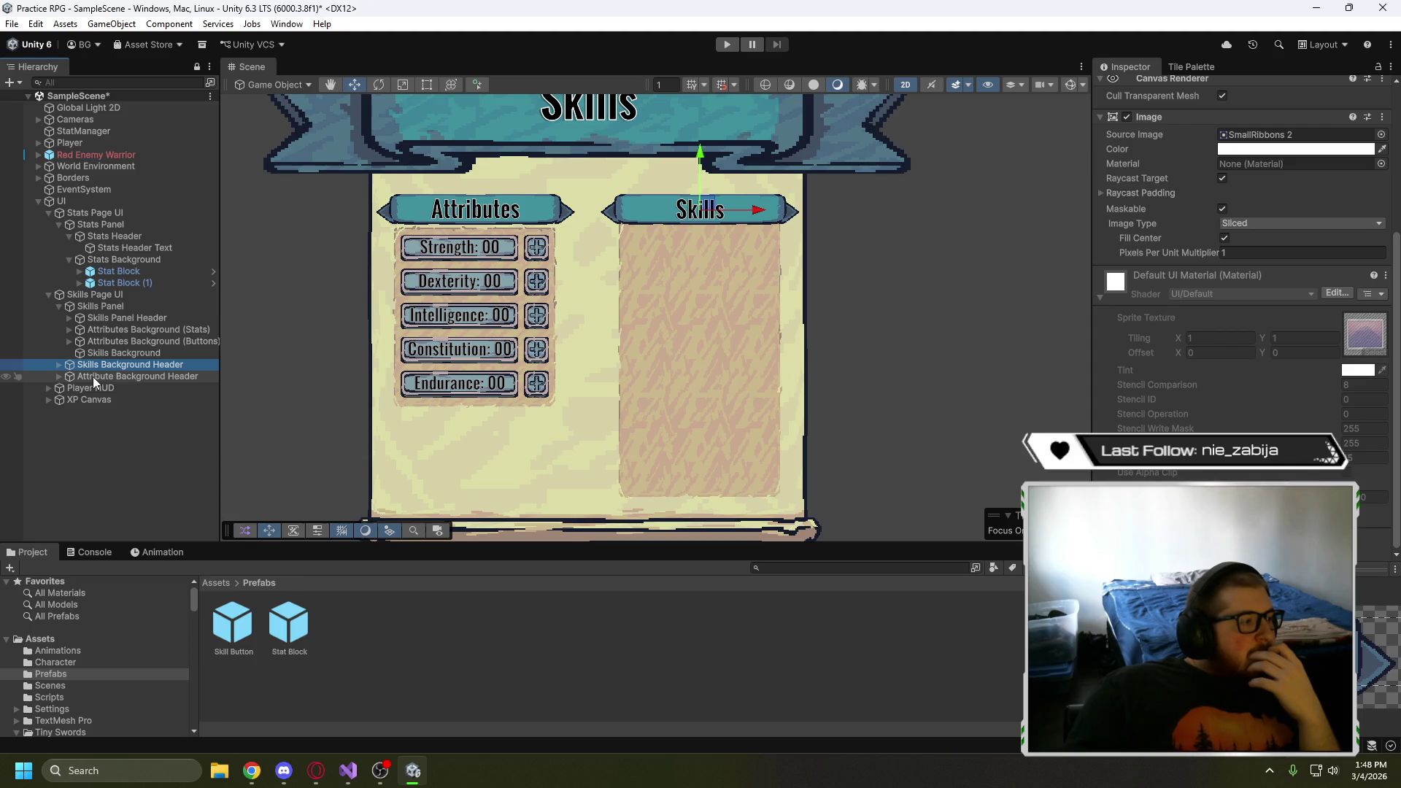
click(60, 308)
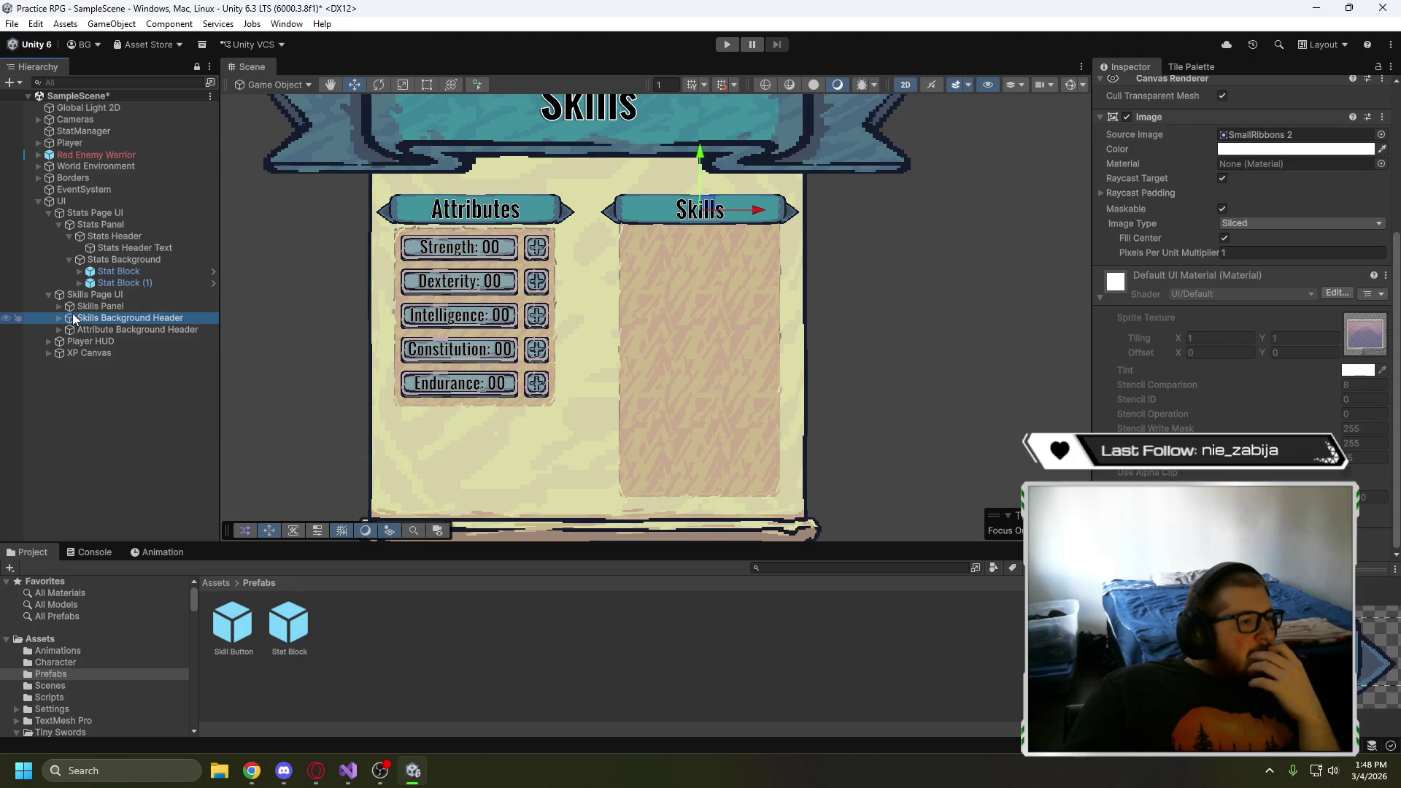
drag(83, 316, 91, 309)
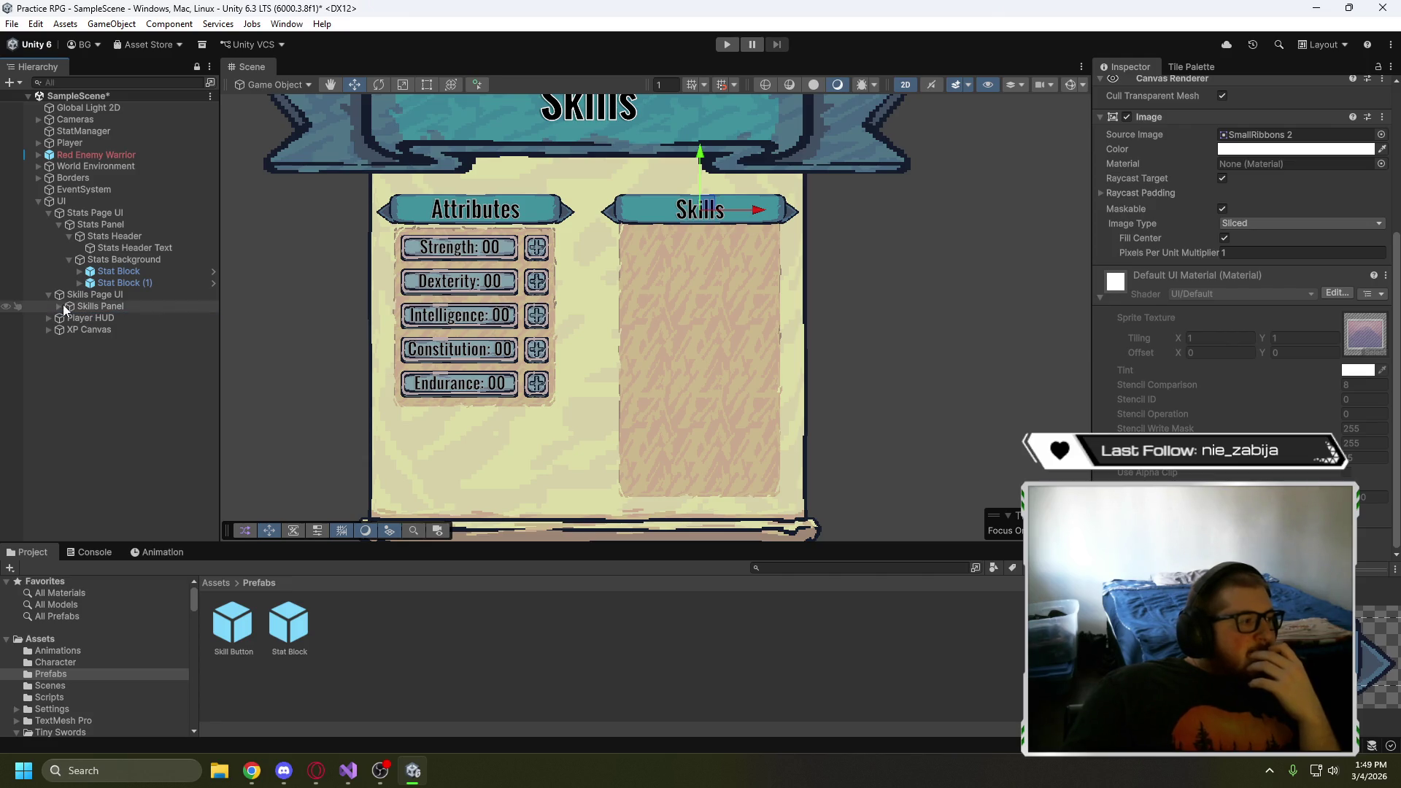
click(57, 305)
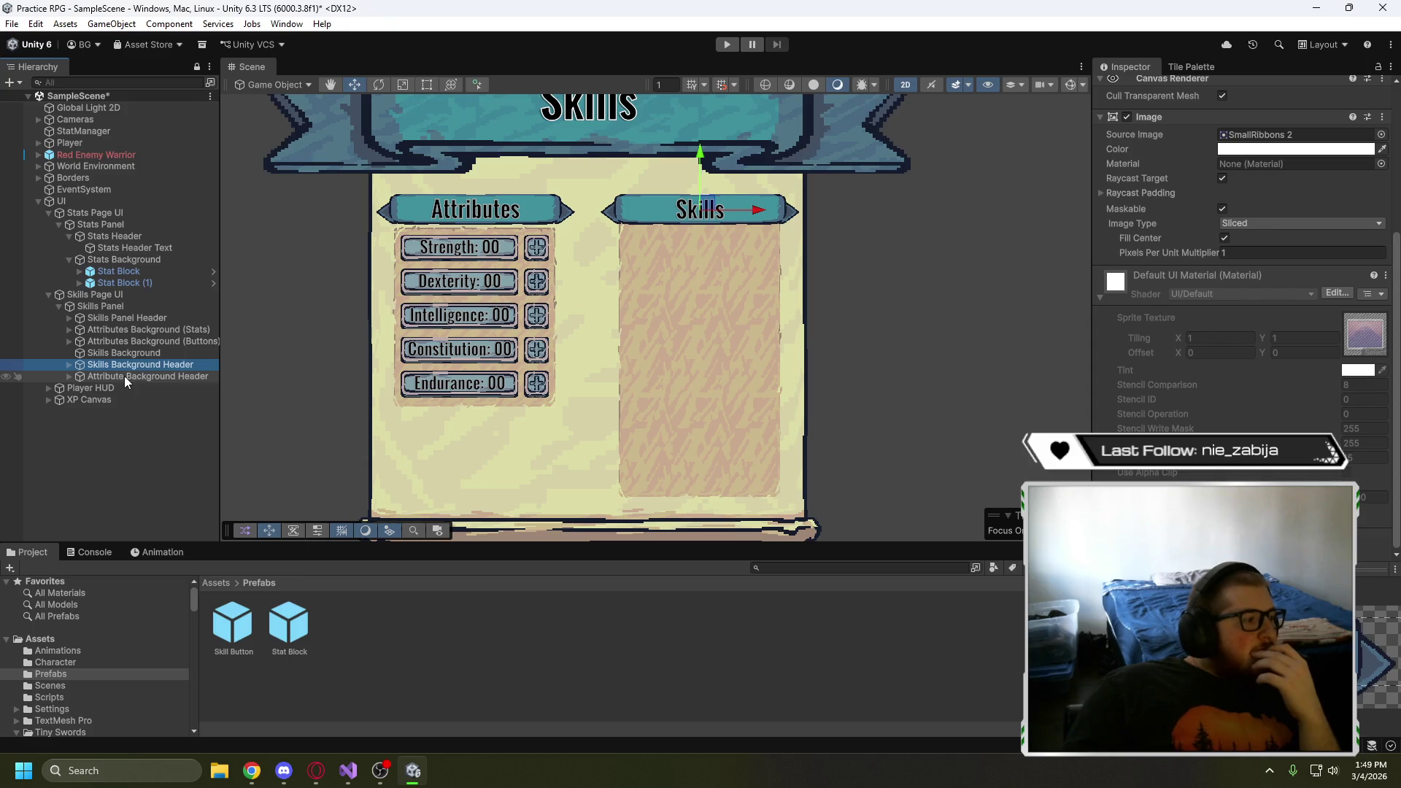
click(134, 353)
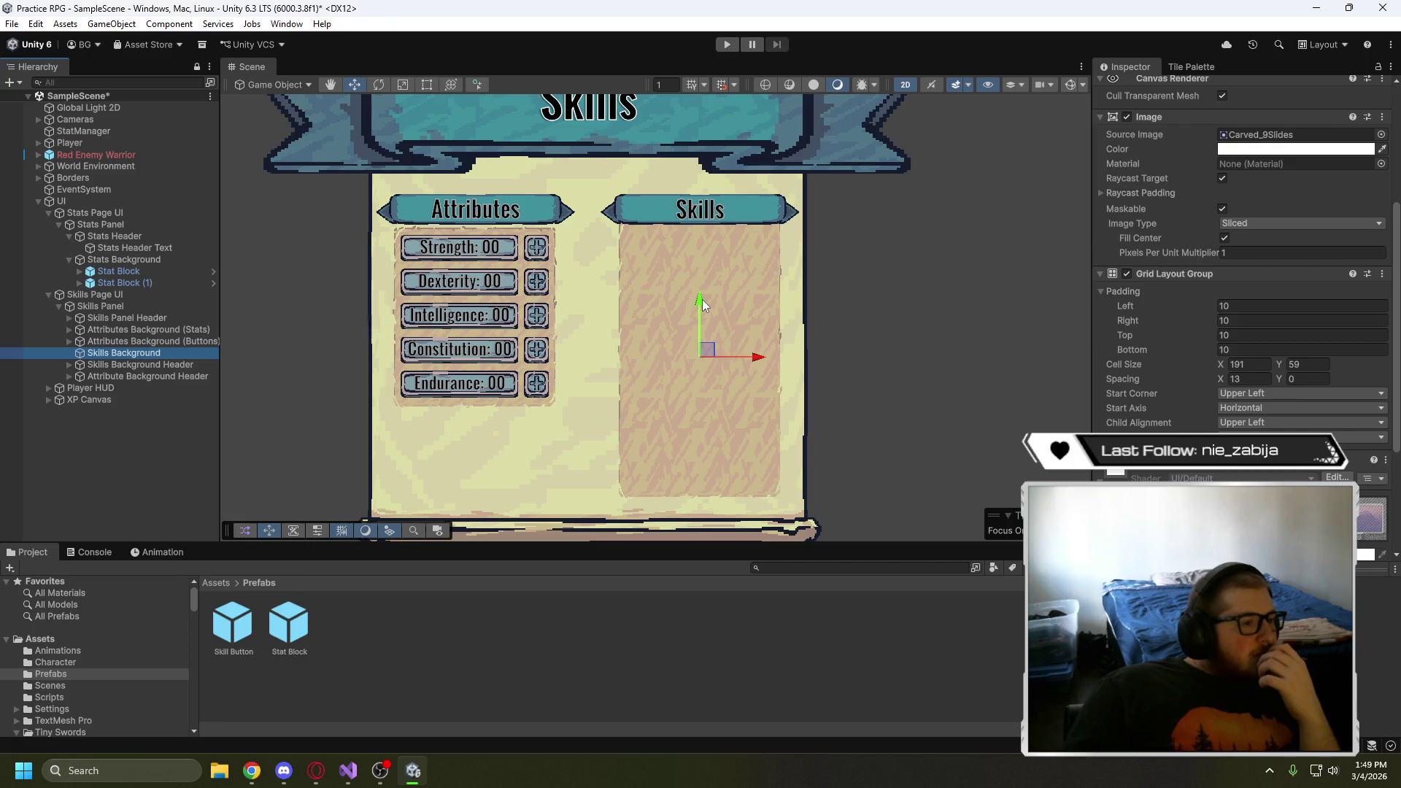
- Nudge Skills Background down and shorten its height with the Rect tool
drag(701, 299, 698, 308)
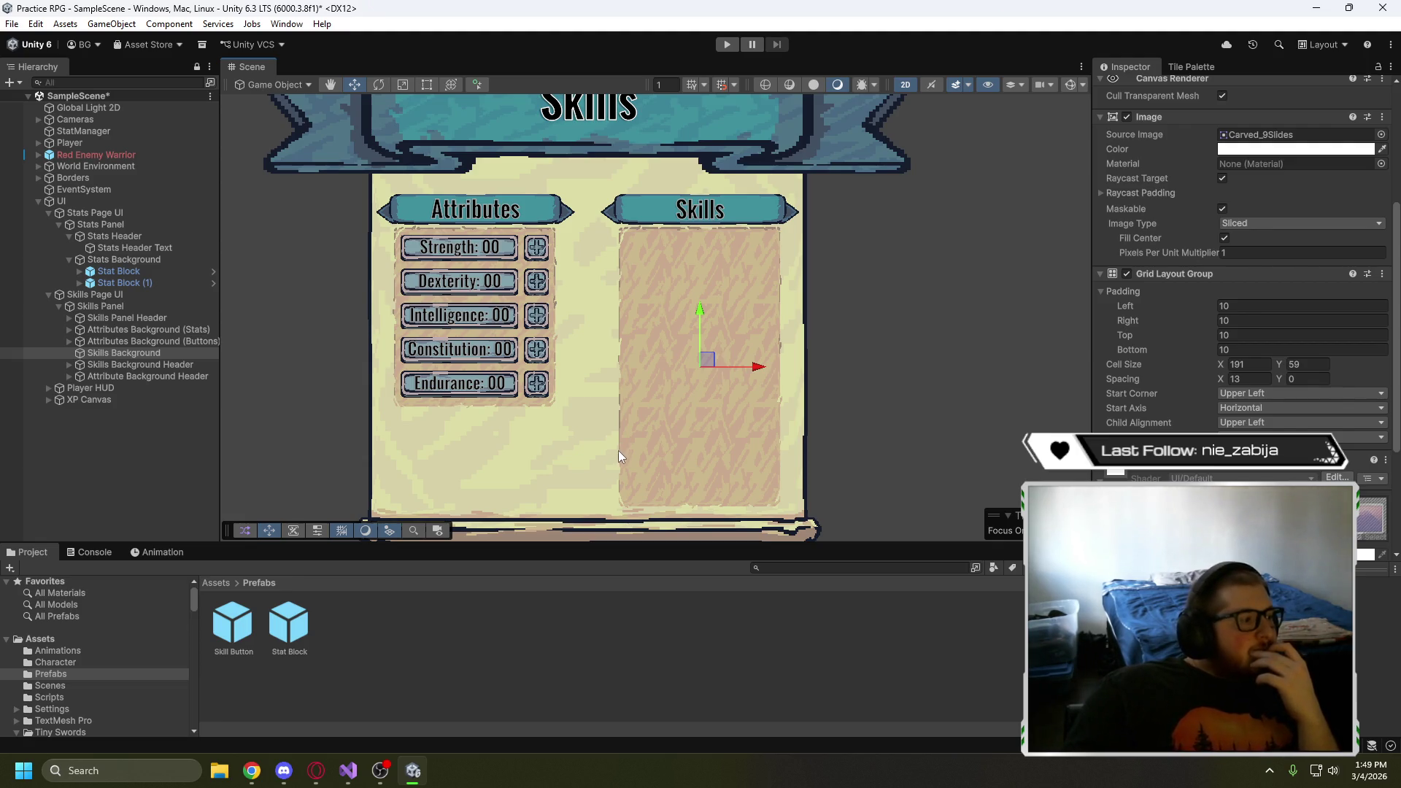
click(428, 86)
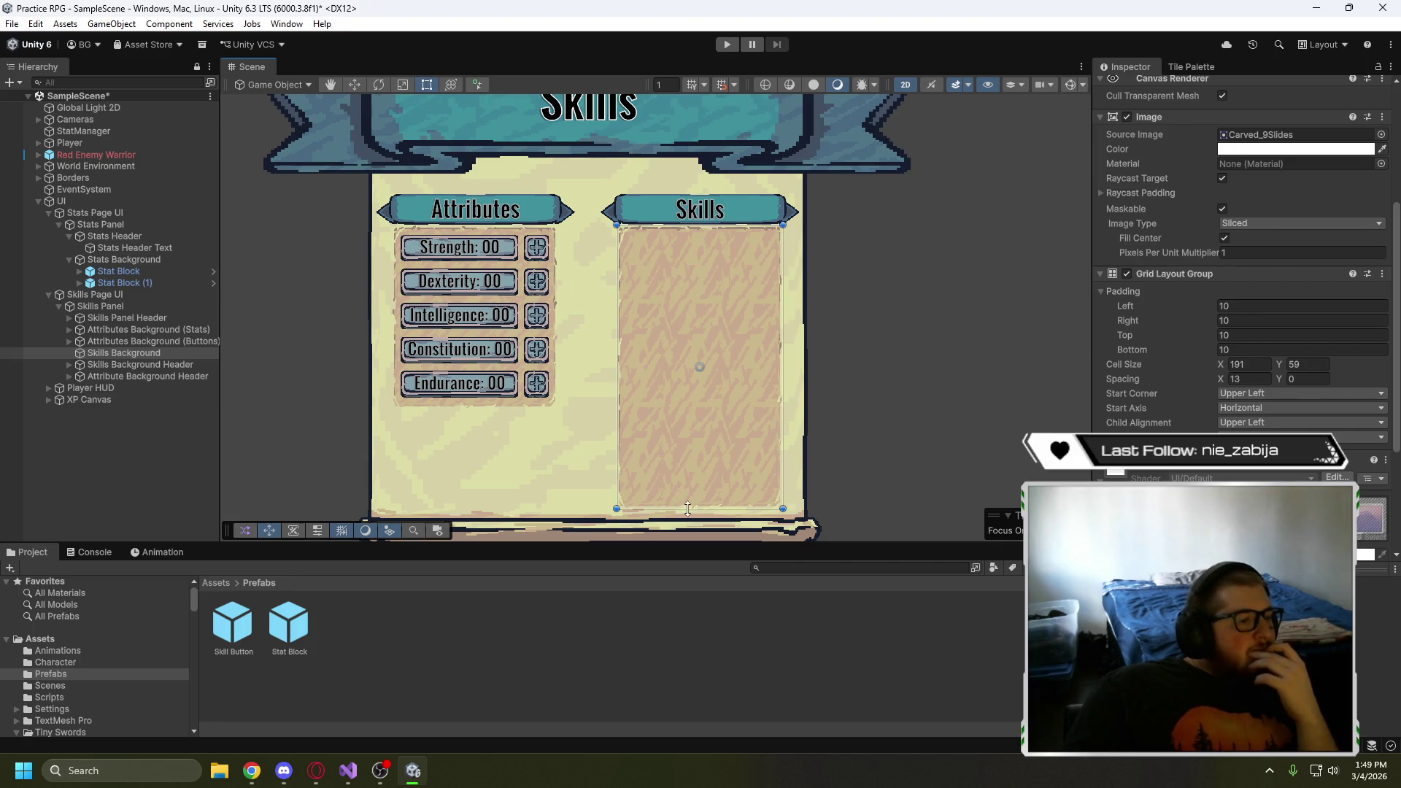
drag(688, 508, 690, 408)
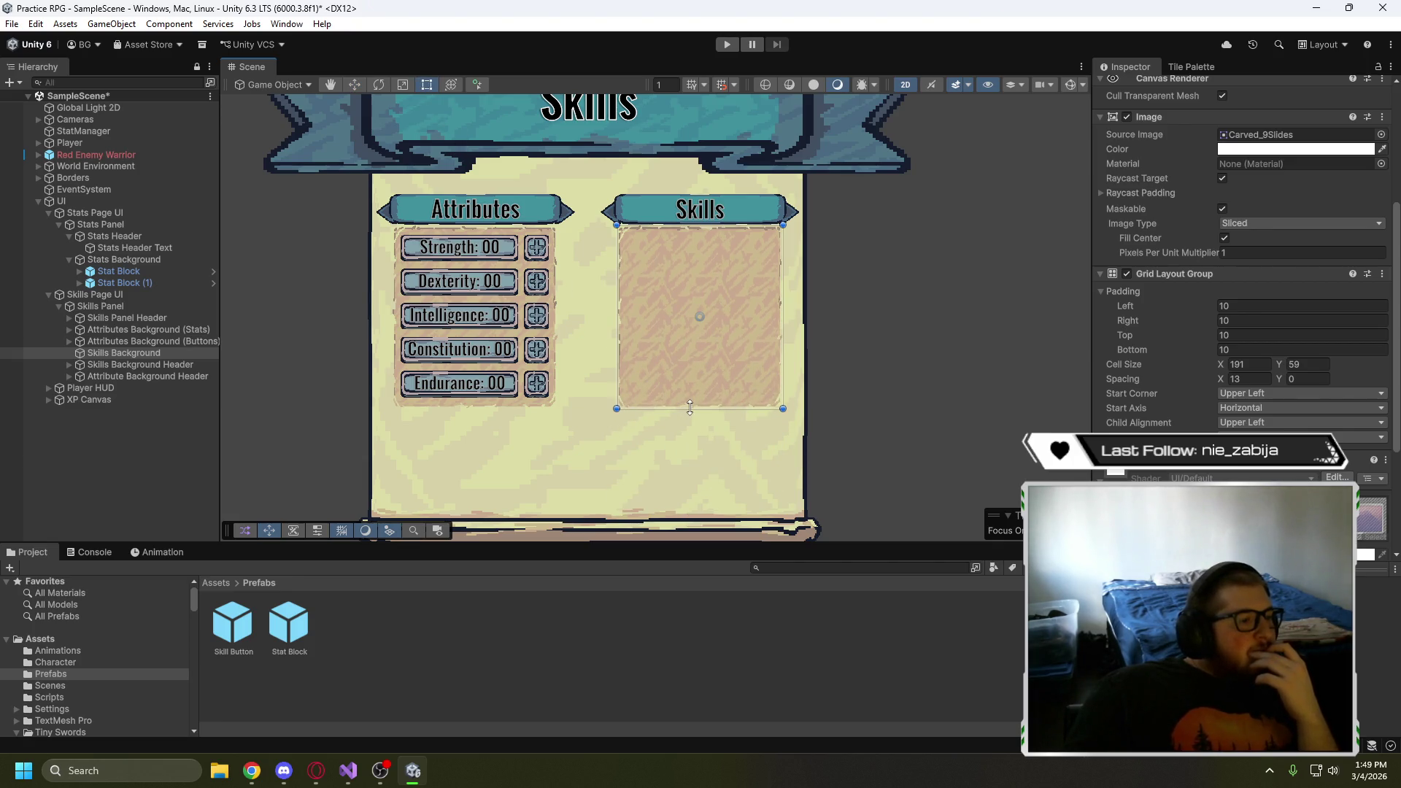
click(659, 470)
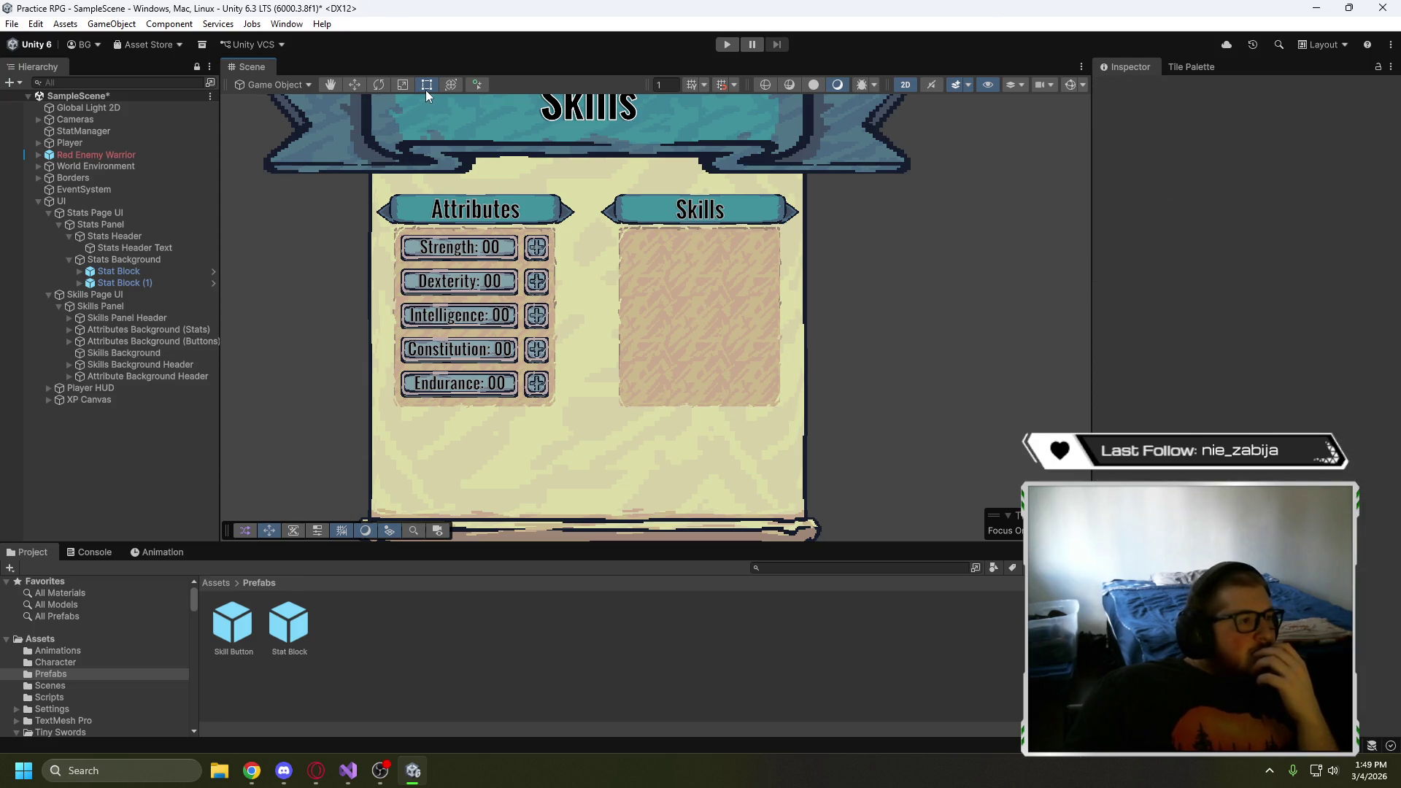
- Lower the Skills Background's top edge slightly, then deselect it
click(130, 354)
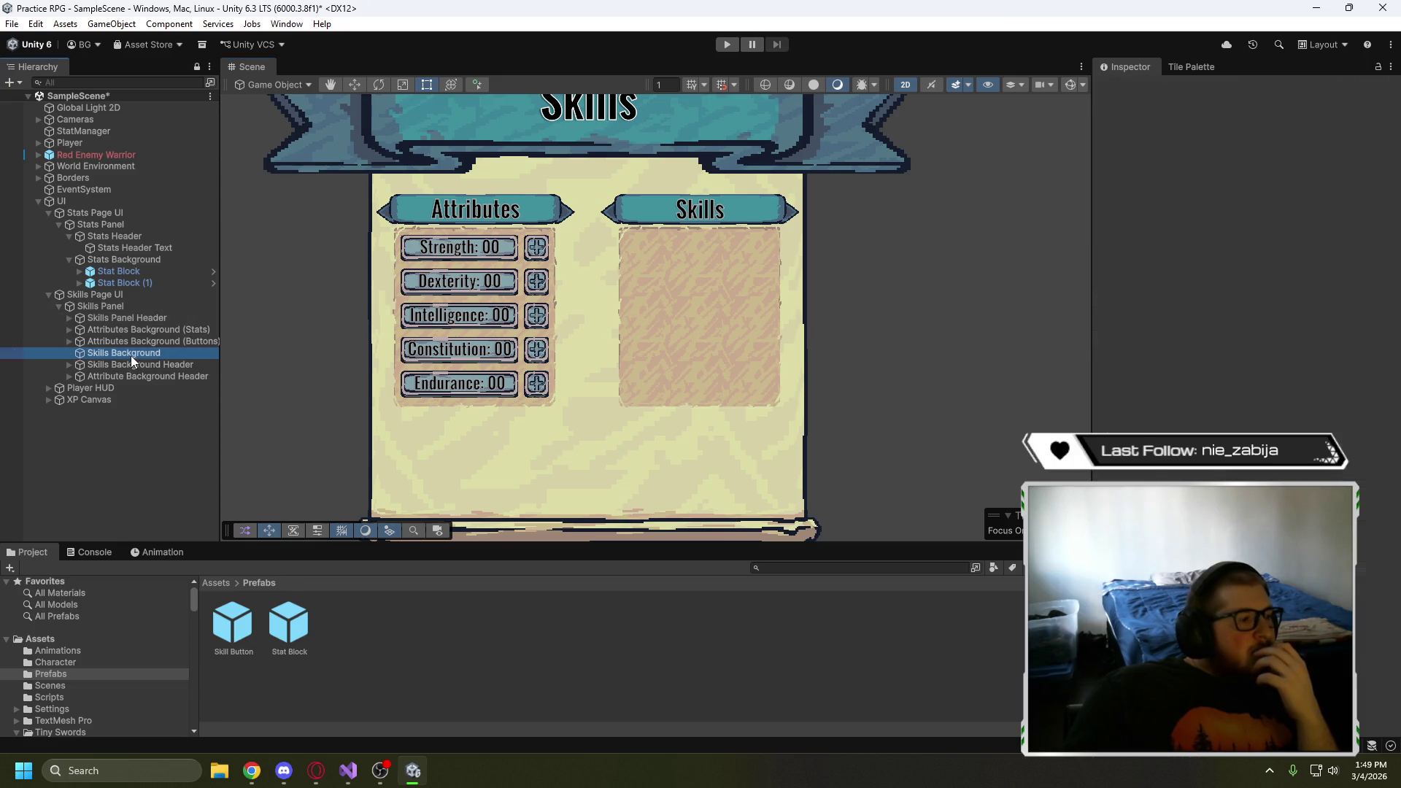
drag(672, 226, 674, 226)
click(639, 471)
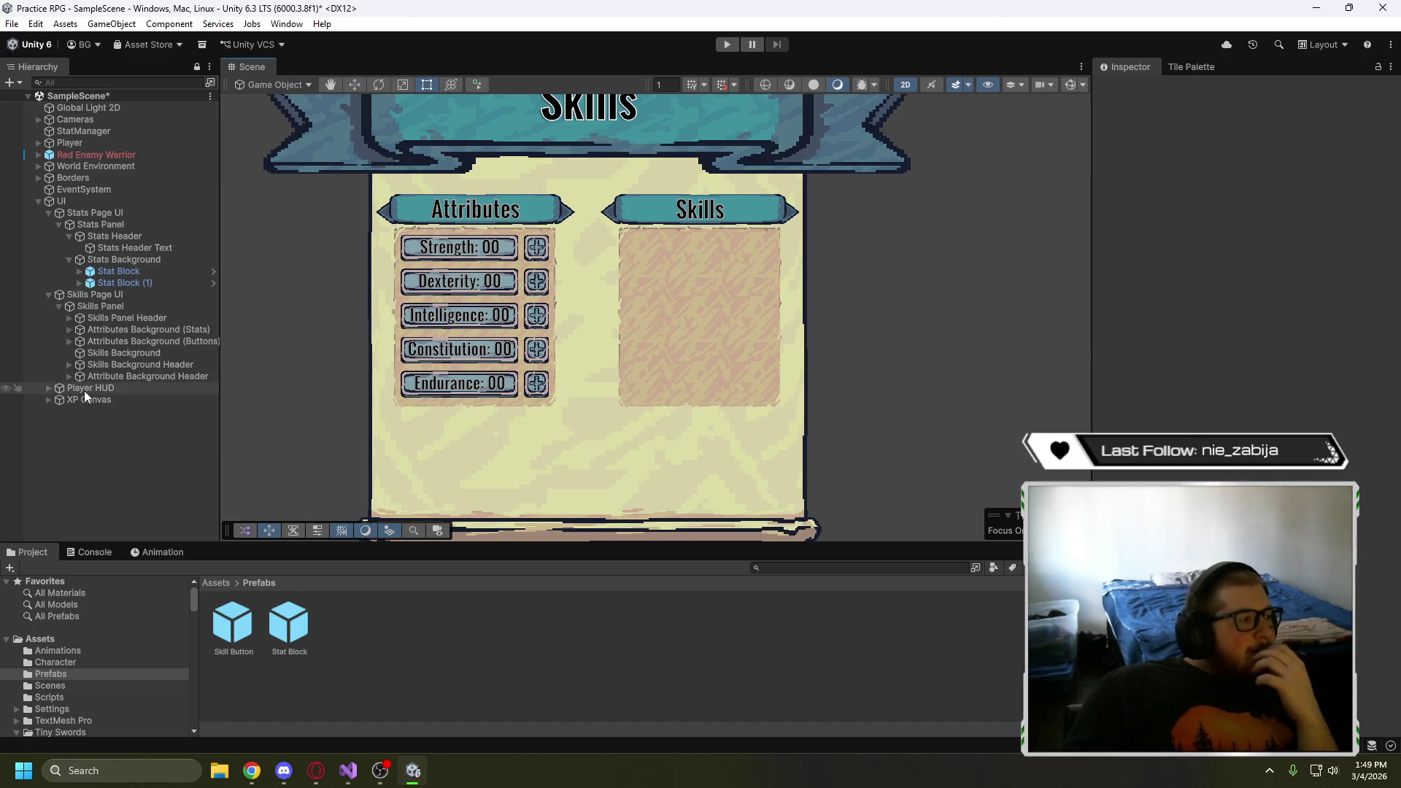
- Create an empty child of Skills Panel named 'Attributes Section'
right_click(113, 311)
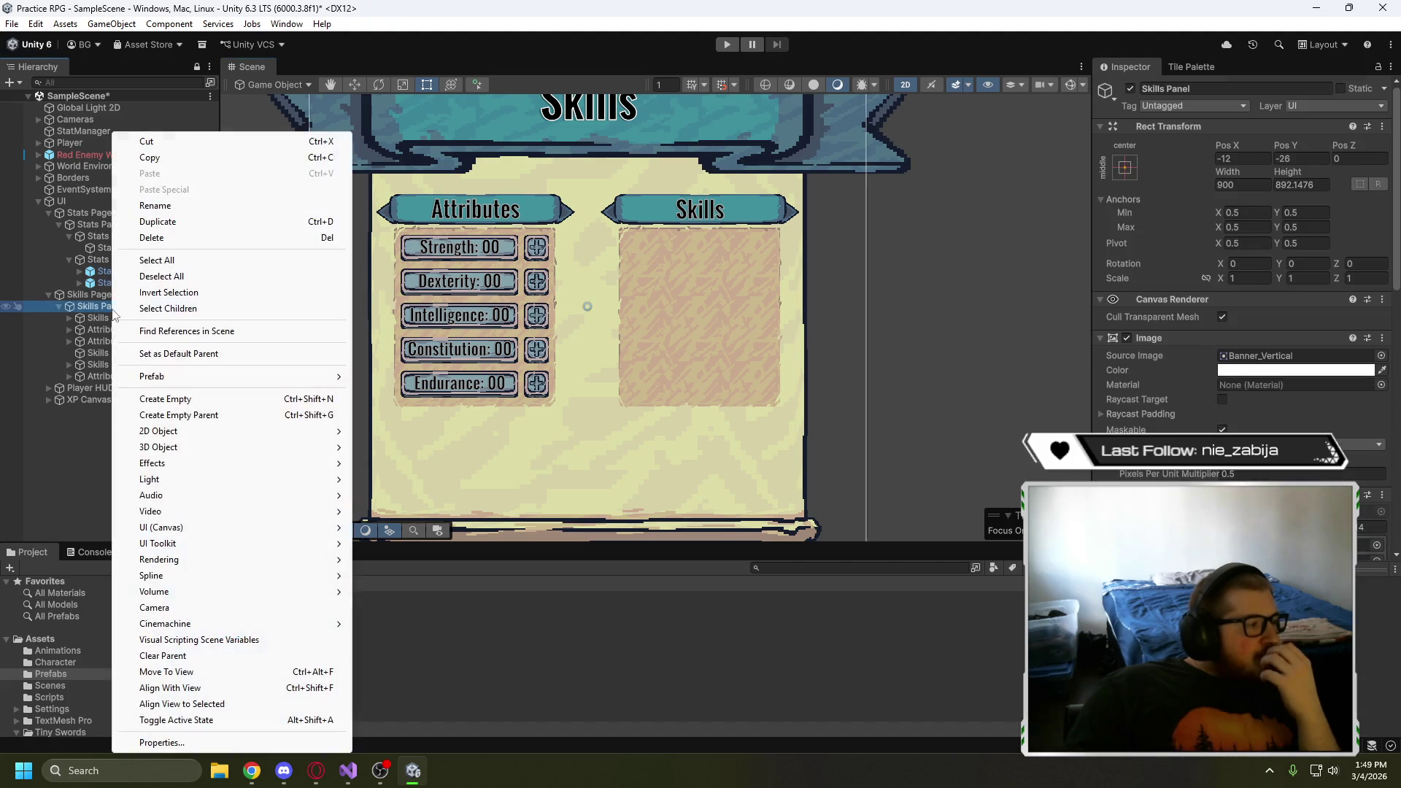
click(178, 403)
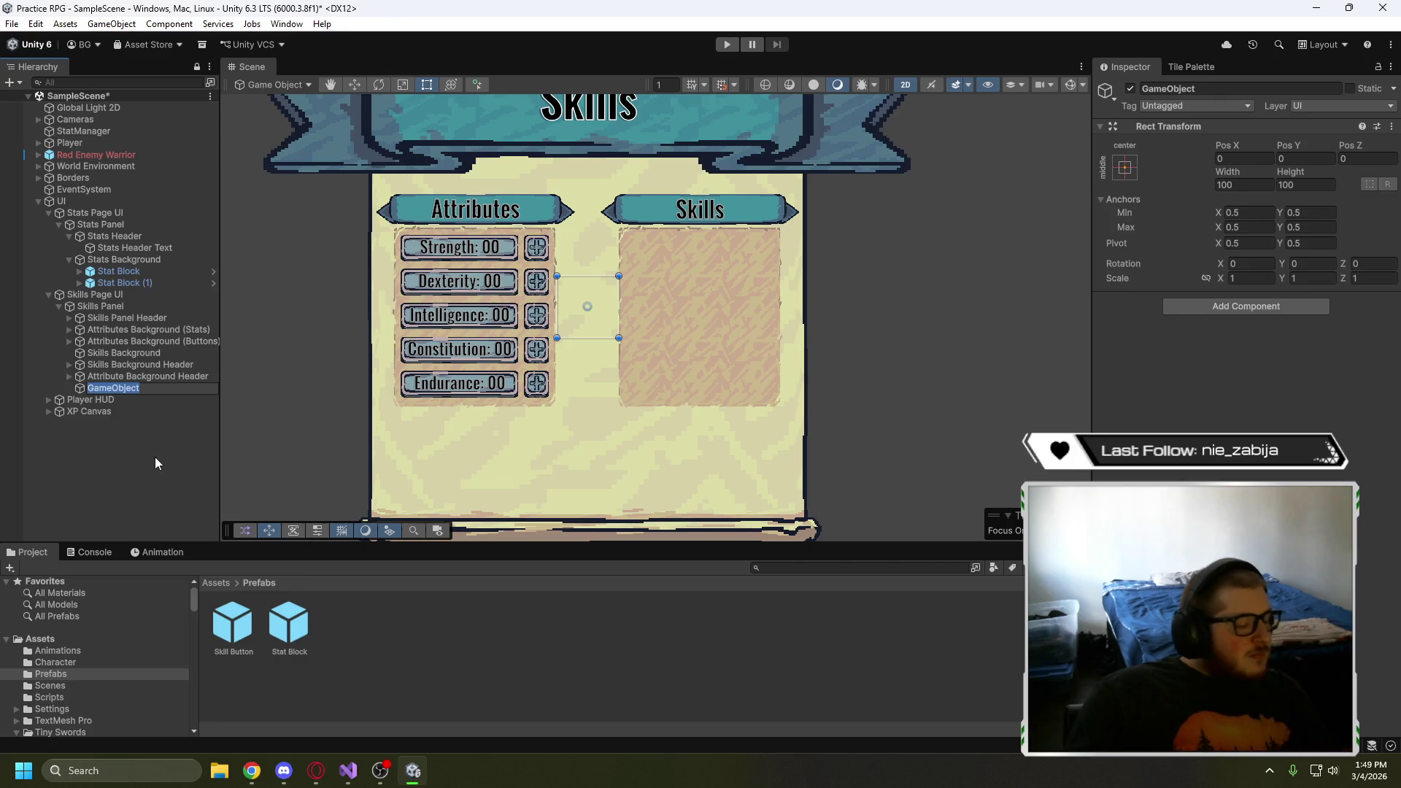
text(Attribut)
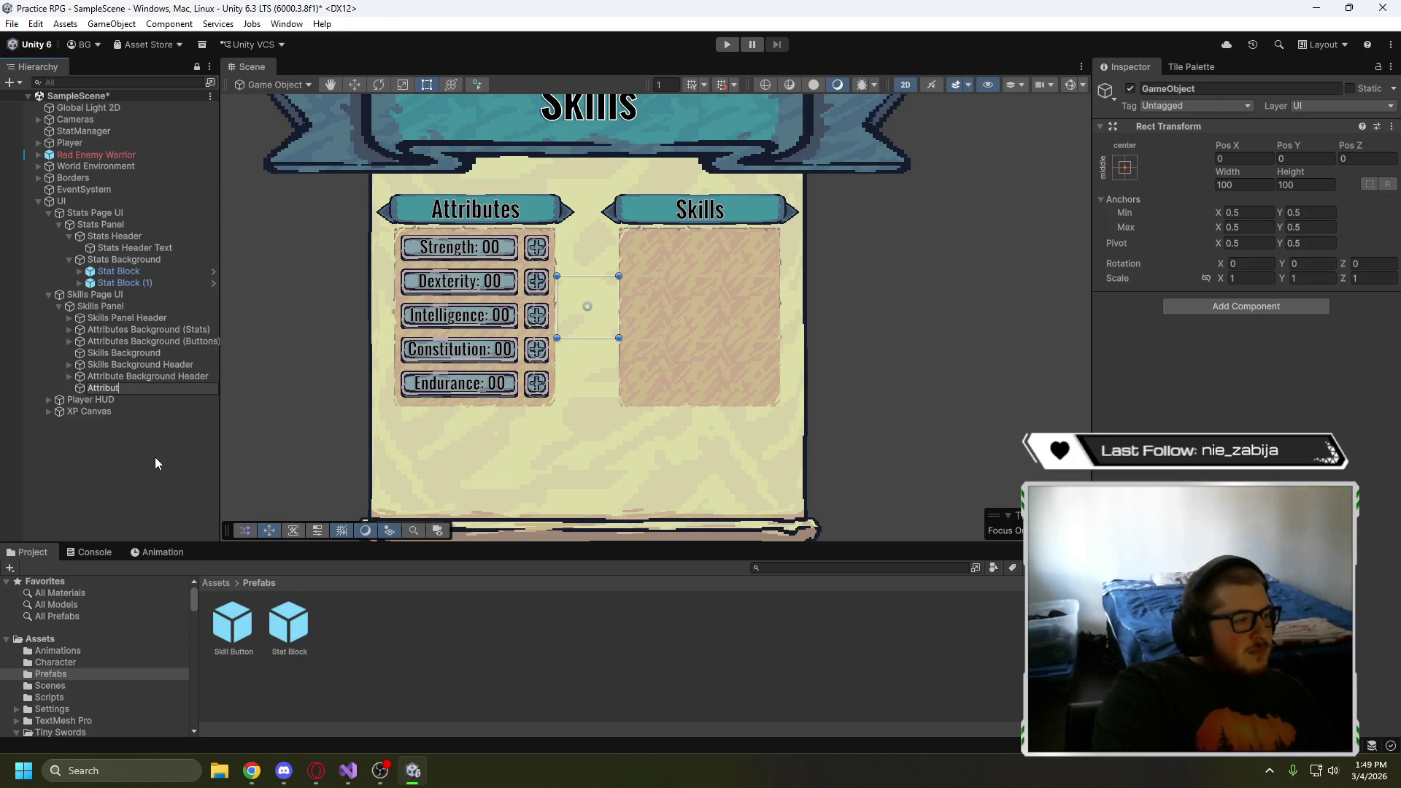
text(es)
text( Section)
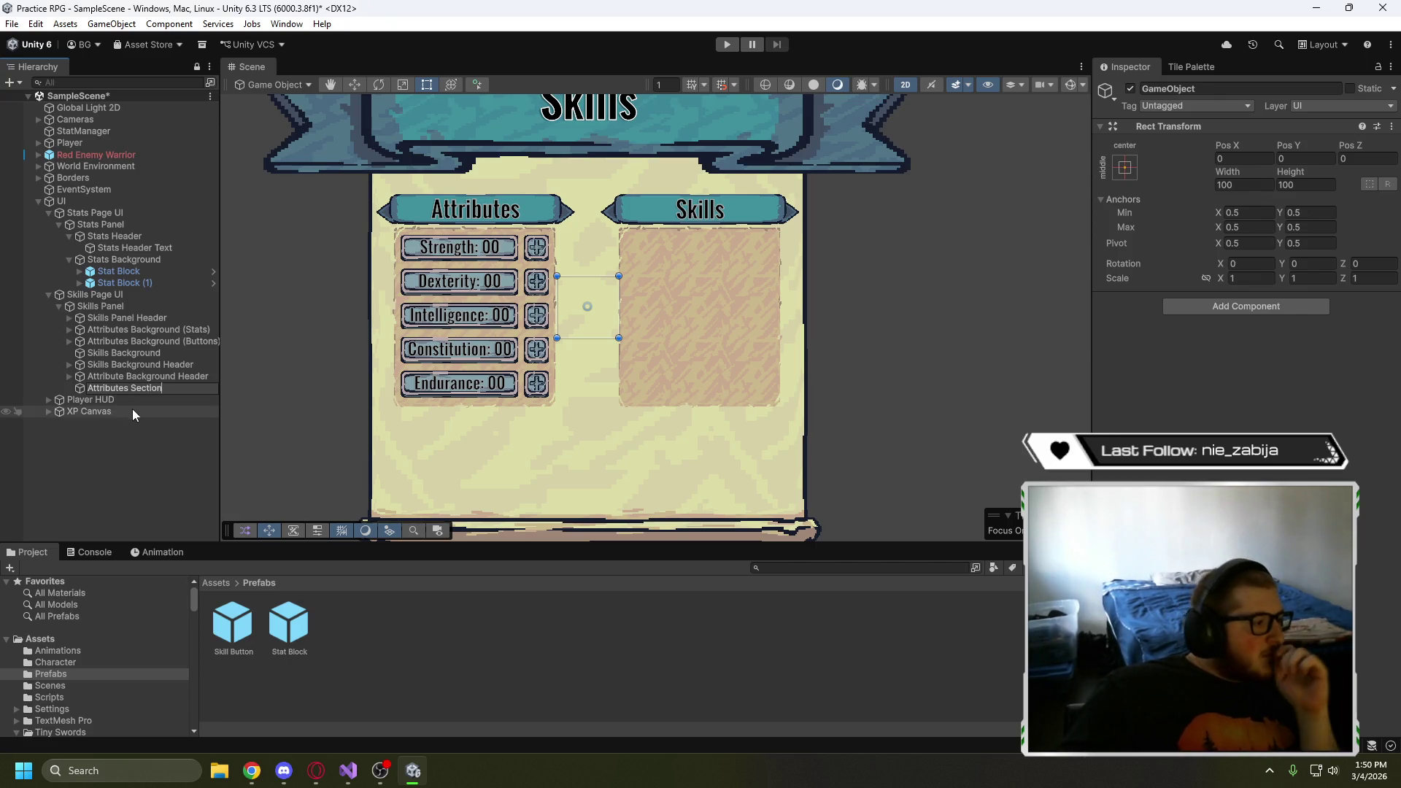
click(134, 419)
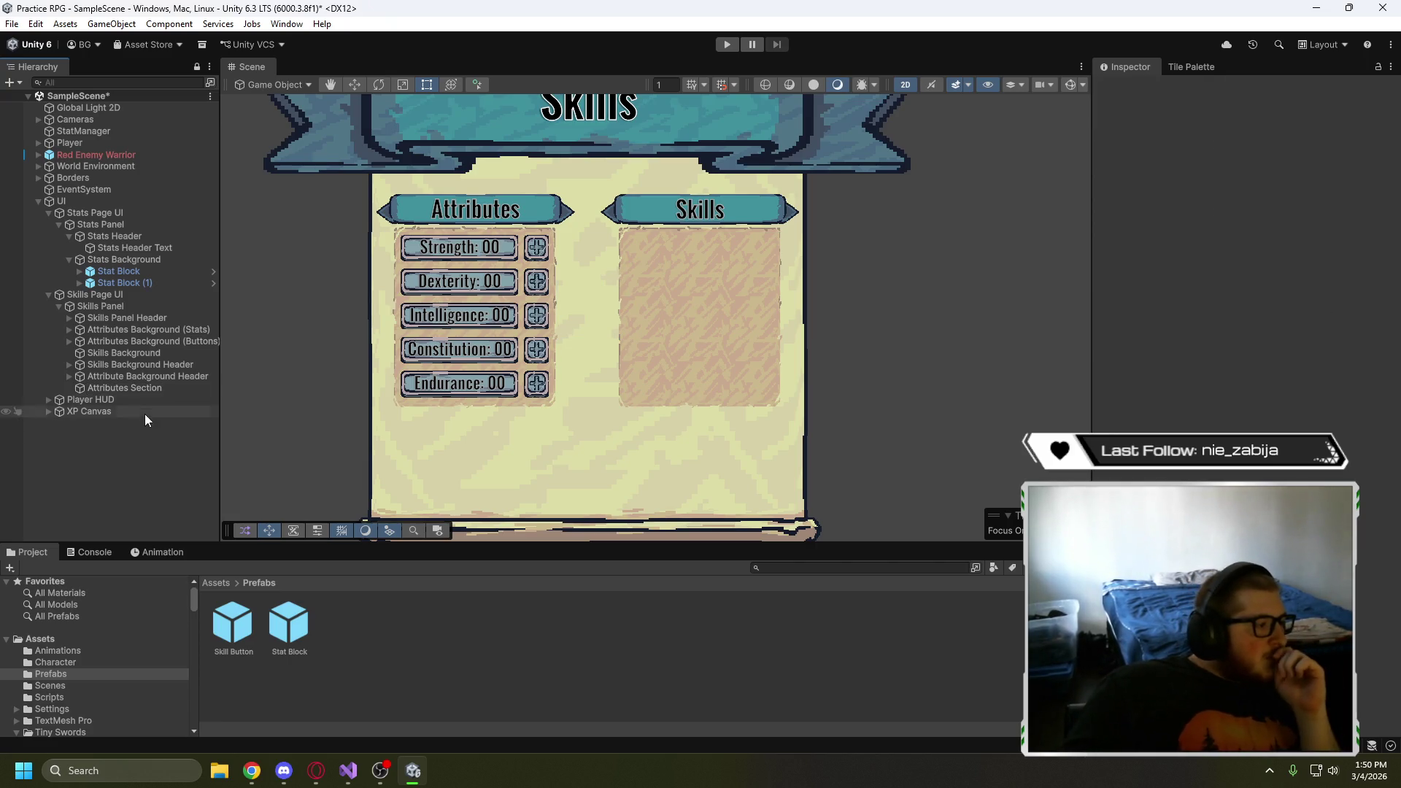
- Move both Attributes Backgrounds and Attribute Background Header into Attributes Section
click(146, 329)
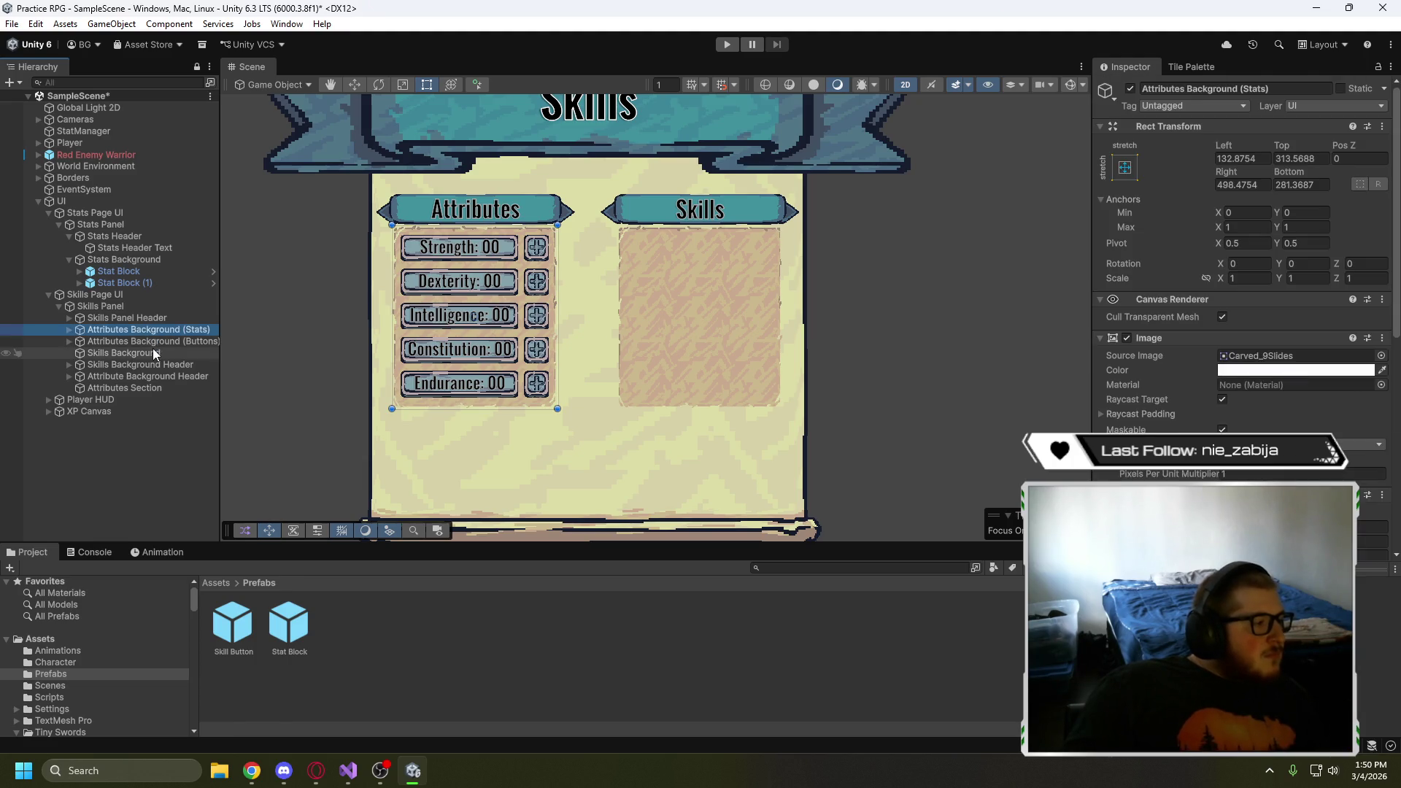
ctrl+click(154, 342)
ctrl+click(156, 375)
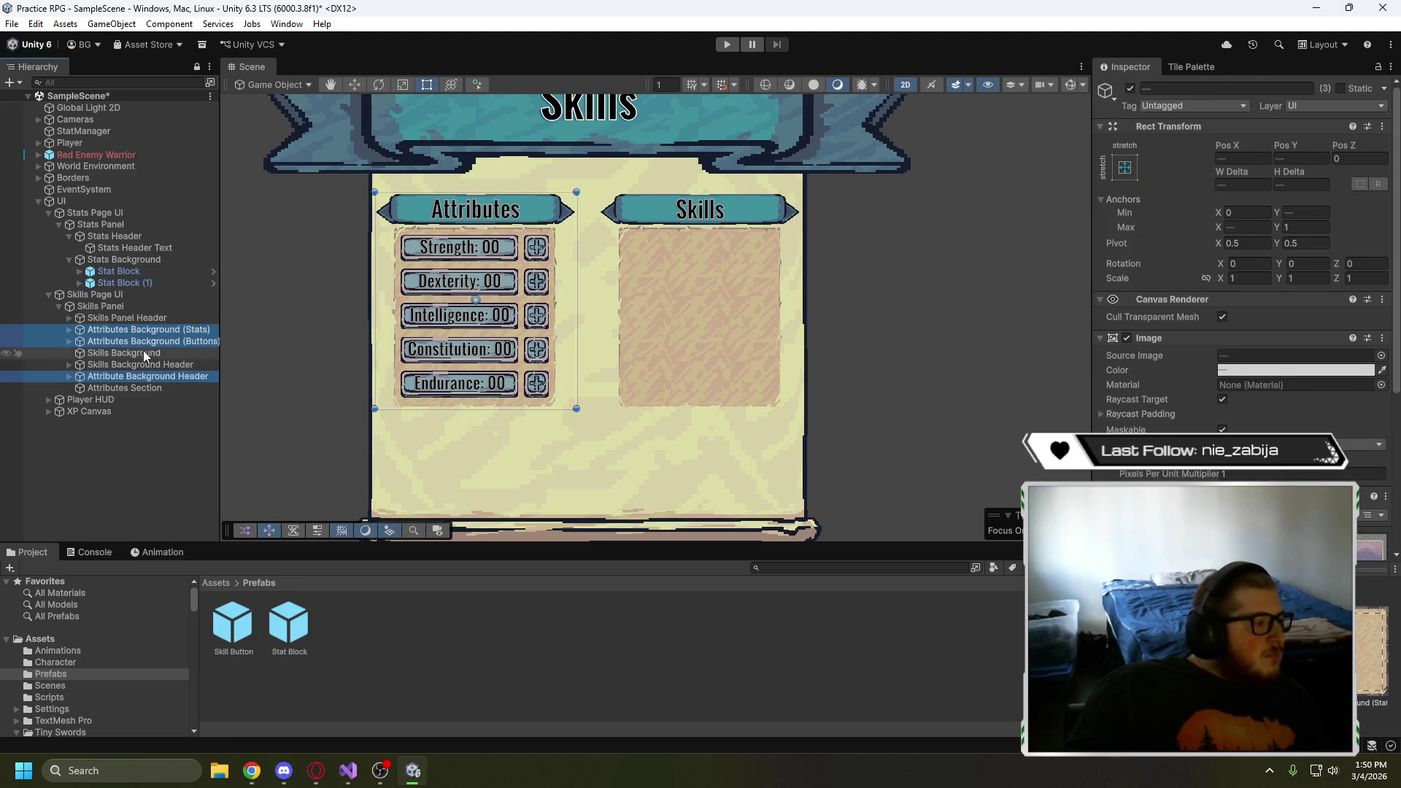
drag(139, 337, 131, 388)
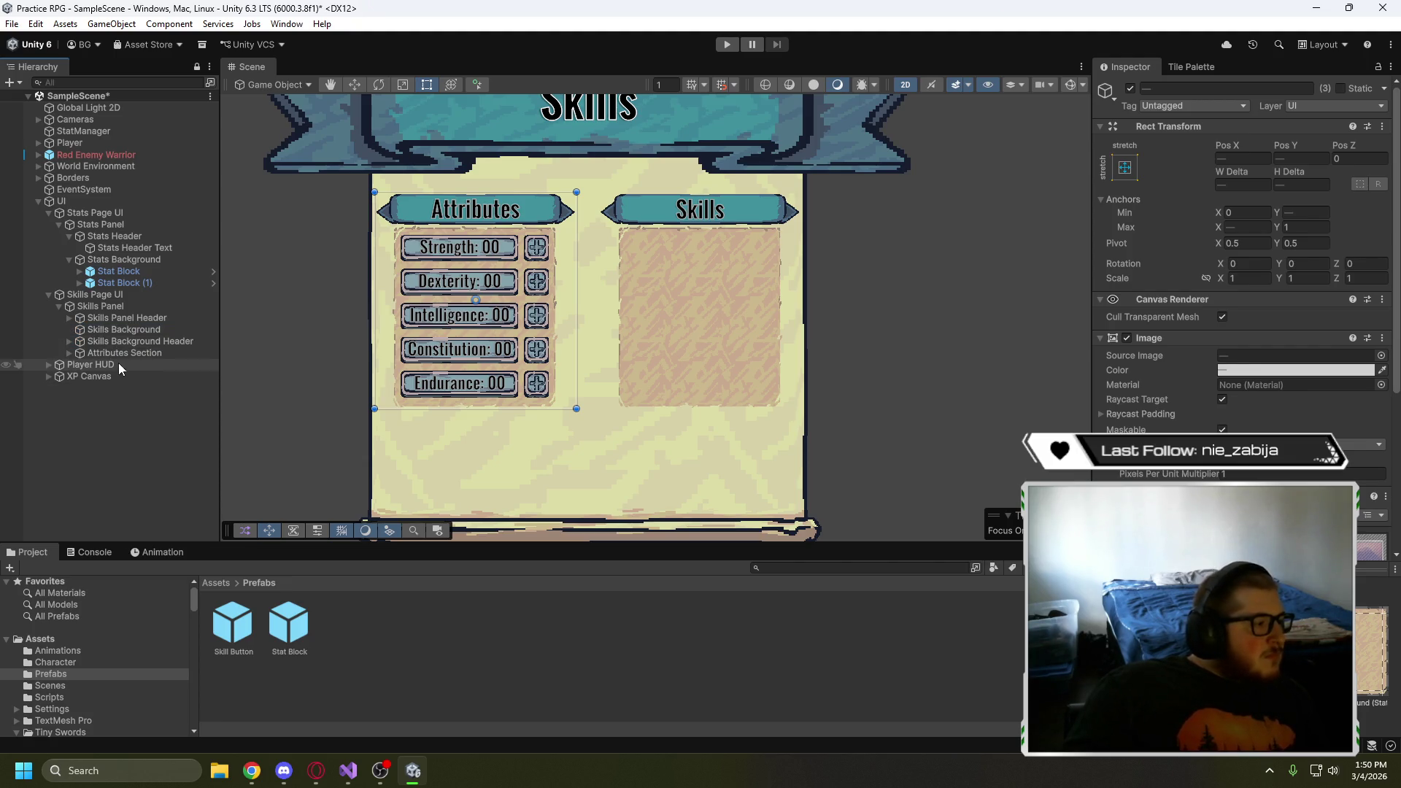
- Create another empty child of Skills Panel named 'Skills Section'
right_click(110, 308)
click(191, 398)
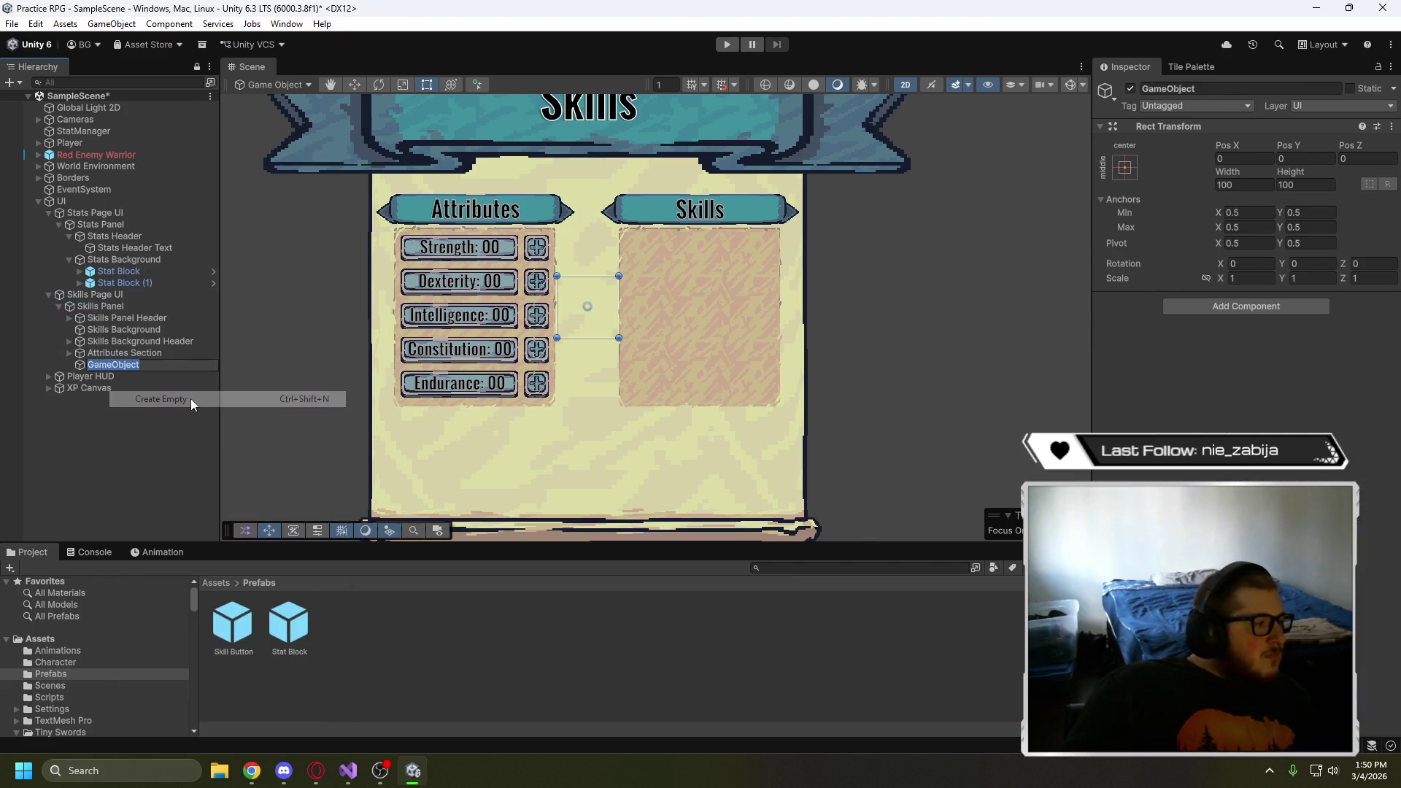
text(Skil)
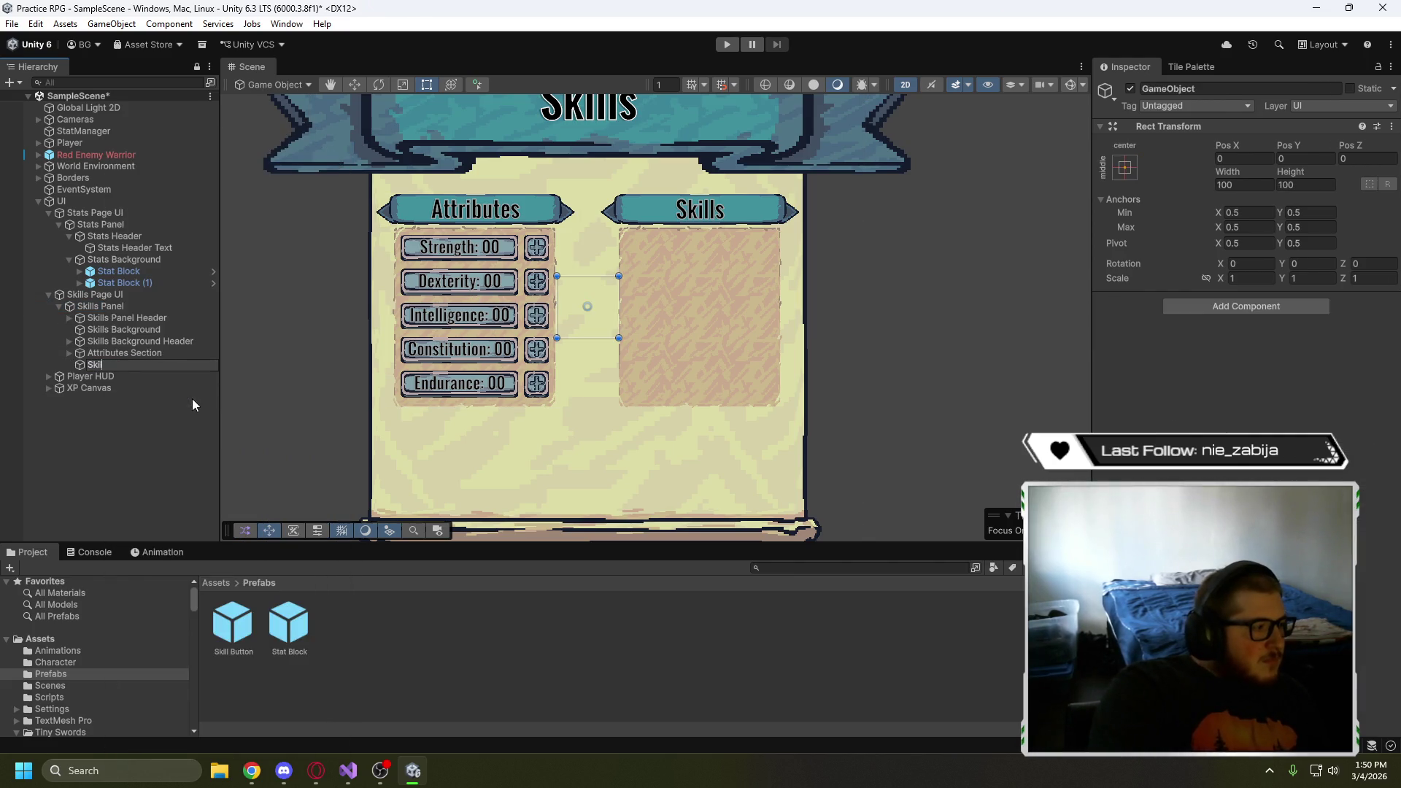
text(ls Section)
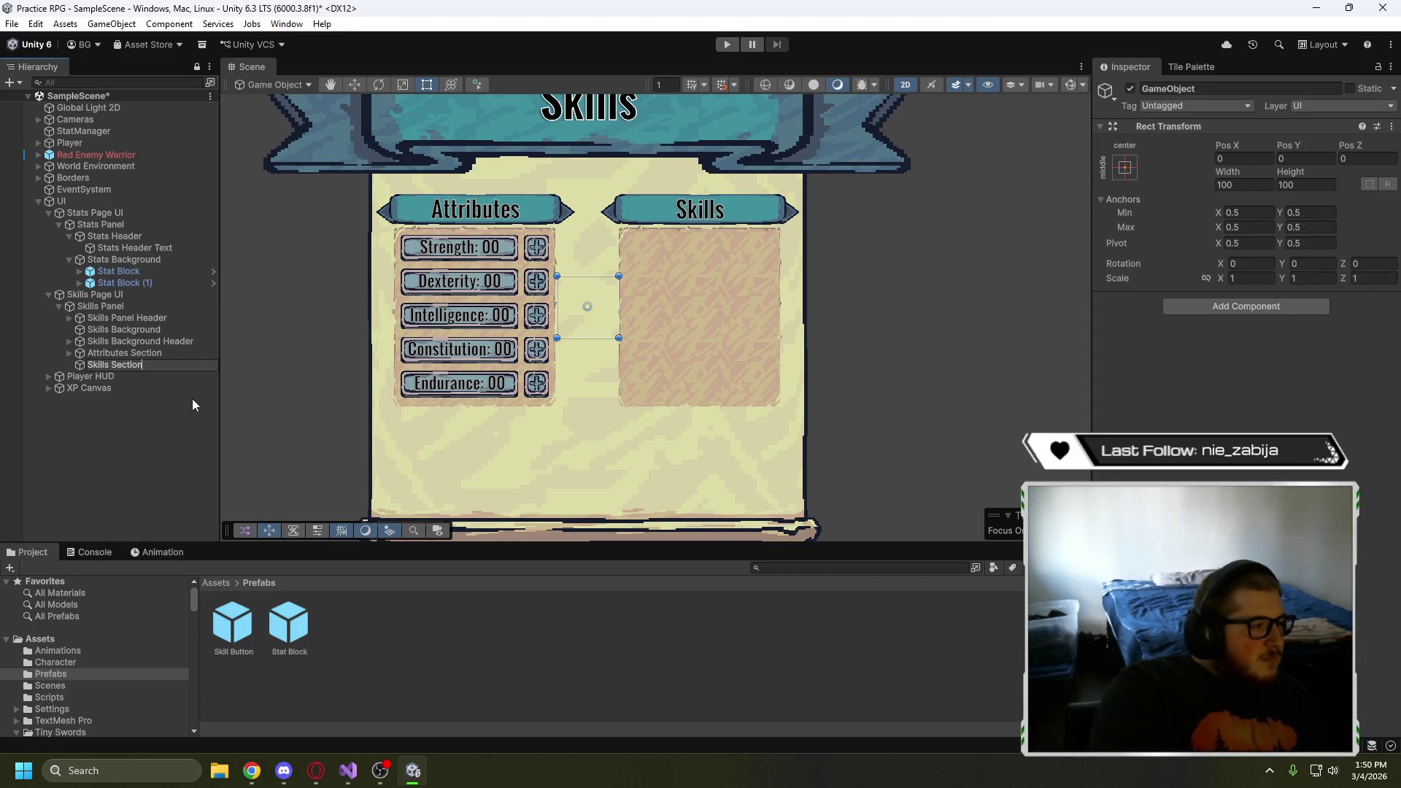
click(159, 435)
- Move Skills Panel Header, Skills Background and Skills Background Header into Skills Section
click(141, 336)
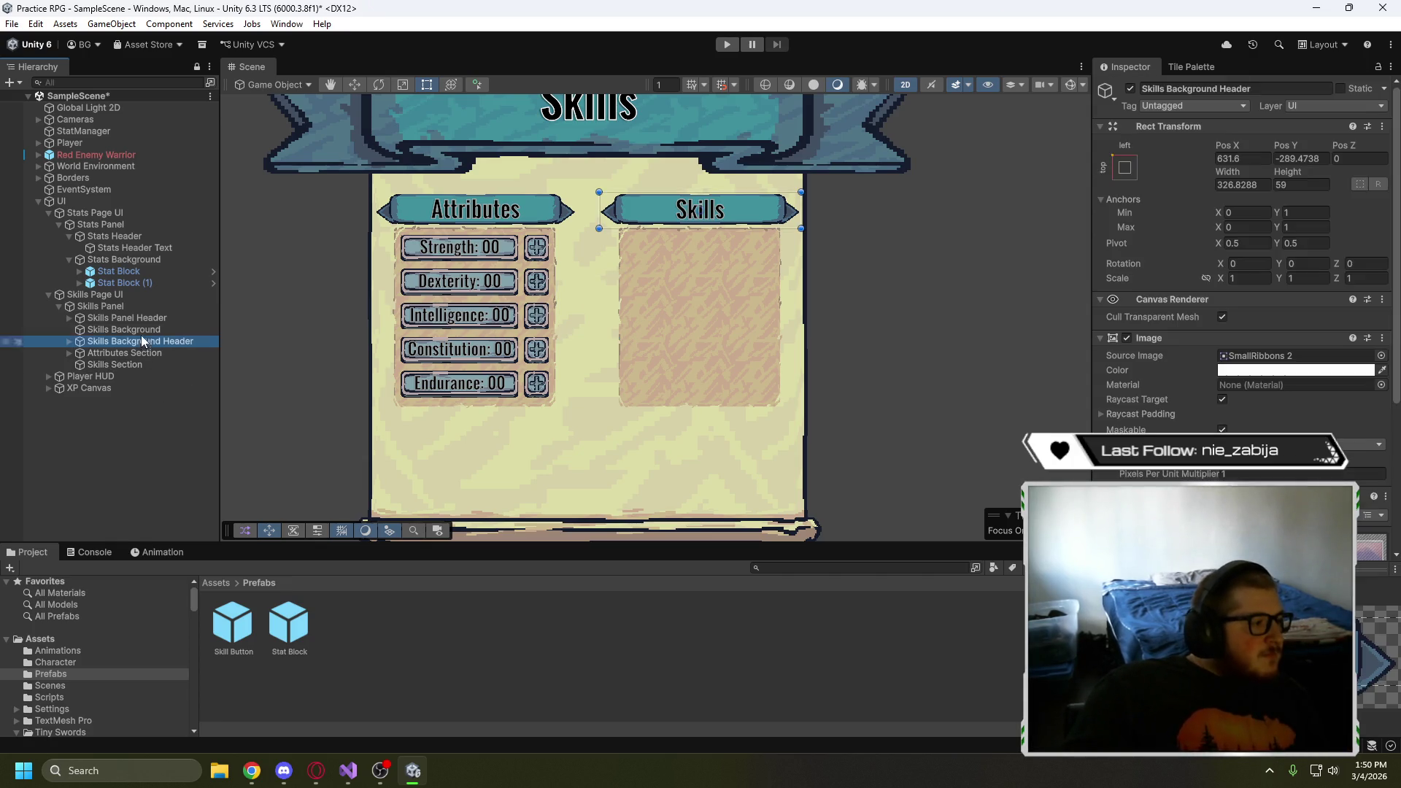
shift+click(141, 317)
drag(141, 337, 135, 365)
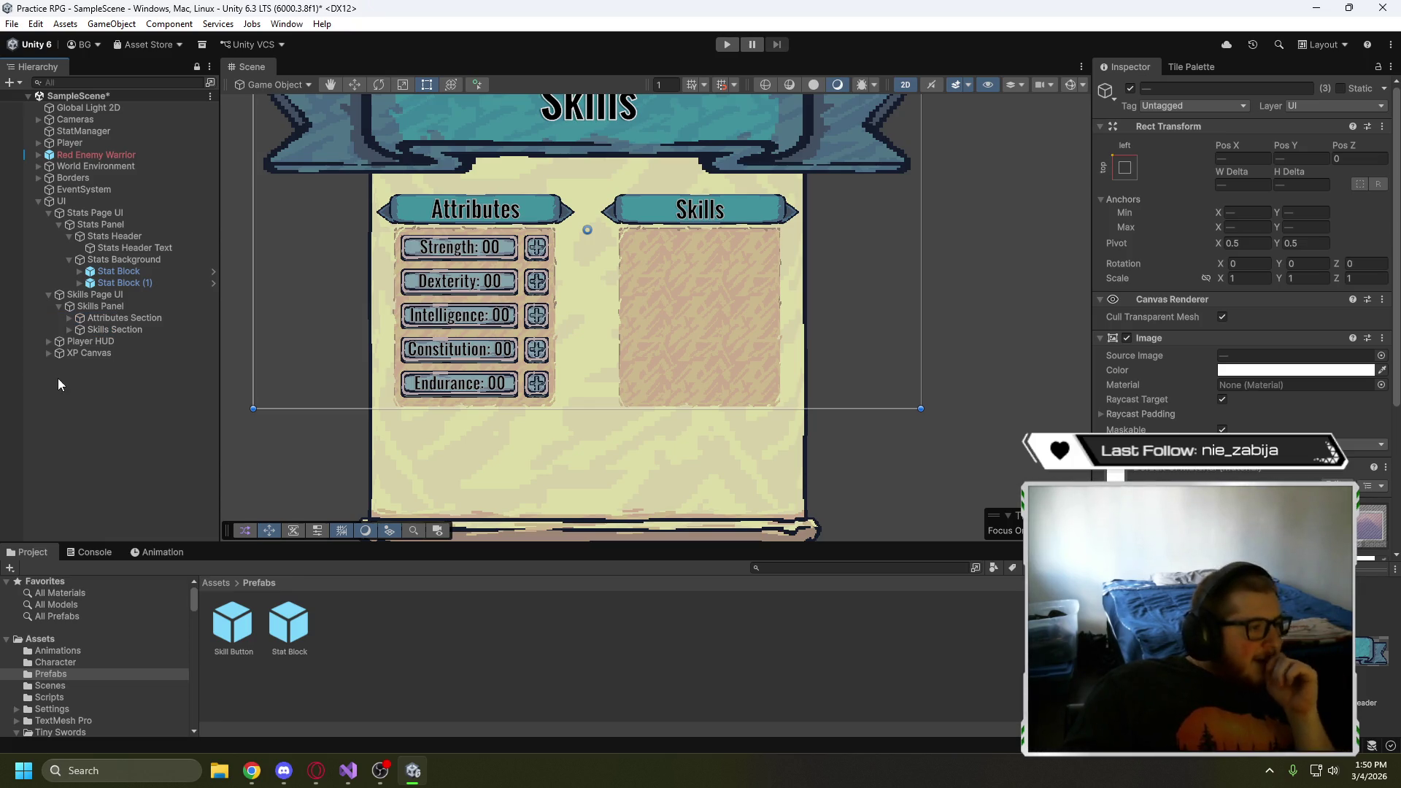
click(128, 421)
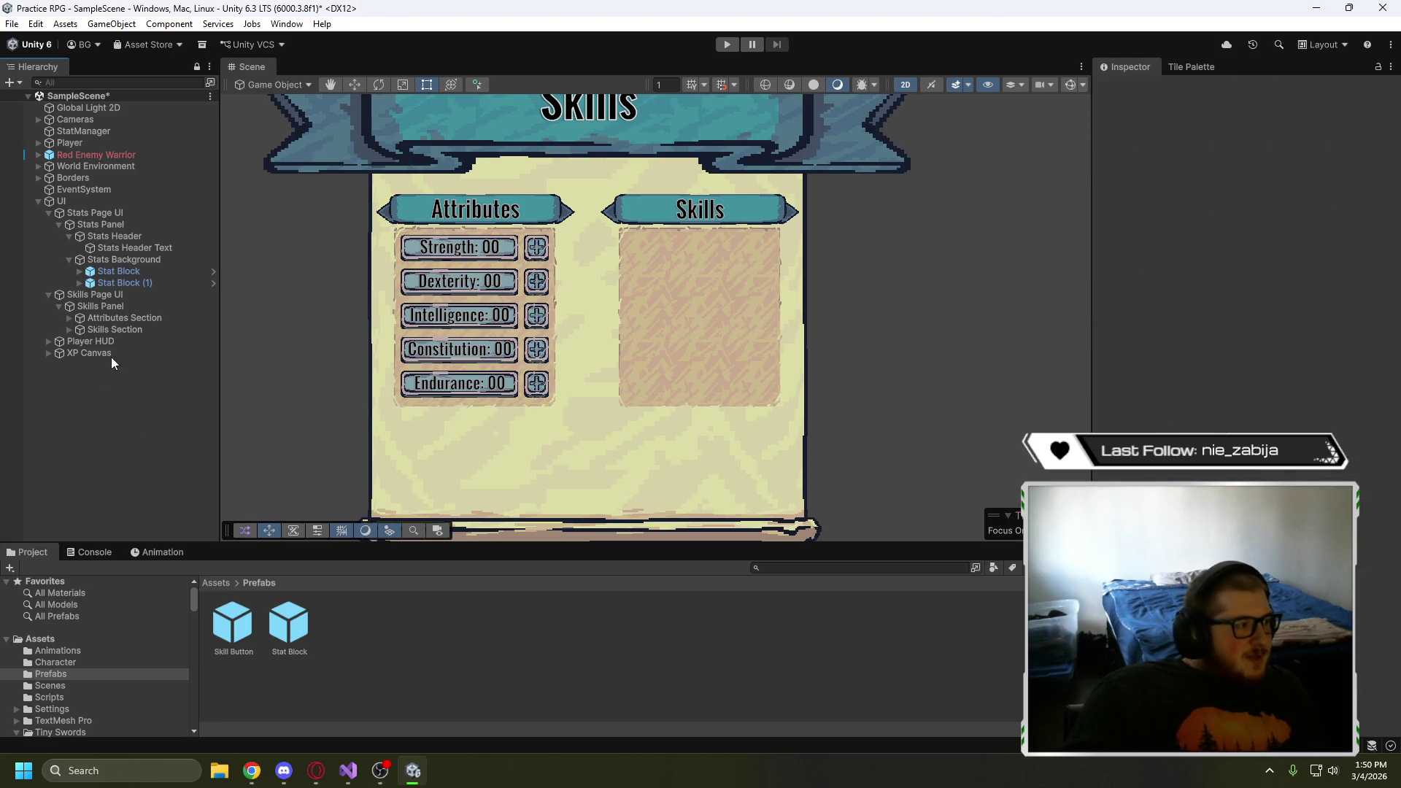
- Try shifting Skills Section right and down, undo it, and expand it to view its children
click(121, 332)
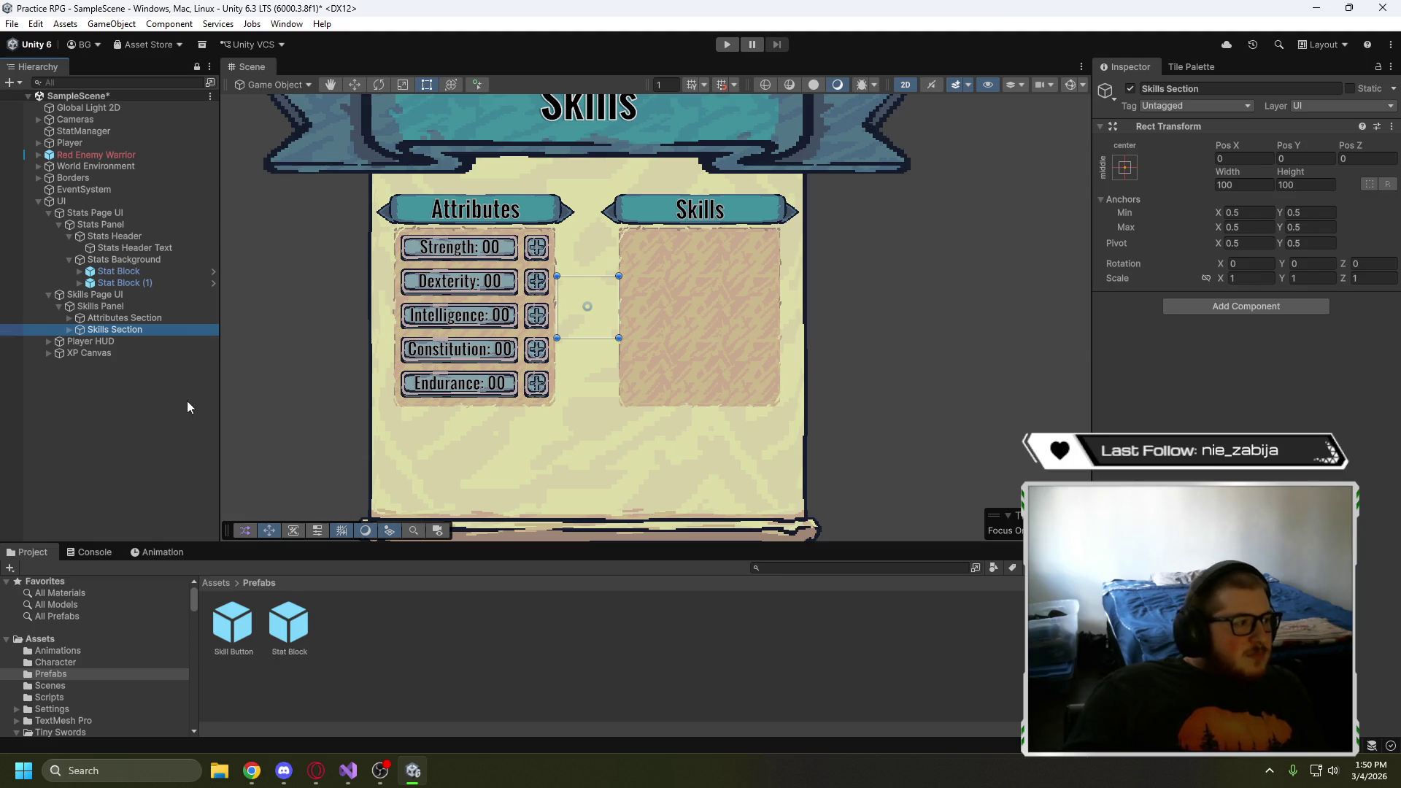
key(w)
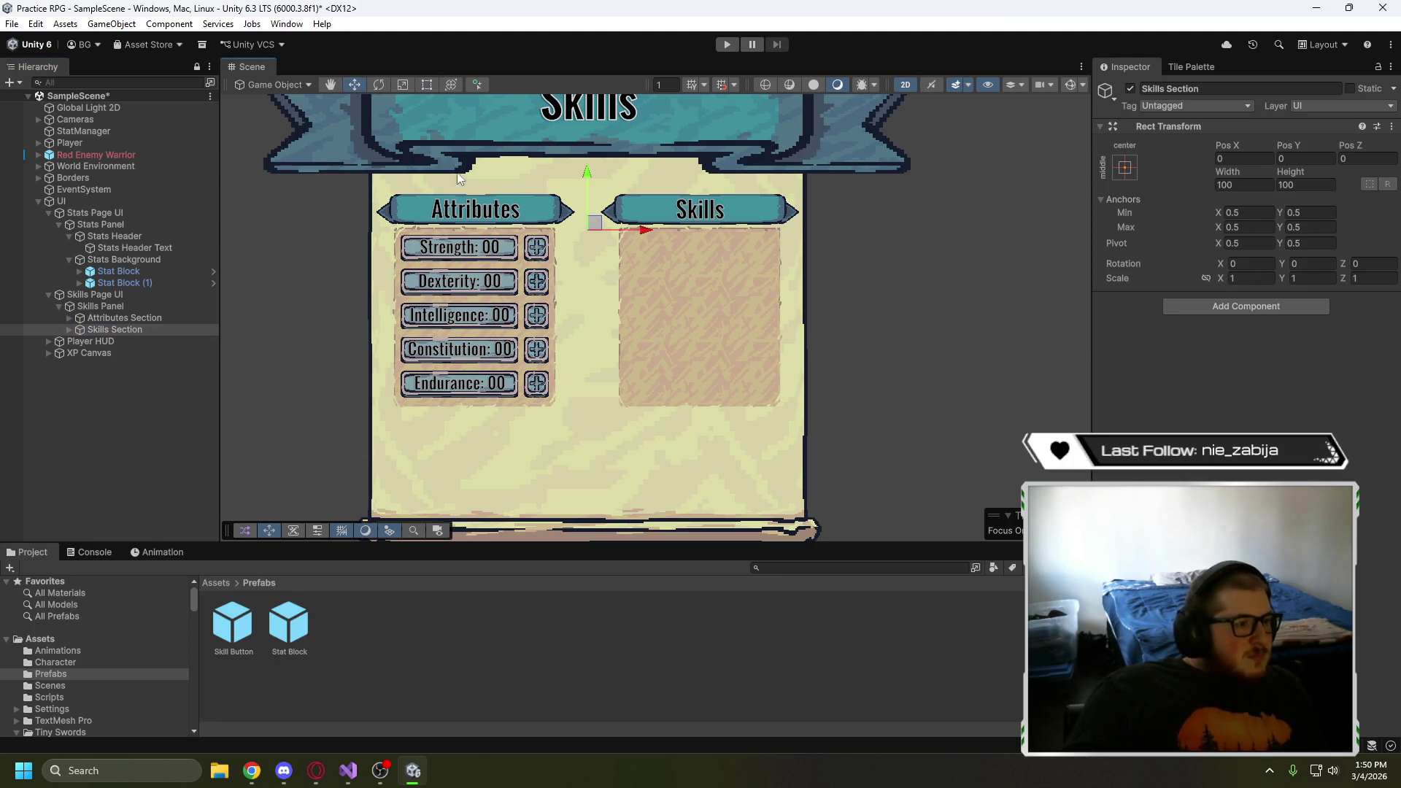
drag(594, 221, 617, 232)
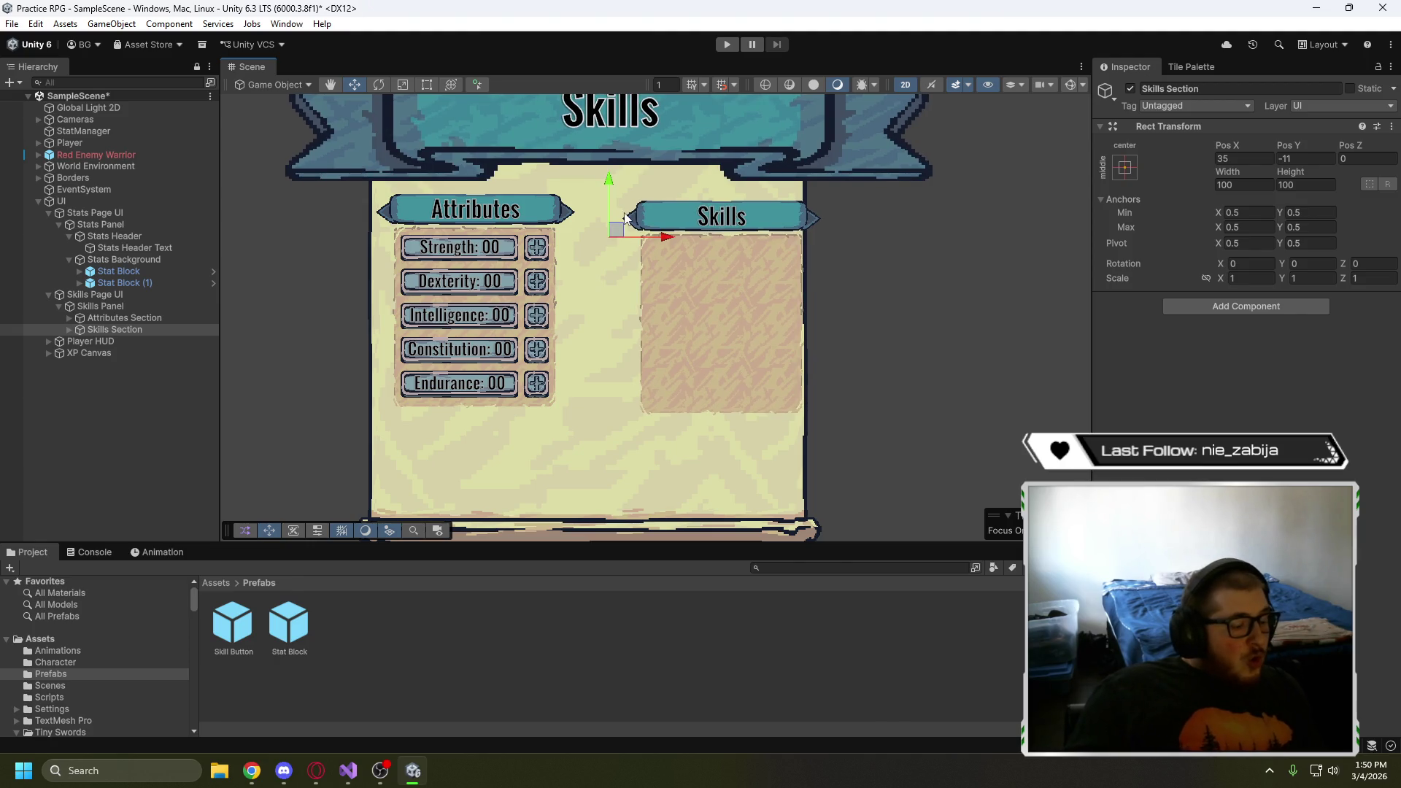
key(ctrl+z)
click(69, 329)
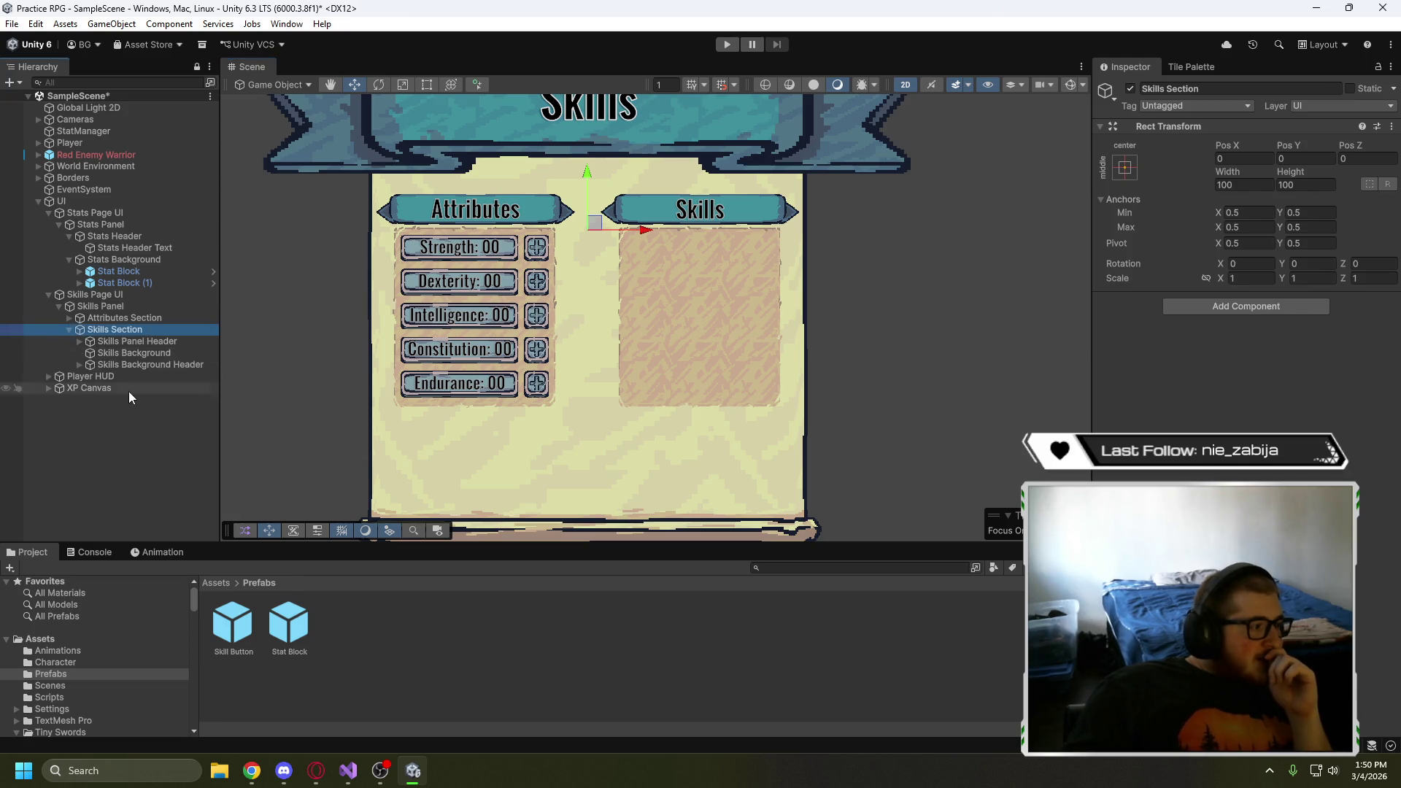
click(138, 341)
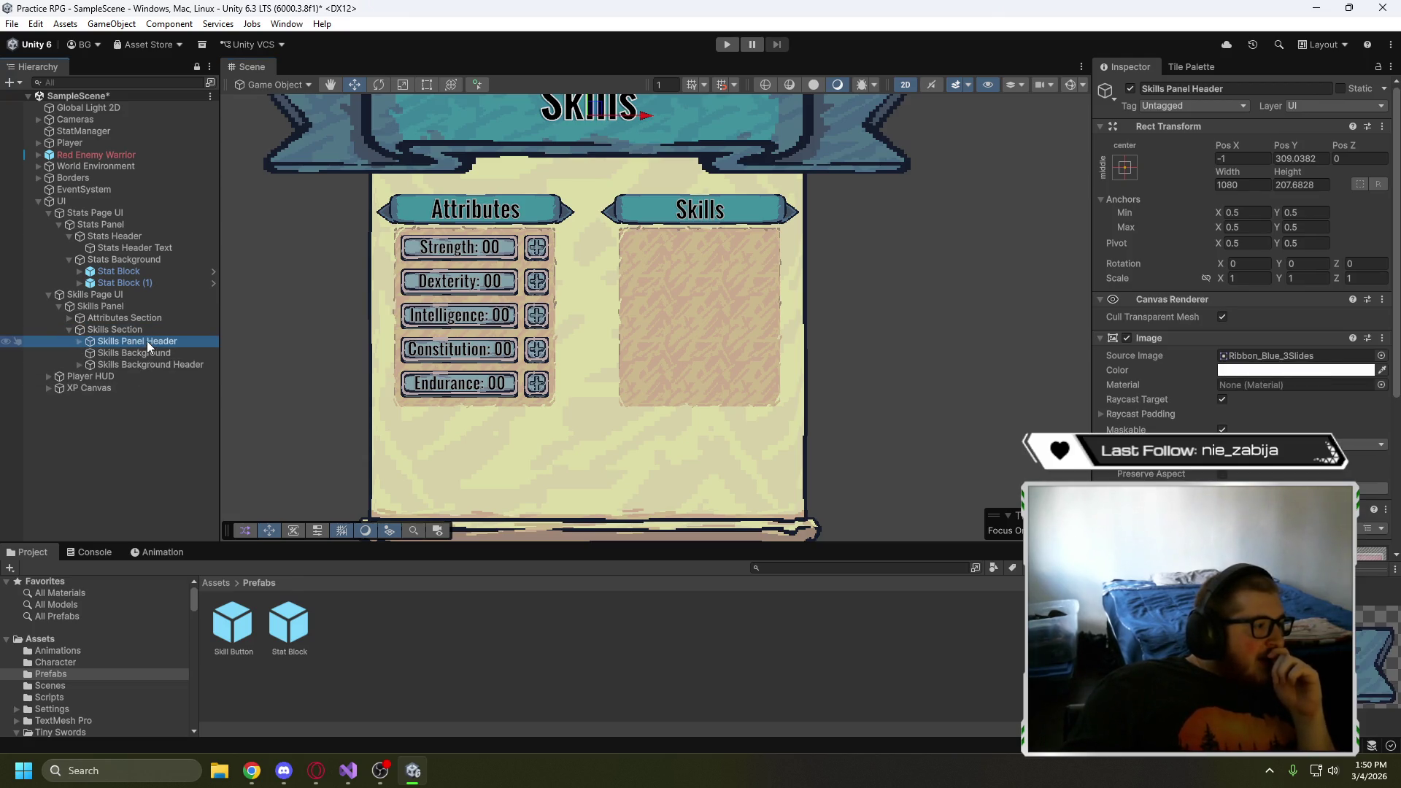
- Move Skills Panel Header out of Skills Section to sit directly under Skills Panel
drag(143, 340, 125, 312)
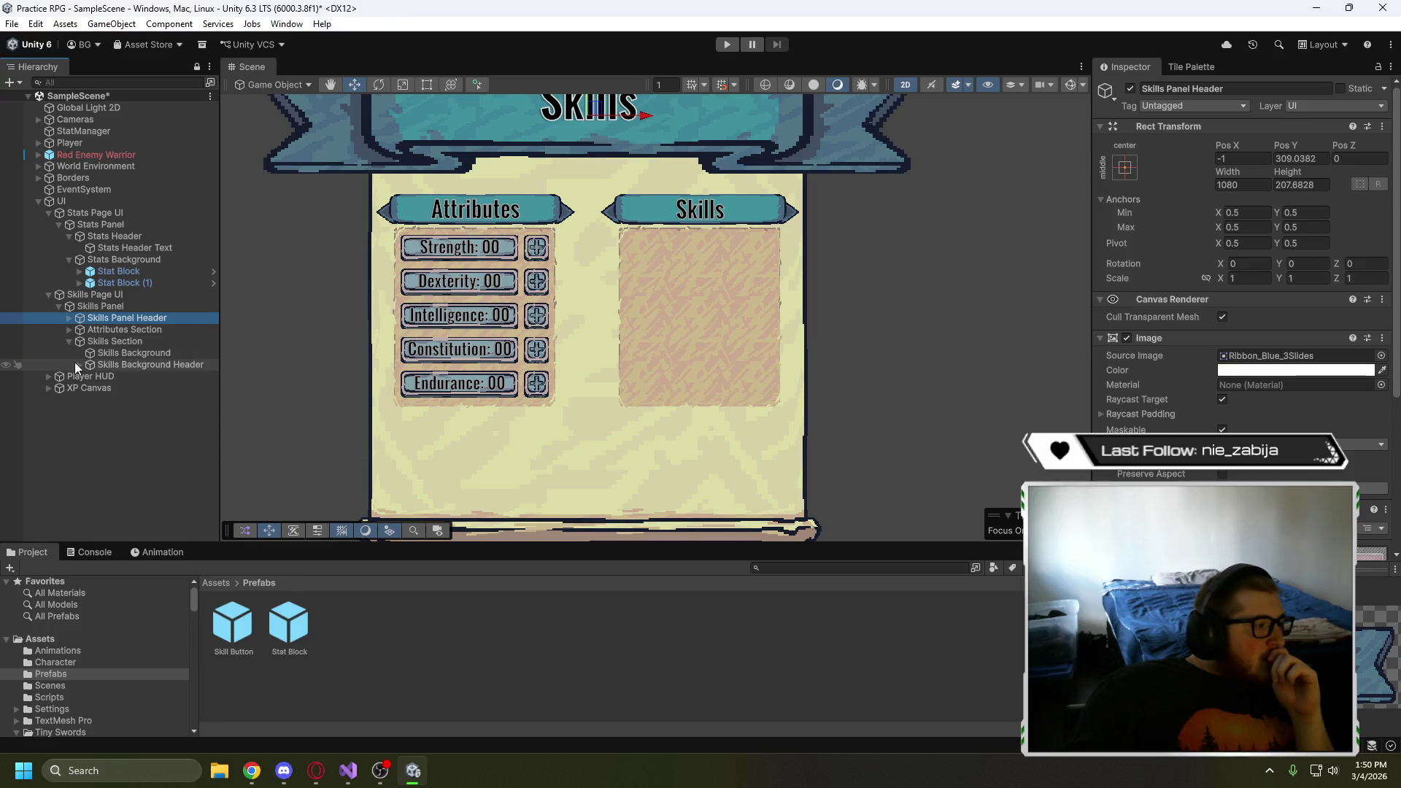
click(70, 341)
click(69, 330)
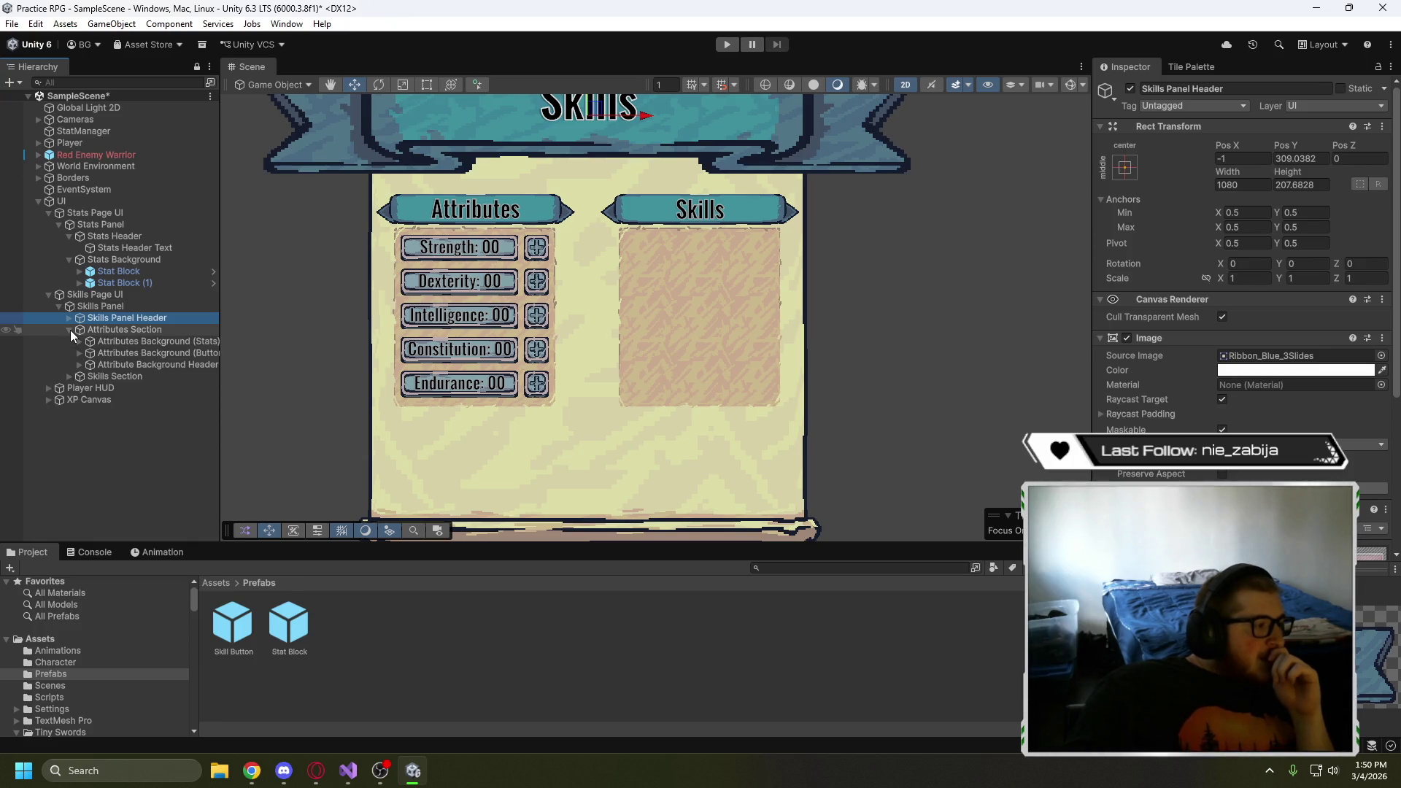
- Review Attributes Section's stats, buttons and header children, then select Attributes Section
click(118, 342)
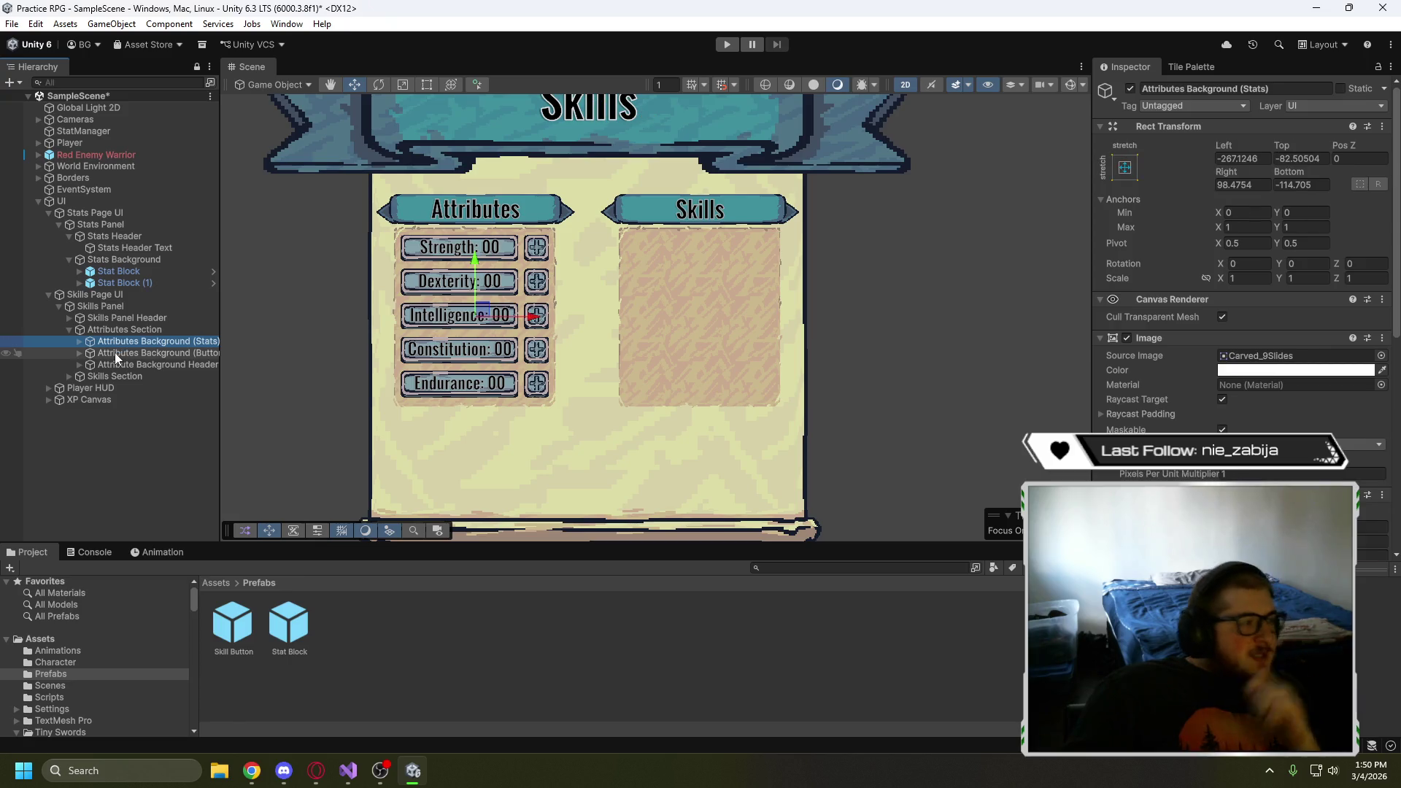
click(116, 353)
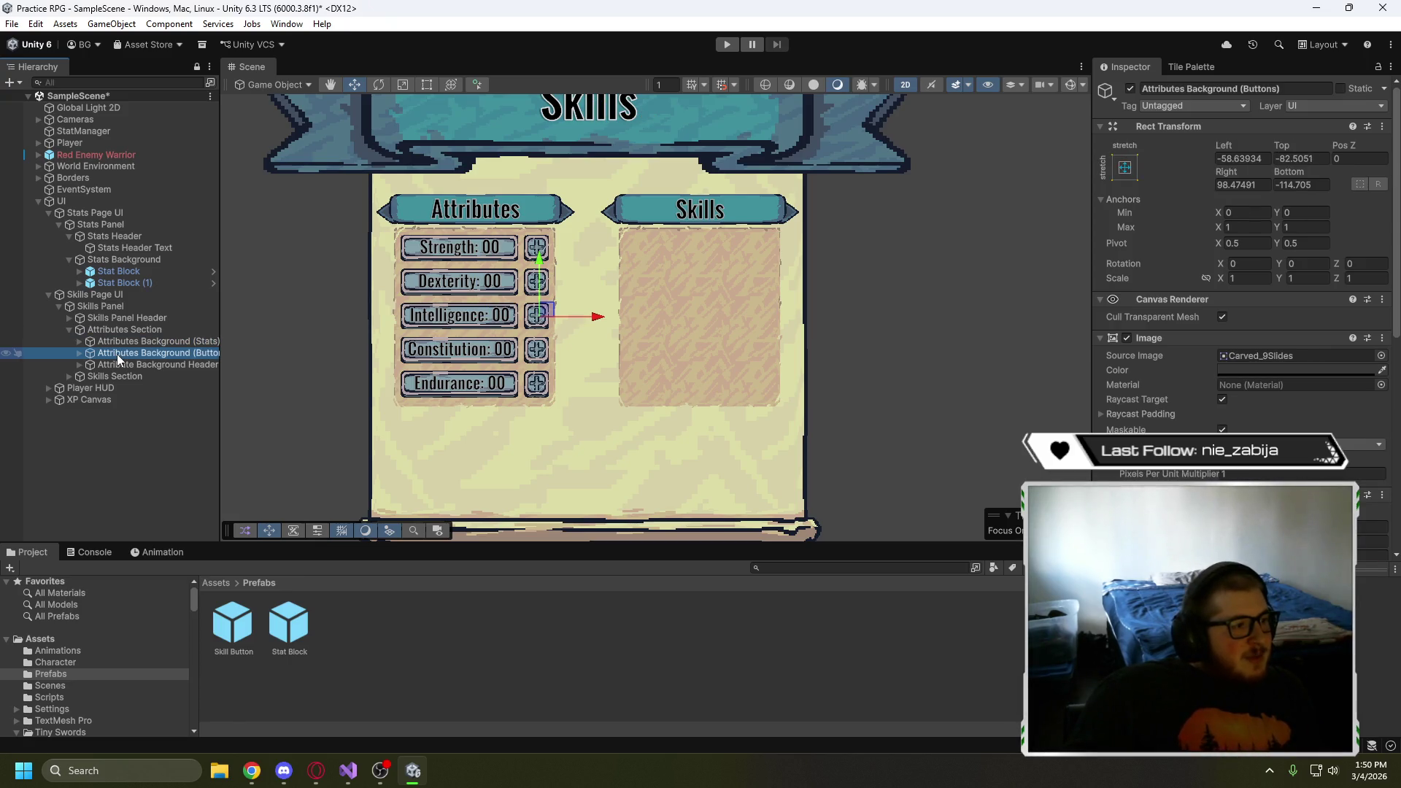
click(117, 341)
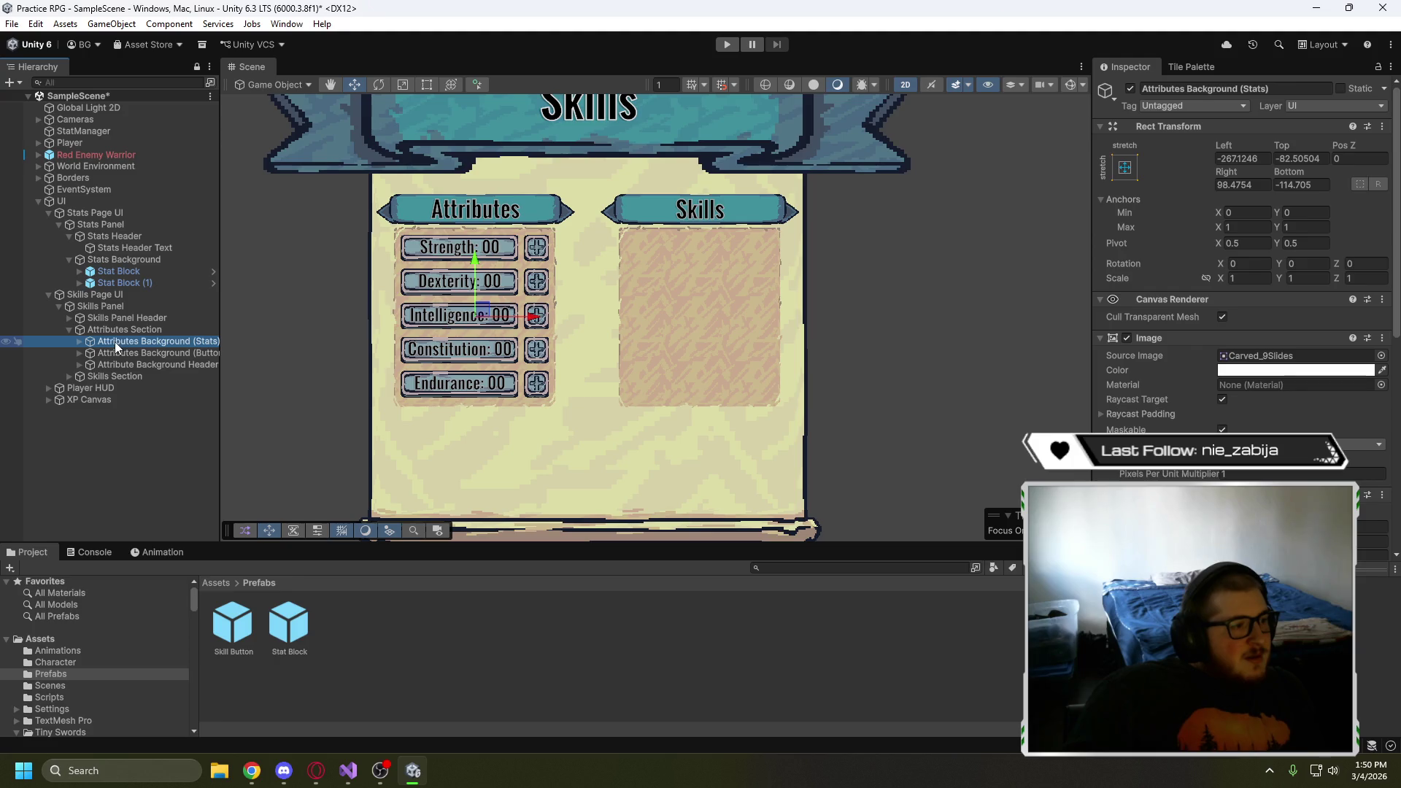
click(425, 84)
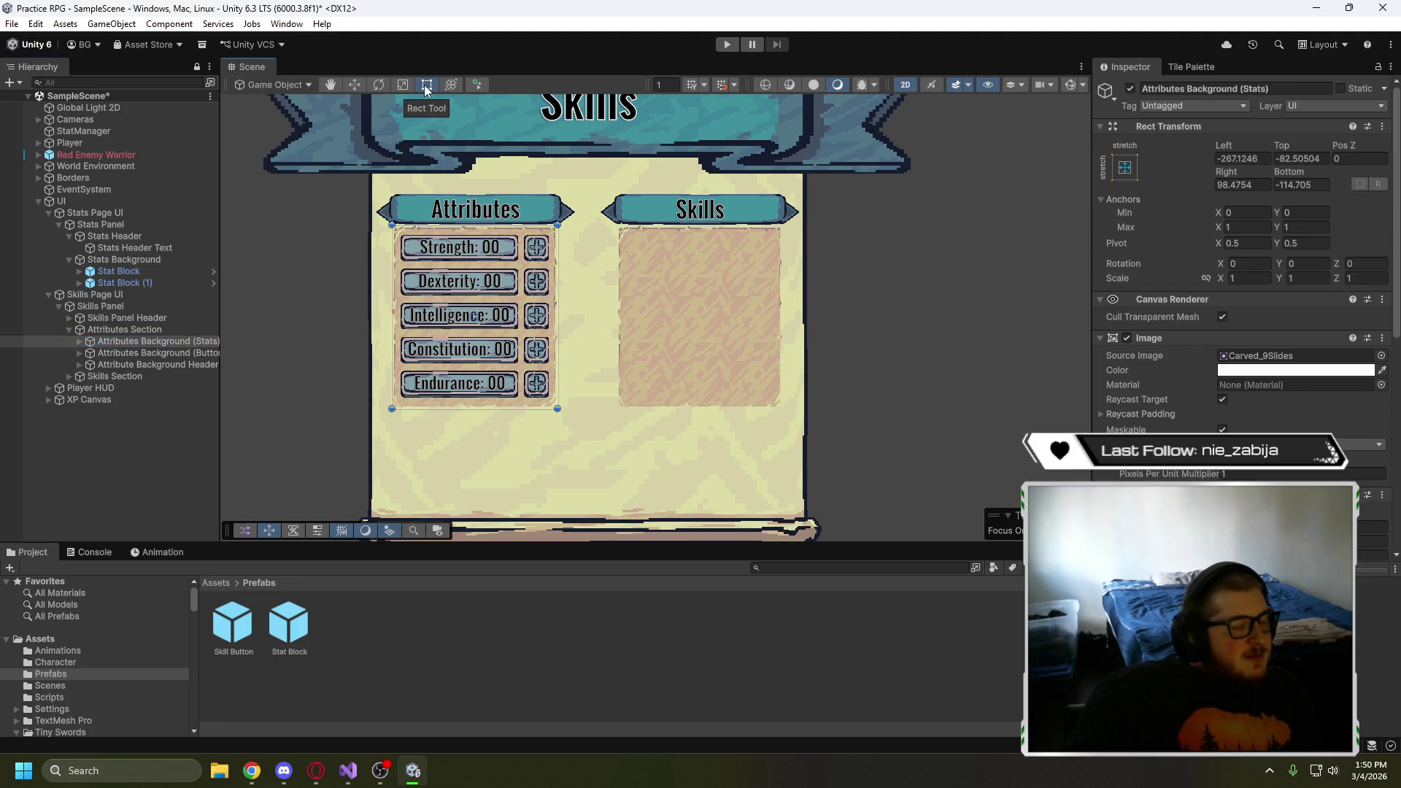
click(130, 352)
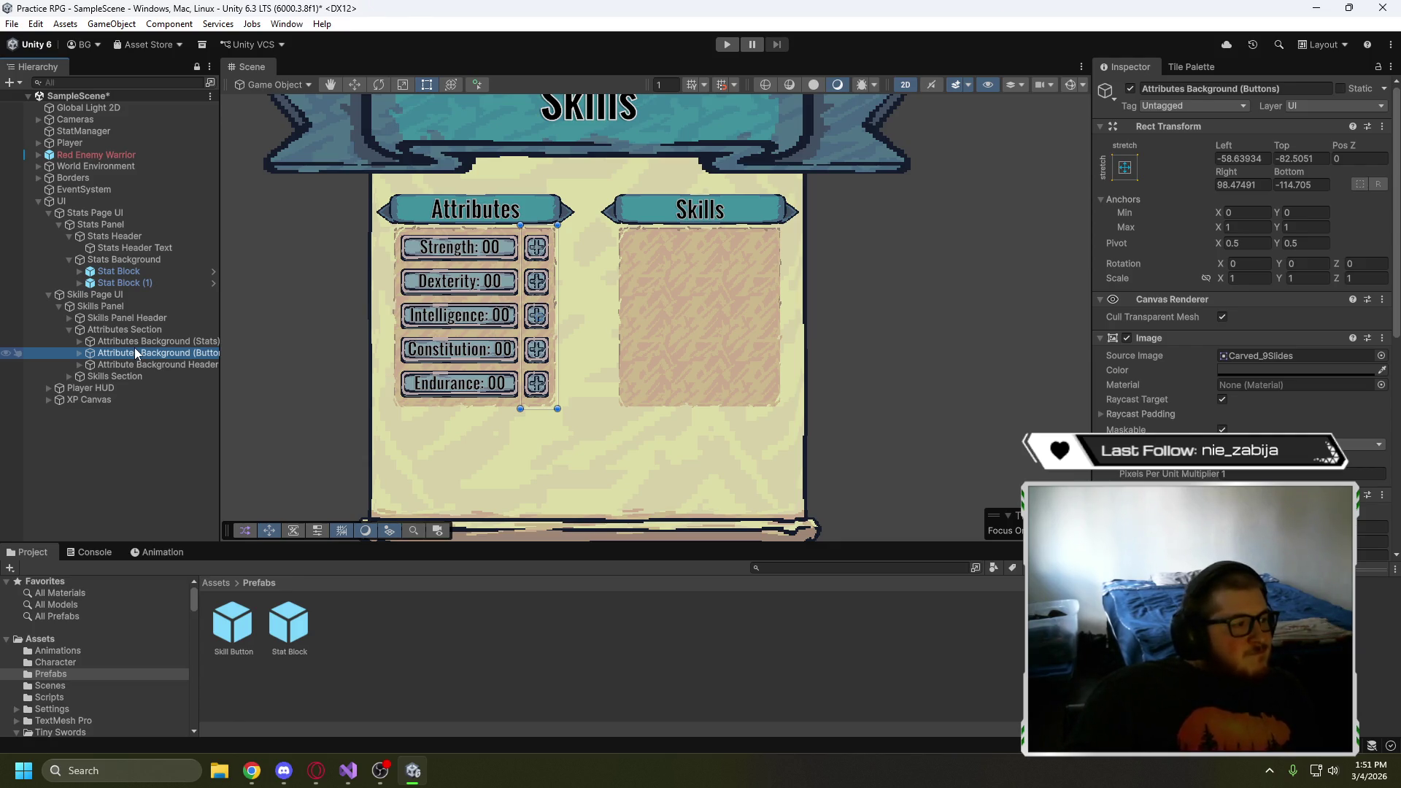
click(123, 366)
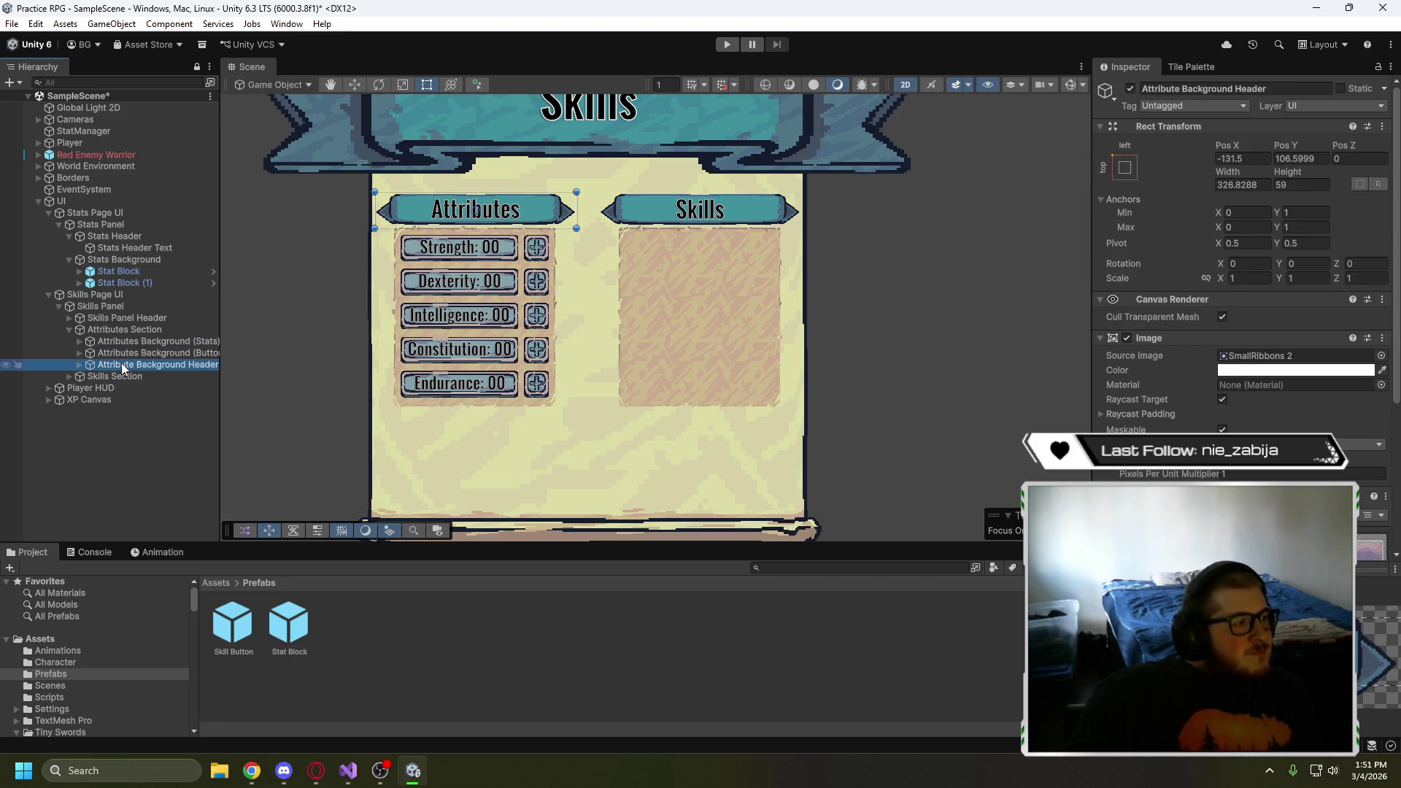
click(70, 331)
click(105, 331)
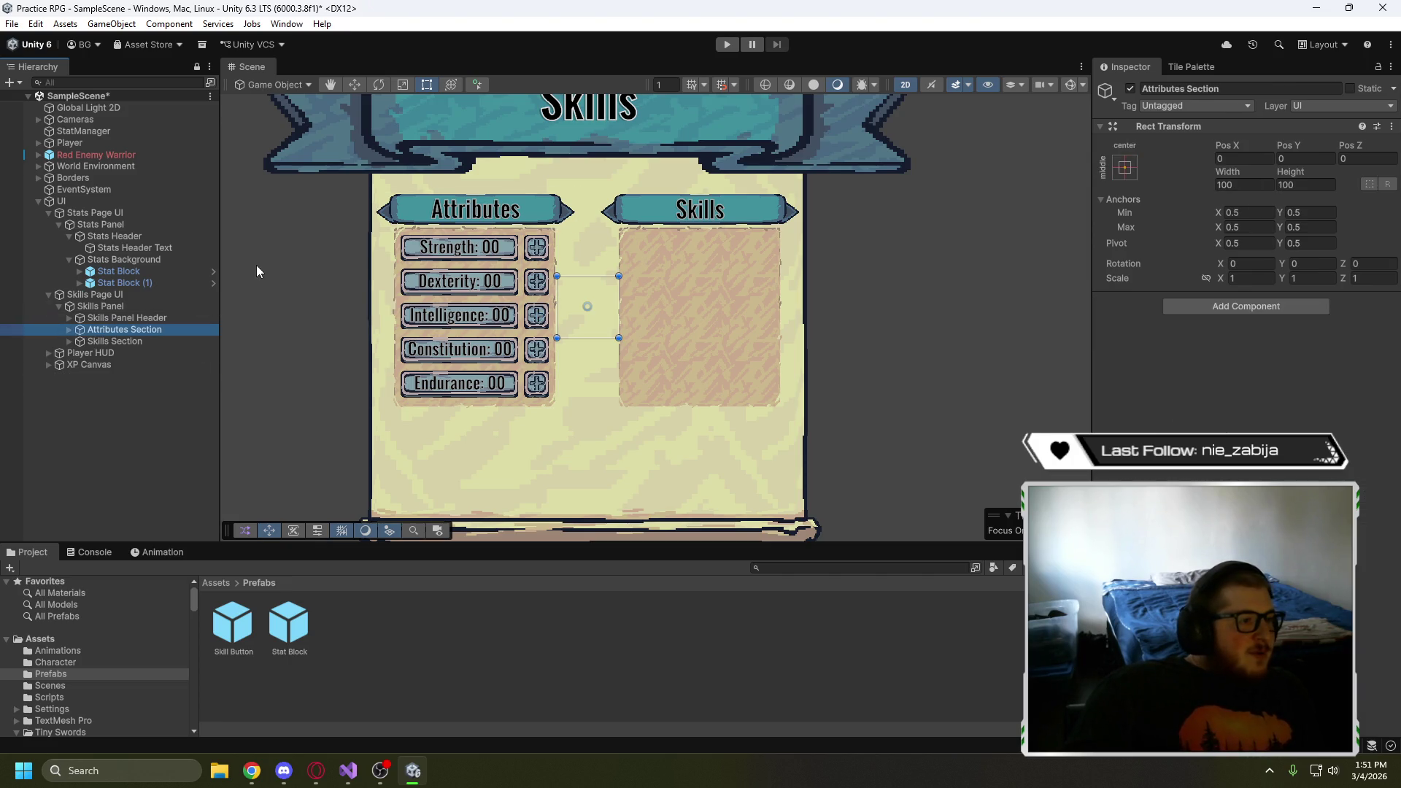
- Nudge Attributes Section slightly with the Move tool and expand its children in the Hierarchy
click(354, 84)
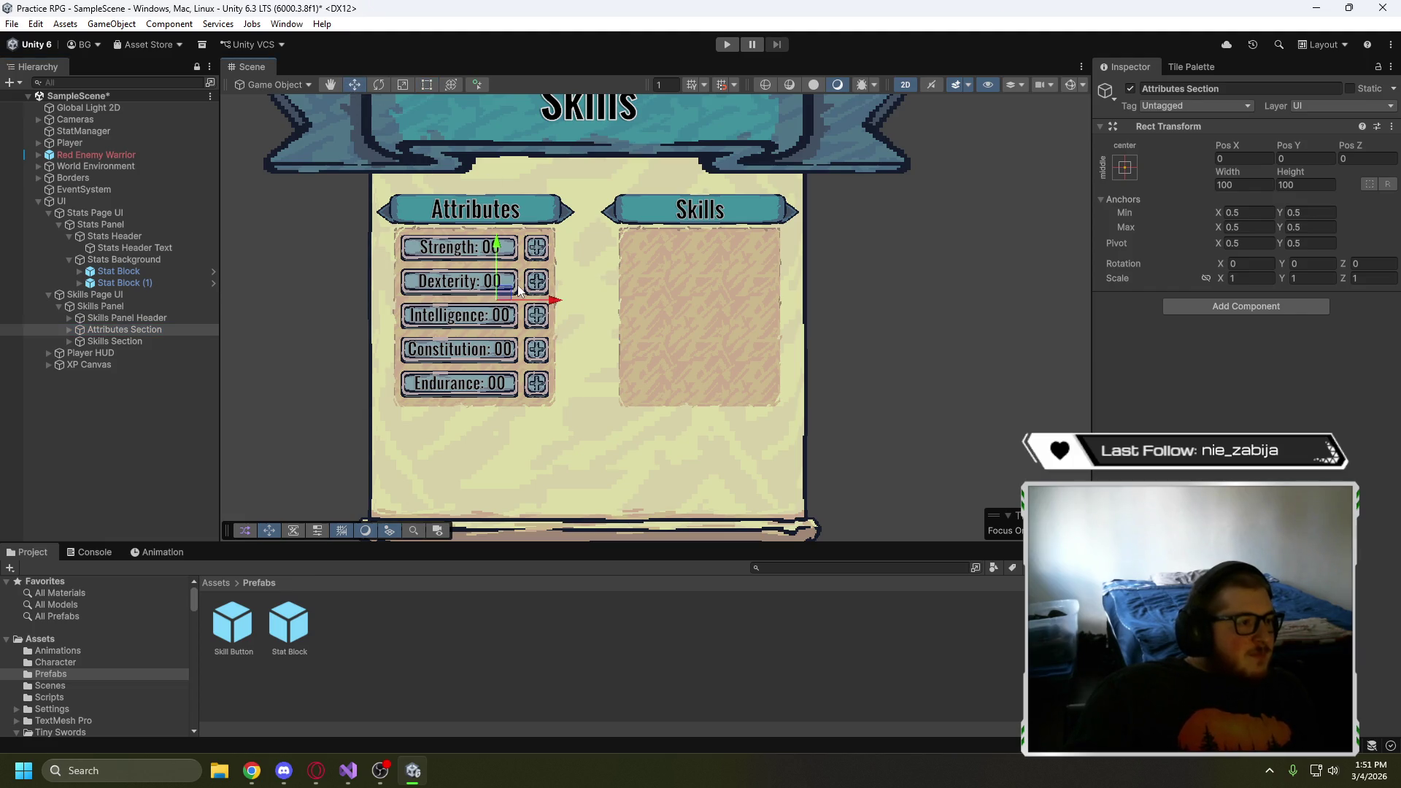
mouse_move(507, 297)
mouse_down()
mouse_move(514, 328)
mouse_move(507, 282)
mouse_up()
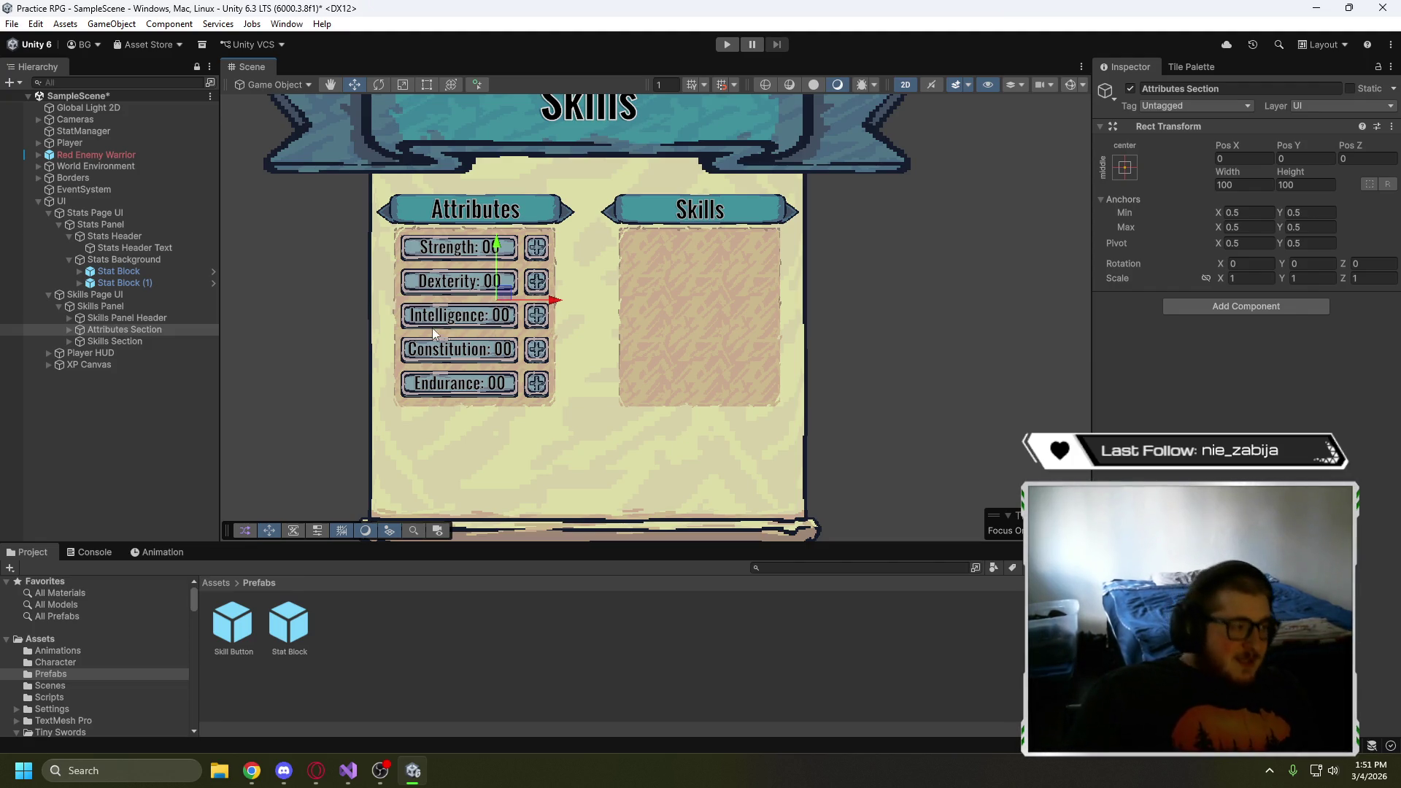
click(70, 329)
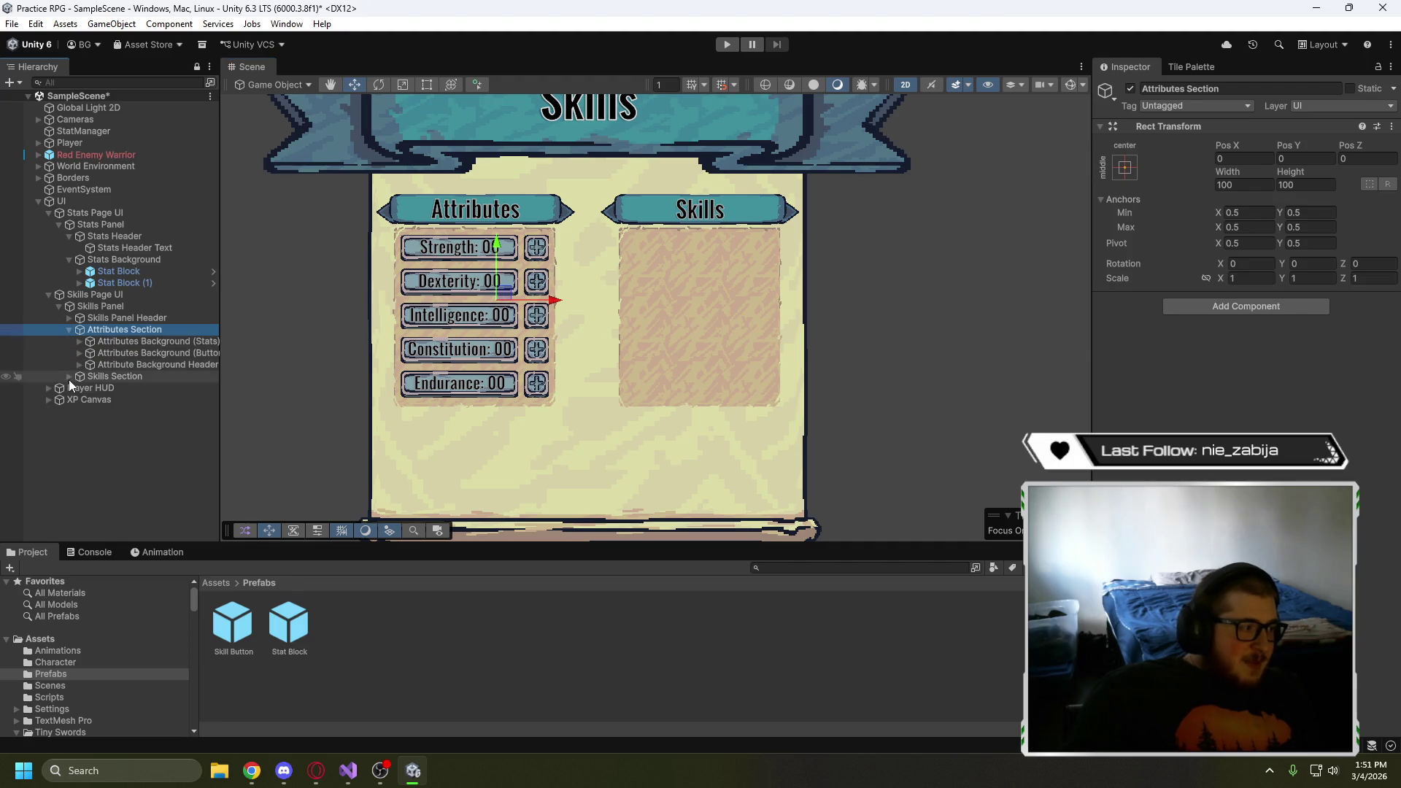
click(69, 376)
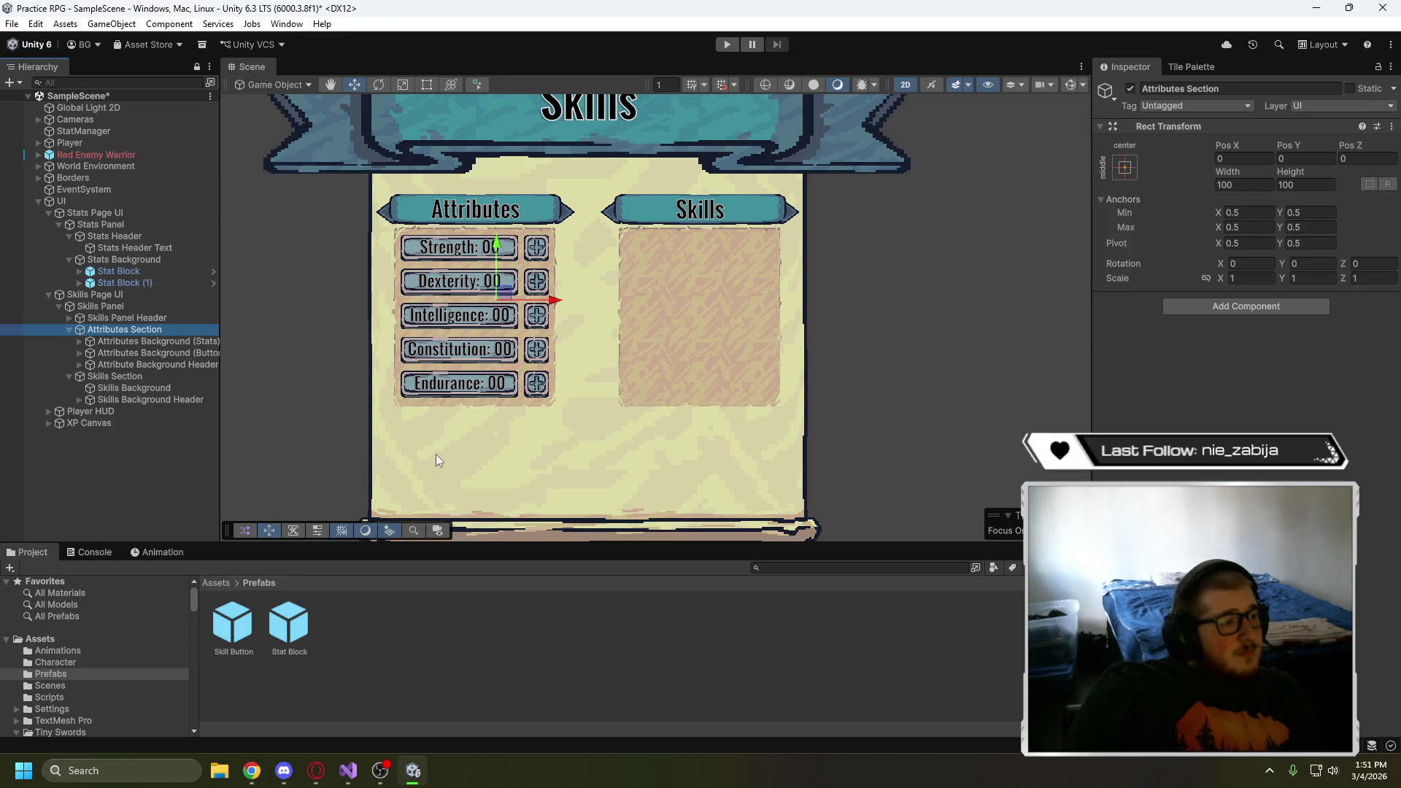
click(301, 432)
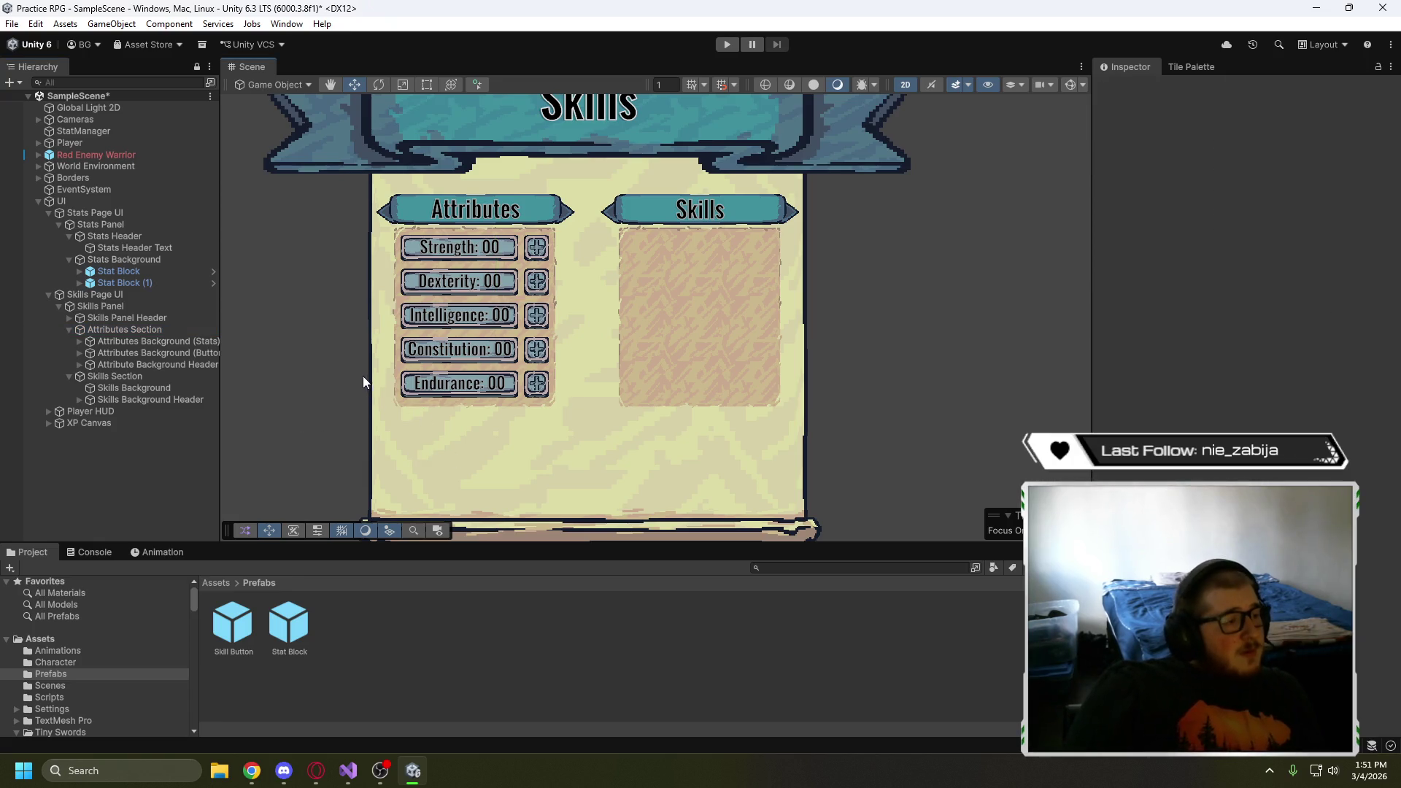
- Collapse Attributes Section, expand Skills Panel Header, and frame the Scene view on it with F
click(69, 331)
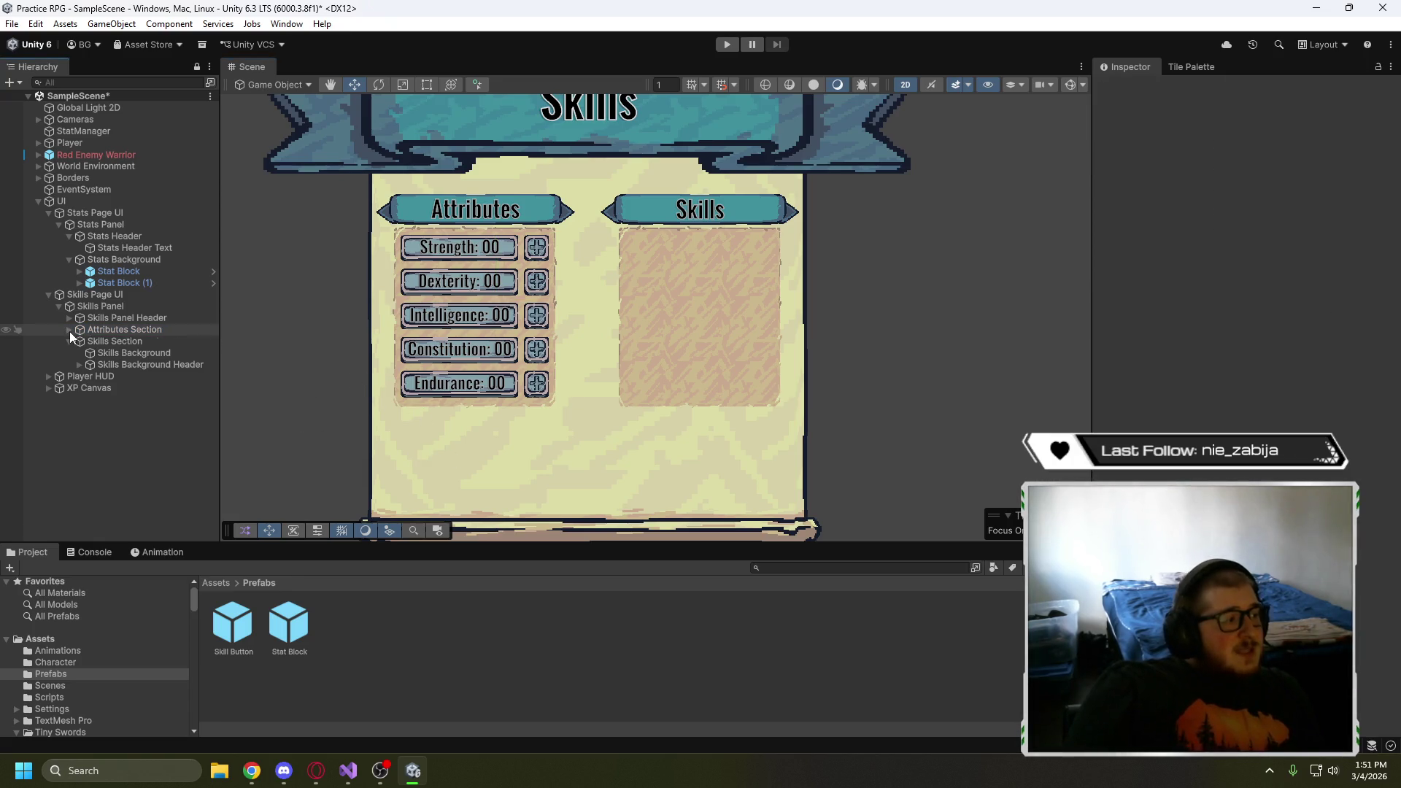
click(69, 318)
click(103, 322)
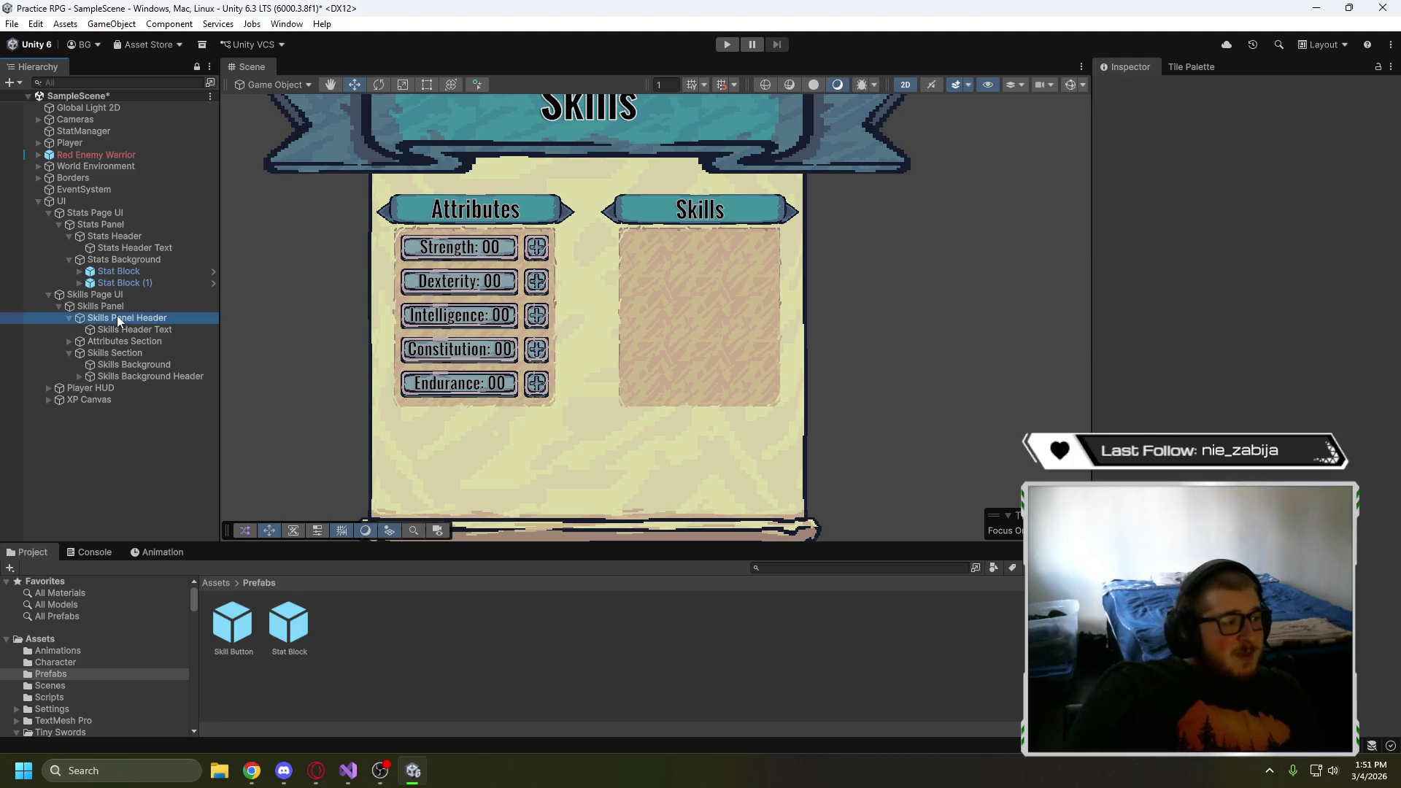
key(f)
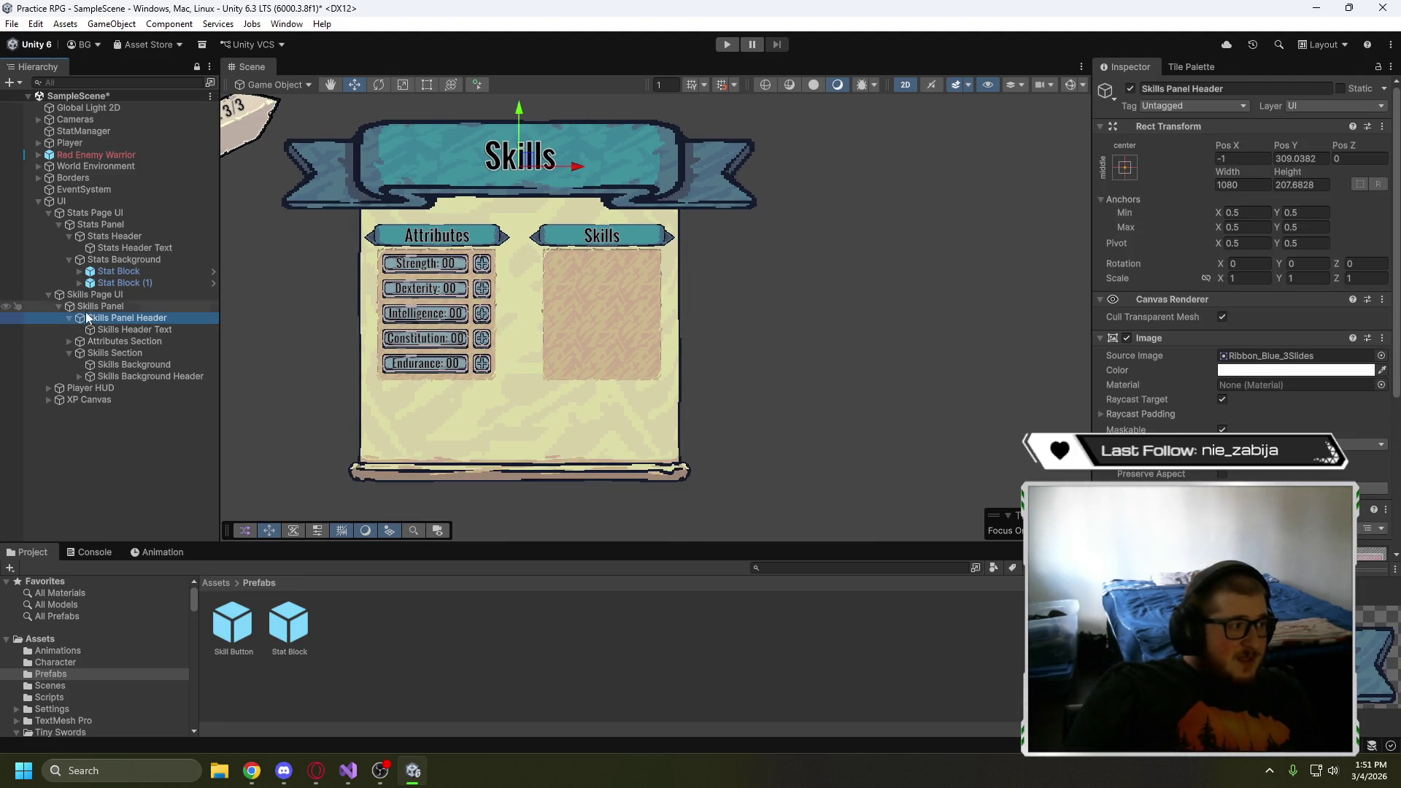
click(101, 306)
mouse_move(527, 294)
mouse_down()
mouse_move(523, 238)
mouse_move(553, 306)
mouse_move(524, 309)
mouse_up()
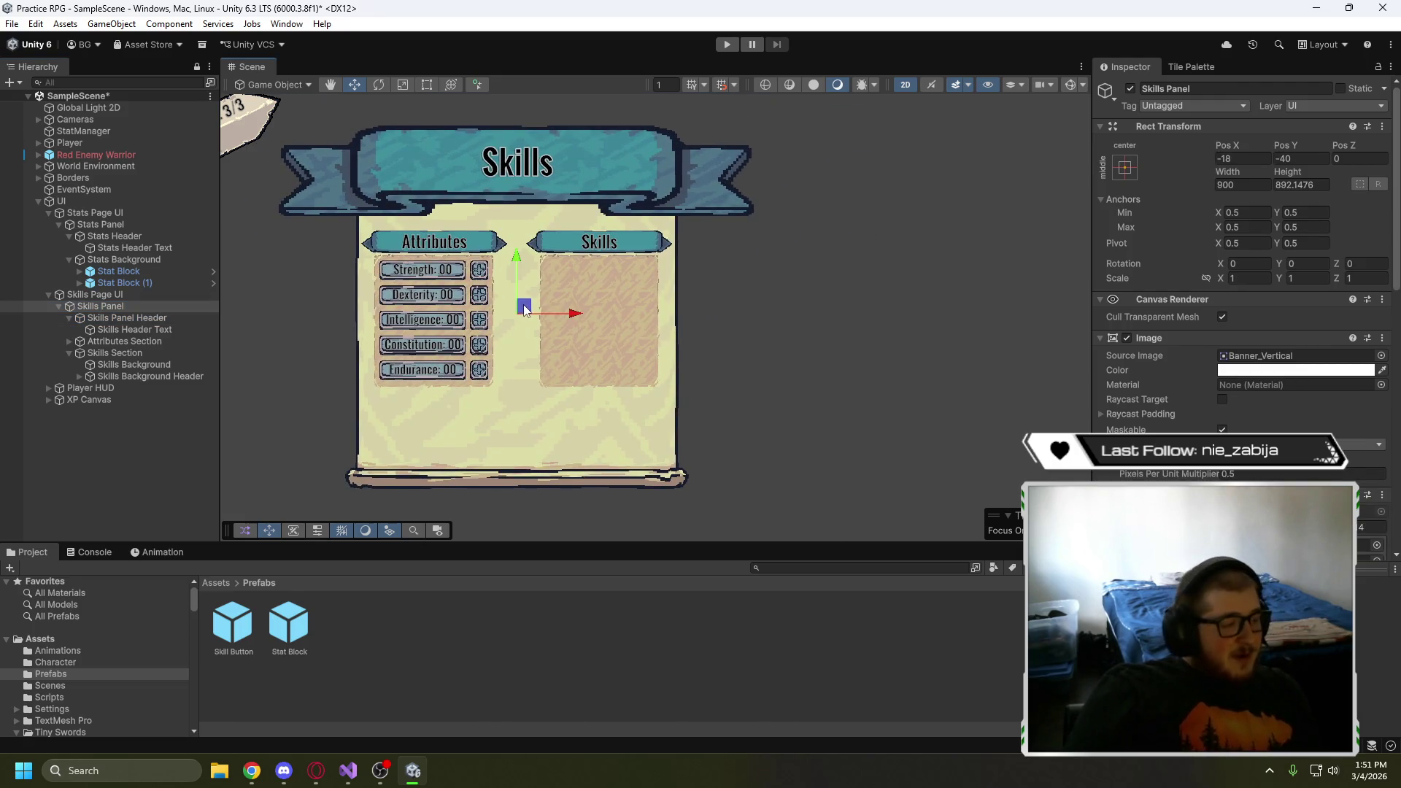
key(ctrl+z)
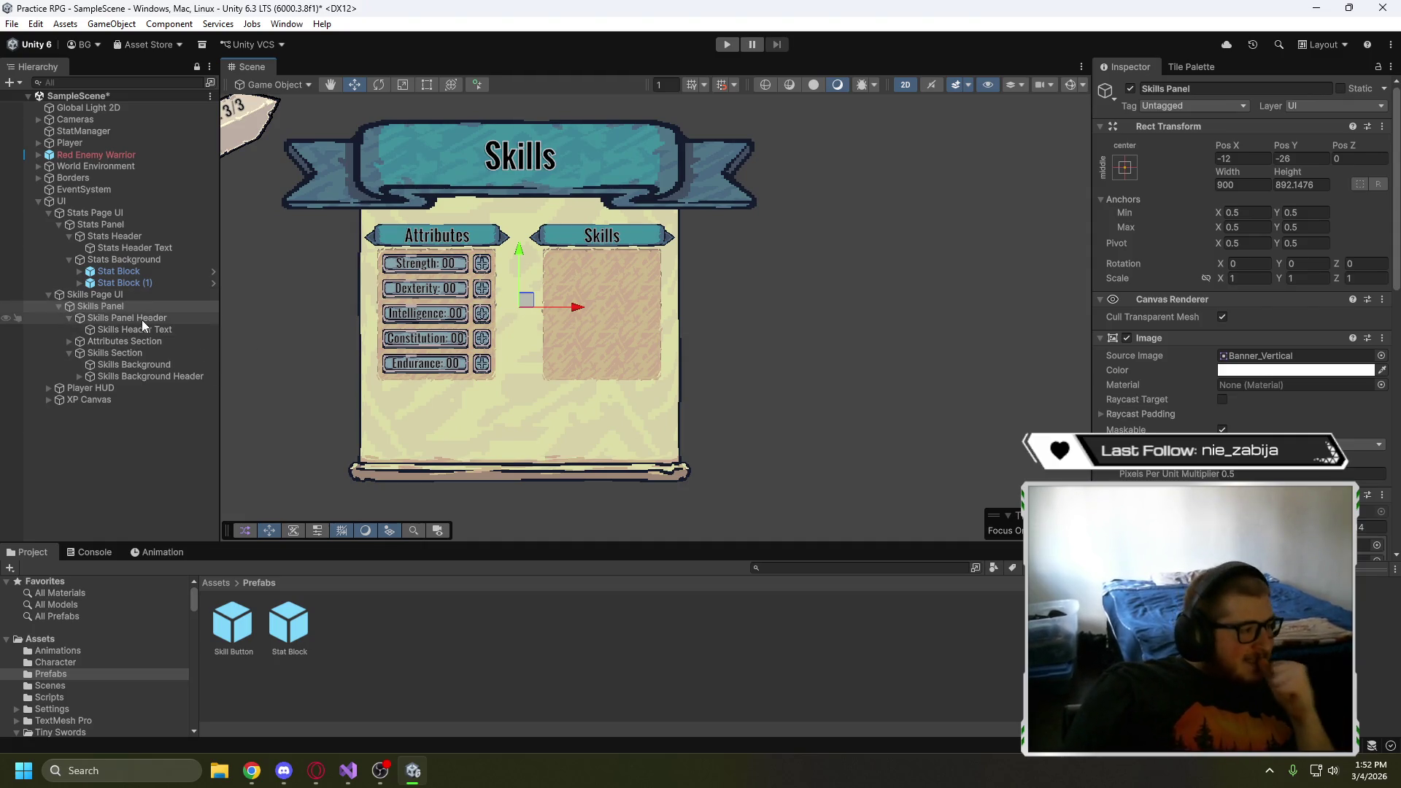
click(94, 295)
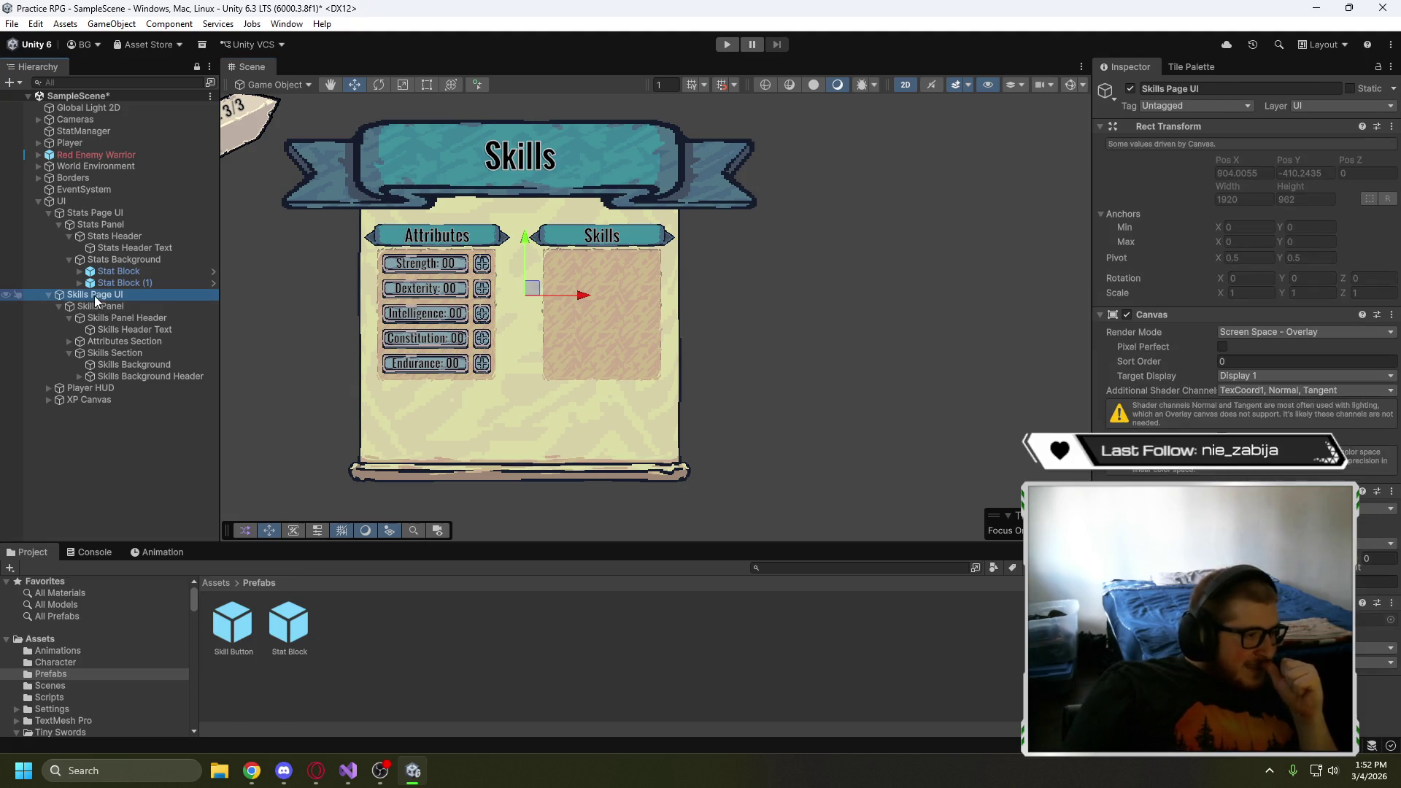
click(101, 307)
click(94, 295)
click(102, 308)
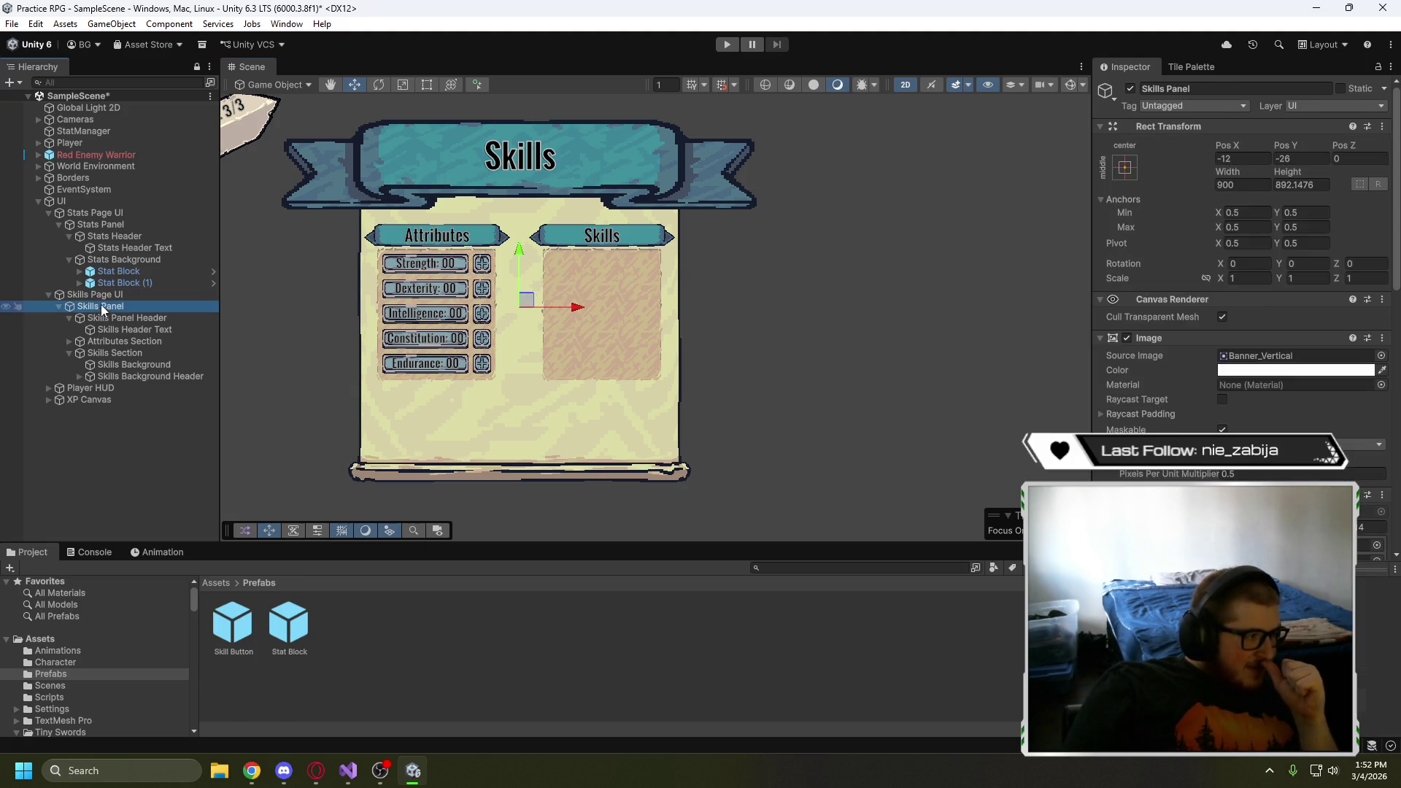
click(96, 295)
click(102, 307)
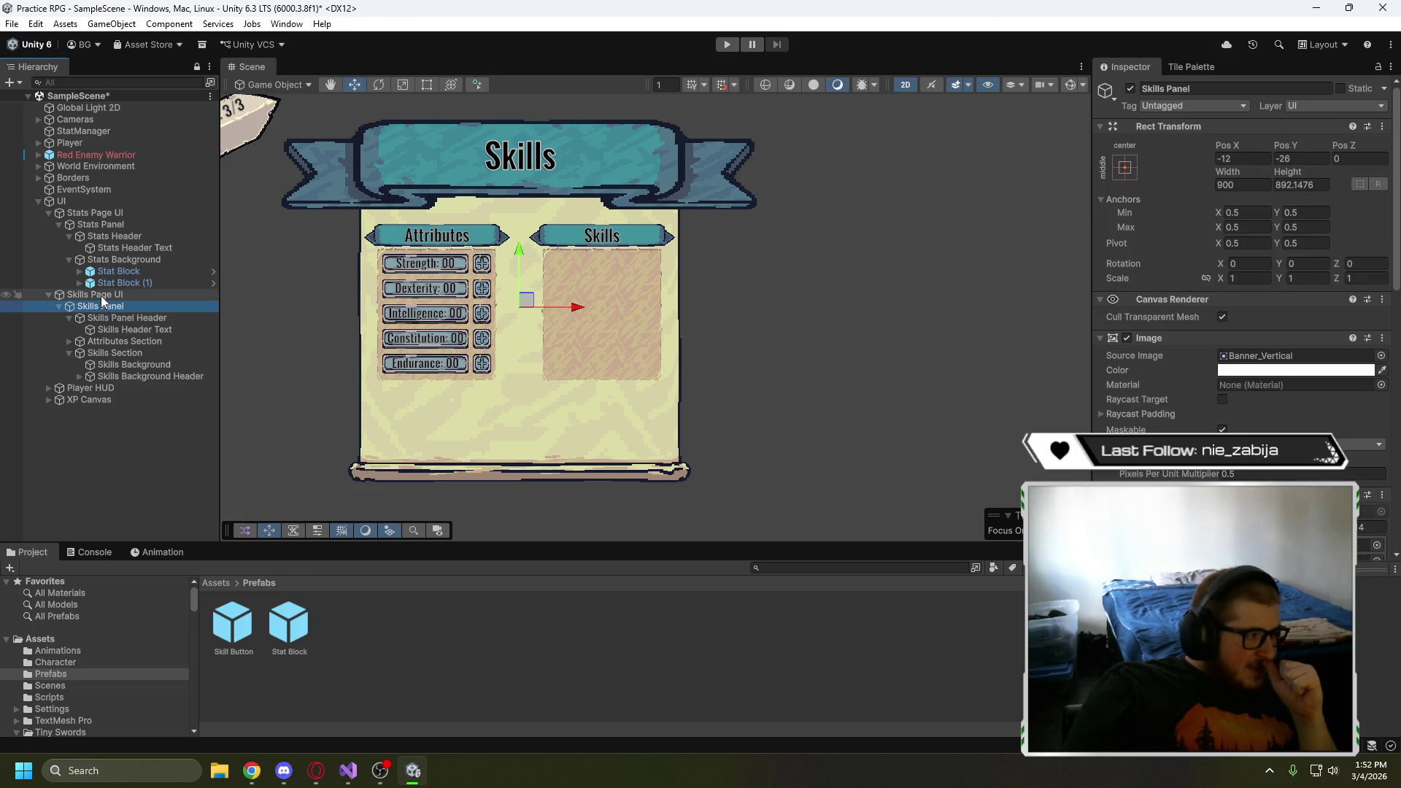
click(100, 296)
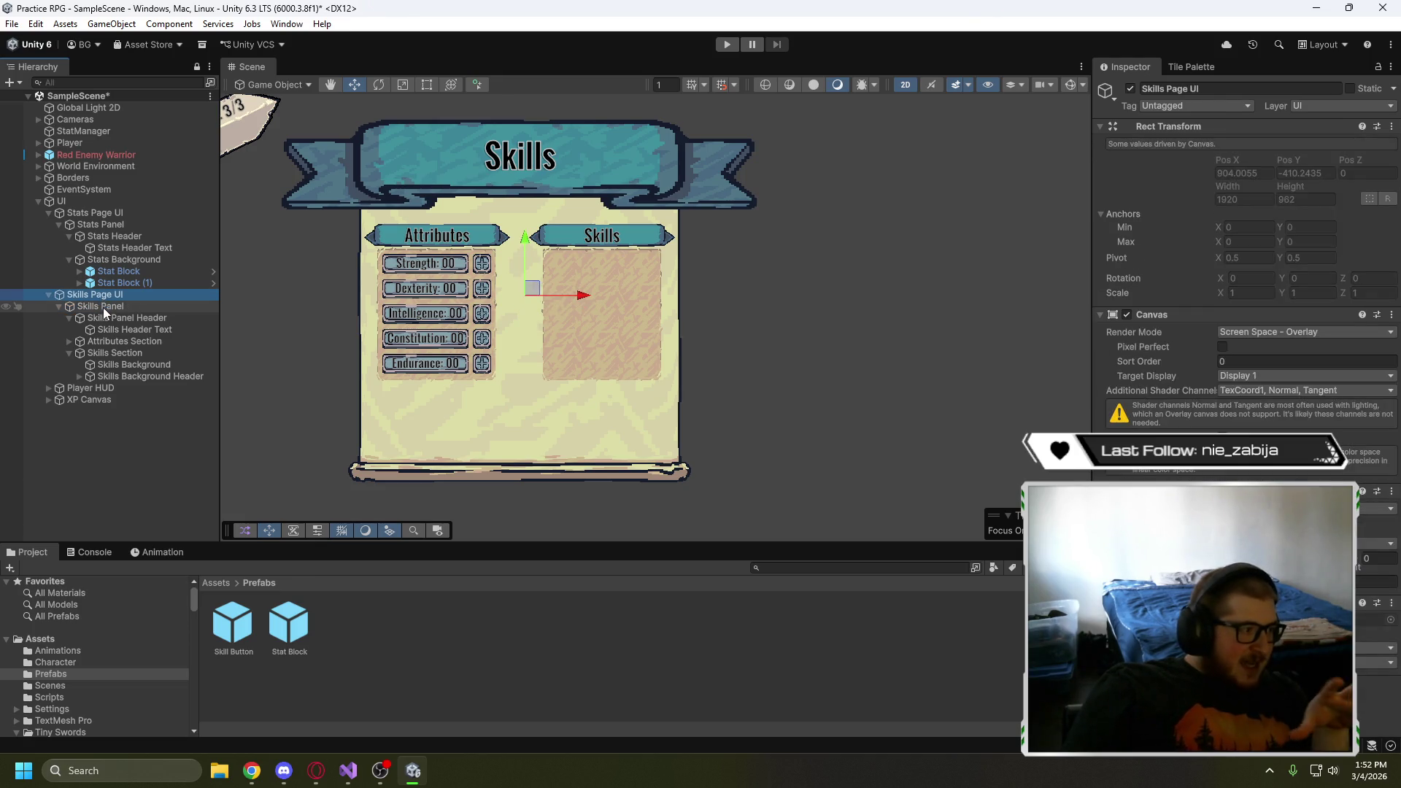
click(103, 308)
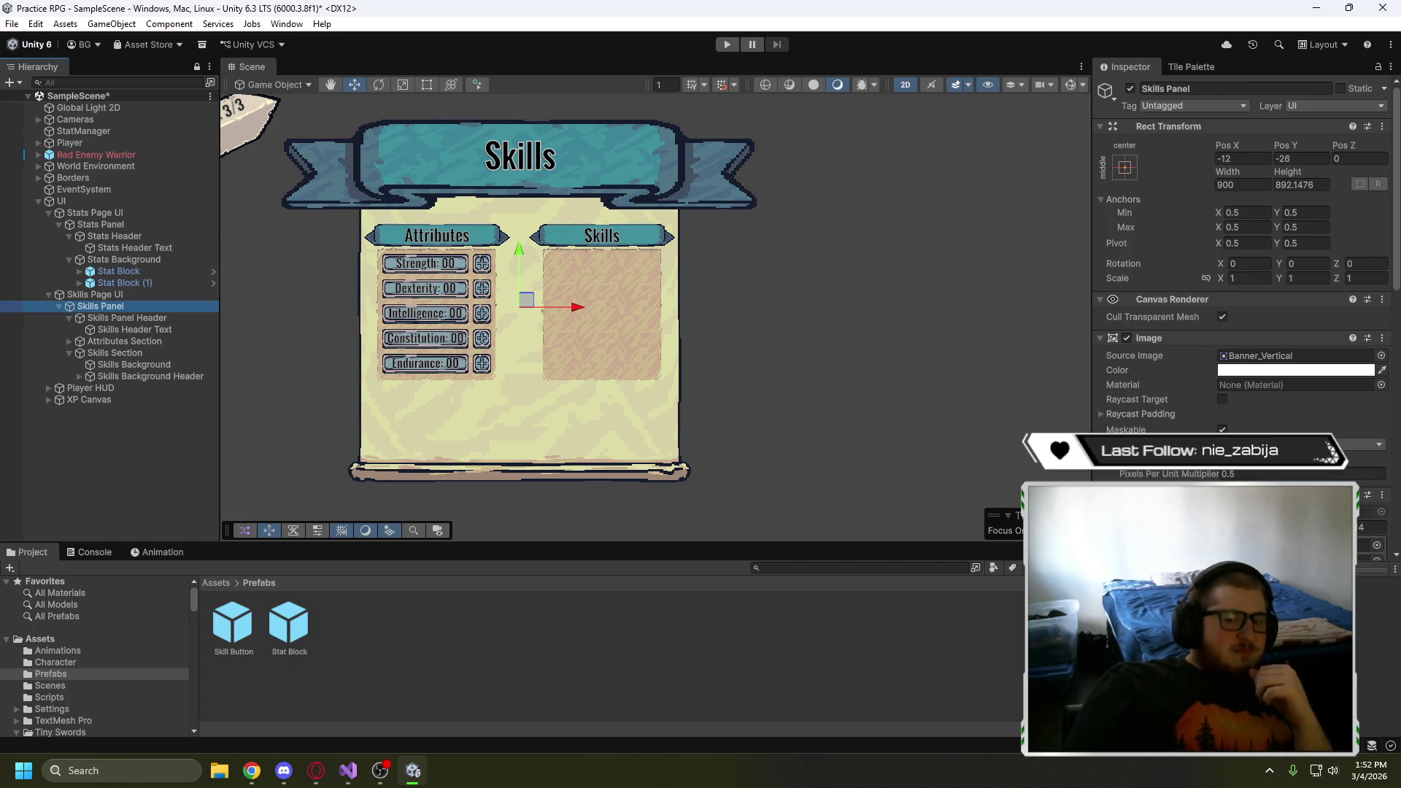
key(alt+Tab)
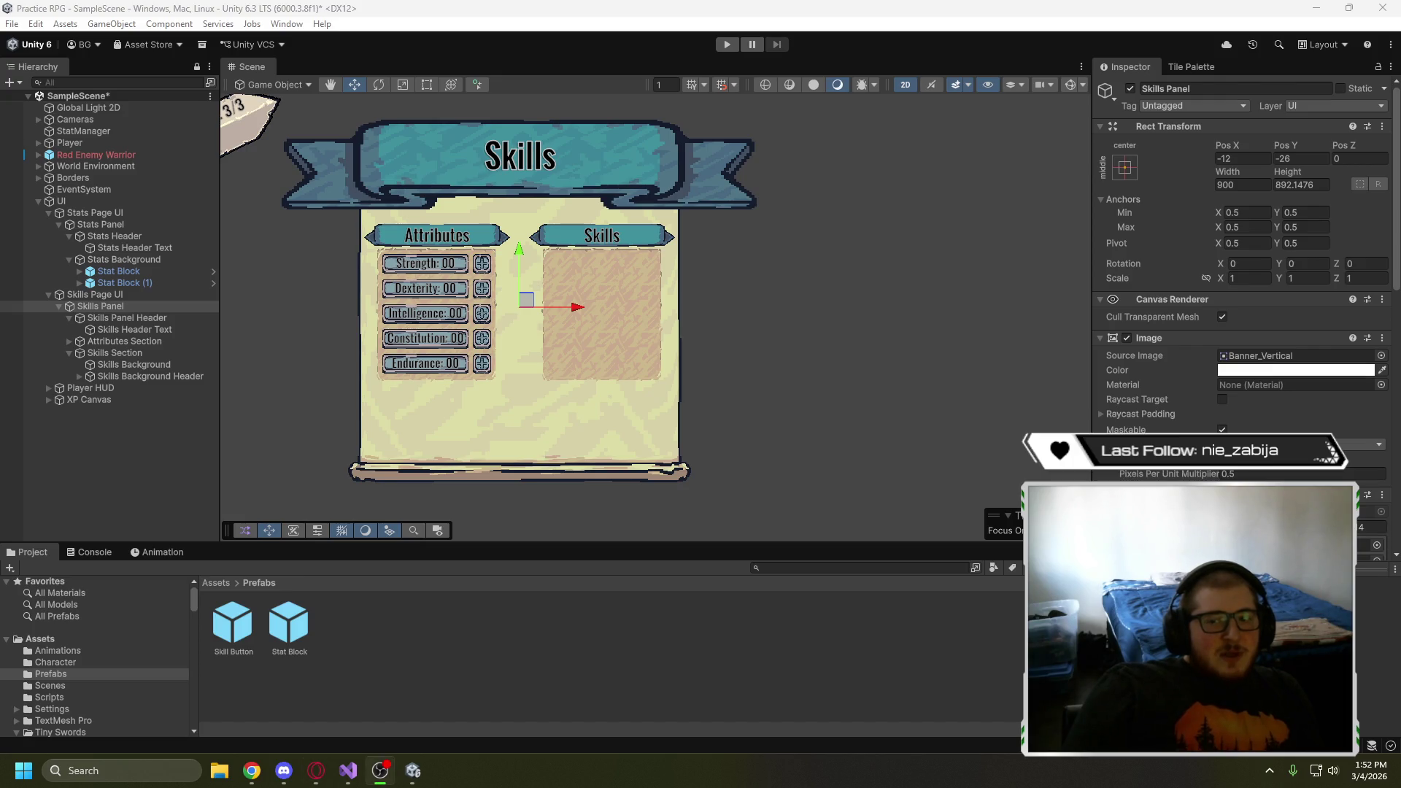
- Deselect Skills Panel, then zoom and pan the Scene view to center on the Attributes and Skills panels
click(503, 425)
scroll(725, 316, up, 3)
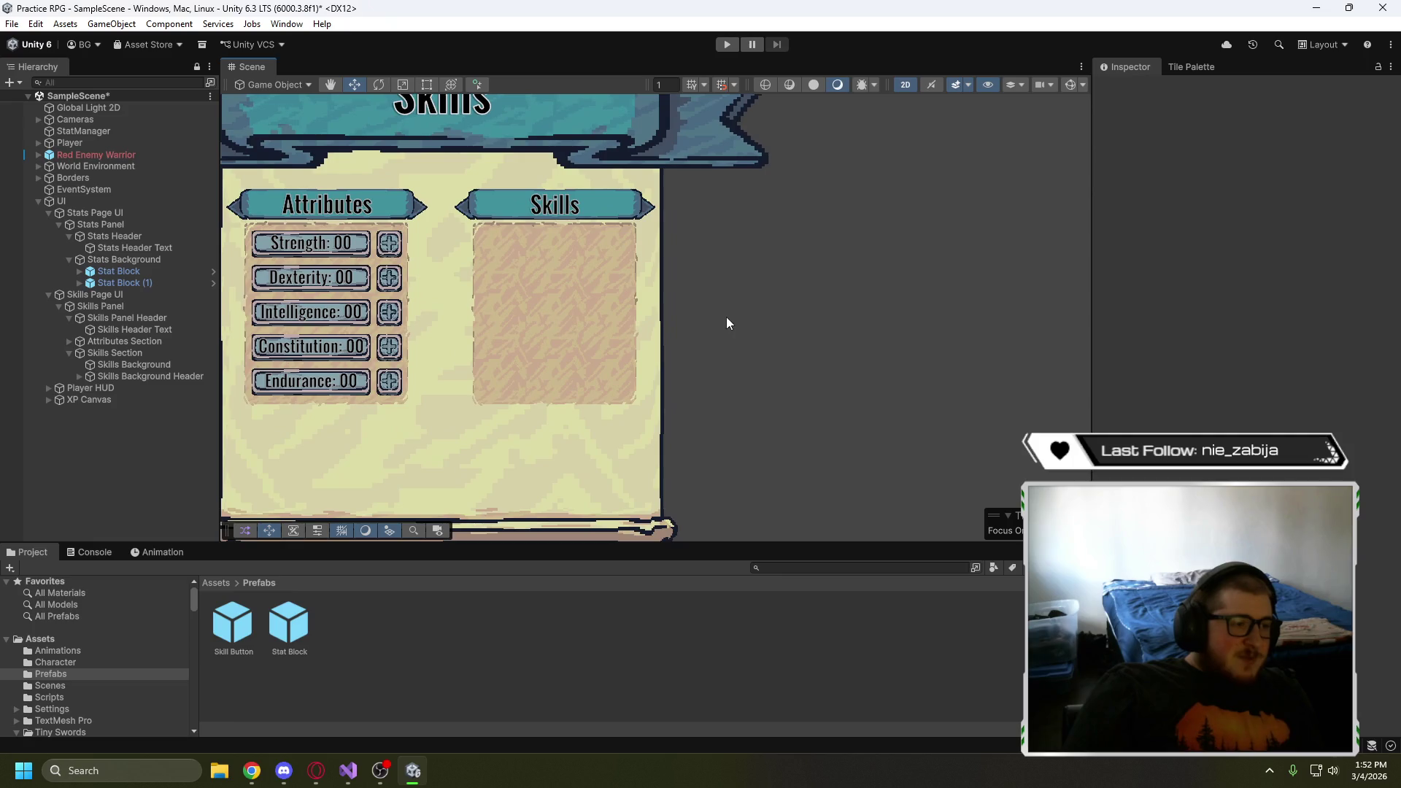
mouse_move(725, 317)
mouse_down()
mouse_move(913, 347)
mouse_move(911, 393)
mouse_up()
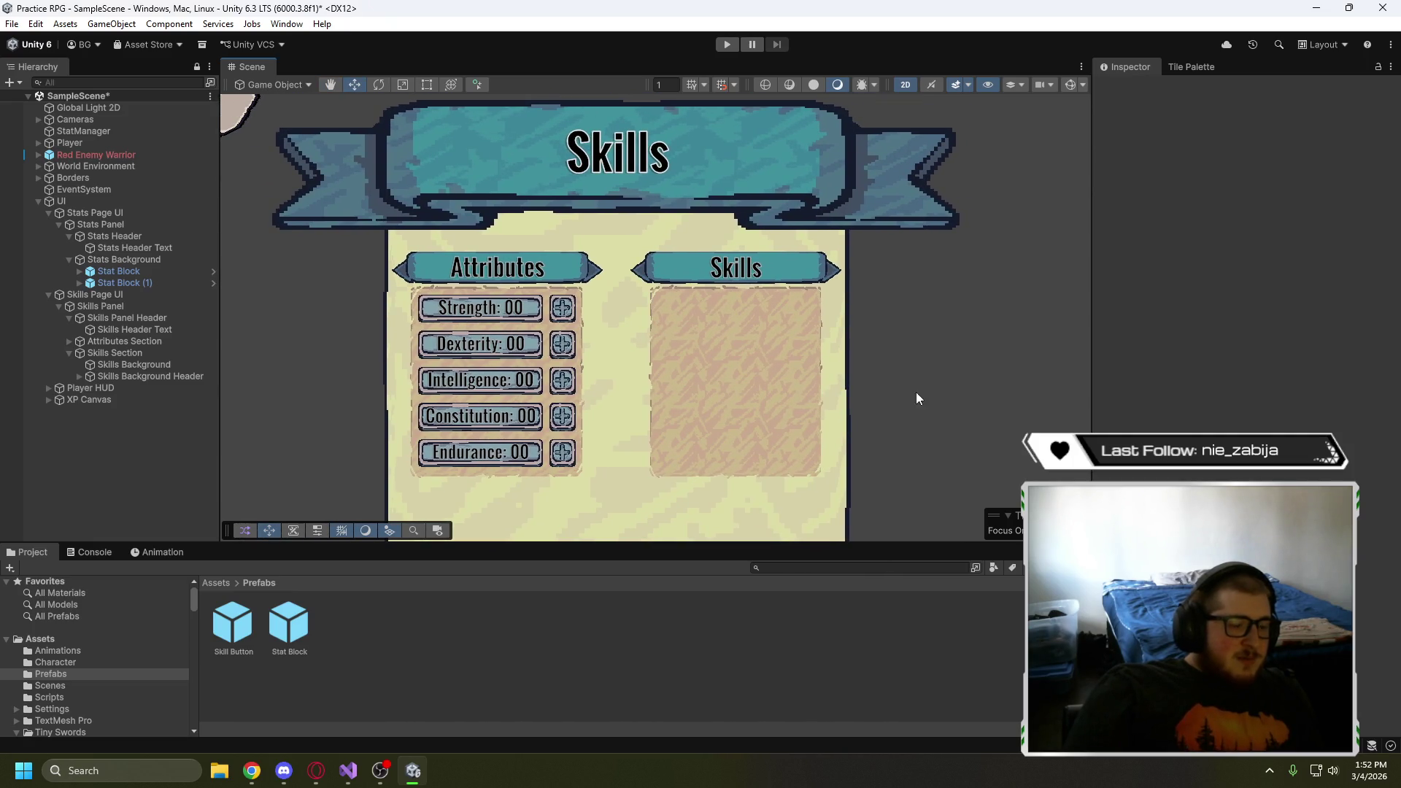
key(alt+Tab)
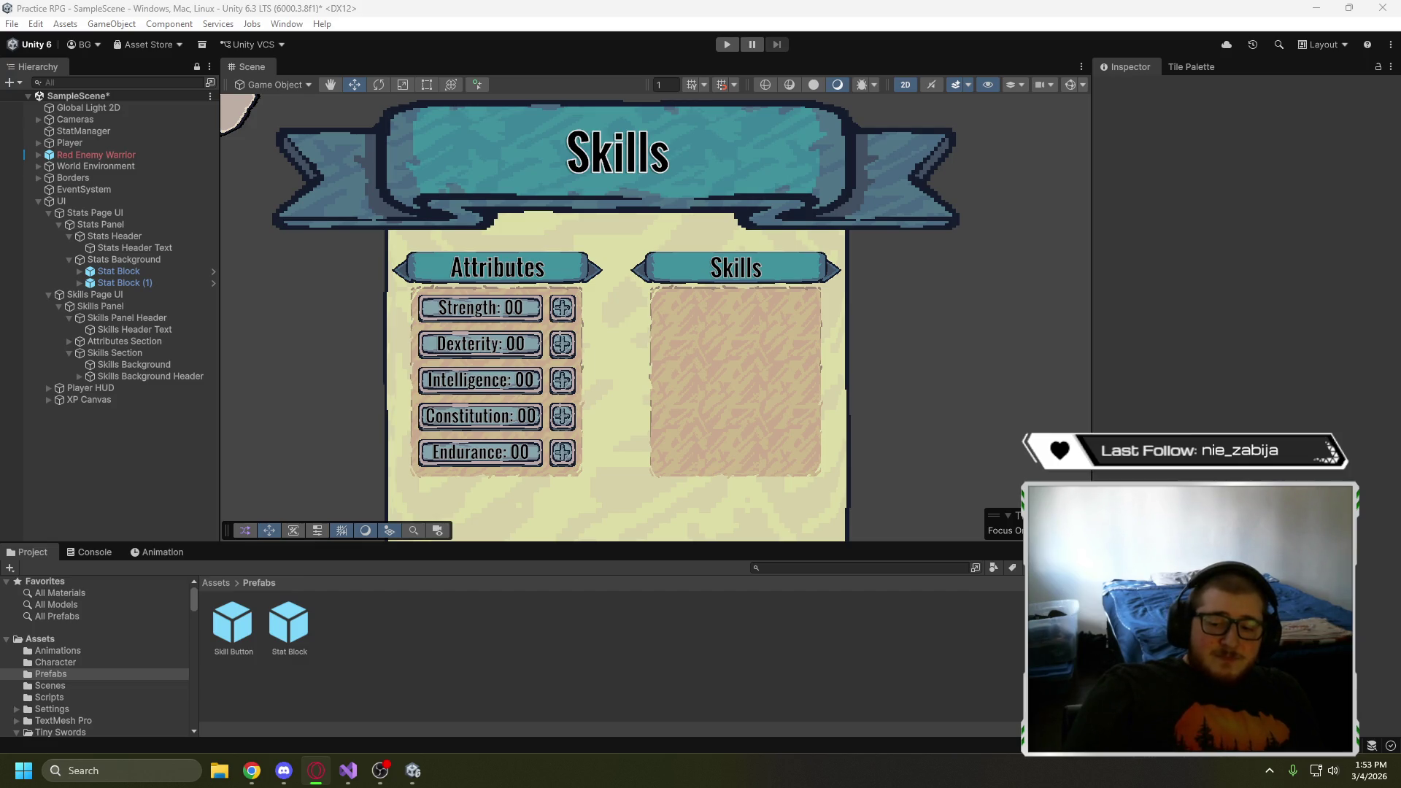
key(alt+Tab)
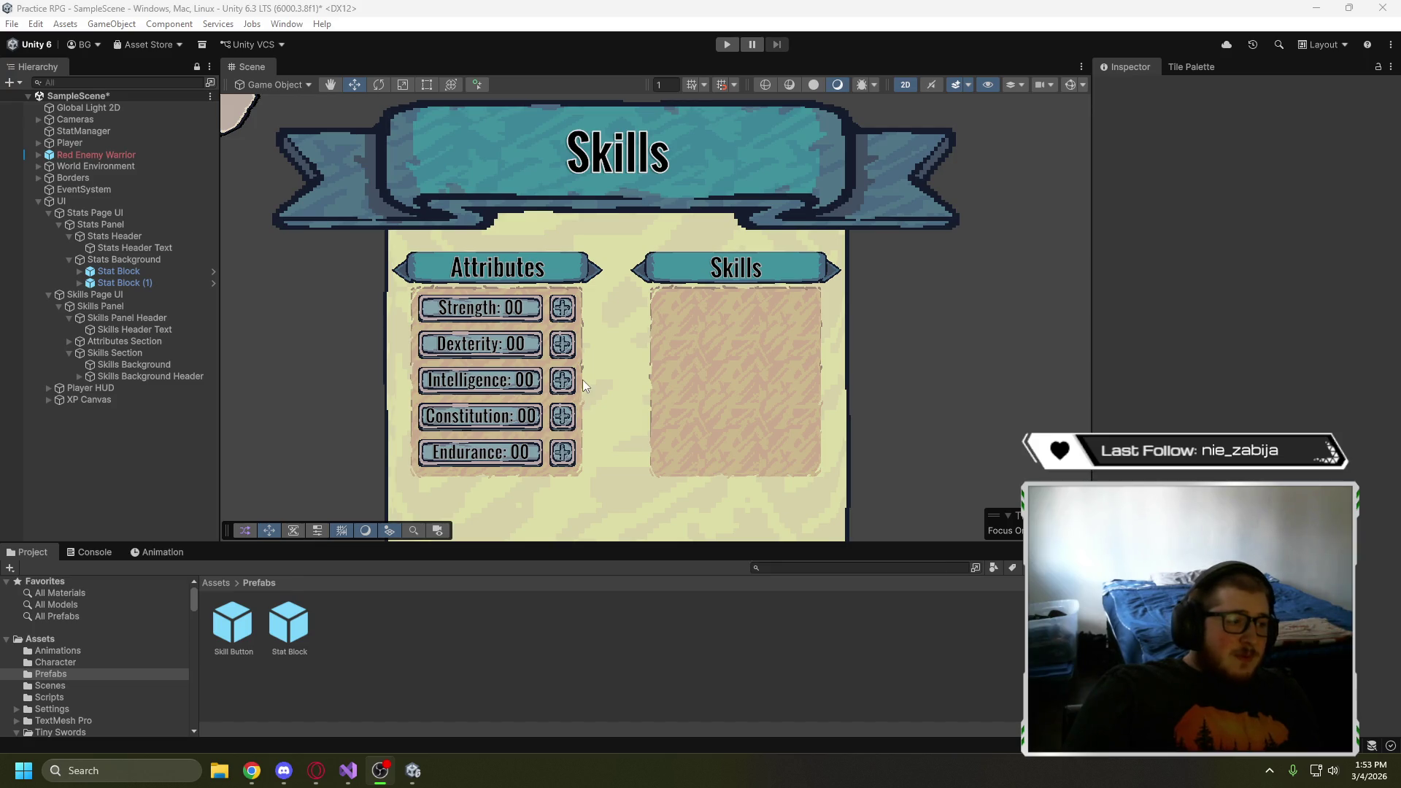
scroll(582, 379, up, 2)
mouse_move(641, 375)
mouse_down()
mouse_move(703, 337)
mouse_move(641, 463)
mouse_move(736, 328)
mouse_move(663, 297)
mouse_move(631, 216)
mouse_move(680, 341)
mouse_move(653, 298)
mouse_up()
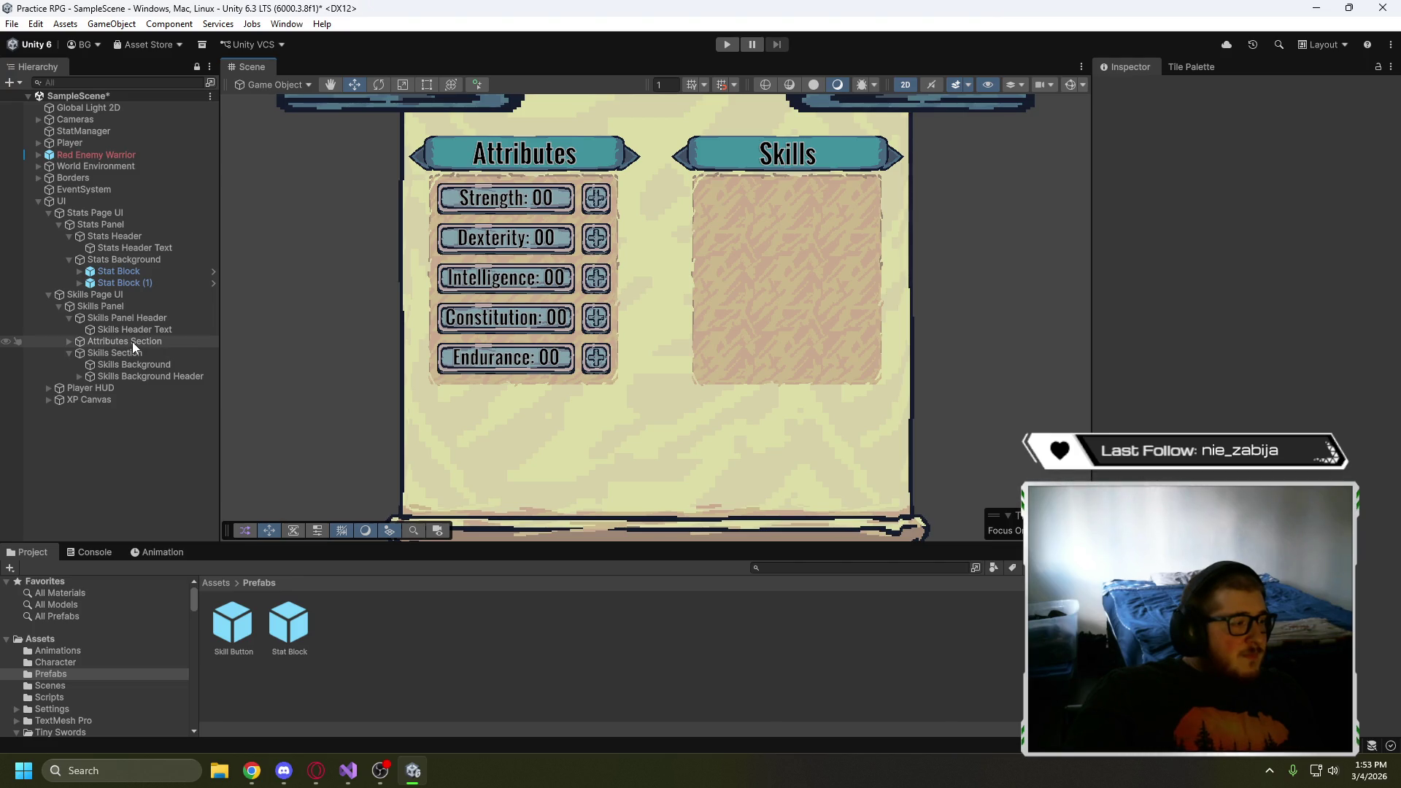
- Check Attributes Background (Stats) and Attributes Section, then collapse Attributes Section, Skills Panel Header and Skills Section
click(69, 341)
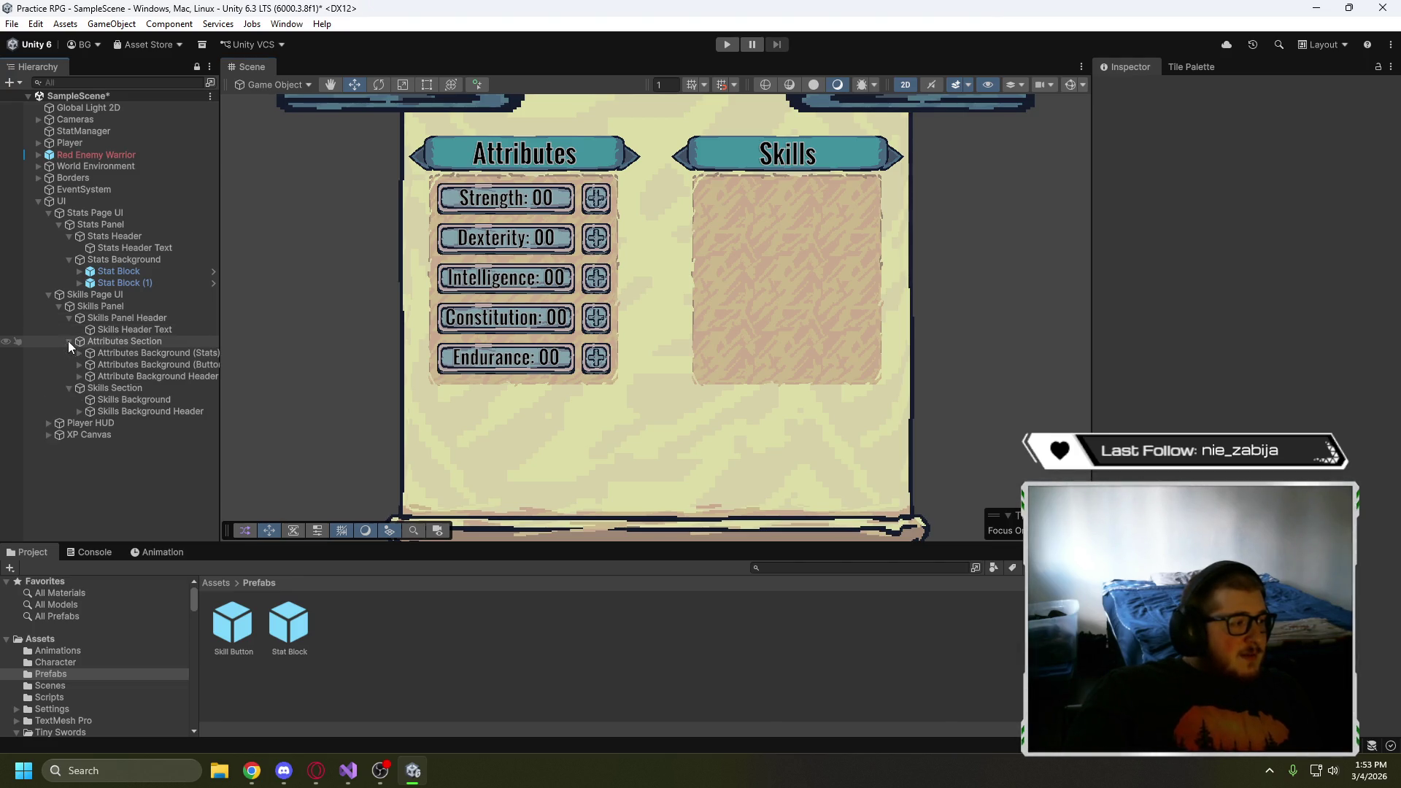
click(120, 353)
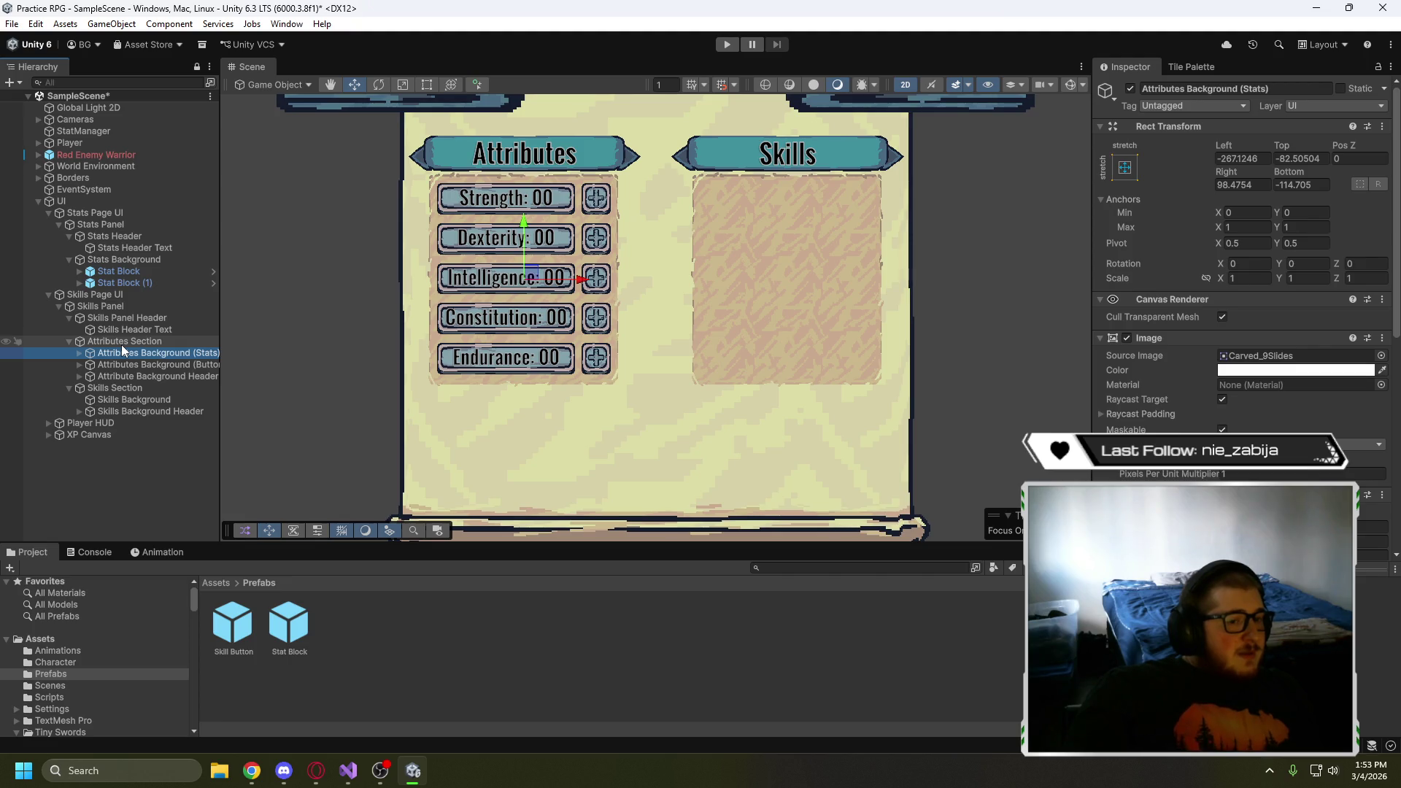
click(121, 343)
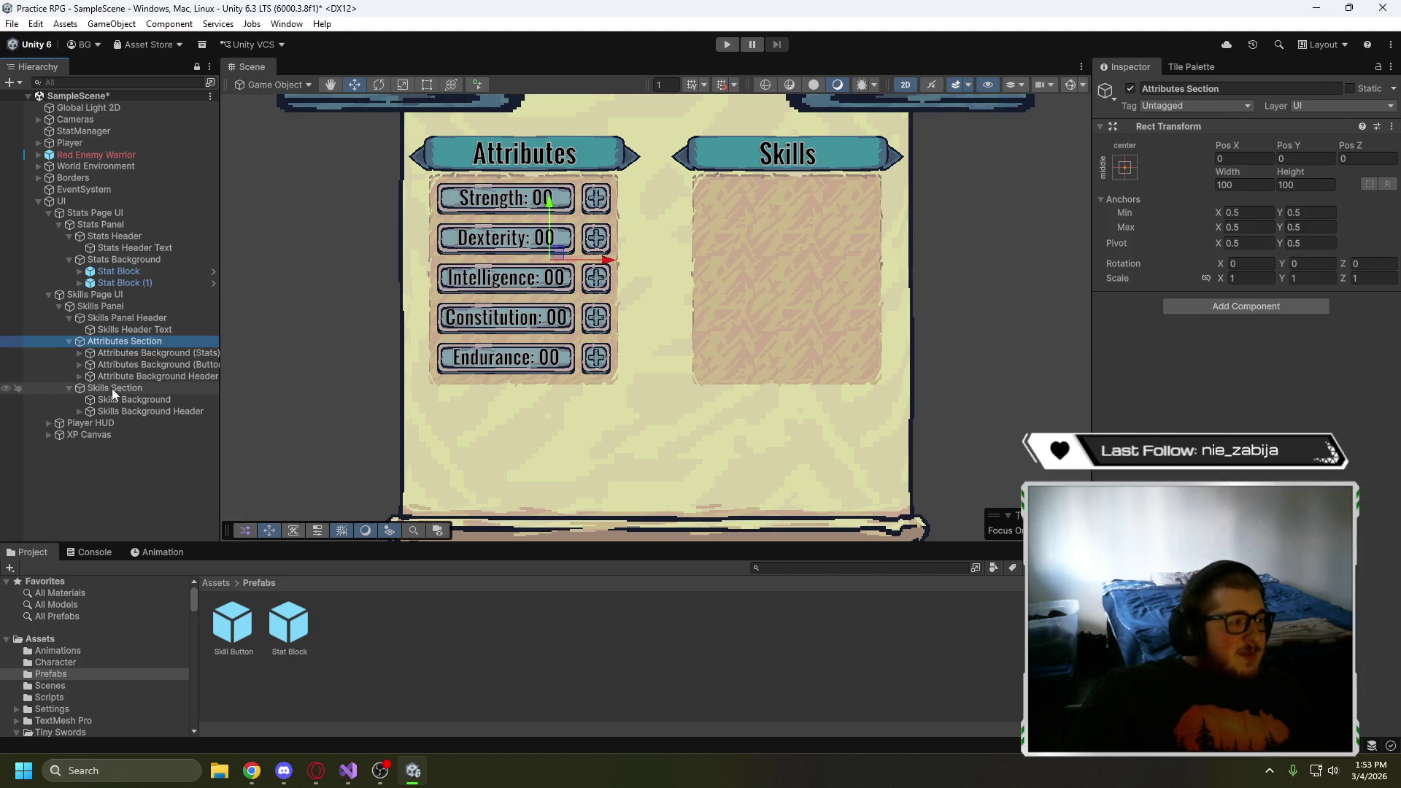
click(69, 341)
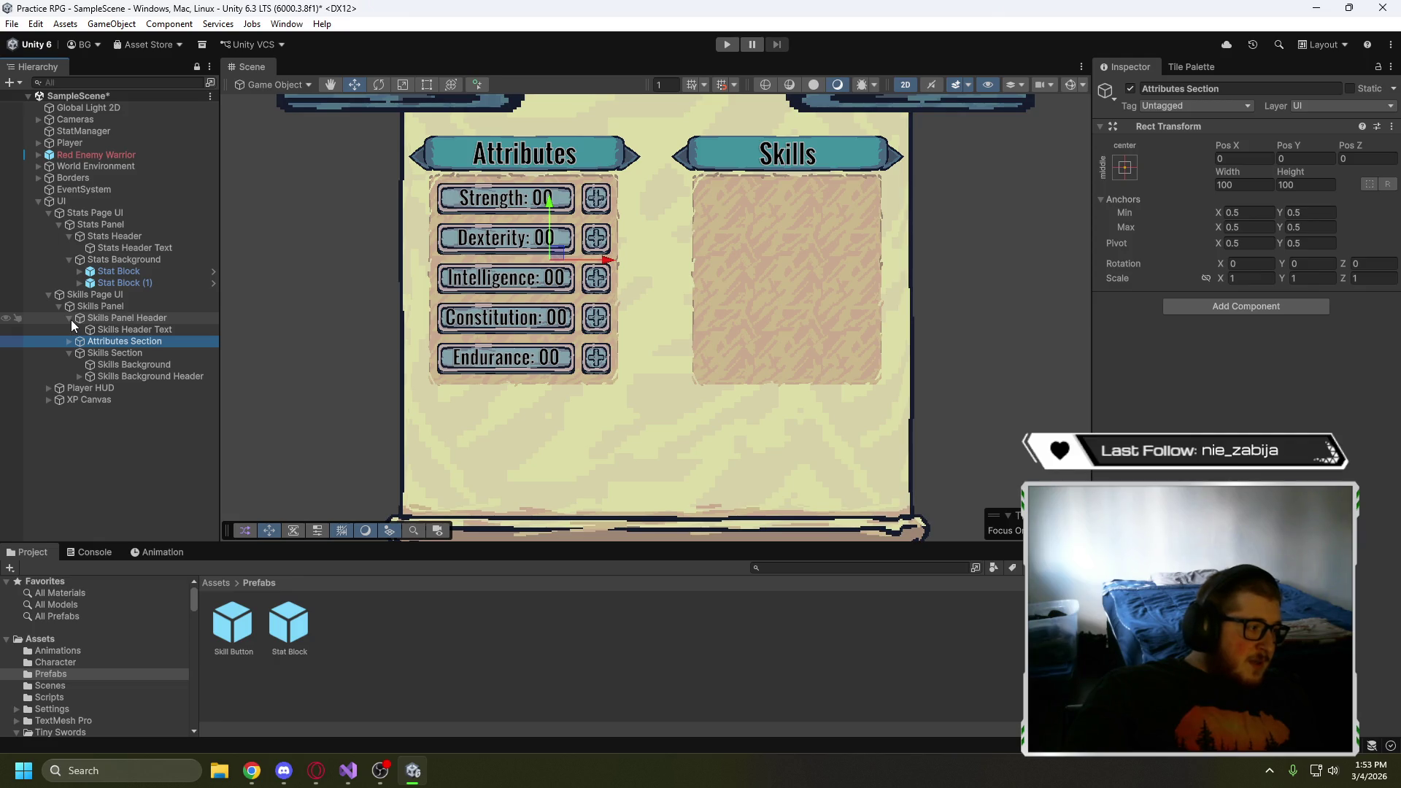
click(70, 317)
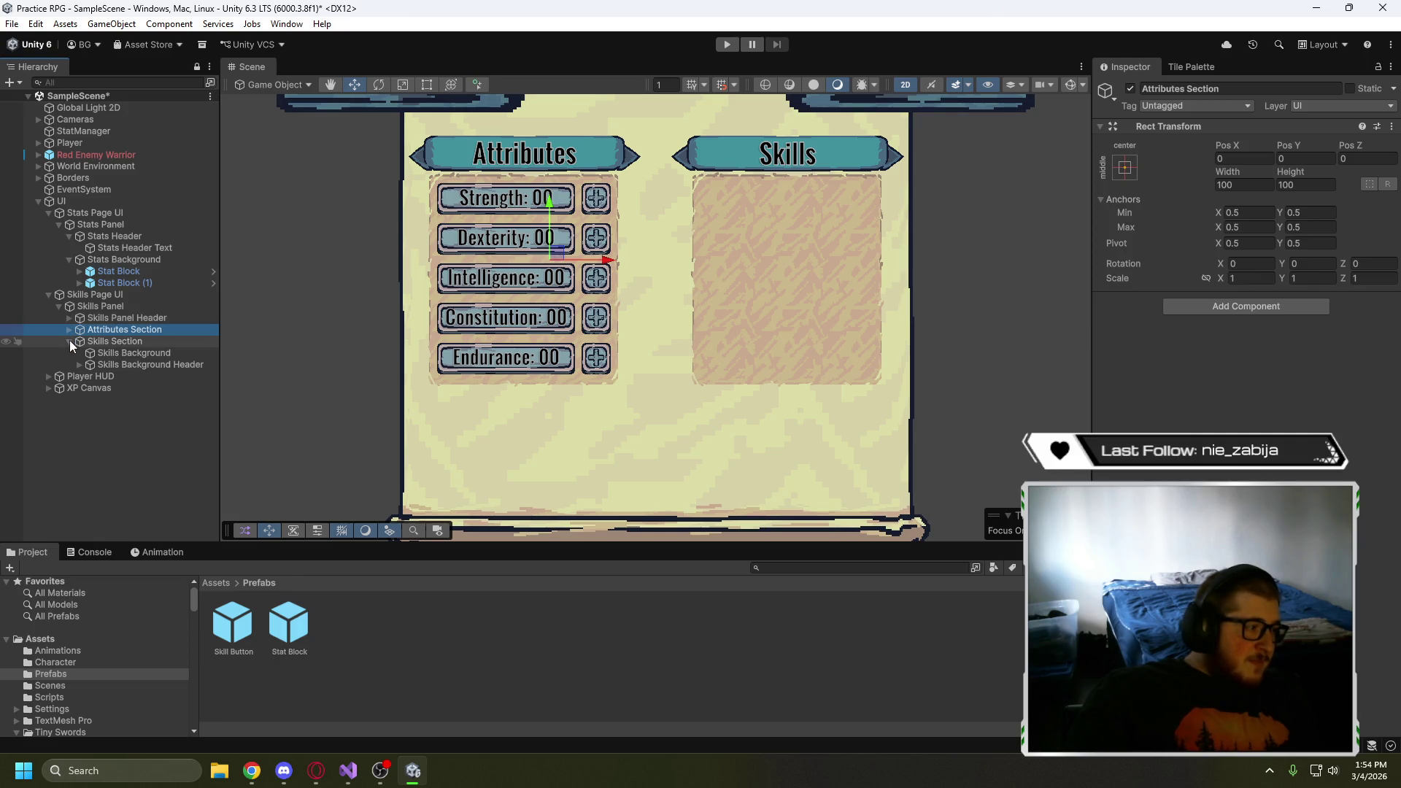
click(70, 342)
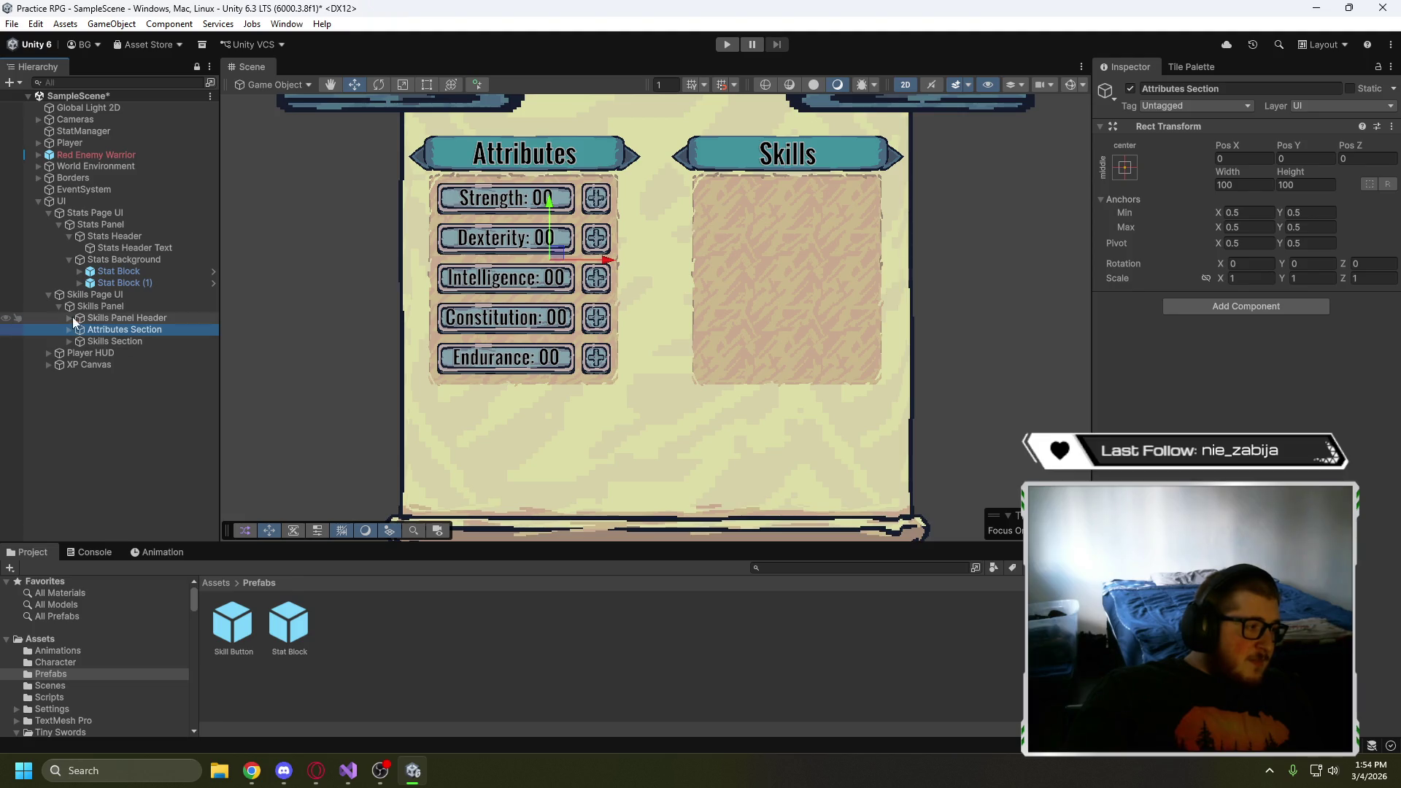
- Add a UI Image named 'Skill Points Background' under Skills Panel
right_click(106, 306)
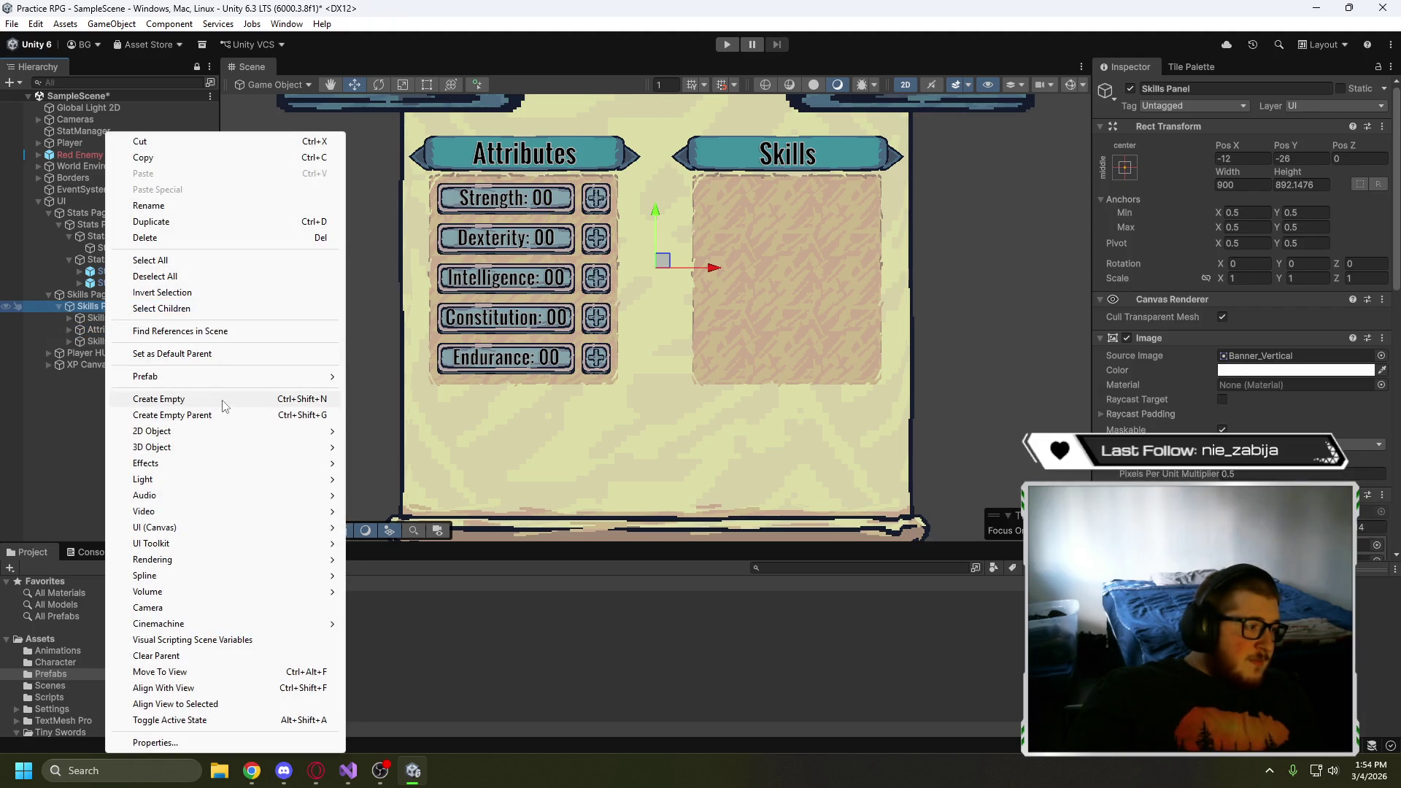
mouse_move(250, 434)
mouse_move(410, 468)
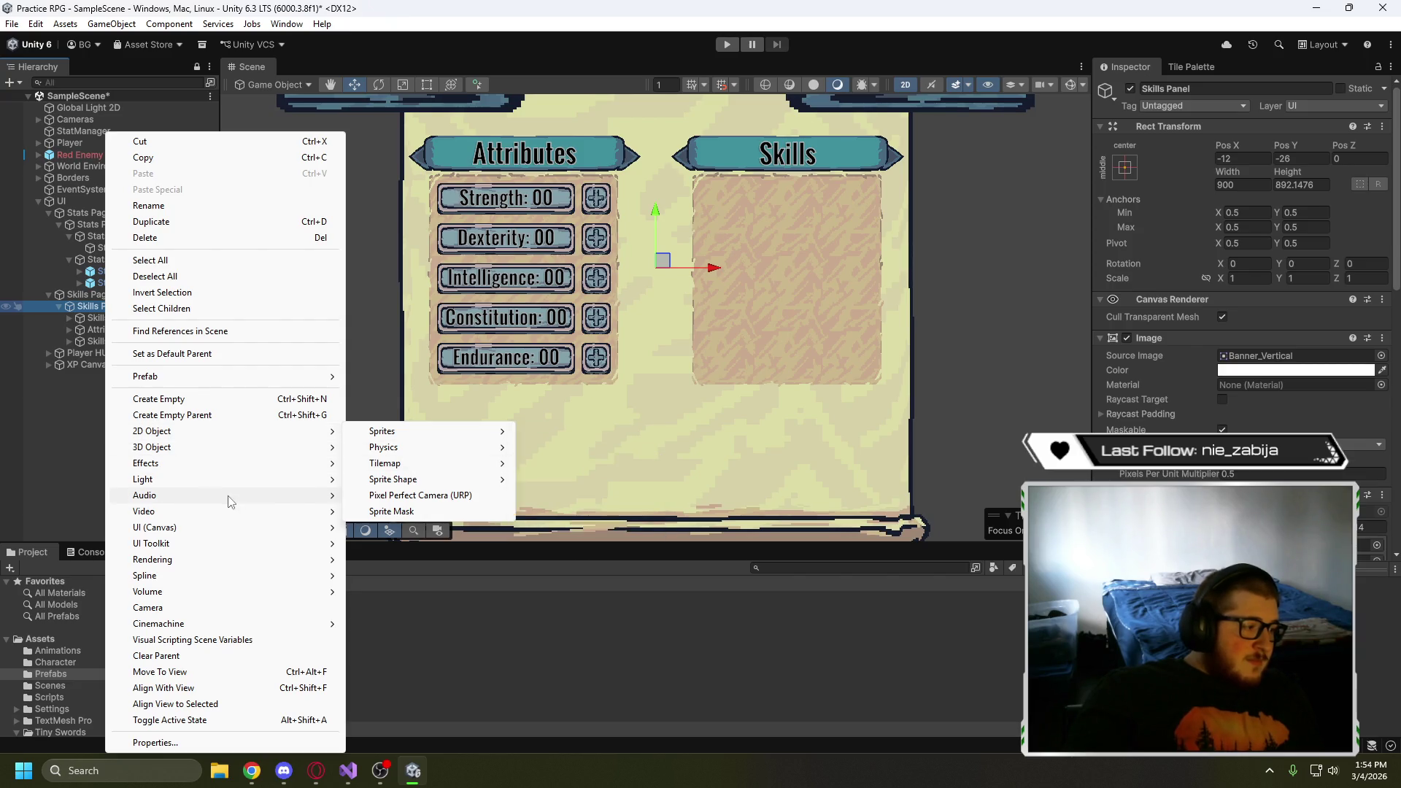
mouse_move(247, 535)
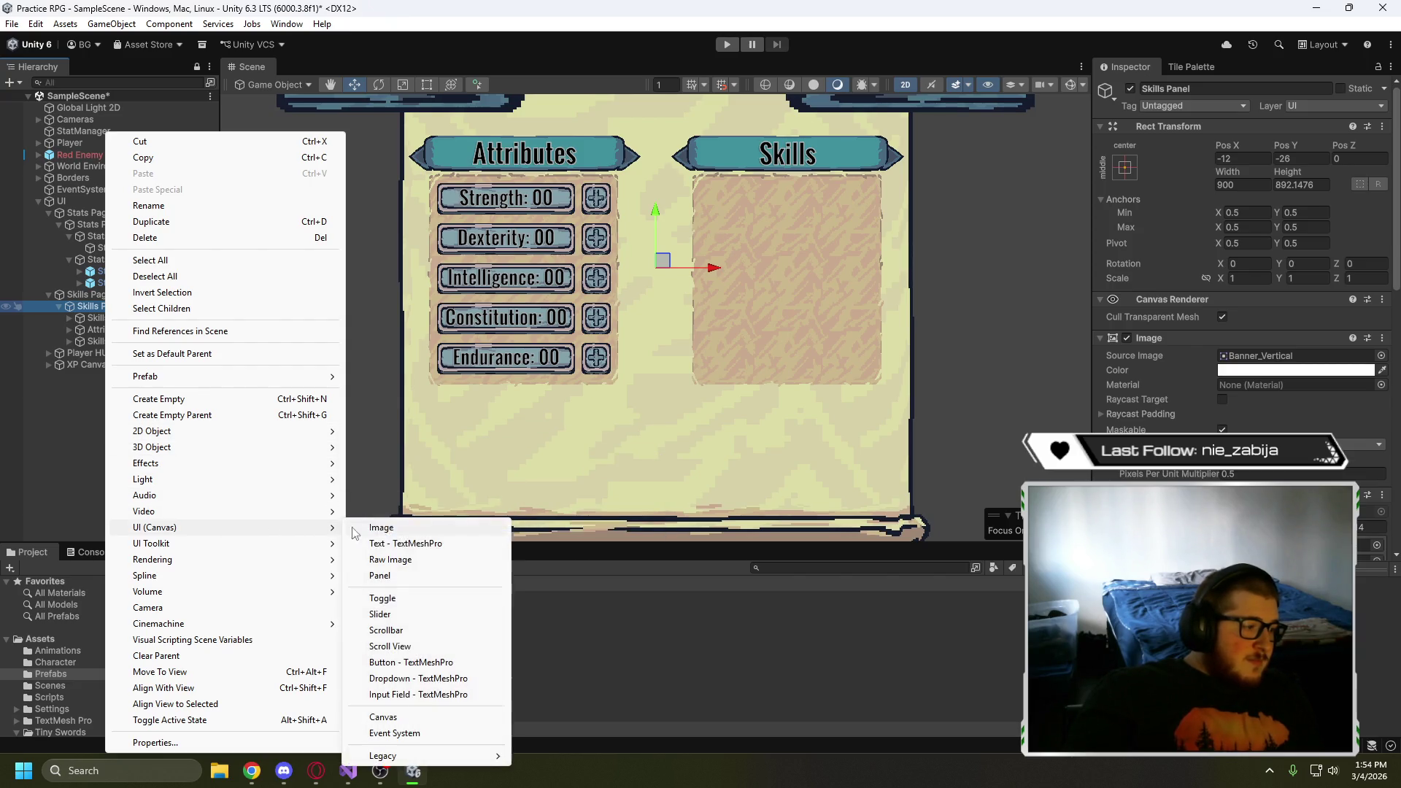
click(401, 531)
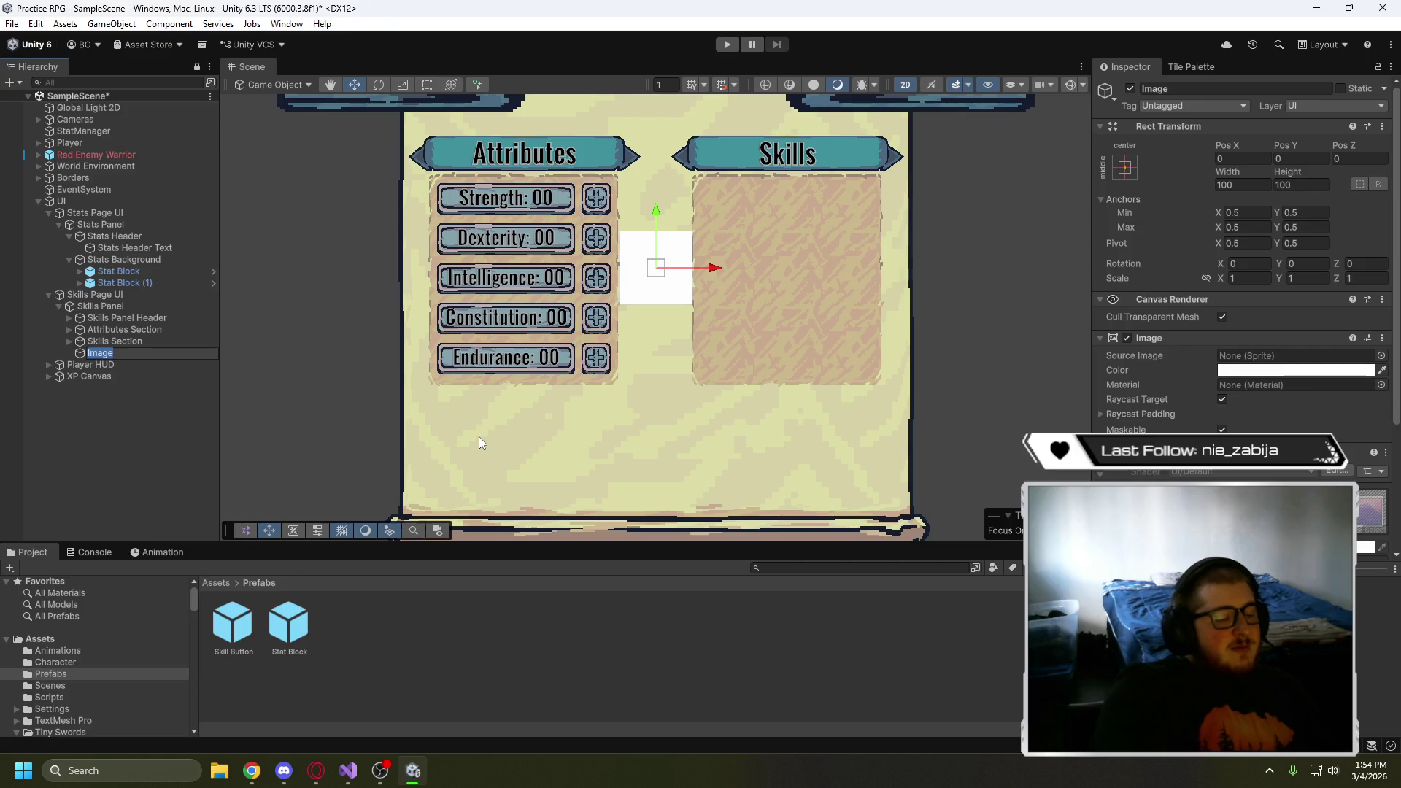
text(Skill)
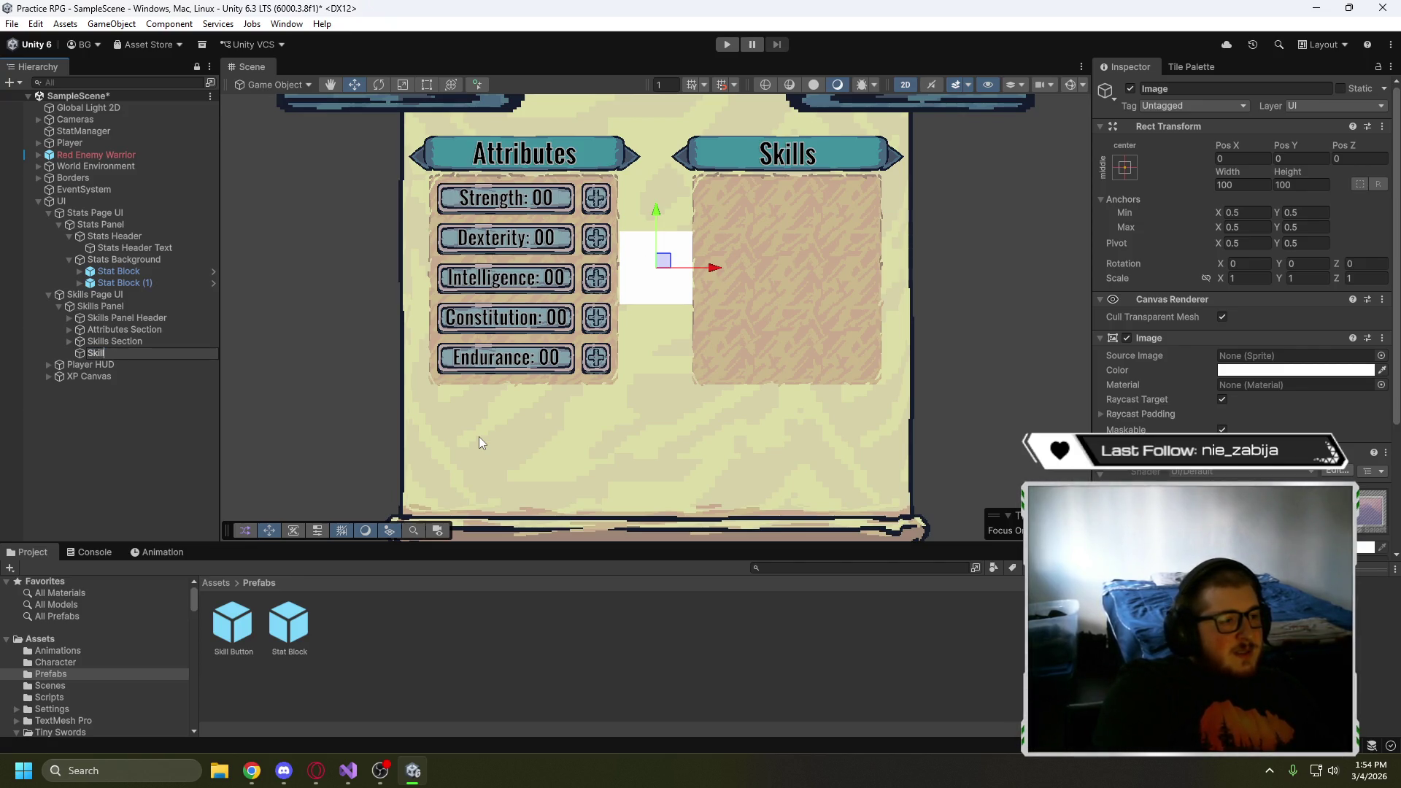
text( Points)
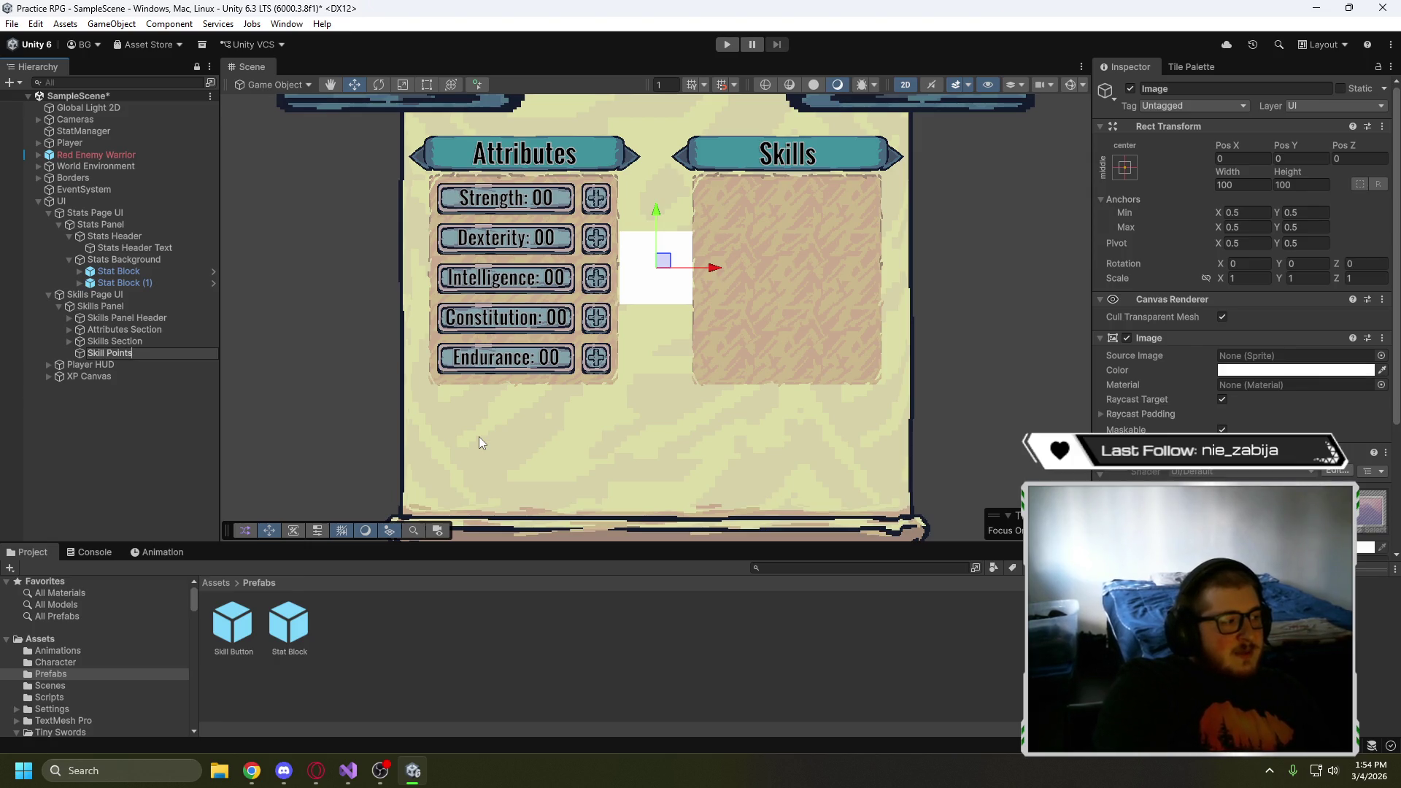
text( Backgroun)
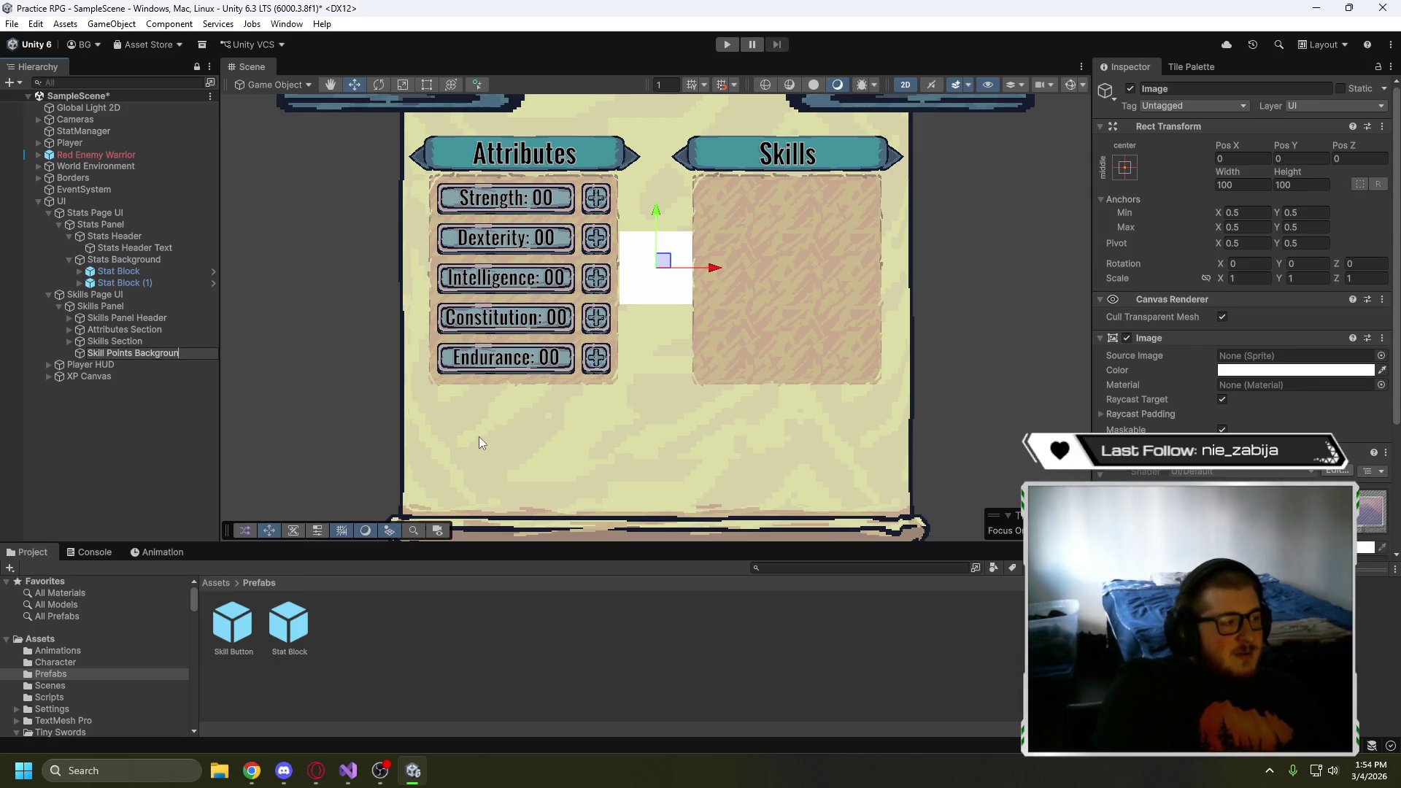
text(d)
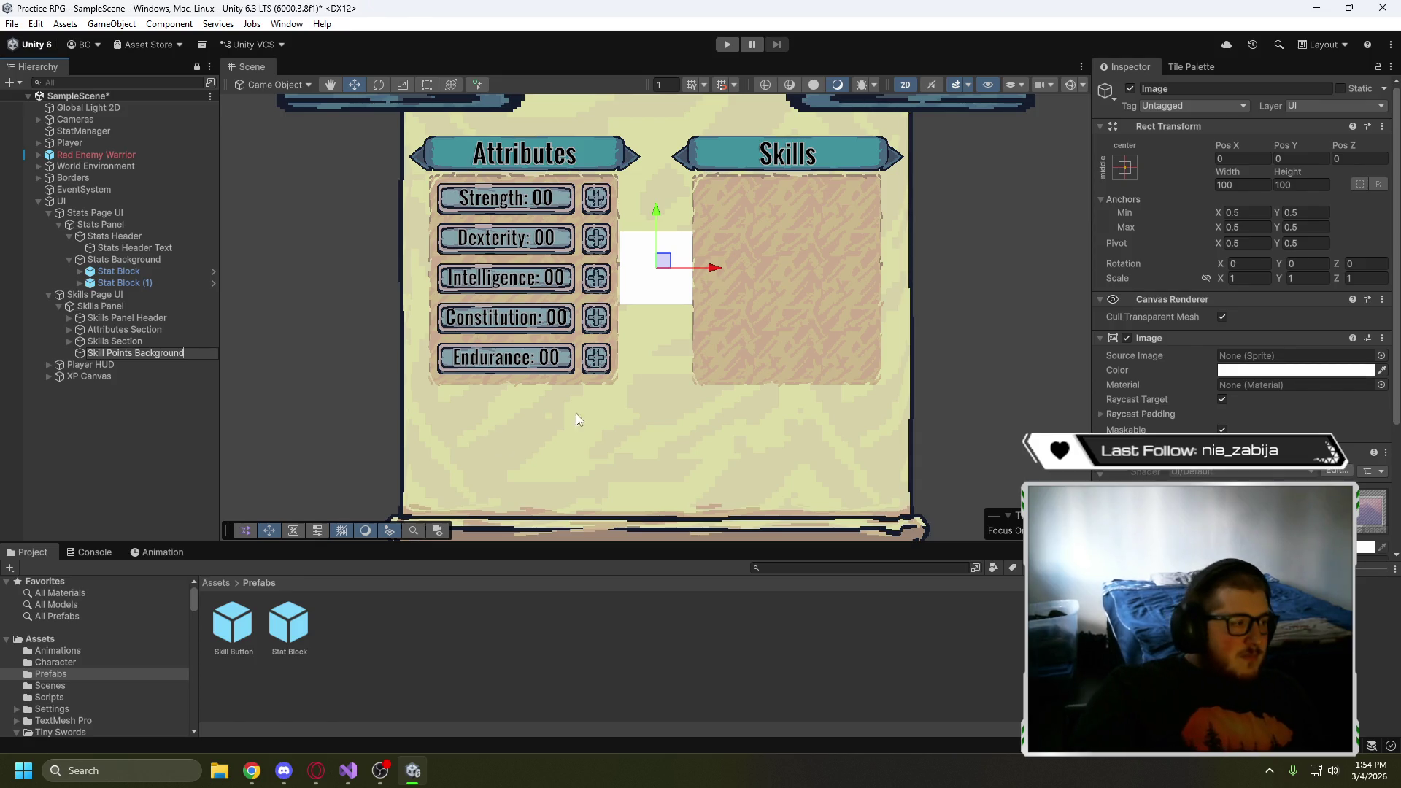
click(140, 445)
- Create an empty 'Skill Points Section' under Skills Panel and nest Skill Points Background inside it
right_click(116, 308)
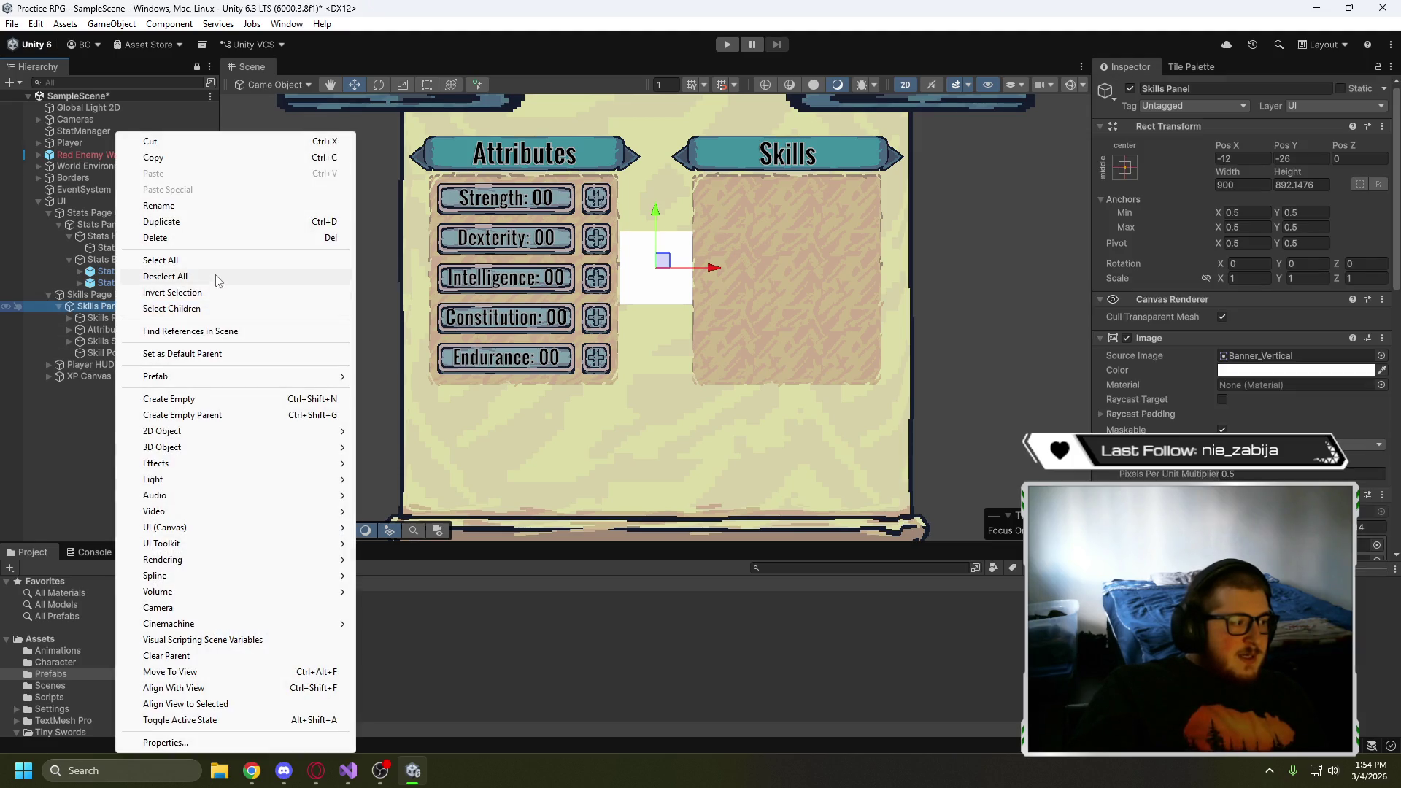
click(218, 400)
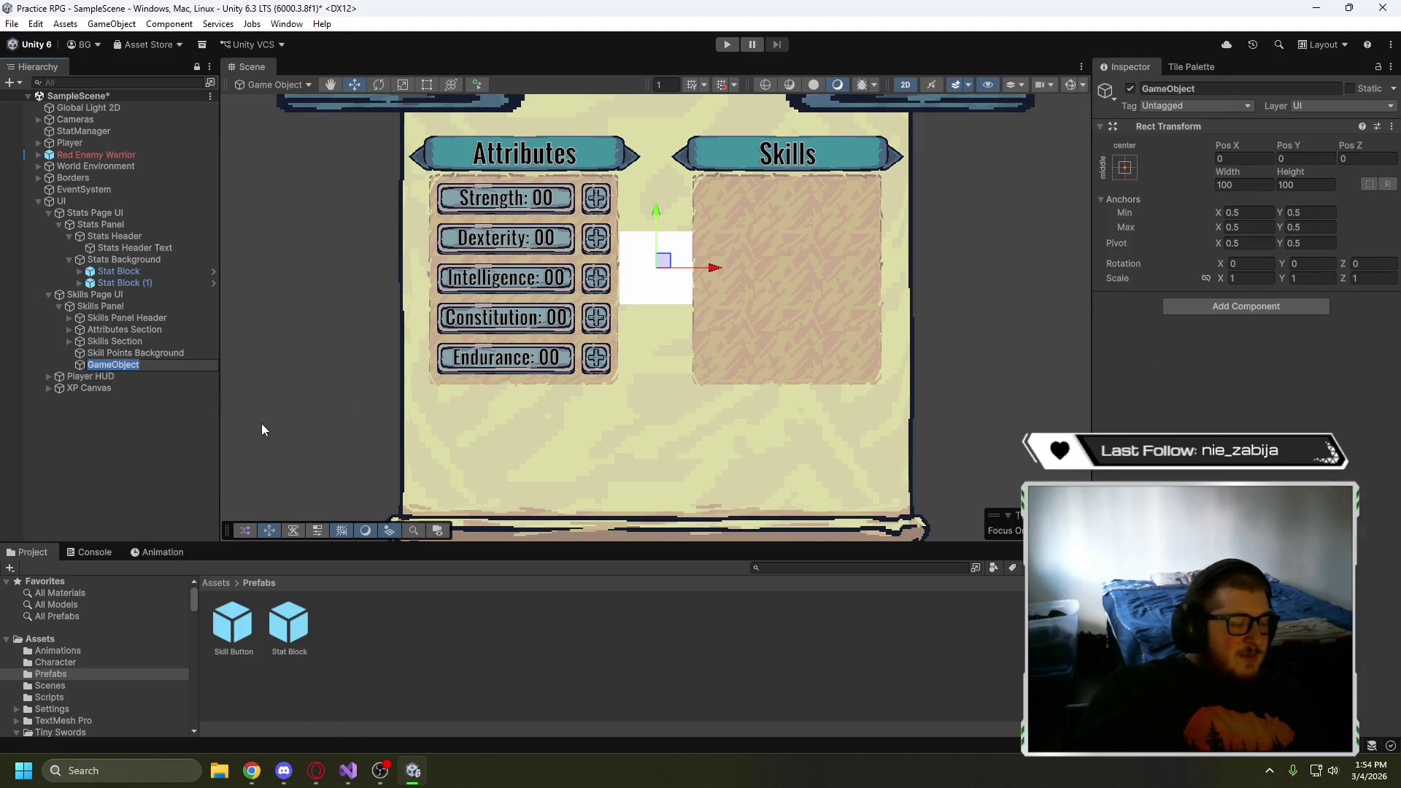
text(S)
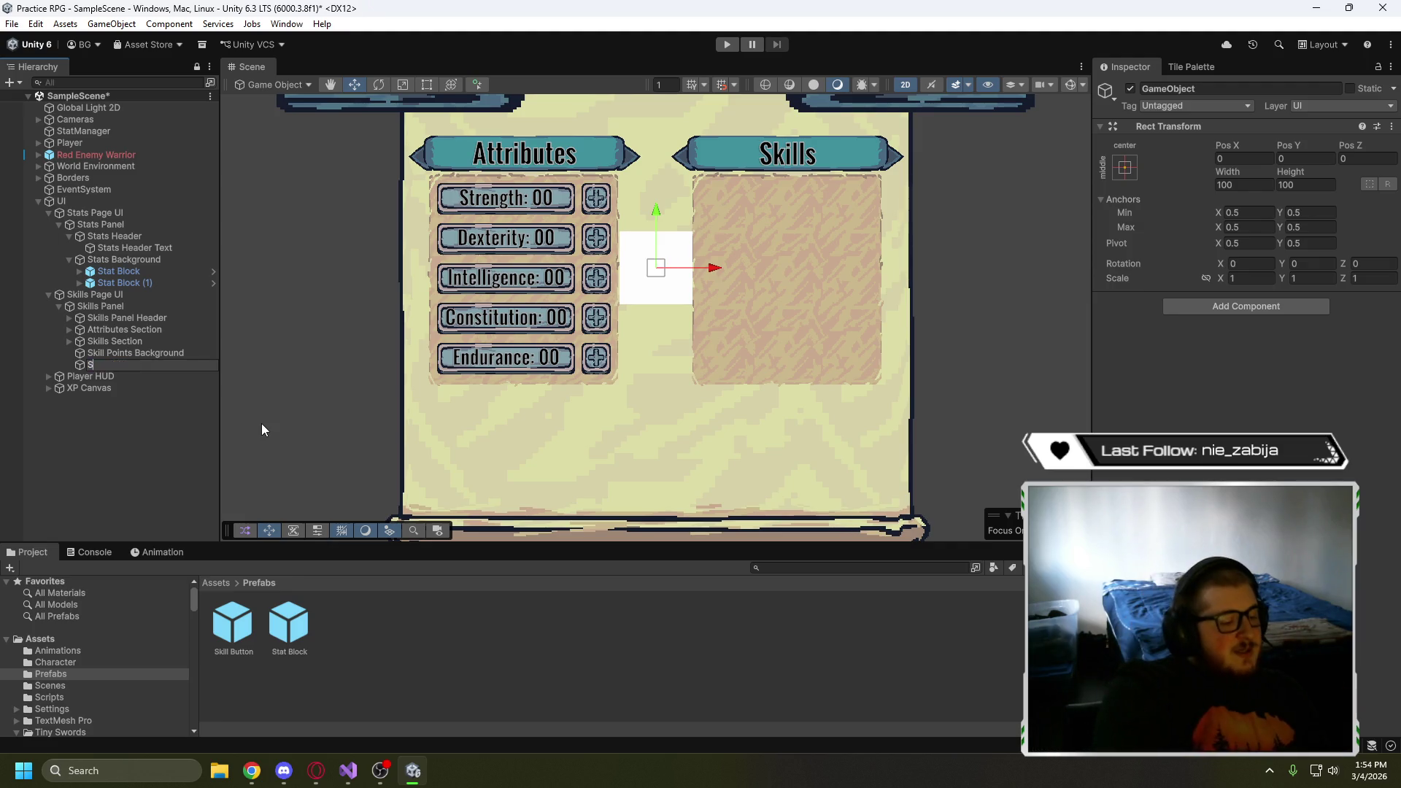
text(kill Poi)
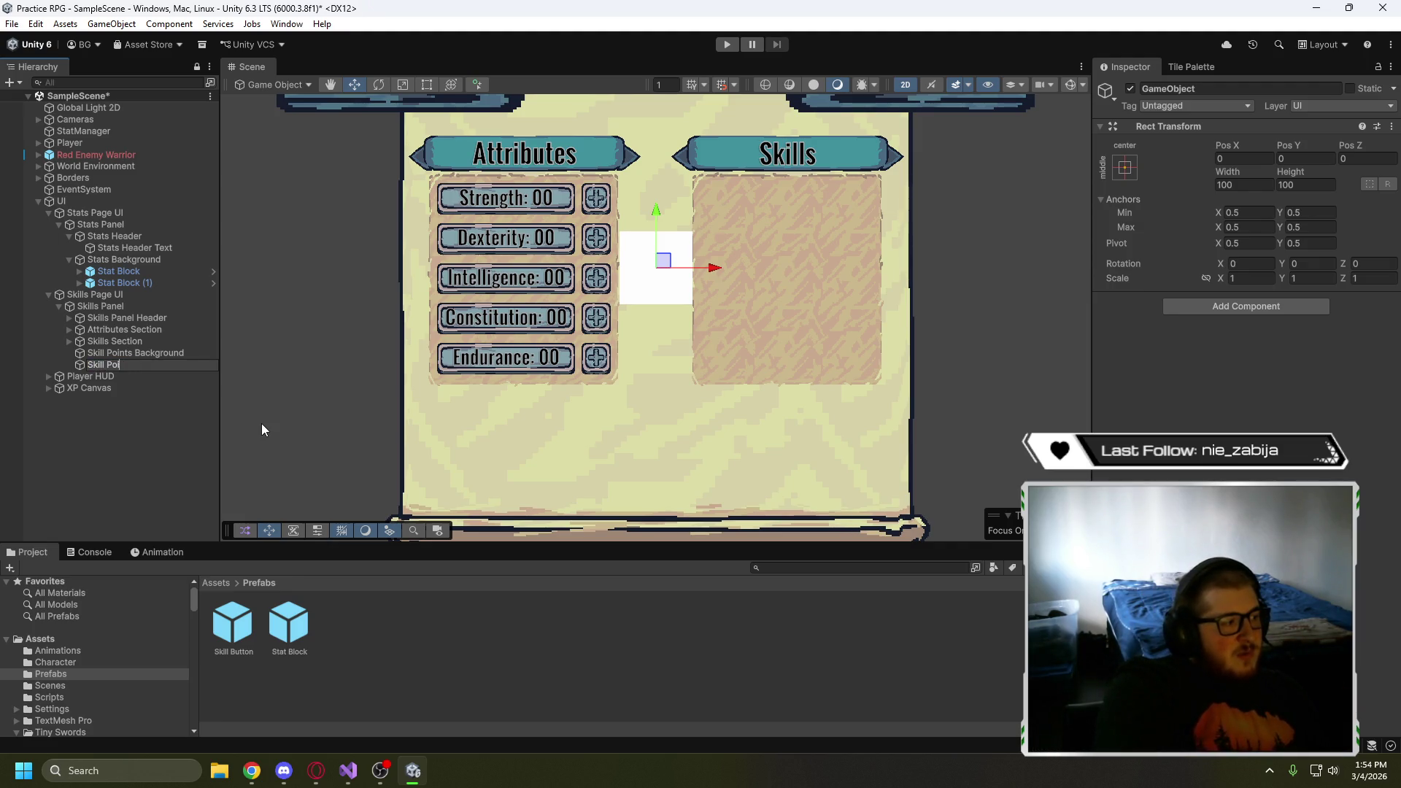
text(nts Section)
click(140, 422)
click(157, 352)
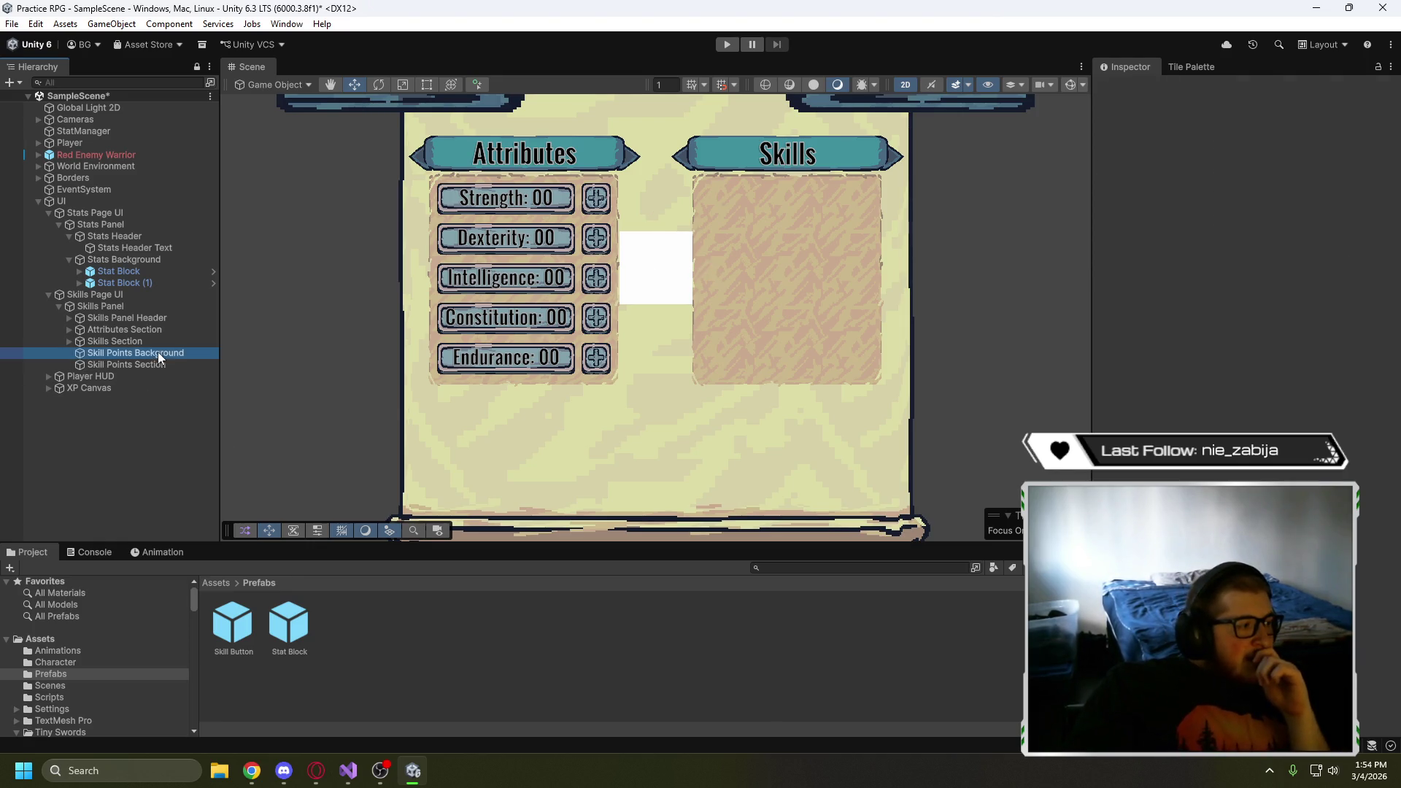
drag(163, 370, 161, 364)
click(136, 353)
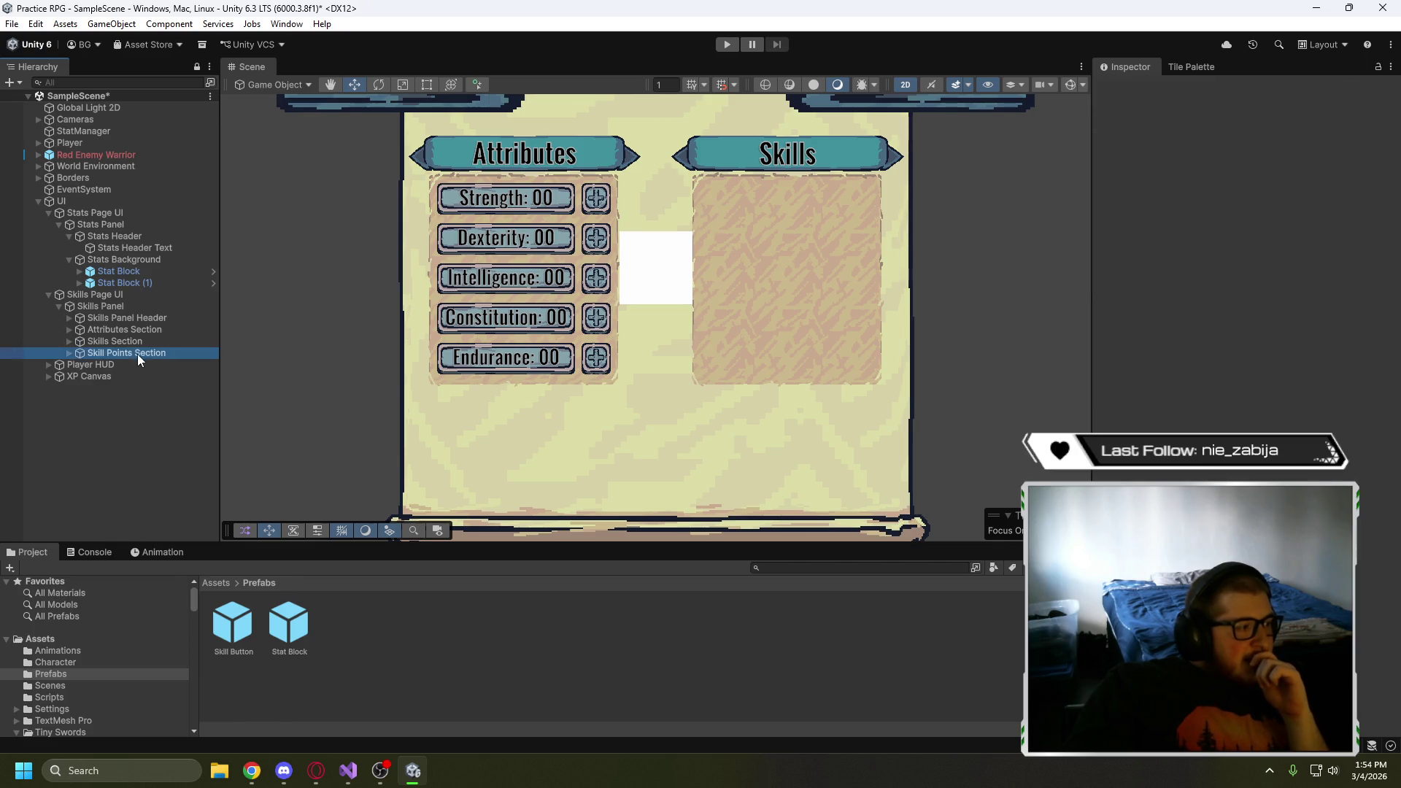
click(69, 353)
click(91, 363)
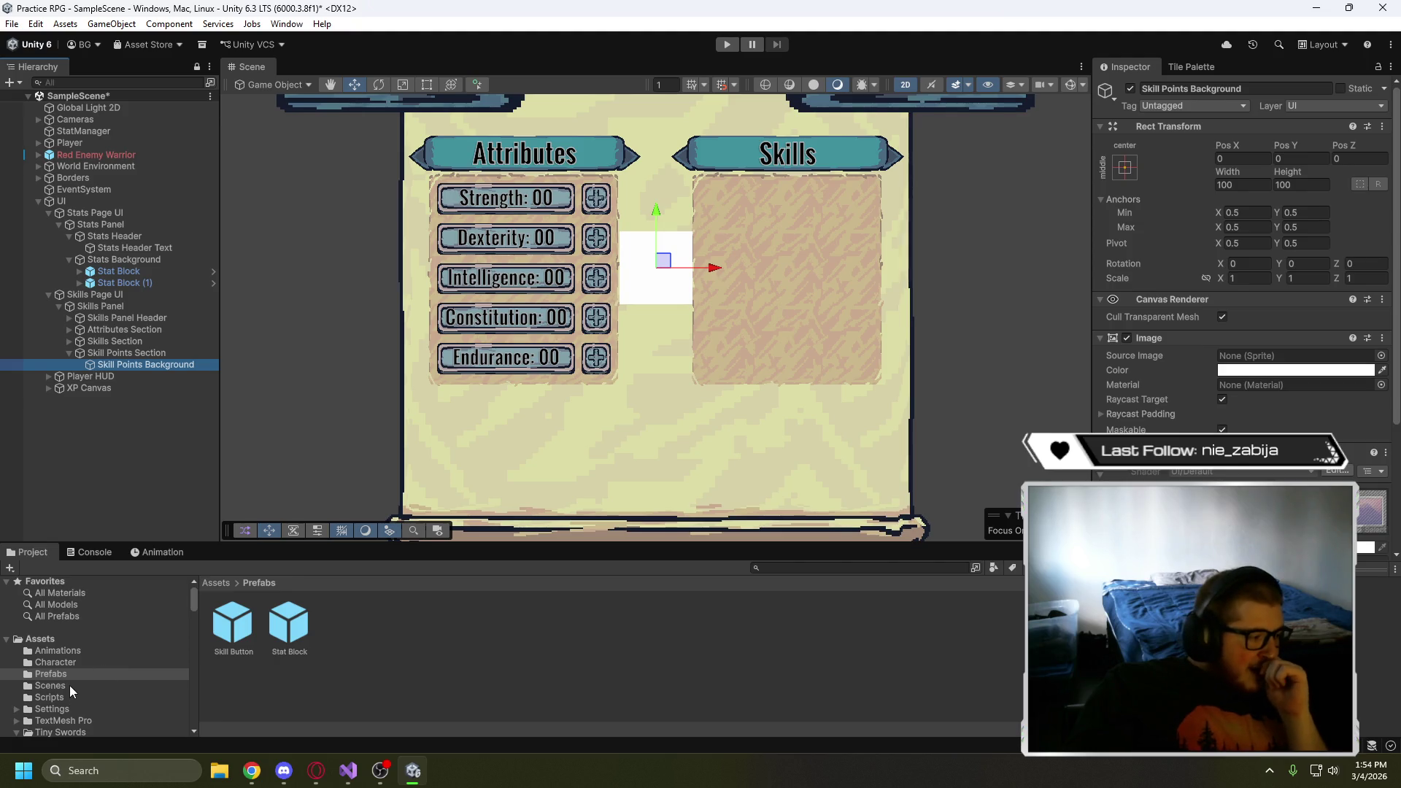
- Assign Carved_9Slides from Tiny Swords/UI Elements/Banners as Skill Points Background's Source Image
click(64, 637)
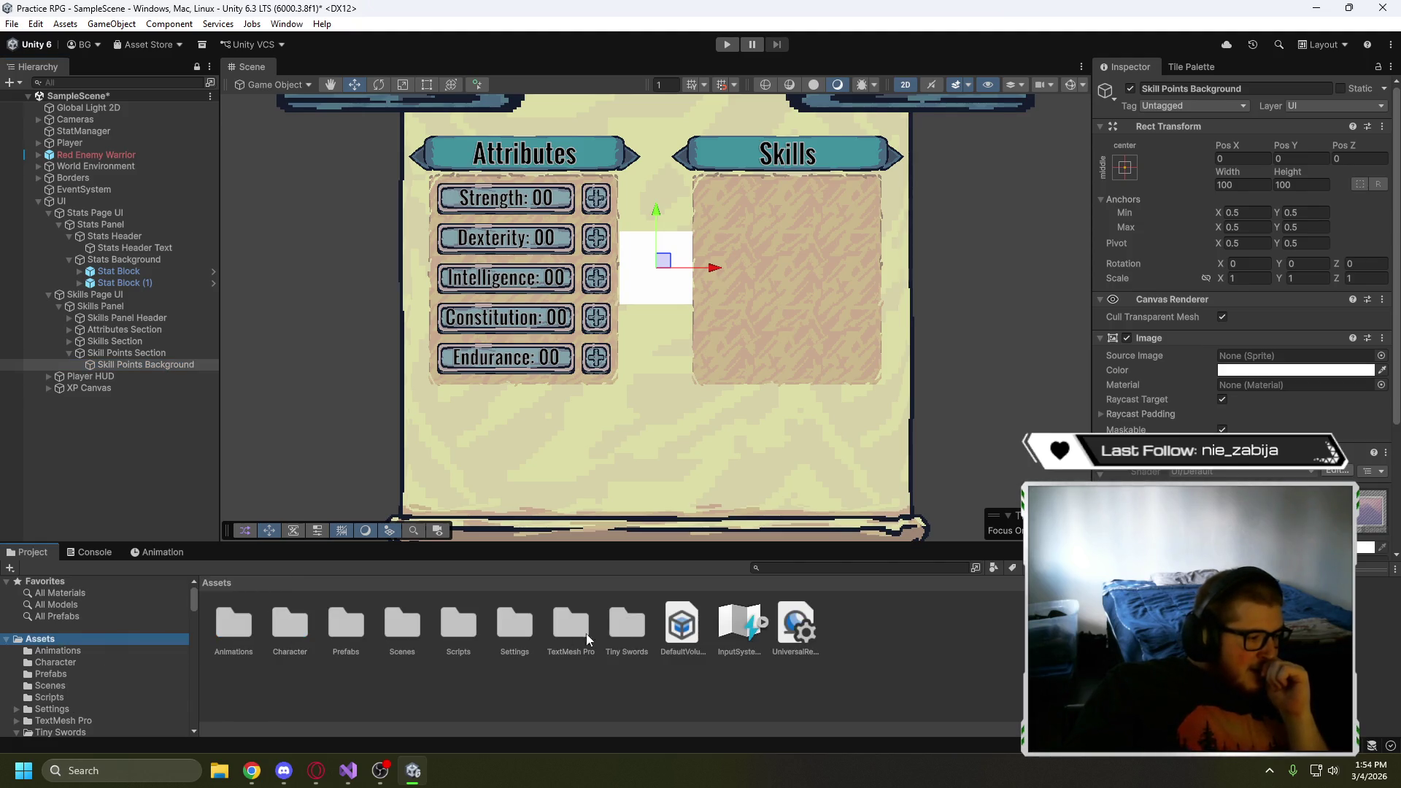
double_click(618, 626)
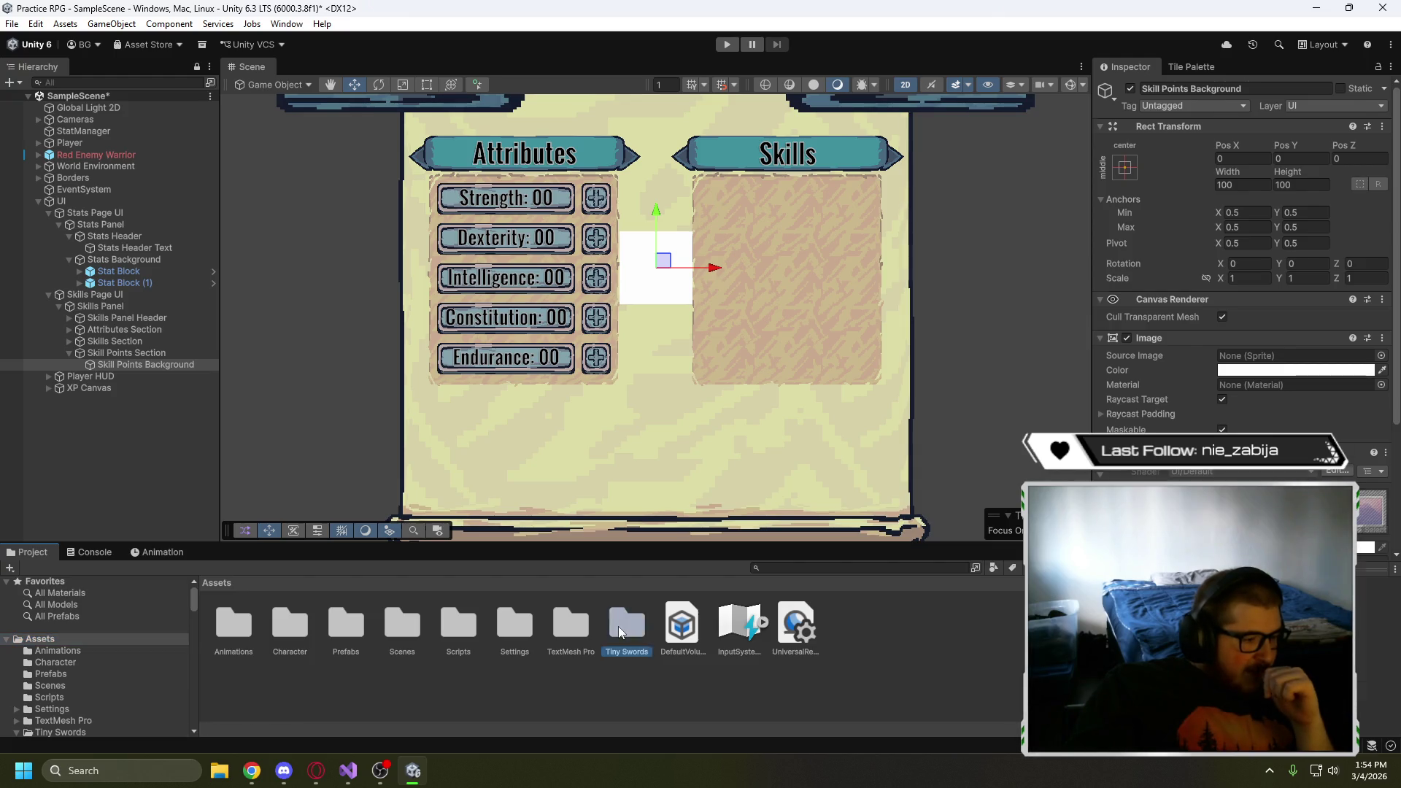
double_click(450, 622)
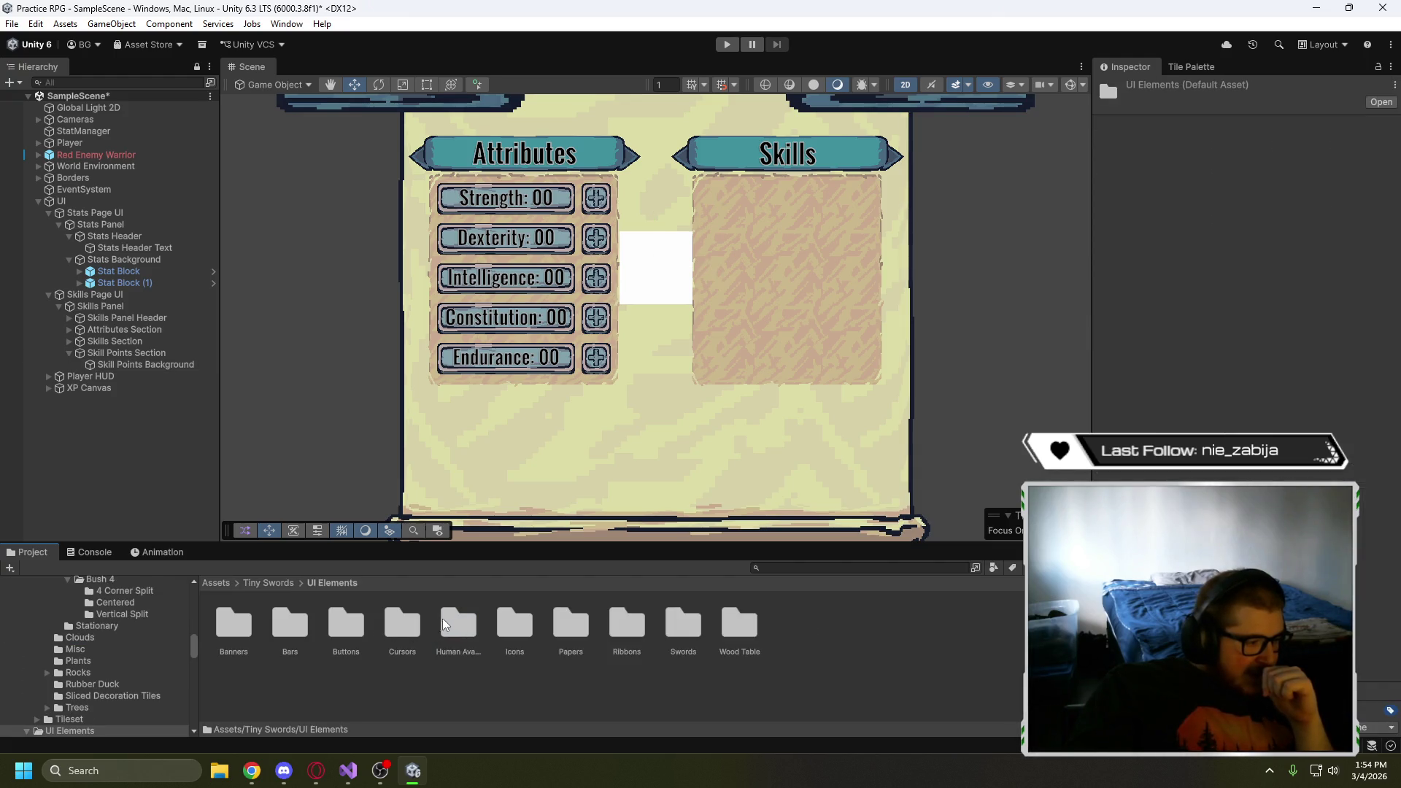
double_click(246, 632)
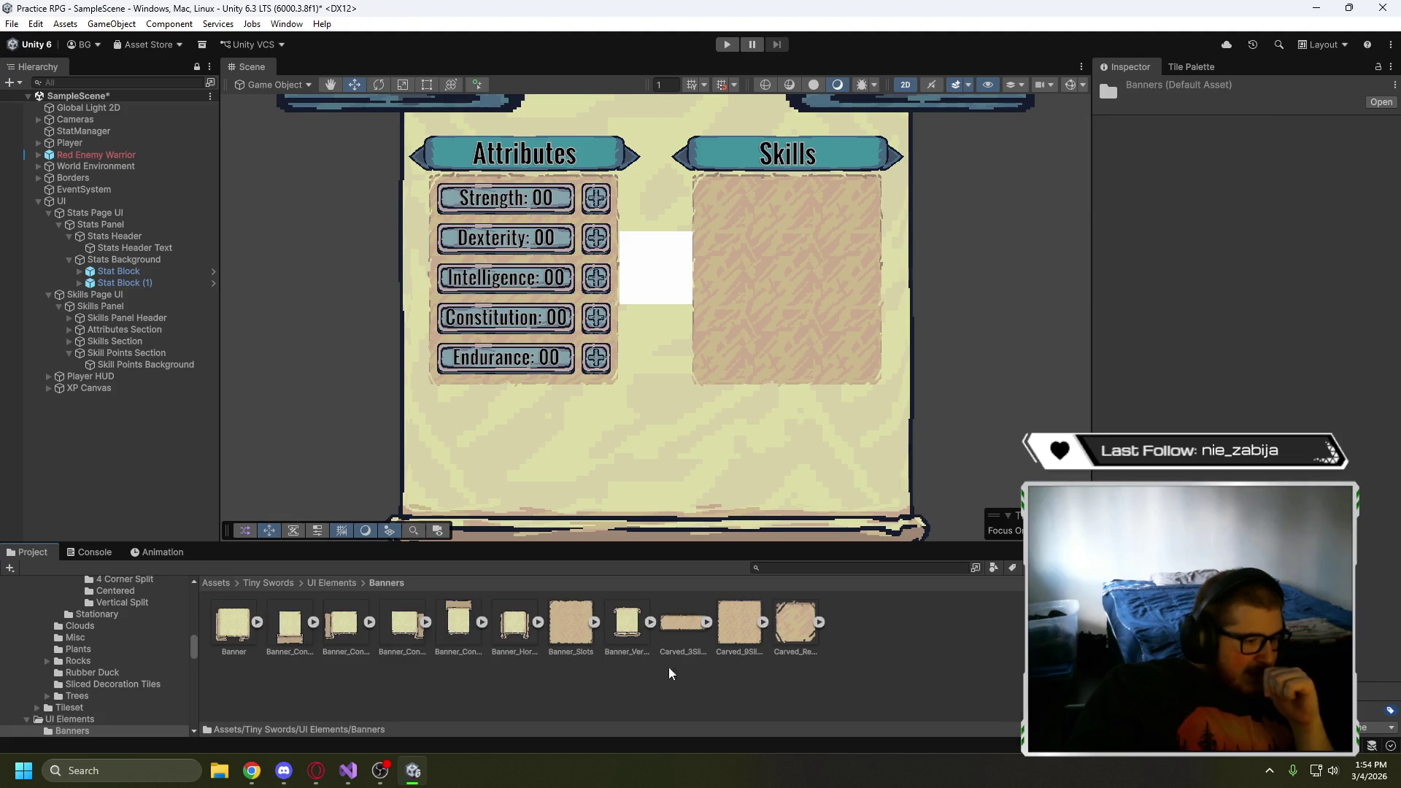
click(571, 636)
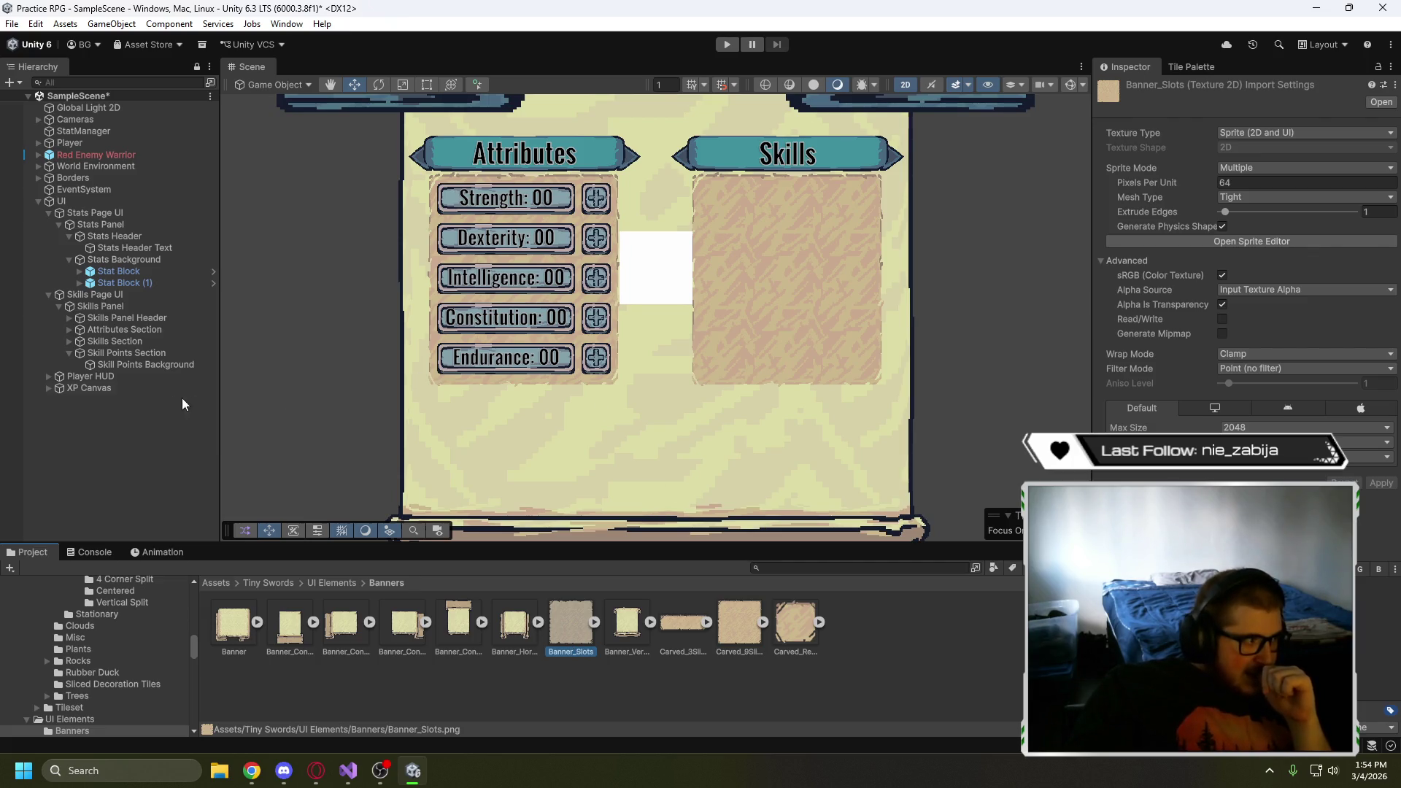
click(69, 331)
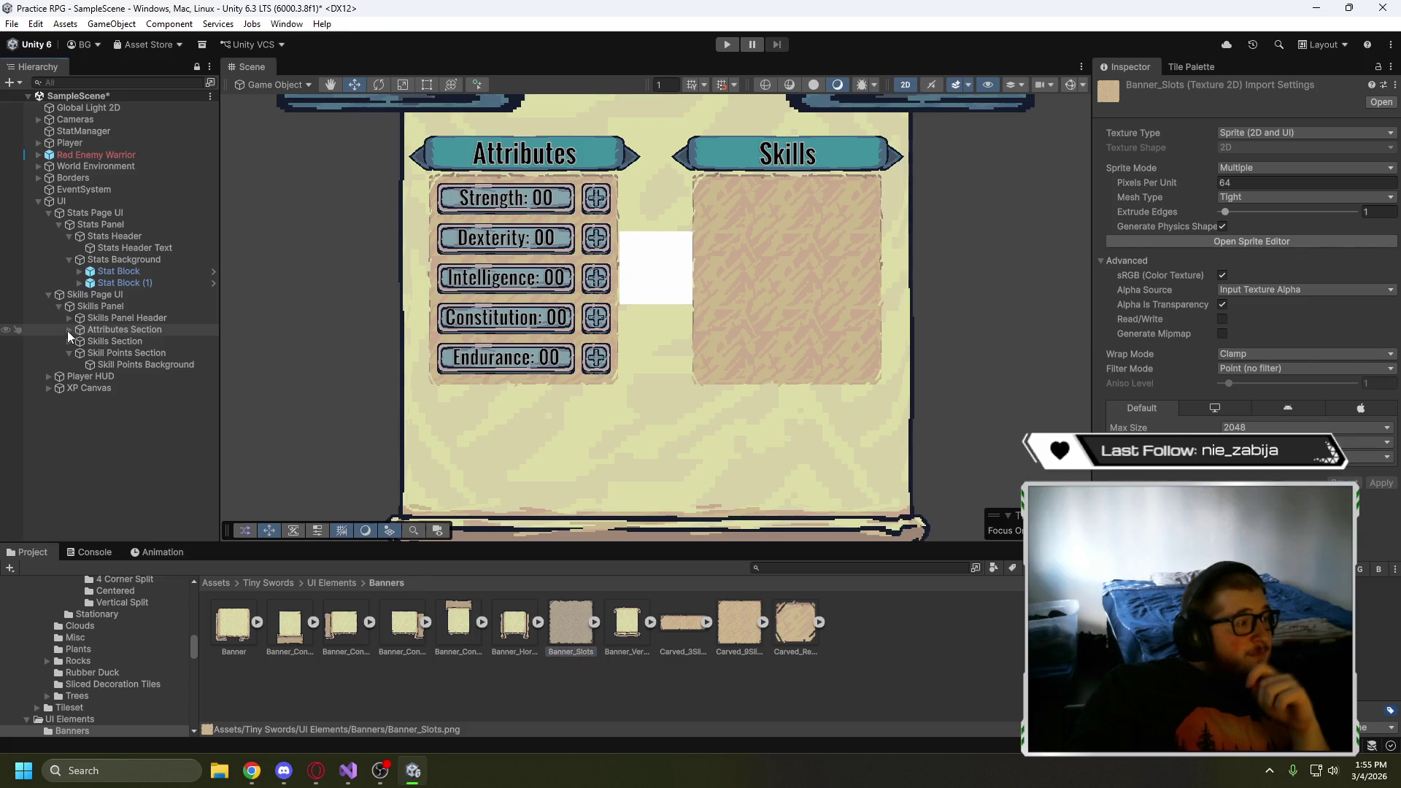
click(128, 341)
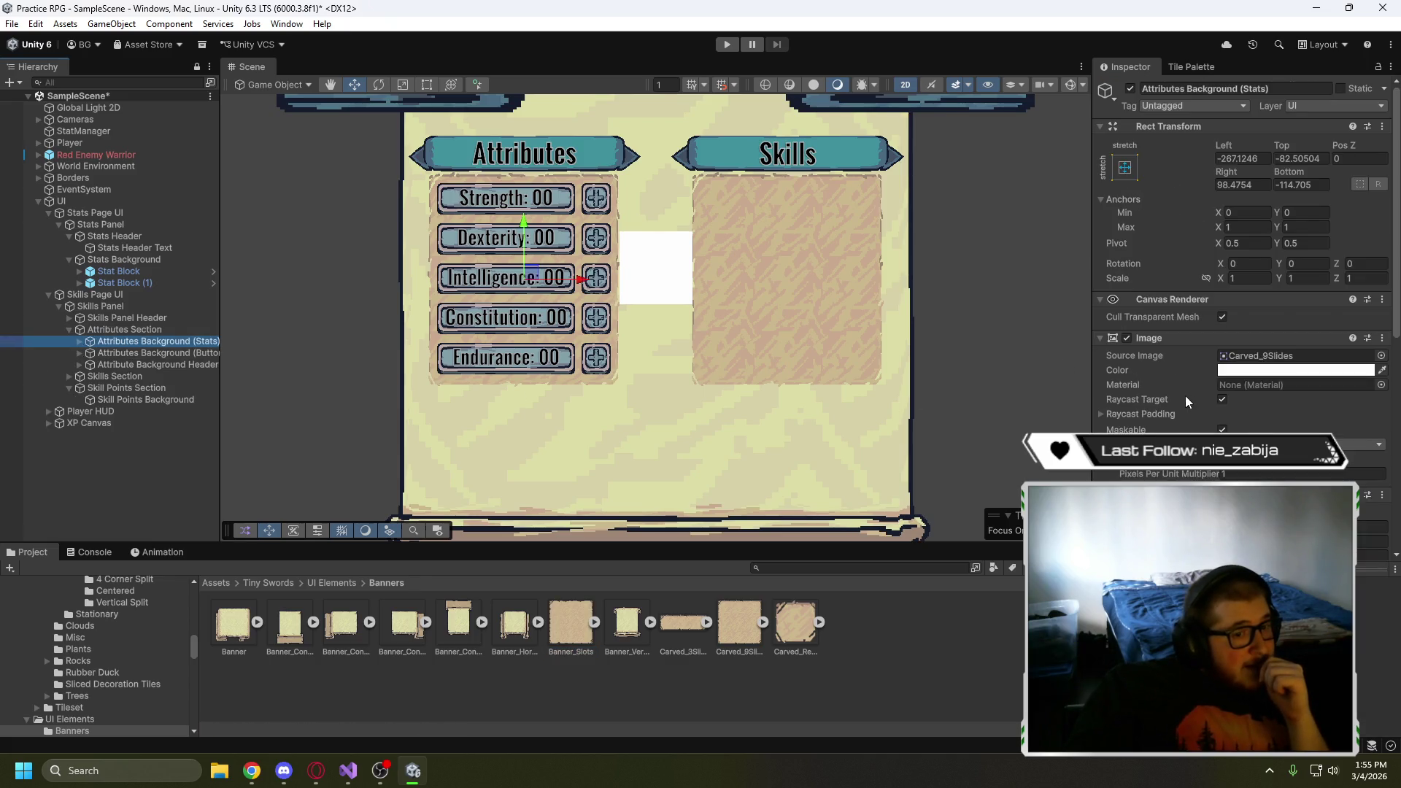
click(745, 632)
click(130, 400)
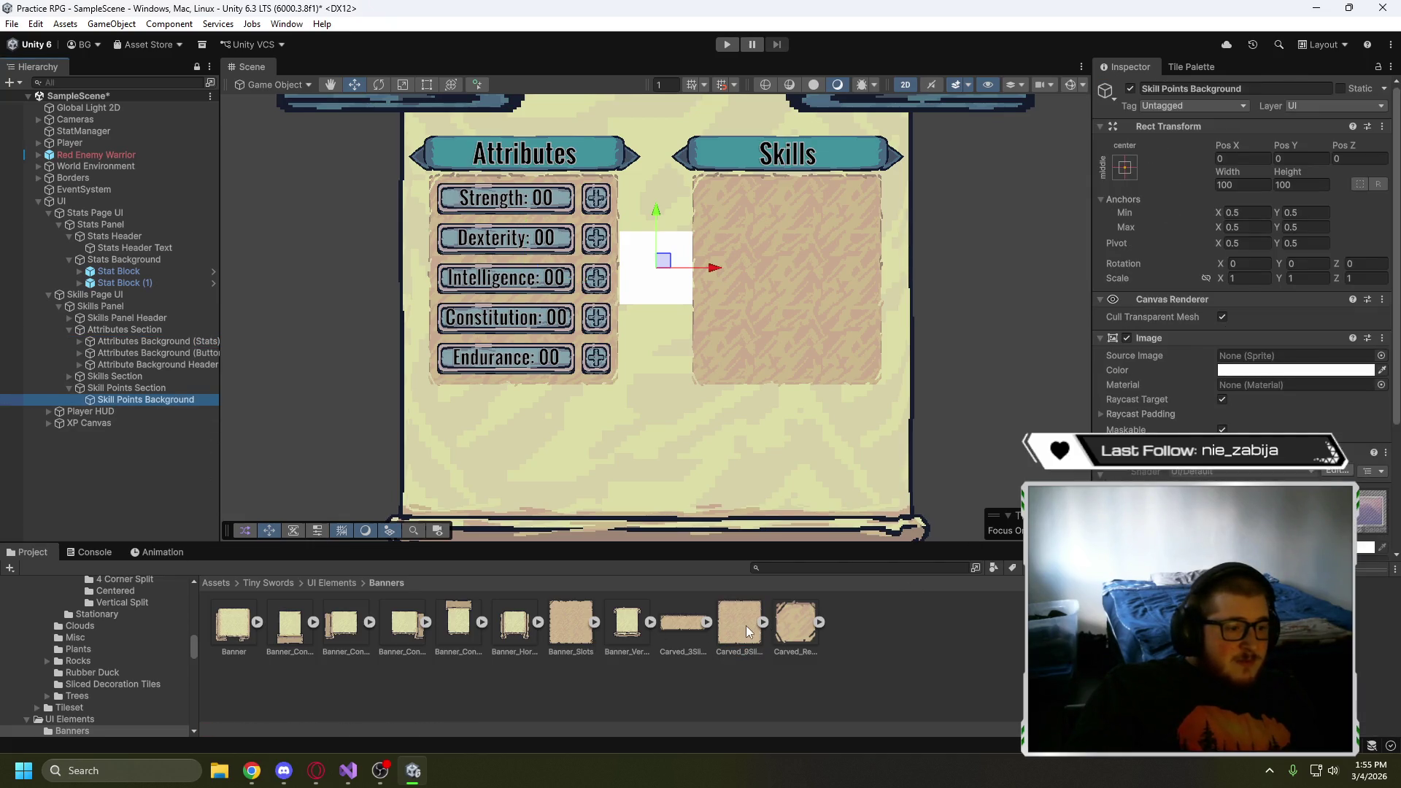
drag(745, 625, 1284, 356)
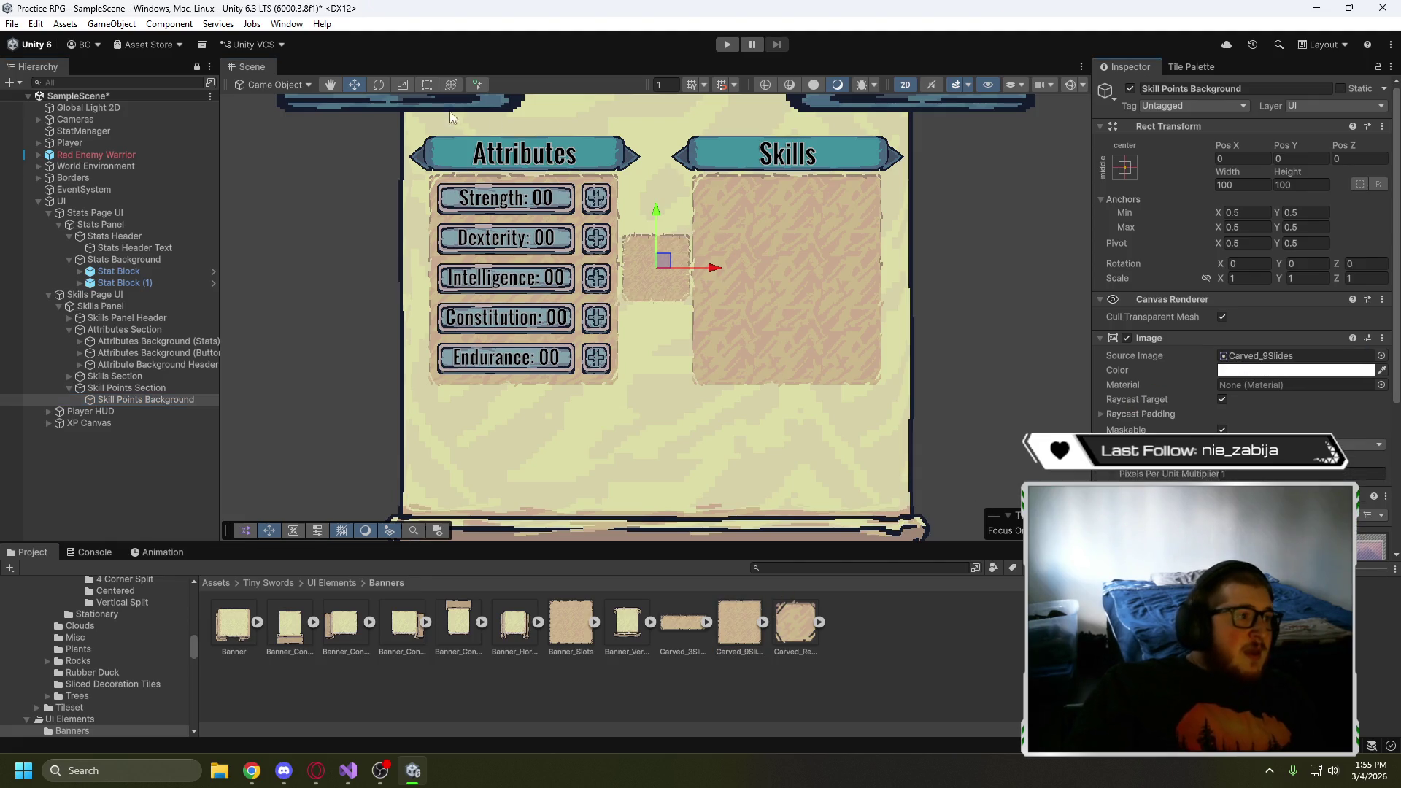
- Move and resize the background into a wide 584×65 bar below the Attributes and Skills panels
mouse_move(660, 261)
mouse_down()
mouse_move(621, 439)
mouse_move(484, 449)
mouse_move(525, 489)
mouse_move(900, 489)
mouse_move(824, 488)
mouse_move(868, 490)
mouse_up()
click(428, 85)
drag(653, 419, 652, 437)
drag(642, 489, 643, 499)
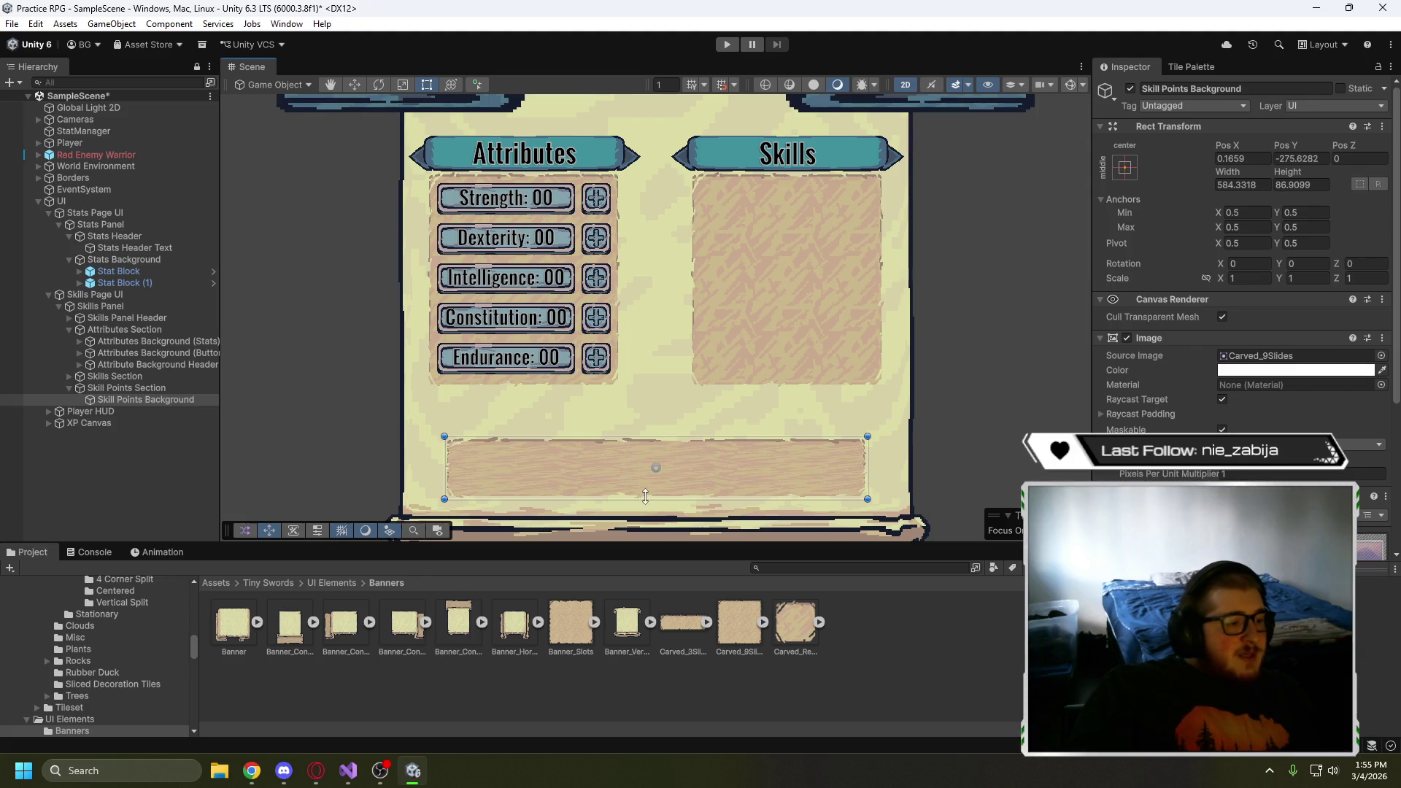
drag(673, 436, 674, 450)
- Replace Skill Points Background's Source Image with the Carved_3Slides sprite
click(676, 429)
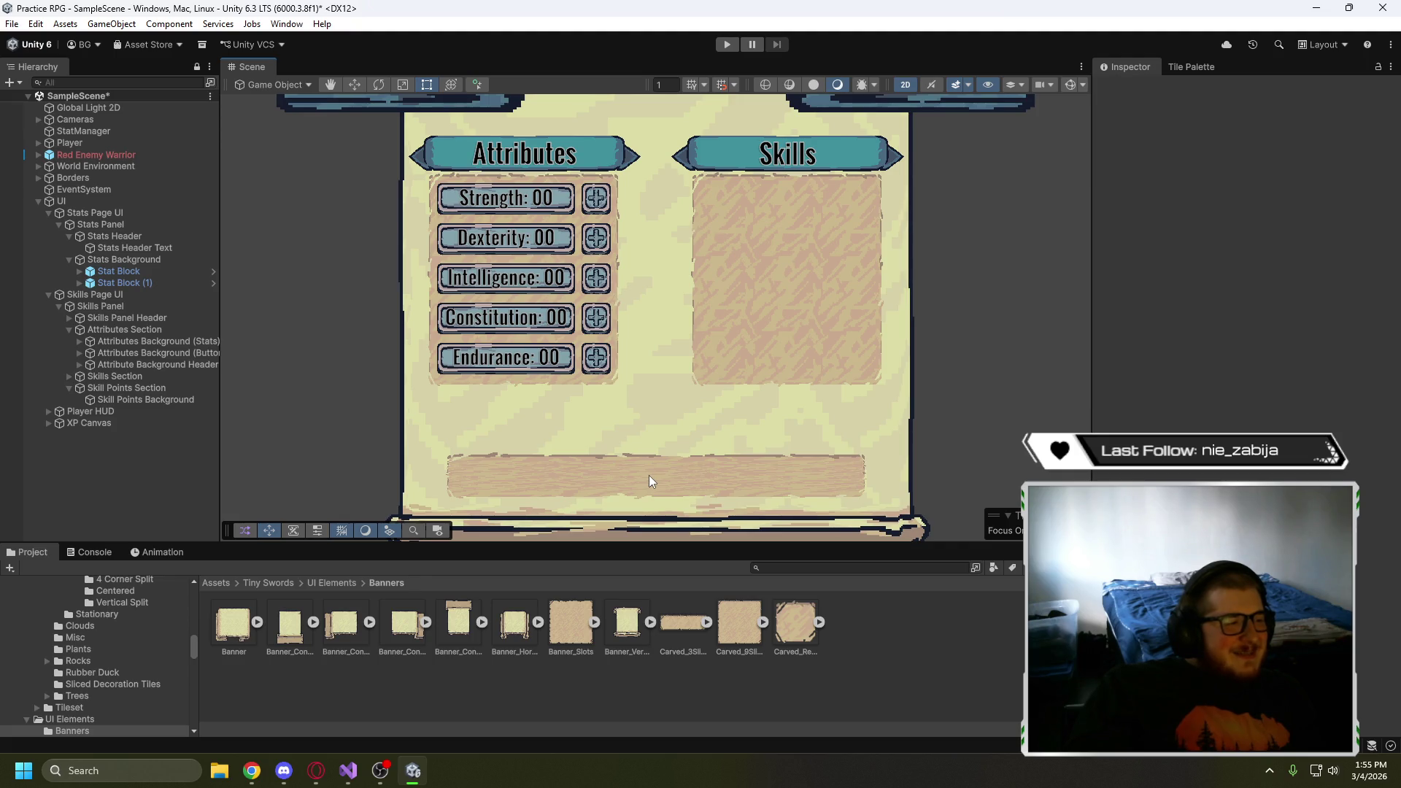
click(681, 624)
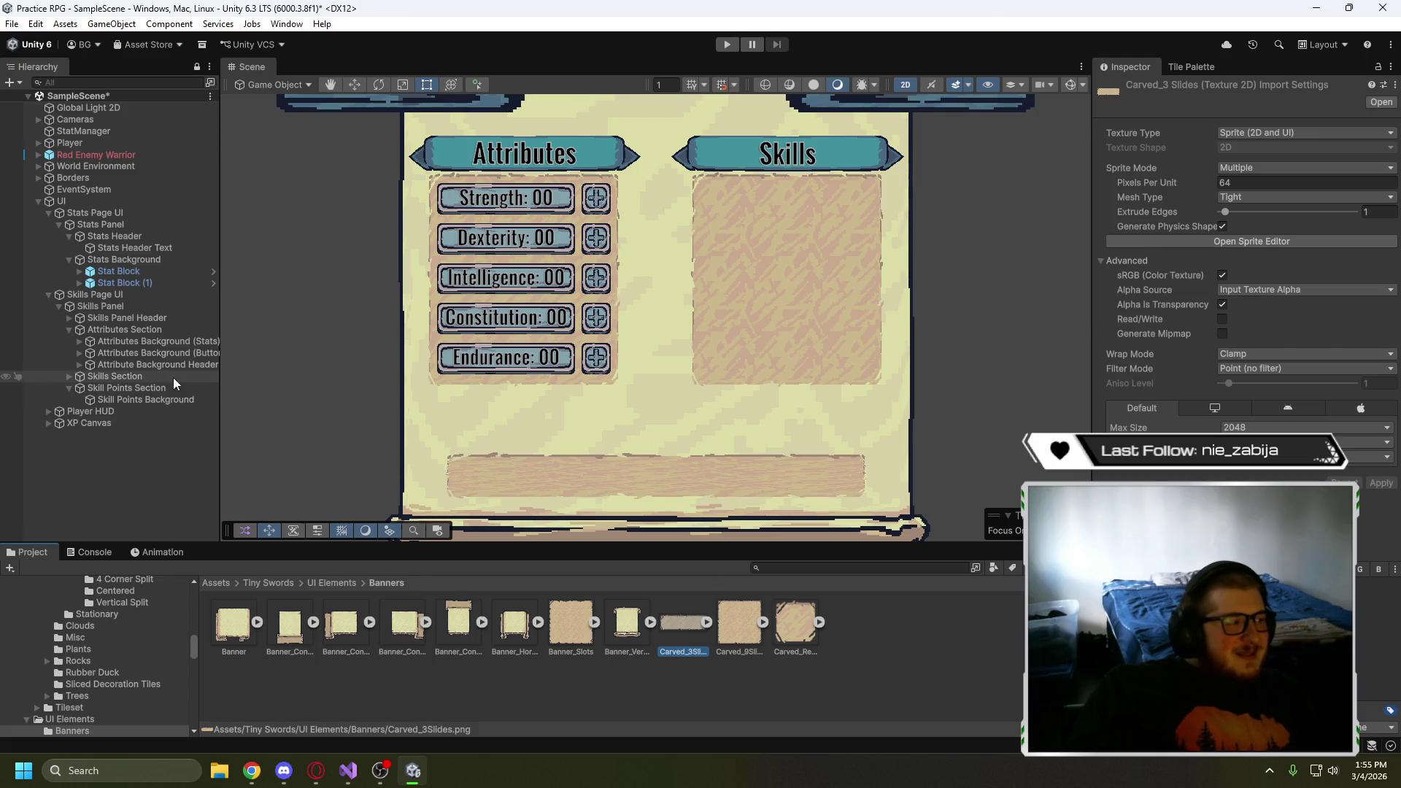
click(139, 398)
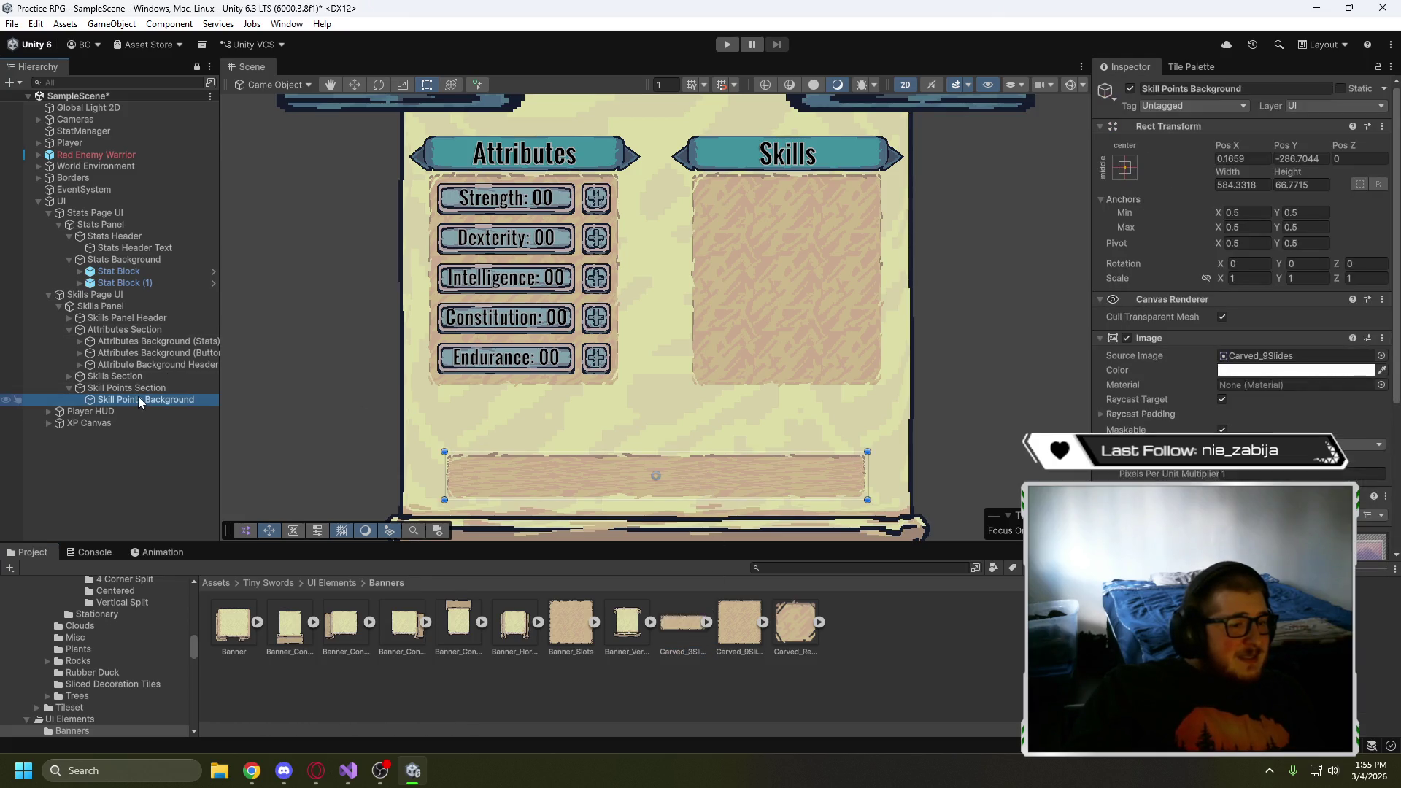
mouse_move(682, 628)
mouse_down()
mouse_move(1021, 496)
mouse_move(1273, 356)
mouse_up()
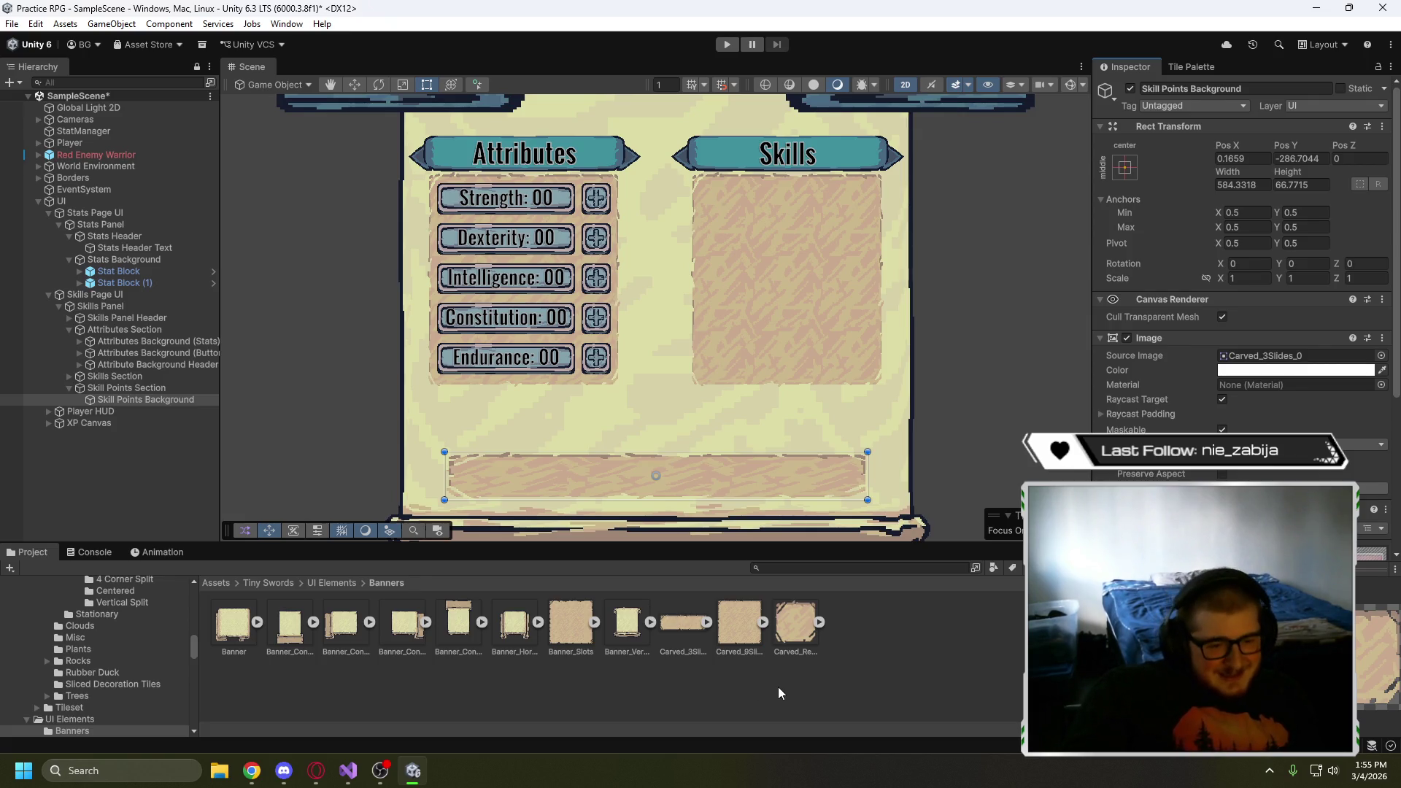
- Set Carved_3Slides' Sprite Mode to Single and open it in the Sprite Editor, accepting the unapplied-settings prompt
click(740, 626)
click(679, 627)
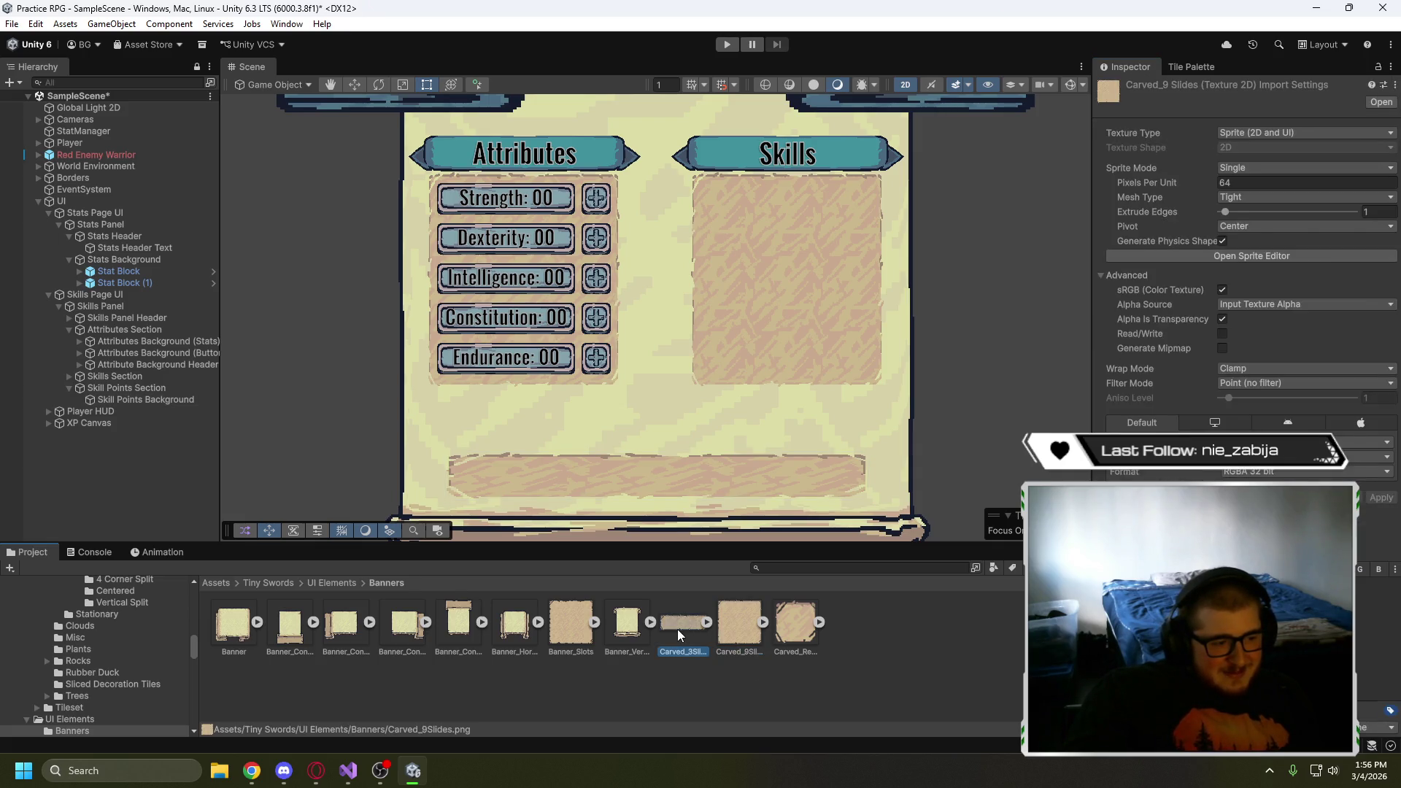
click(1263, 169)
click(1257, 185)
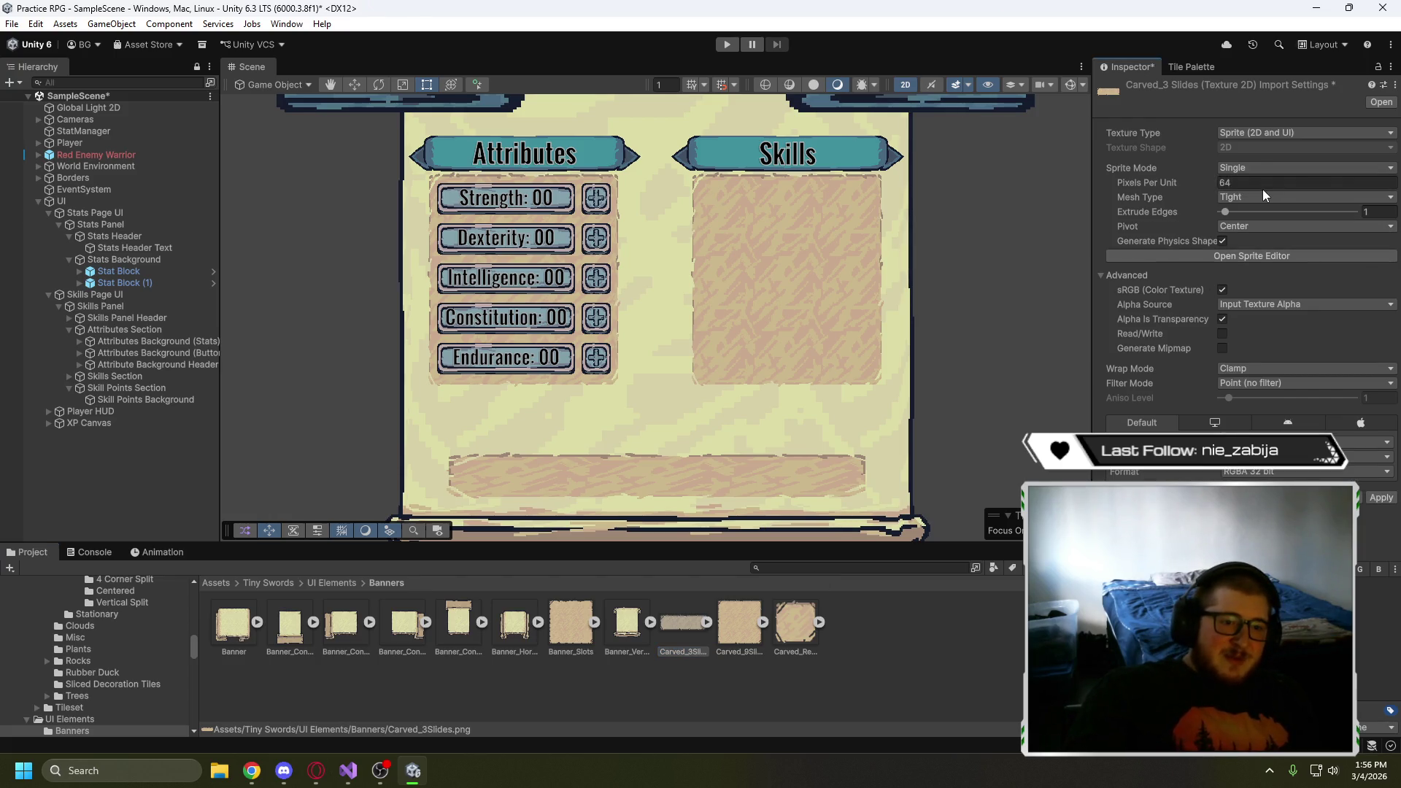
click(1271, 255)
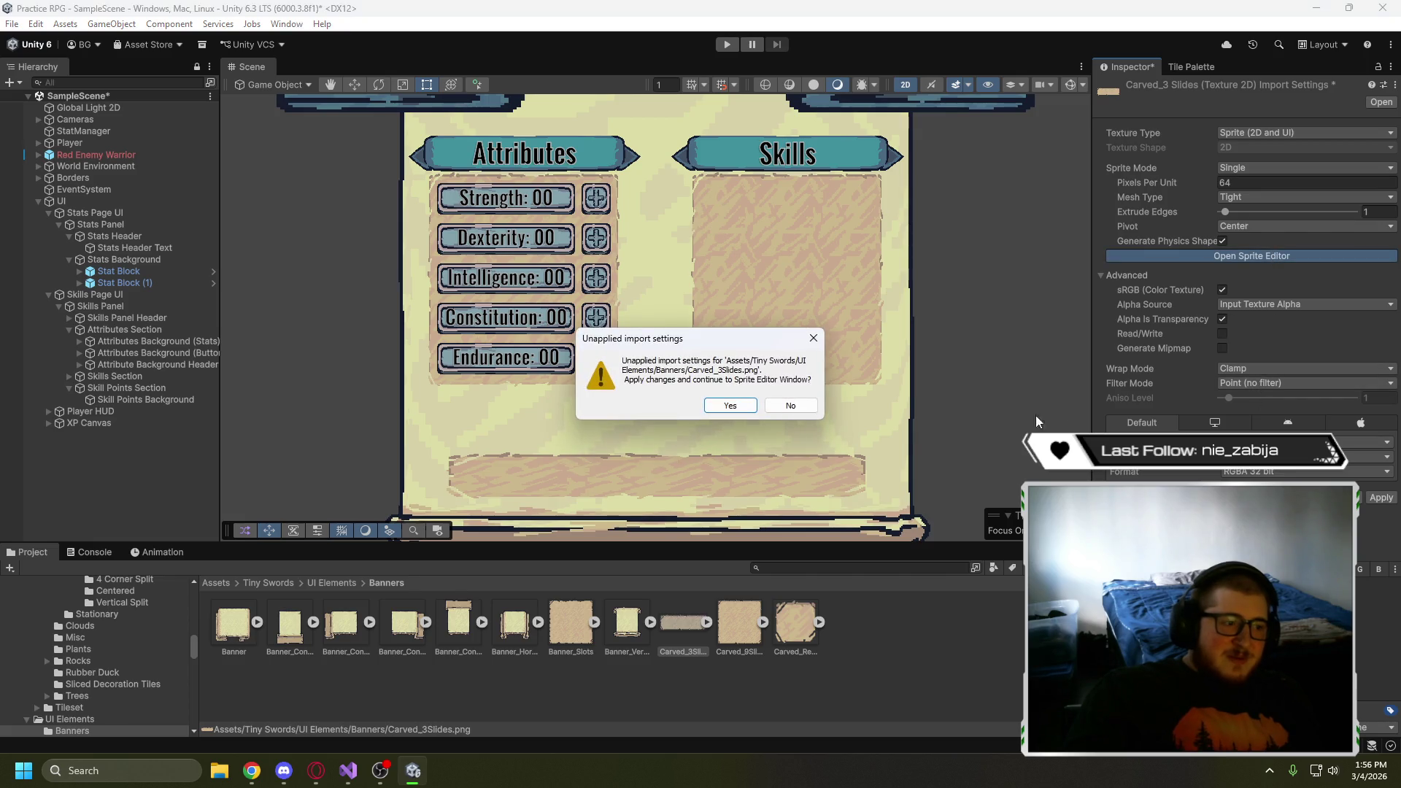
click(771, 406)
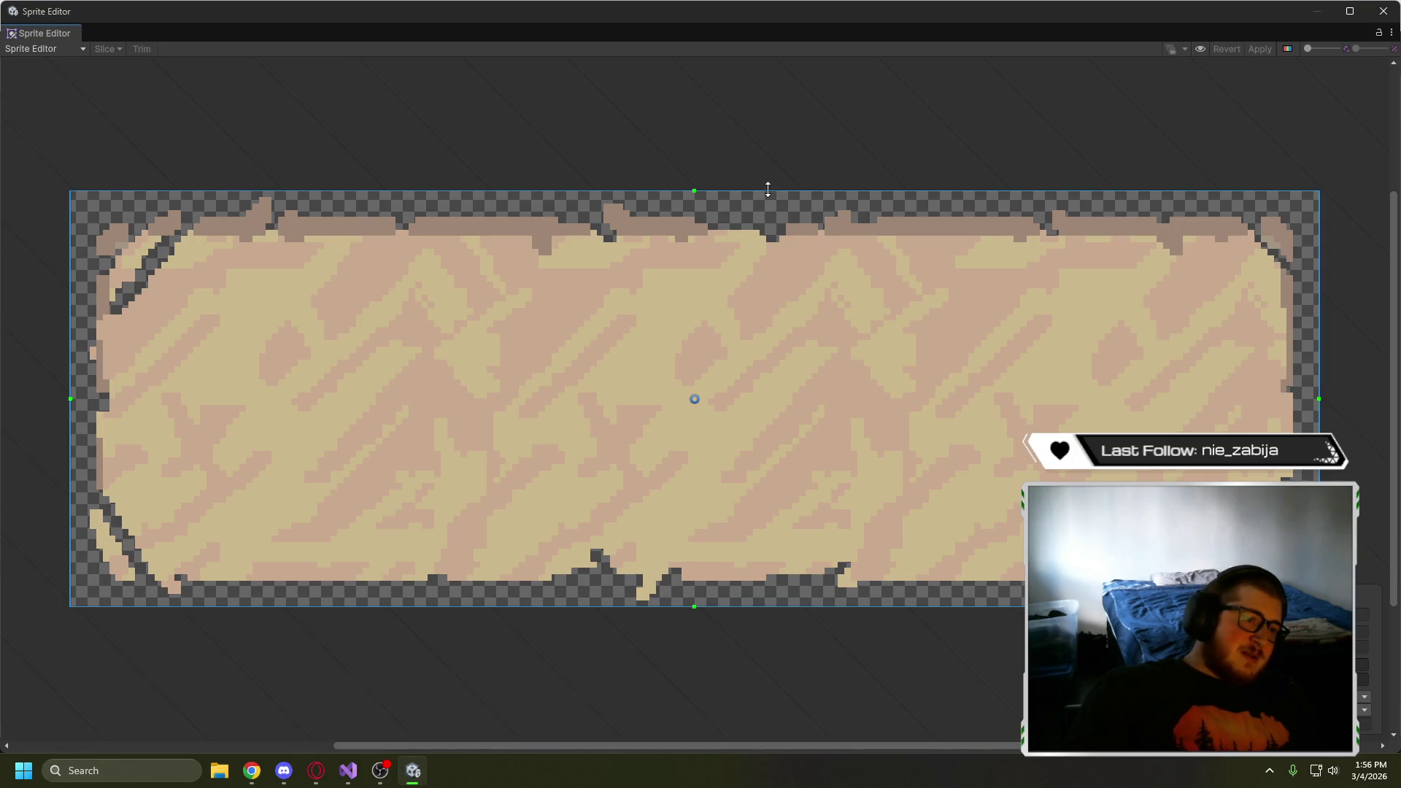
- Drag the top, left, right and bottom slice borders inward to the carved frame's inner edges
drag(766, 191, 765, 256)
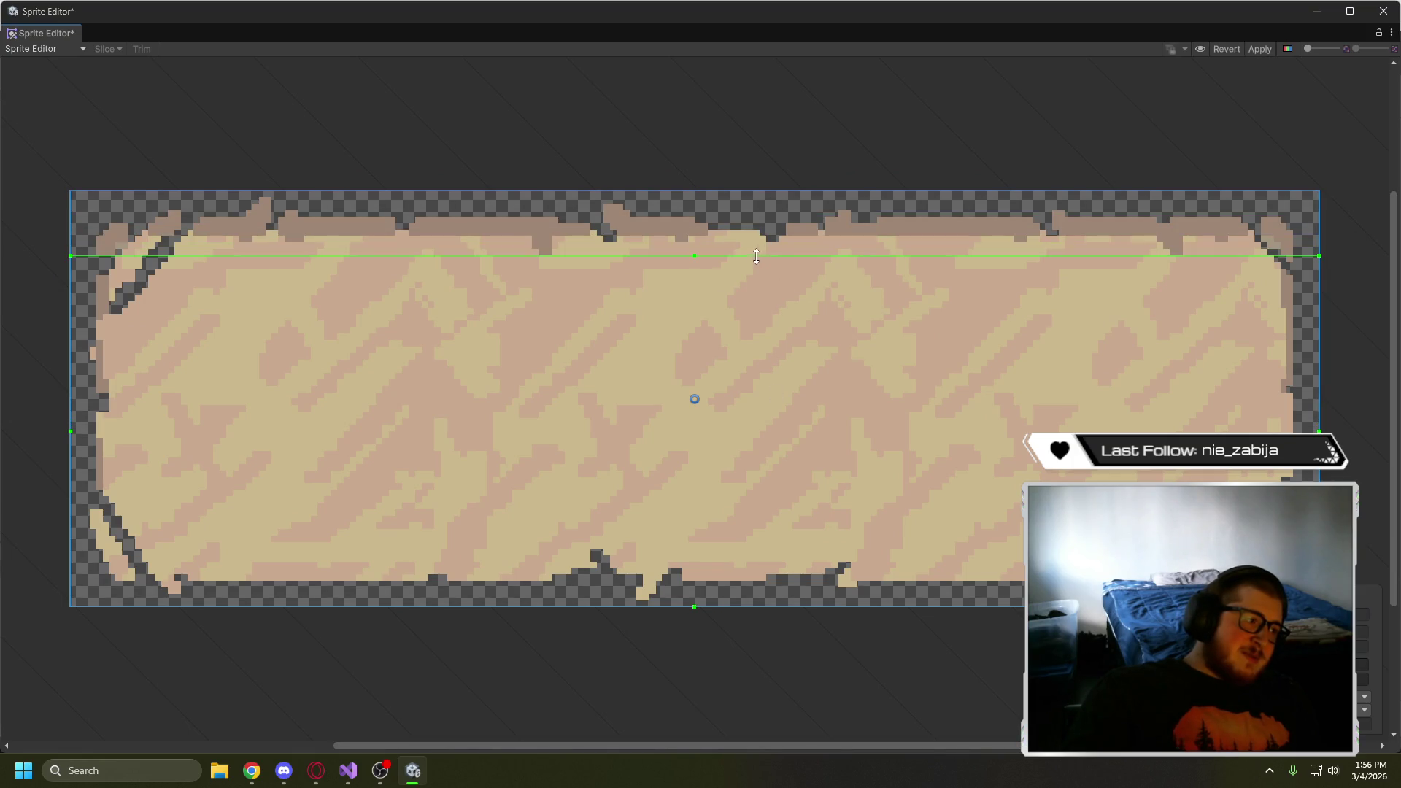
drag(71, 396, 160, 396)
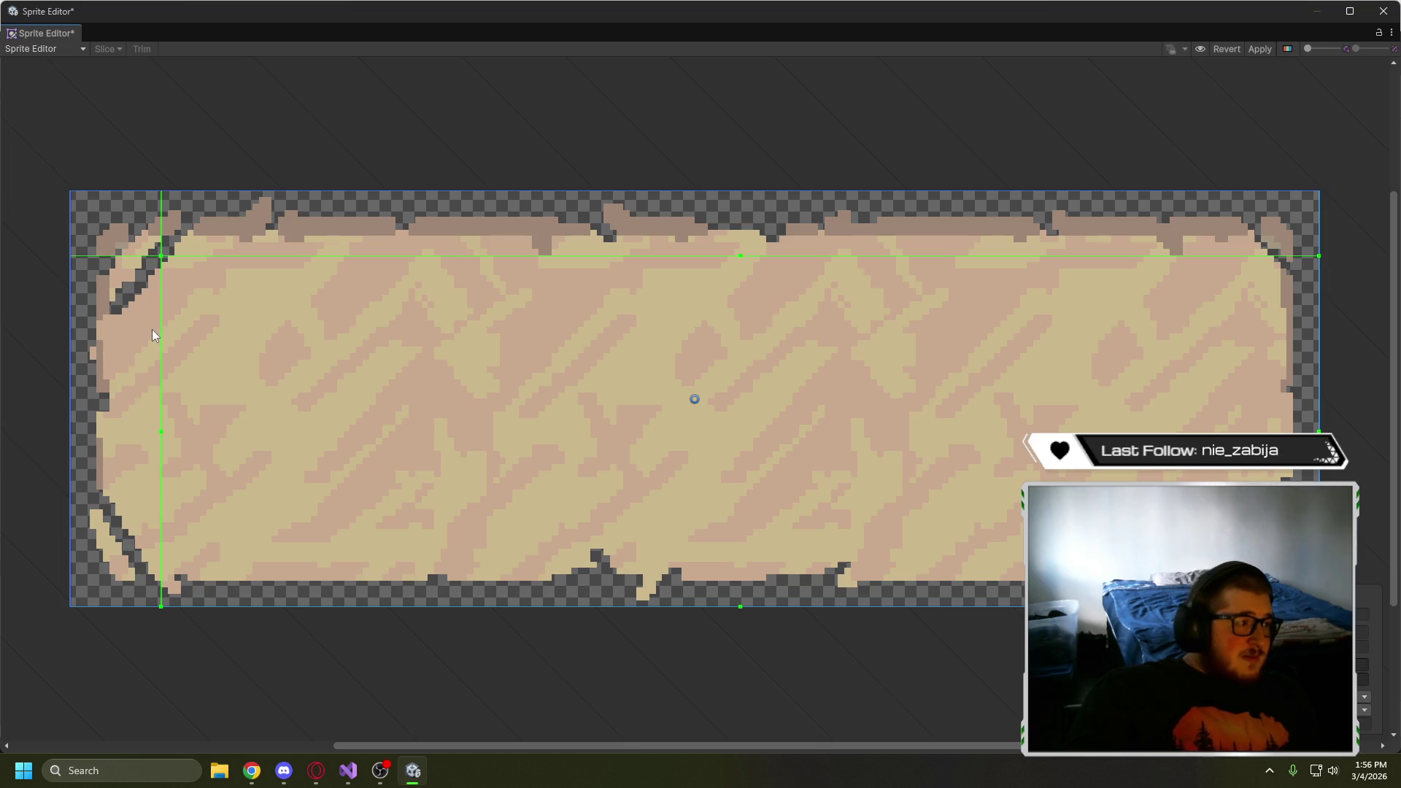
drag(161, 336, 168, 335)
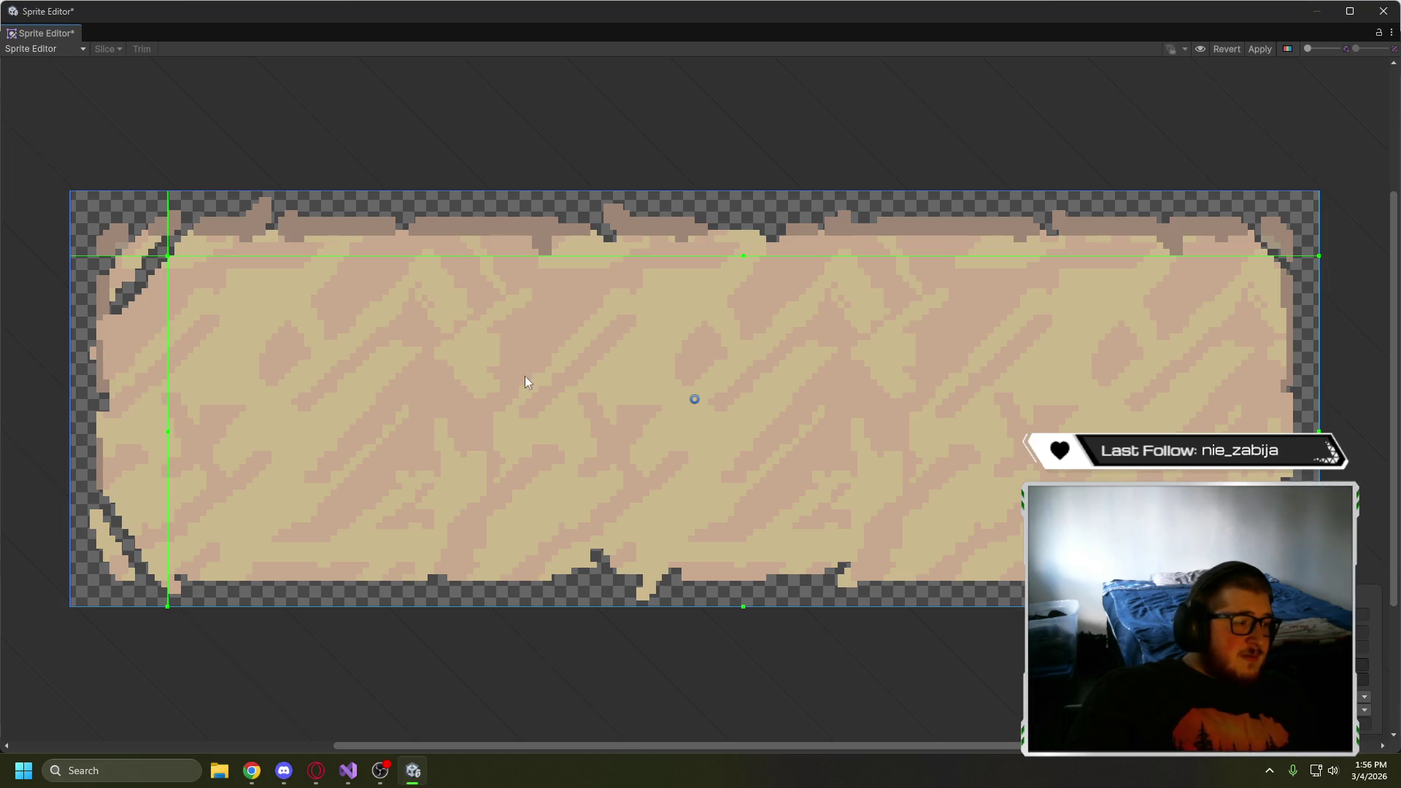
drag(1318, 341, 1271, 340)
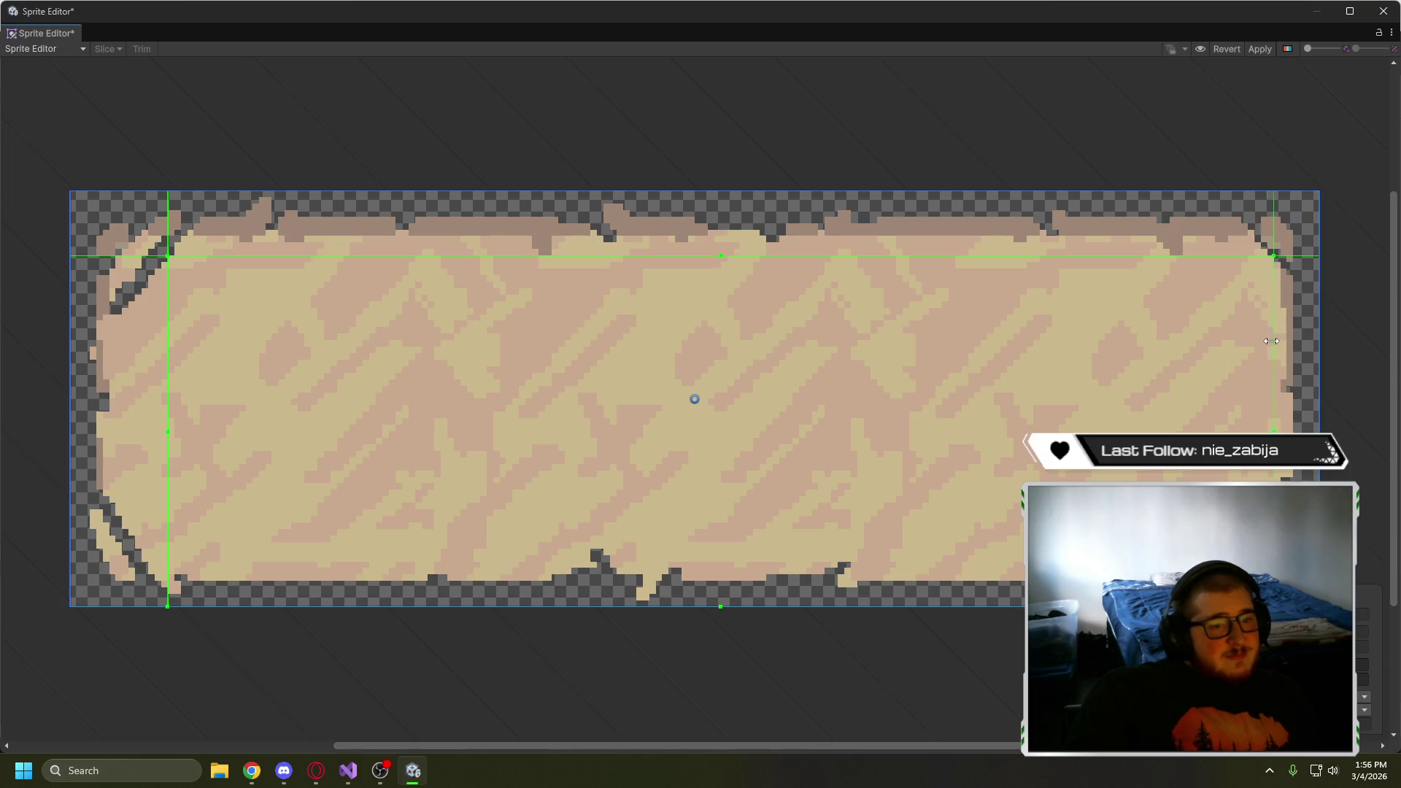
drag(823, 605, 838, 549)
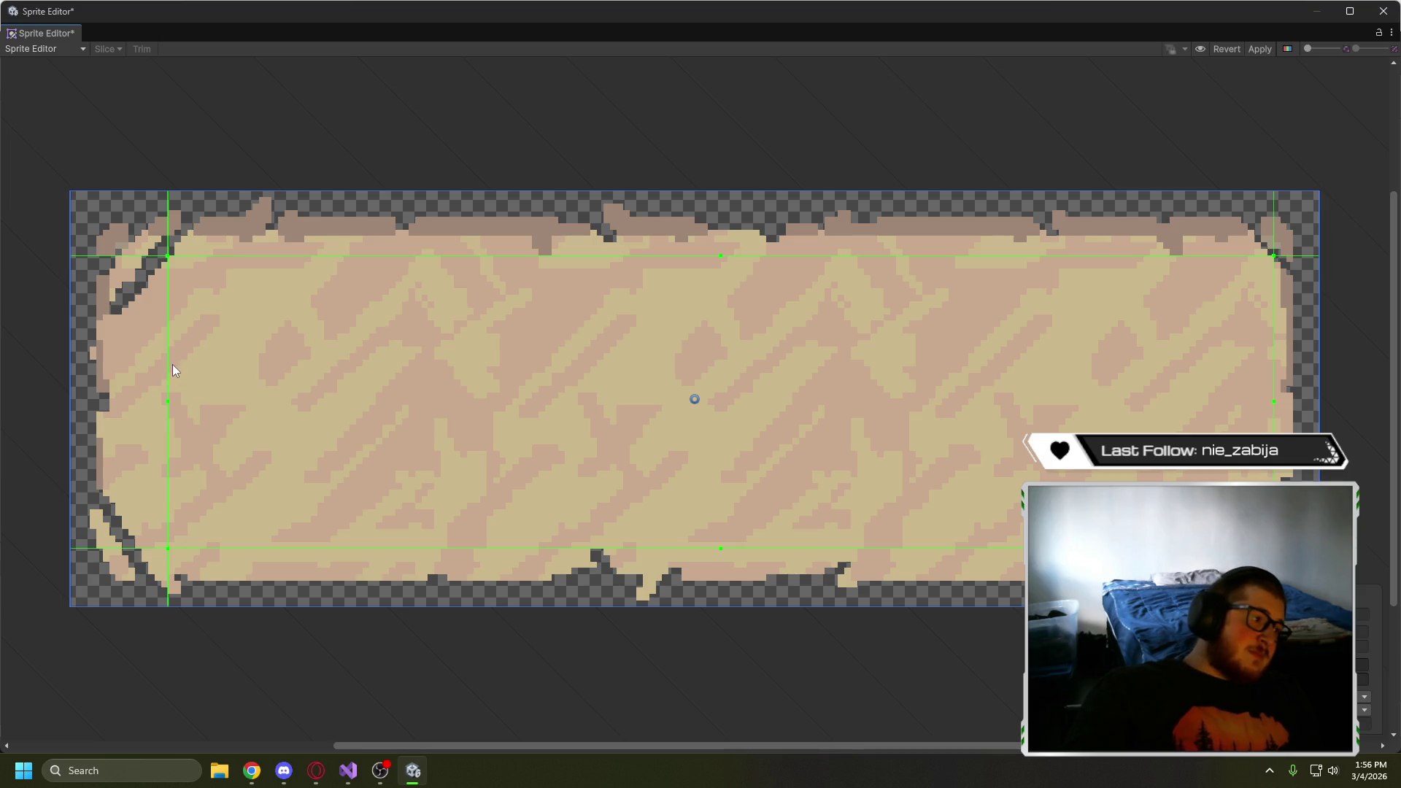
drag(167, 363, 153, 364)
drag(324, 257, 324, 268)
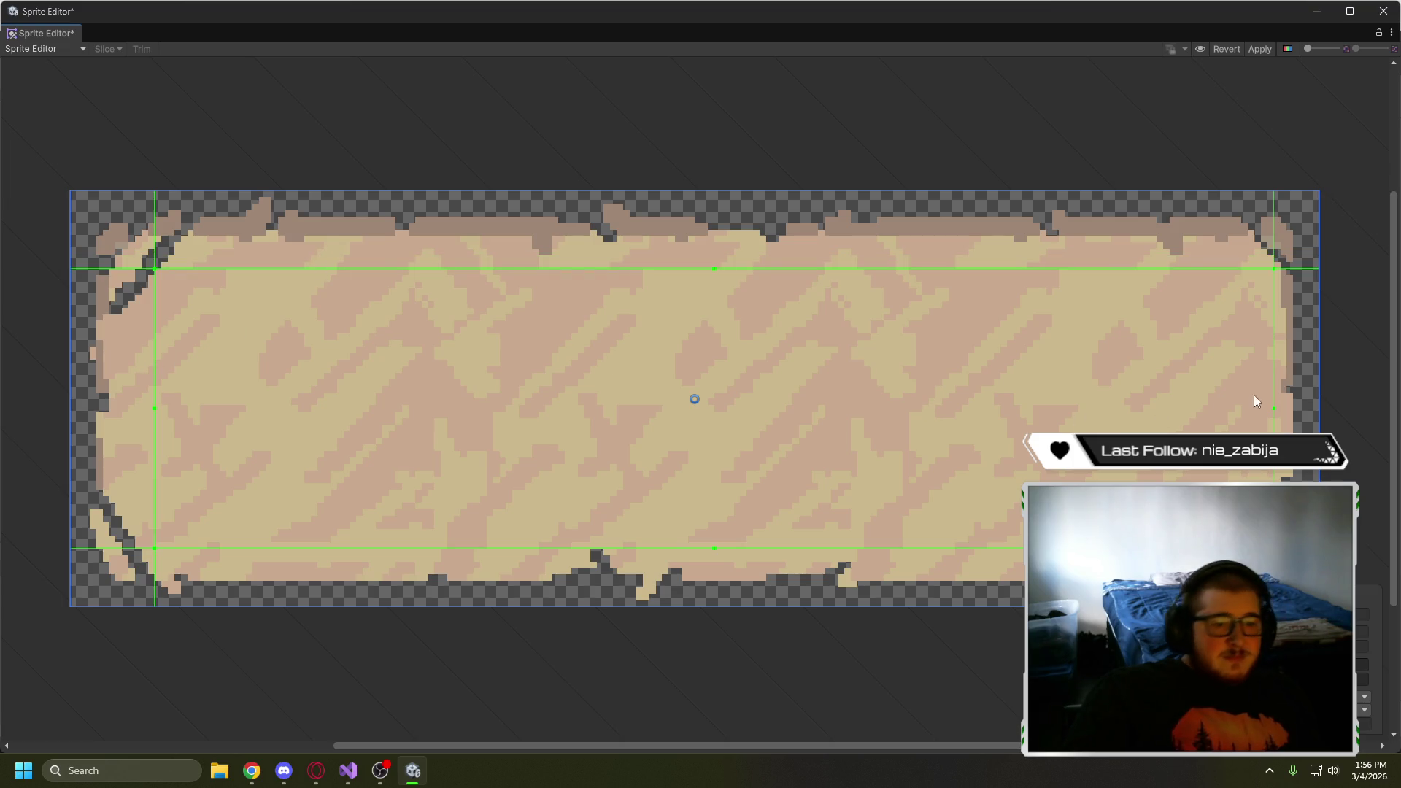
drag(1273, 390, 1256, 391)
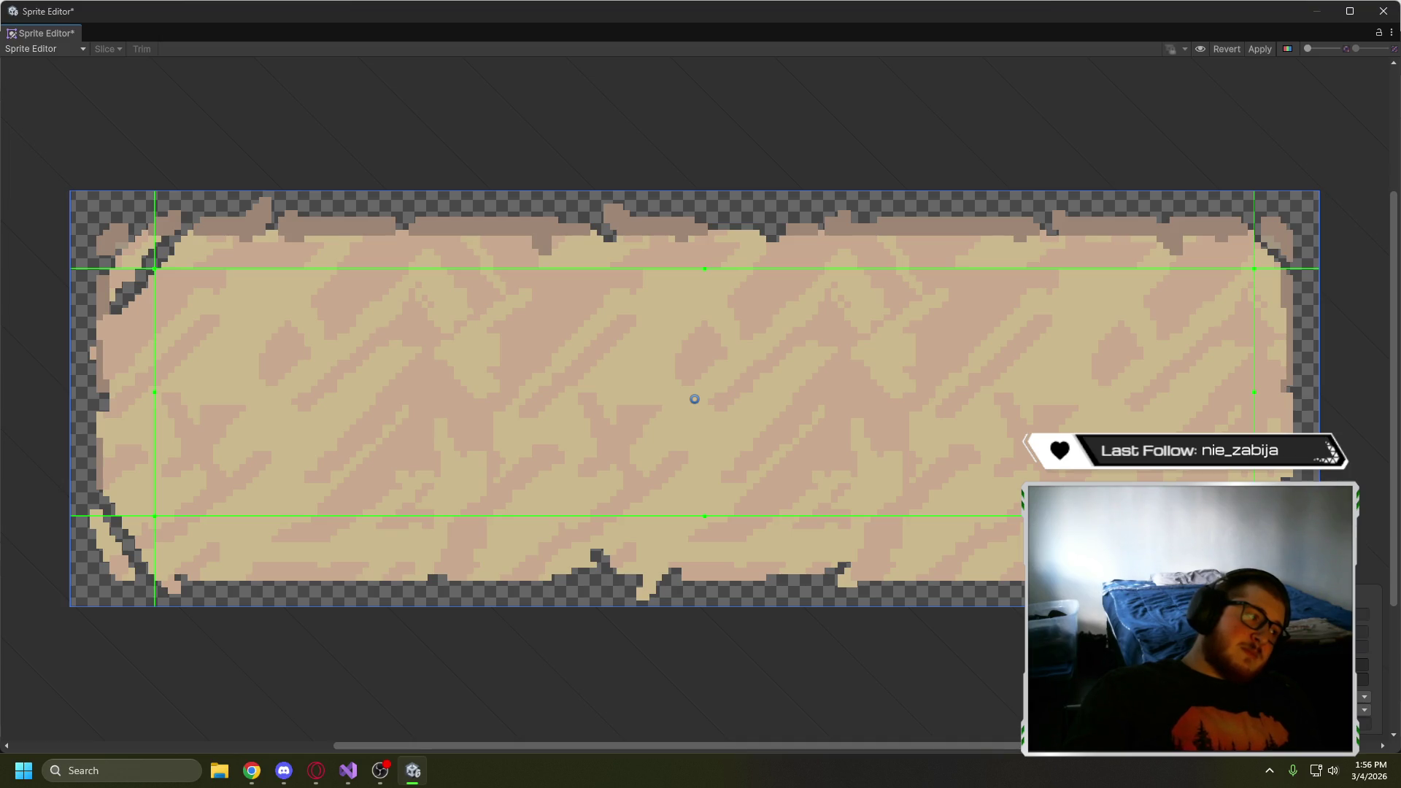
drag(1254, 396, 1247, 396)
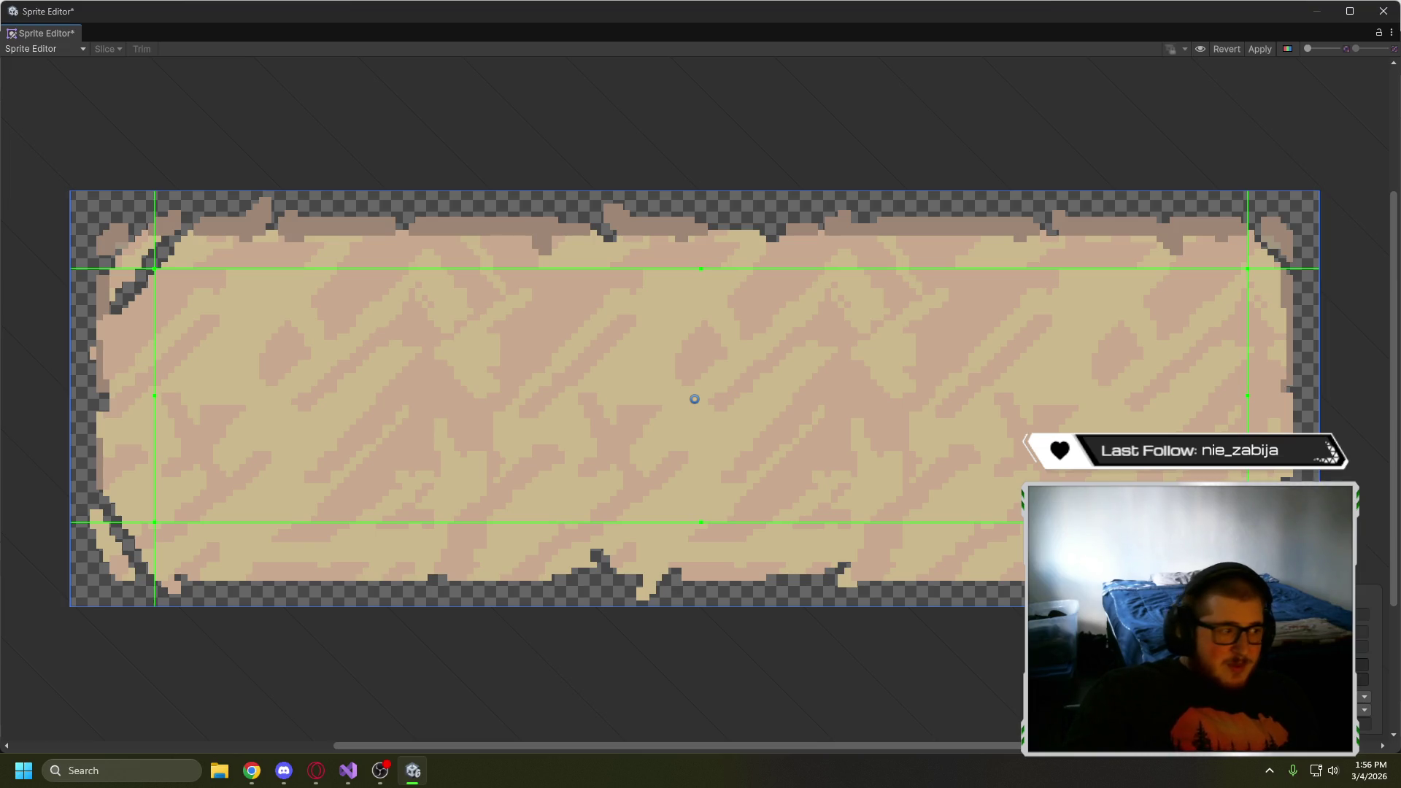
drag(1247, 396, 1234, 396)
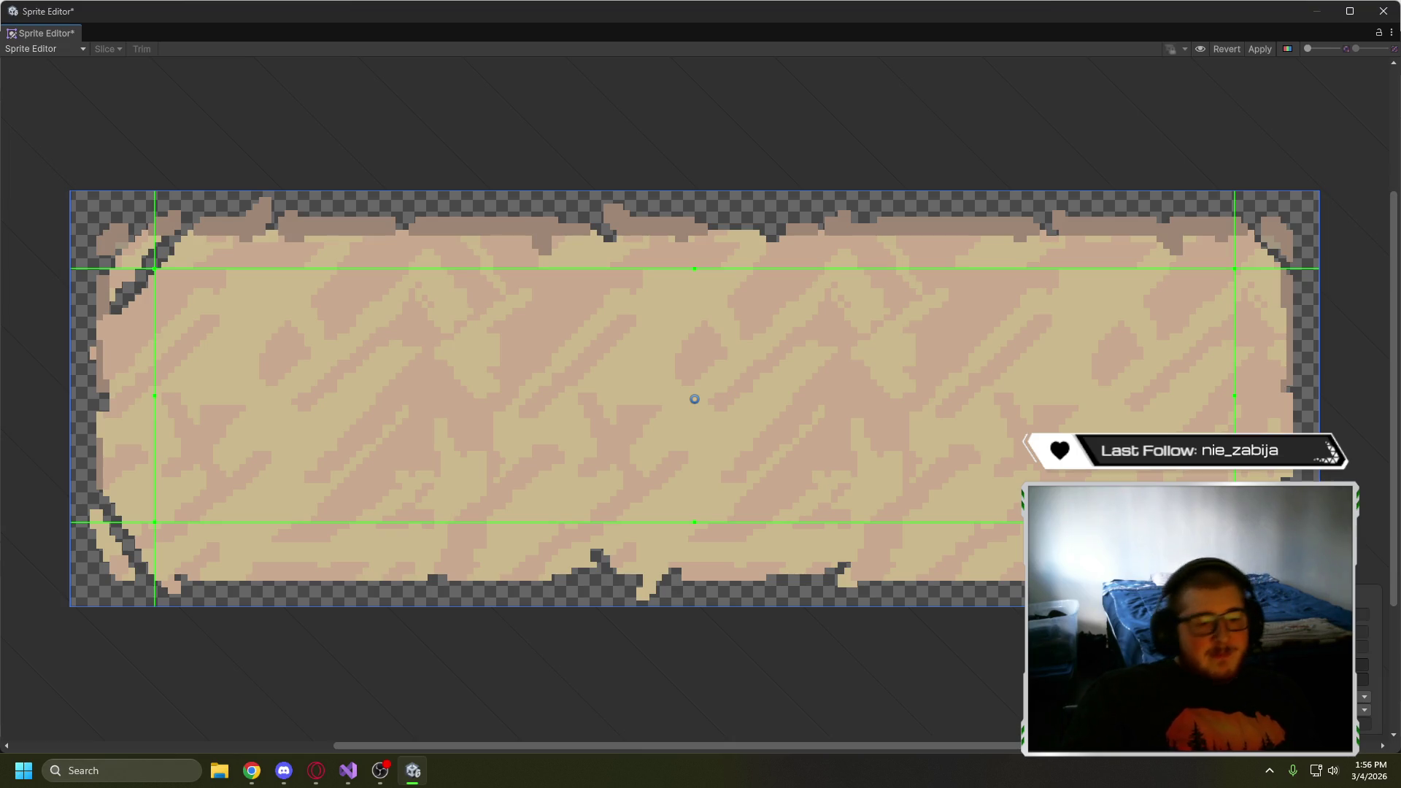
- Commit the adjusted border values, fine-tune the top-left corner, then apply and close the Sprite Editor
key(Return)
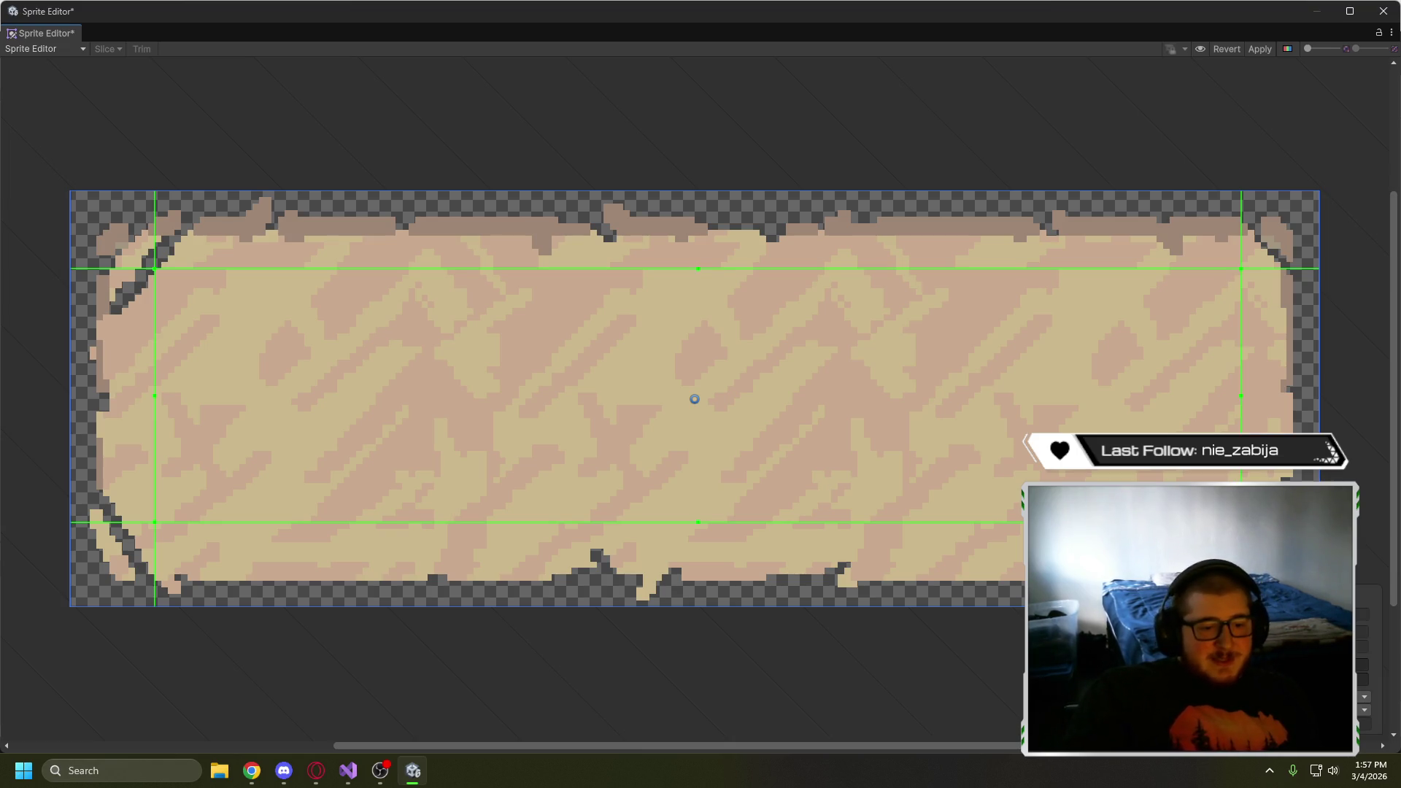
key(Return)
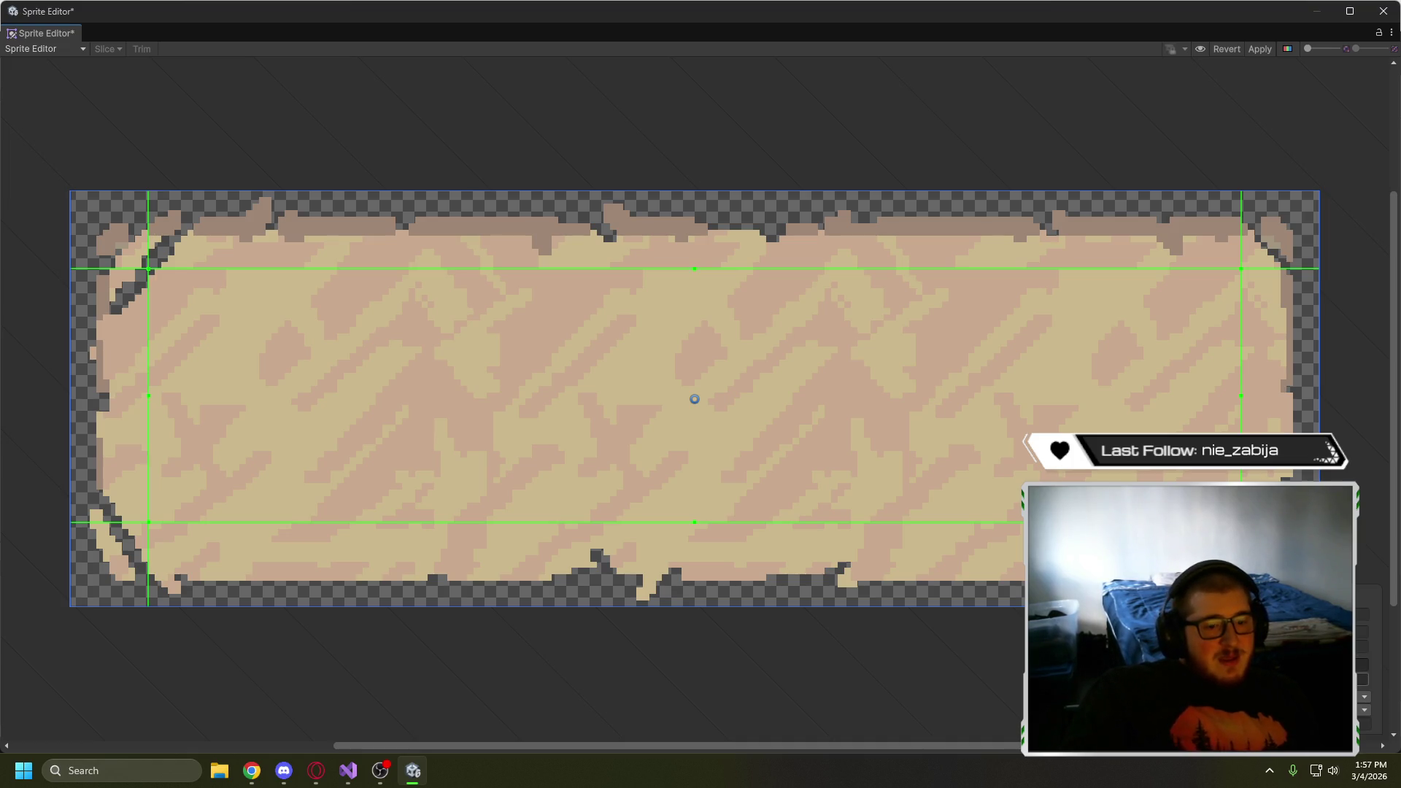
key(Return)
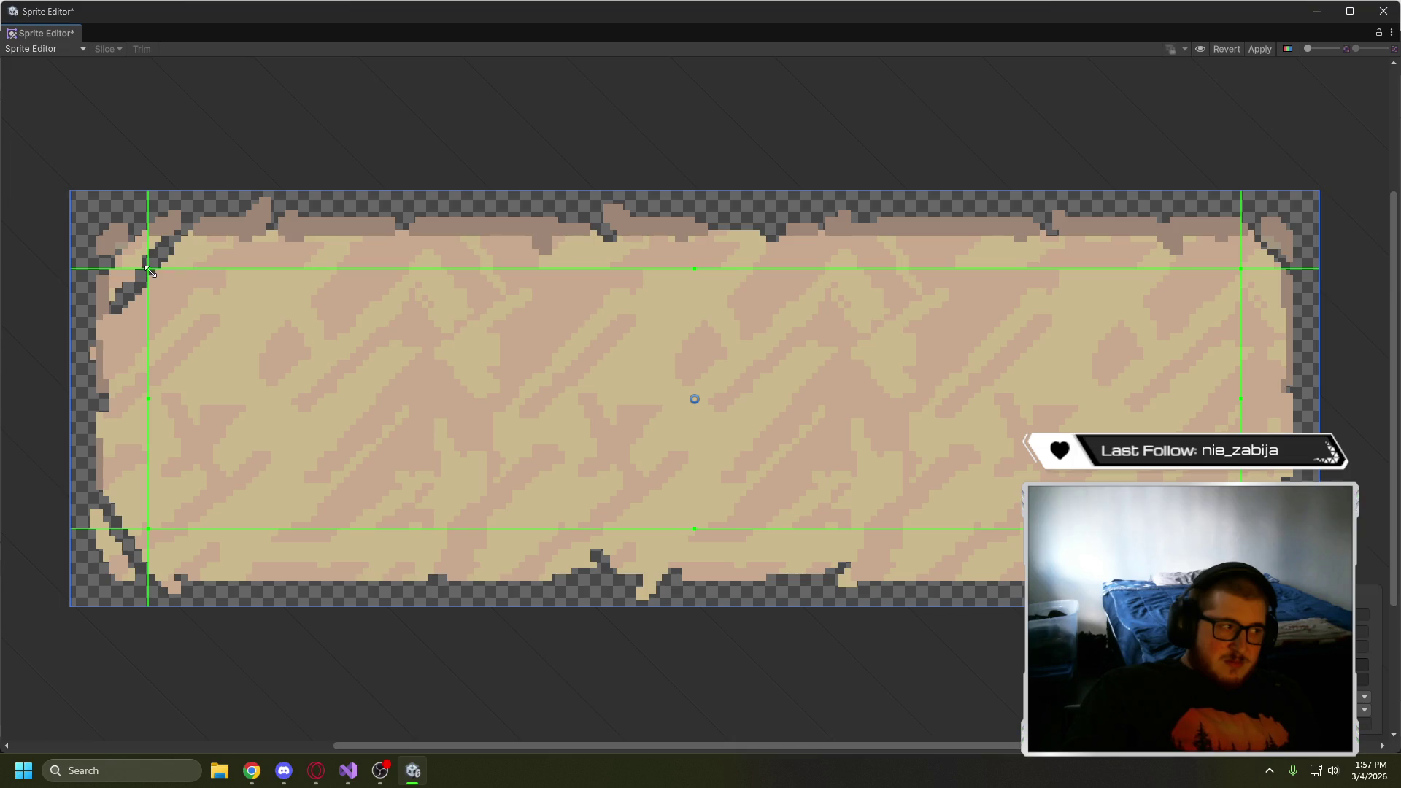
drag(148, 269, 154, 276)
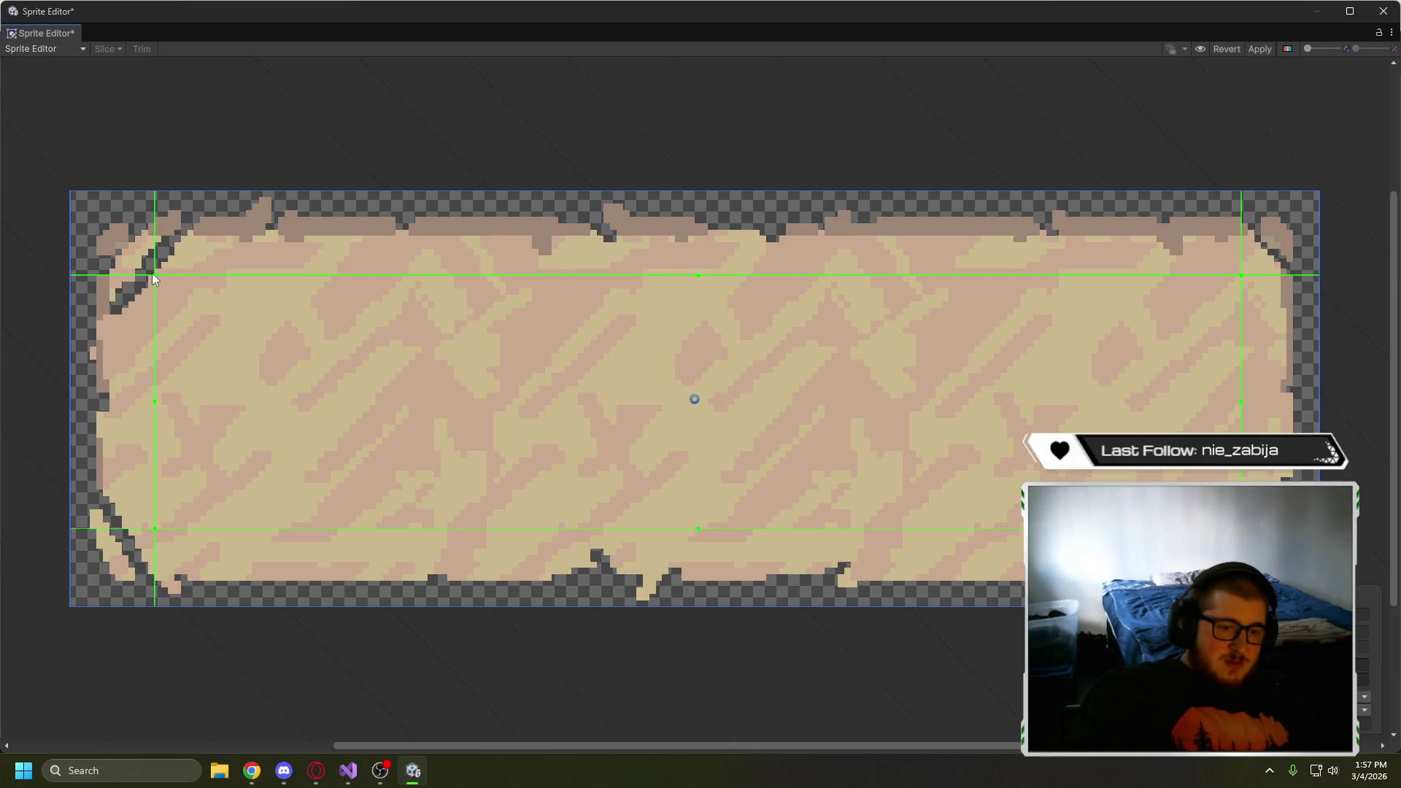
click(854, 688)
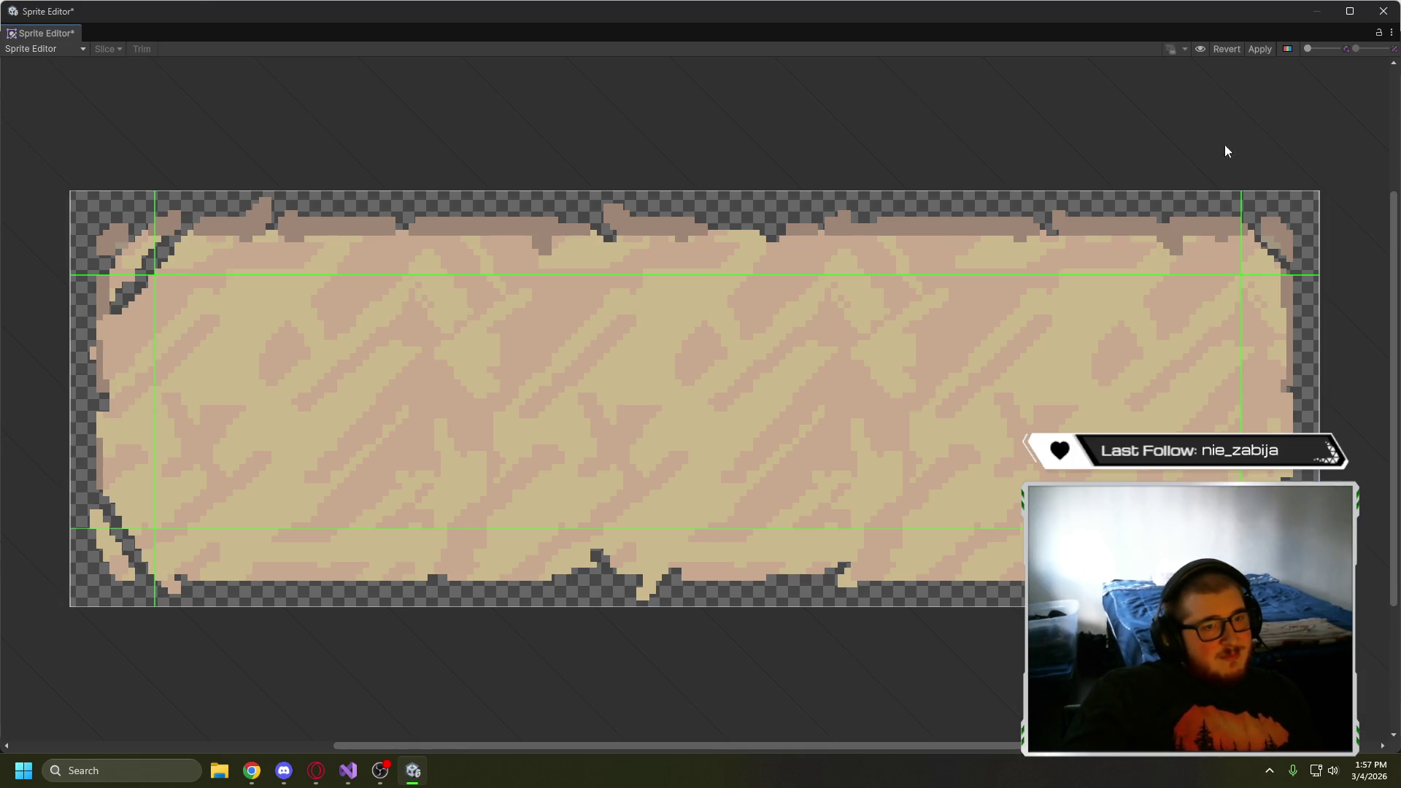
click(1260, 45)
click(1384, 11)
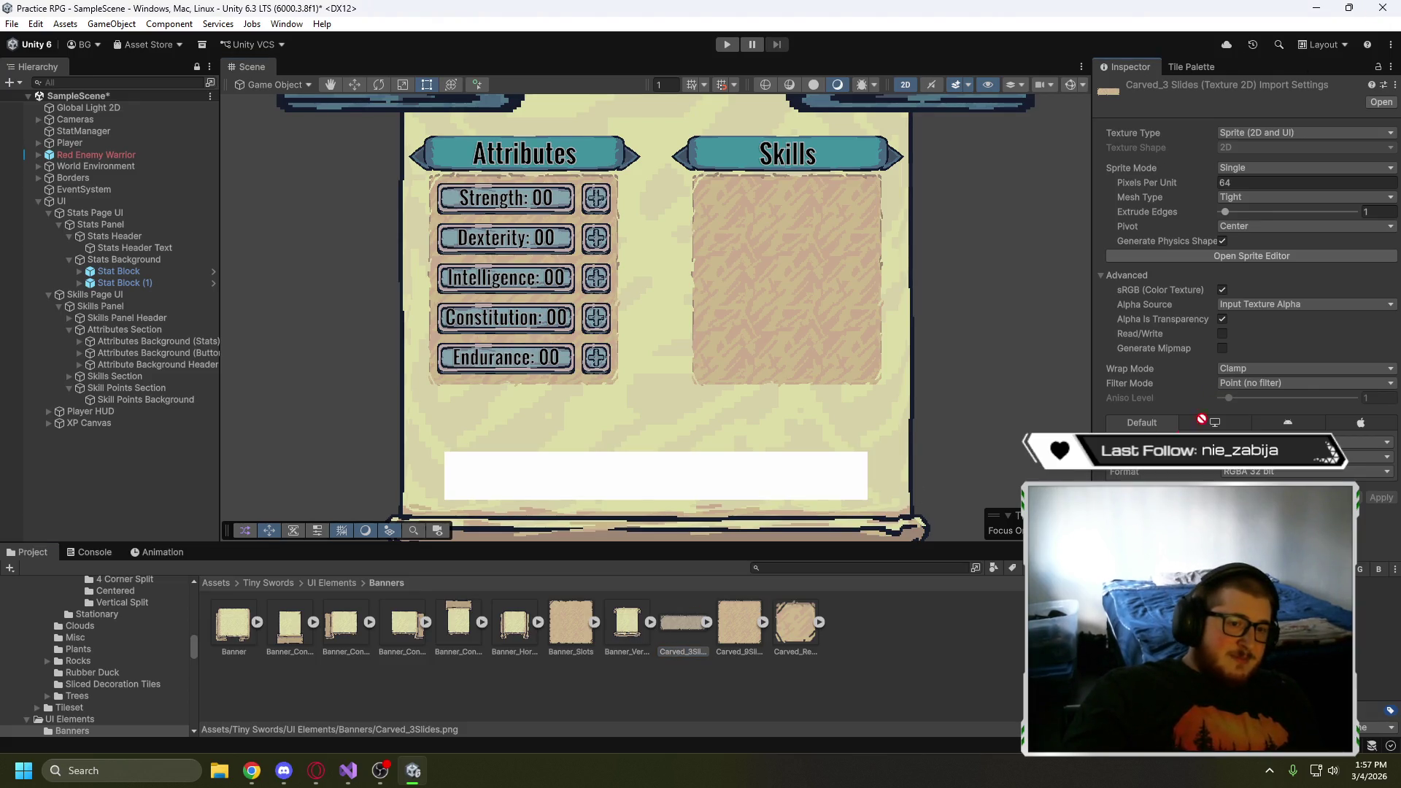
- Reassign Carved_3Slides as Skill Points Background's Source Image, giving a 584×67 banner bar
drag(677, 625, 681, 632)
click(147, 399)
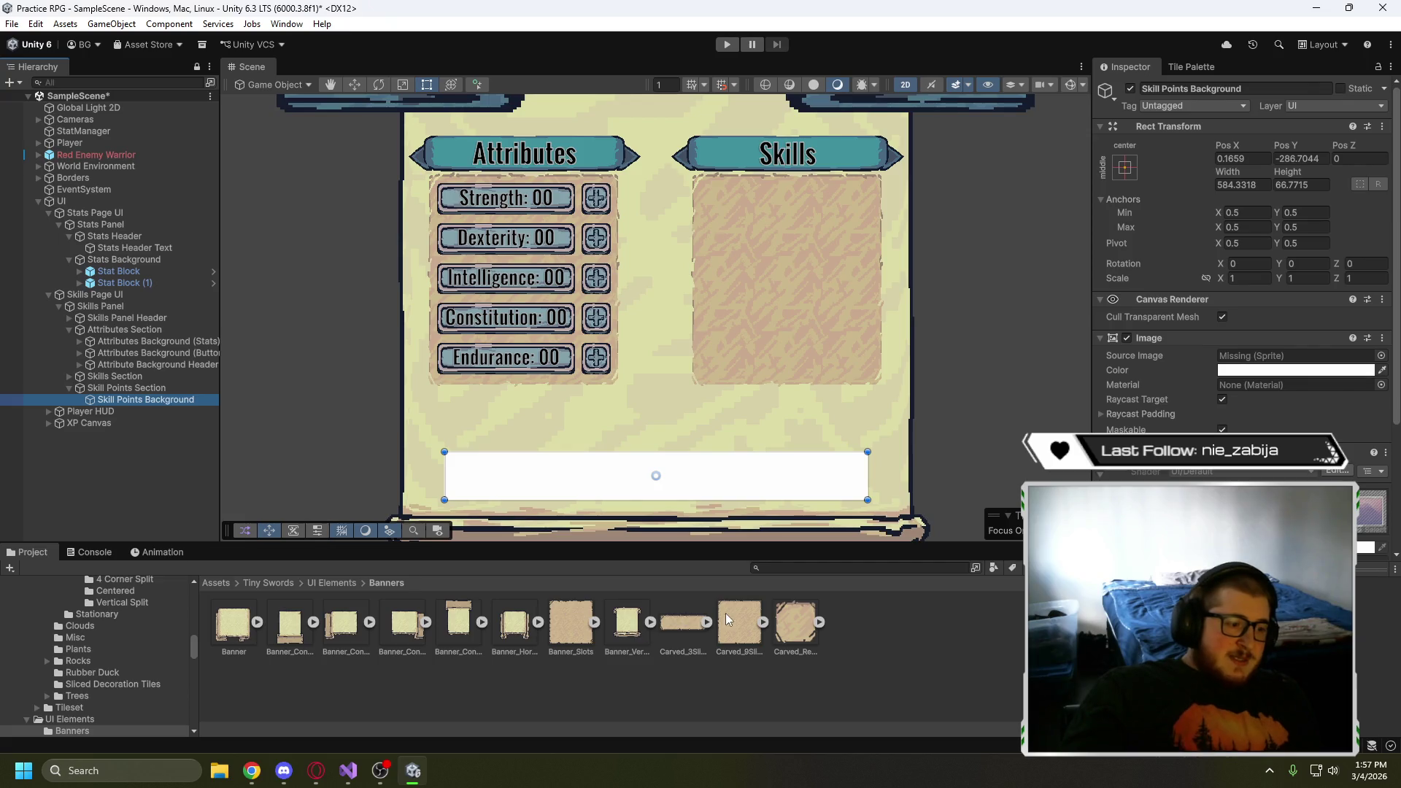
click(1267, 363)
drag(1270, 364, 1269, 362)
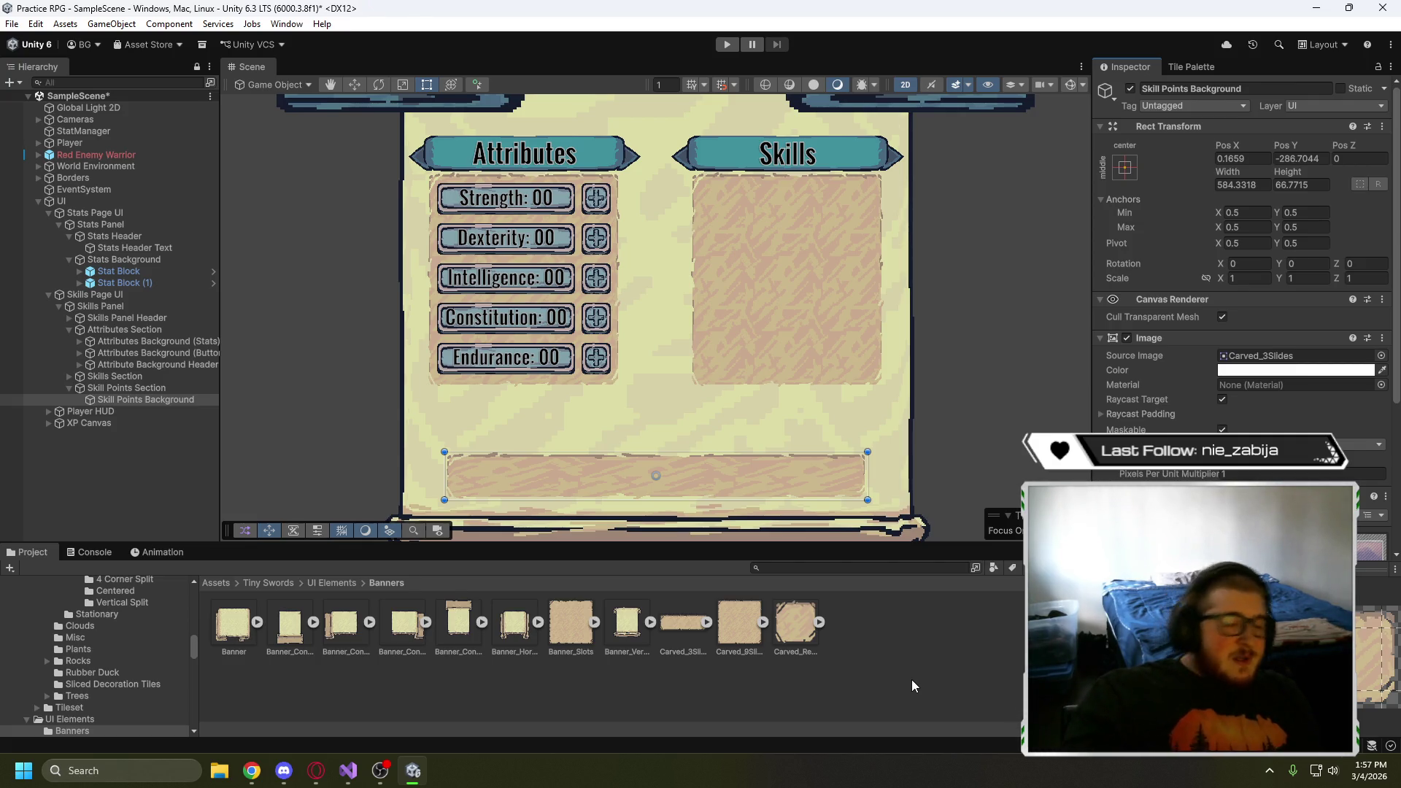
- Pull Carved_3Slides' top, left and right slice borders out to the sprite's edges and apply in the Sprite Editor
click(675, 620)
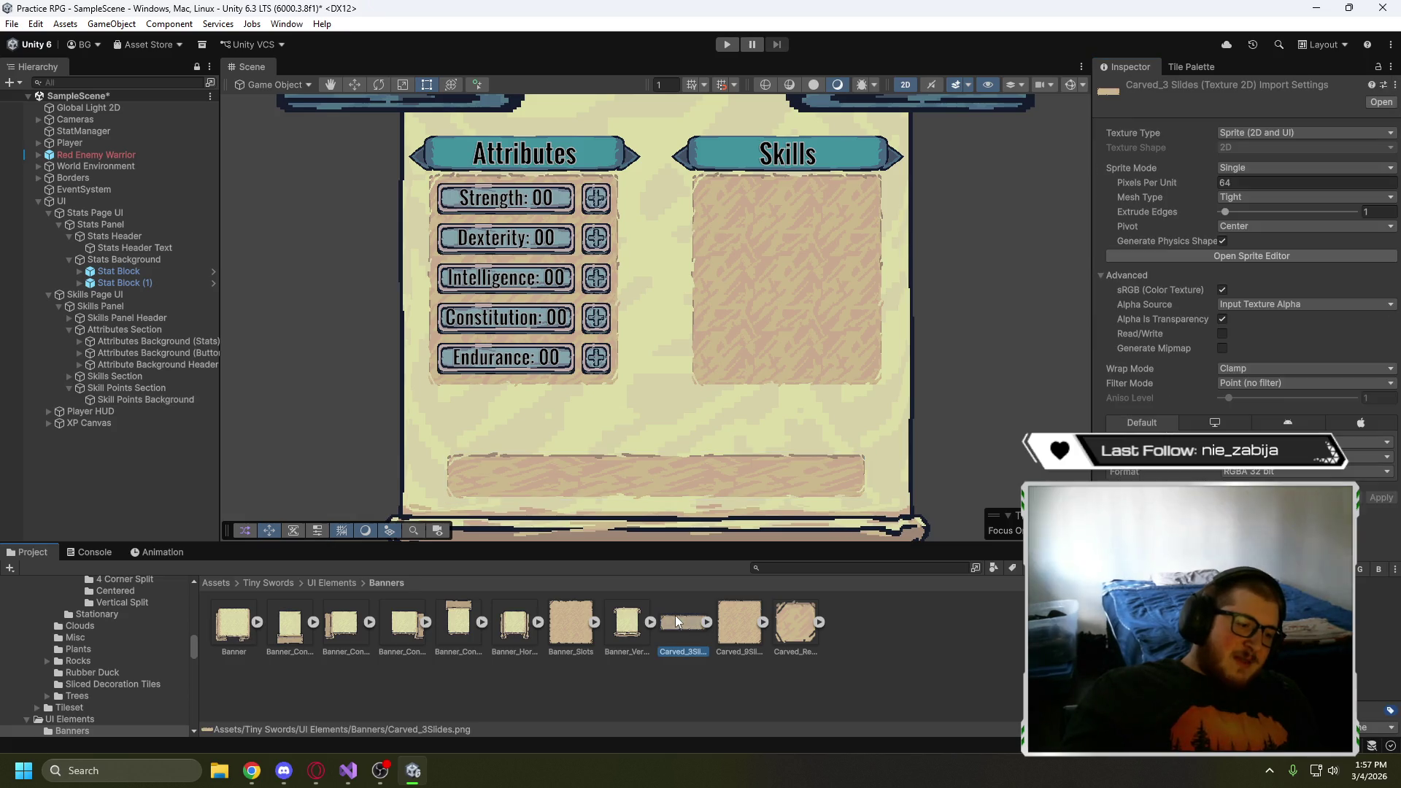
click(1266, 259)
drag(656, 275, 751, 759)
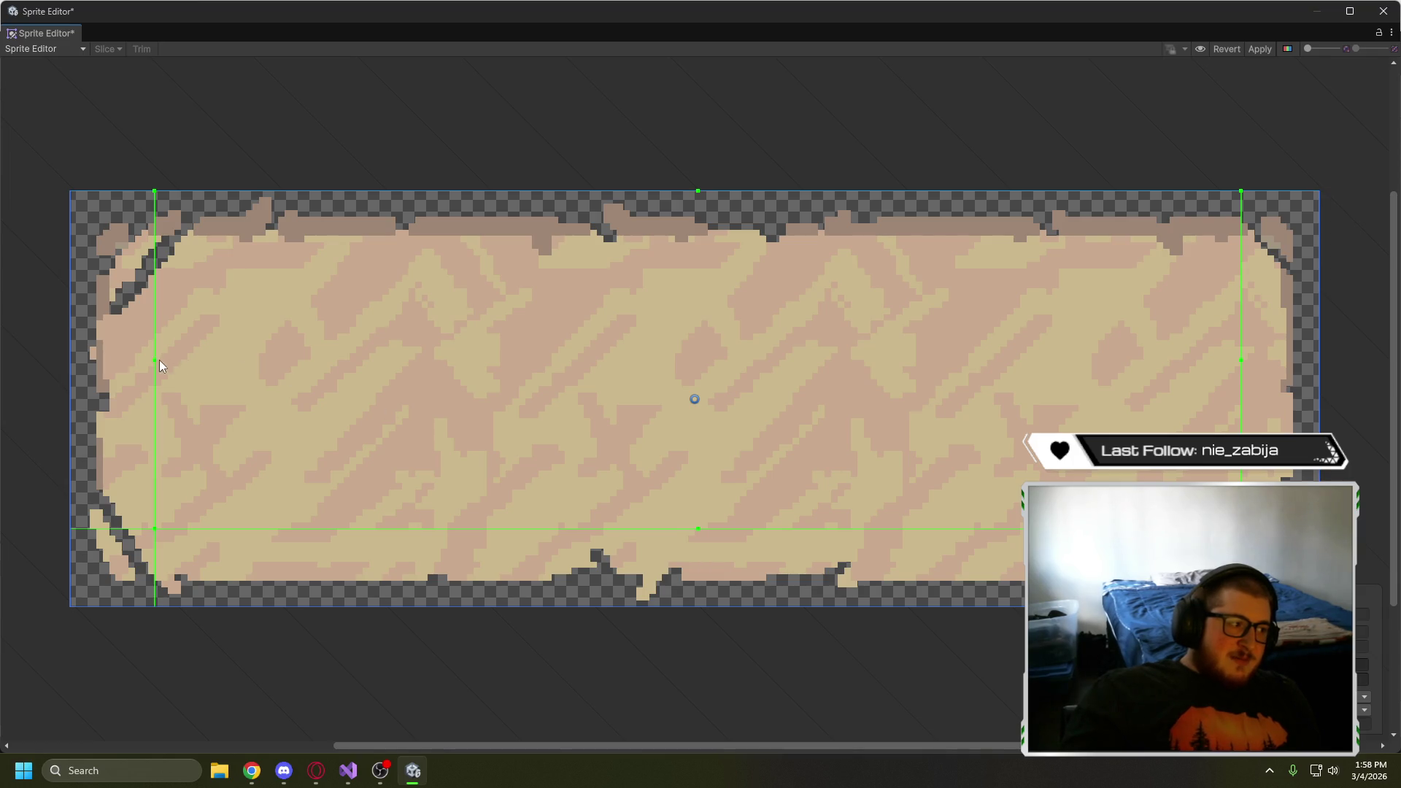
drag(159, 360, 70, 360)
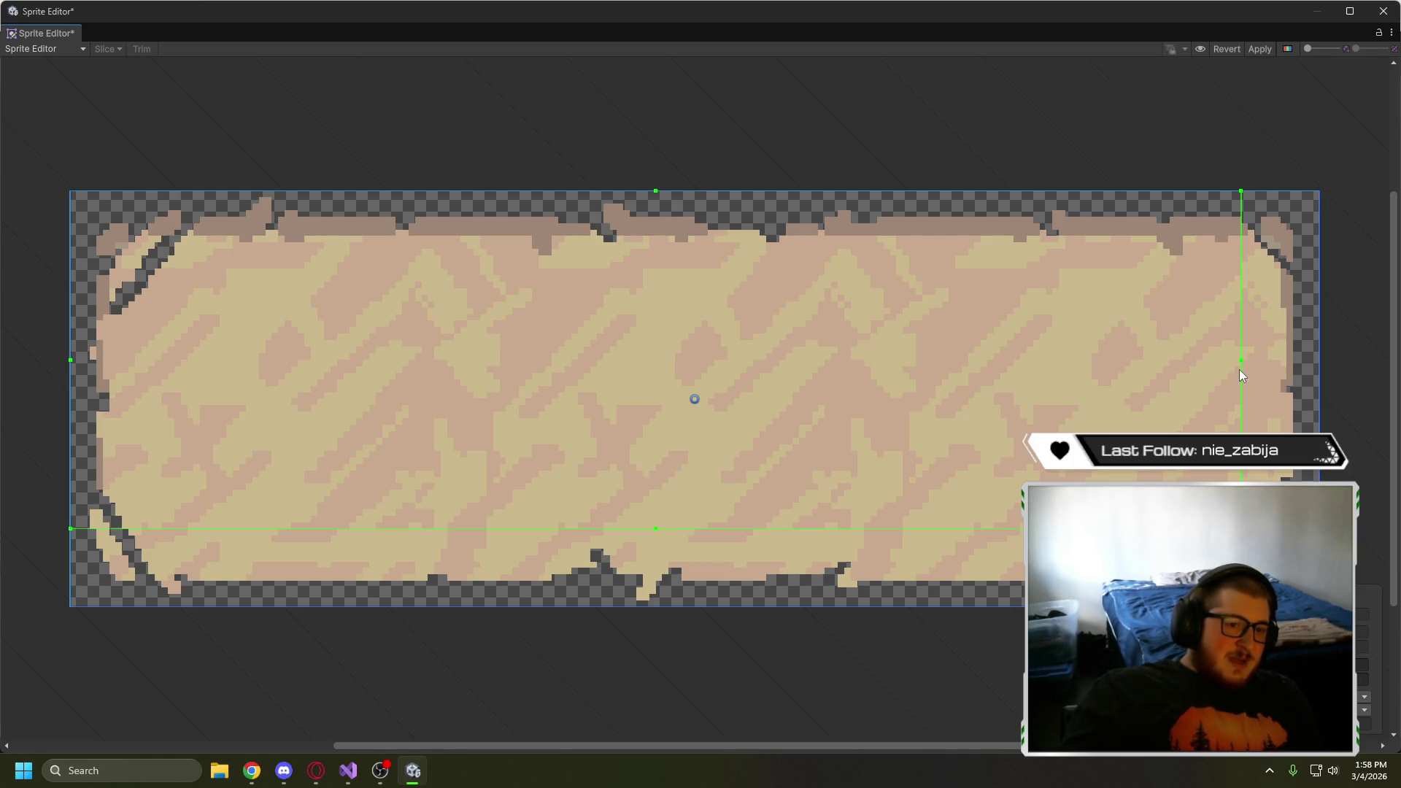
drag(1240, 369, 1364, 361)
click(1259, 49)
click(1382, 11)
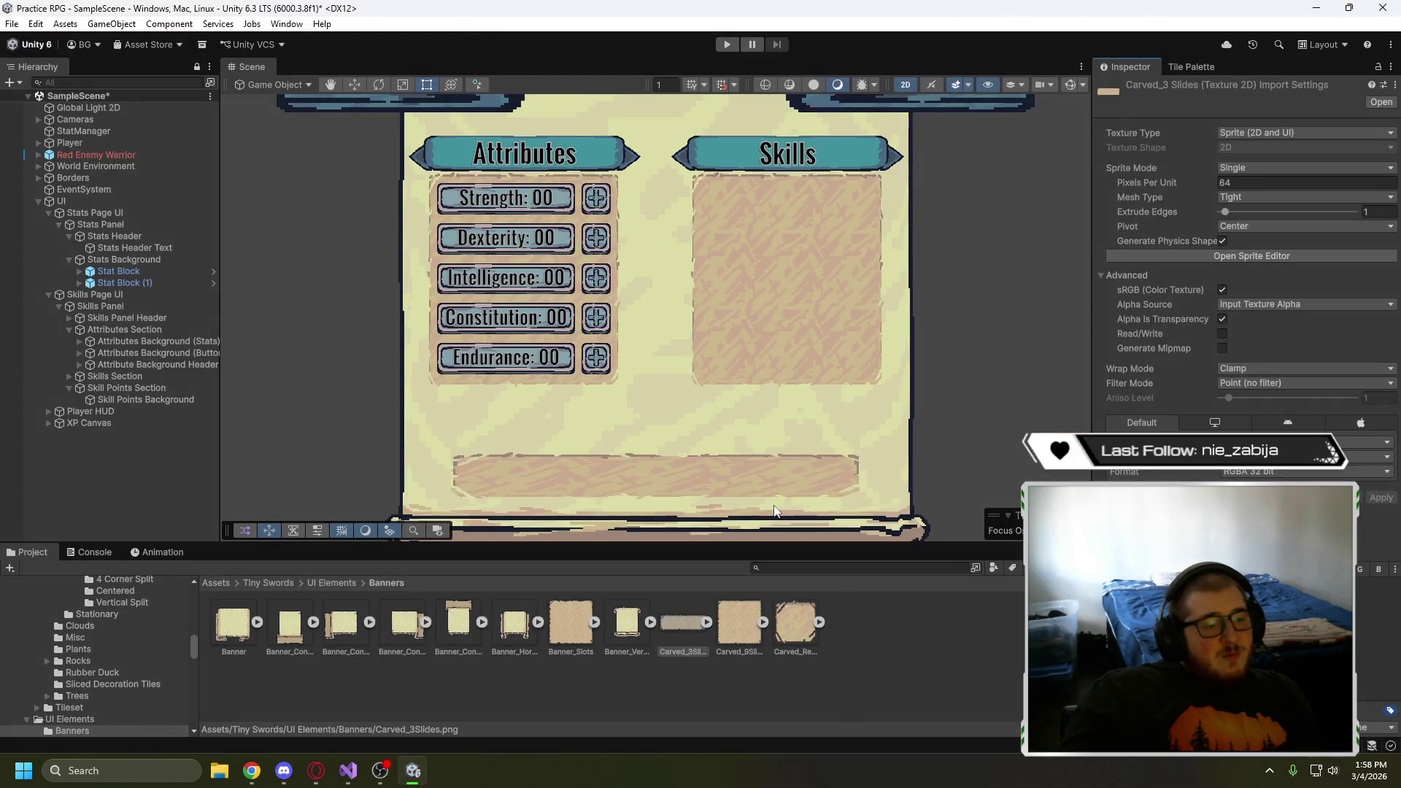
- Try Carved_9Slides as Skill Points Background's source image, then revert it to Carved_3Slides
click(685, 620)
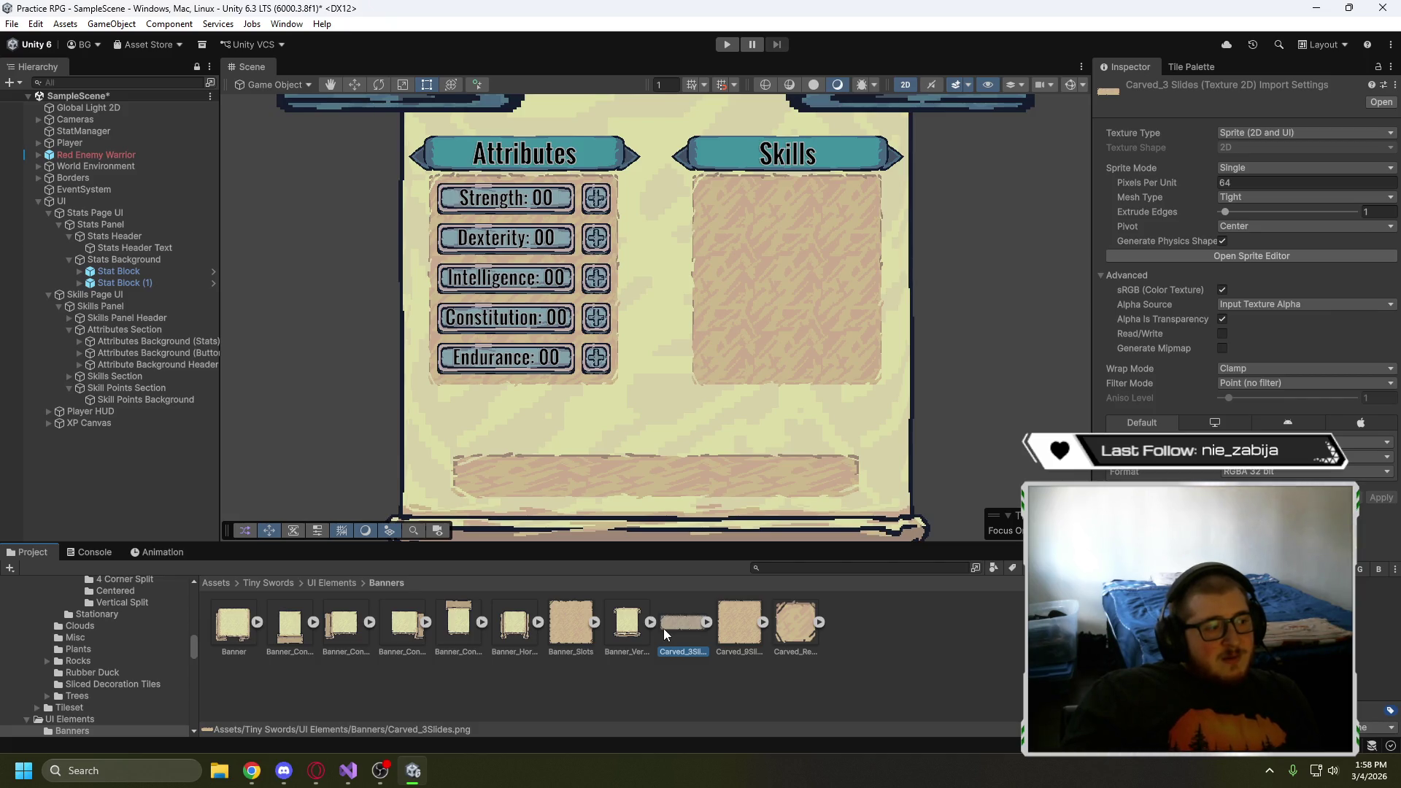
click(146, 400)
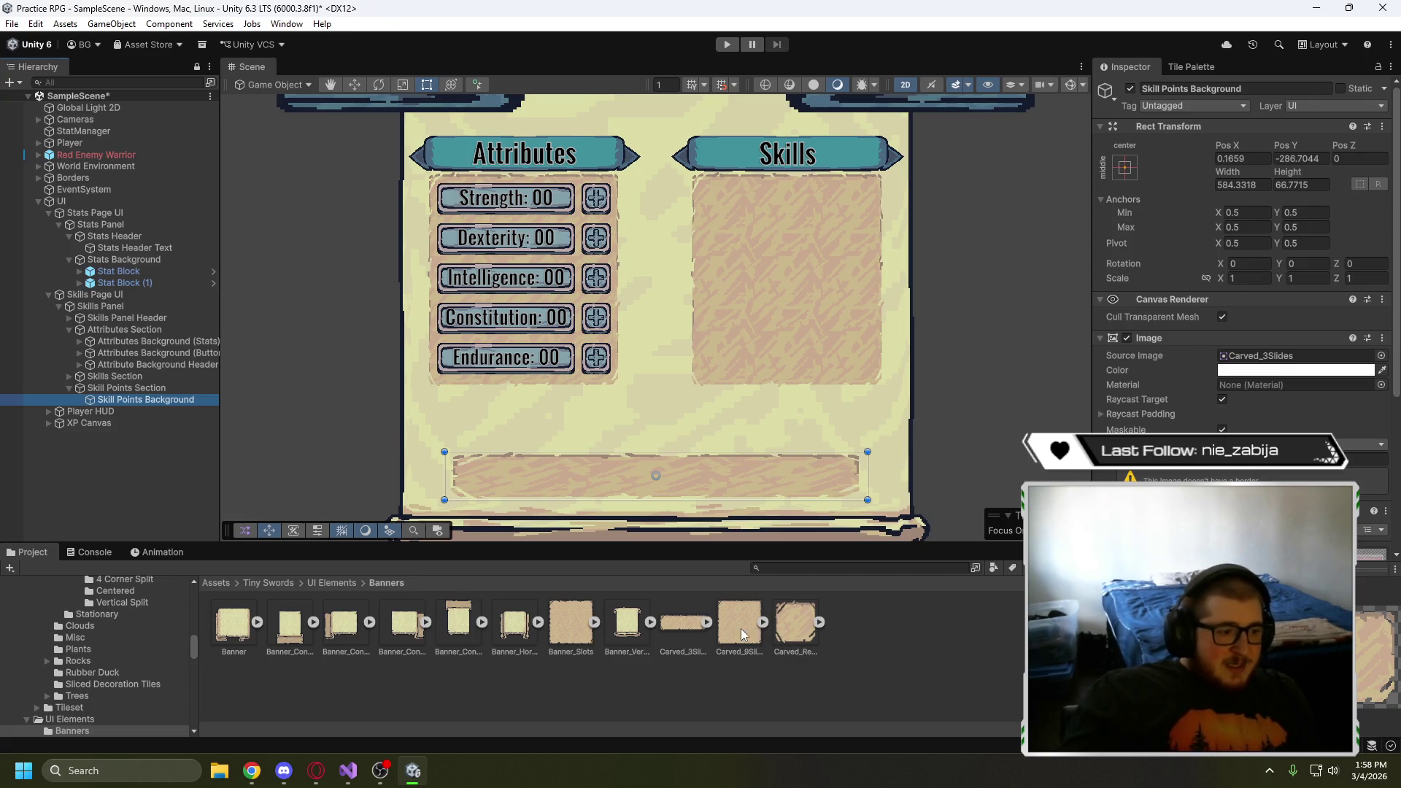
drag(741, 628, 1270, 356)
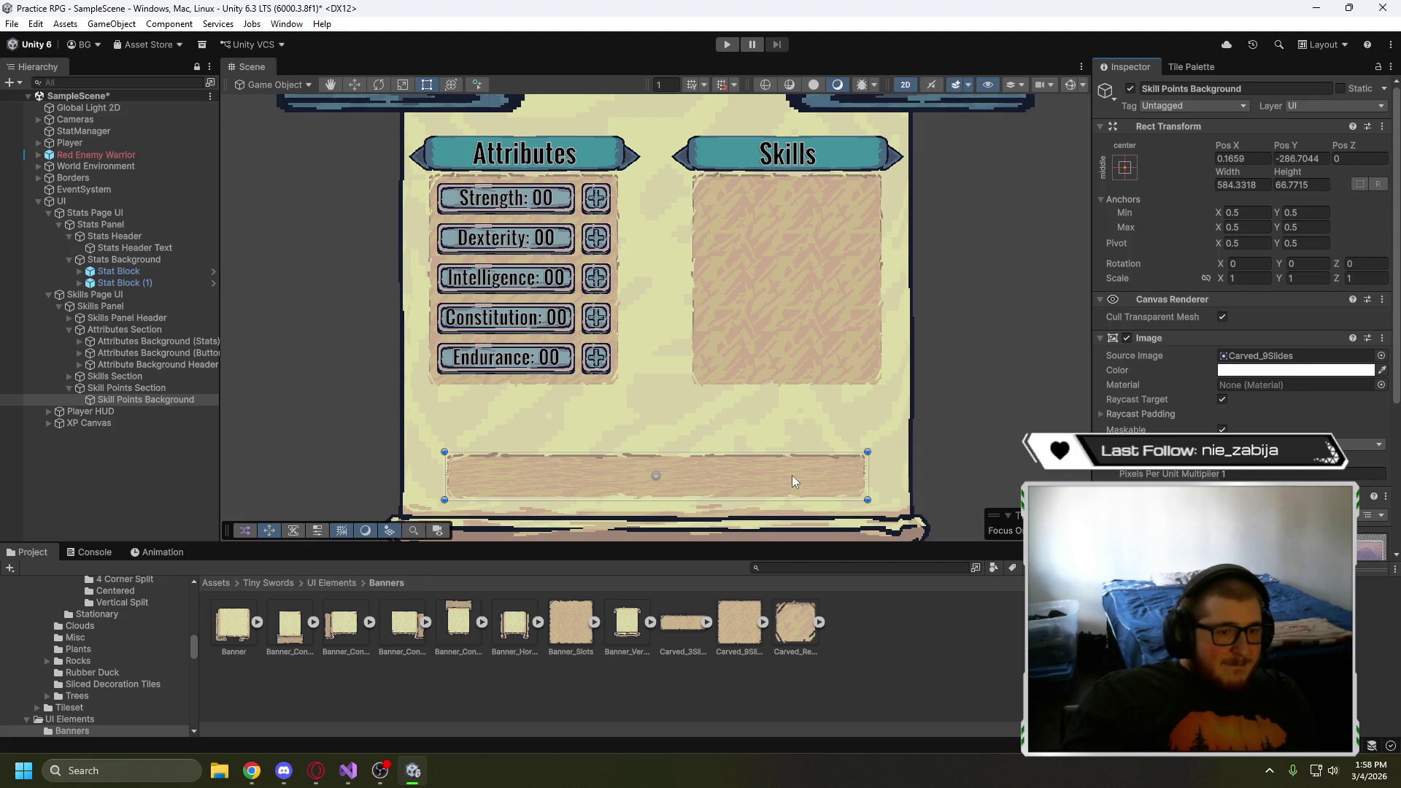
drag(684, 618, 1233, 347)
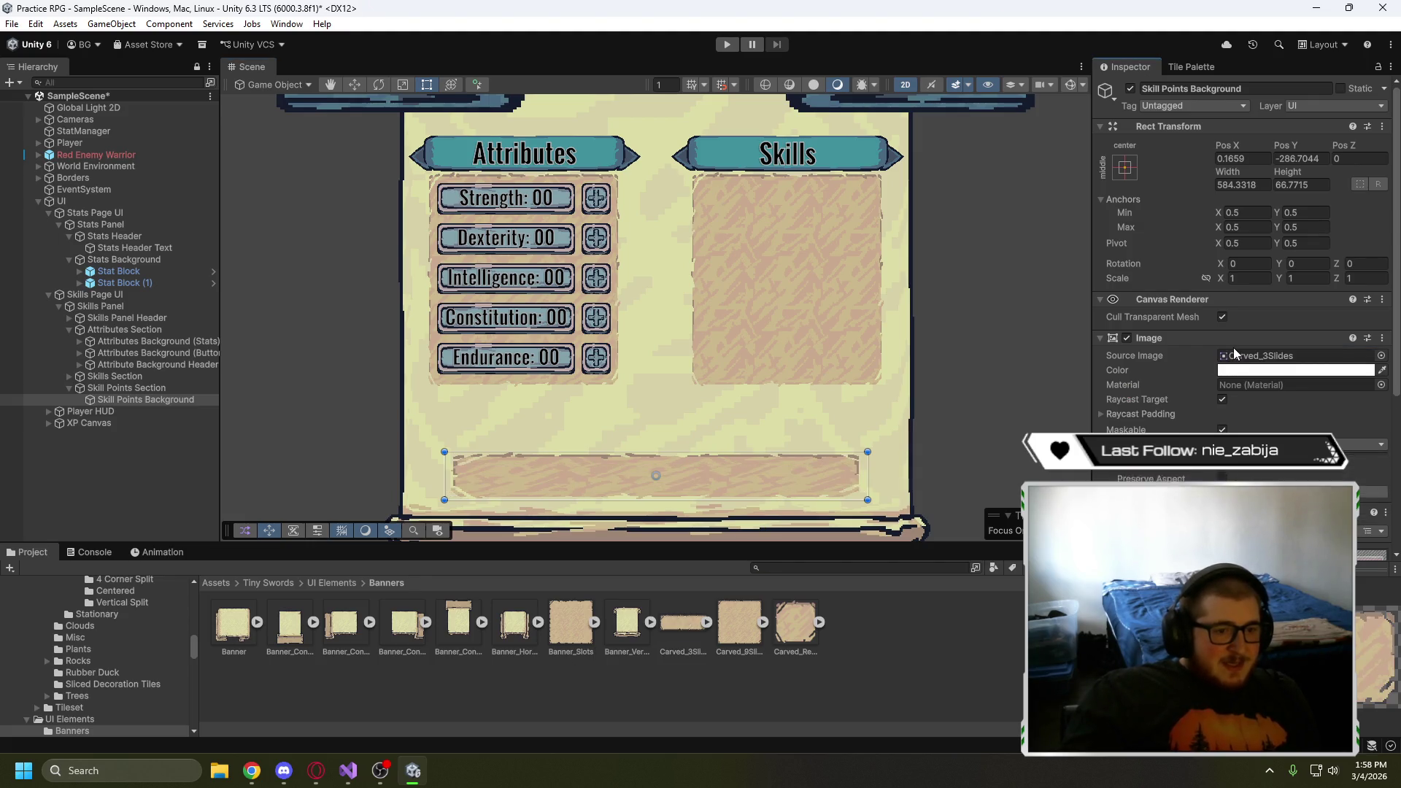
scroll(1217, 351, down, 6)
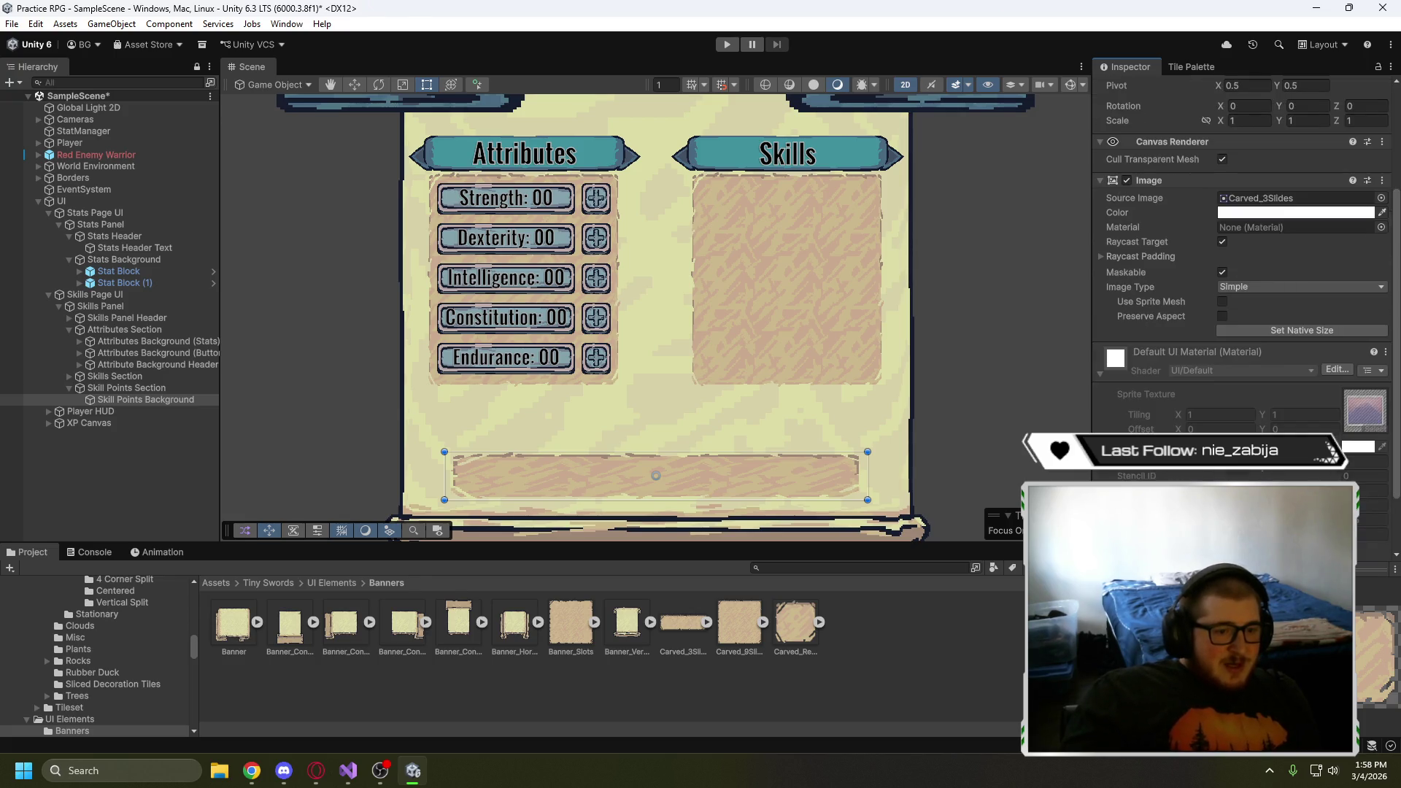
scroll(1241, 292, up, 6)
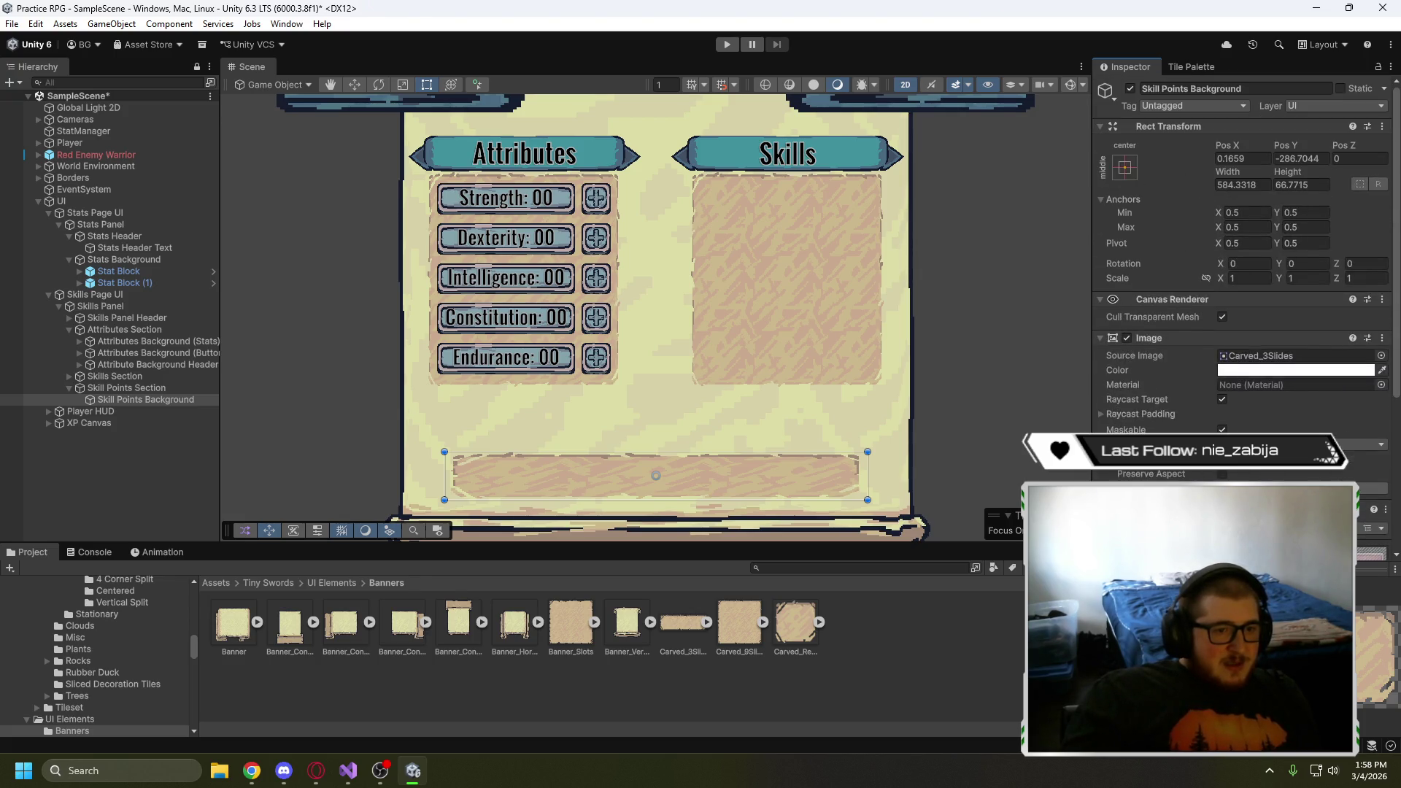
scroll(1240, 291, down, 4)
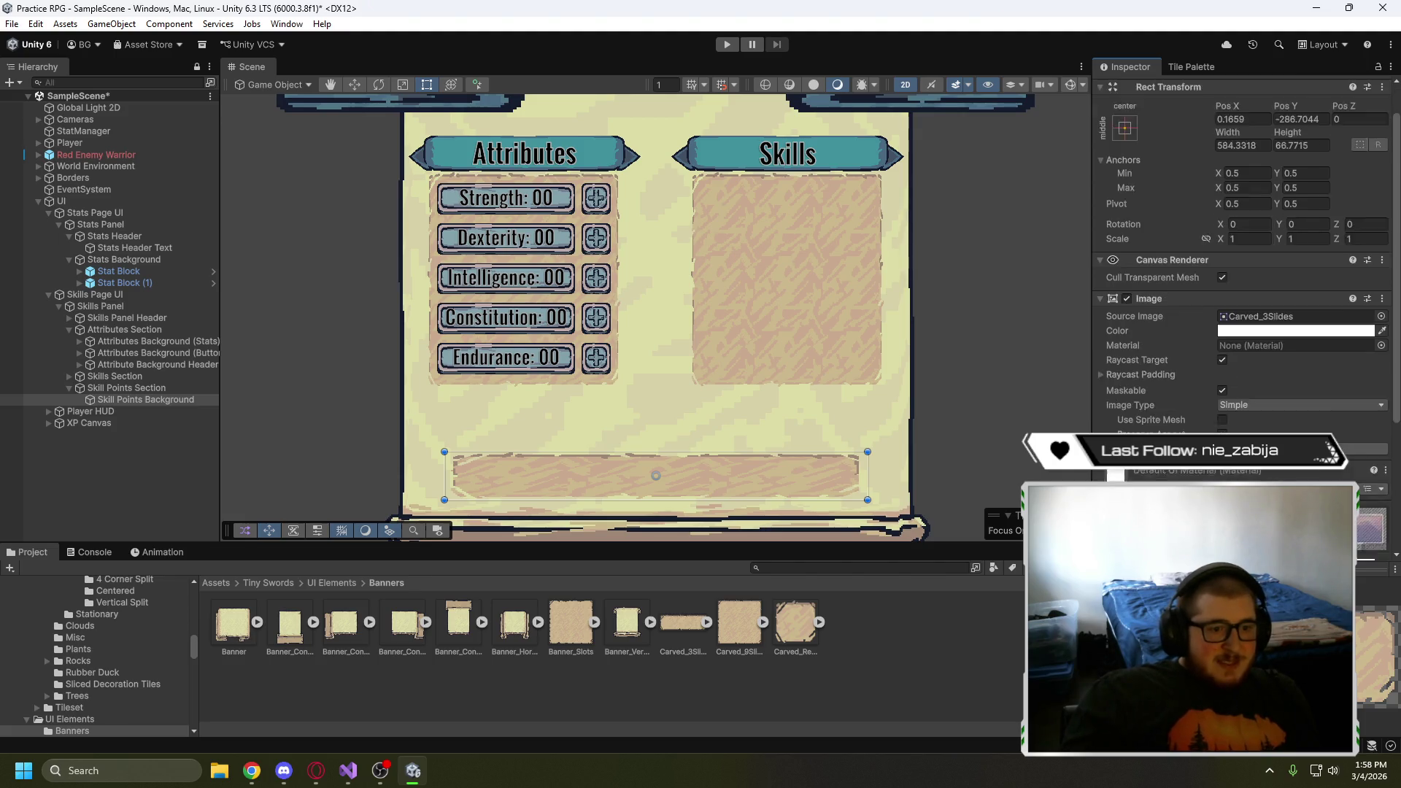
scroll(1241, 291, up, 2)
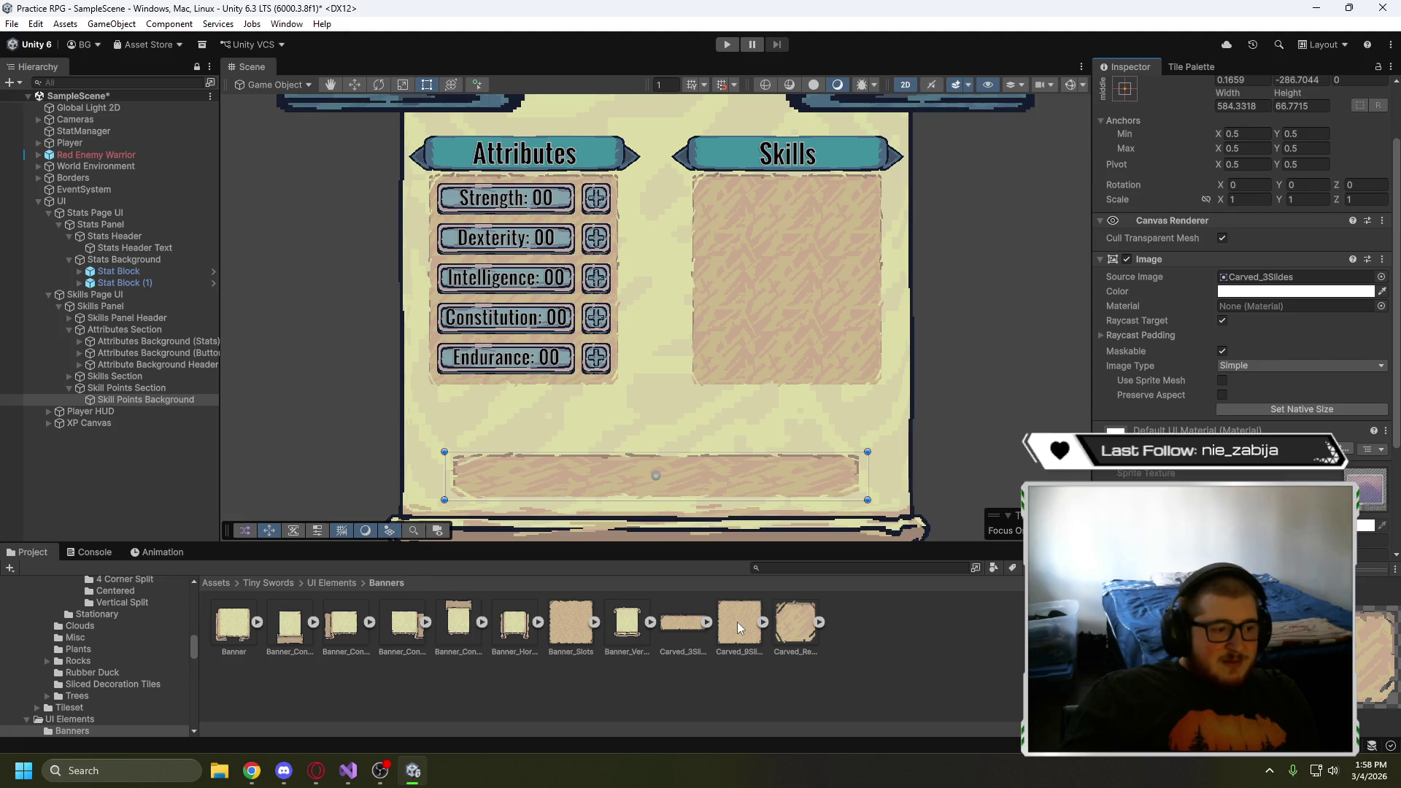
- Use Carved_9Slides as the sliced background and test multiplier values such as 3.5, 1, 20 and 15
drag(736, 621, 1288, 279)
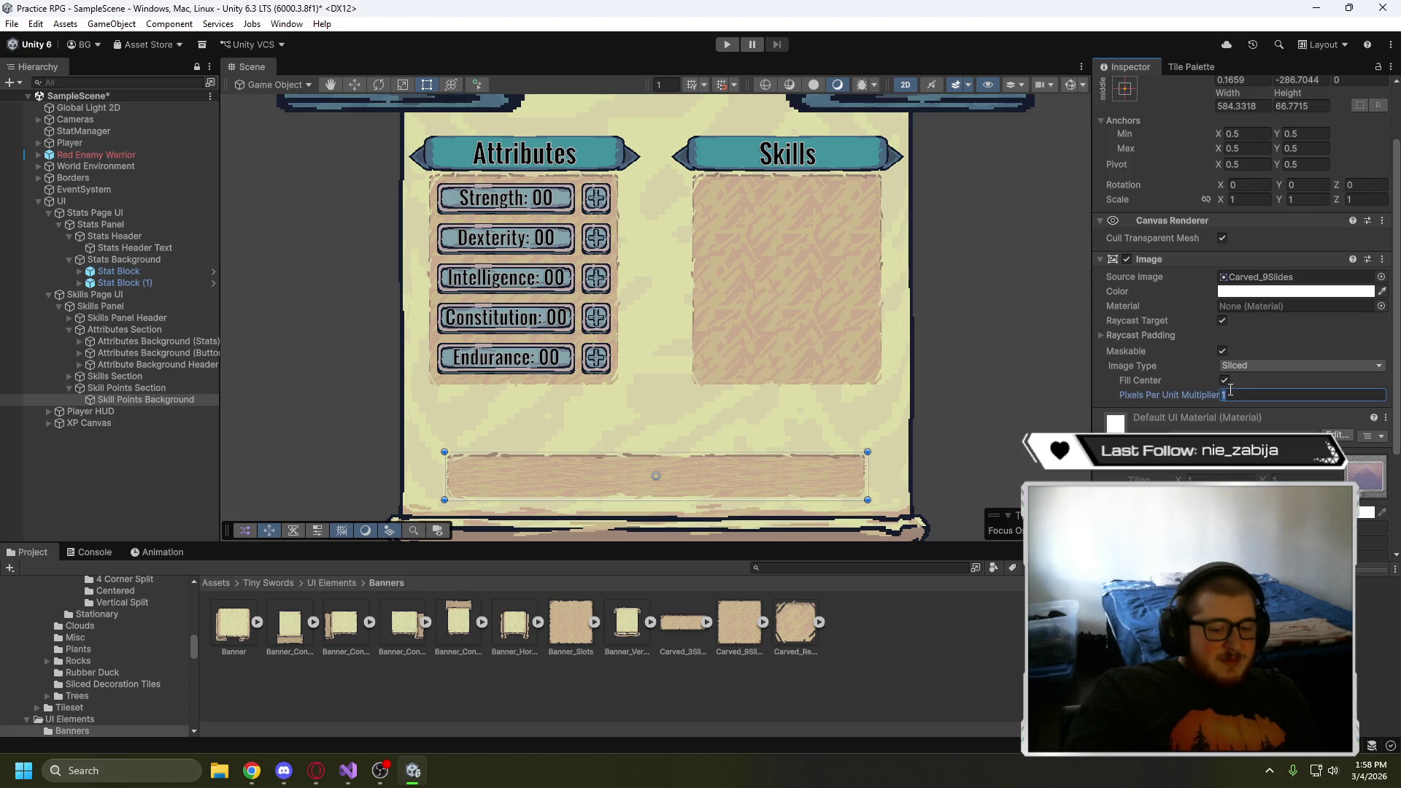
text(3.5)
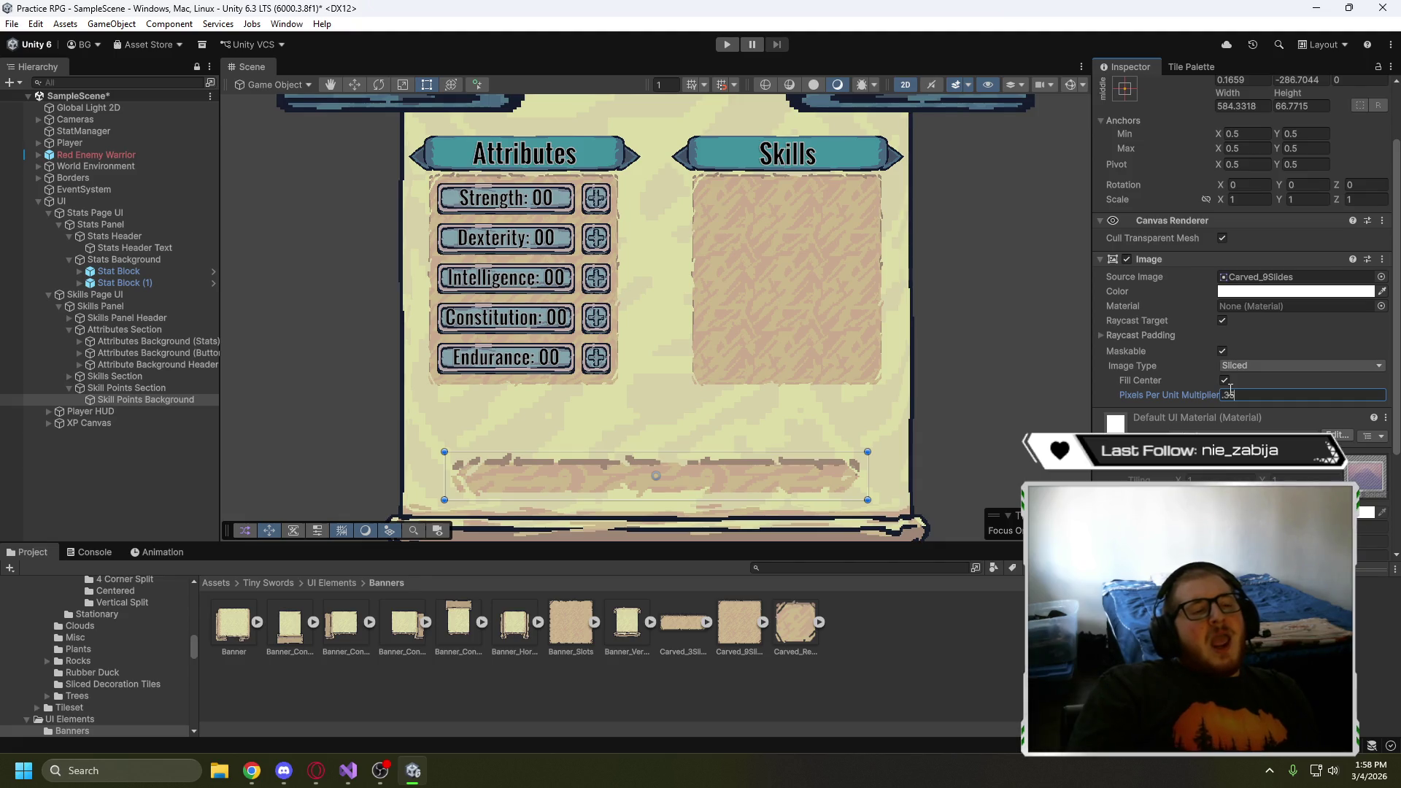
key(BackSpace)
key(BackSpace)
key(BackSpace)
text(1)
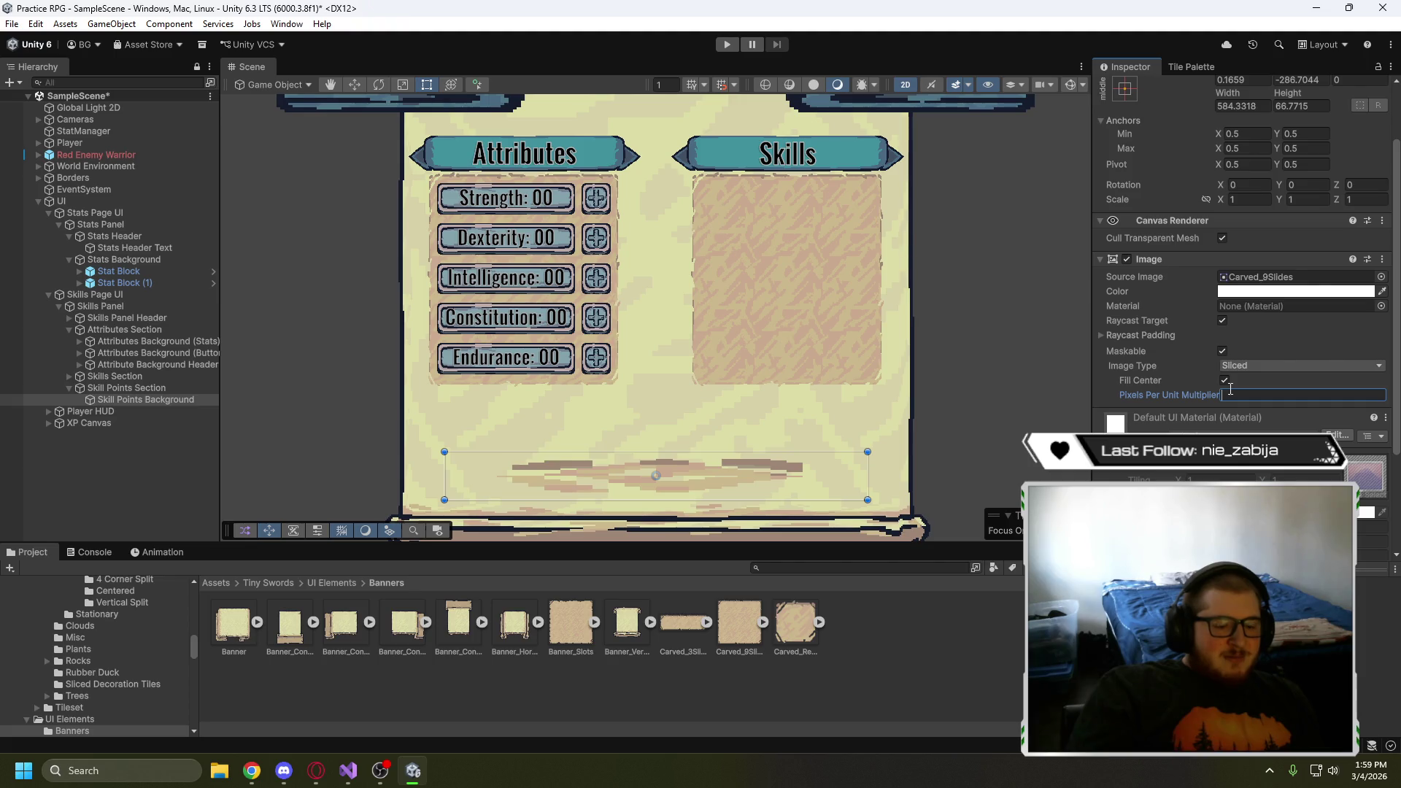
text(20)
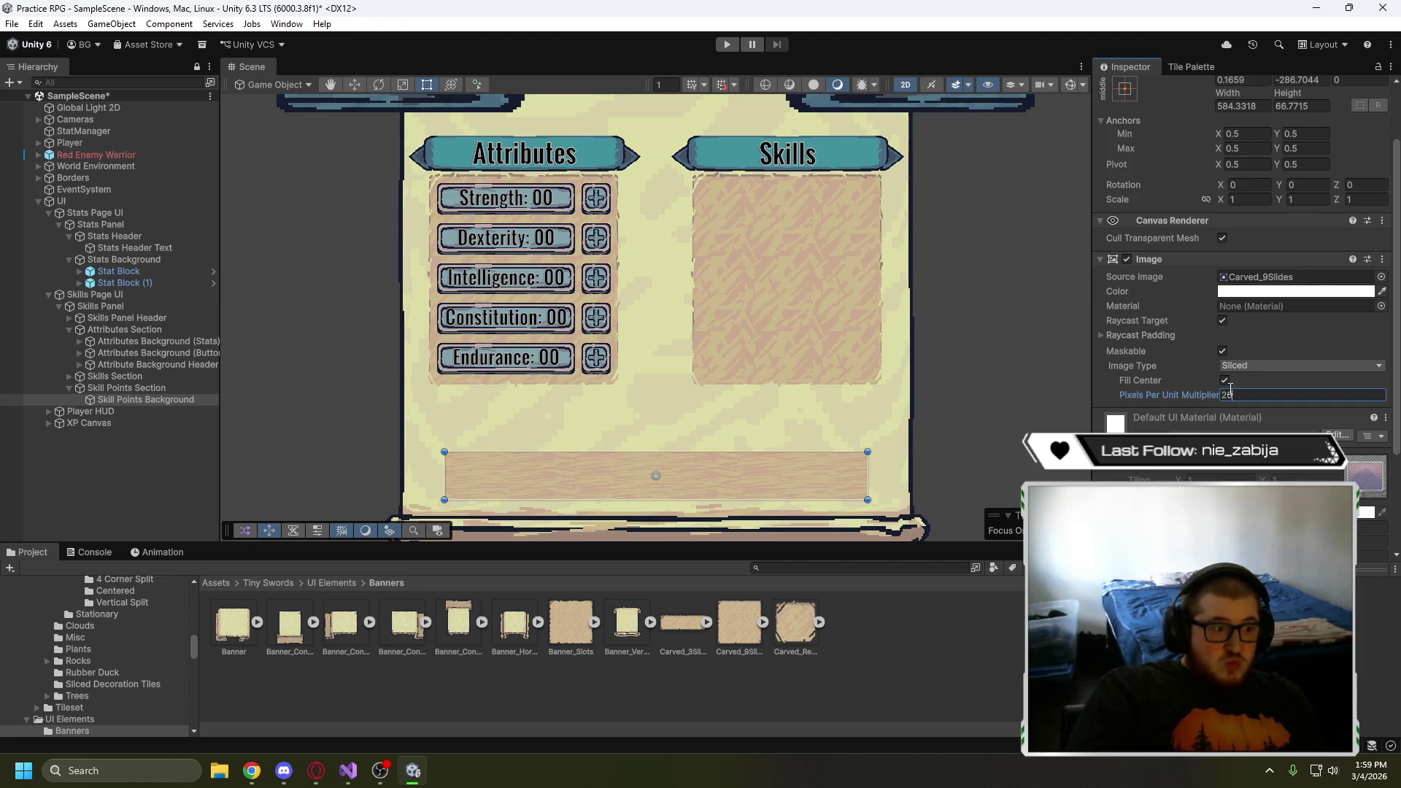
key(BackSpace)
key(BackSpace)
text(16)
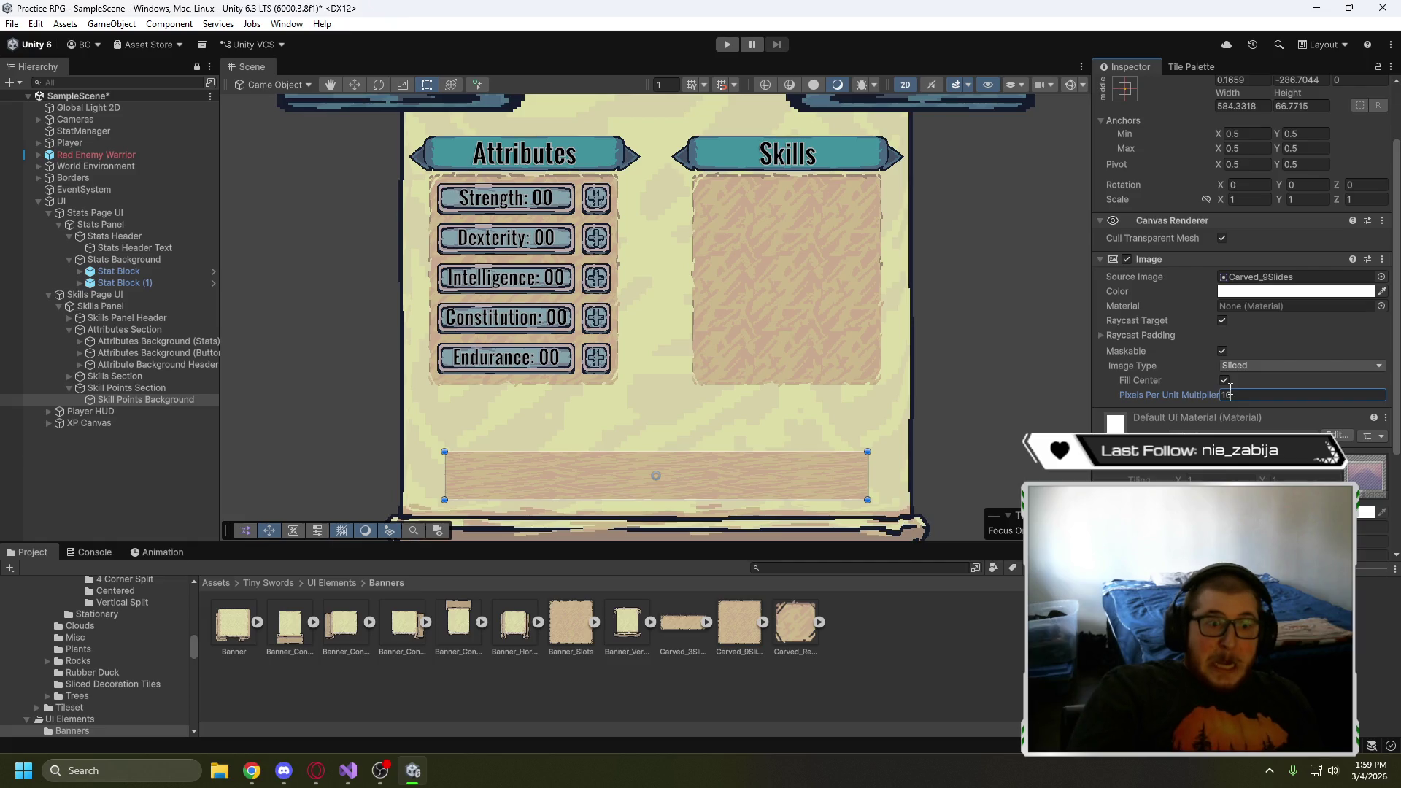
key(BackSpace)
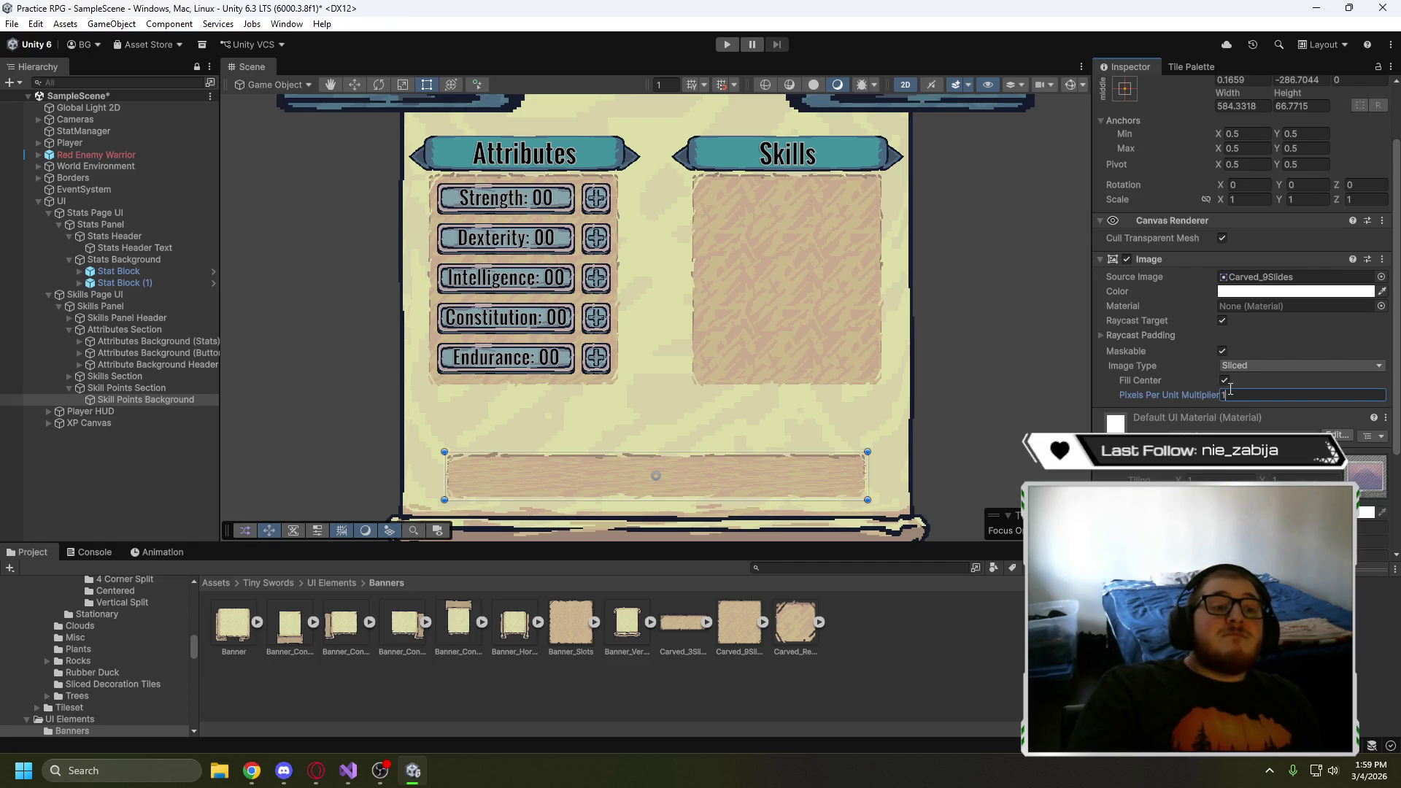
text(5)
- Try one more multiplier value, then view Carved_3Slides' import settings at 64 pixels per unit
key(BackSpace)
key(BackSpace)
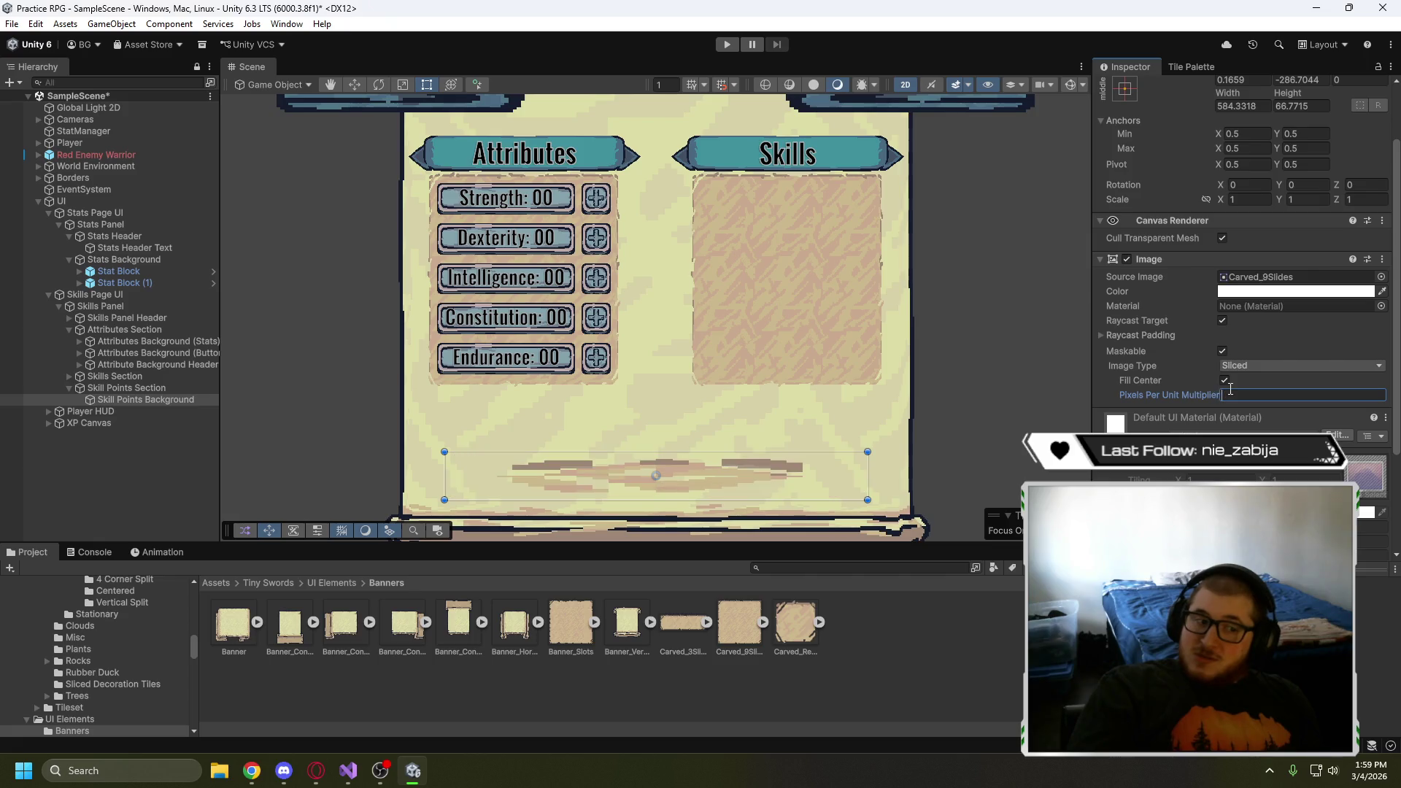
text(8)
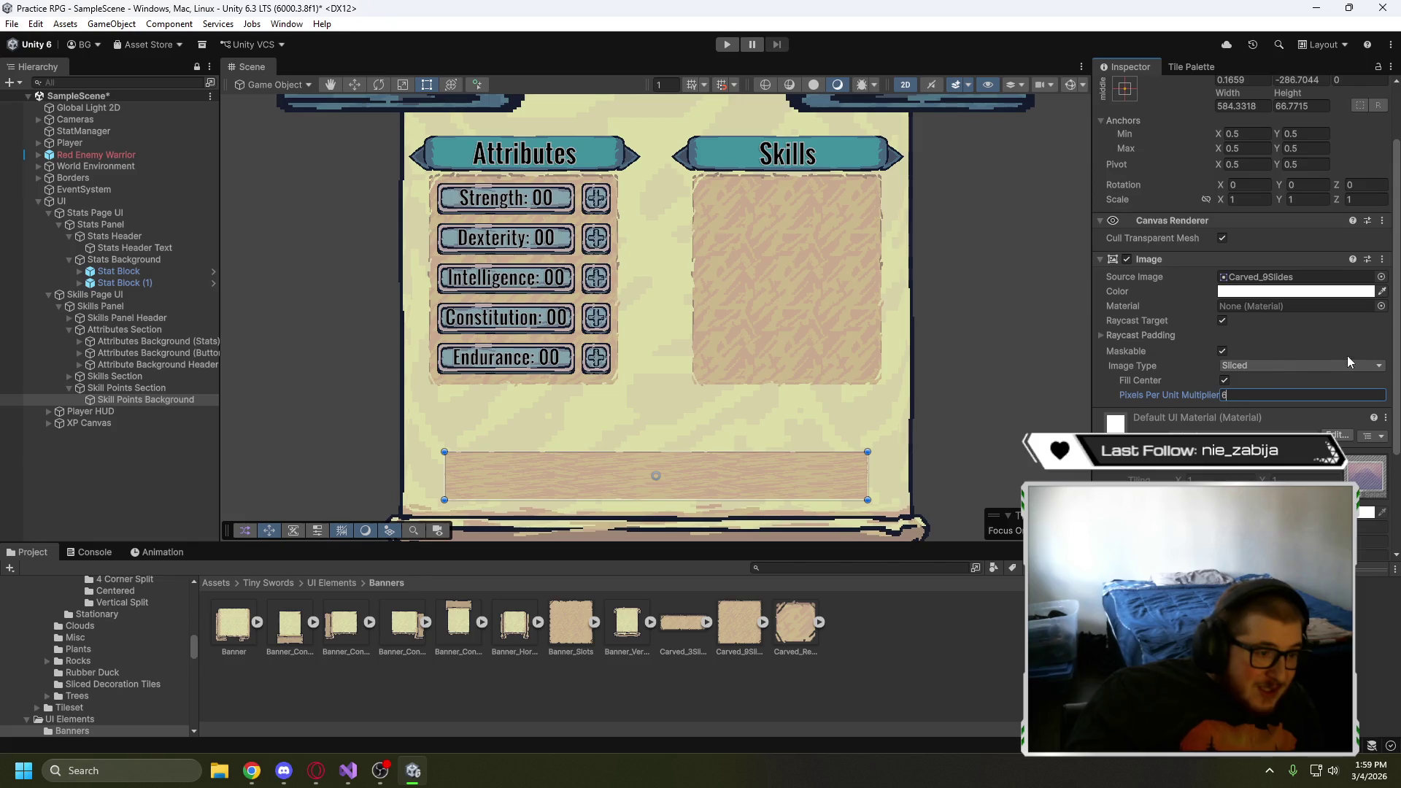
click(1012, 436)
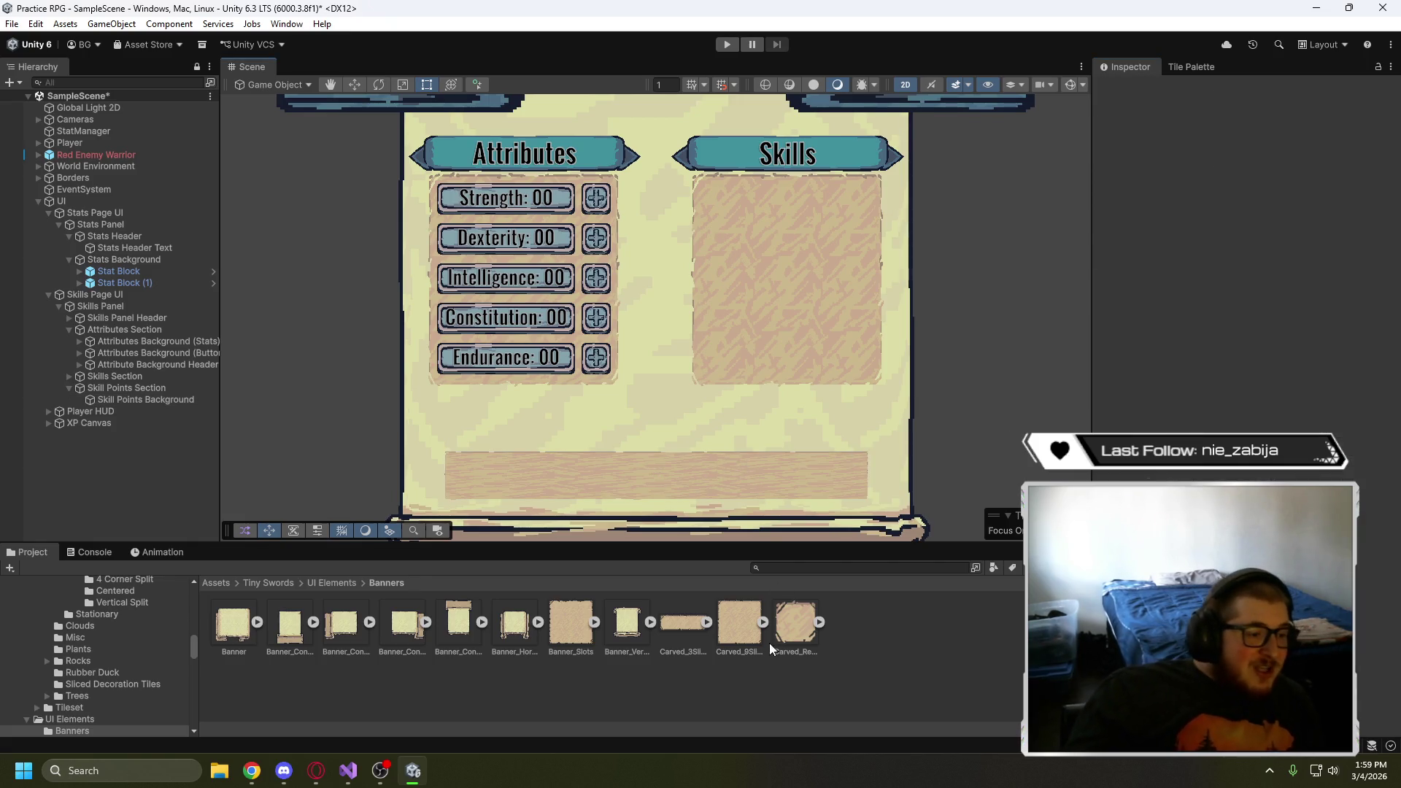
click(683, 632)
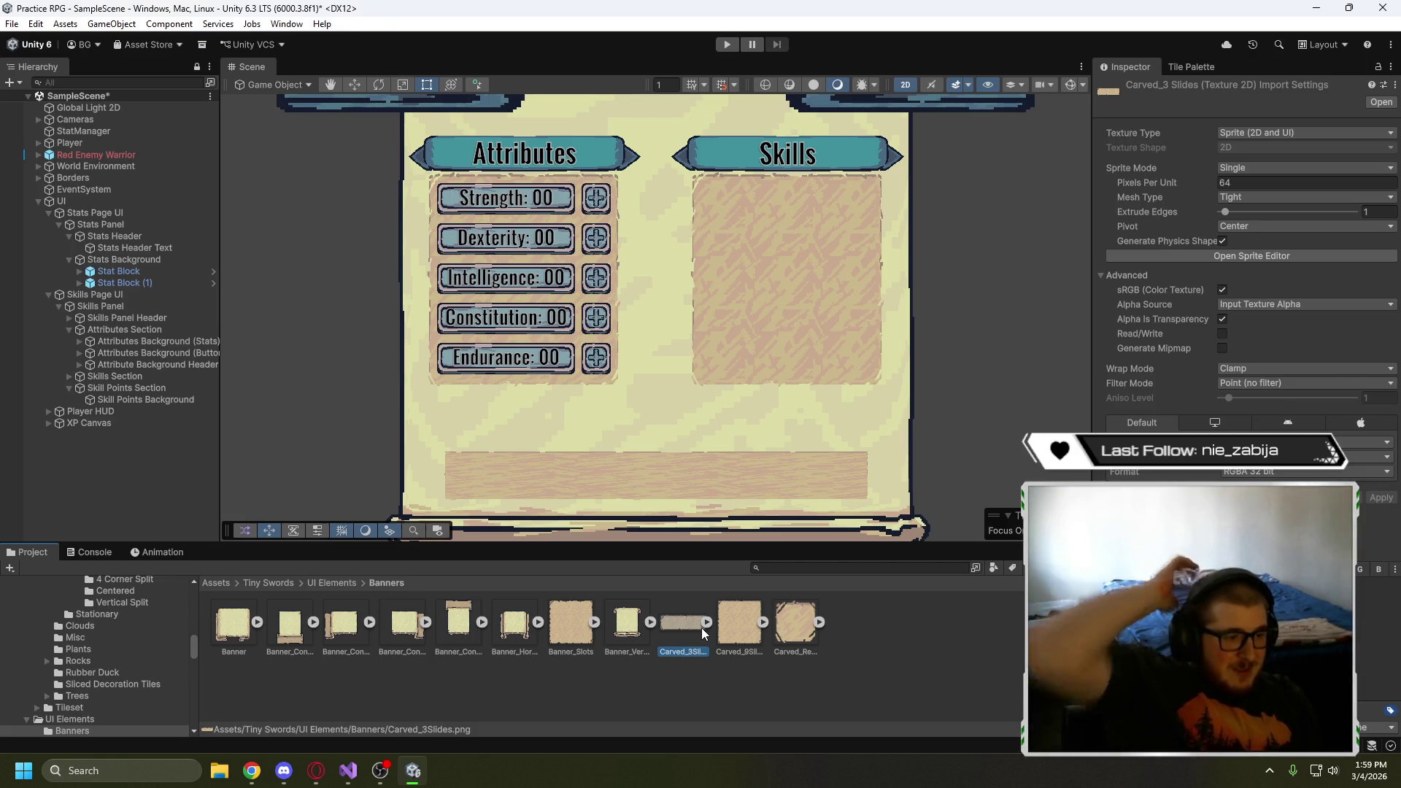
- Check Carved_9Slides' import settings, then set Skill Points Background's Pixels Per Unit Multiplier to 0.6
click(739, 621)
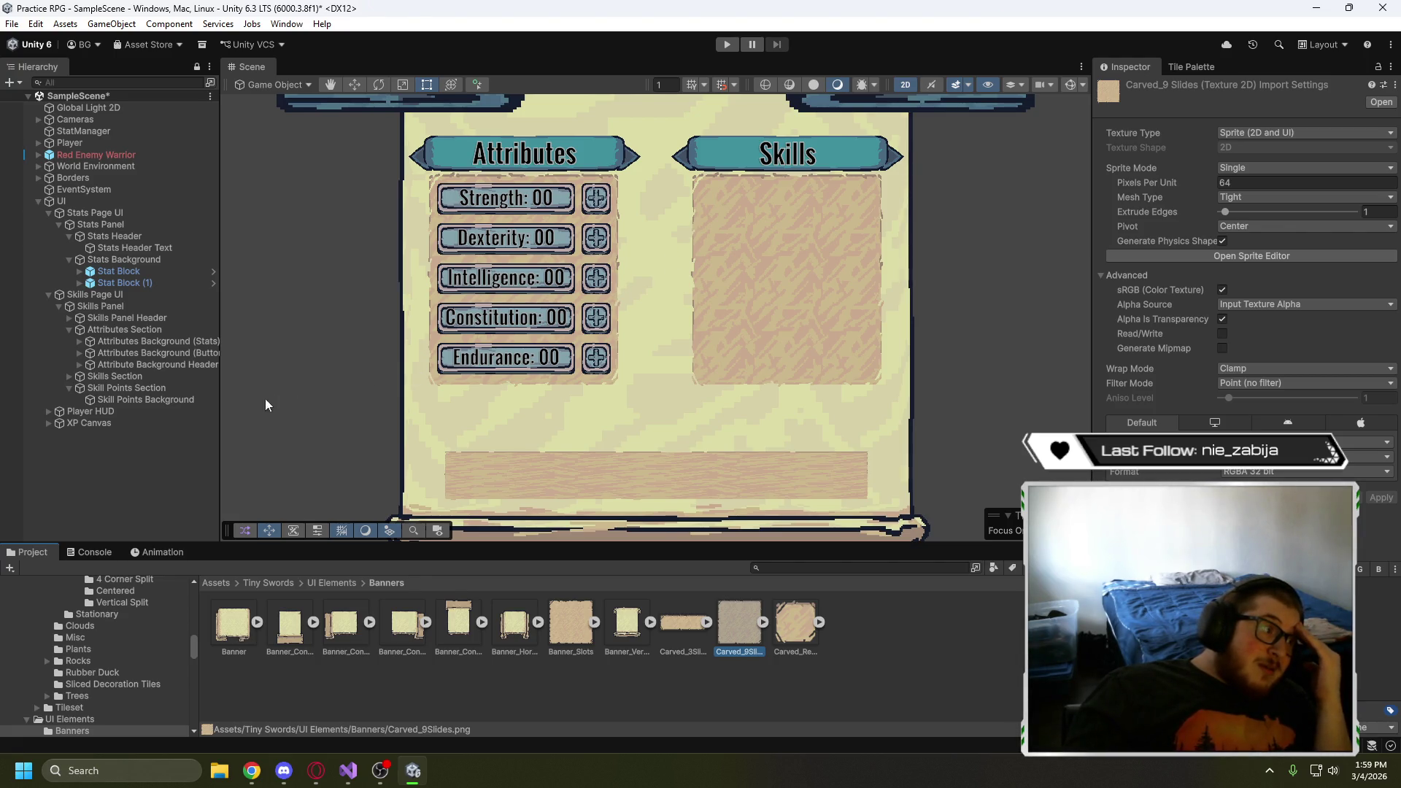
click(147, 399)
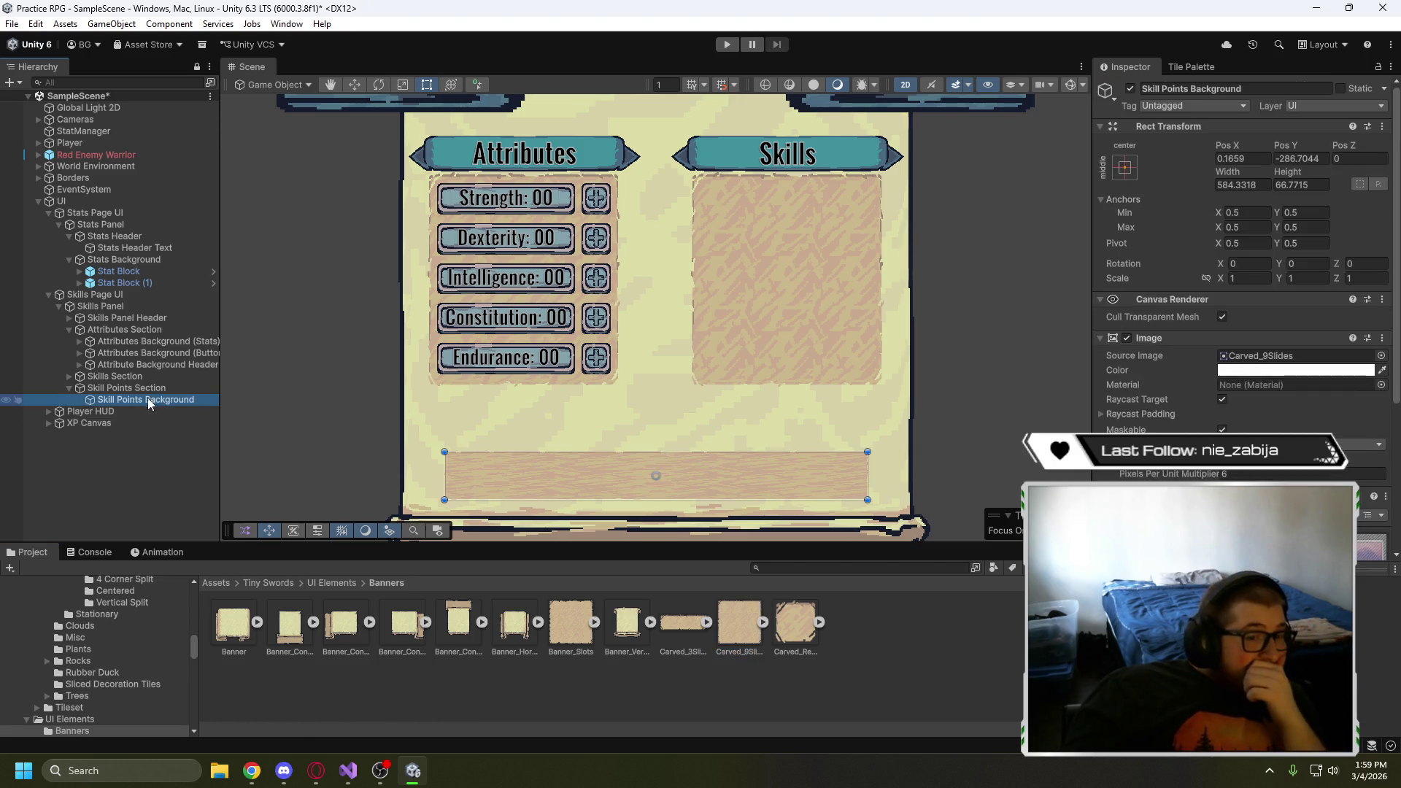
click(1264, 474)
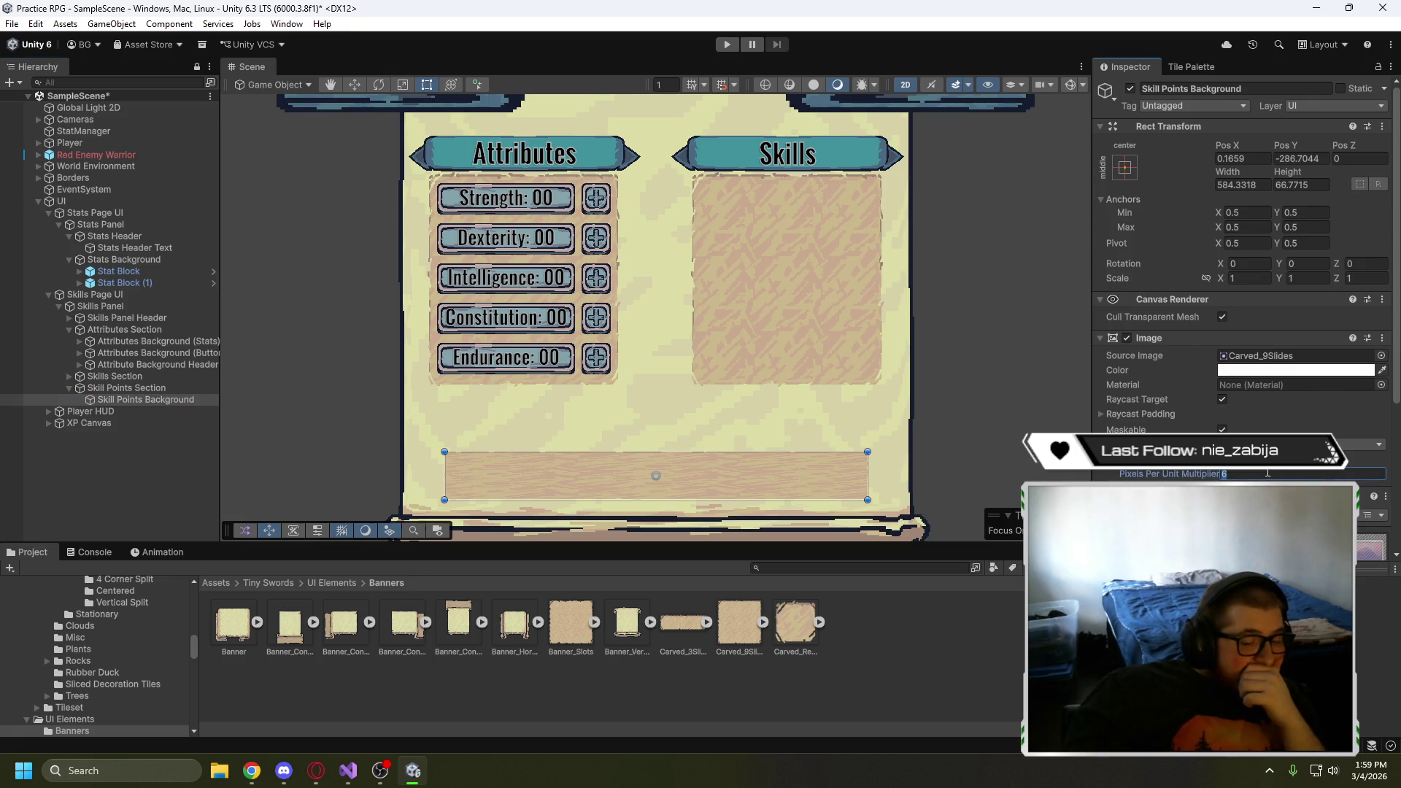
text(.6)
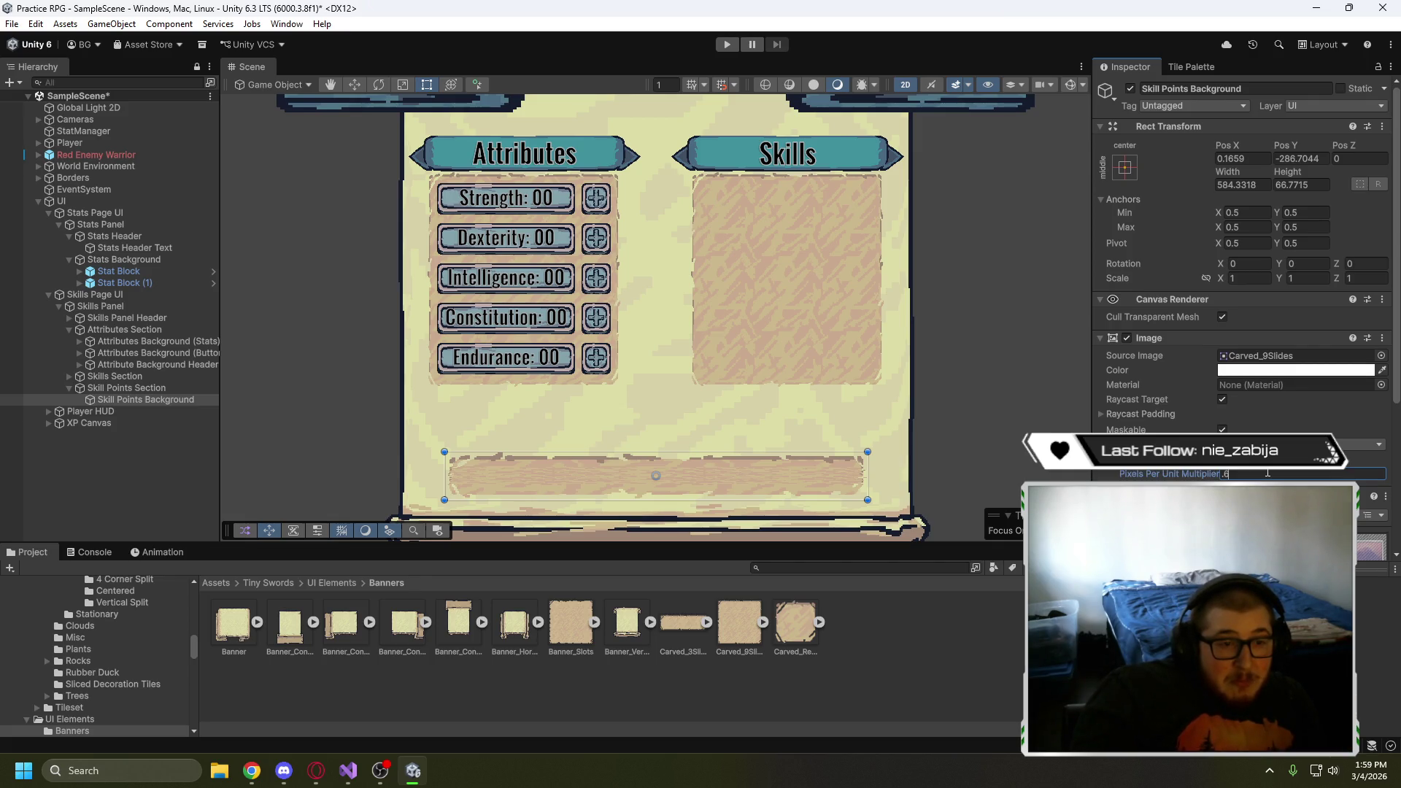
click(1313, 444)
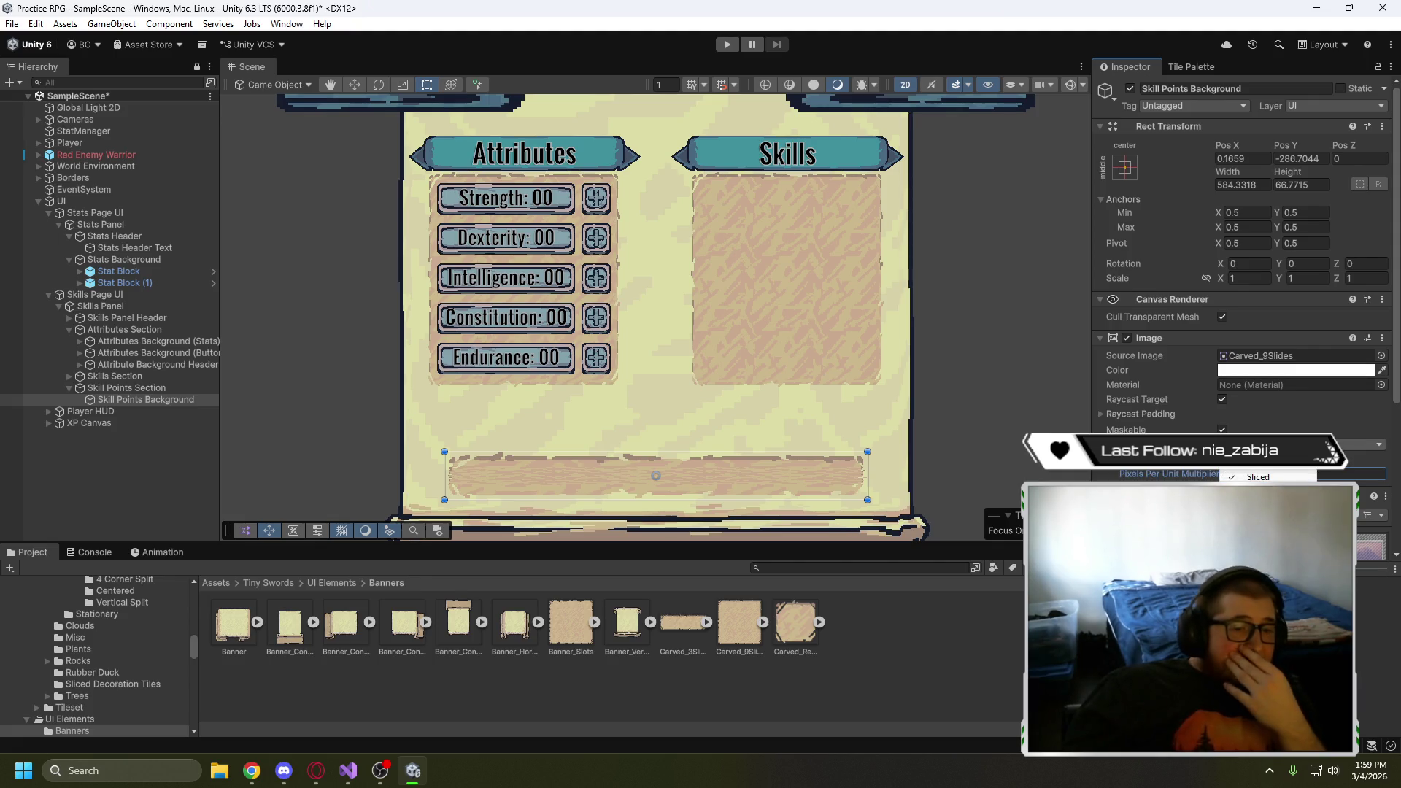
key(Escape)
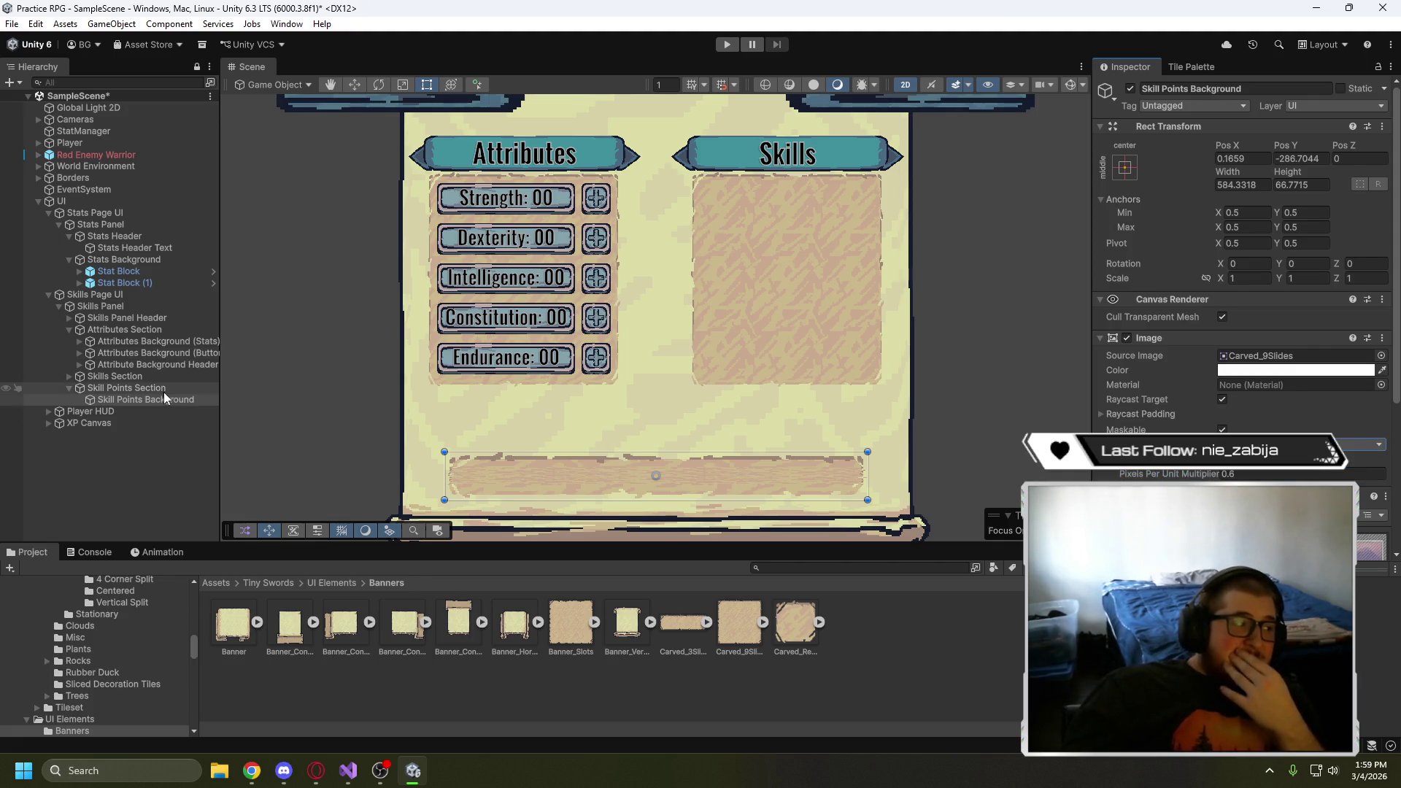
click(163, 398)
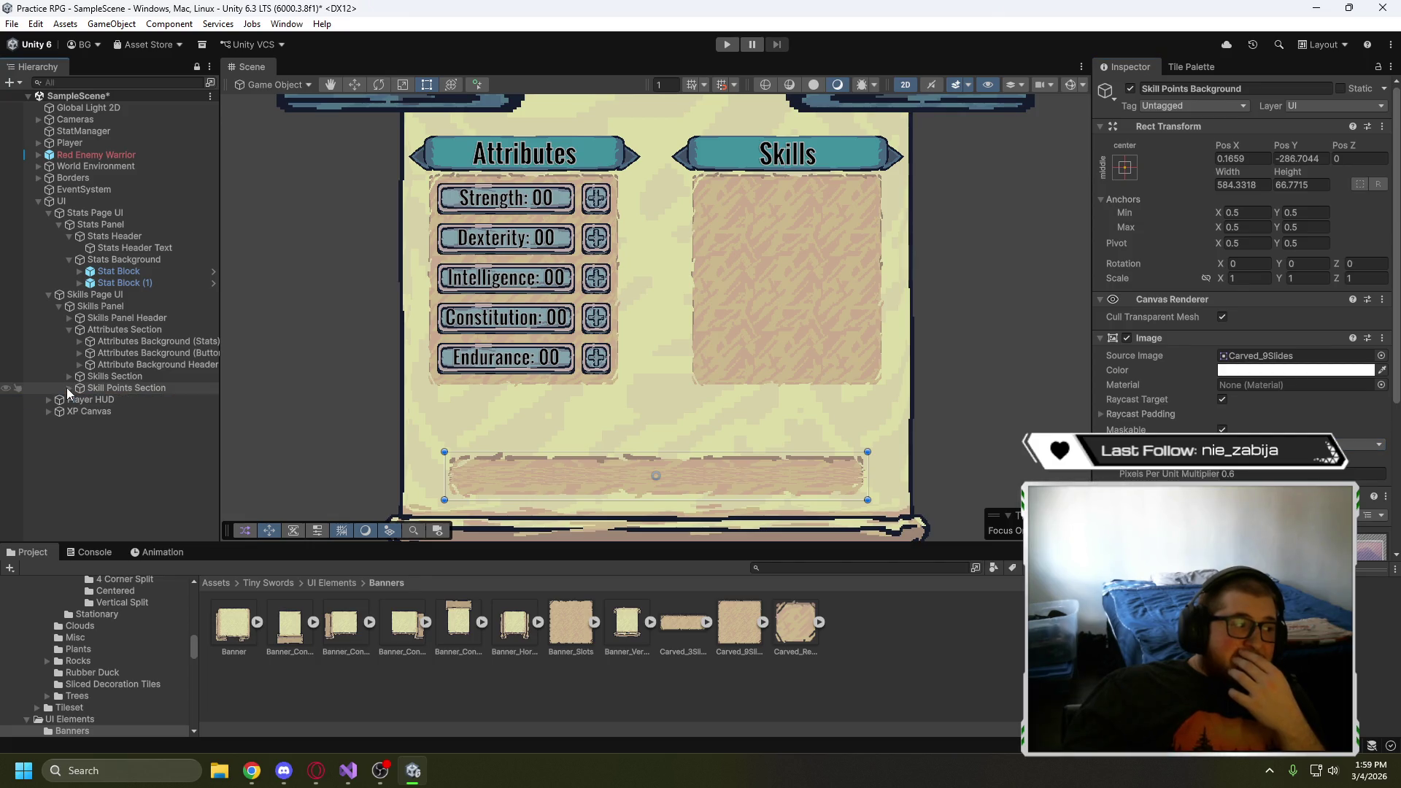
click(70, 376)
click(117, 407)
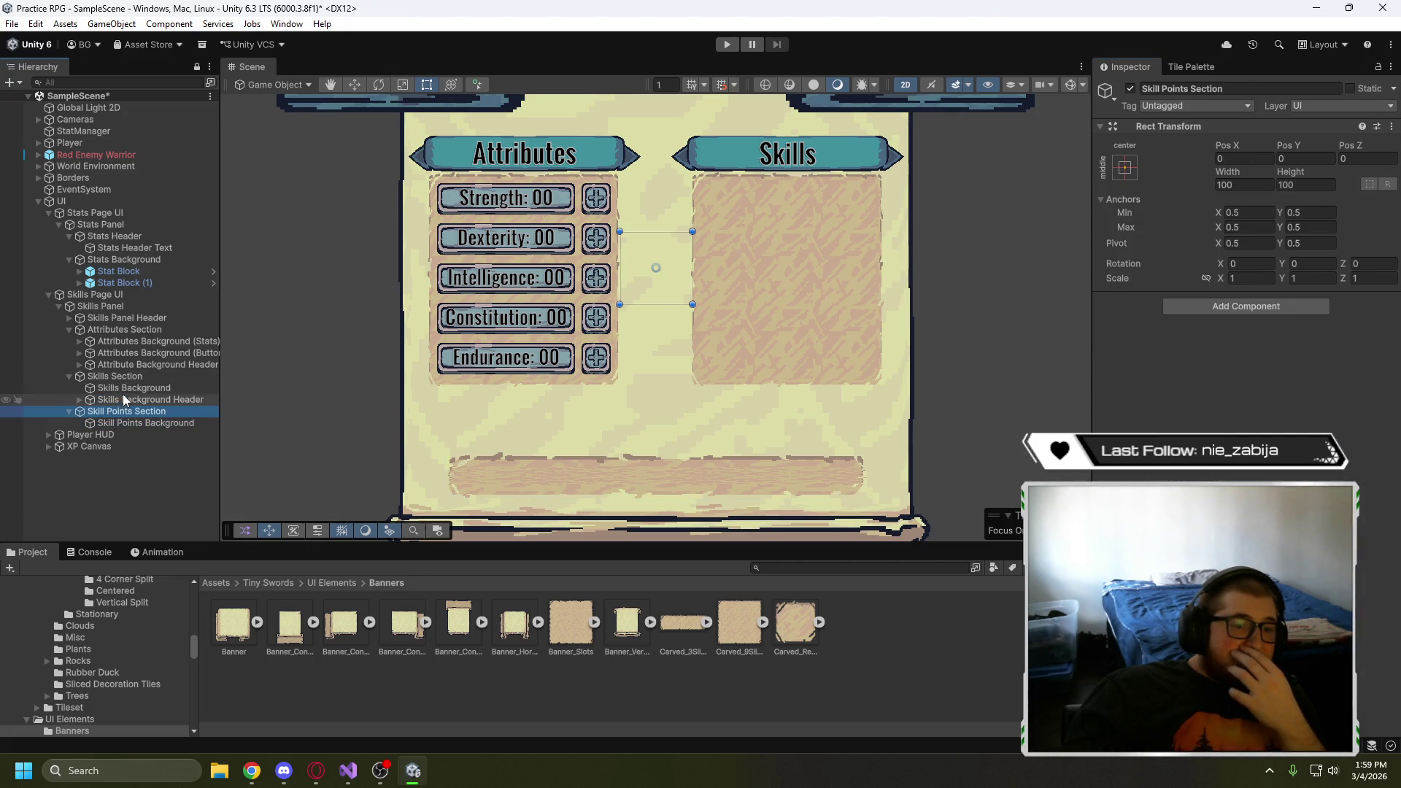
click(123, 393)
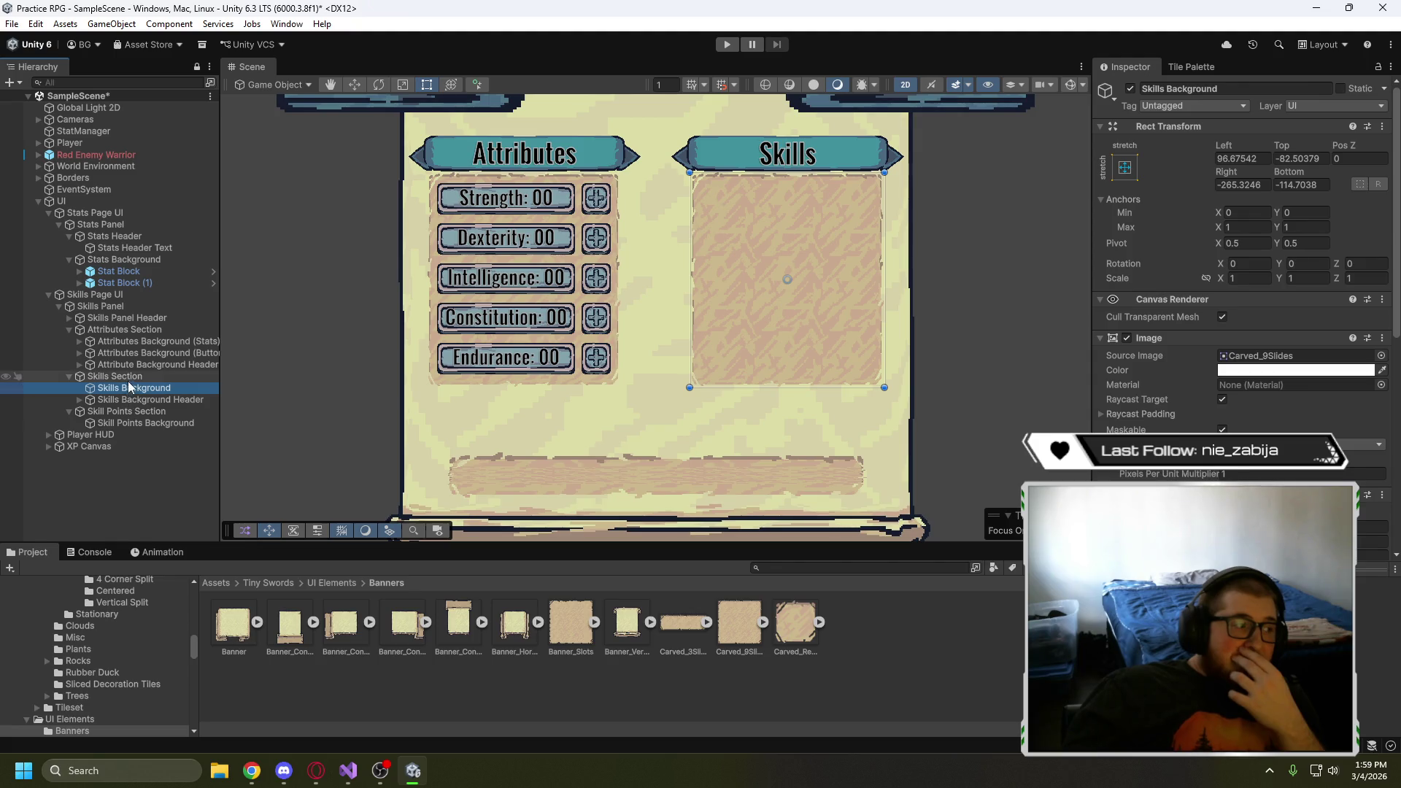
click(70, 377)
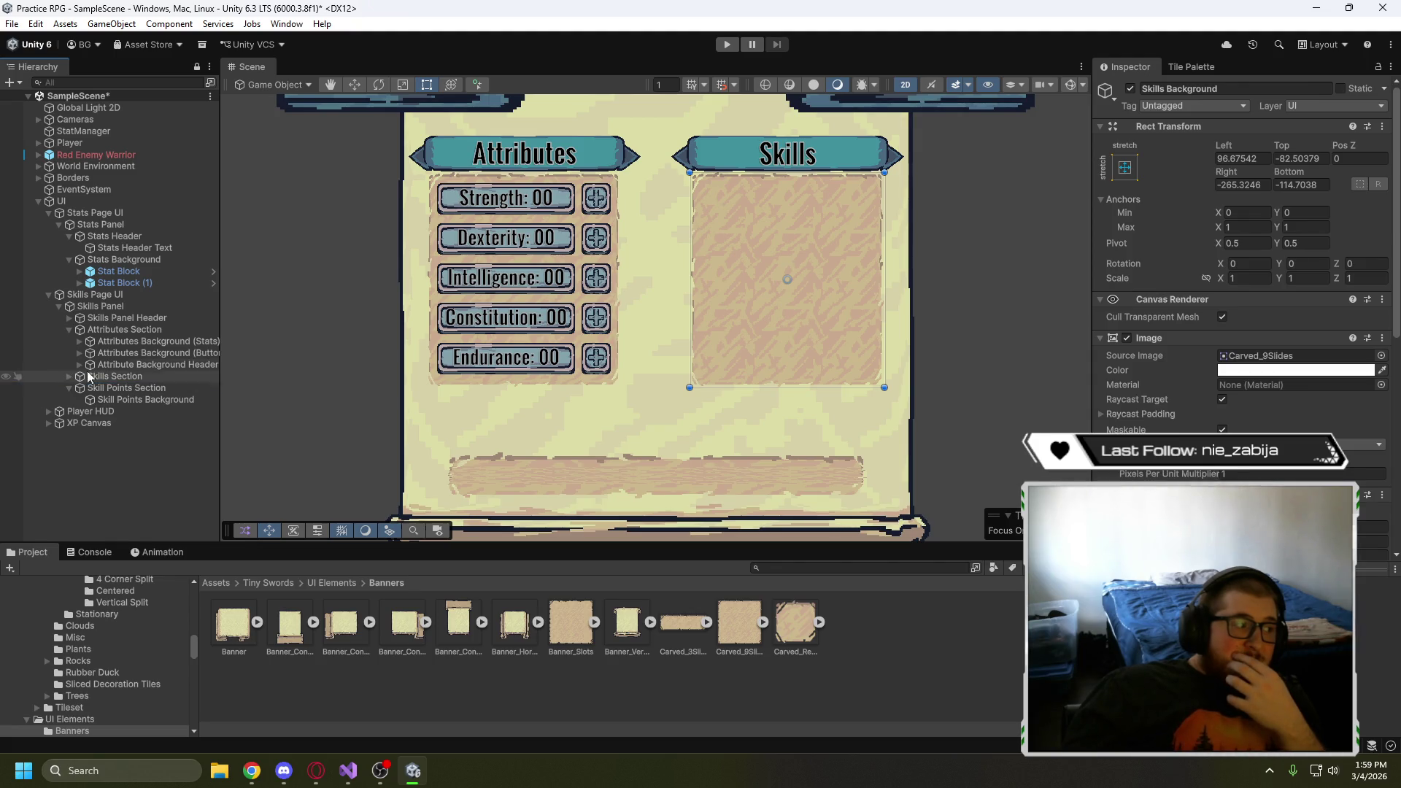
click(120, 341)
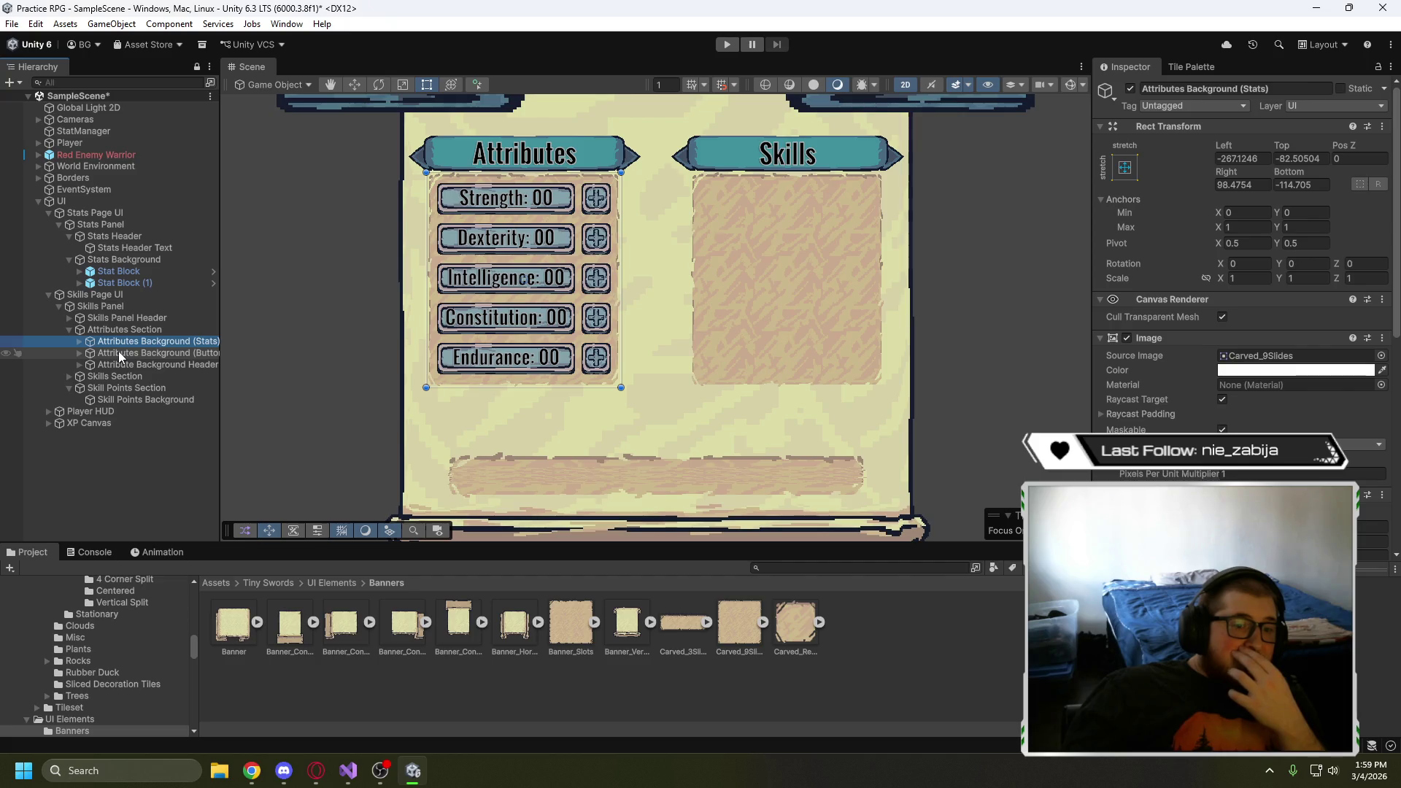
click(120, 355)
click(124, 365)
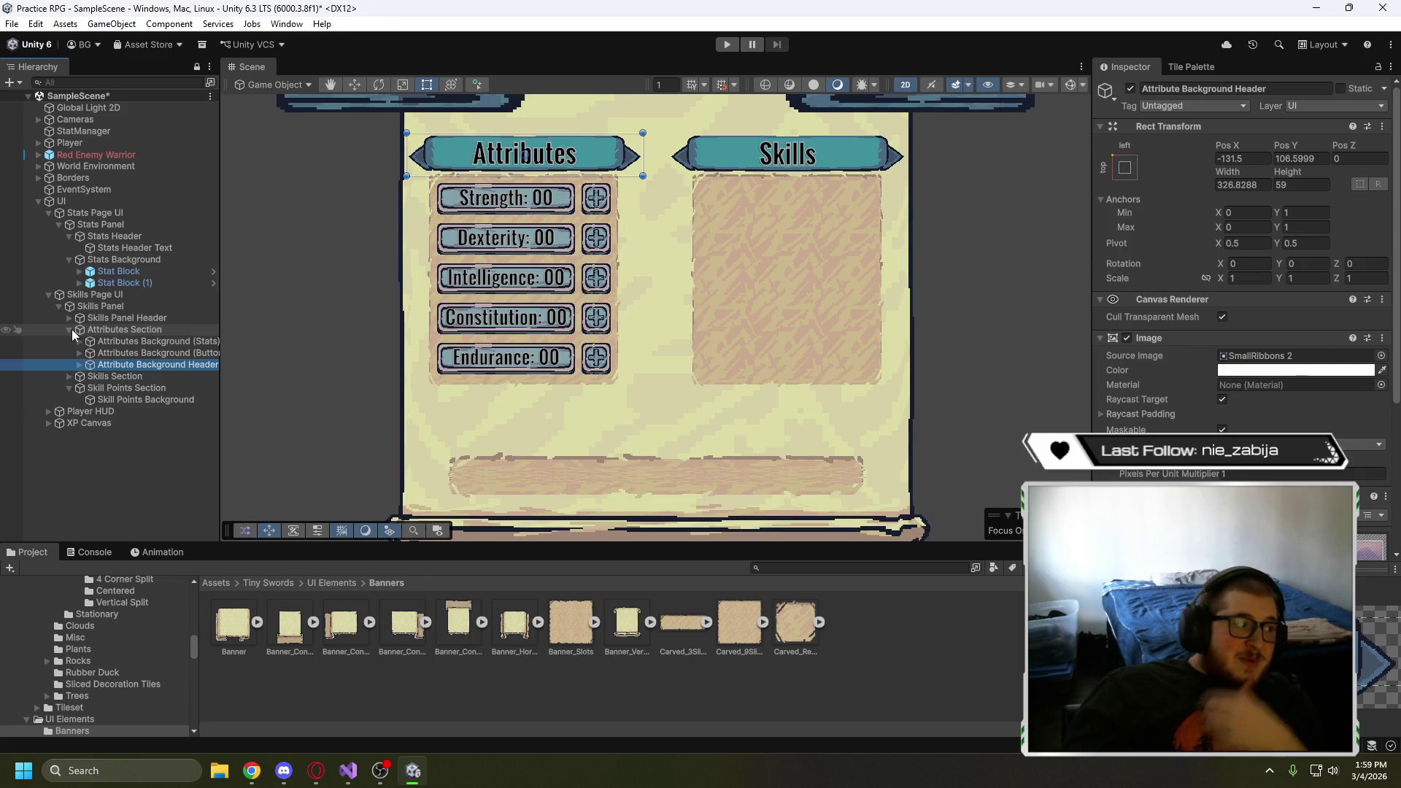
click(70, 330)
click(149, 365)
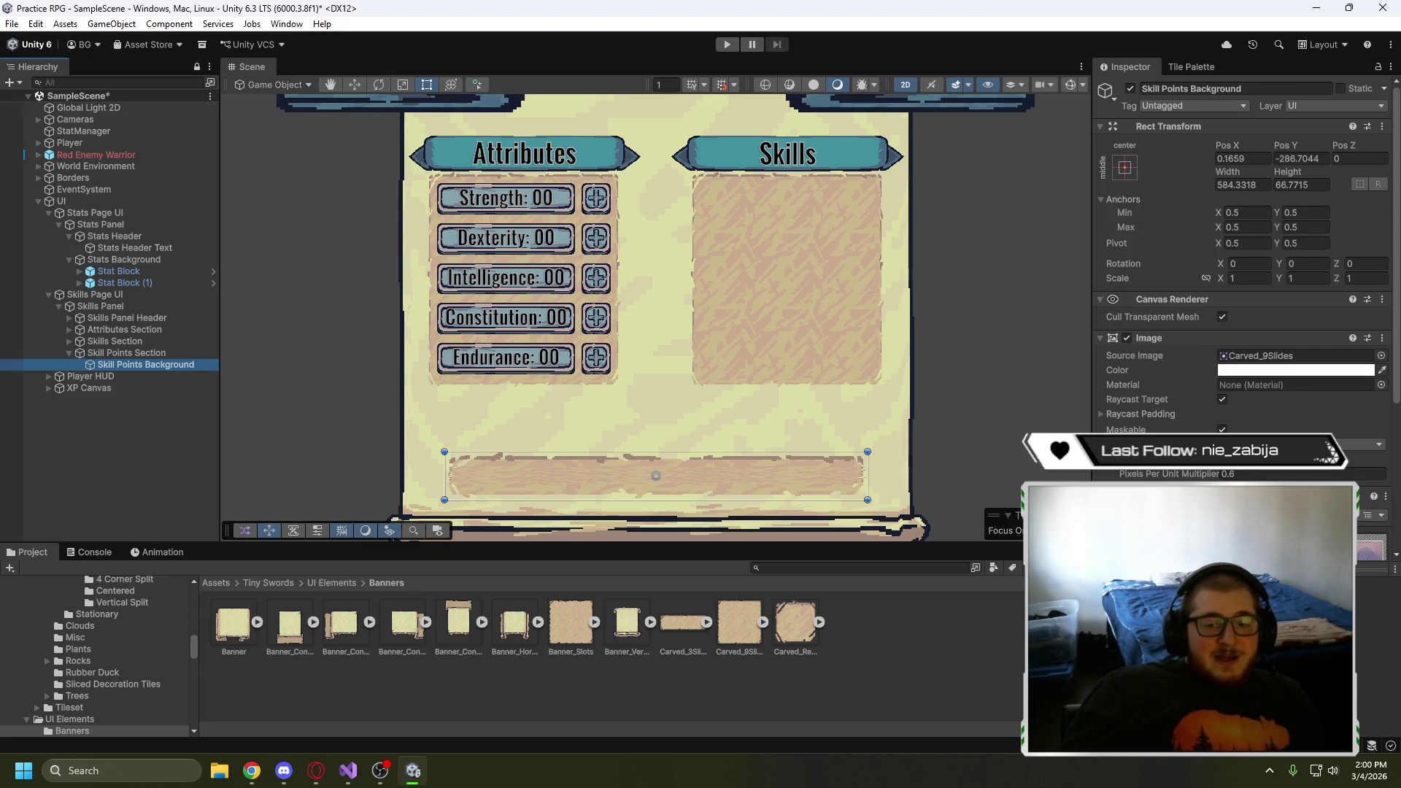
- Glance at the browser, then go up to UI Elements and open the Buttons sprite folder
key(alt+Tab)
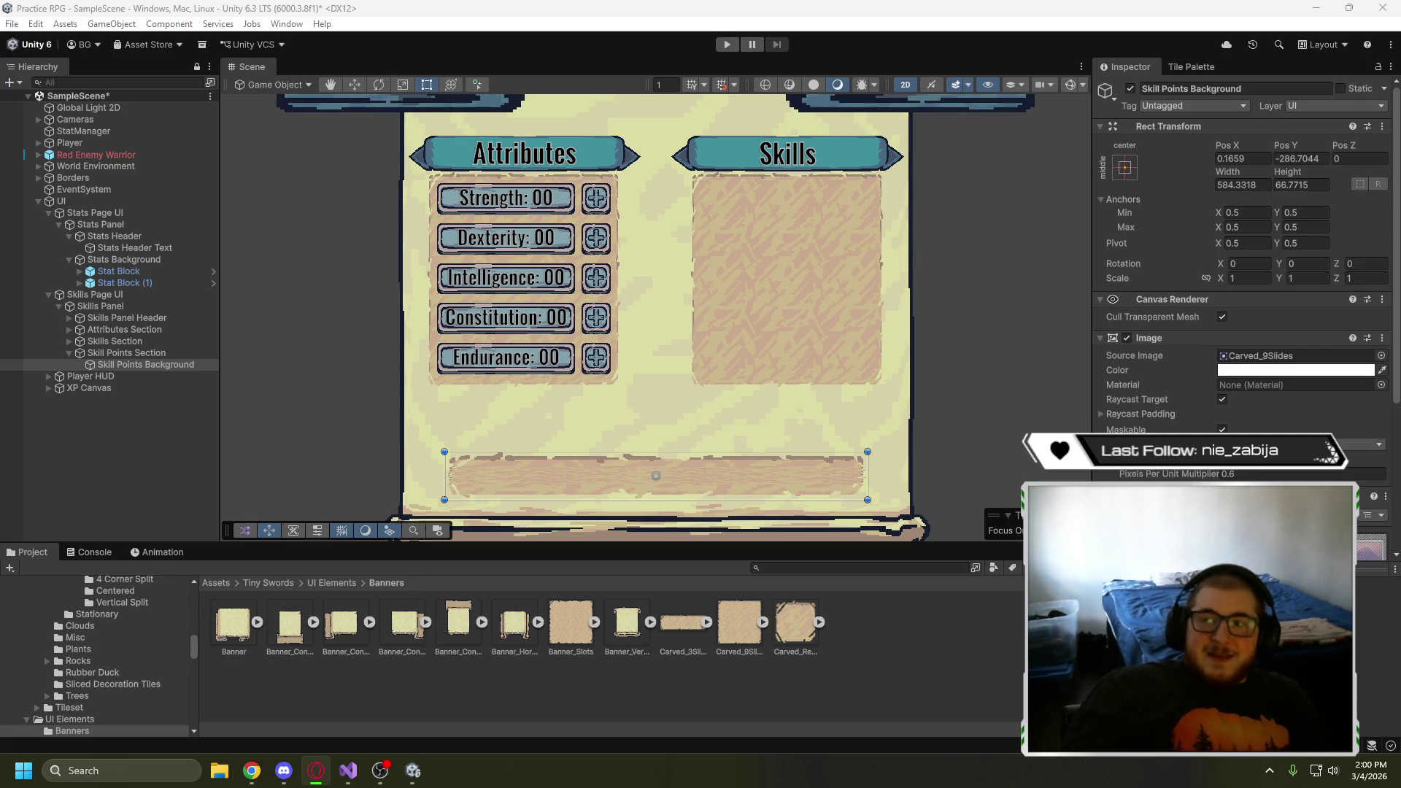
key(alt+Tab)
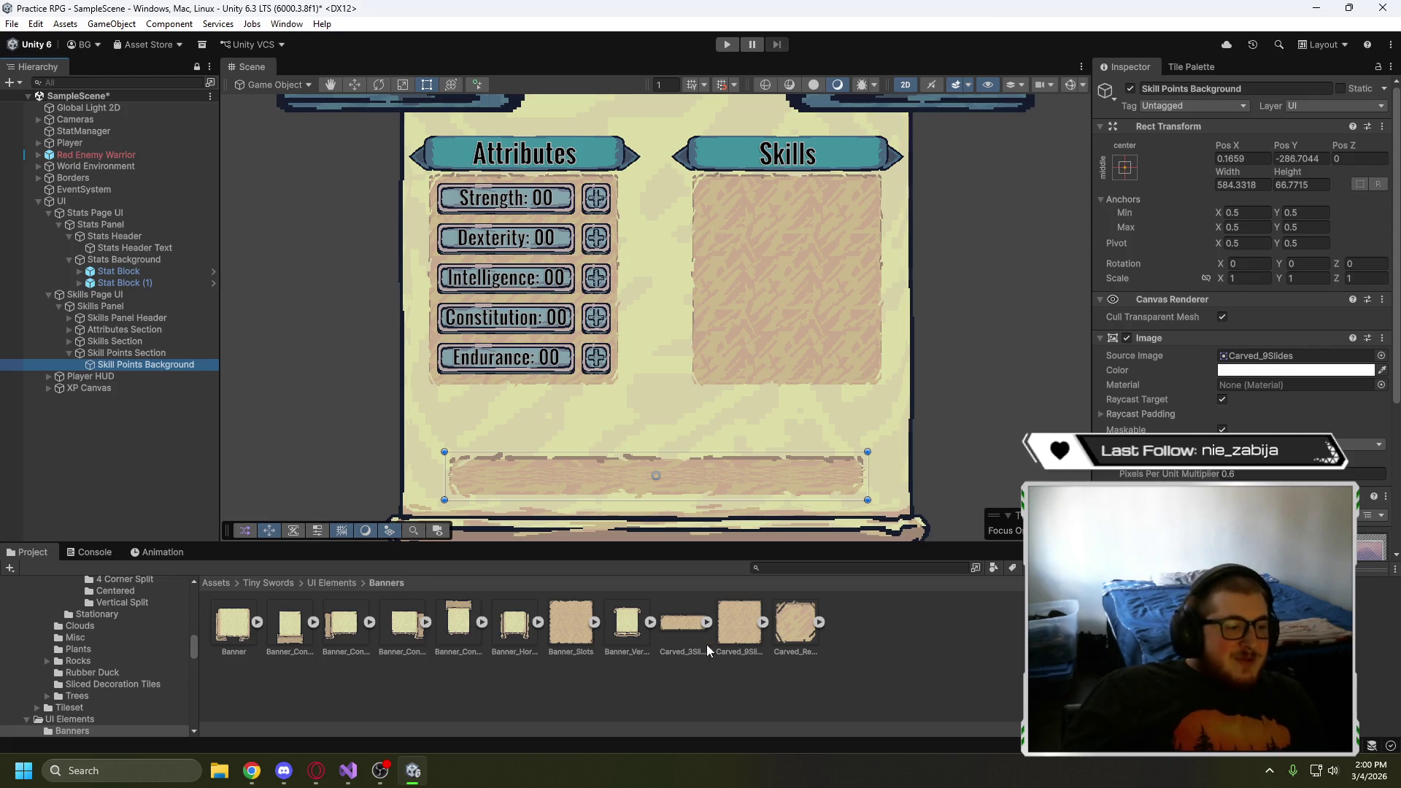
click(332, 583)
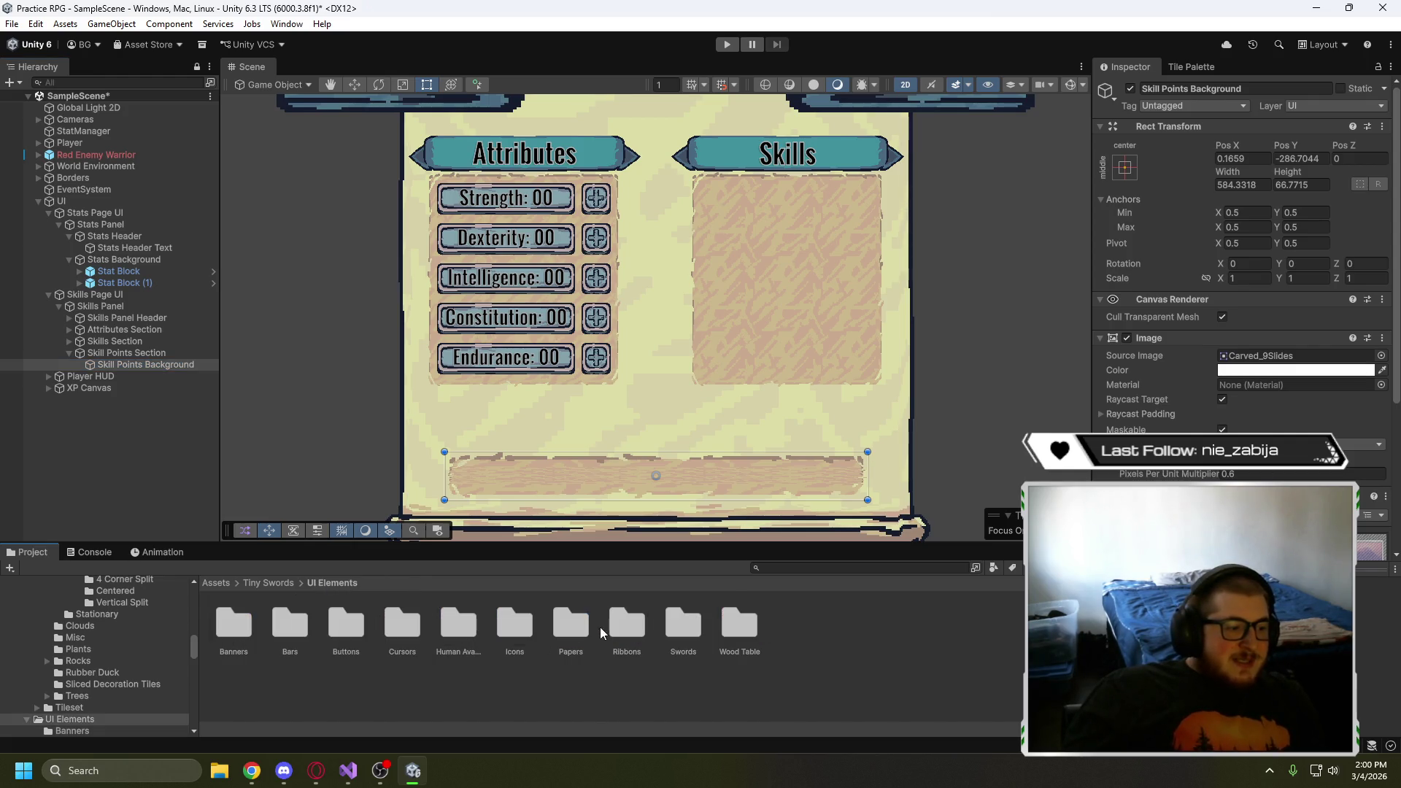
double_click(361, 629)
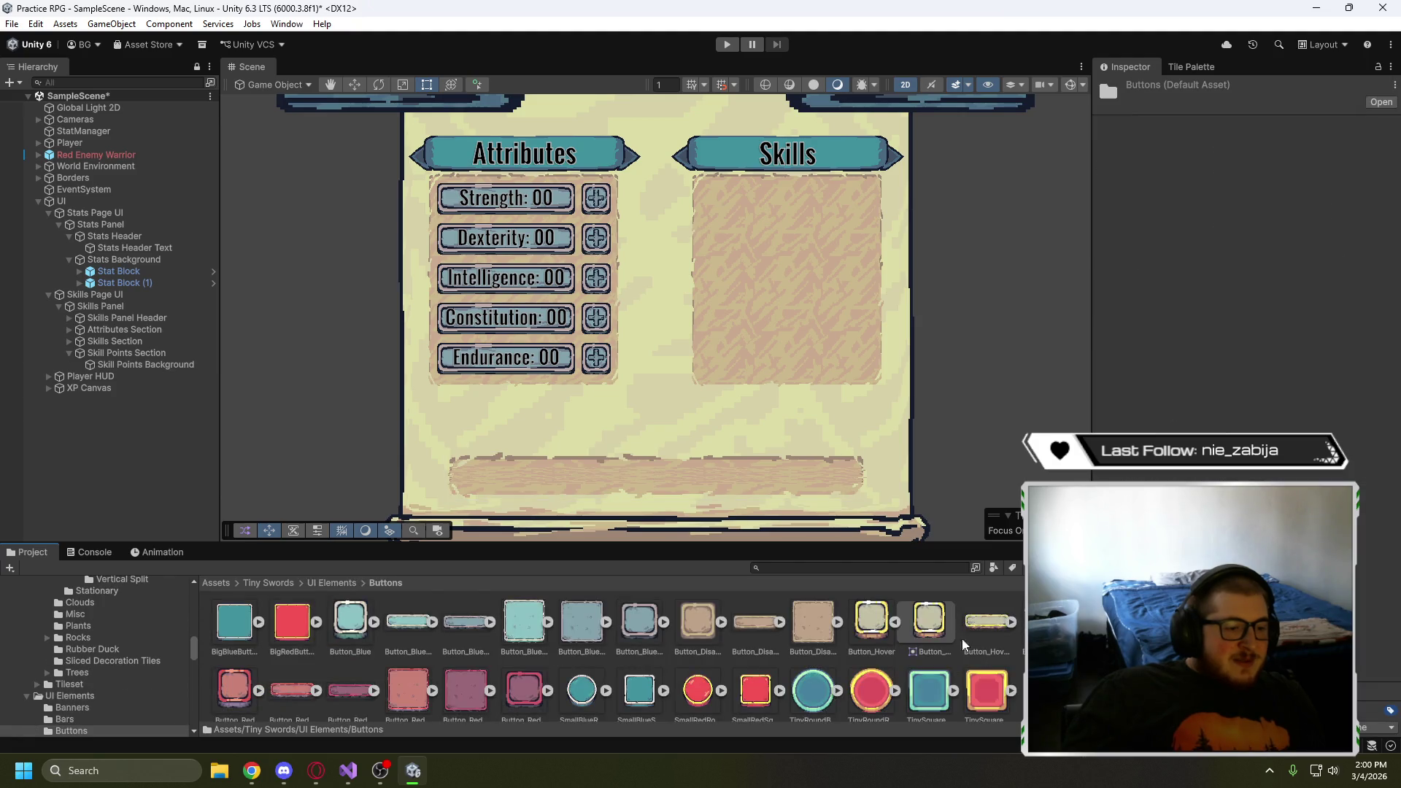
- Assign Button_Hover as Skill Points Background's source image with a pixels per unit multiplier of 1
click(684, 482)
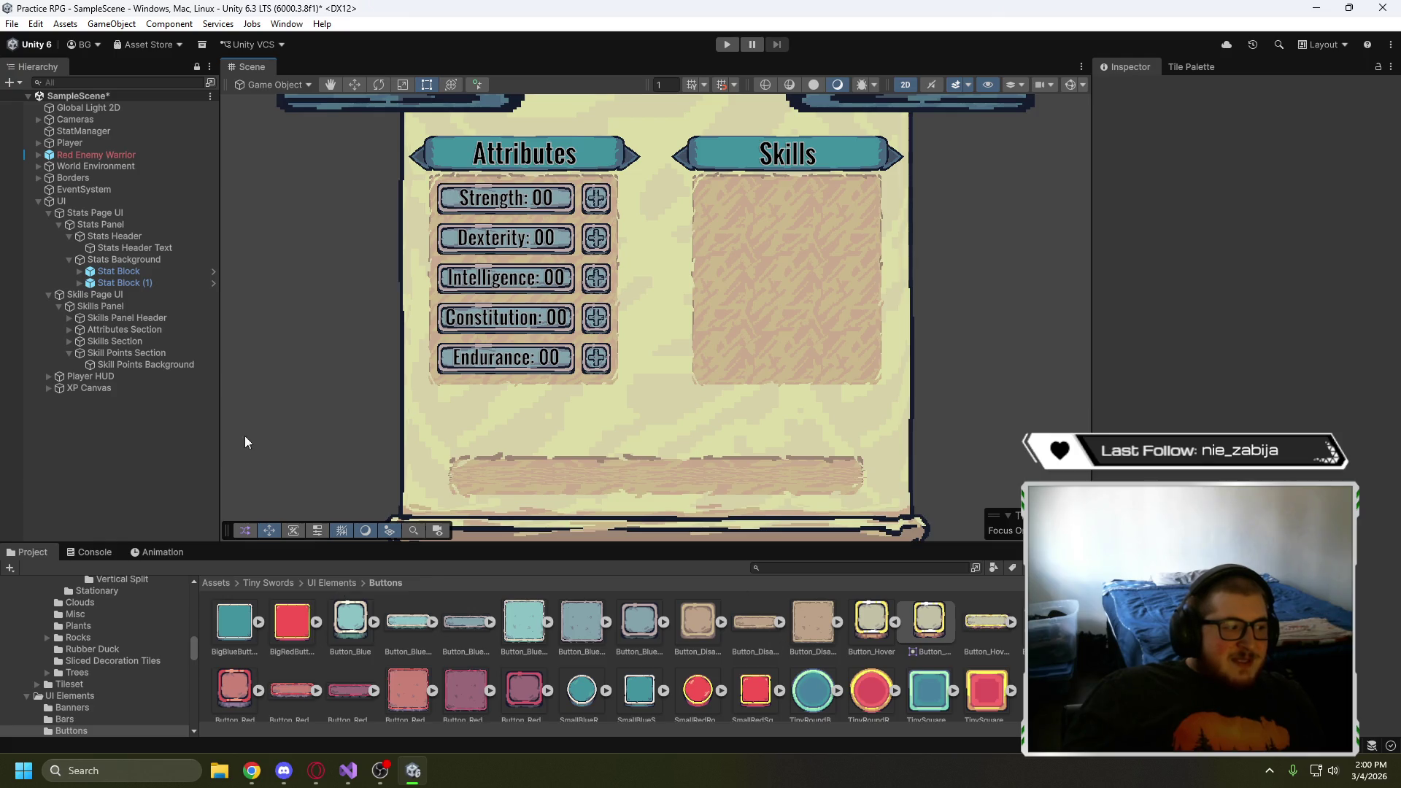
click(115, 363)
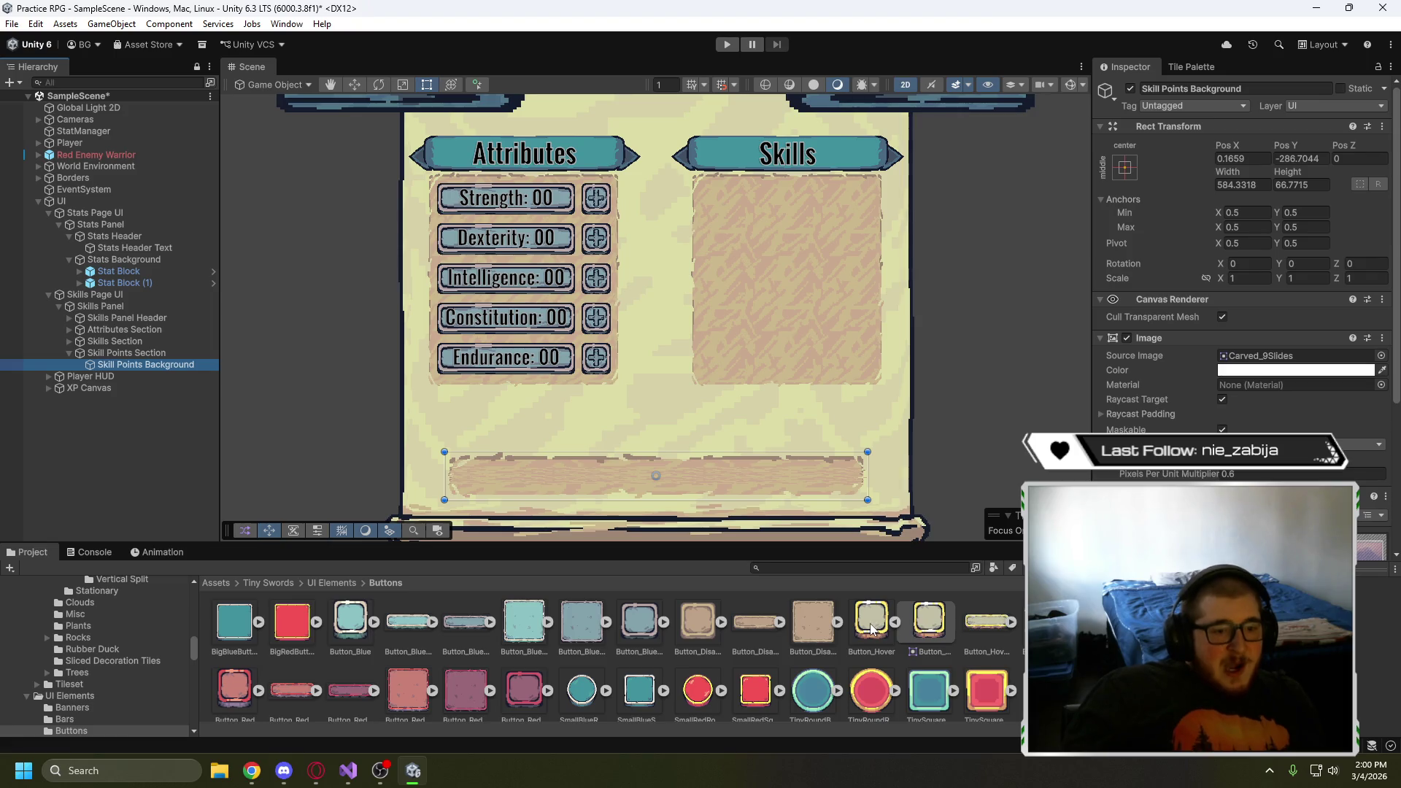
mouse_move(870, 623)
mouse_down()
mouse_move(1058, 510)
mouse_move(1245, 364)
mouse_up()
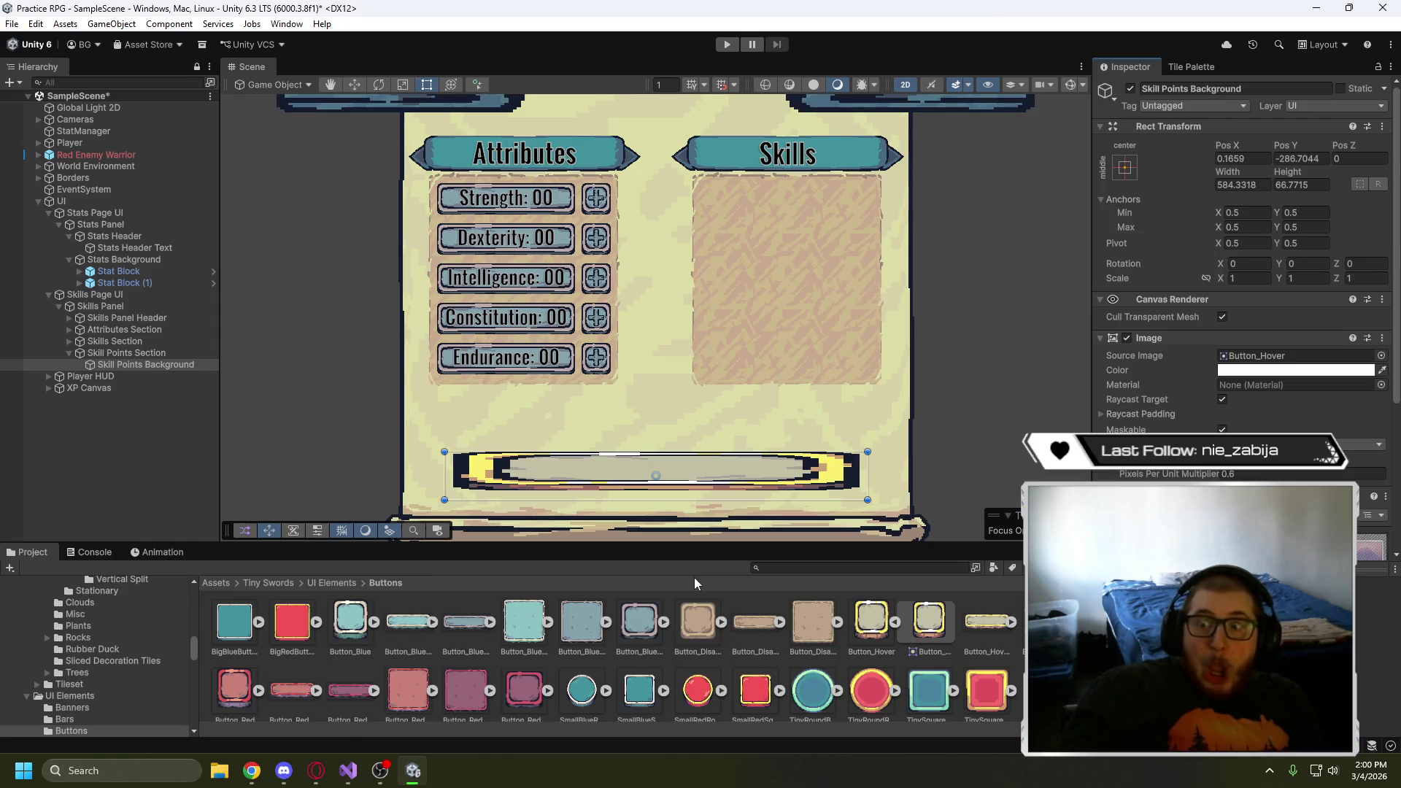
click(1183, 473)
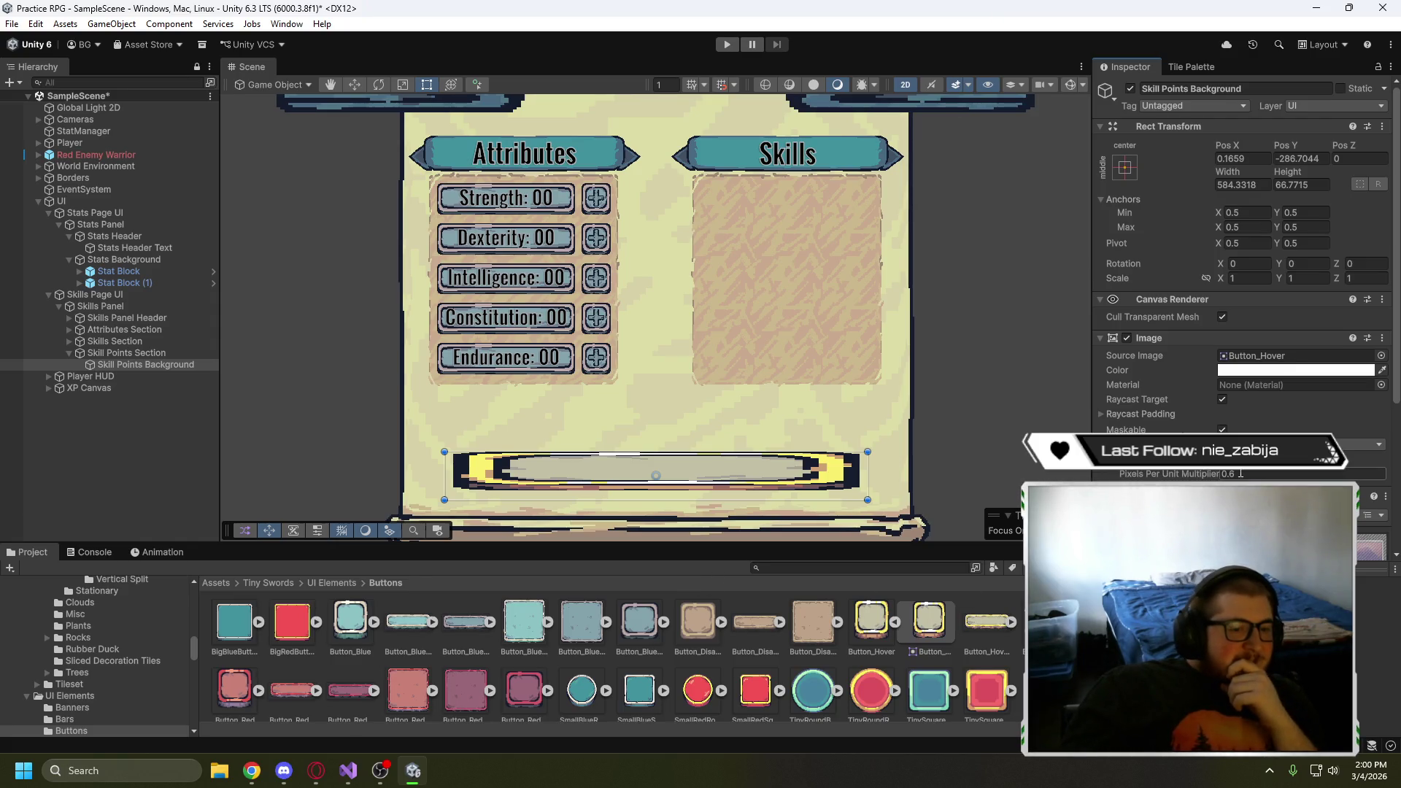
text(1)
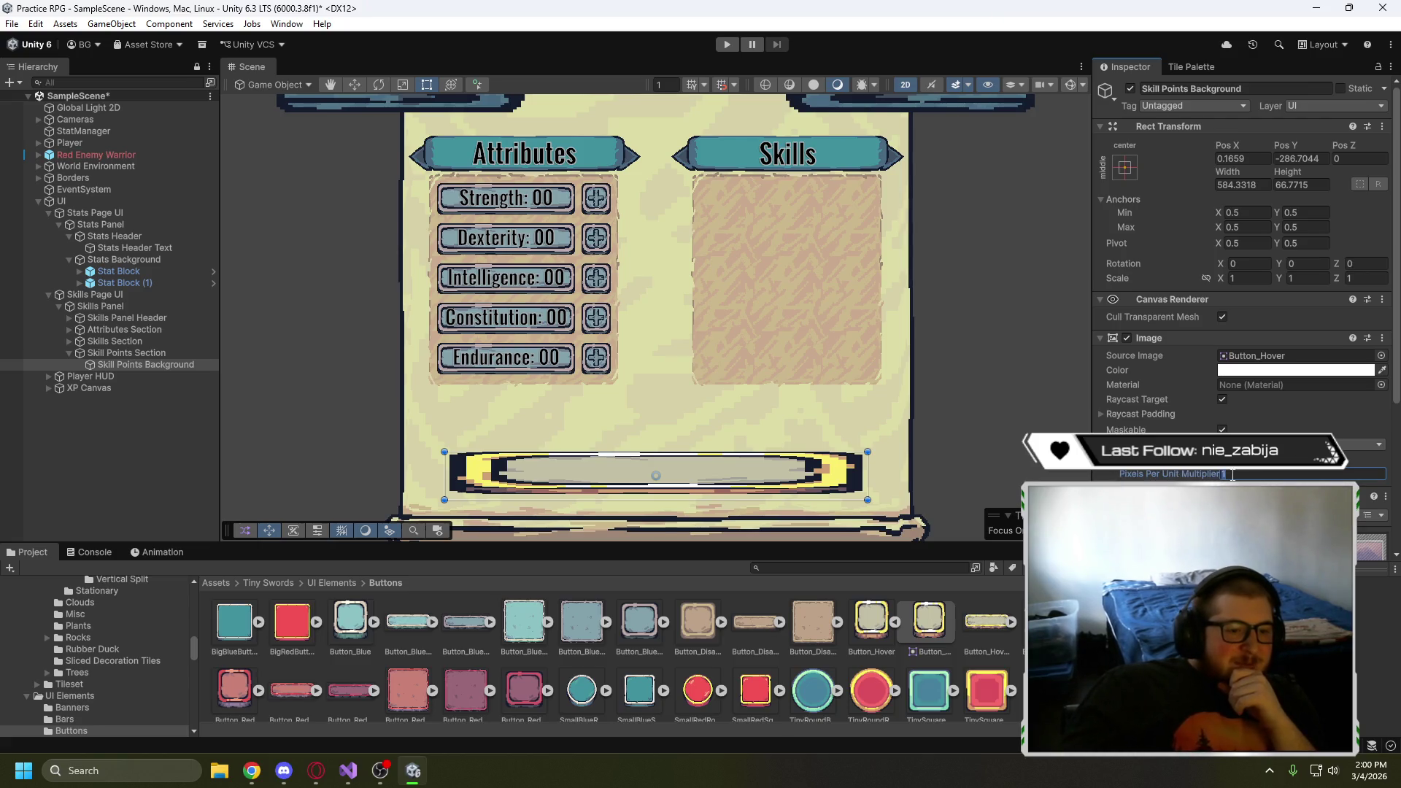
click(1232, 475)
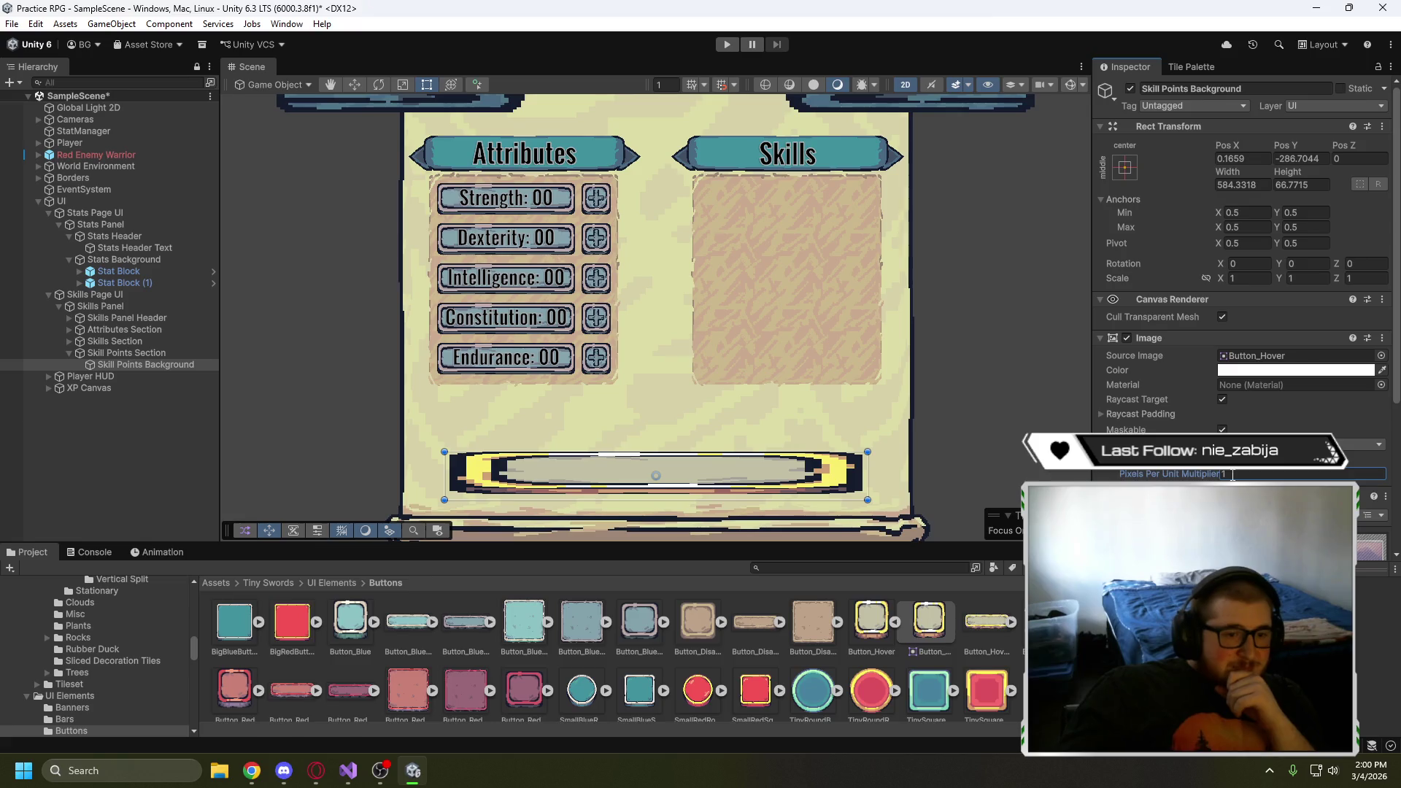
click(1267, 415)
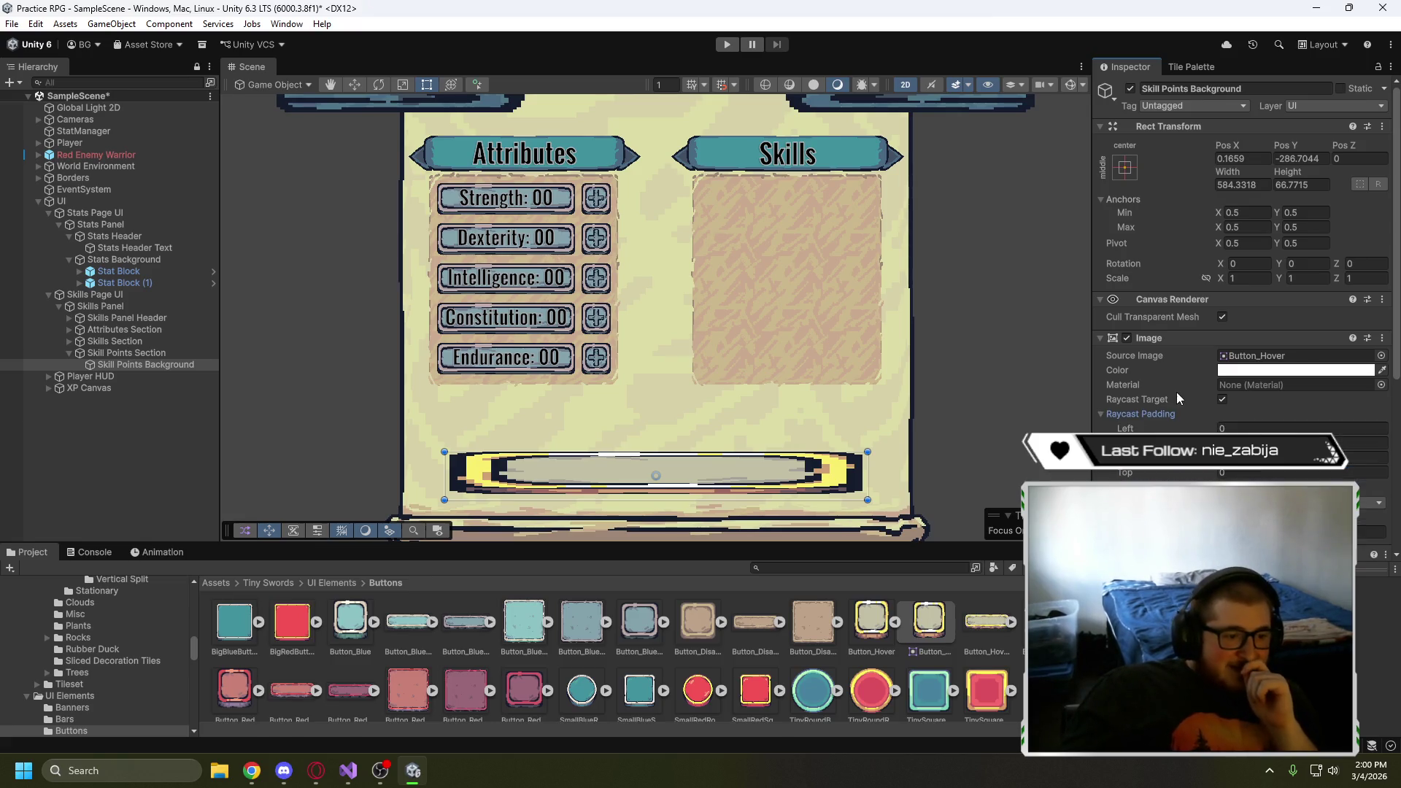
click(875, 628)
- Set Button_Hover's top, left and bottom slice borders inside its yellow frame and apply them
click(1209, 256)
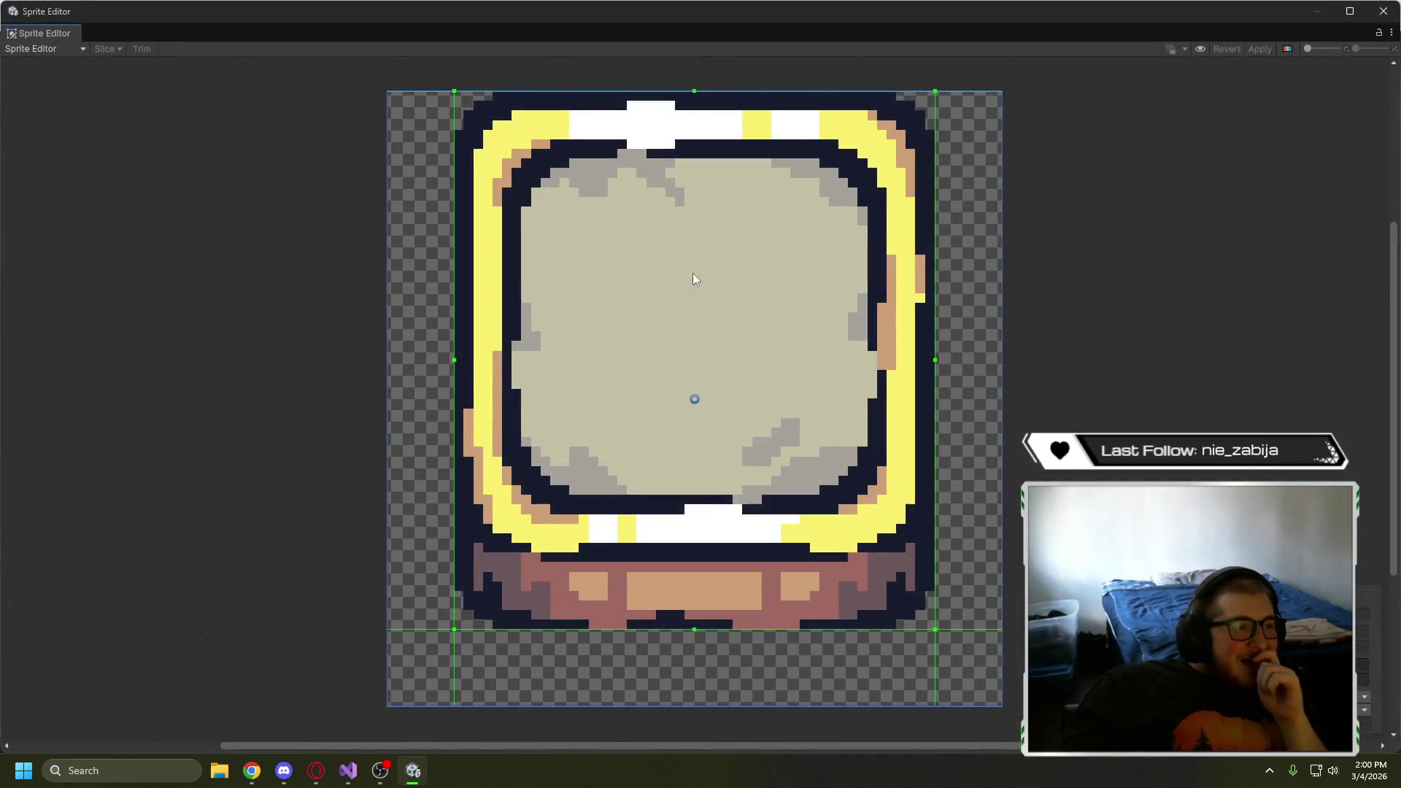
drag(696, 101, 696, 209)
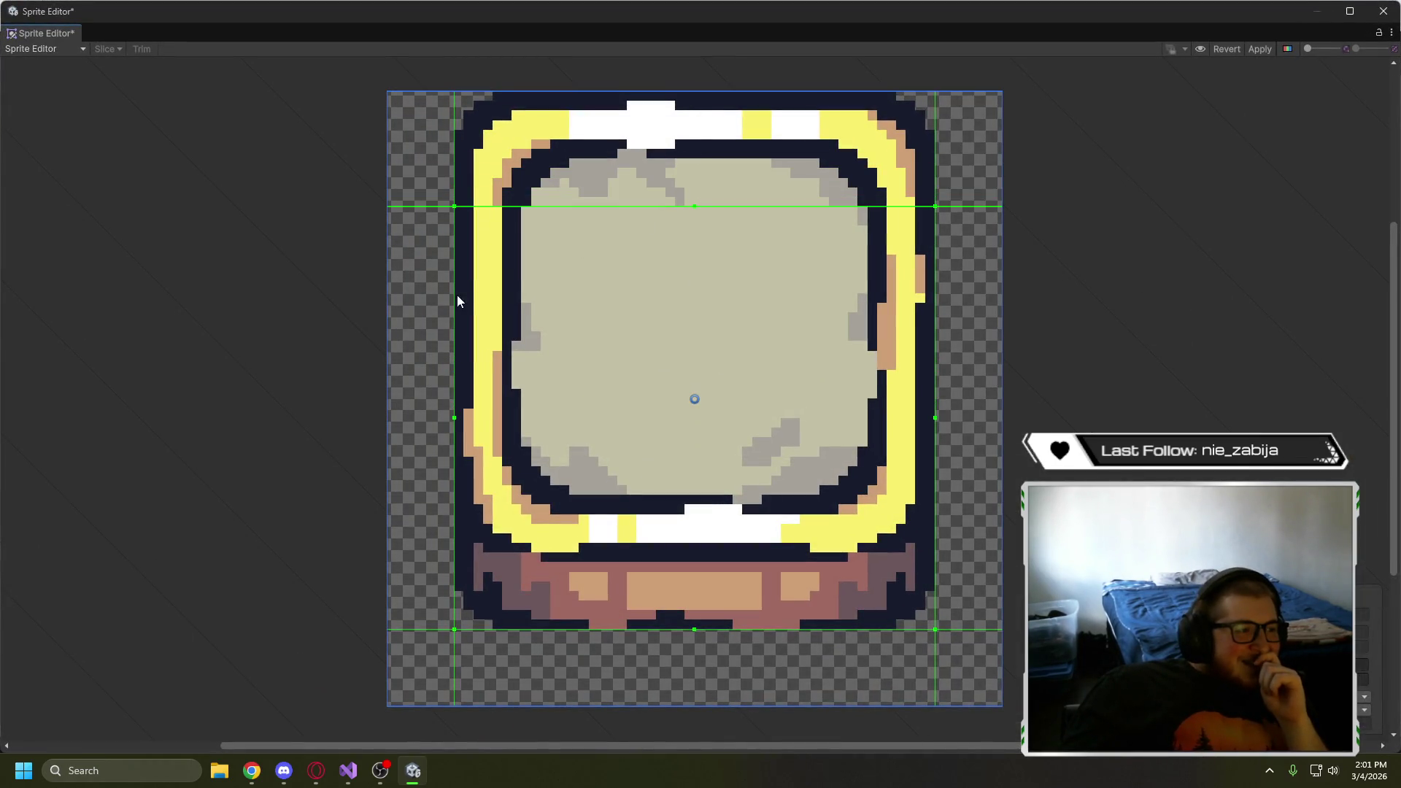
mouse_move(455, 334)
mouse_down()
mouse_move(560, 346)
mouse_move(541, 358)
mouse_up()
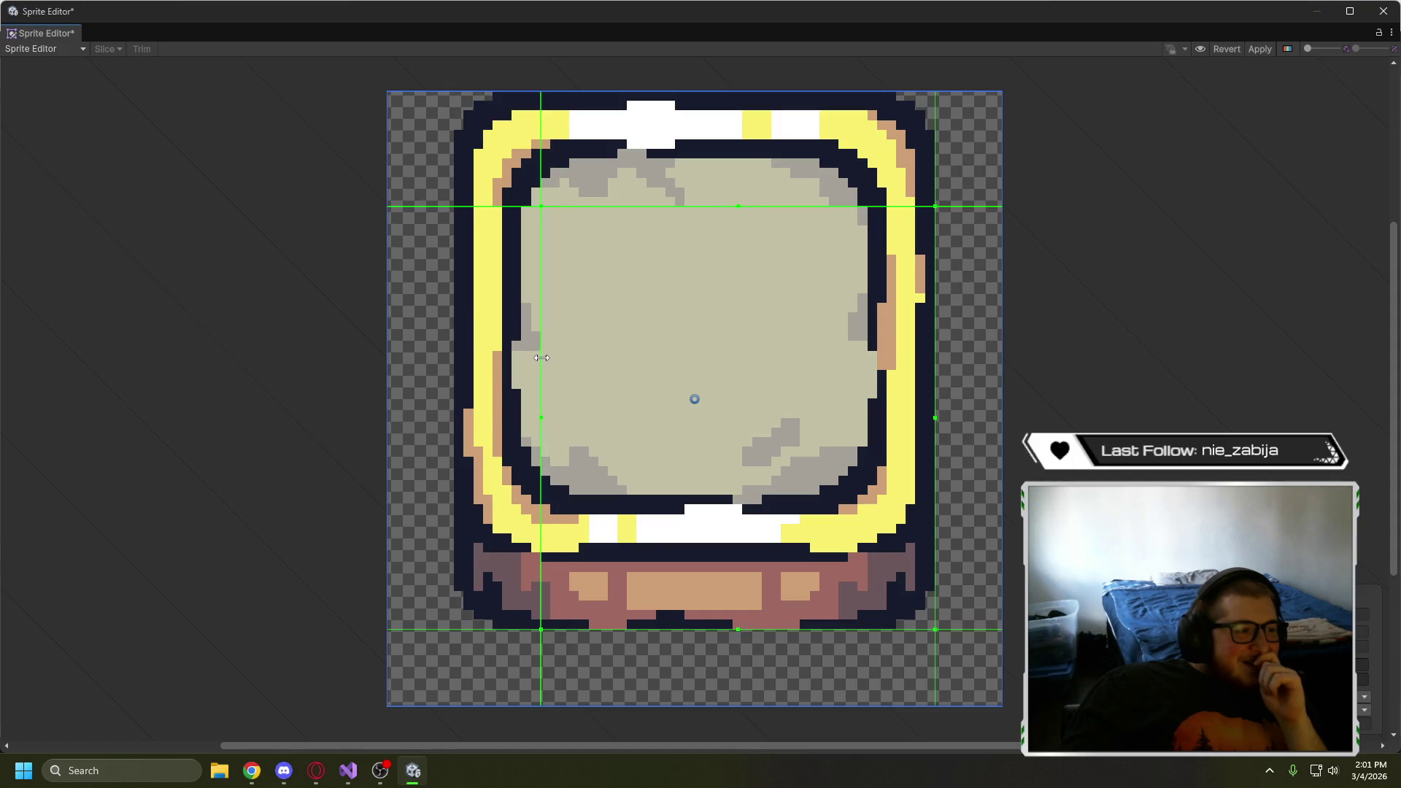
mouse_move(724, 628)
mouse_down()
mouse_move(712, 448)
mouse_move(890, 416)
mouse_move(901, 388)
mouse_move(848, 387)
mouse_up()
click(1259, 49)
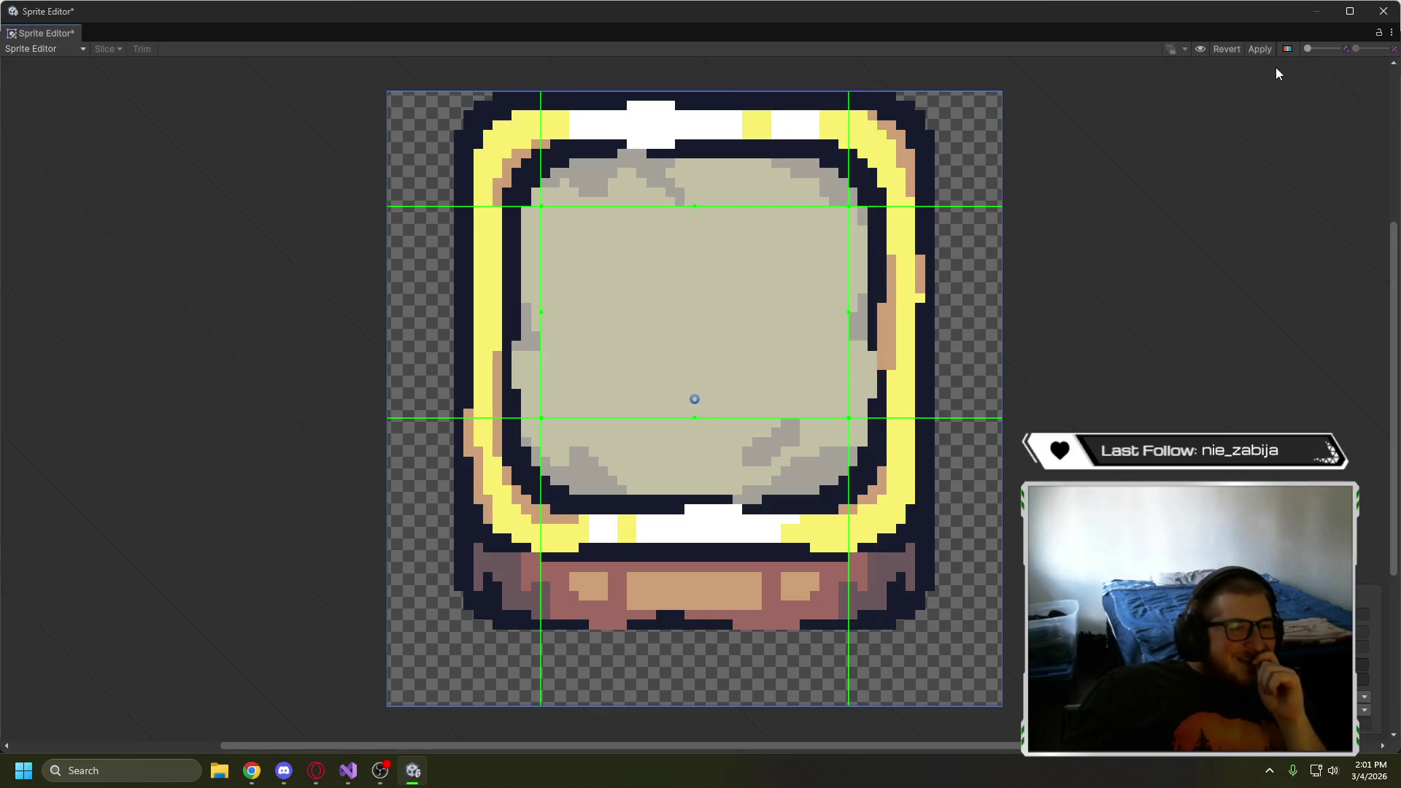
click(1383, 10)
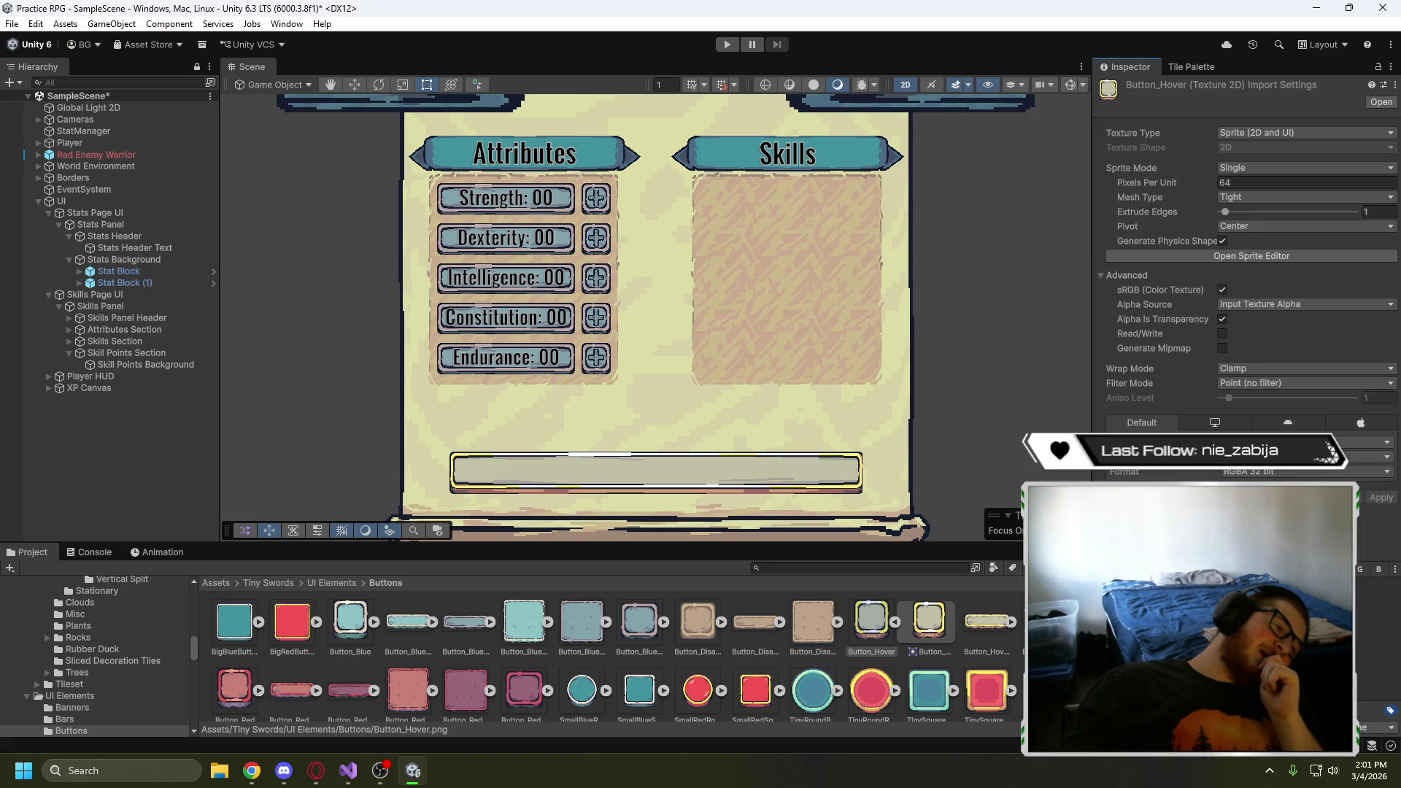
- Add a TextMeshPro text under Skill Points Background and name it Skill Points Text
click(177, 365)
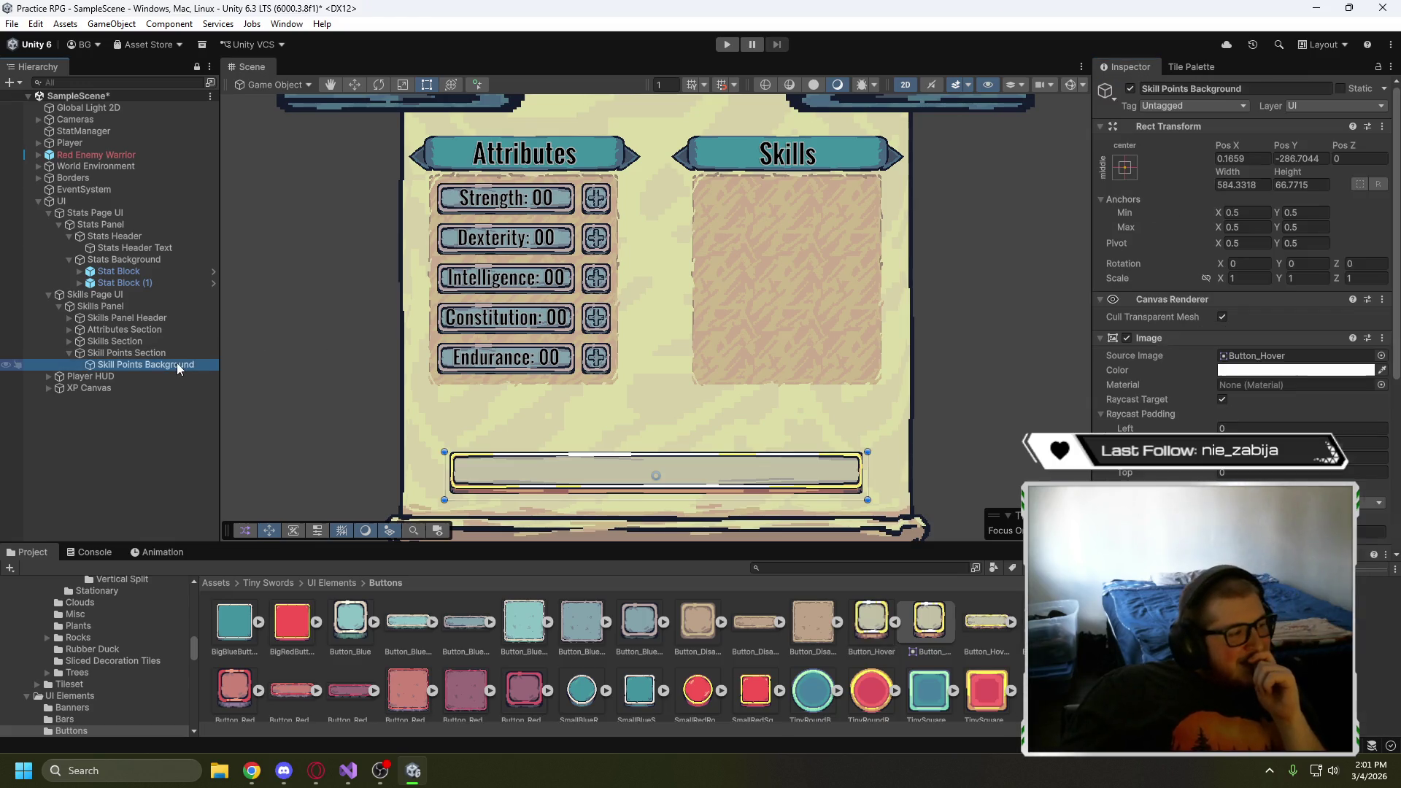
right_click(178, 365)
mouse_move(391, 527)
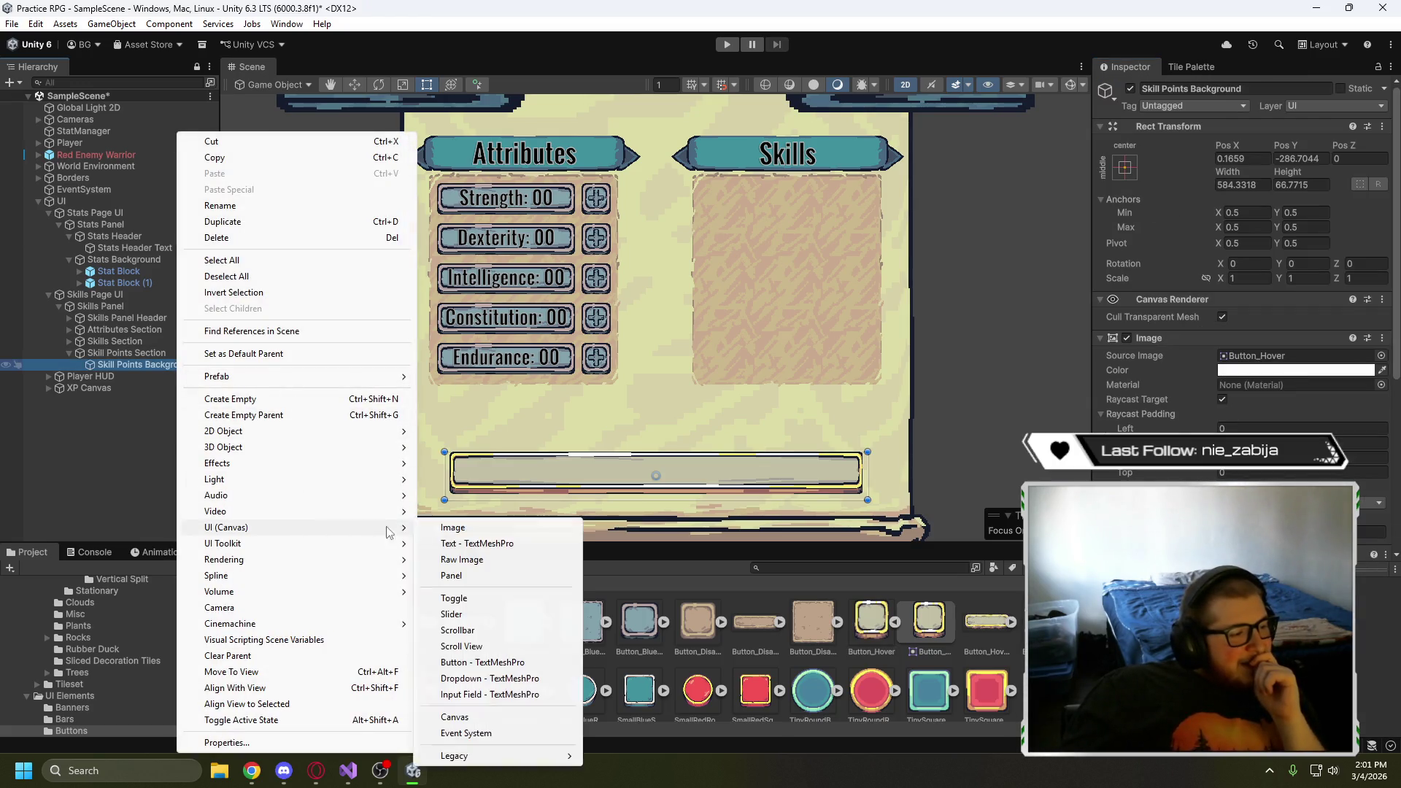
click(477, 543)
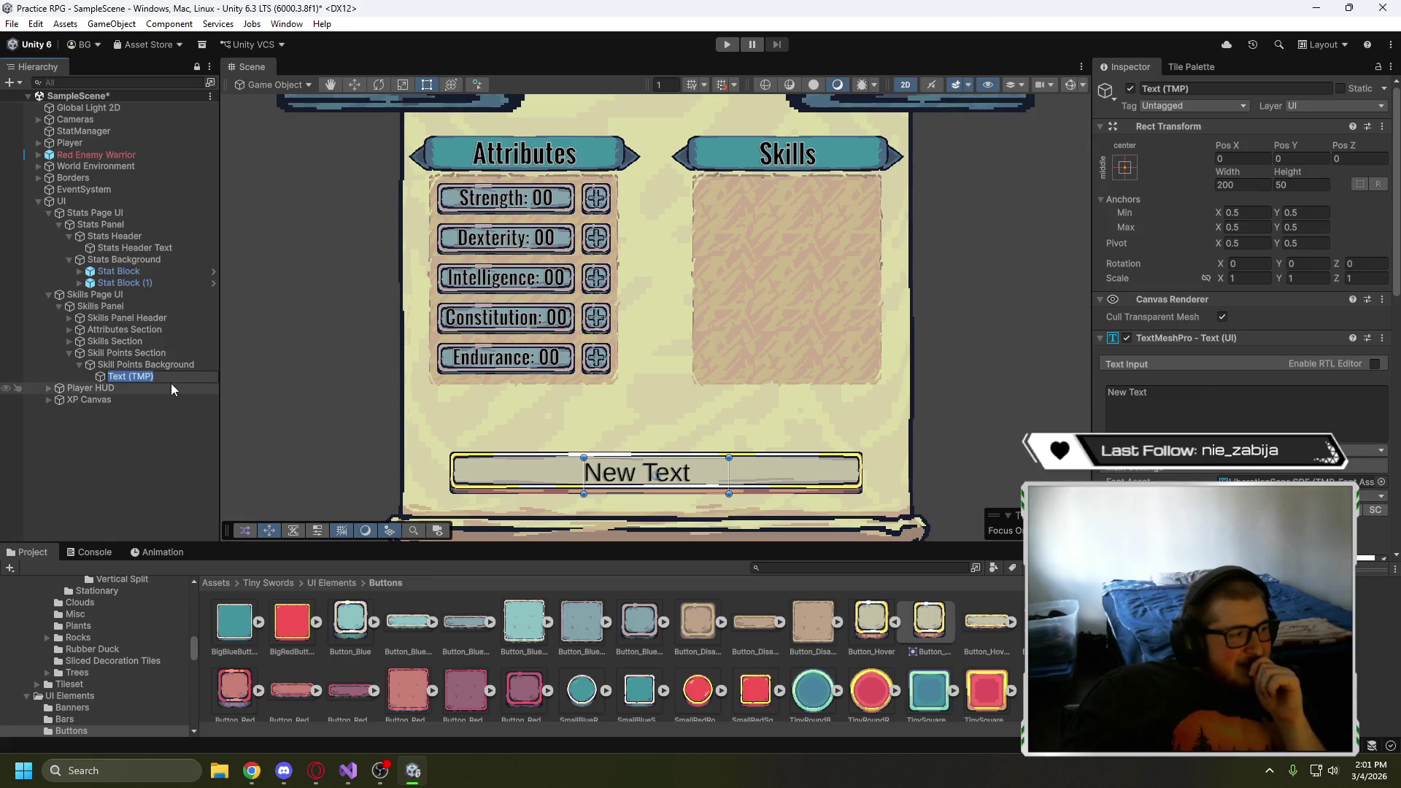
text(Skill Points Te)
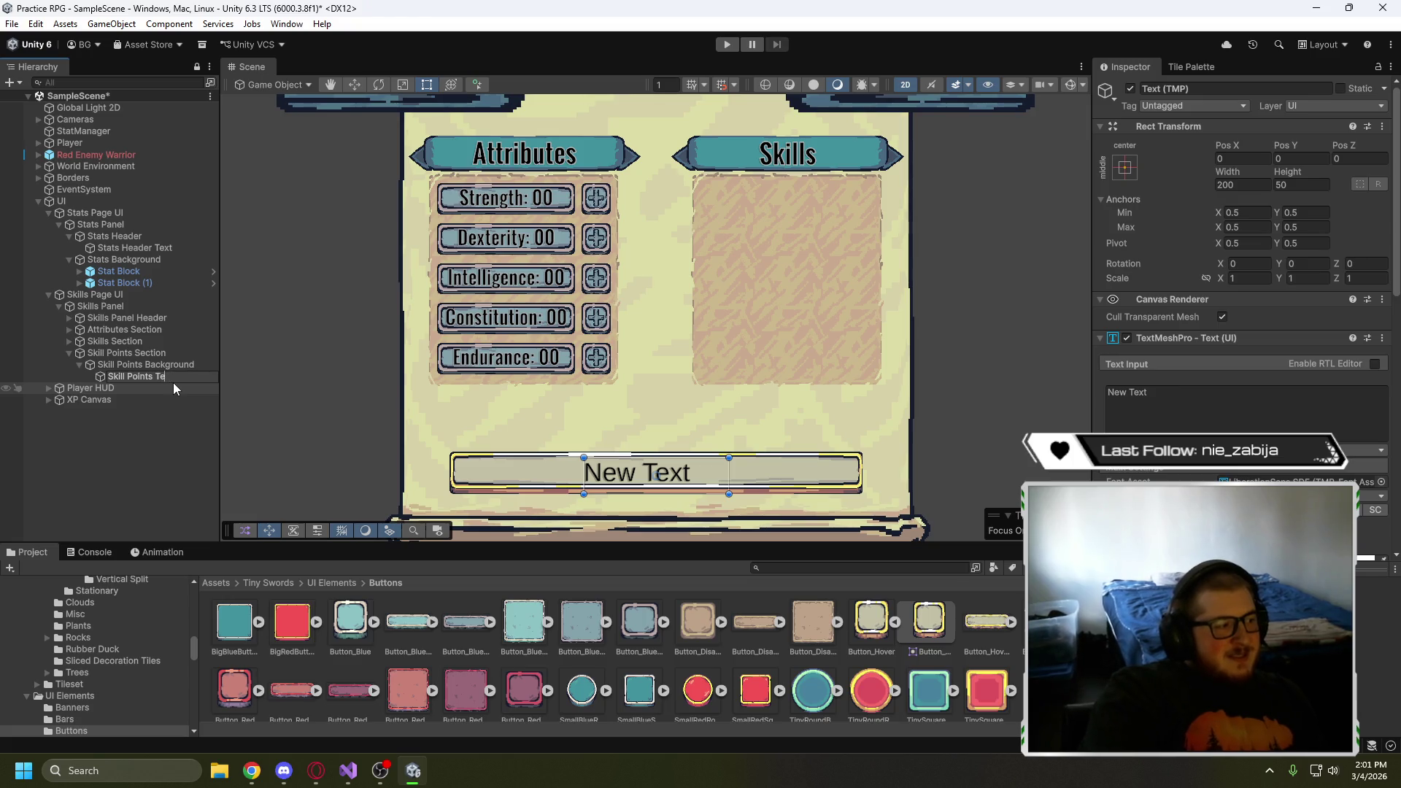
text(xt)
- Make the label read "Skill Points: 00"
click(1127, 398)
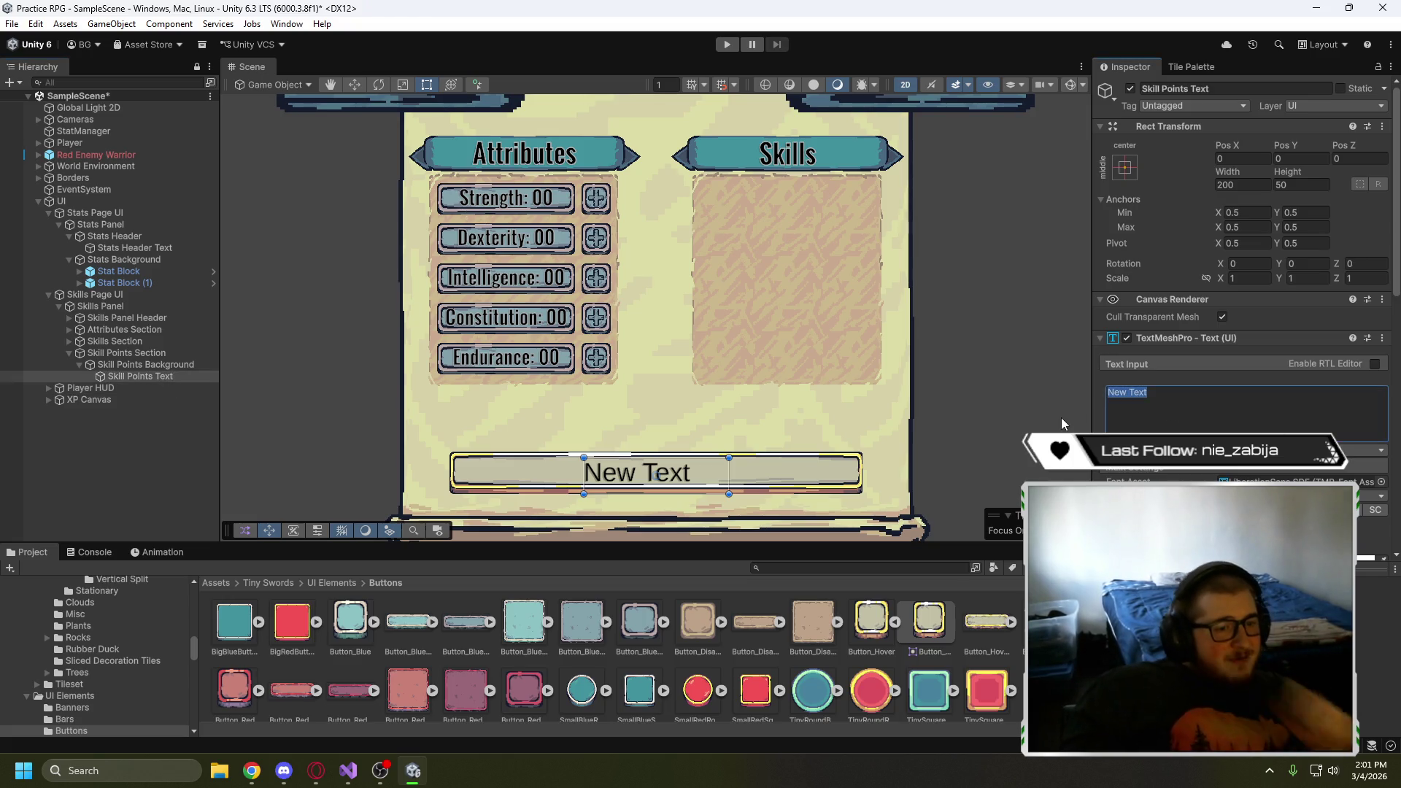
text(Skill PO)
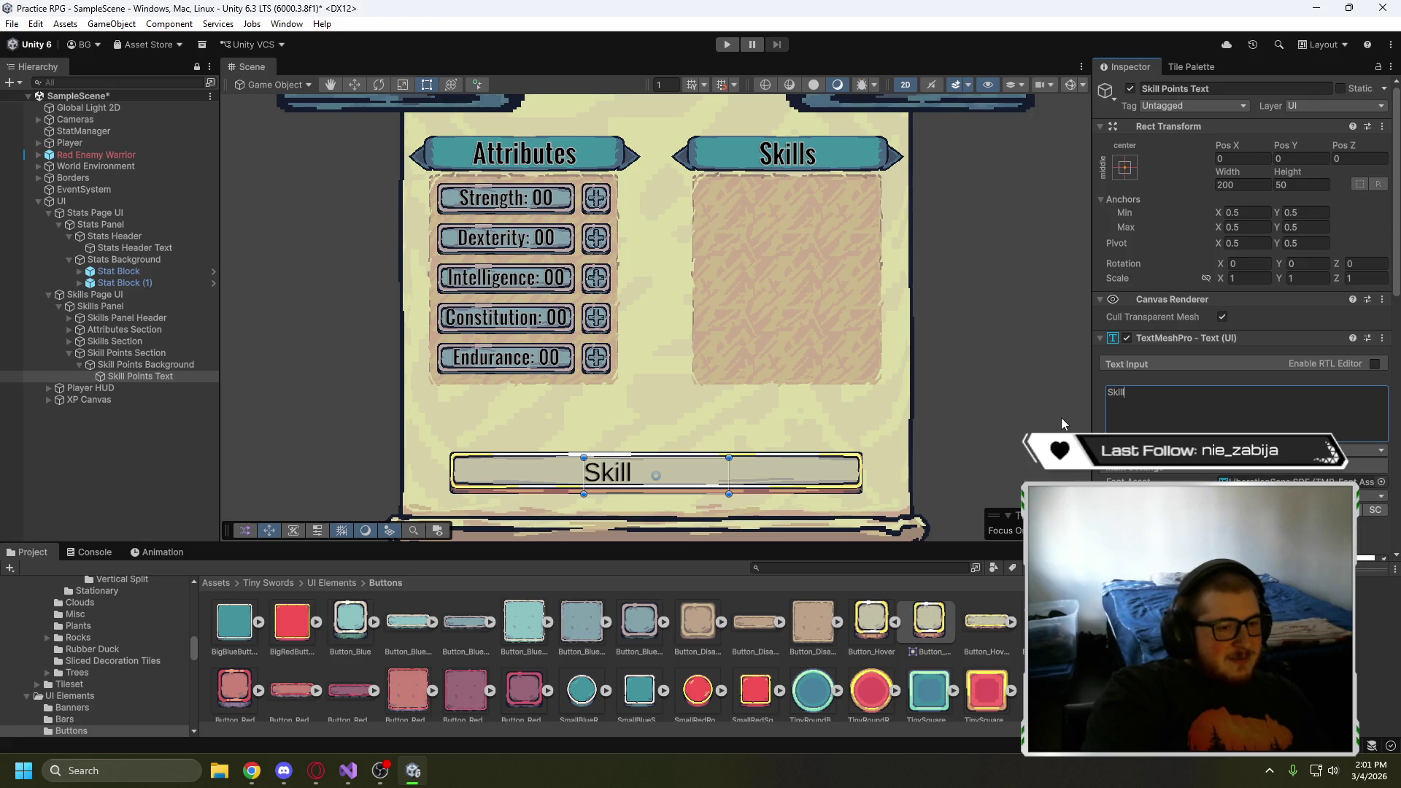
text(ints)
key(BackSpace)
key(BackSpace)
key(BackSpace)
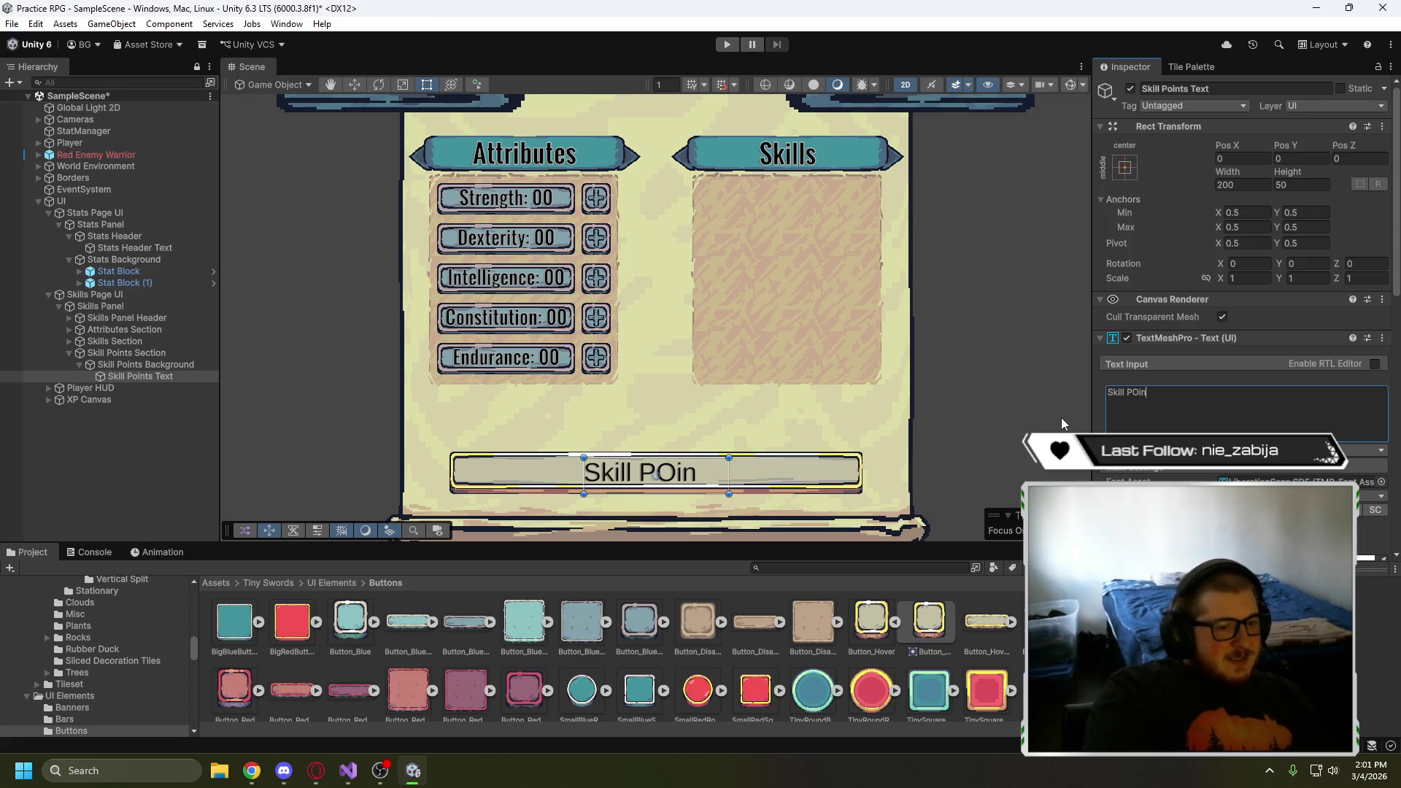
text(oi)
text(nts: 00)
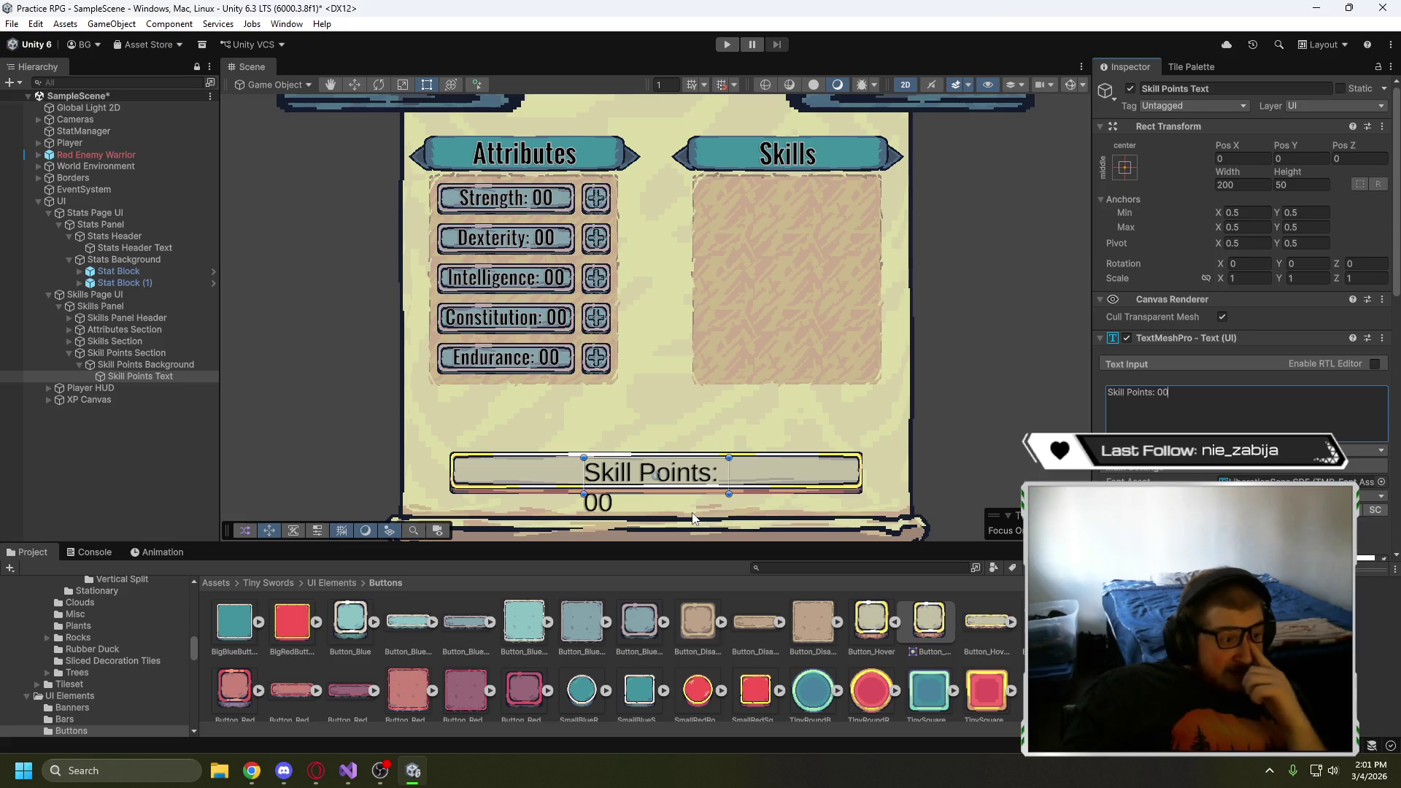
- Stretch Skill Points Text to fill its frame, with a small left inset
click(1124, 168)
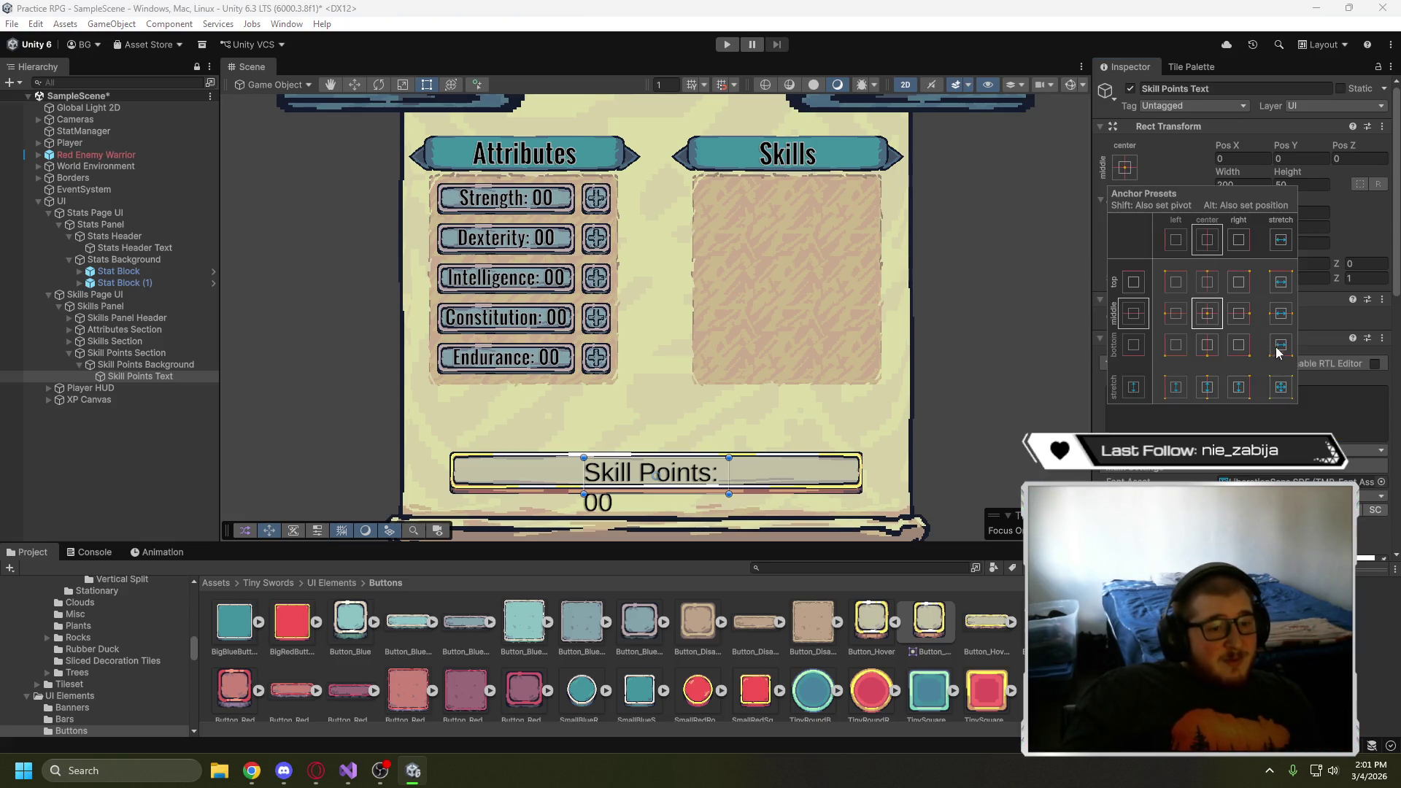
alt+click(1281, 387)
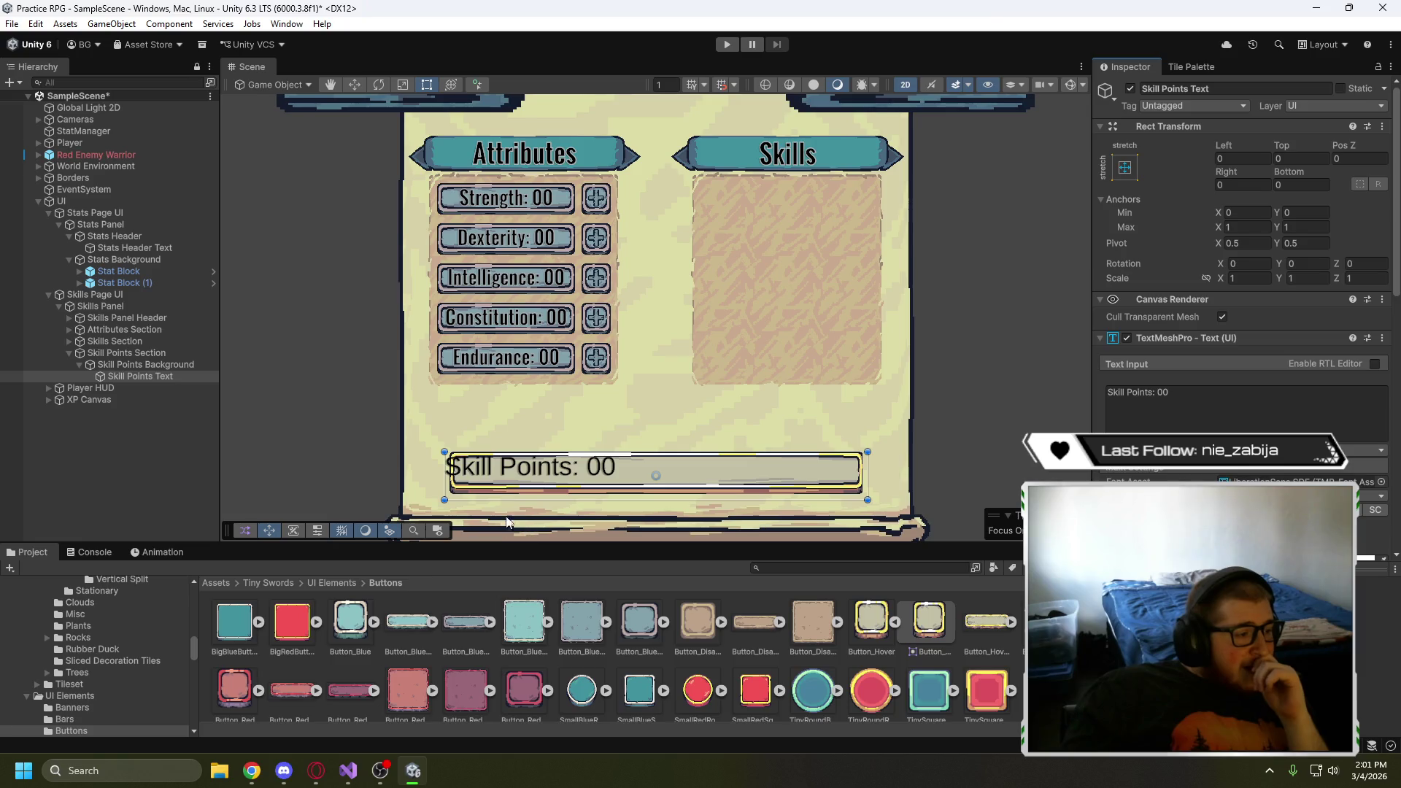
drag(444, 477, 459, 478)
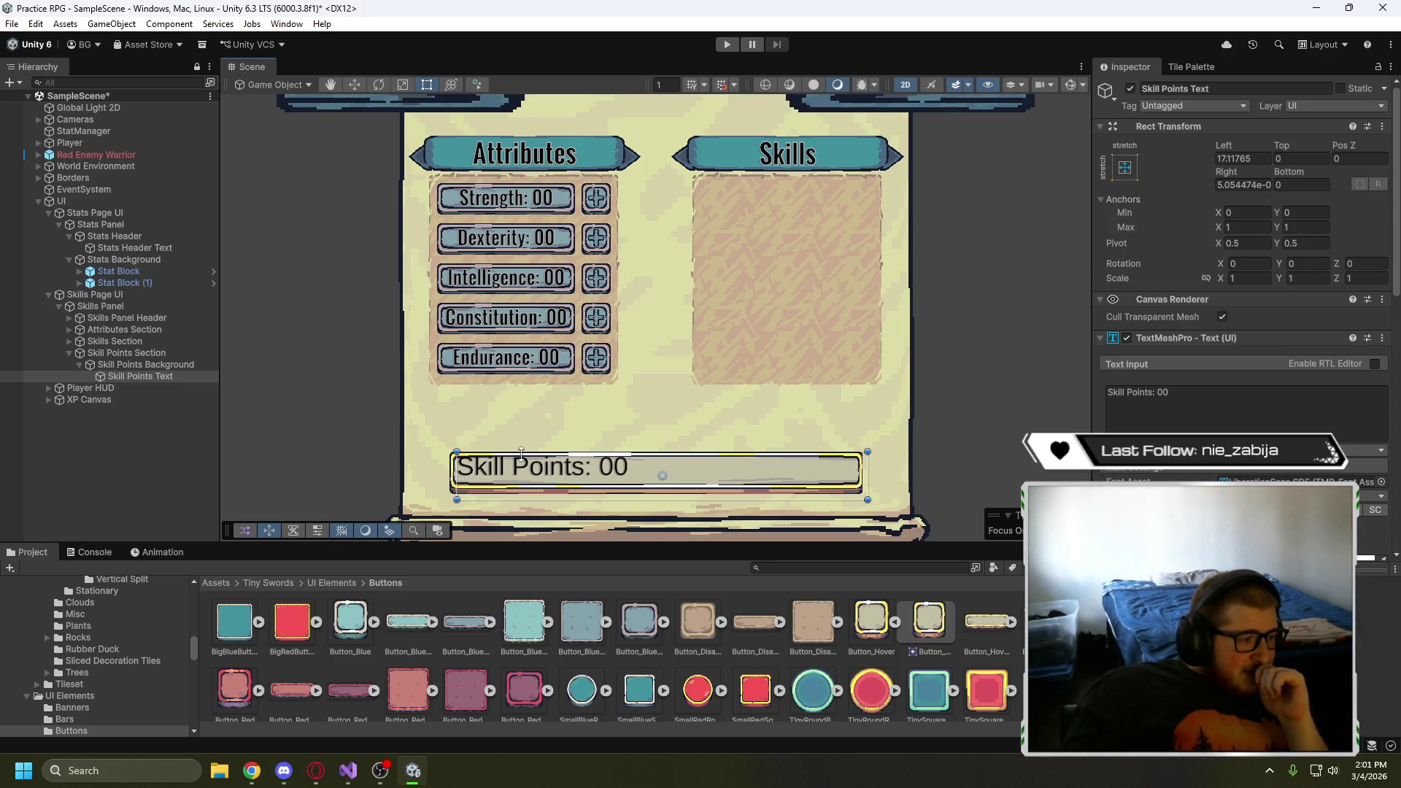
scroll(1372, 437, down, 1)
- Give the label the Oswald Bold SDF font, centre it, and raise its bottom edge slightly
click(1379, 443)
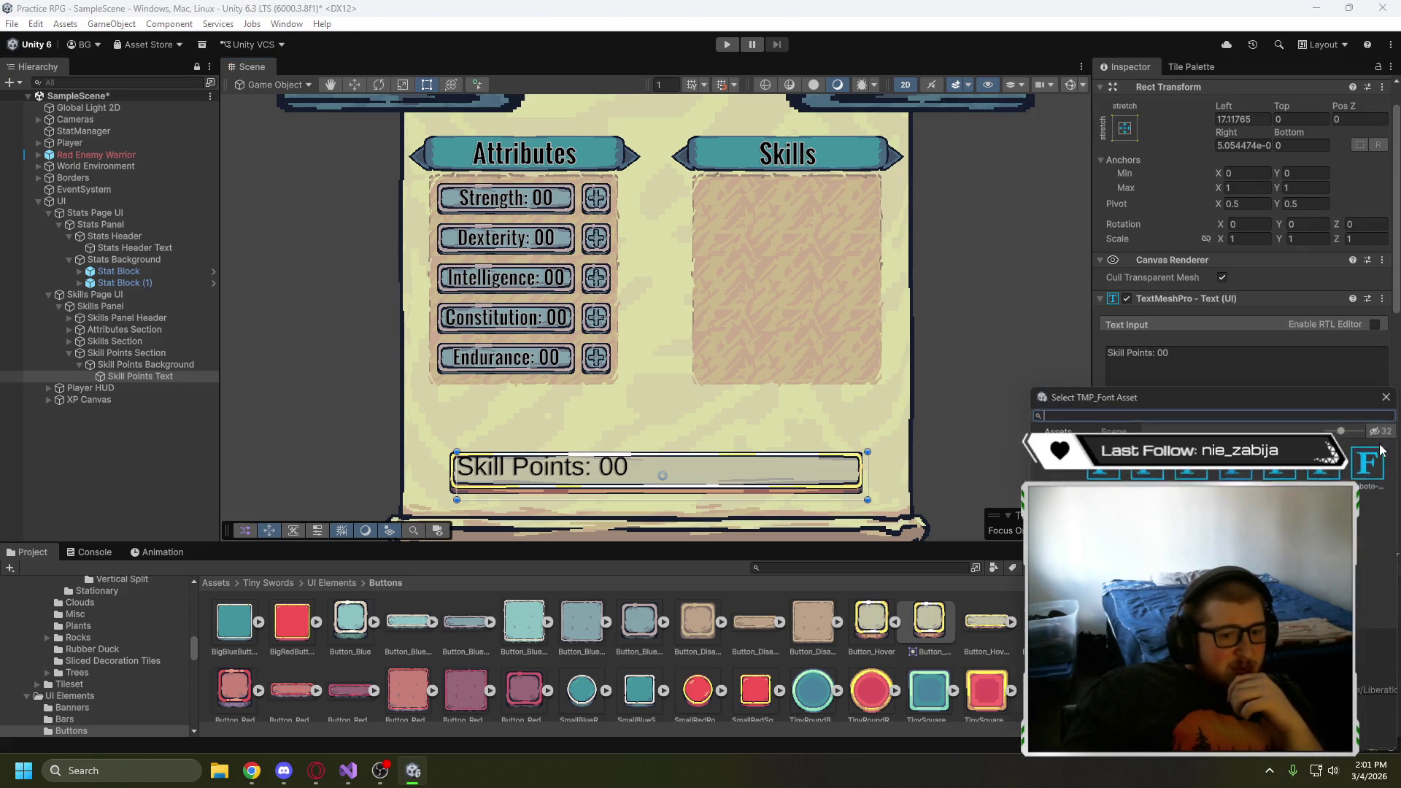
click(1380, 450)
click(1386, 397)
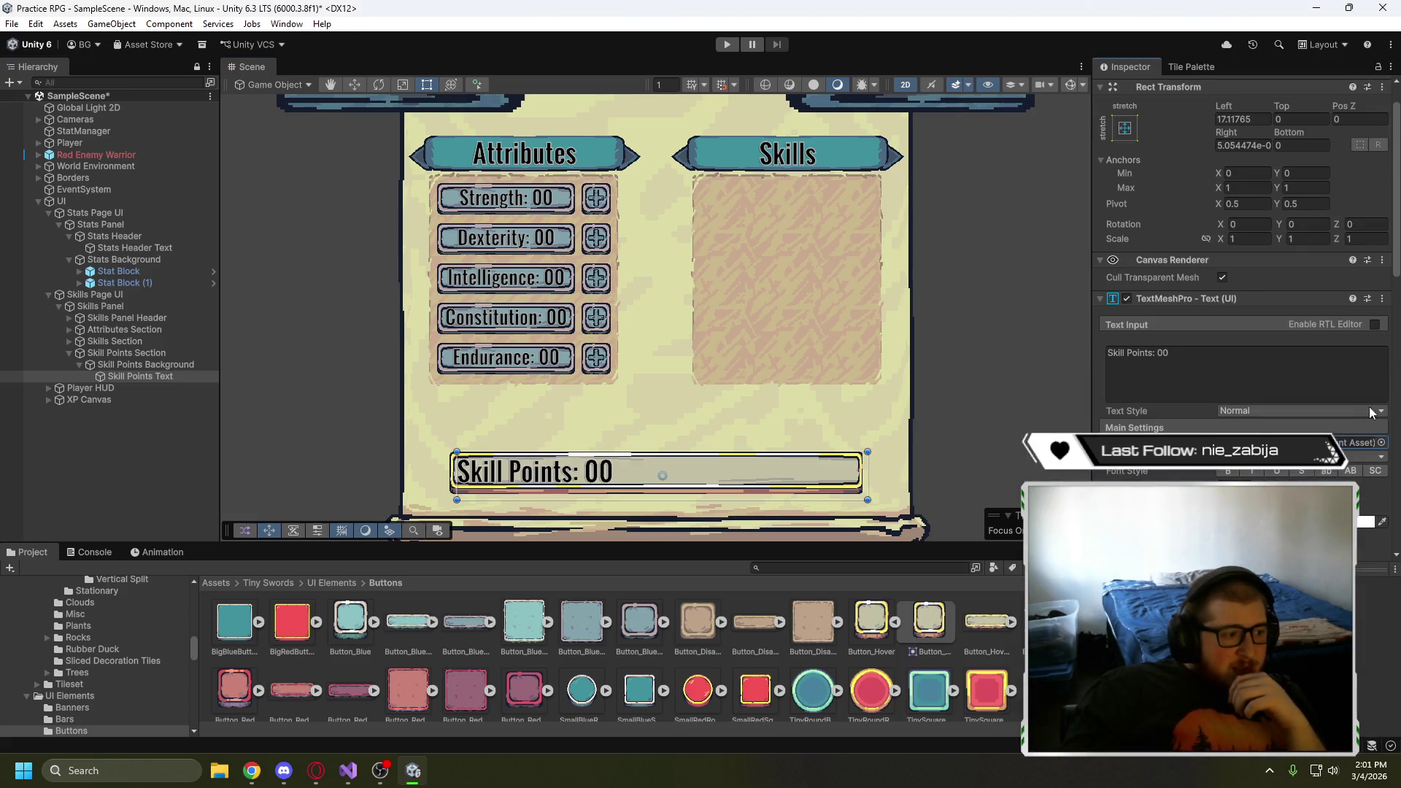
scroll(1173, 478, down, 3)
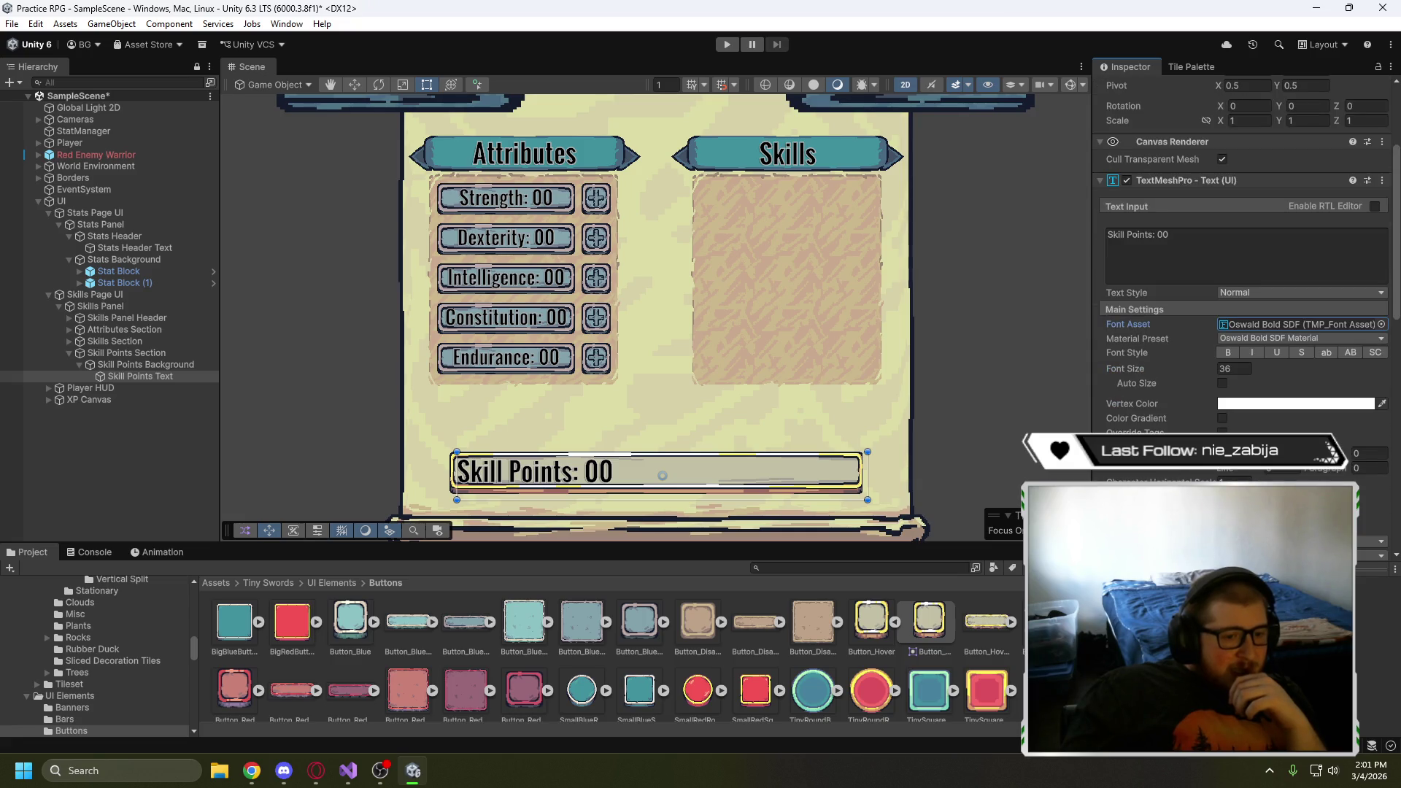
click(1253, 500)
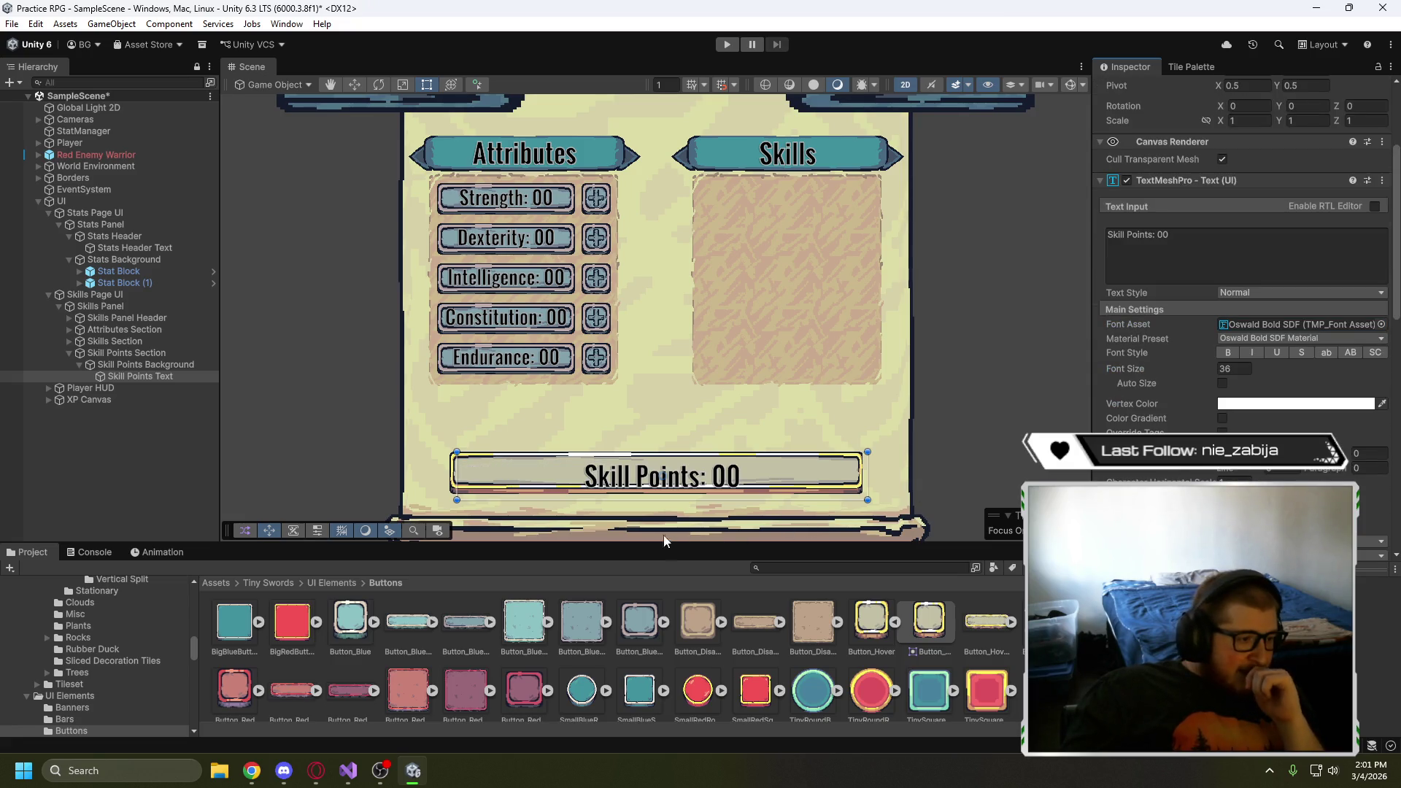
drag(647, 494, 650, 487)
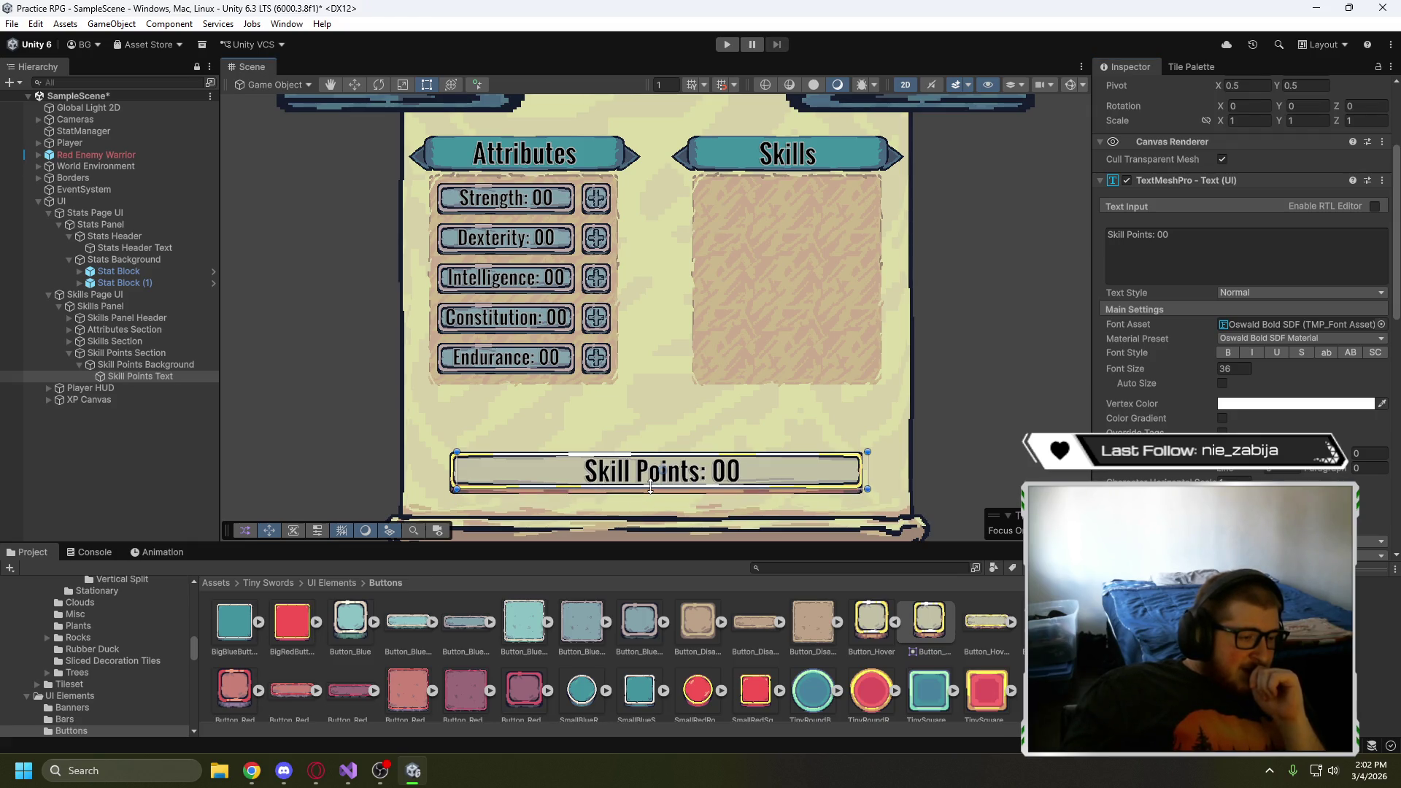
- Narrow the Skill Points Background frame by pulling its right edge inward
click(127, 366)
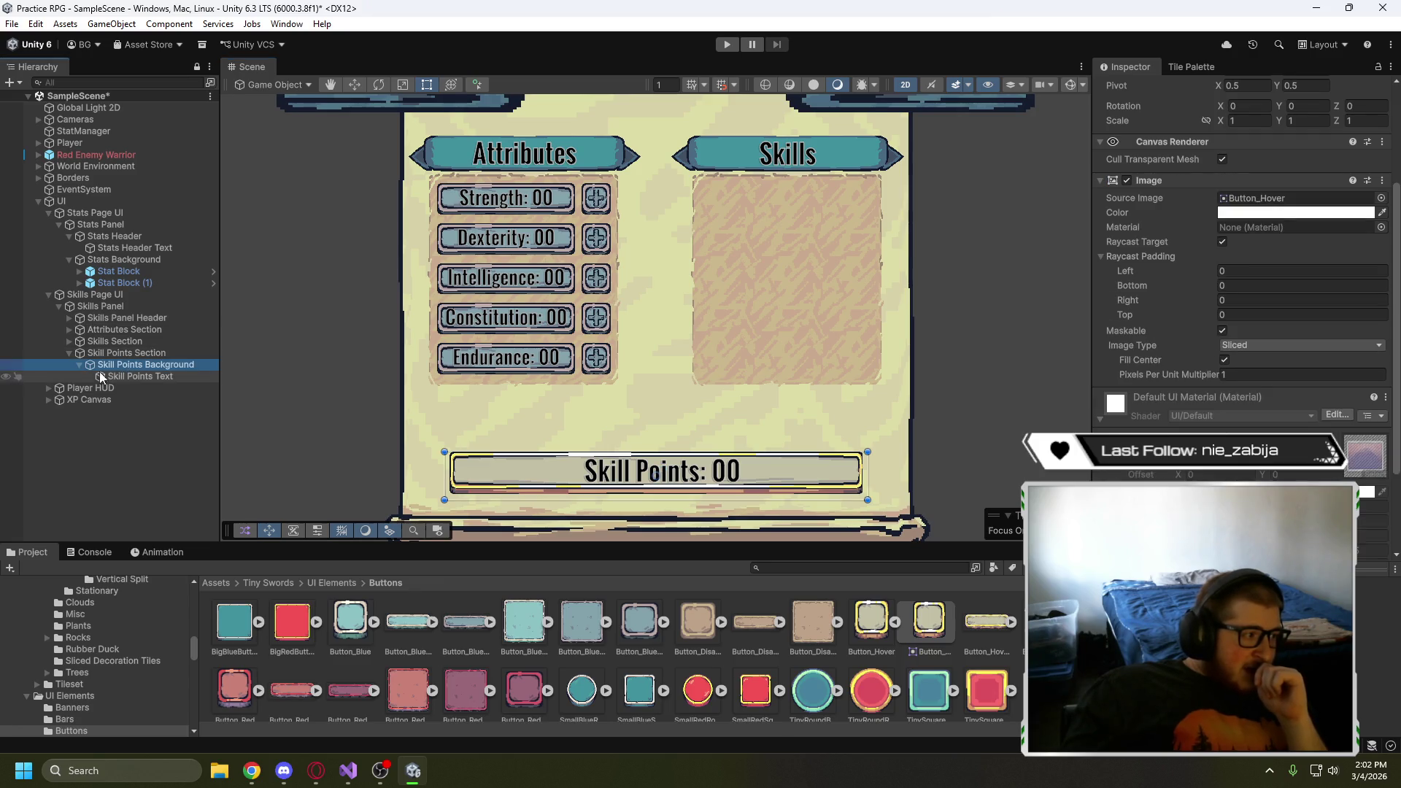
click(79, 365)
click(80, 365)
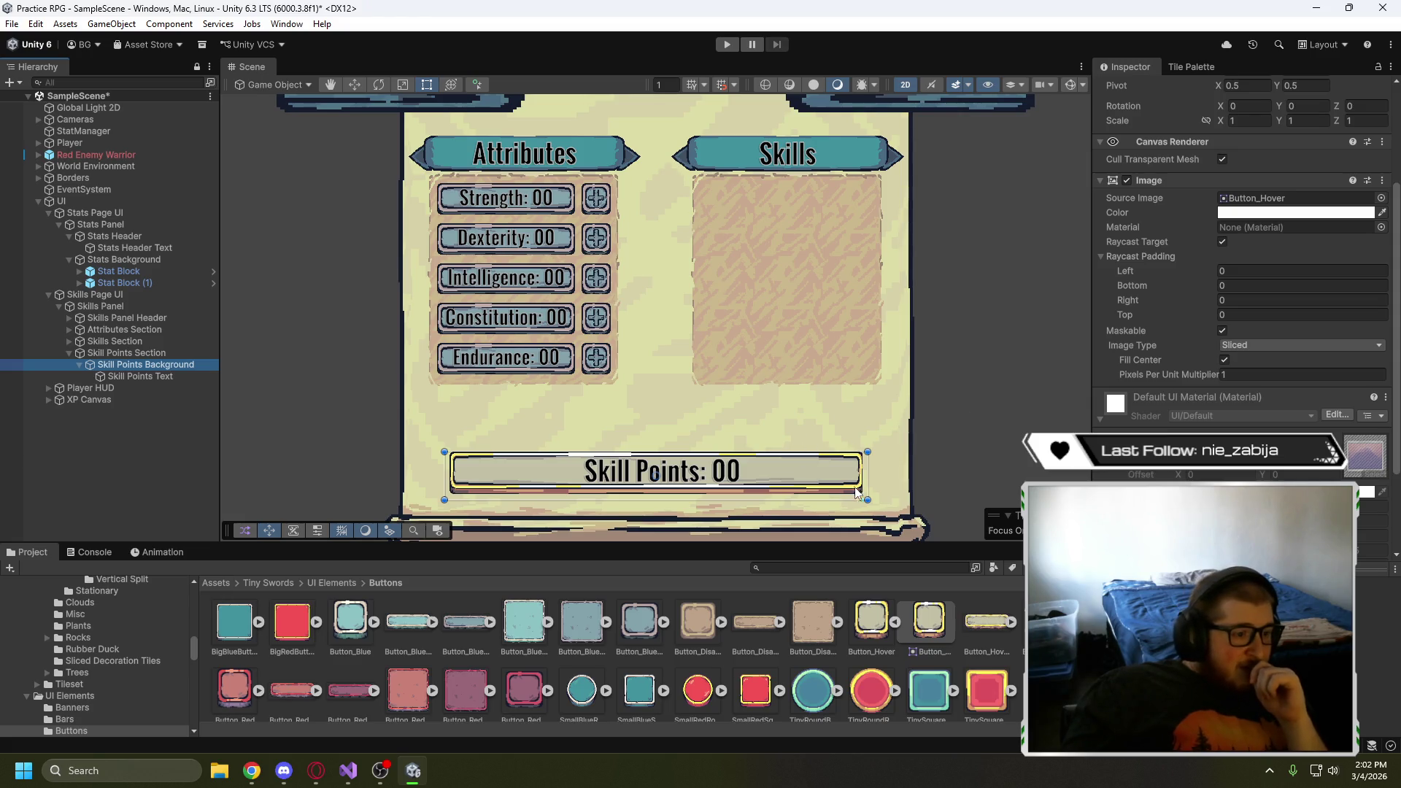
mouse_move(867, 475)
mouse_down()
mouse_move(633, 474)
mouse_move(656, 474)
mouse_up()
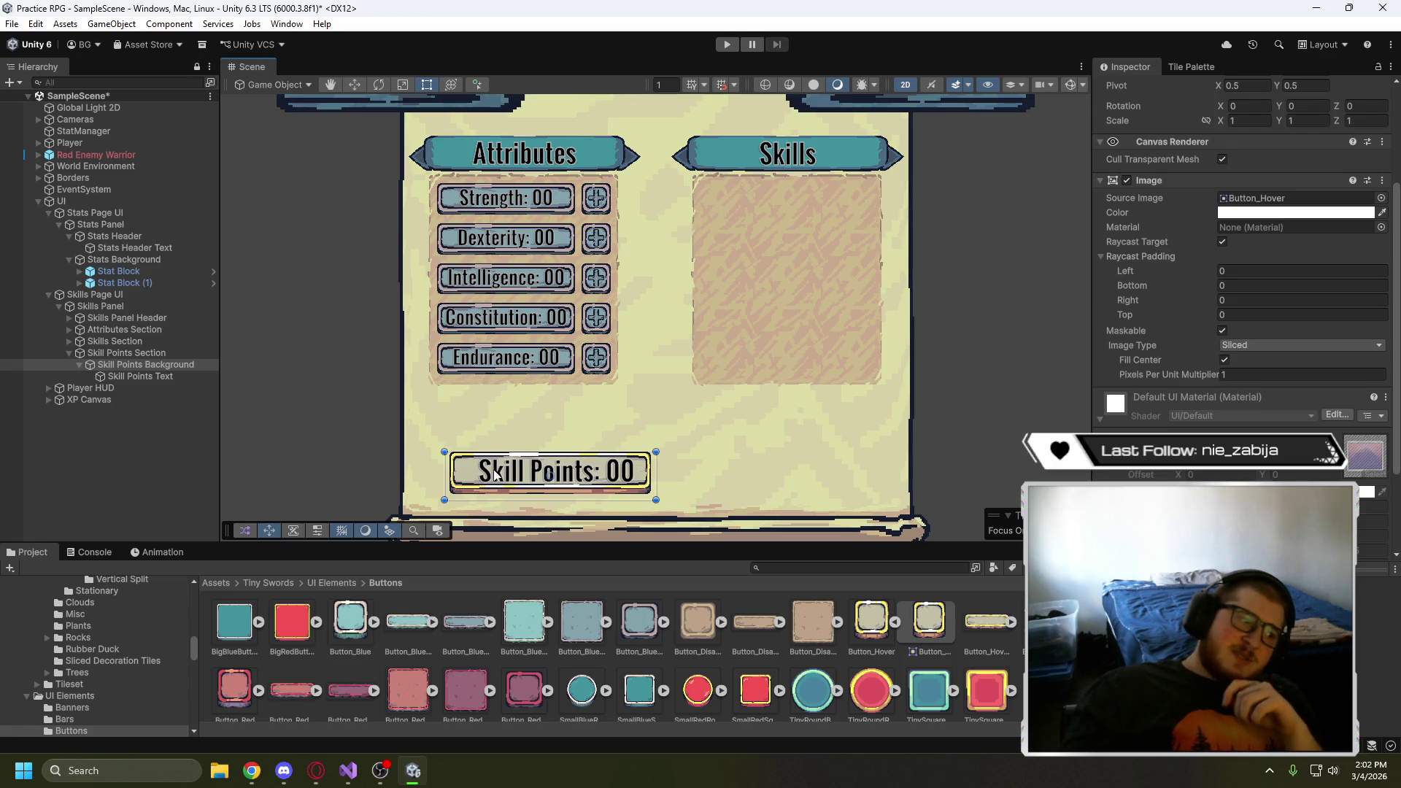
- Re-stretch Skill Points Text with zero left, right and top insets and a bottom inset of about 15.1
click(115, 377)
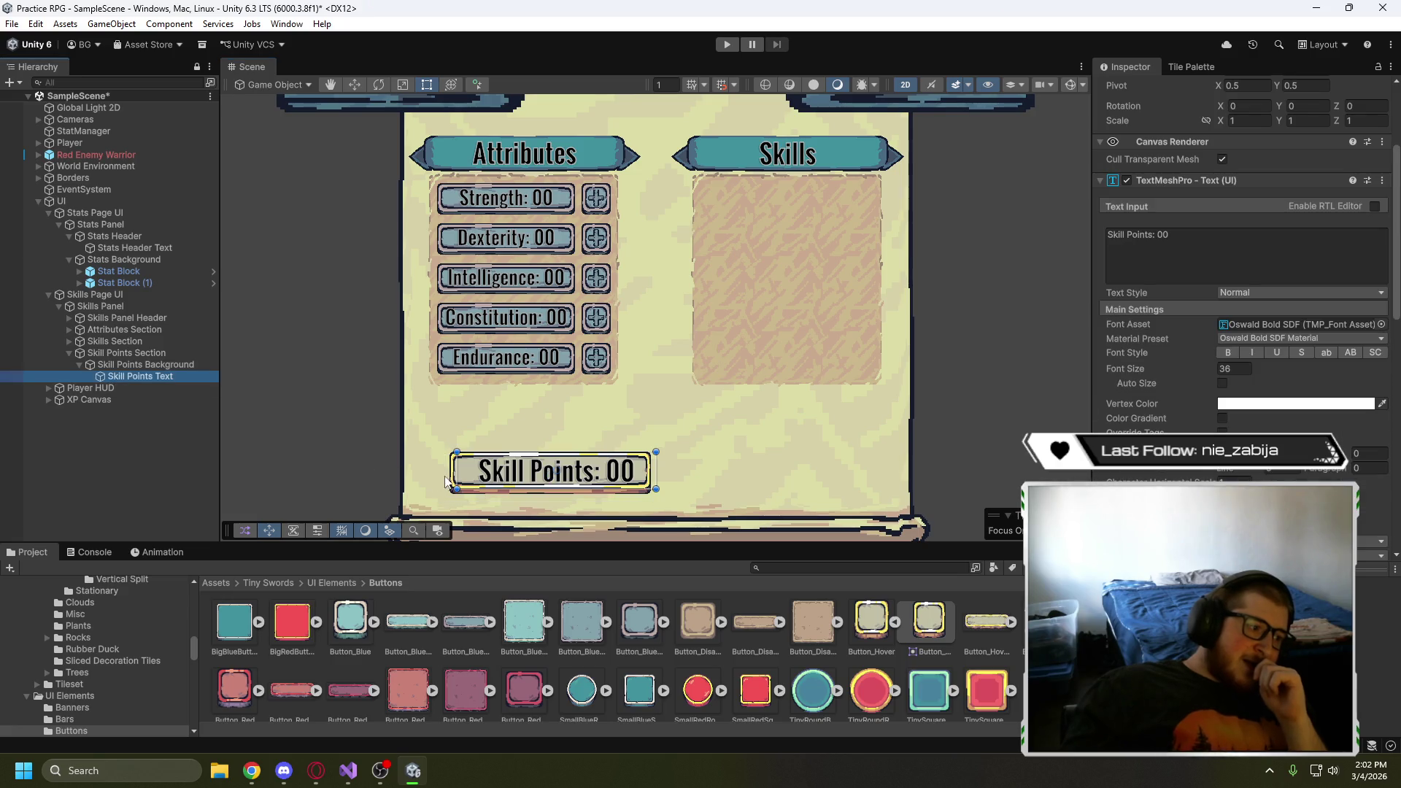
drag(459, 471, 443, 467)
scroll(1179, 300, up, 3)
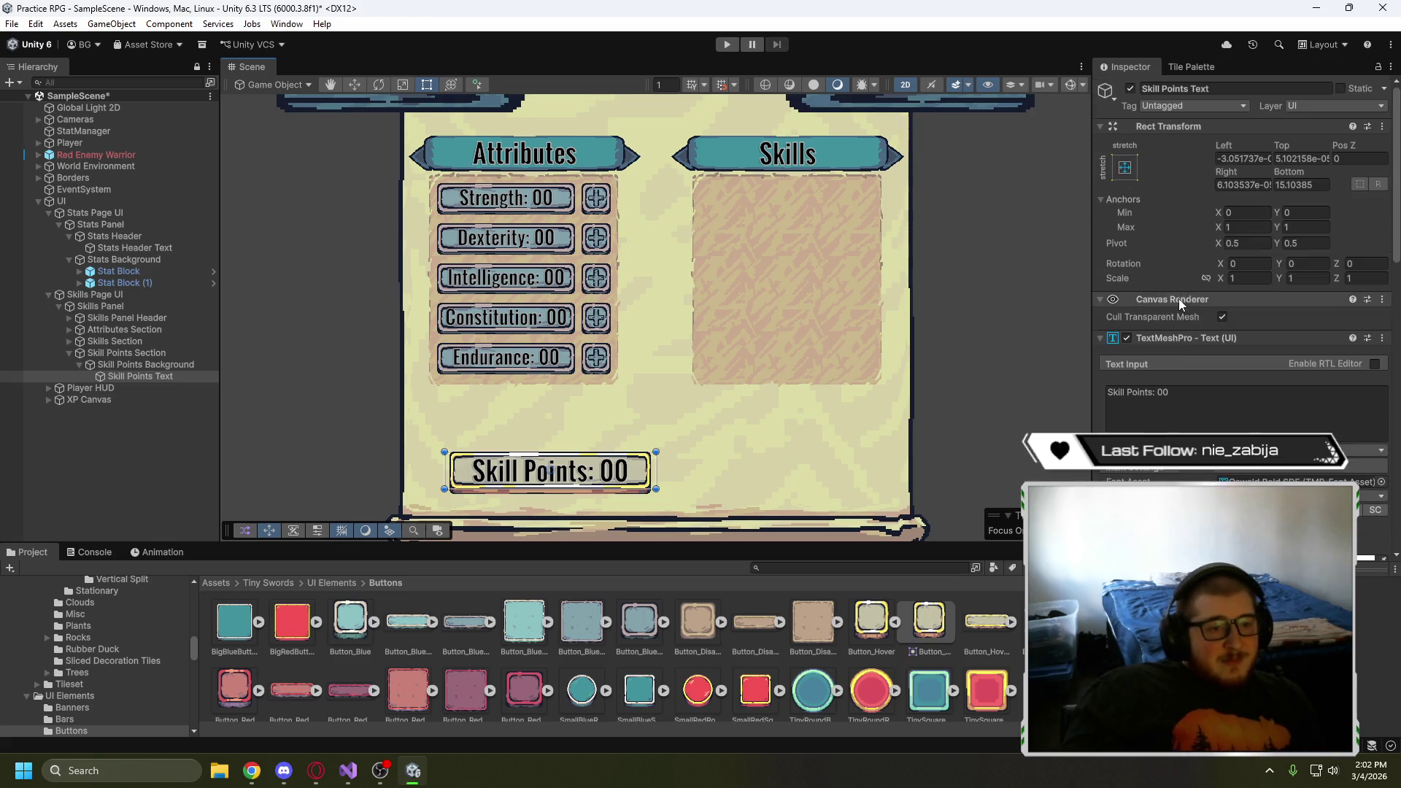
click(1124, 167)
alt+click(1281, 387)
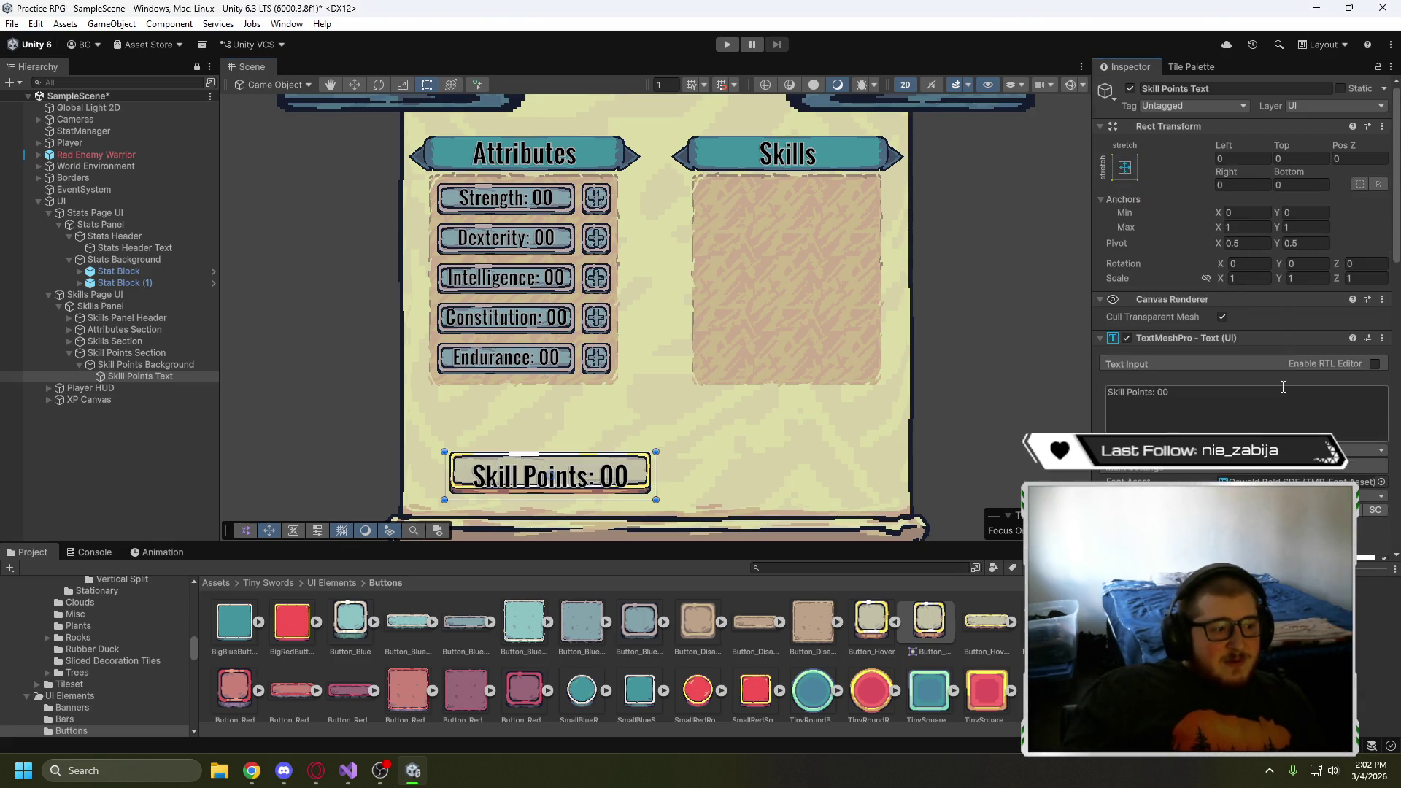
drag(538, 498, 537, 488)
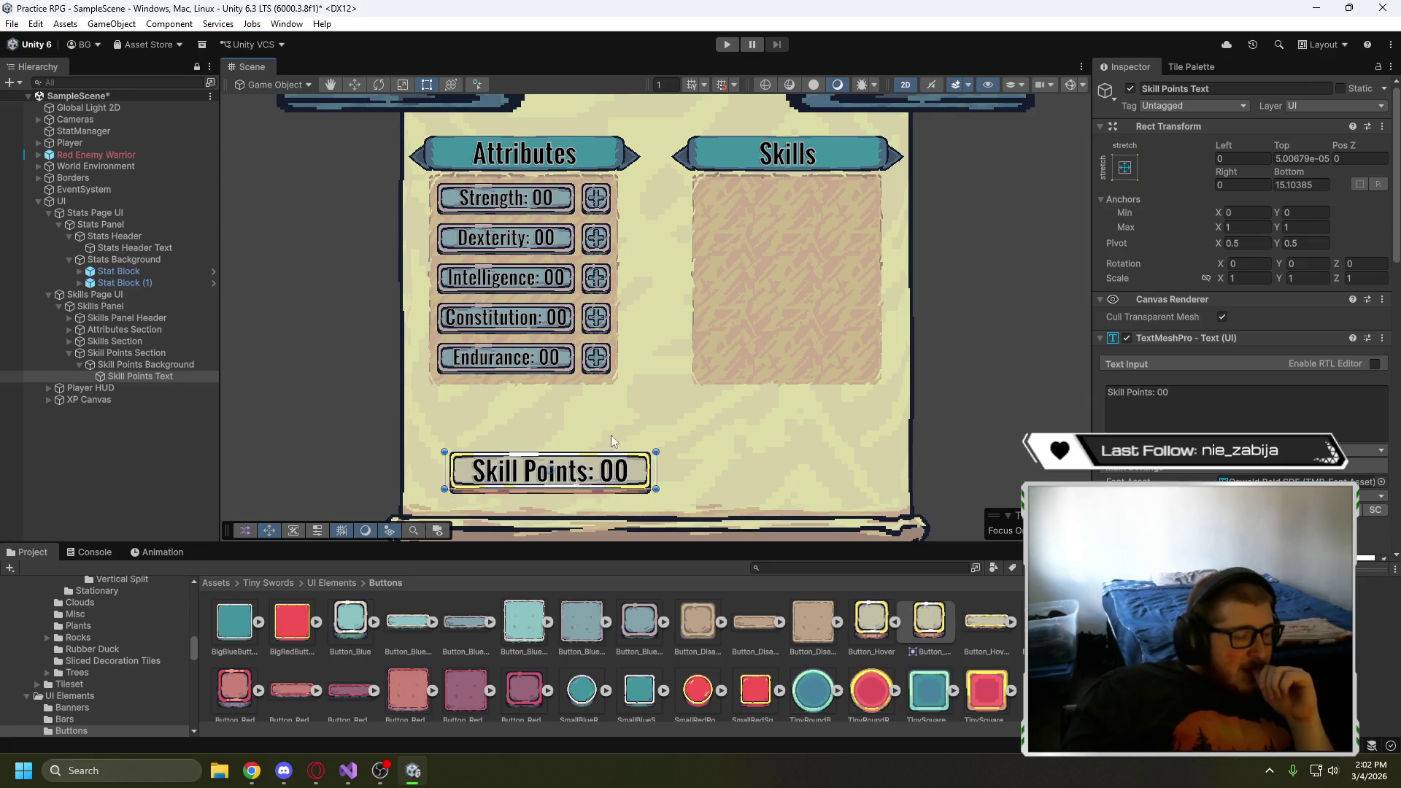
click(146, 364)
- Move Skill Points Background to -7, -219, centred beneath the Attributes and Skills panels
key(w)
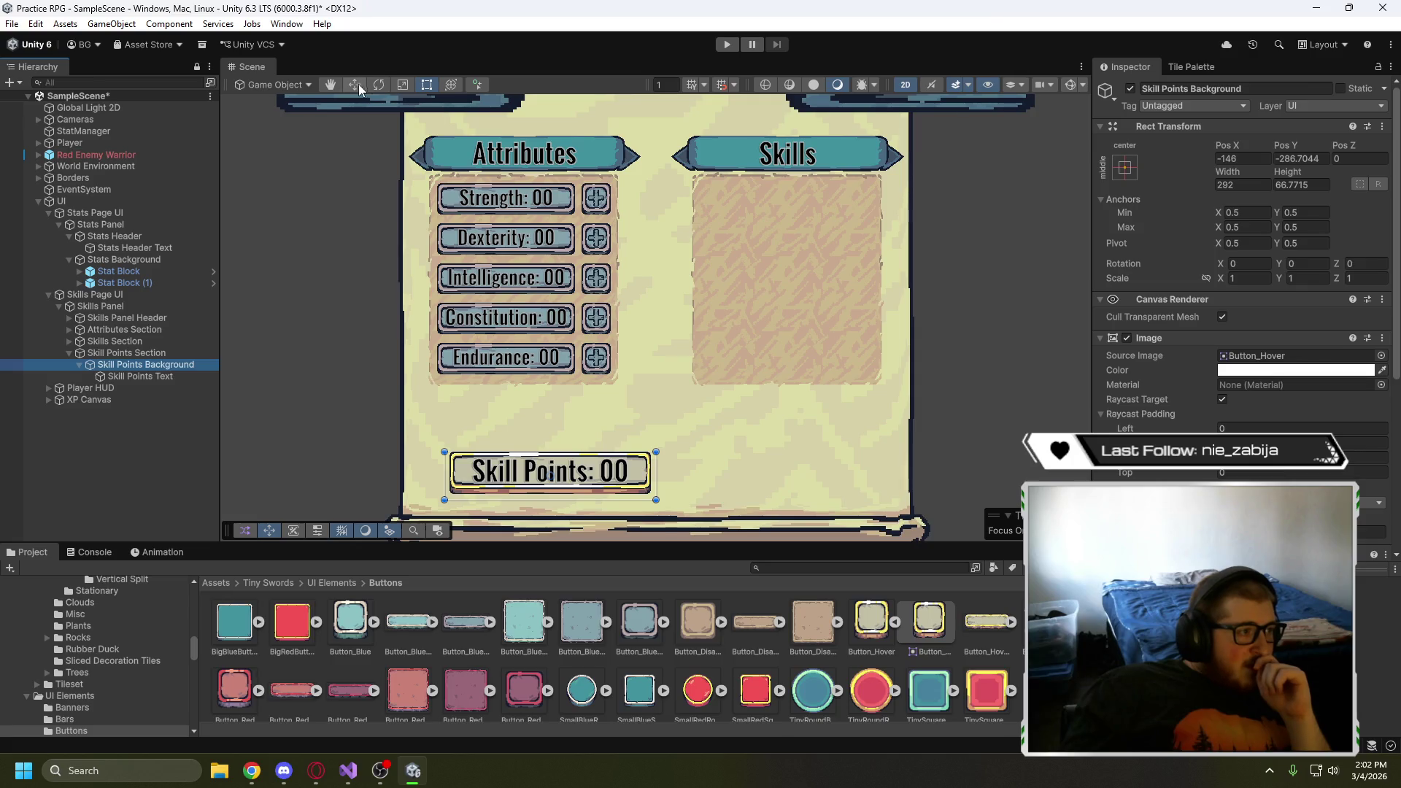
click(567, 481)
mouse_move(554, 471)
mouse_down()
mouse_move(656, 477)
mouse_move(659, 423)
mouse_up()
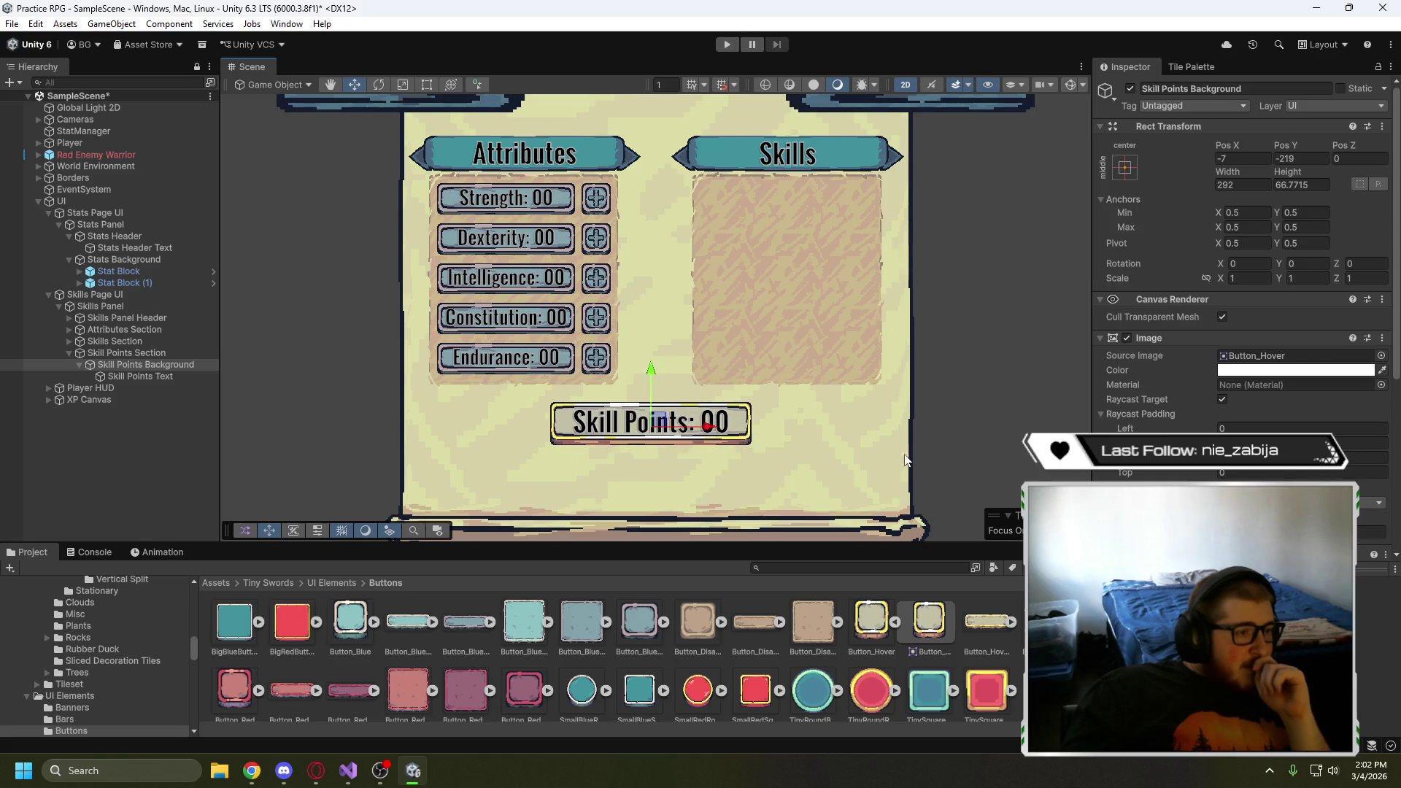
scroll(913, 430, down, 3)
drag(969, 373, 921, 398)
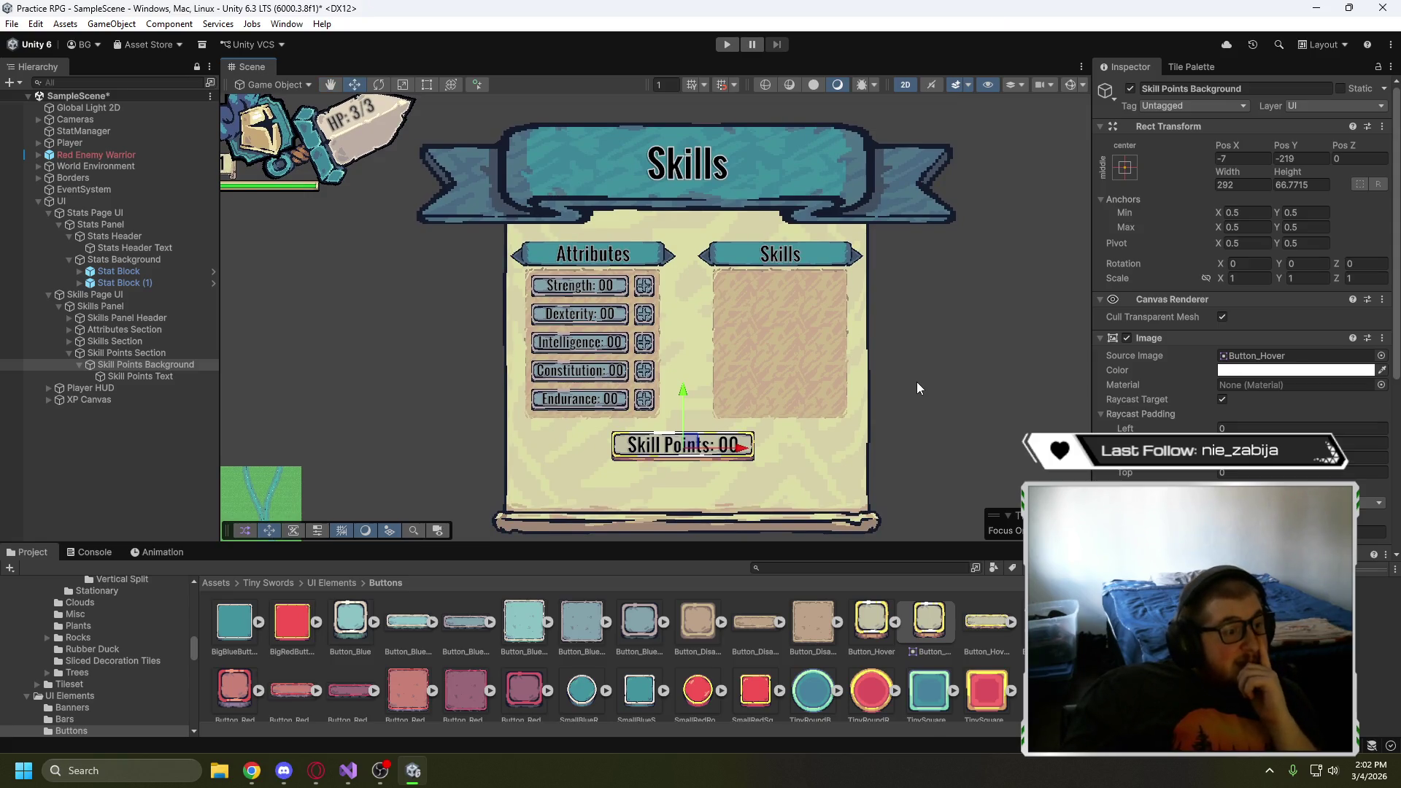
click(941, 444)
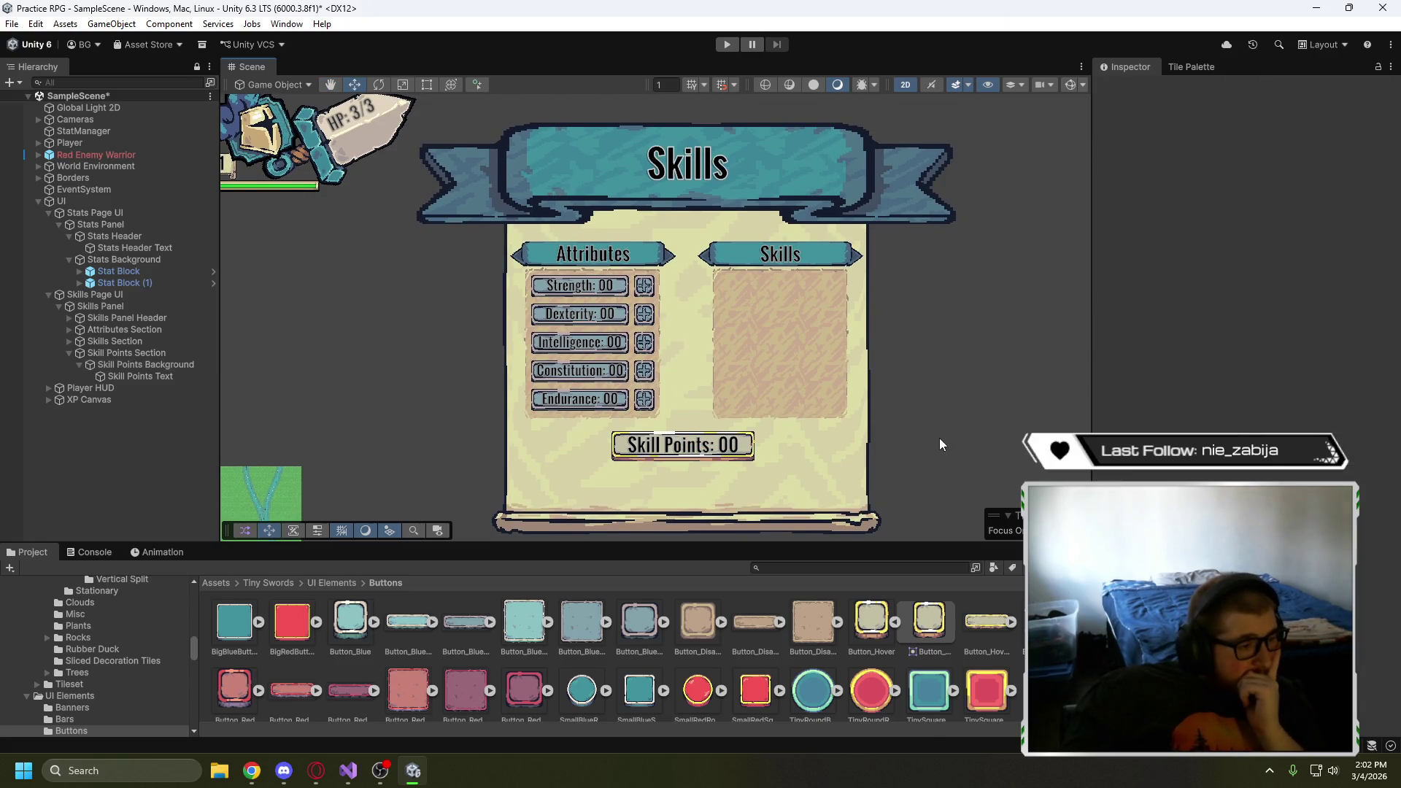
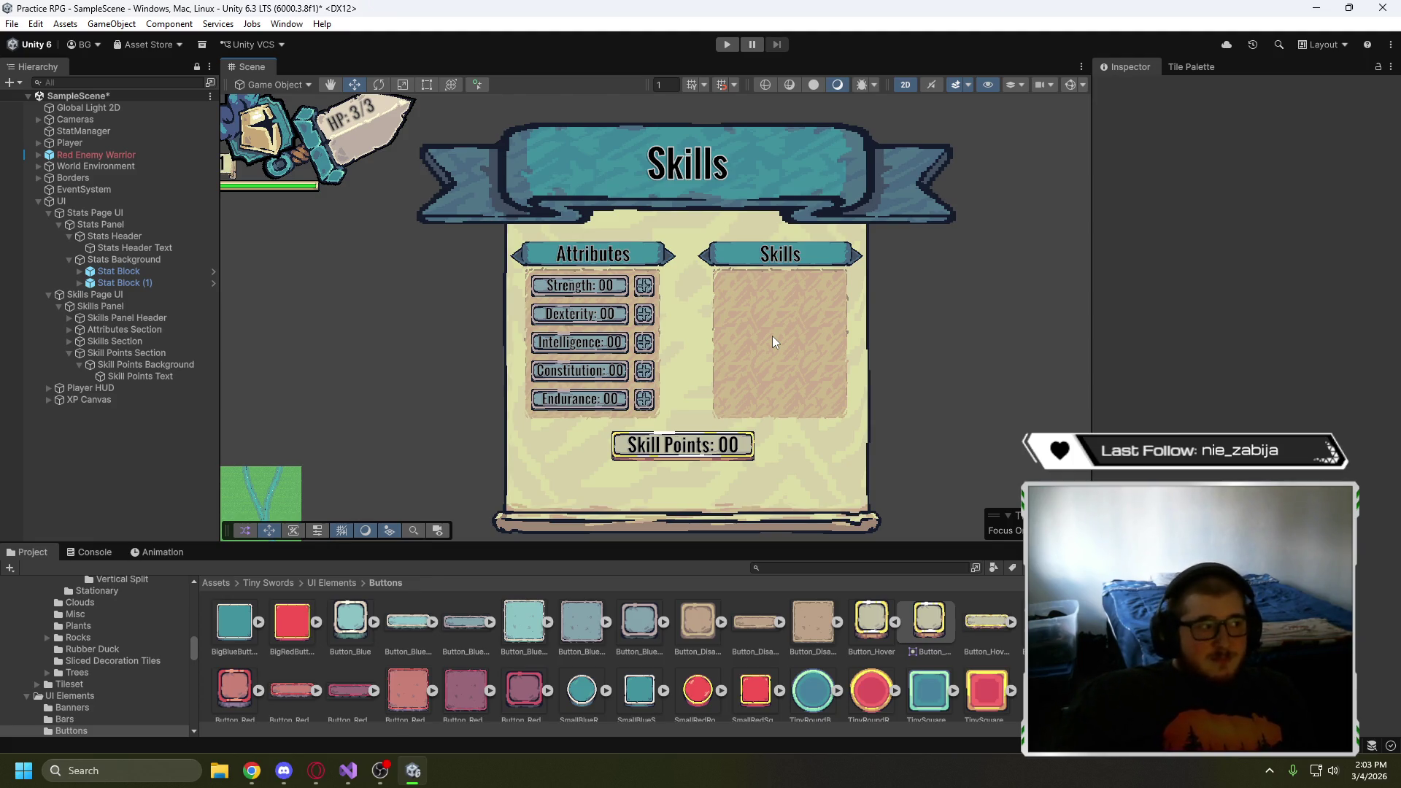
- Add a Game view tab beside the Scene view, then return to Scene and zoom onto the Skills panel
right_click(269, 70)
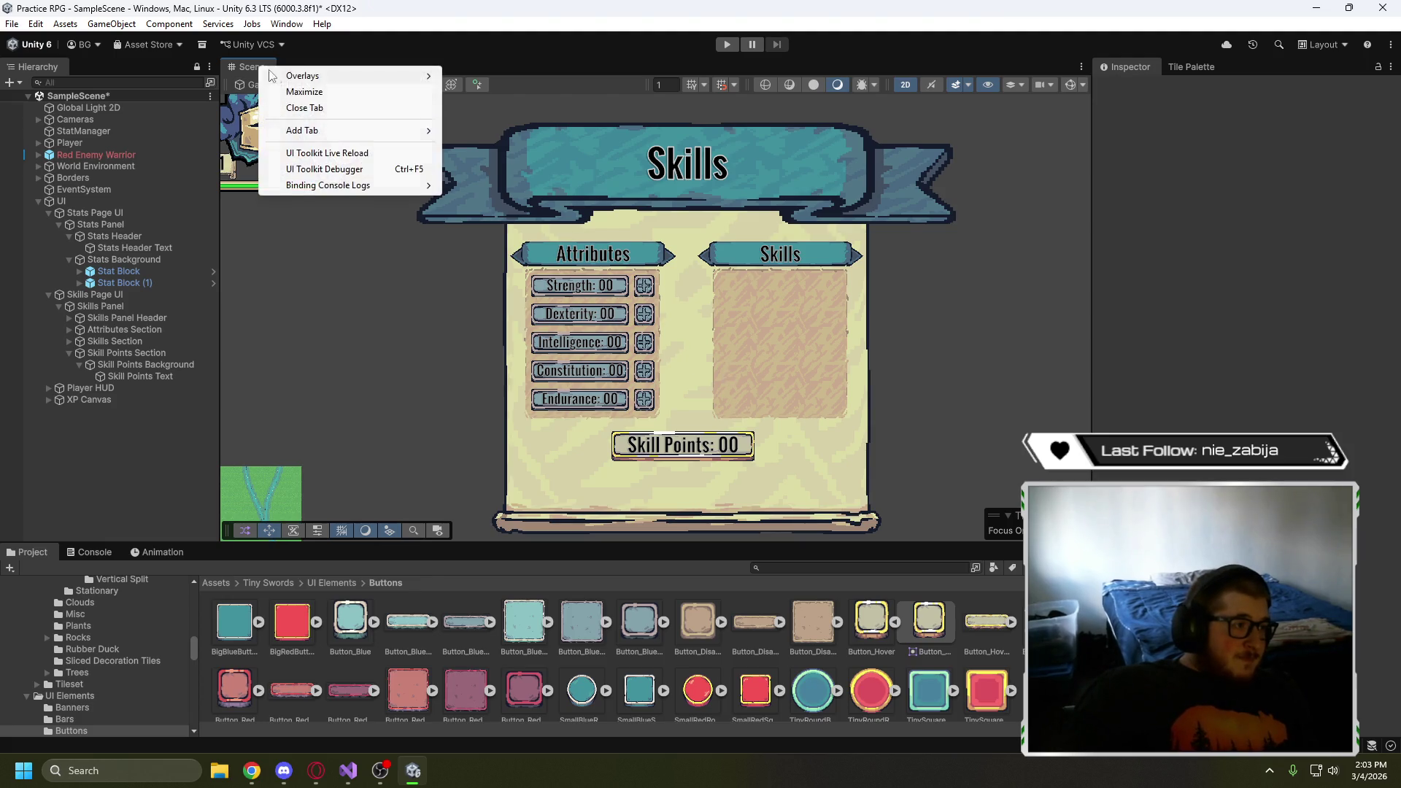
mouse_move(322, 133)
click(507, 146)
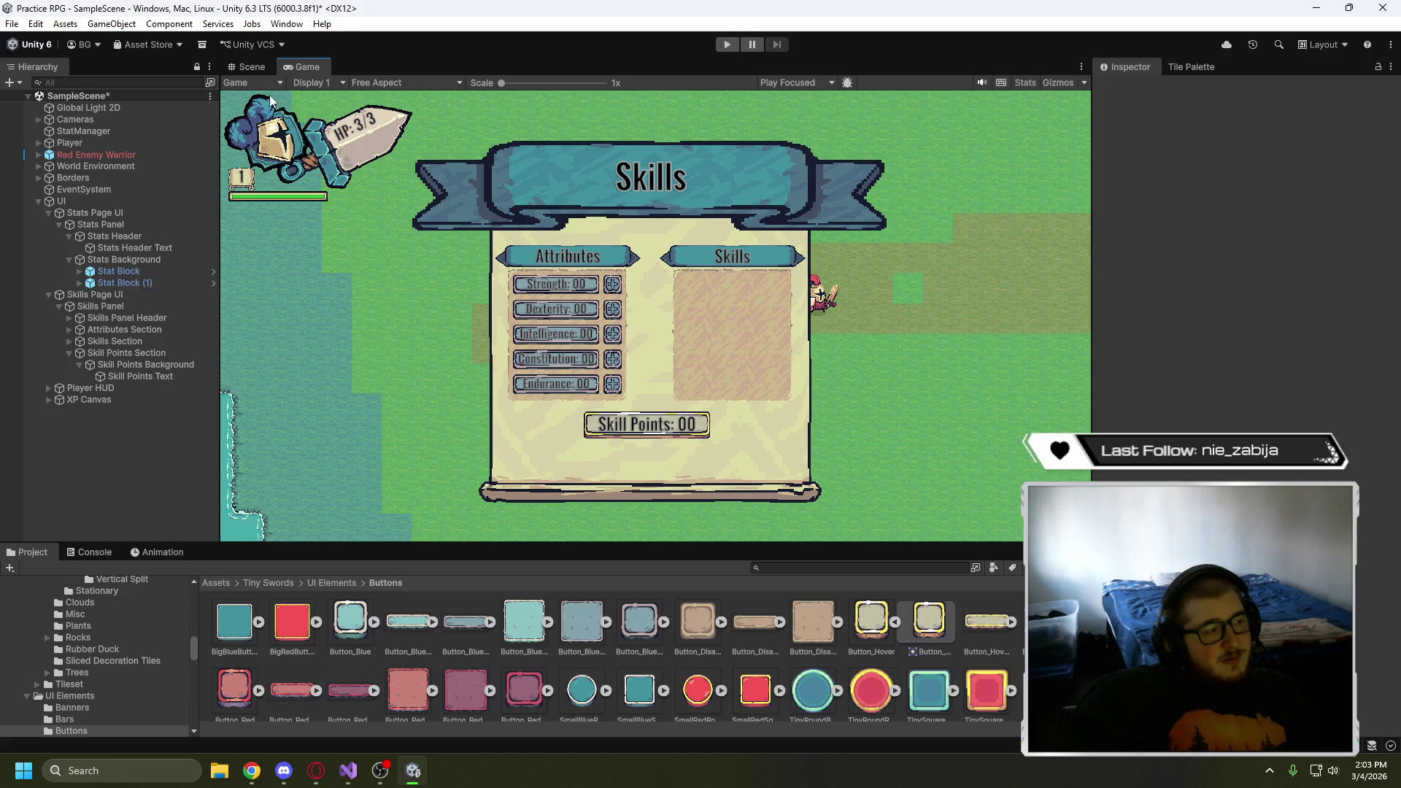
click(249, 70)
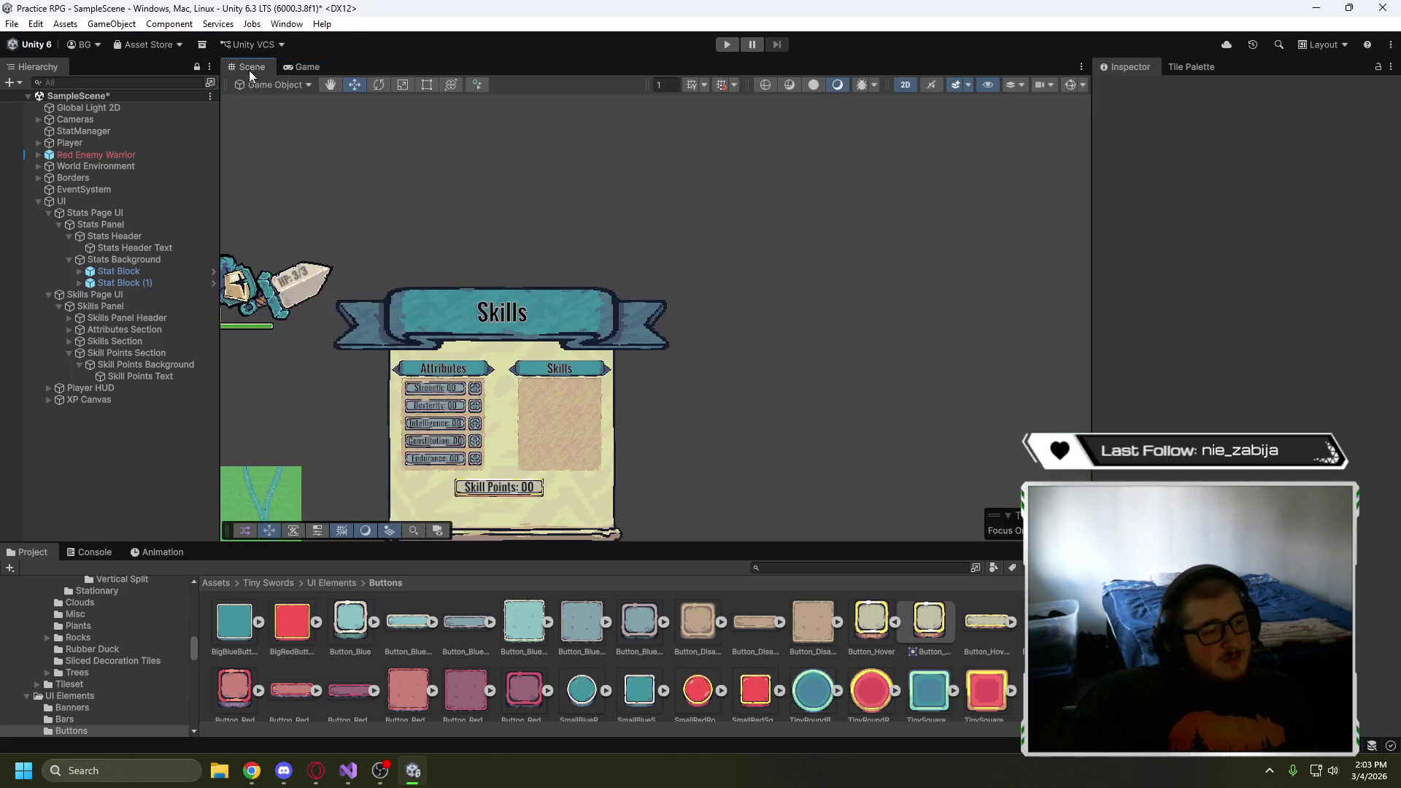
scroll(559, 424, up, 6)
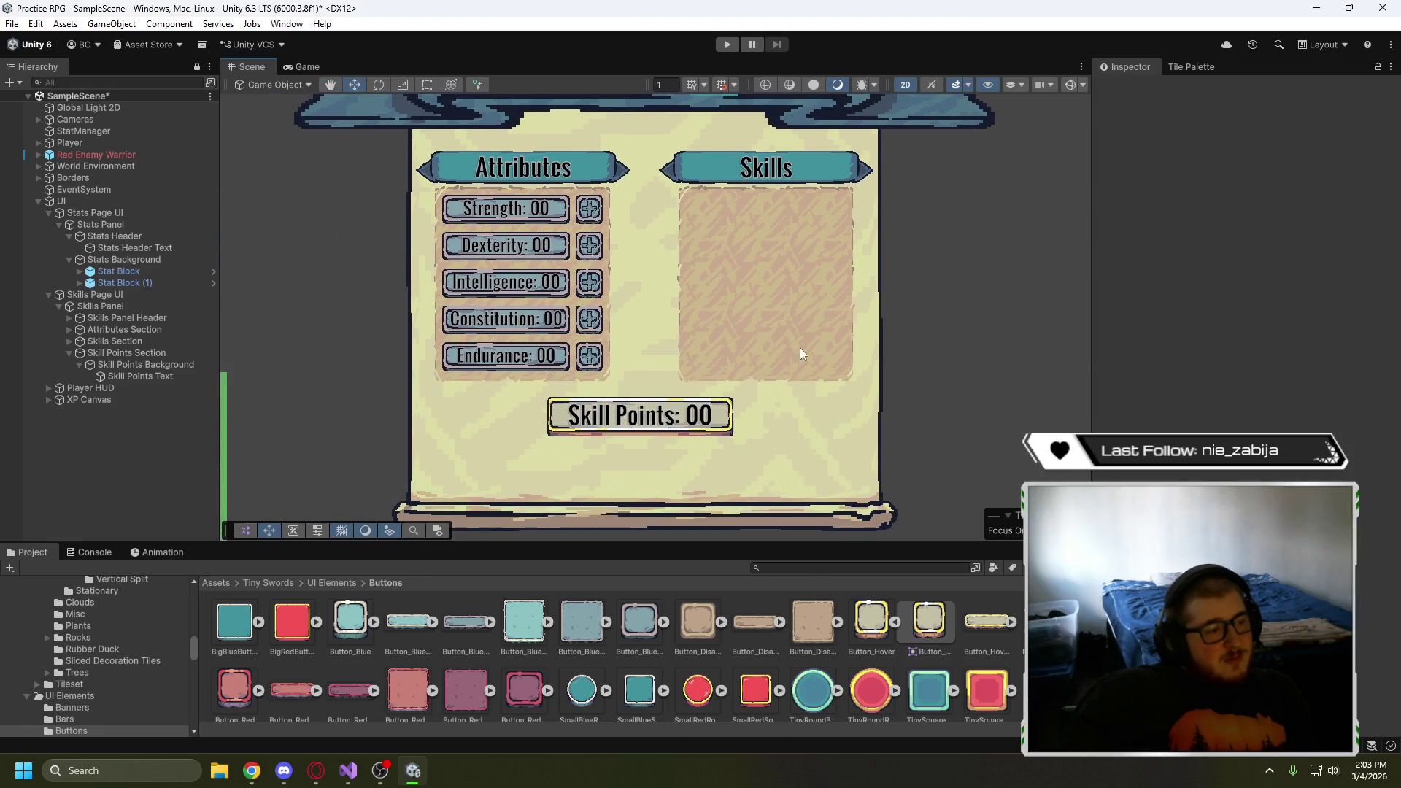
- Lower the Skill Points box and try enlarging the Attributes Section with the rect and scale tools
click(110, 364)
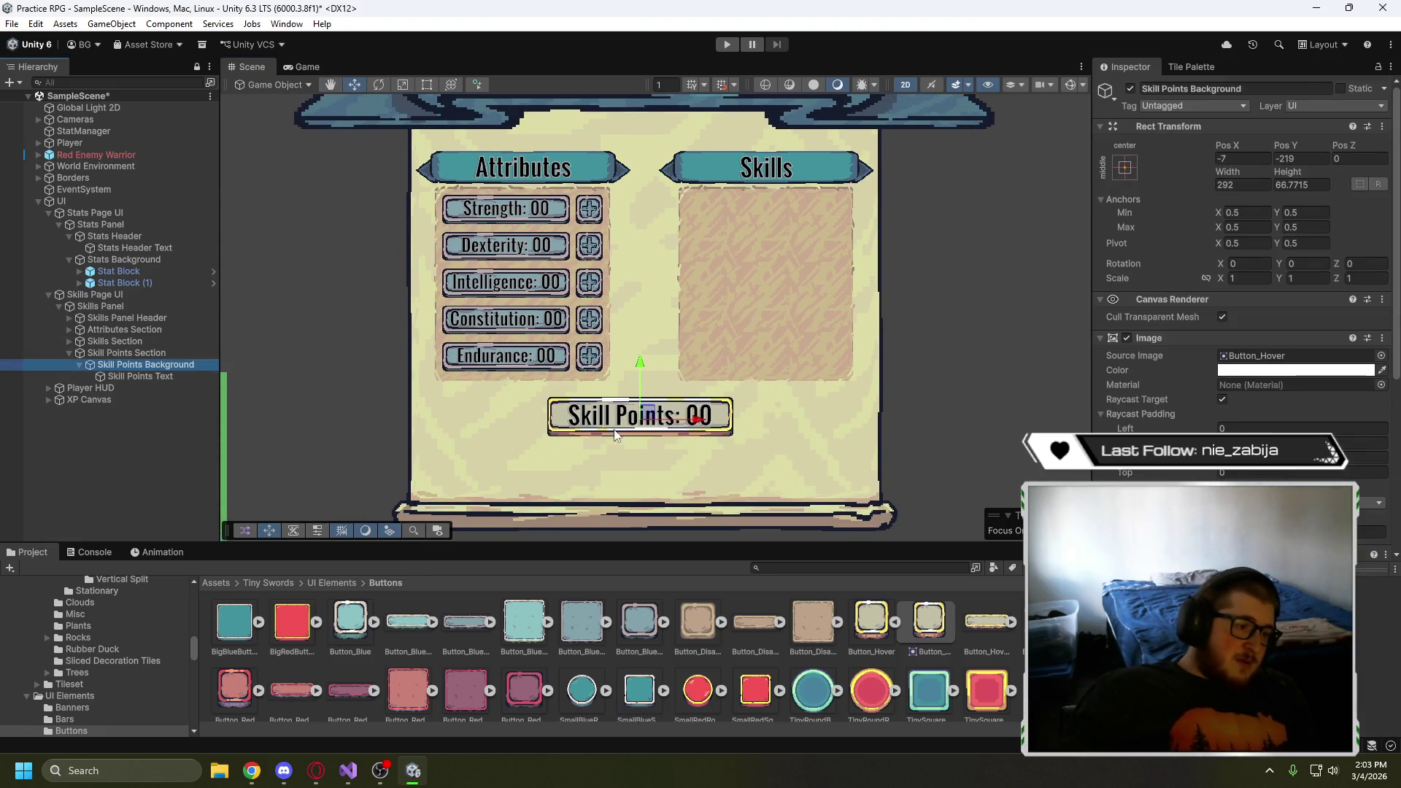
drag(638, 374, 639, 414)
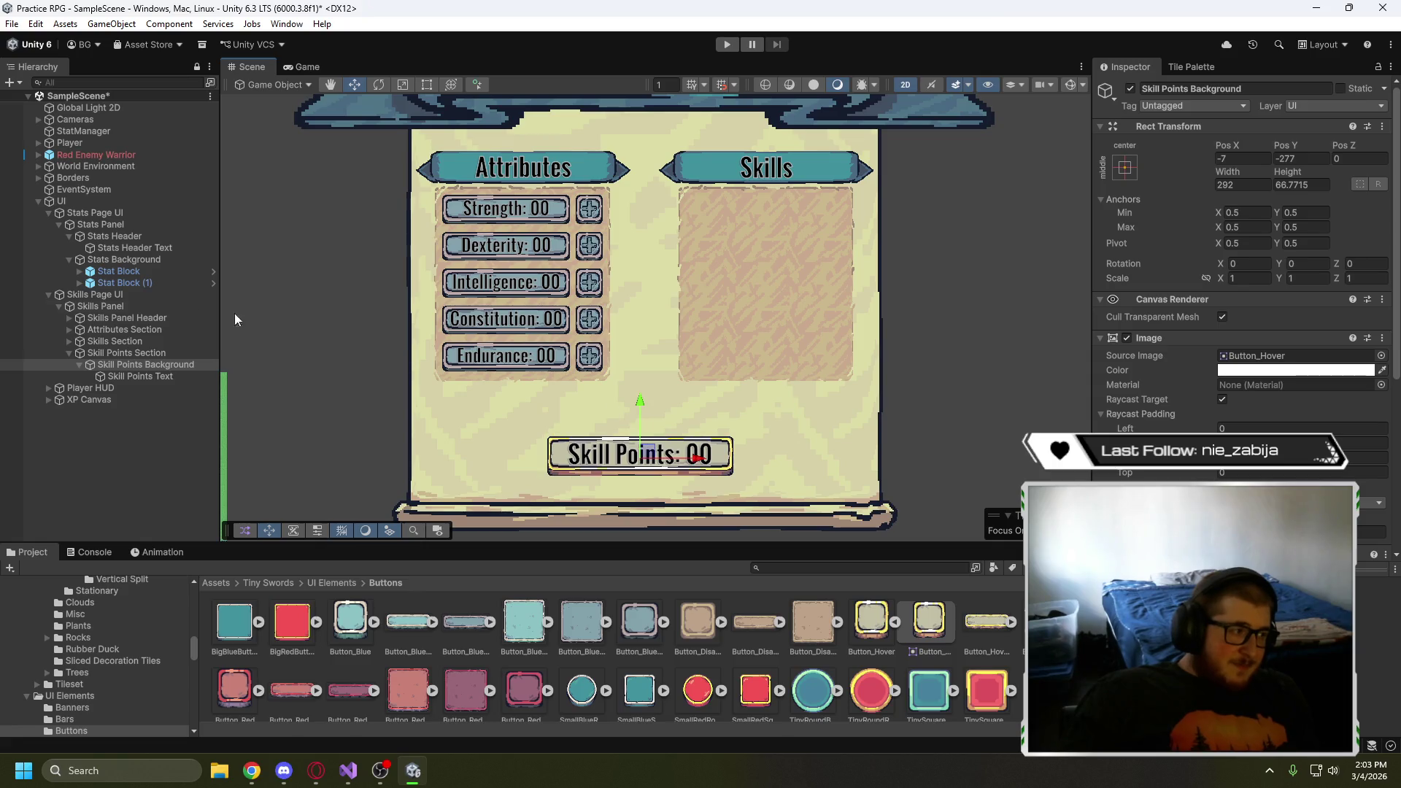
click(126, 330)
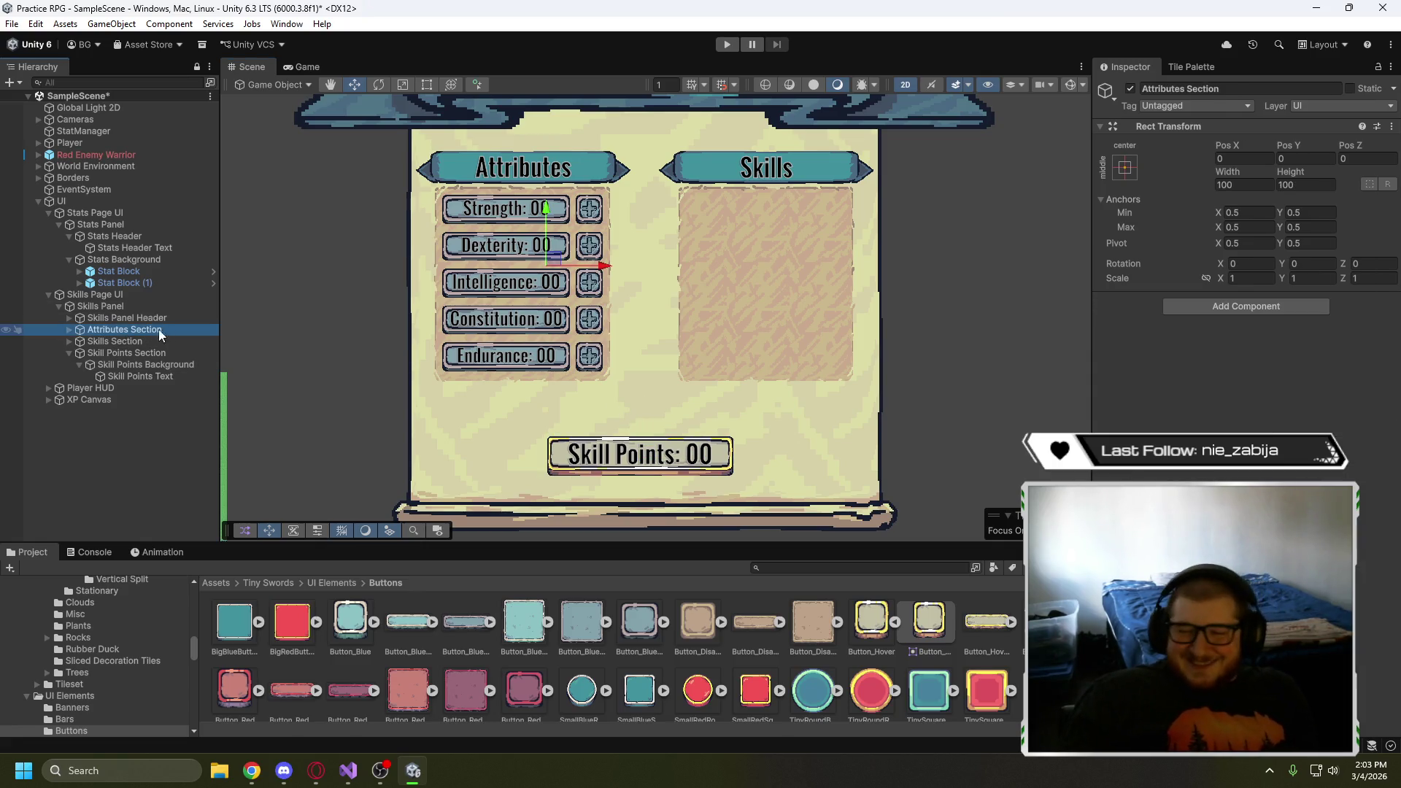
click(427, 85)
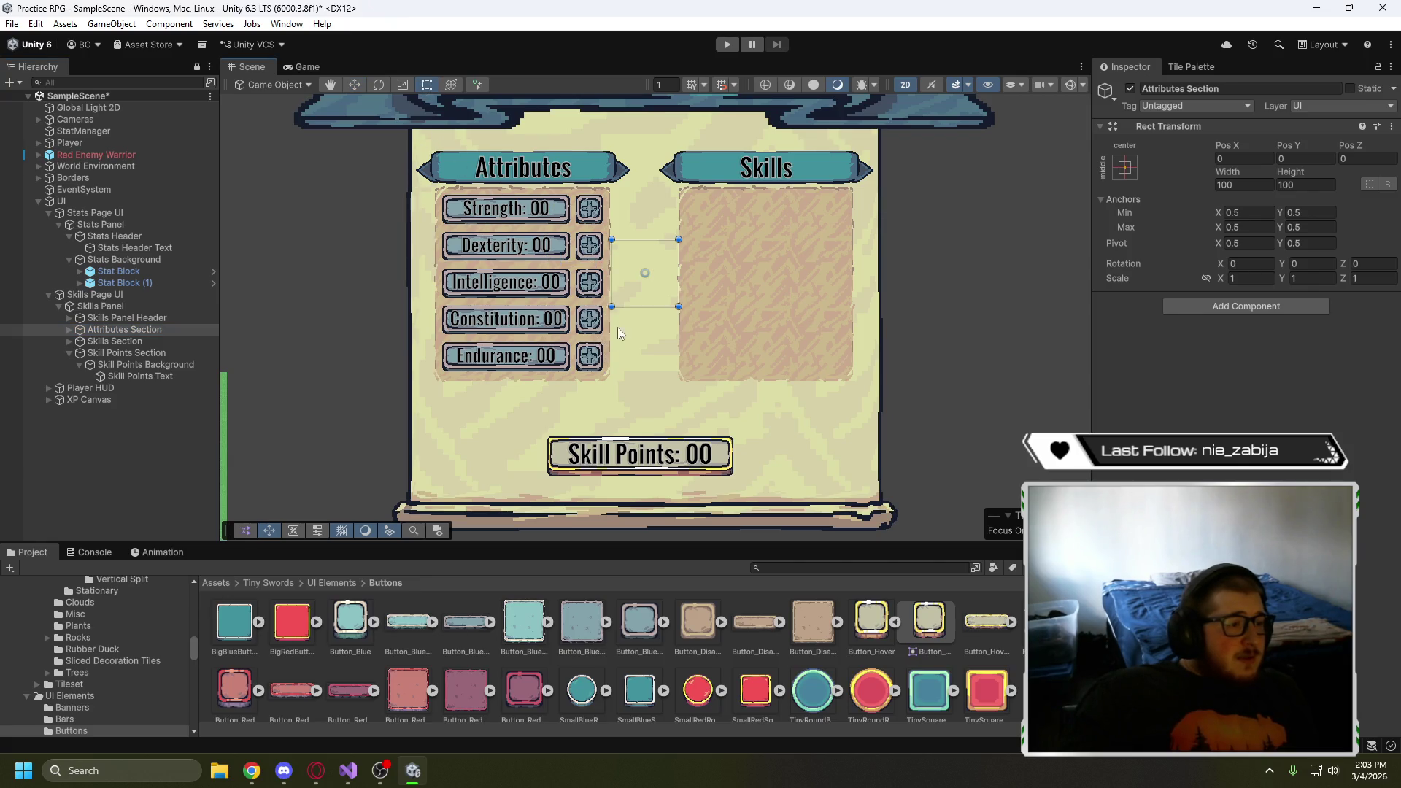
drag(677, 307, 686, 316)
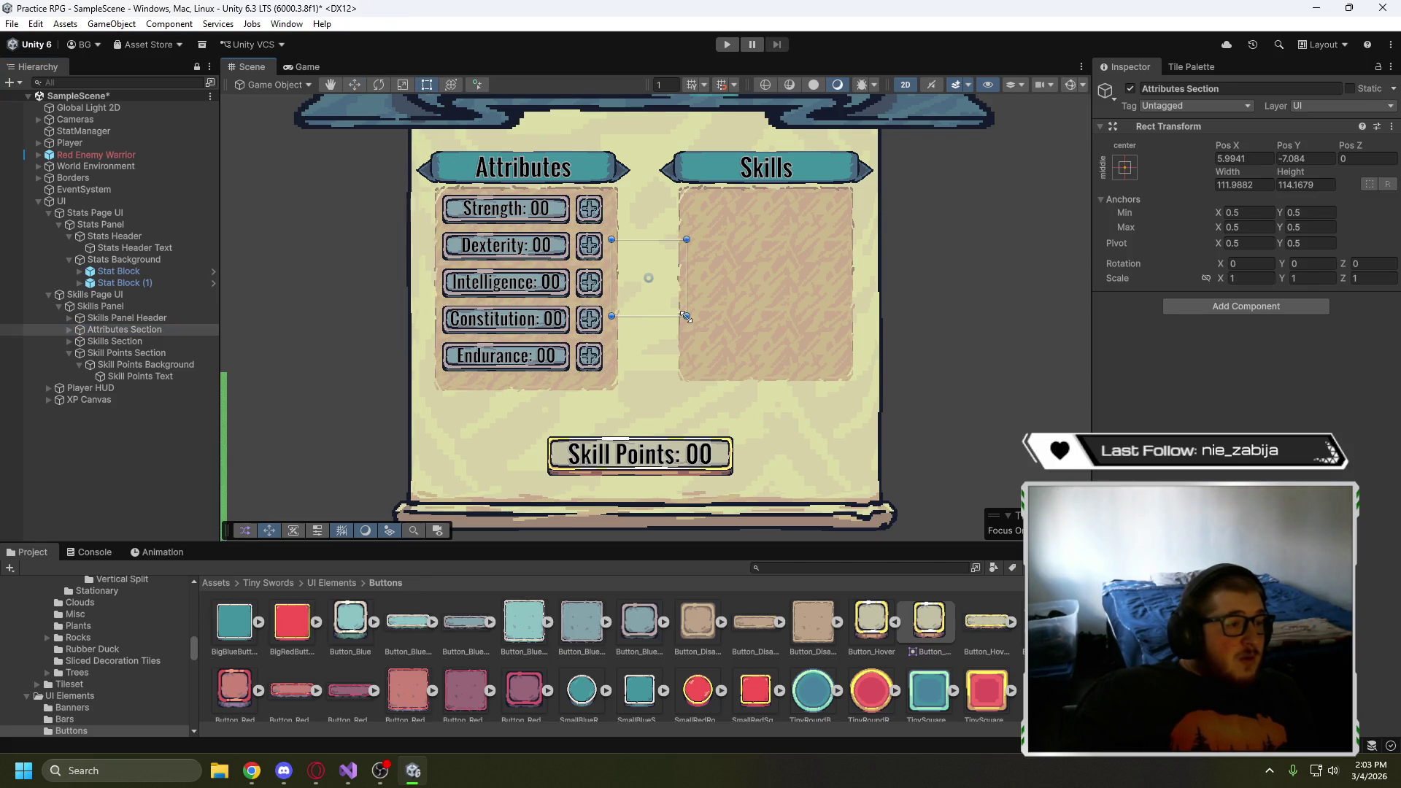
key(ctrl+z)
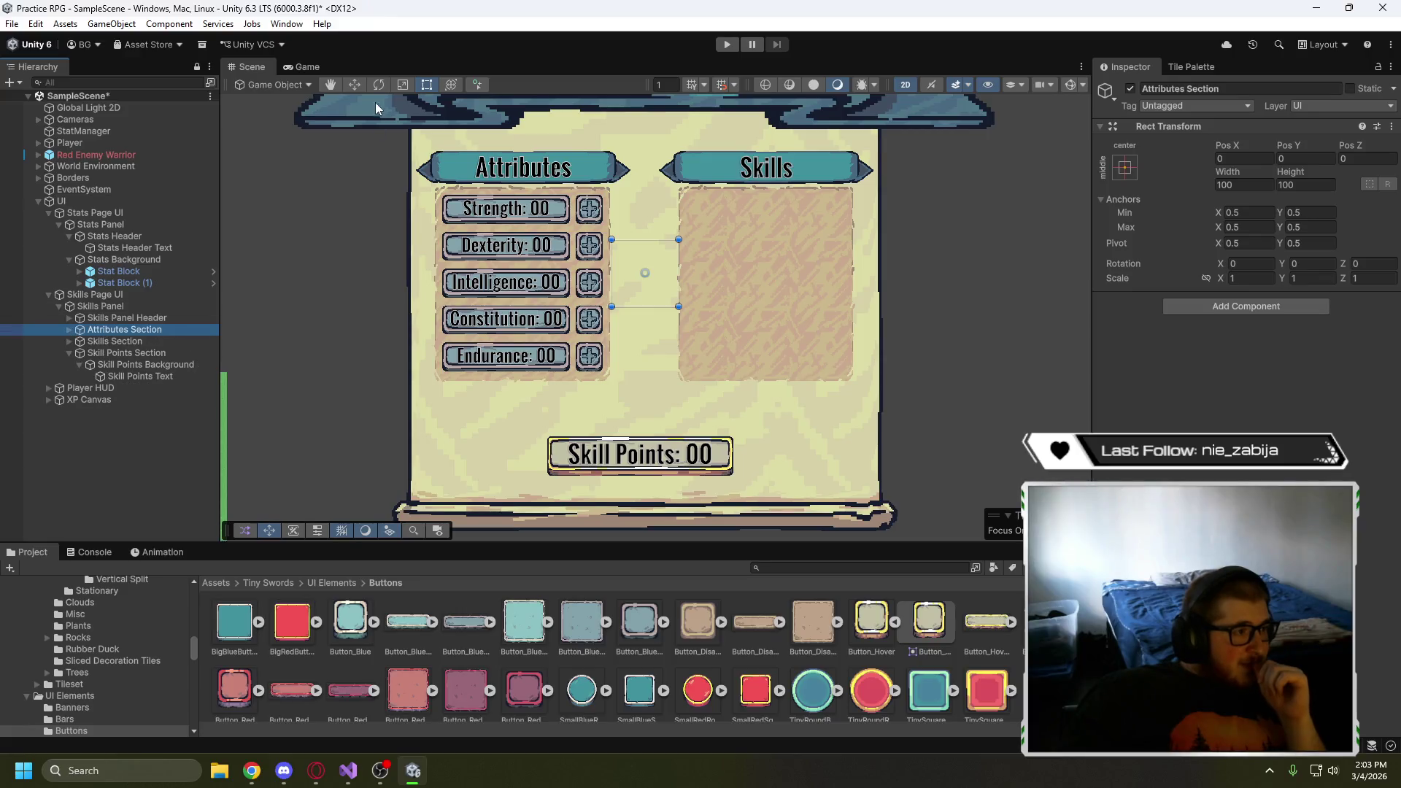
key(r)
drag(605, 266, 581, 269)
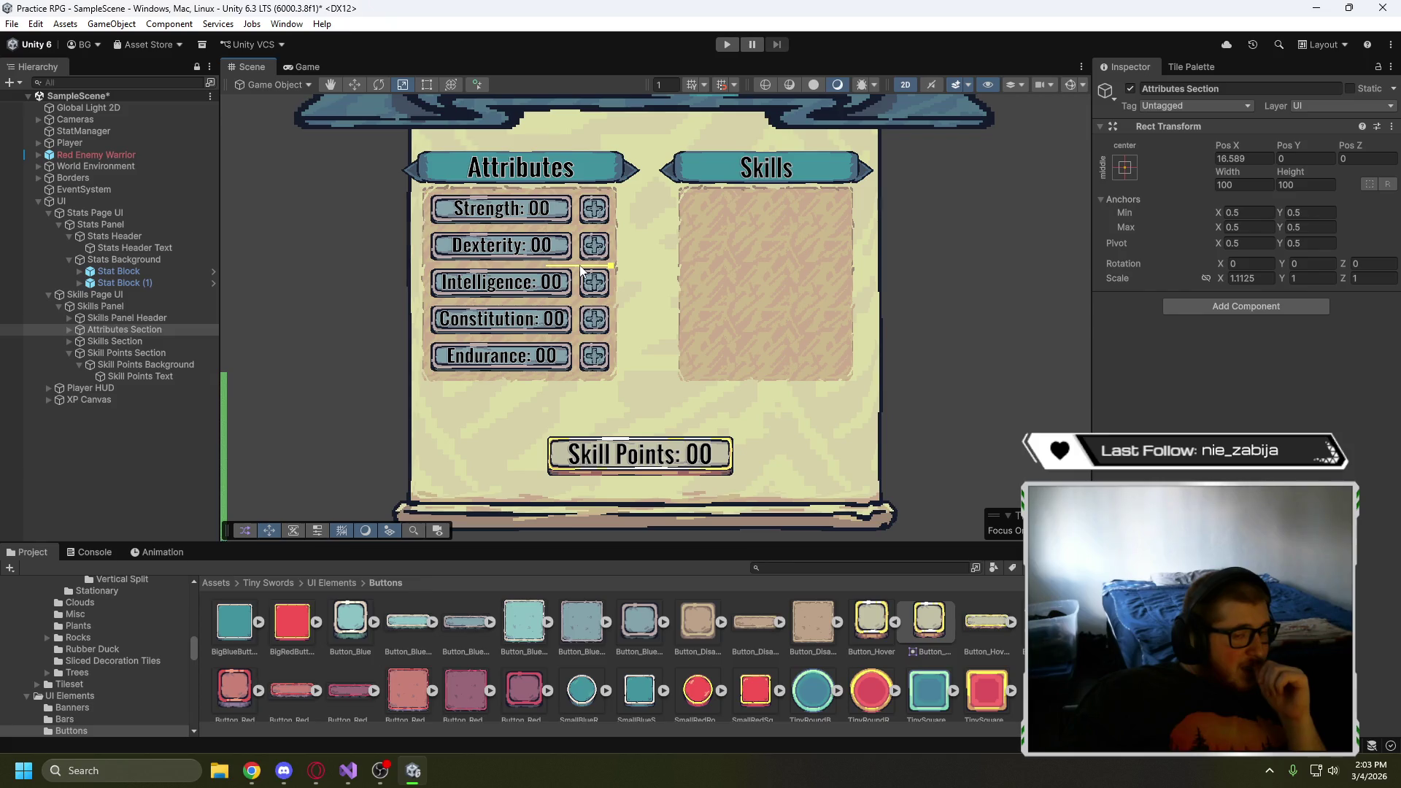
key(ctrl+z)
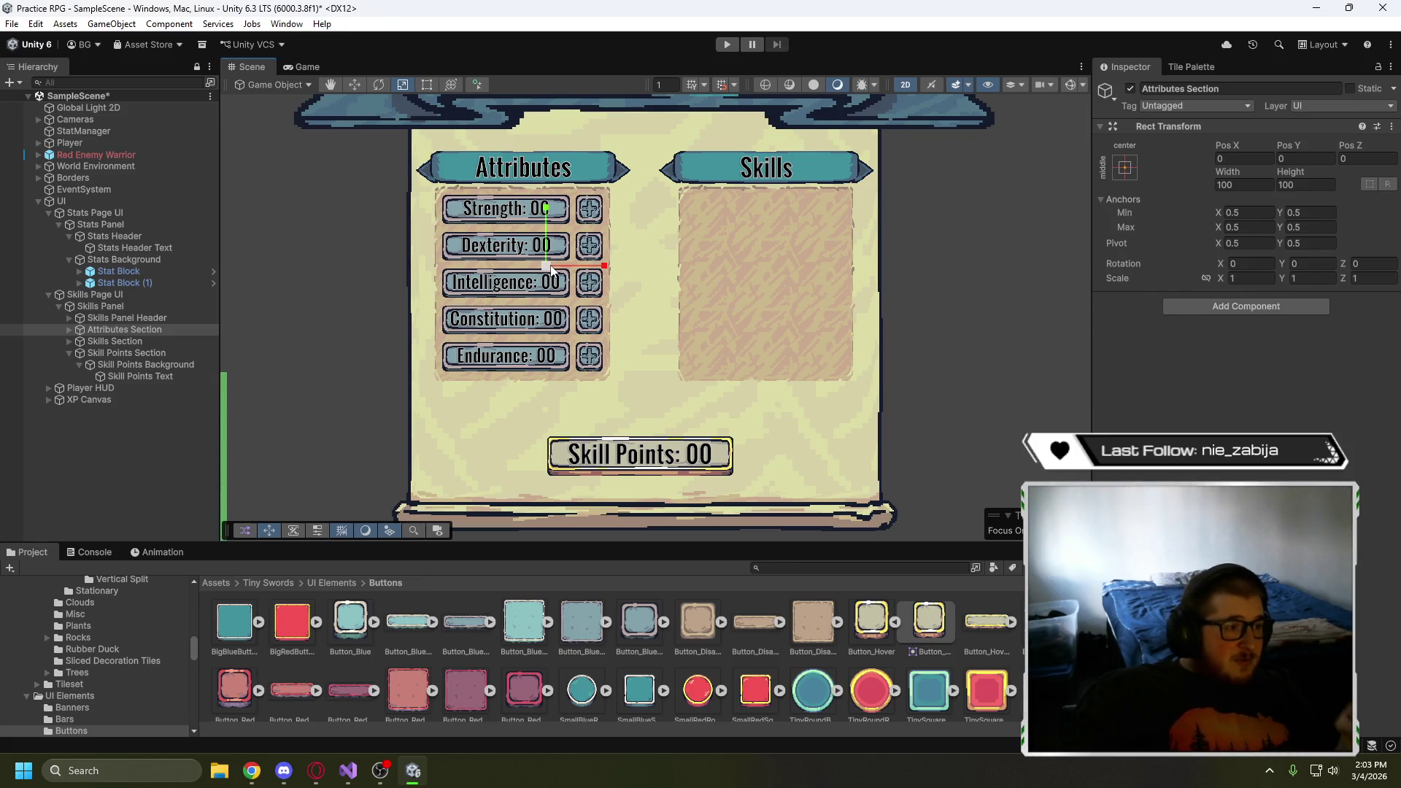
mouse_move(547, 265)
mouse_down()
mouse_move(554, 254)
mouse_move(483, 228)
mouse_up()
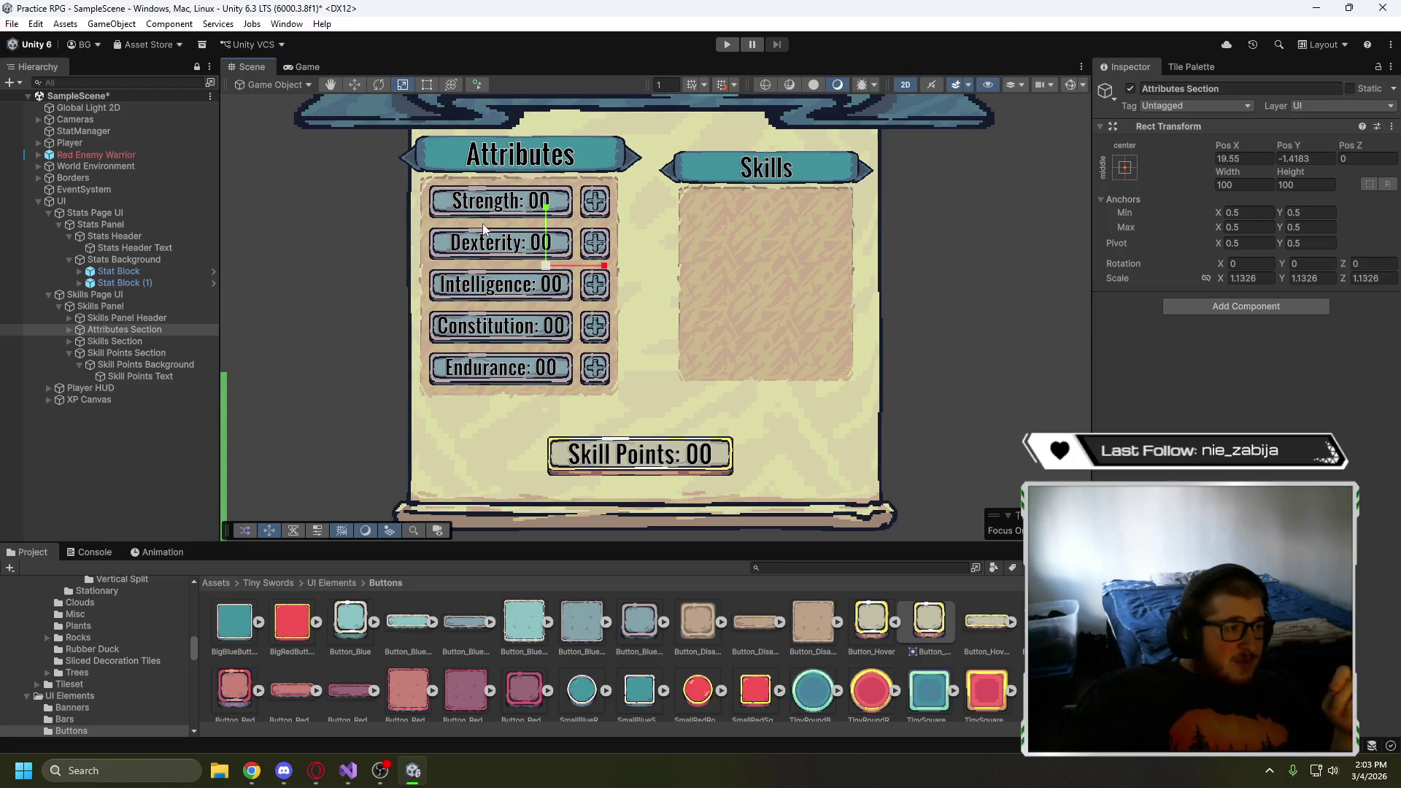
- Set the Attributes Section scale to 1.1 and reposition it right and down
click(354, 84)
drag(550, 259, 567, 277)
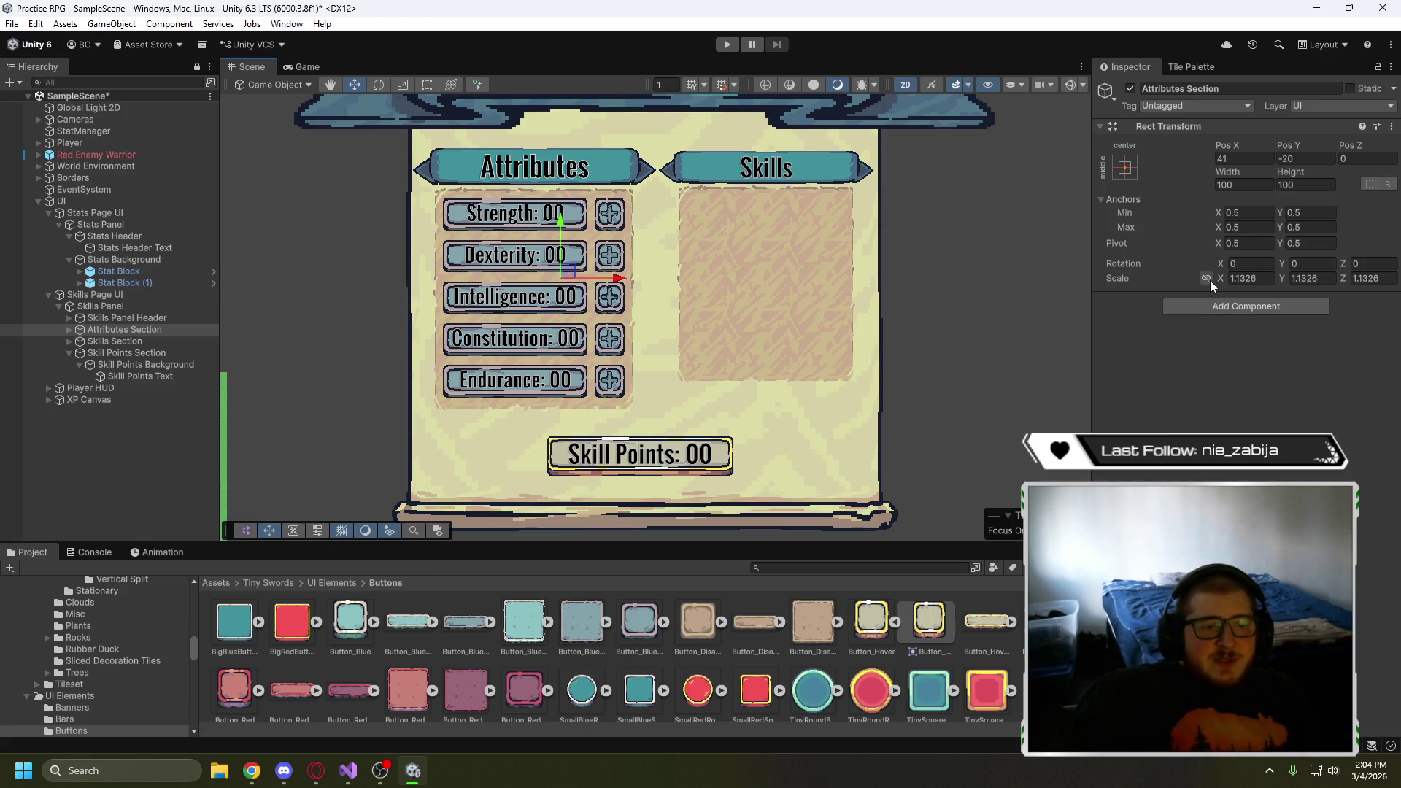
text(1.1)
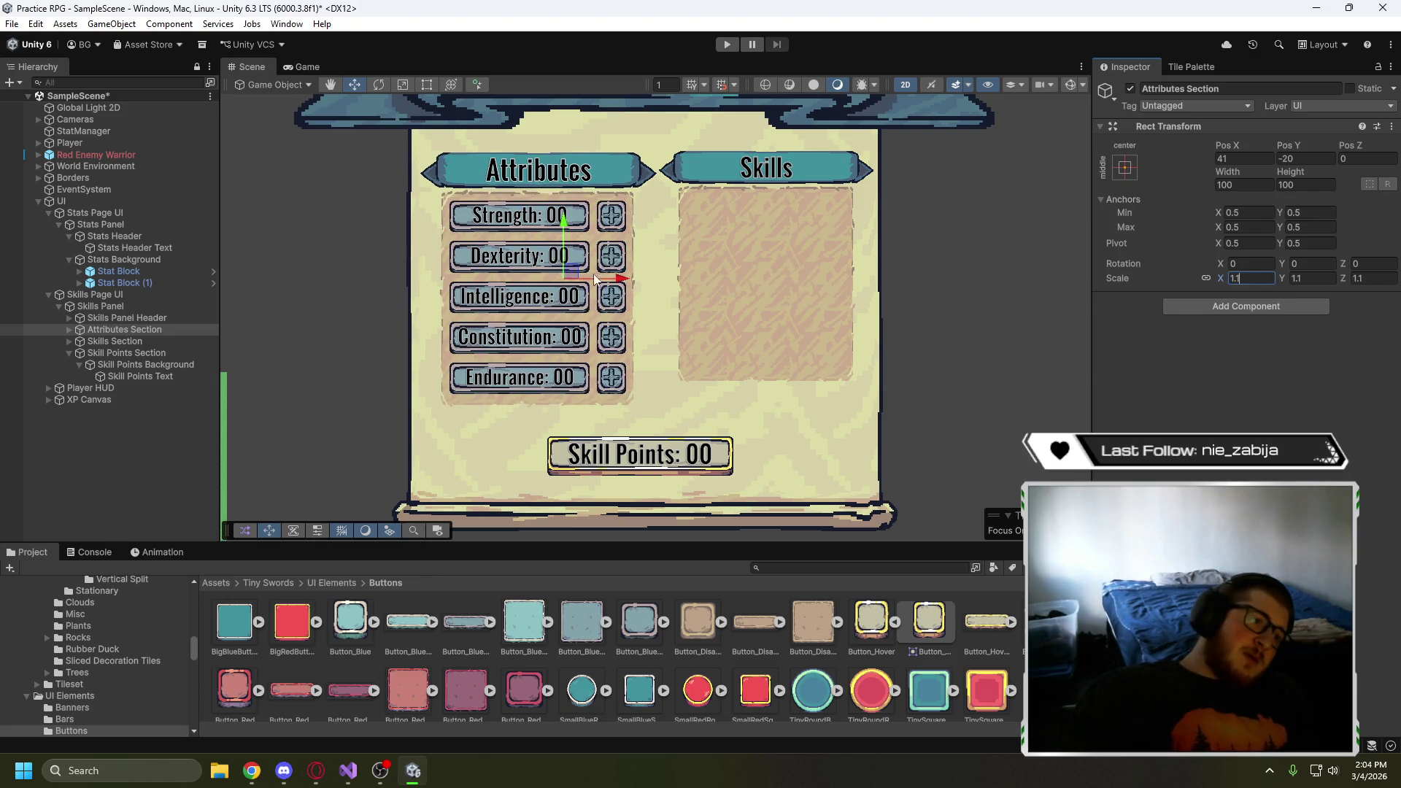
drag(609, 284, 603, 286)
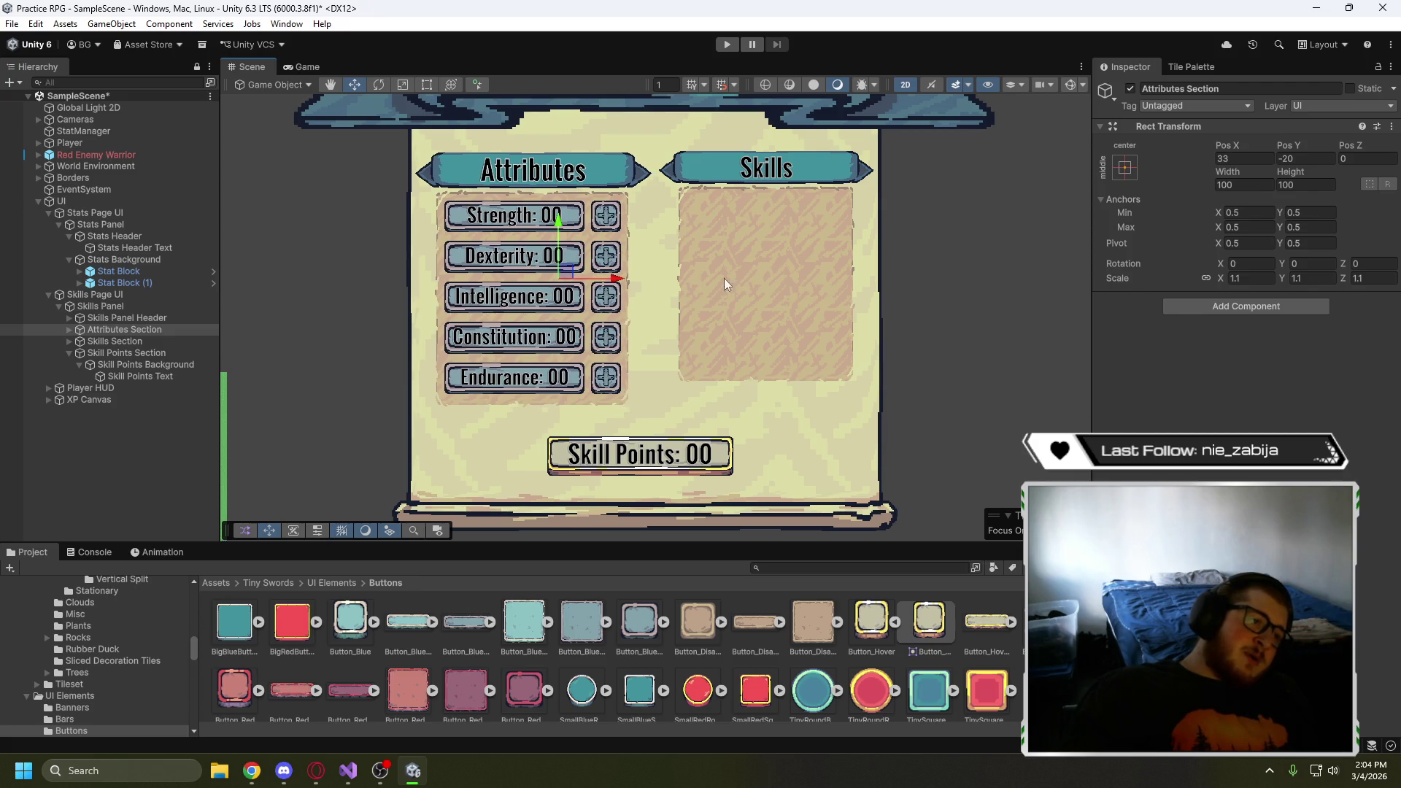
- Scale the Skills Section to 1.1, move it down beside Attributes, and preview in the Game view
click(133, 340)
click(1248, 279)
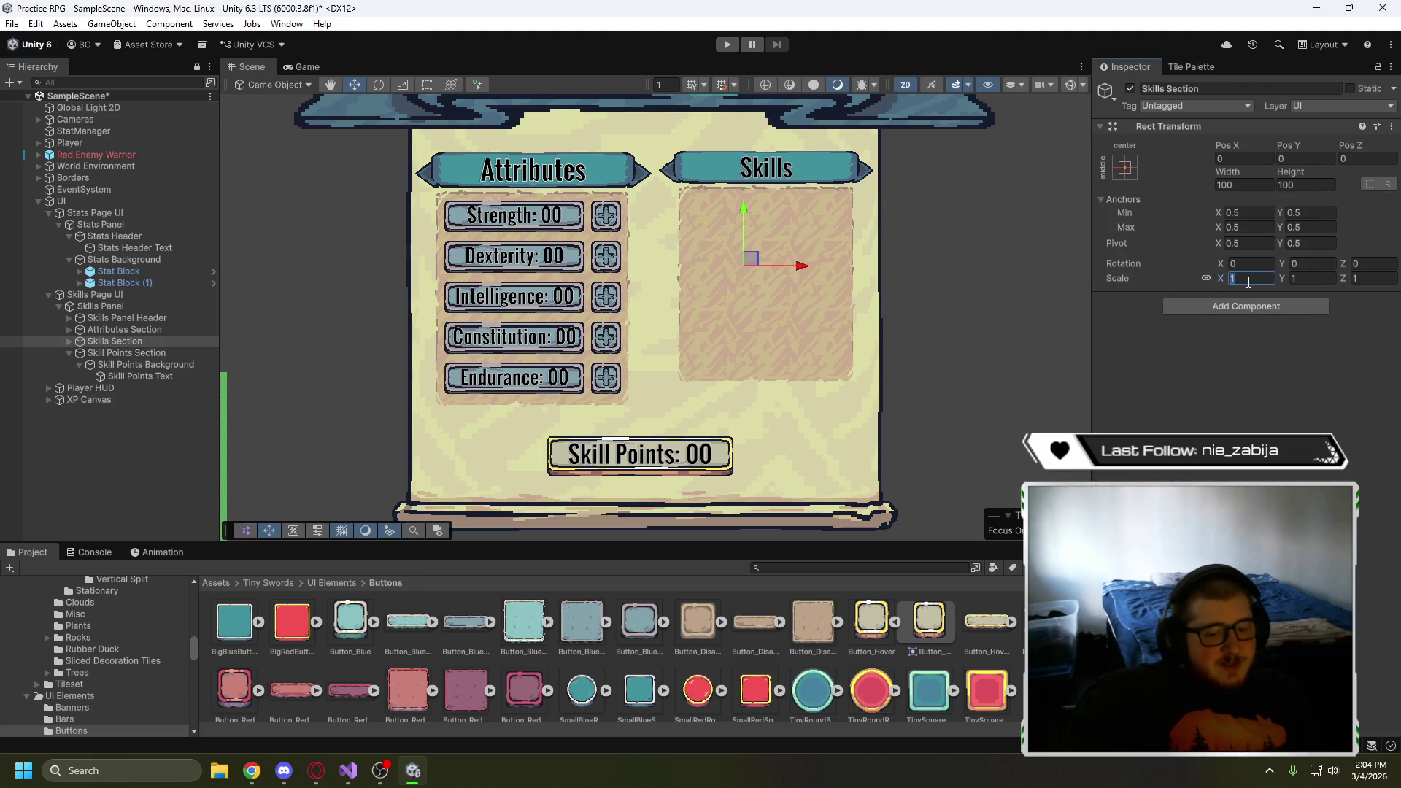
text(1.1)
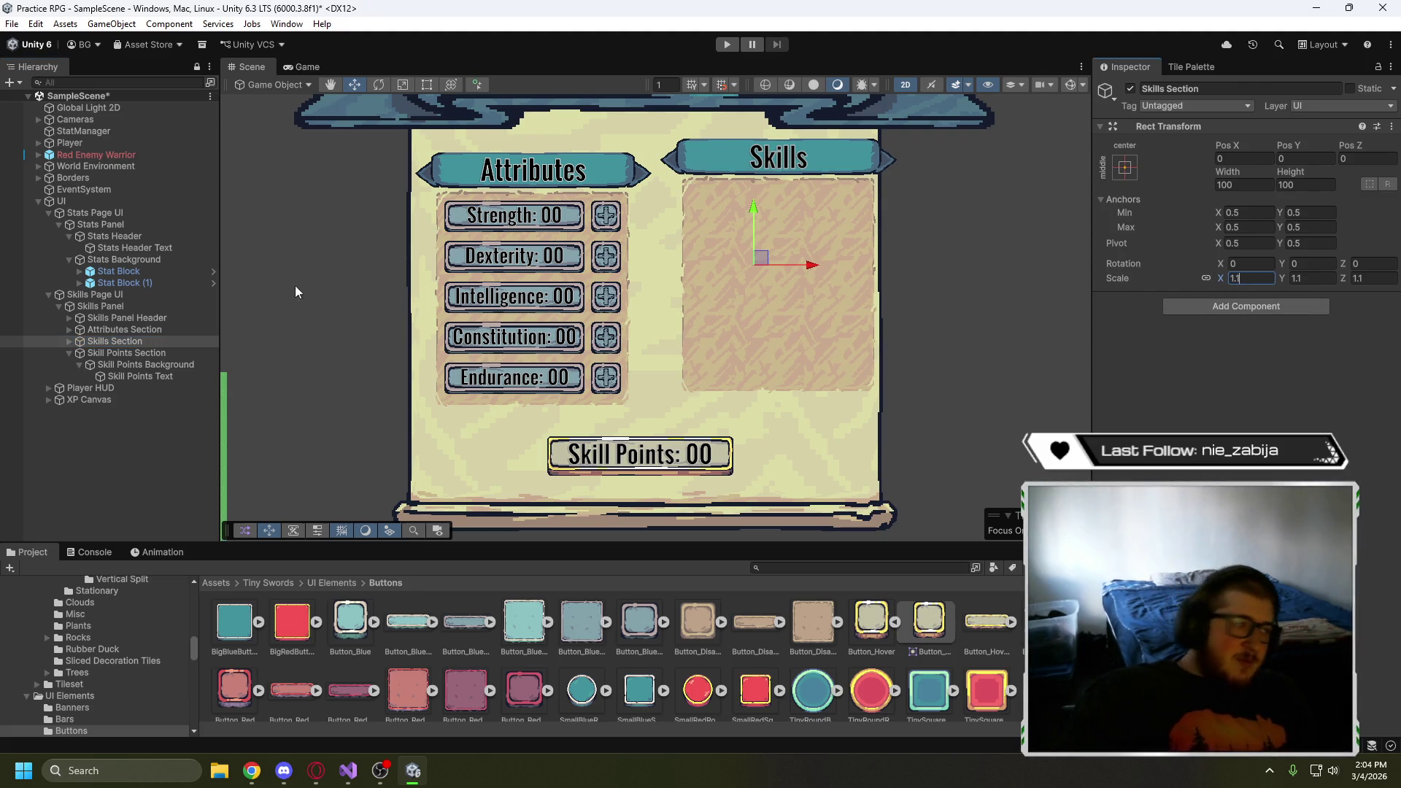
mouse_move(763, 254)
mouse_down()
mouse_move(761, 272)
mouse_move(741, 275)
mouse_up()
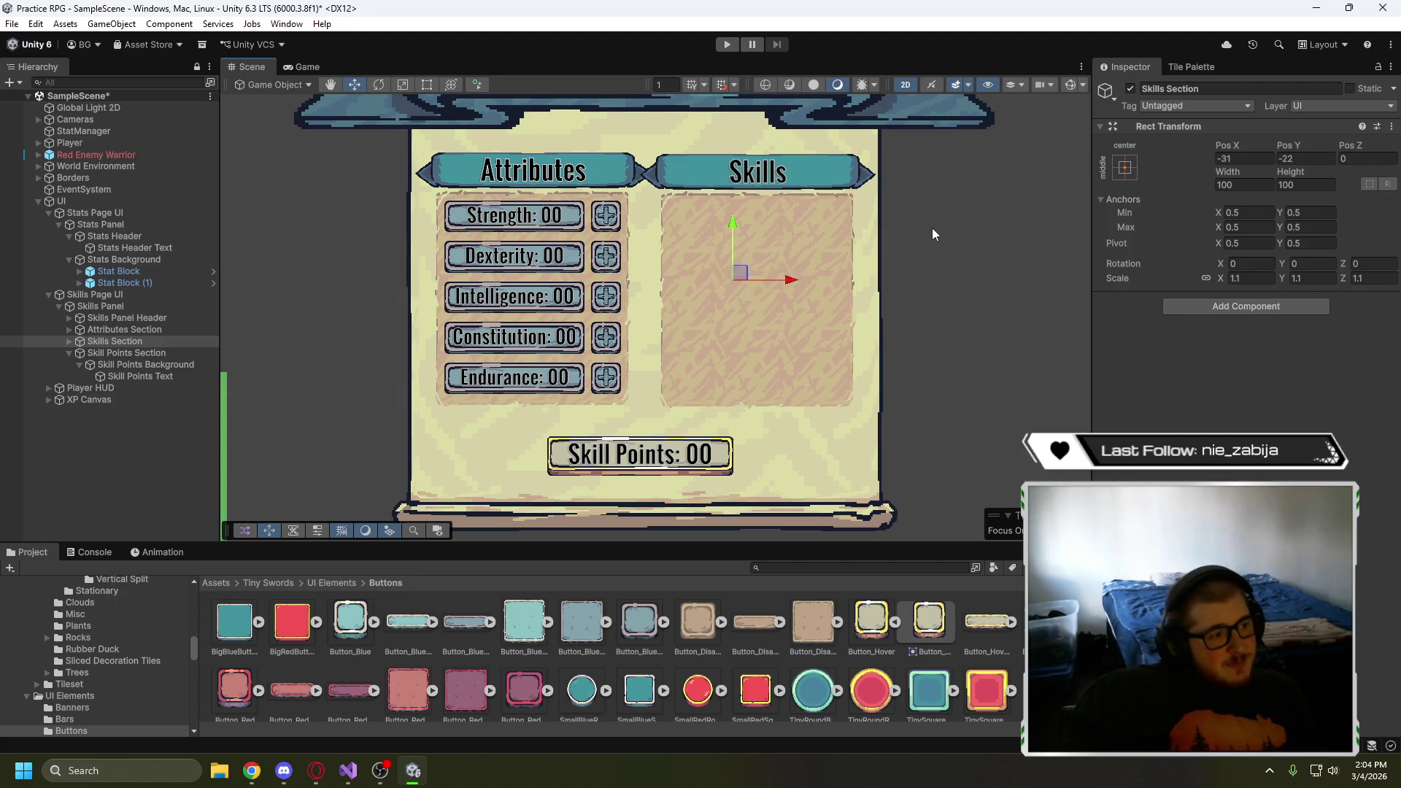
click(307, 66)
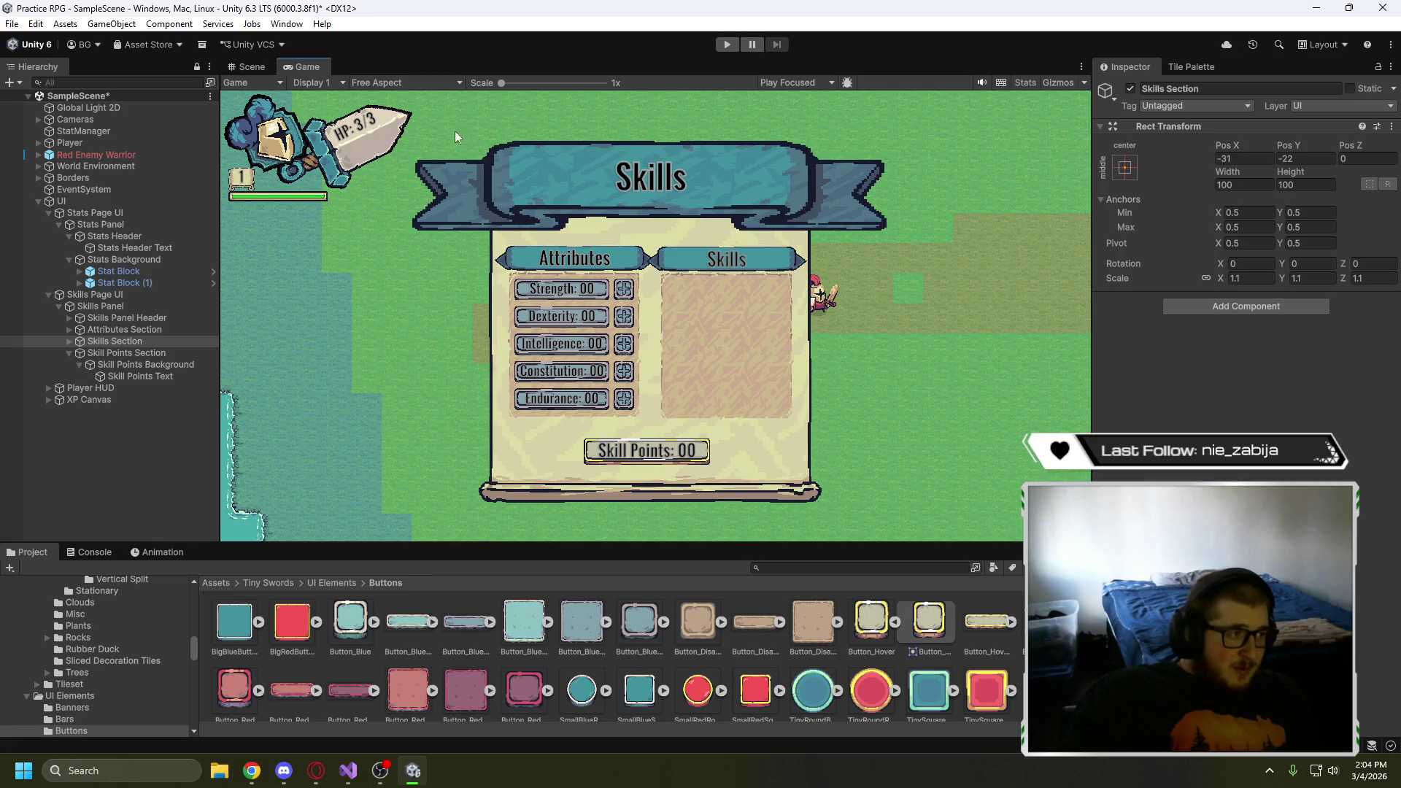
- Float and maximize the Game view for a full-size preview, then dock it back and return to Scene
mouse_move(301, 64)
mouse_down()
mouse_move(314, 14)
mouse_move(505, 110)
mouse_up()
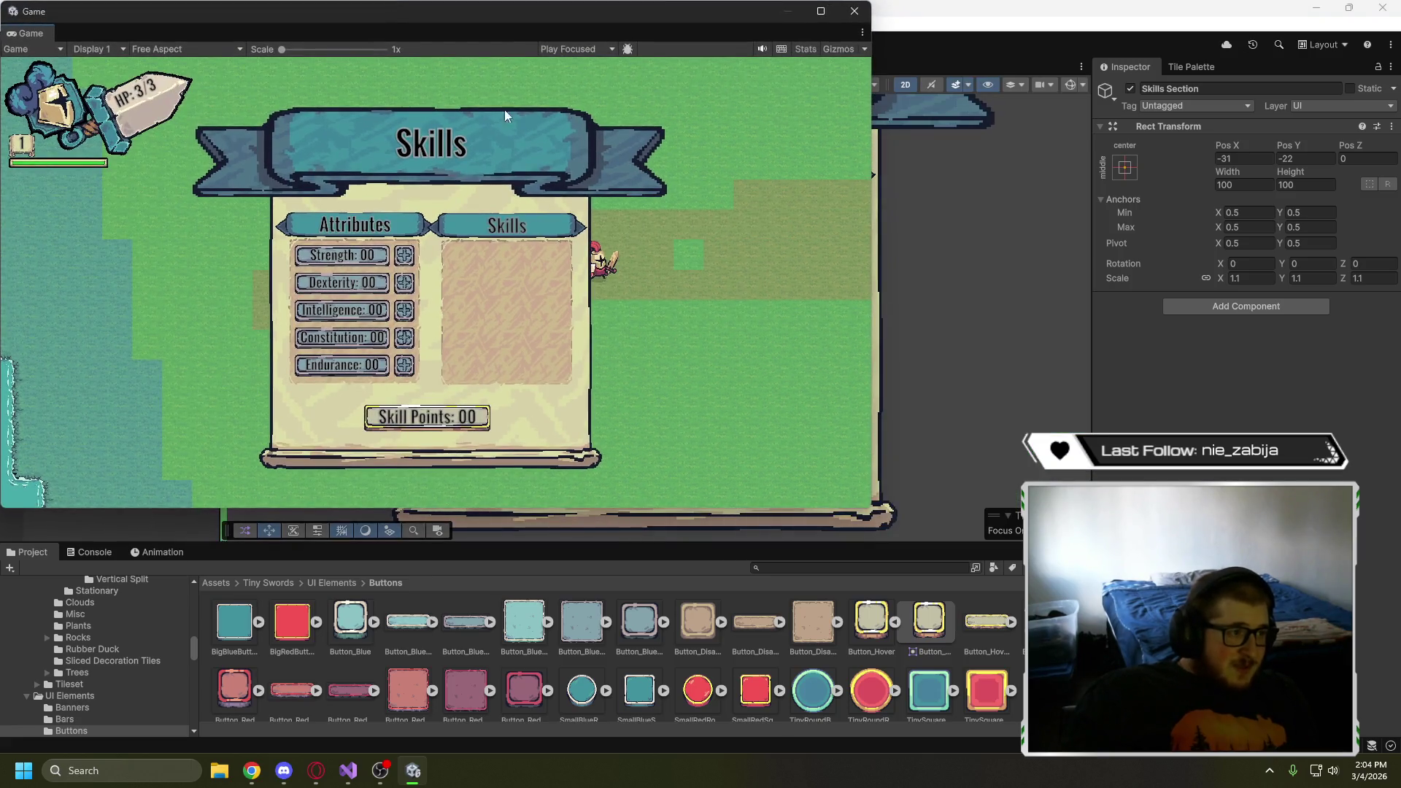
click(820, 12)
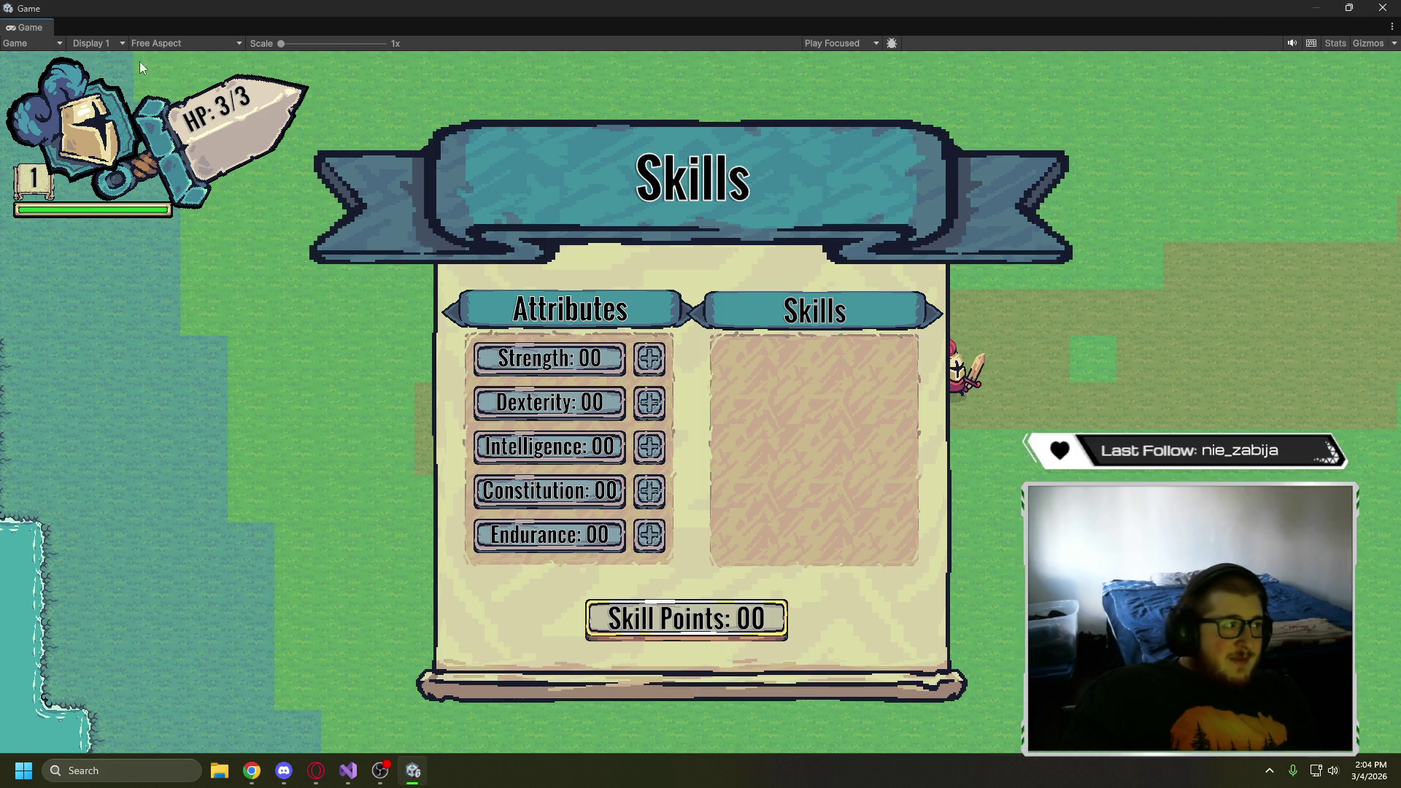
drag(41, 27, 157, 115)
drag(305, 67, 302, 66)
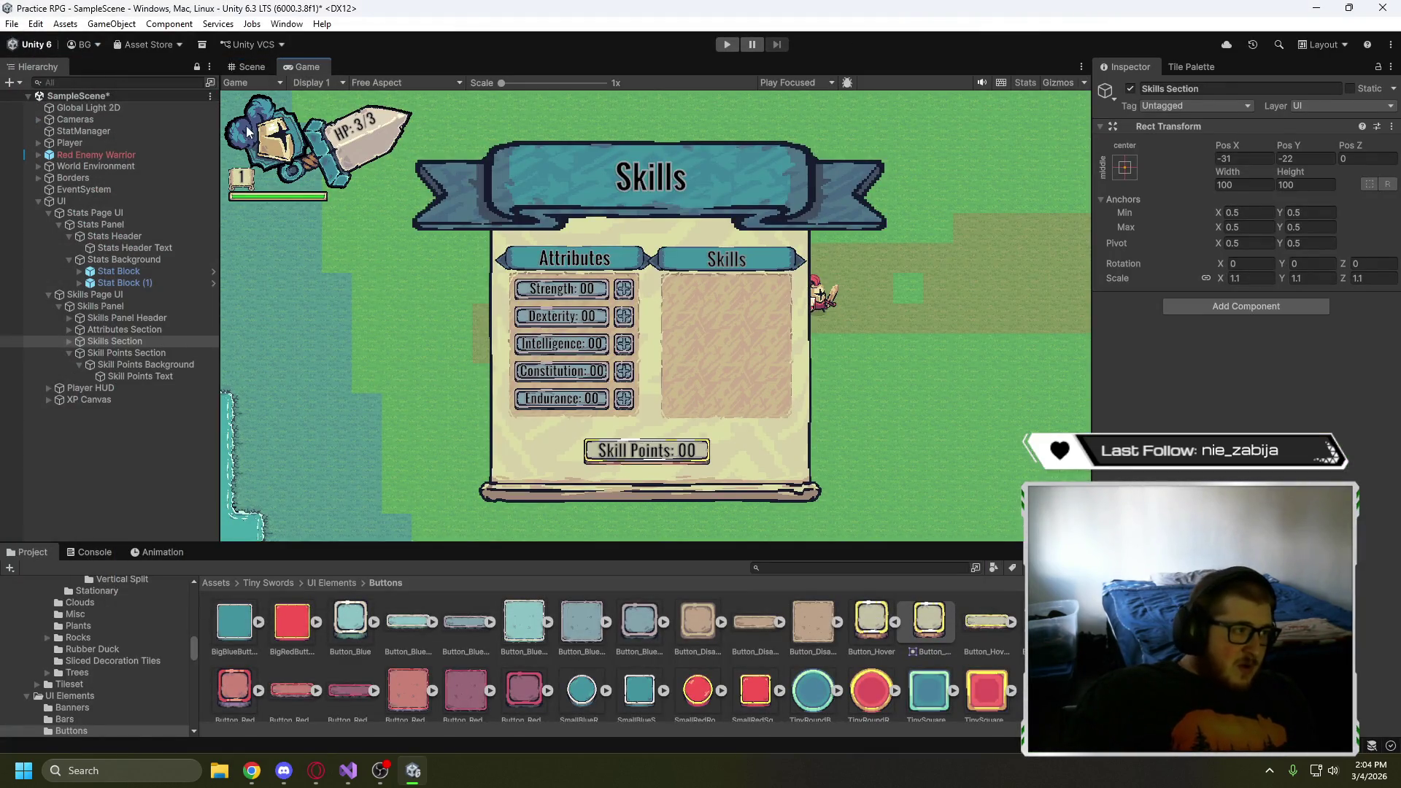
click(252, 66)
scroll(339, 353, down, 4)
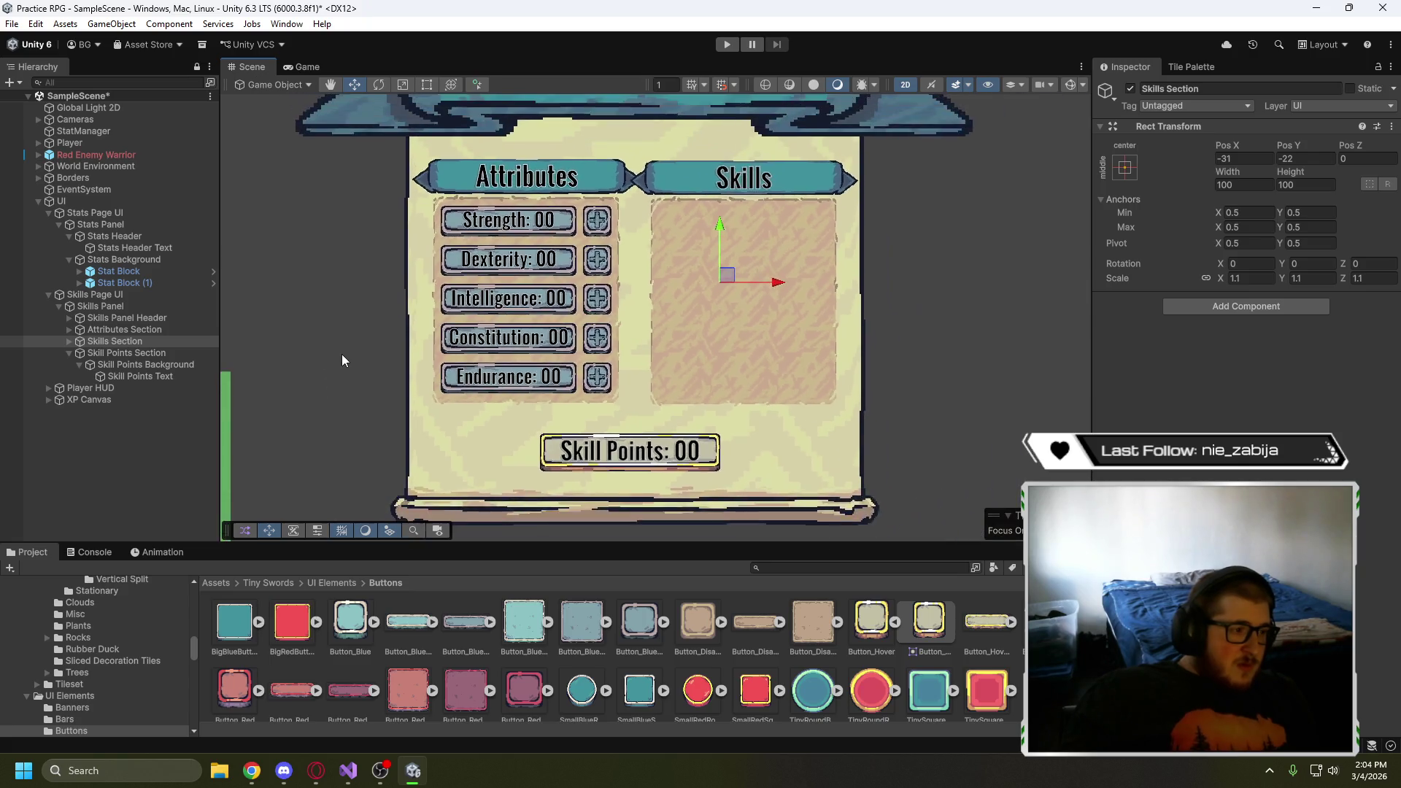
drag(335, 334, 437, 344)
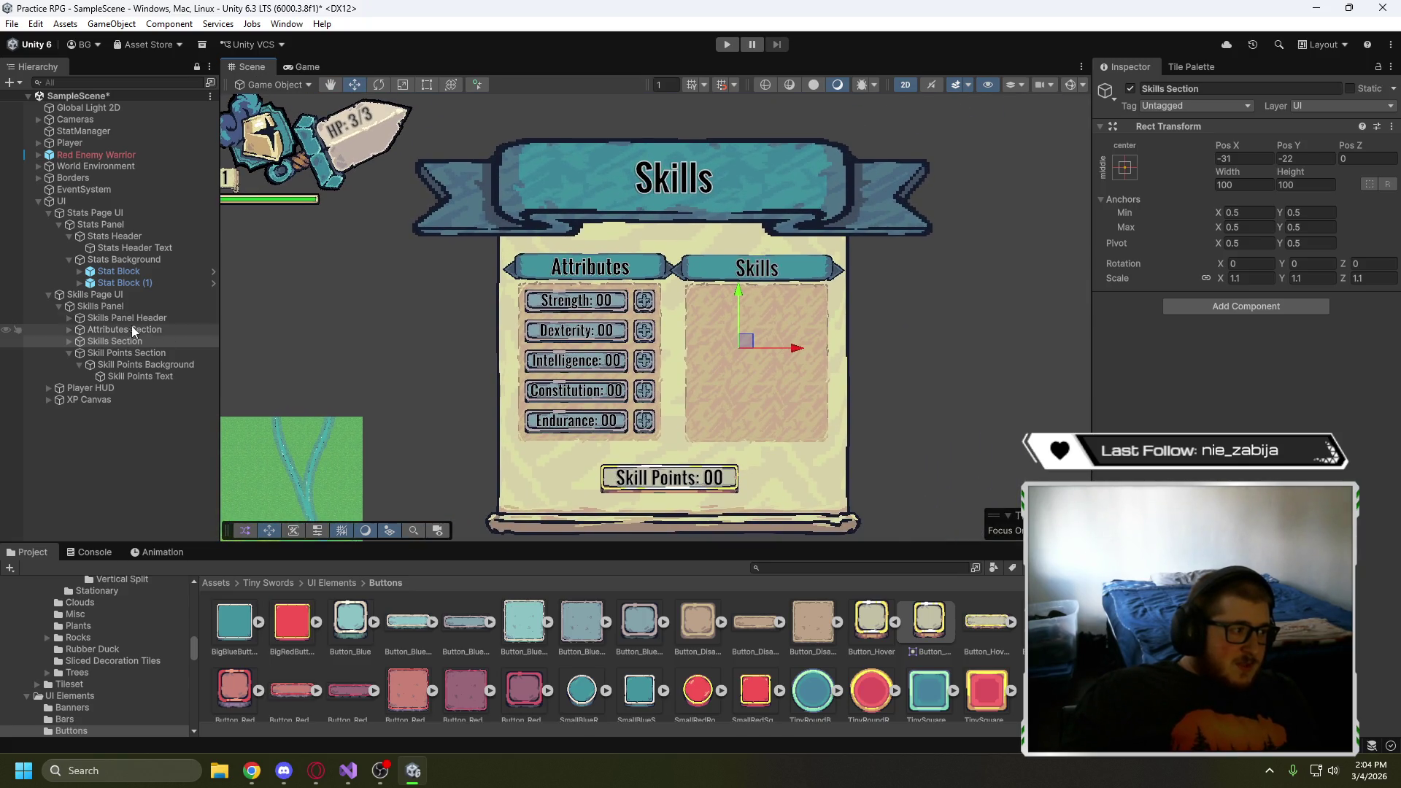
click(106, 296)
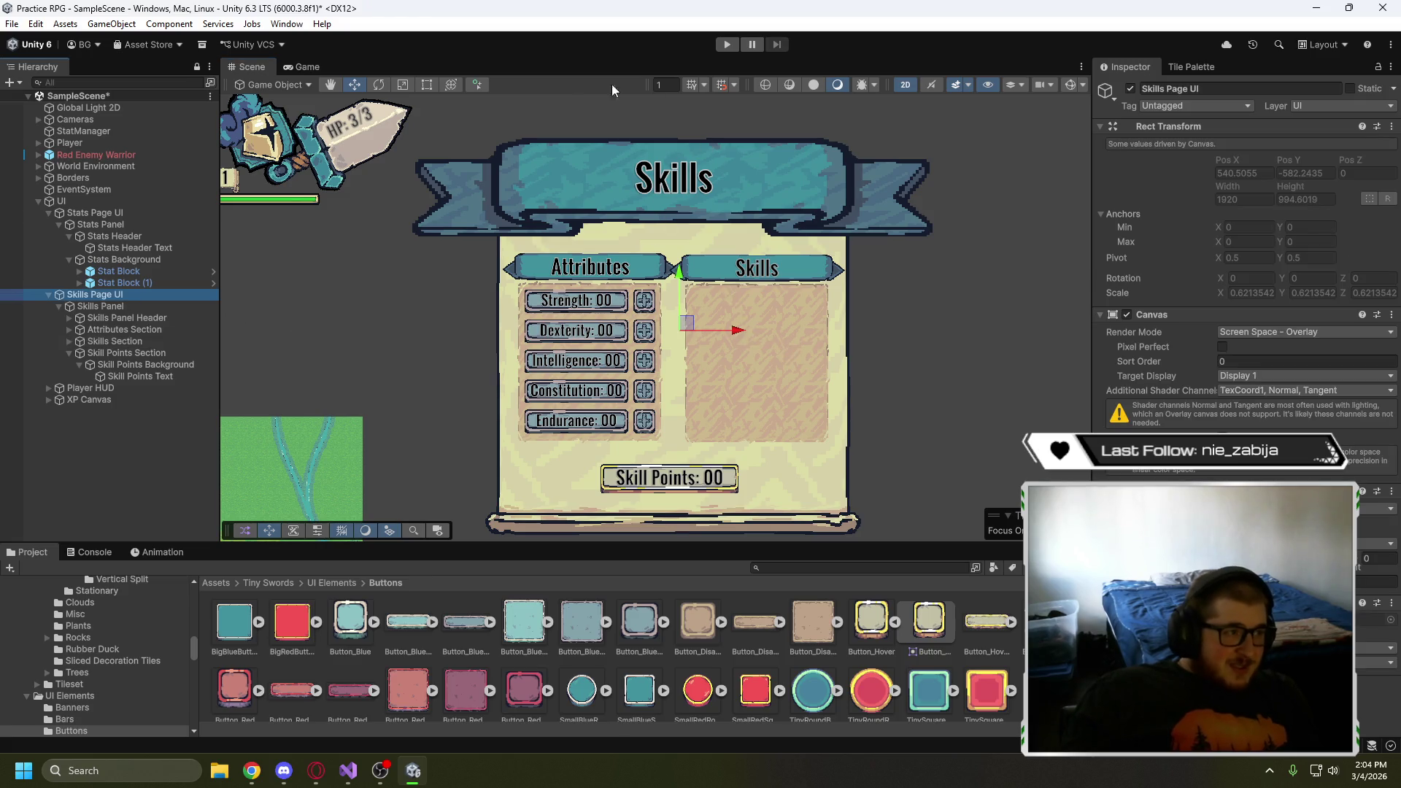
click(401, 86)
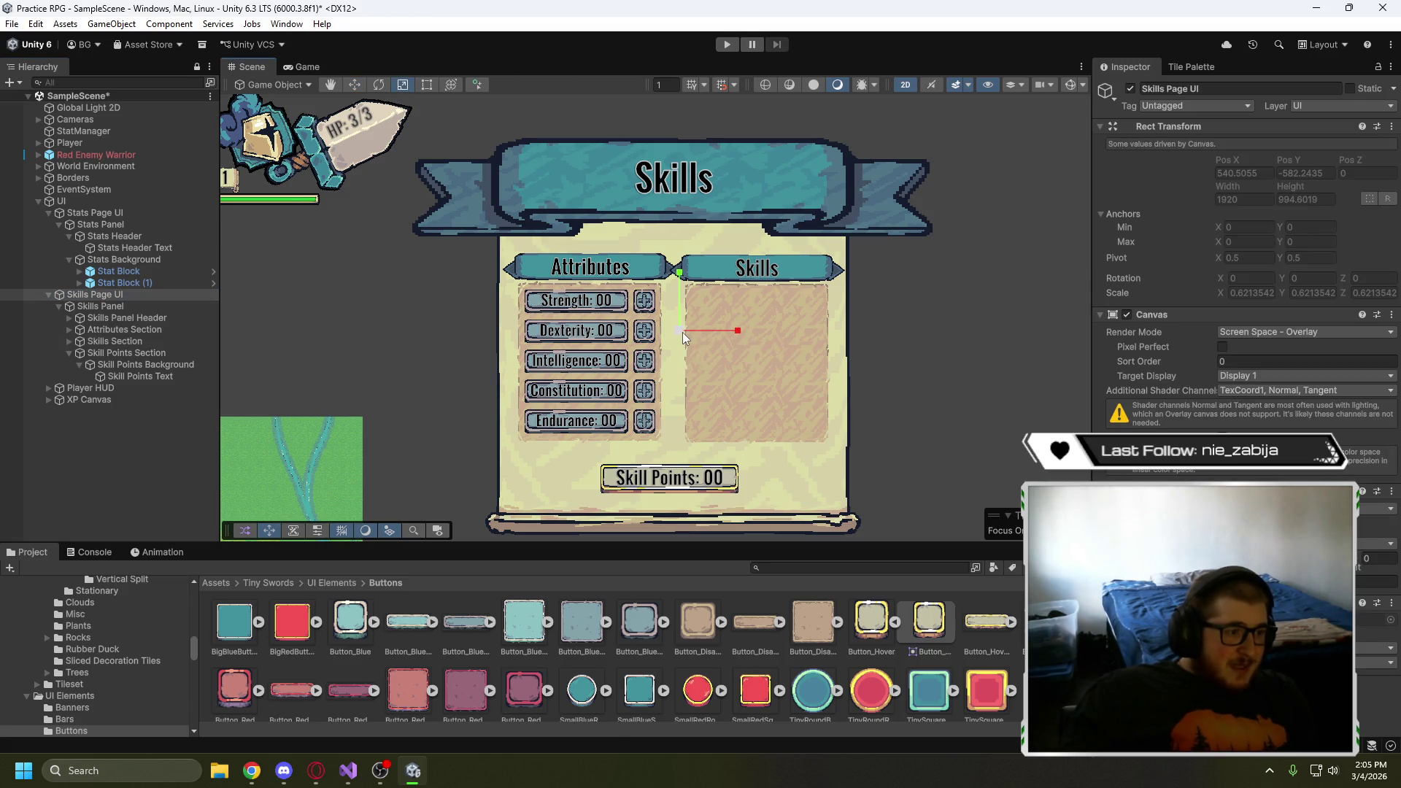
drag(681, 331, 778, 266)
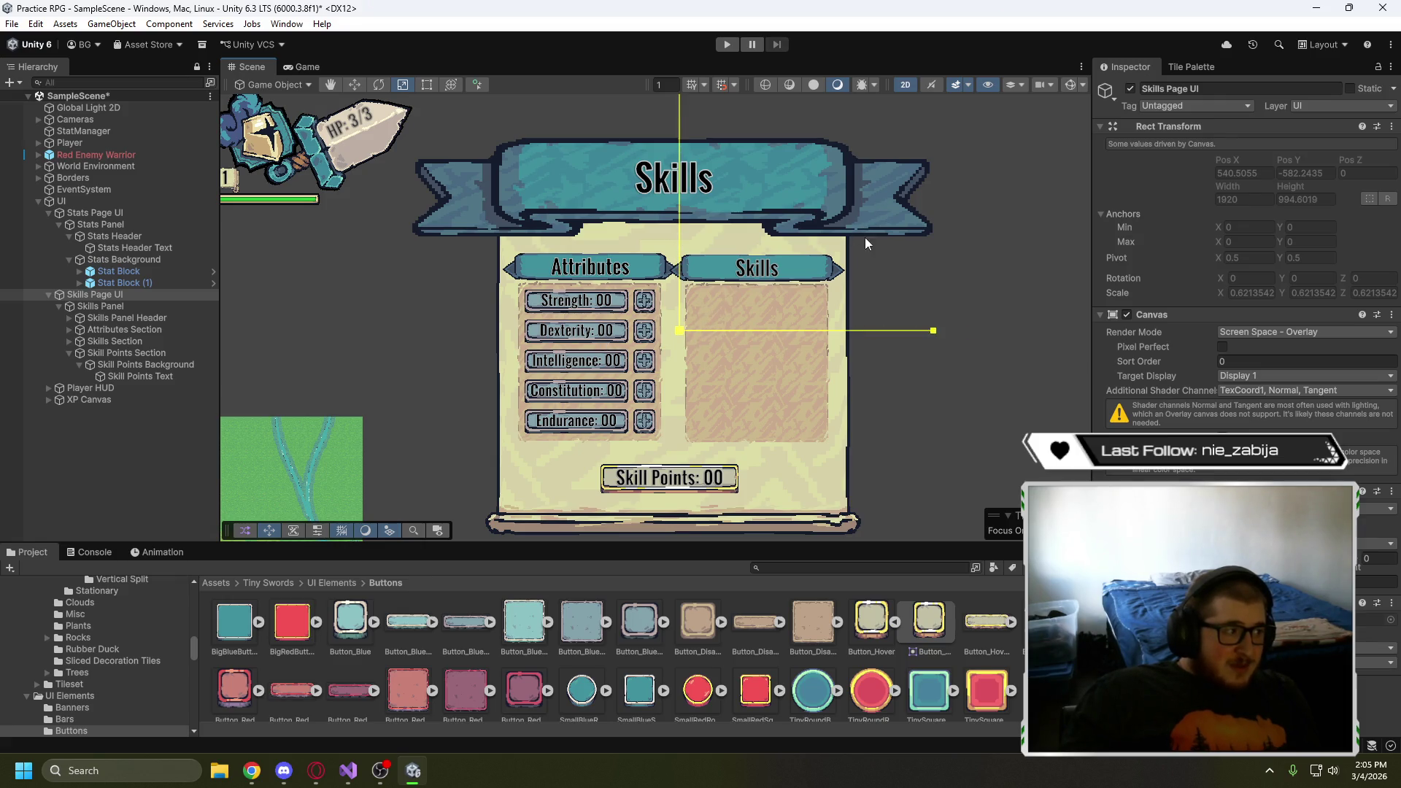
mouse_move(572, 464)
mouse_down()
mouse_move(782, 252)
mouse_move(545, 471)
mouse_move(719, 326)
mouse_move(768, 334)
mouse_up()
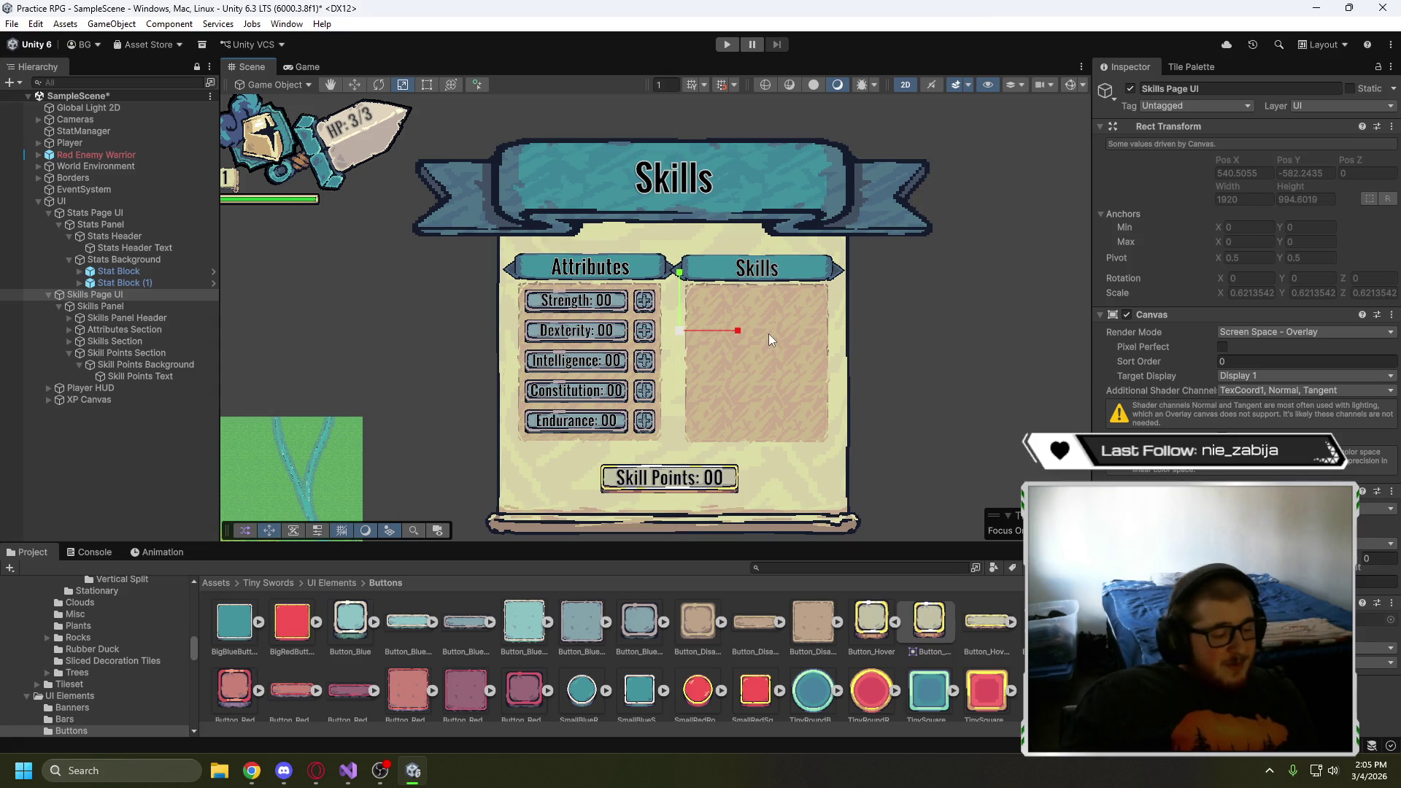
click(768, 334)
click(118, 309)
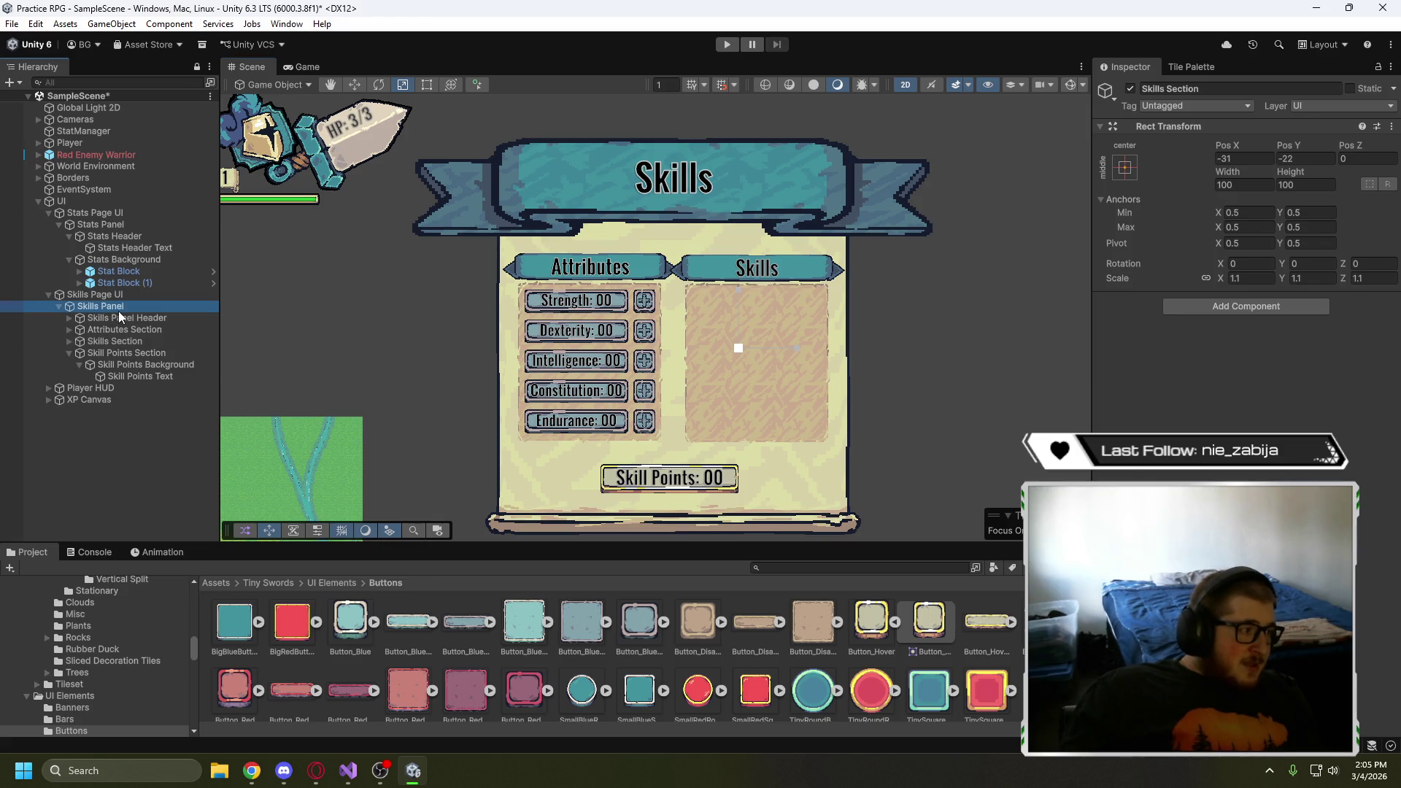
drag(689, 348, 676, 338)
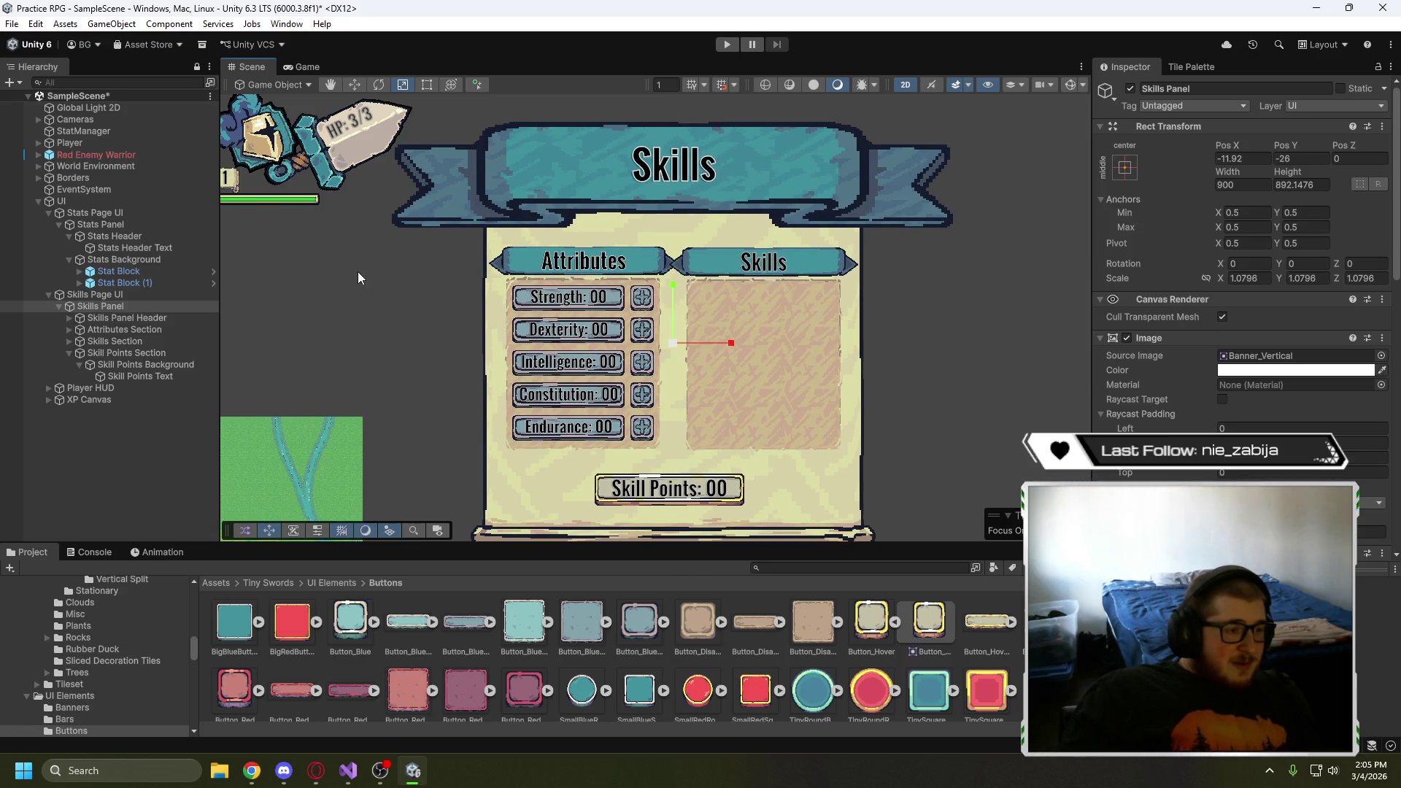
click(293, 68)
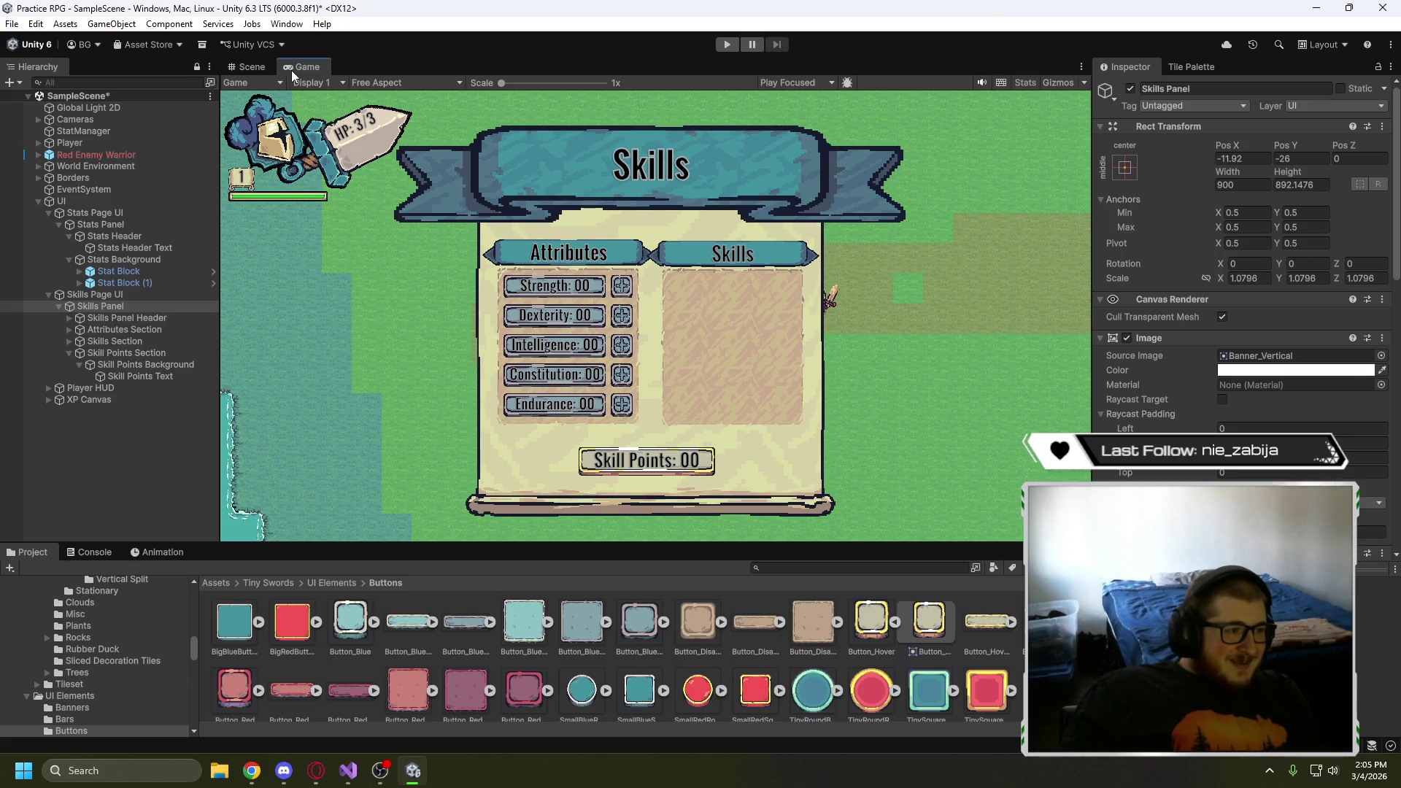
click(246, 67)
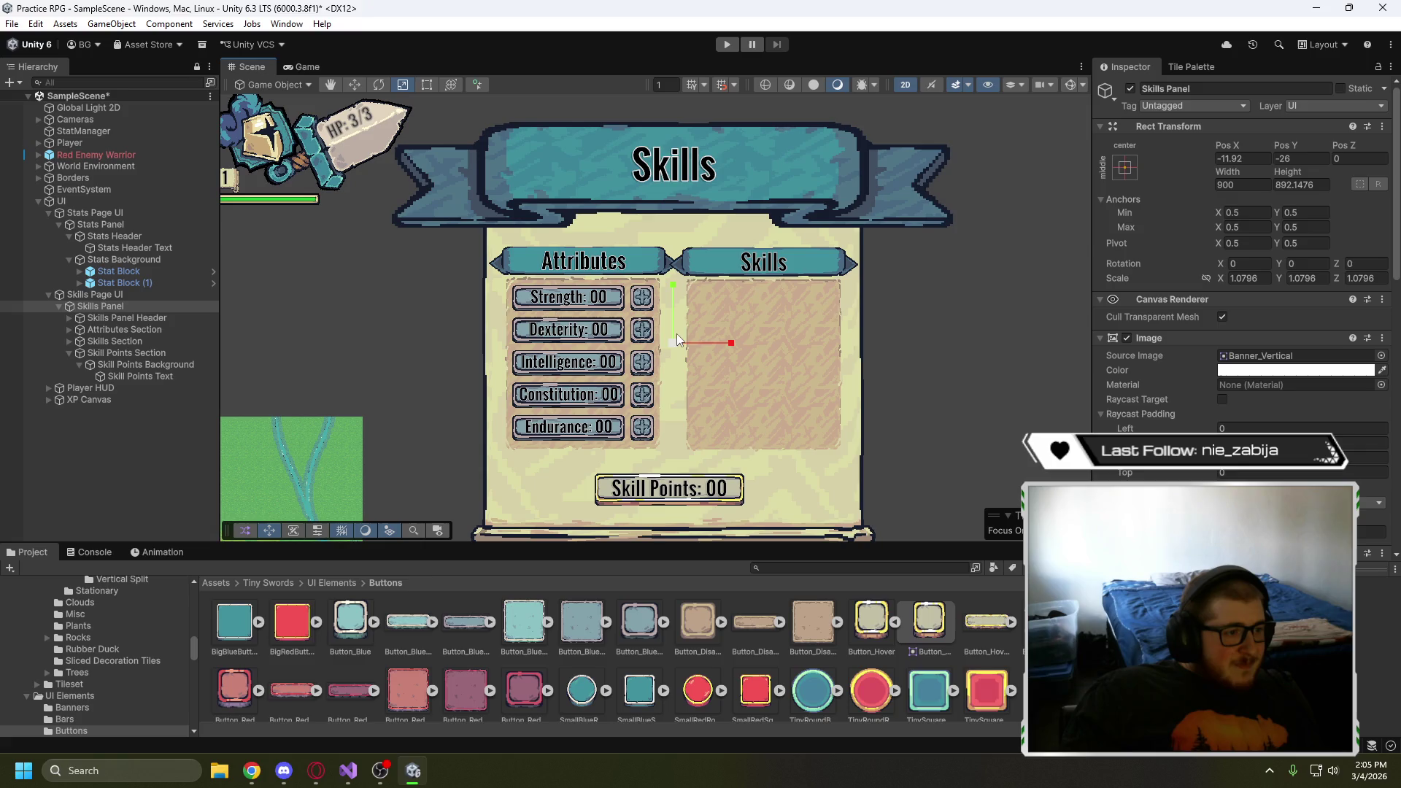
click(299, 67)
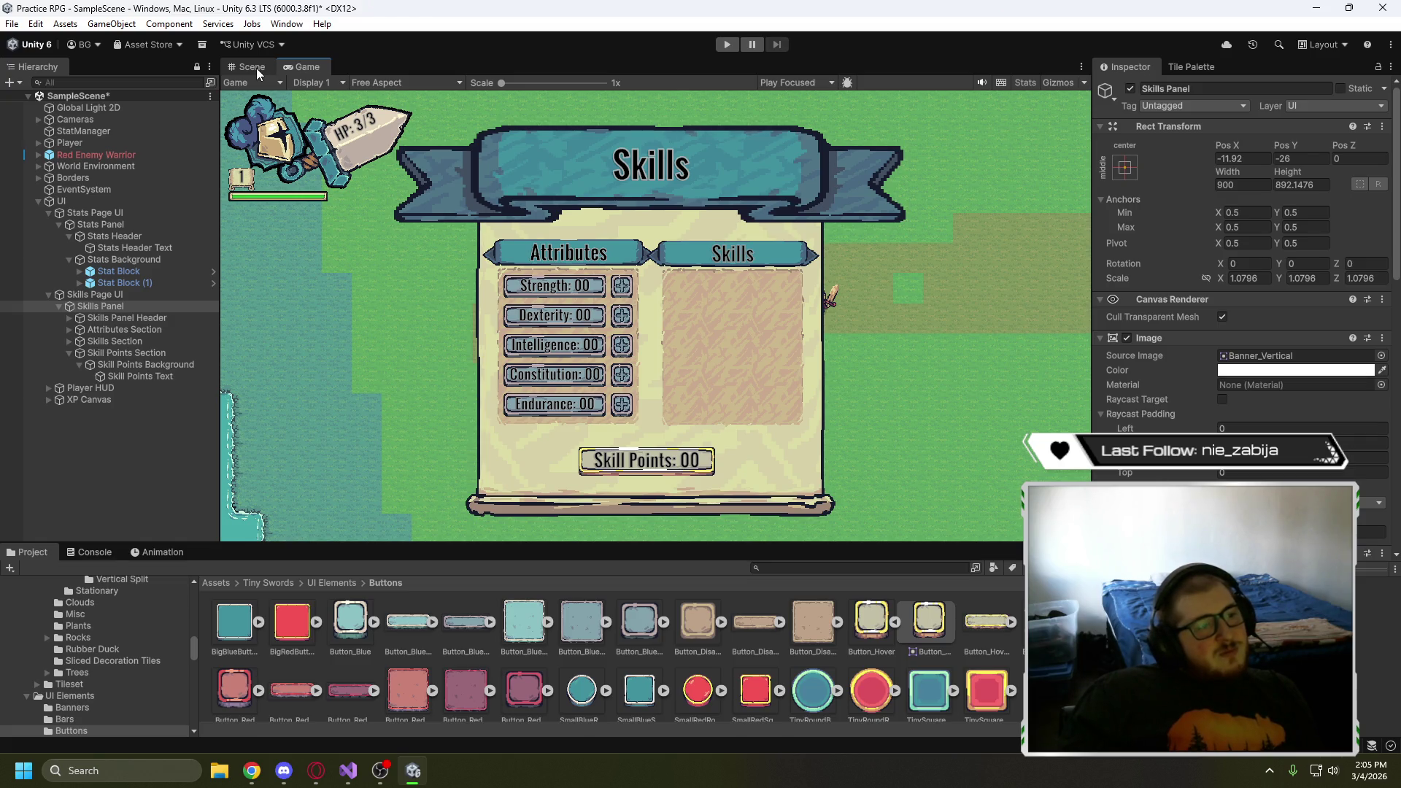
- Set both the Attributes Section and Skills Section scale to 1.08
click(252, 67)
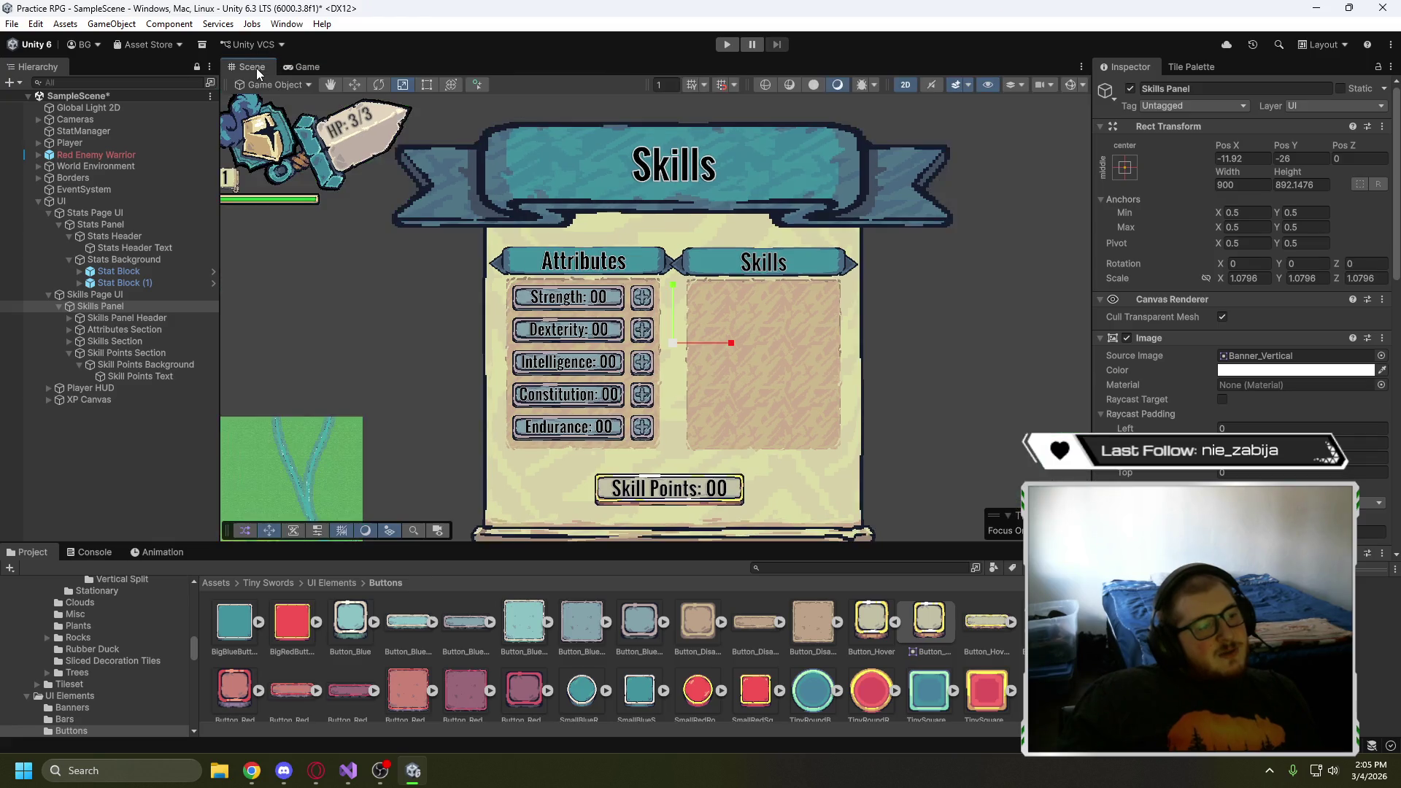
click(120, 330)
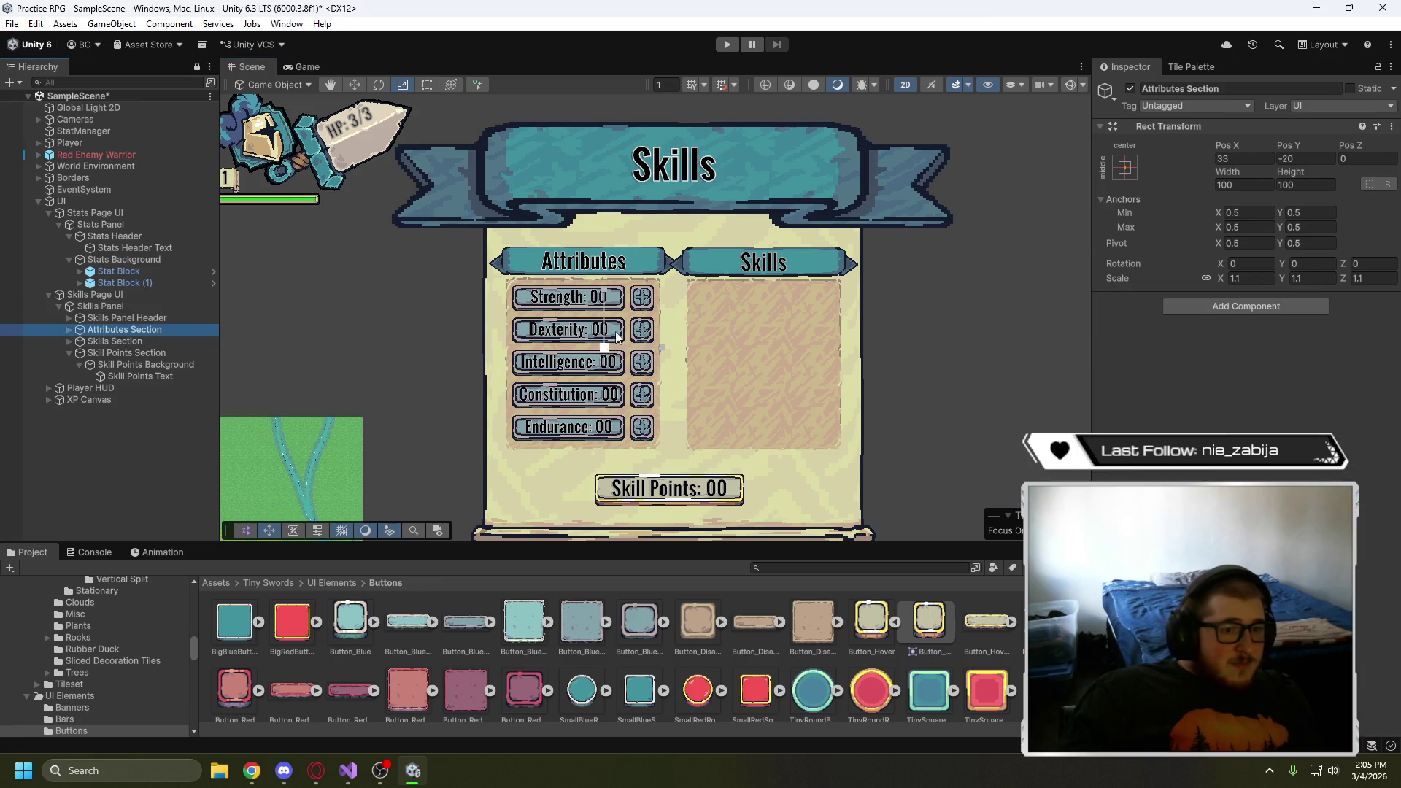
click(1263, 278)
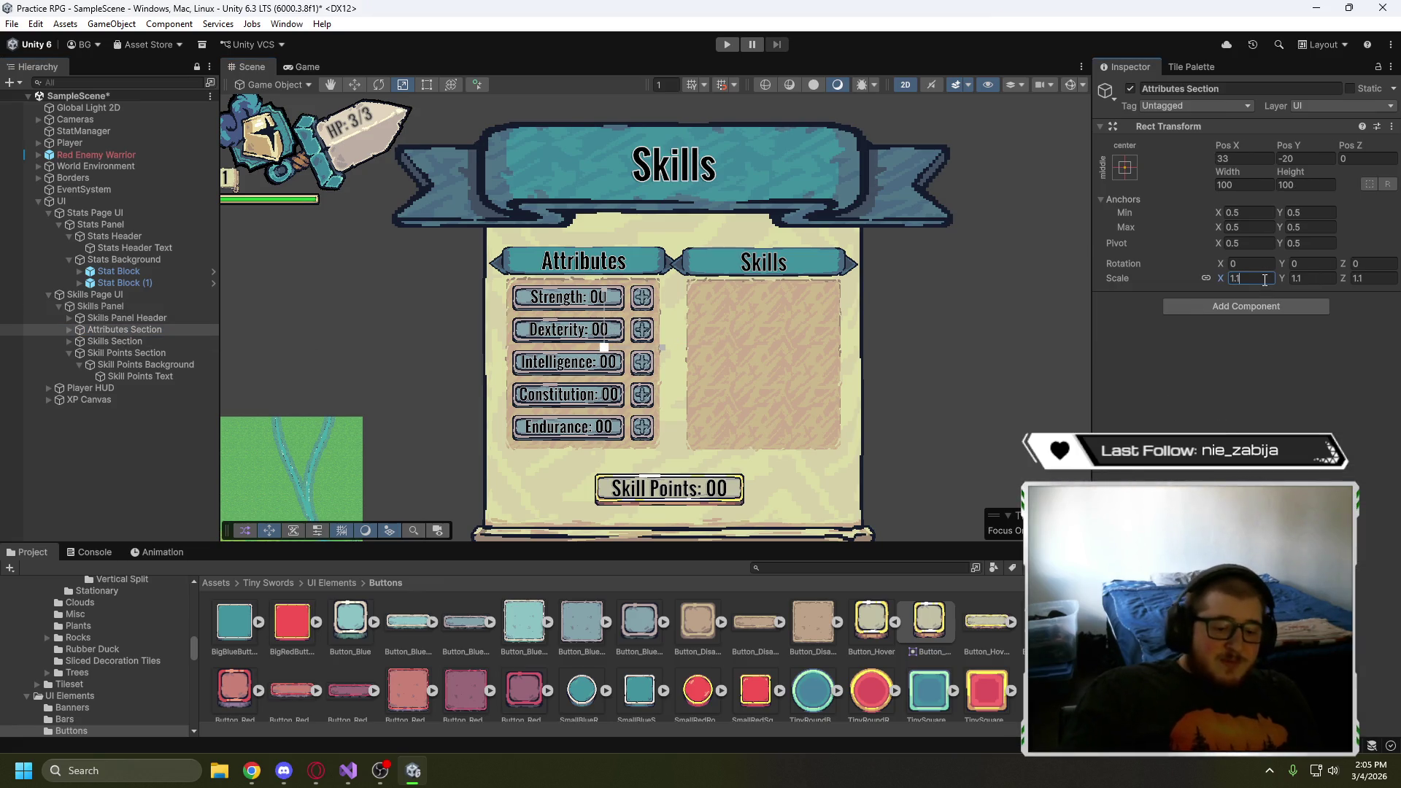
text(1.80)
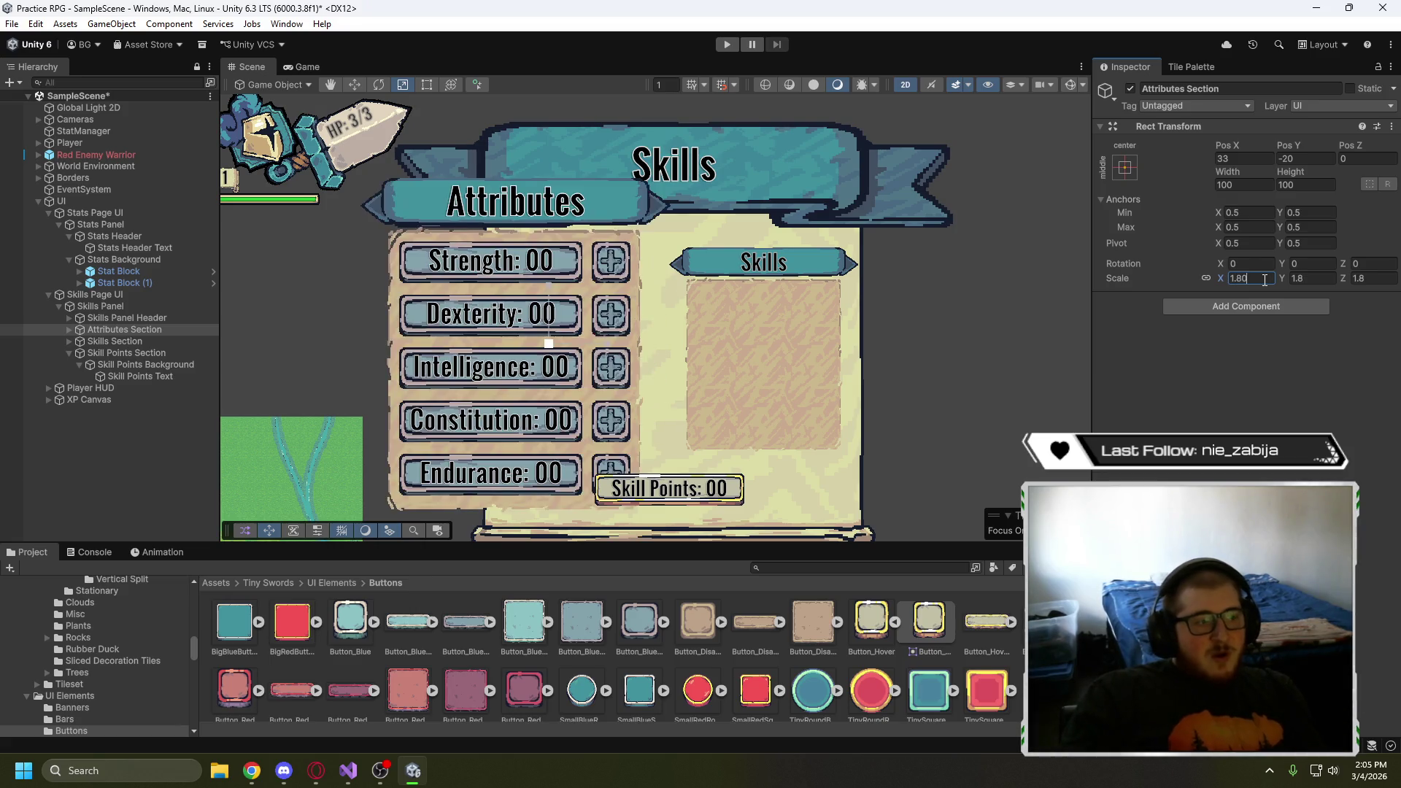
key(BackSpace)
key(BackSpace)
text(08)
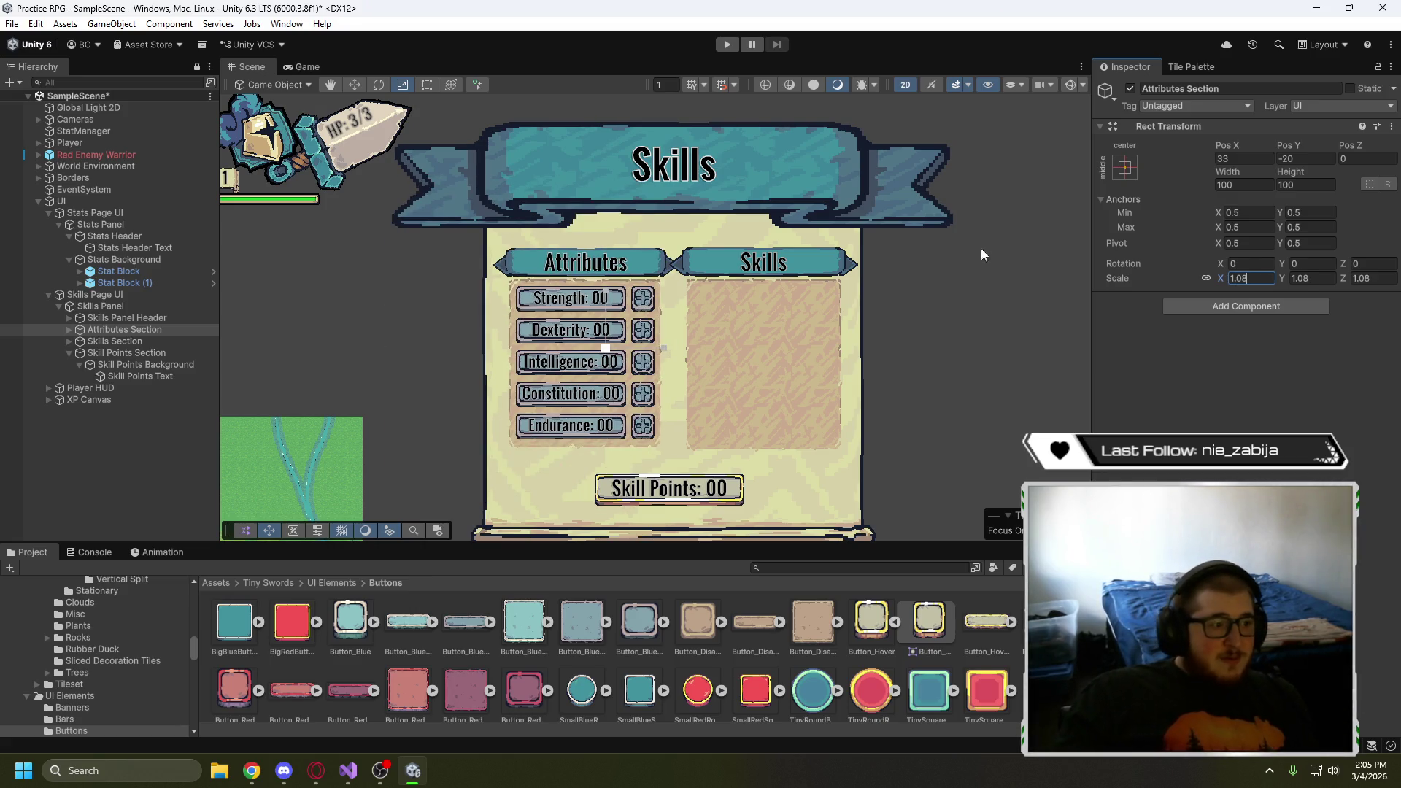
click(159, 342)
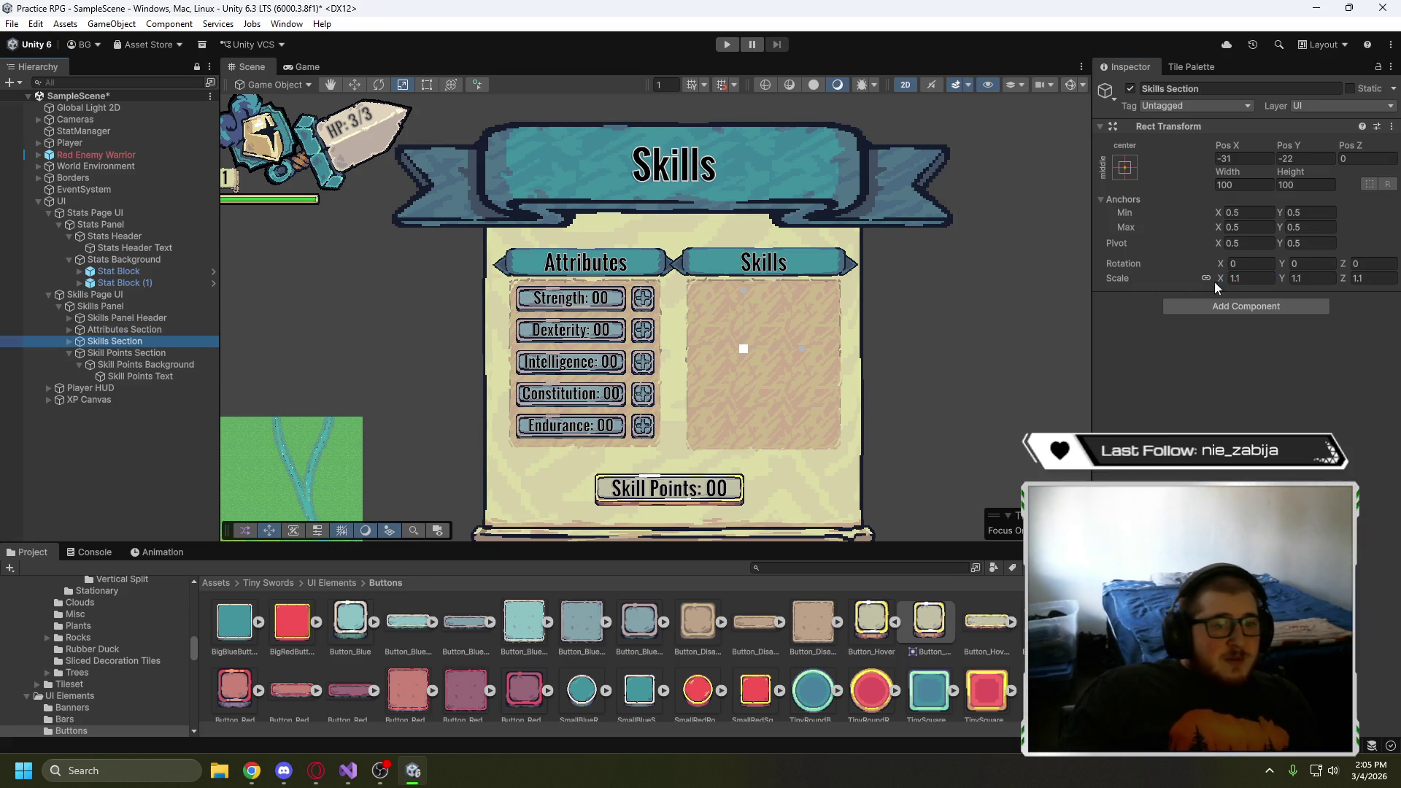
click(1260, 279)
text(1.08)
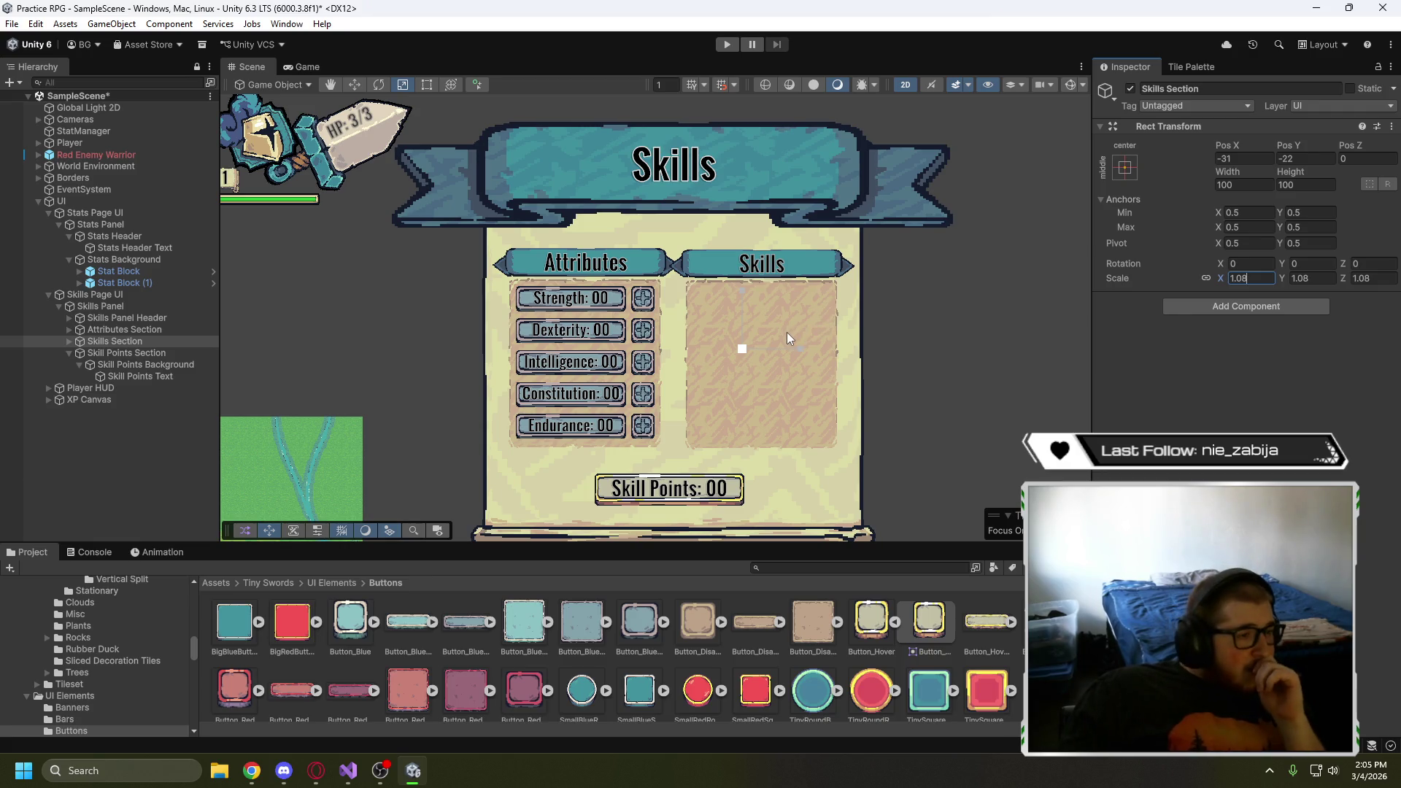
- Shift Skills Section right and Attributes Section left, and set Skills Section Pos Y to -20
click(354, 84)
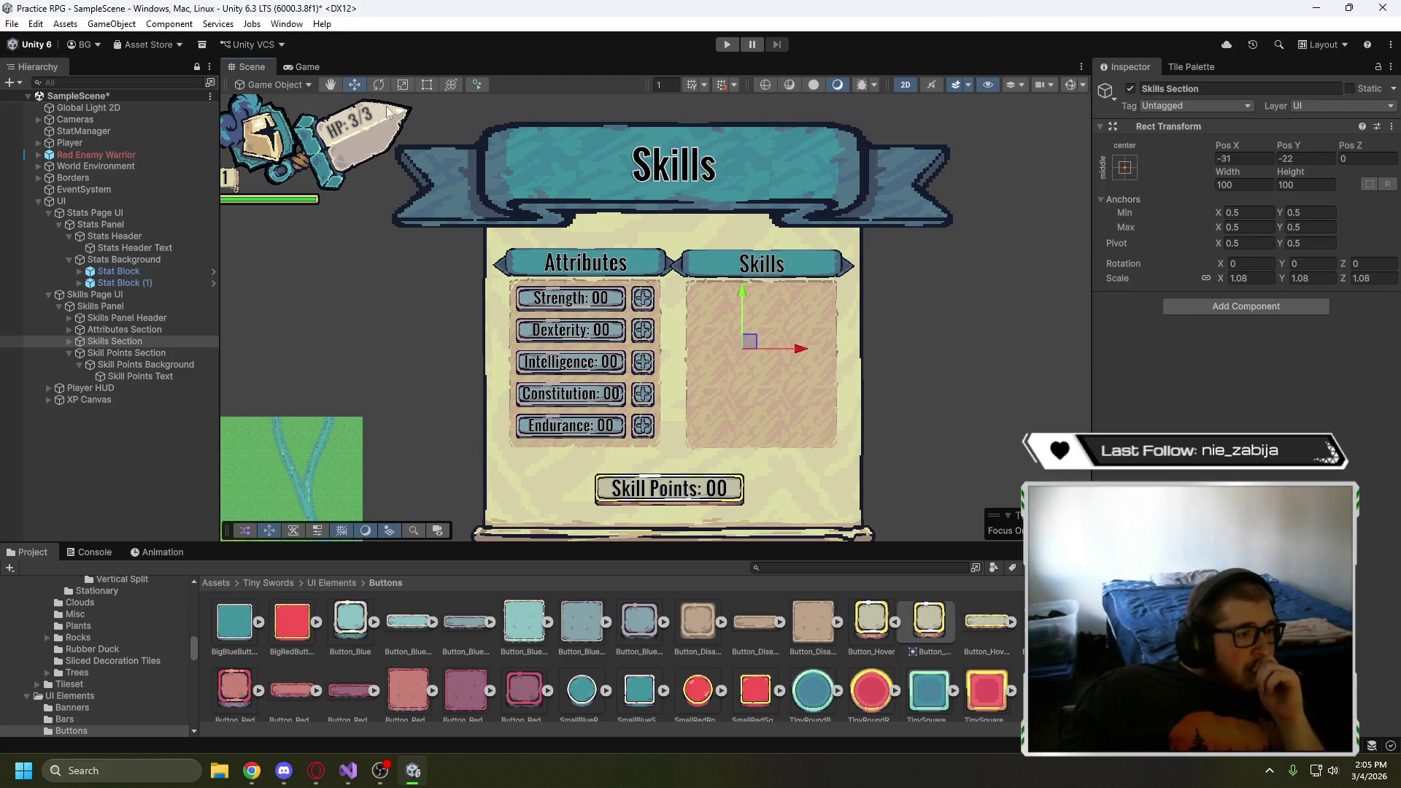
drag(801, 349, 805, 350)
click(190, 330)
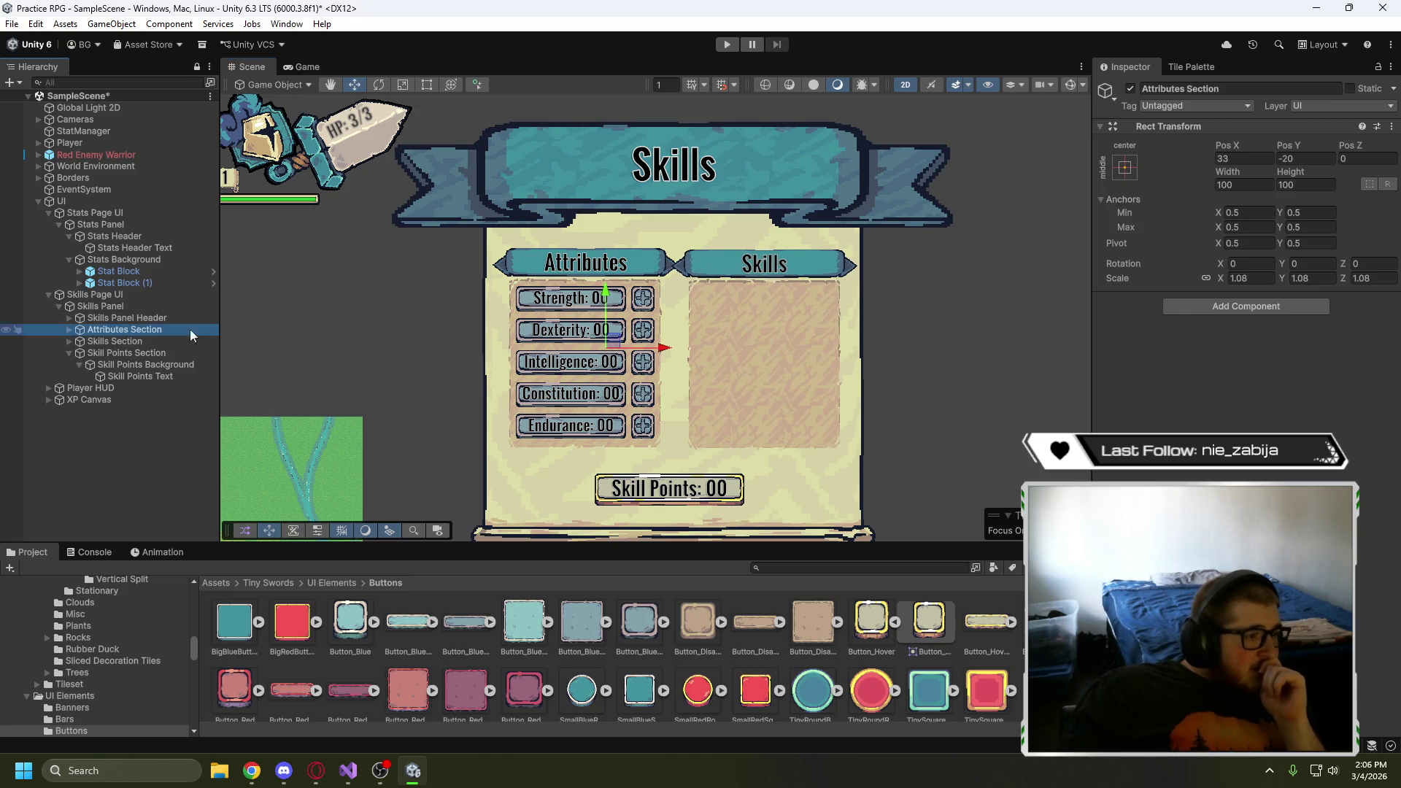
drag(662, 348, 655, 347)
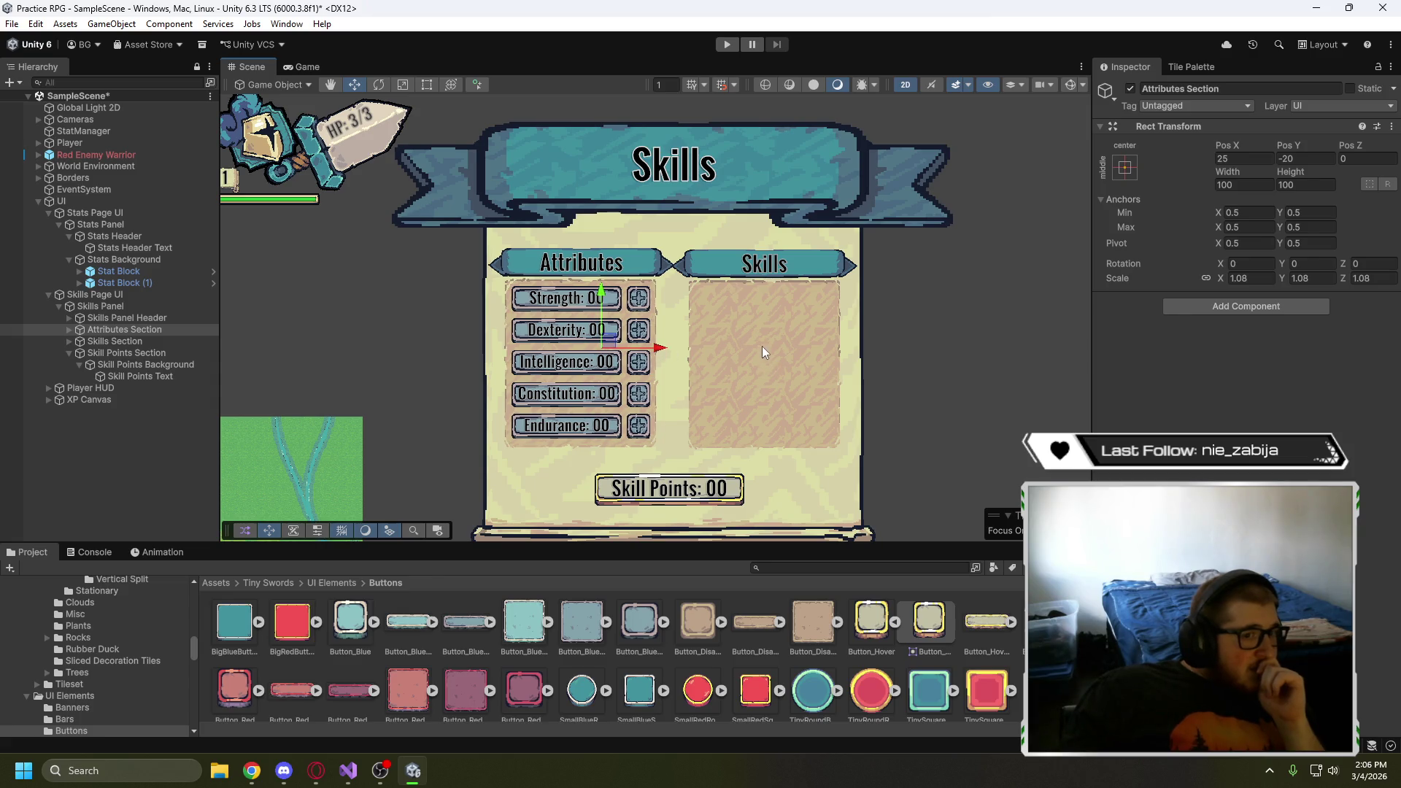
click(126, 346)
click(125, 345)
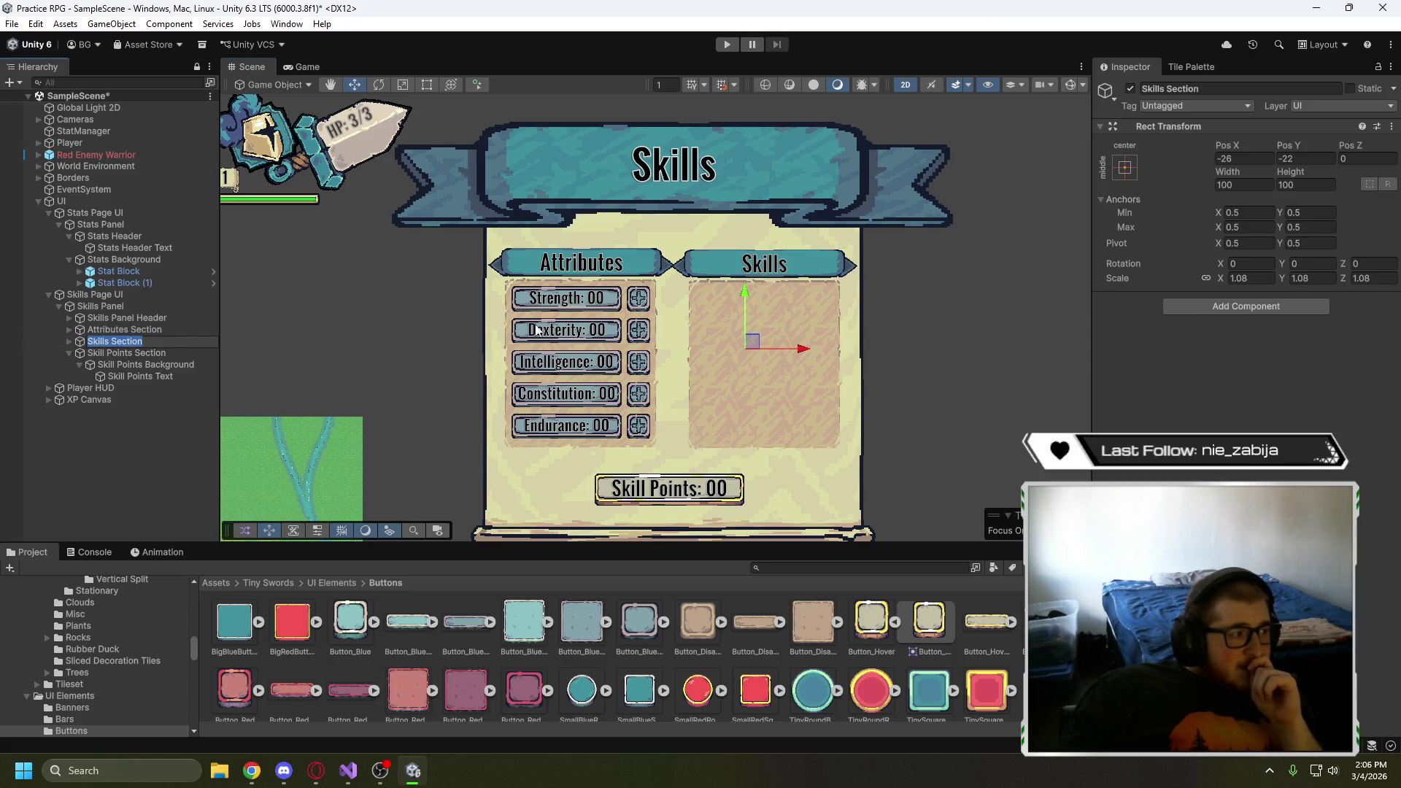
click(1303, 160)
text(-20)
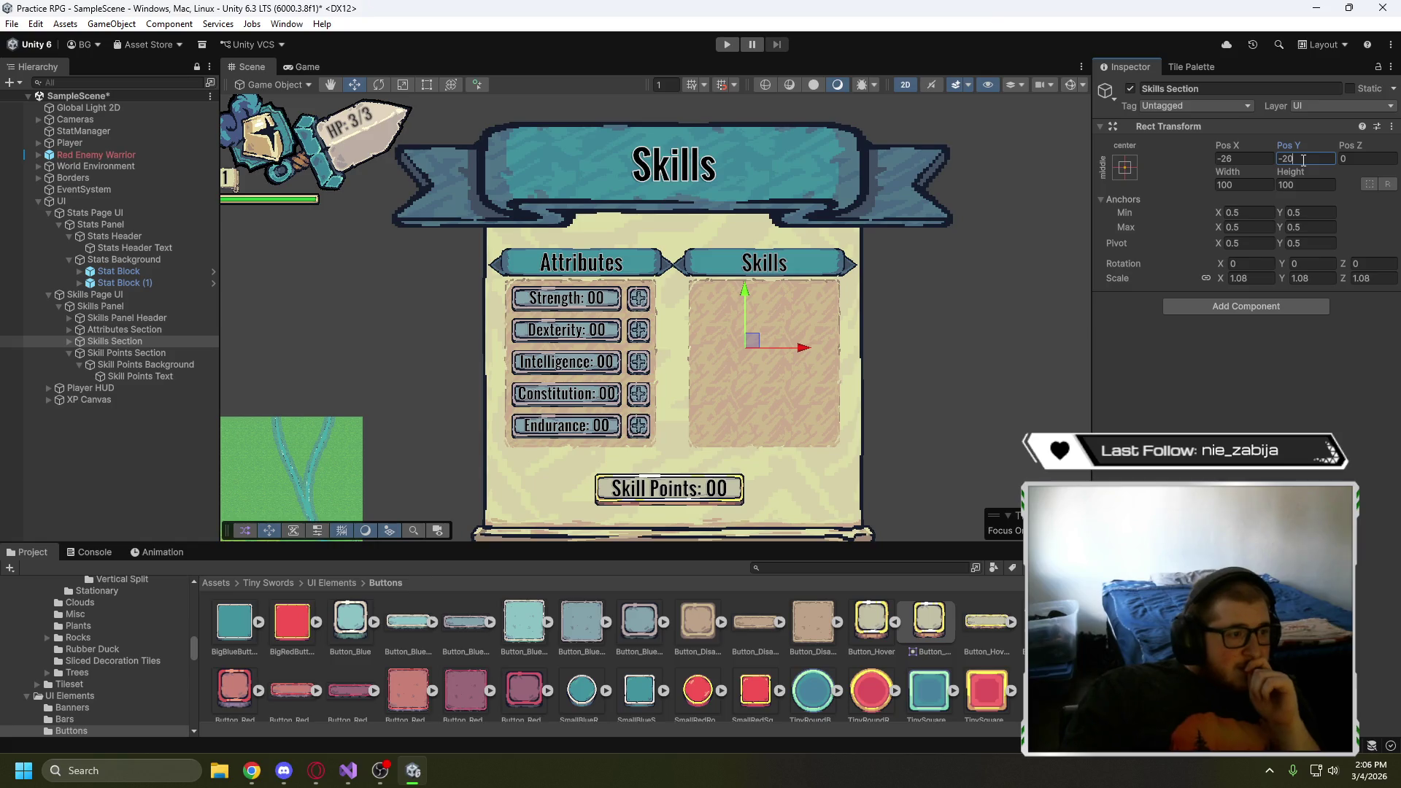
click(121, 453)
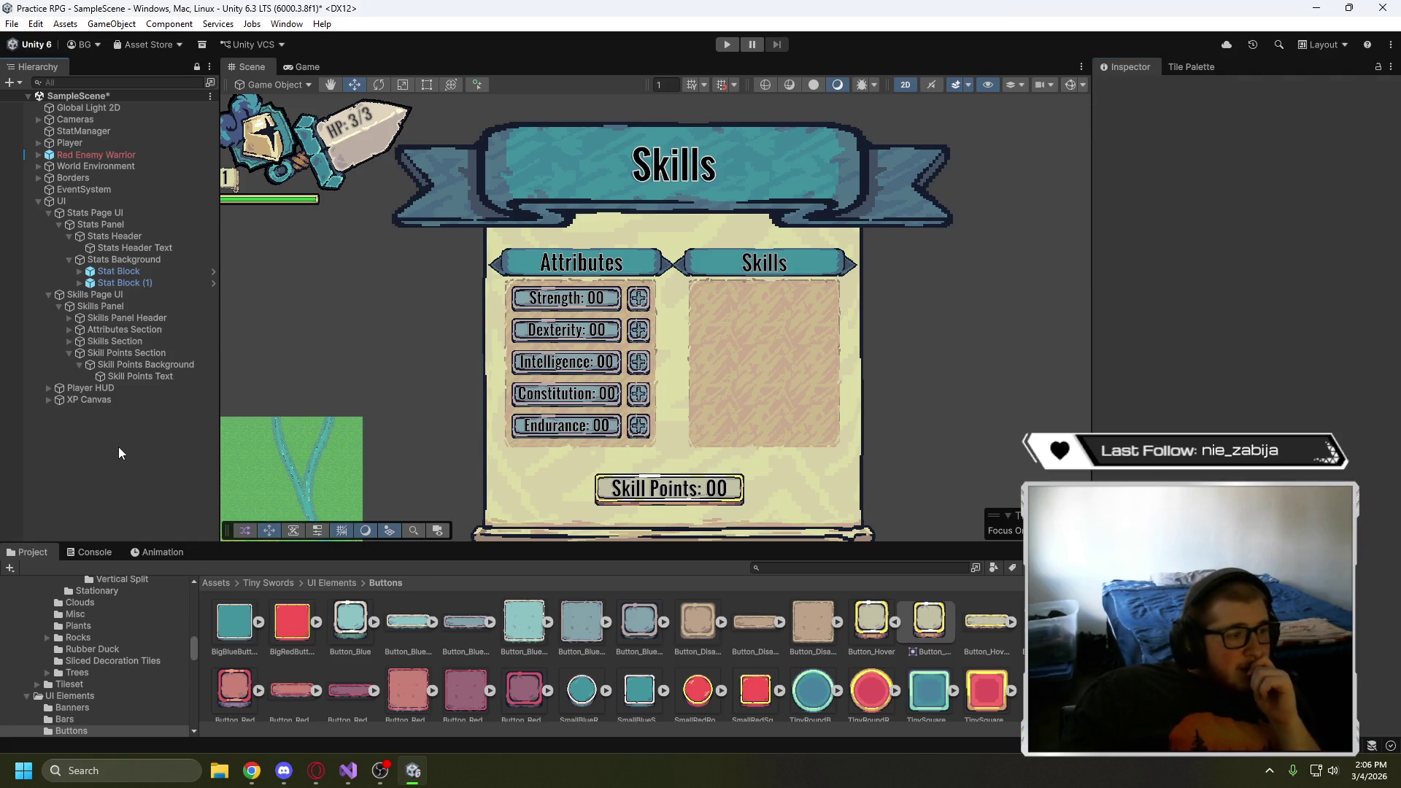
- Check the Game preview, then zoom the Scene view in and out on the Skills panel
click(305, 67)
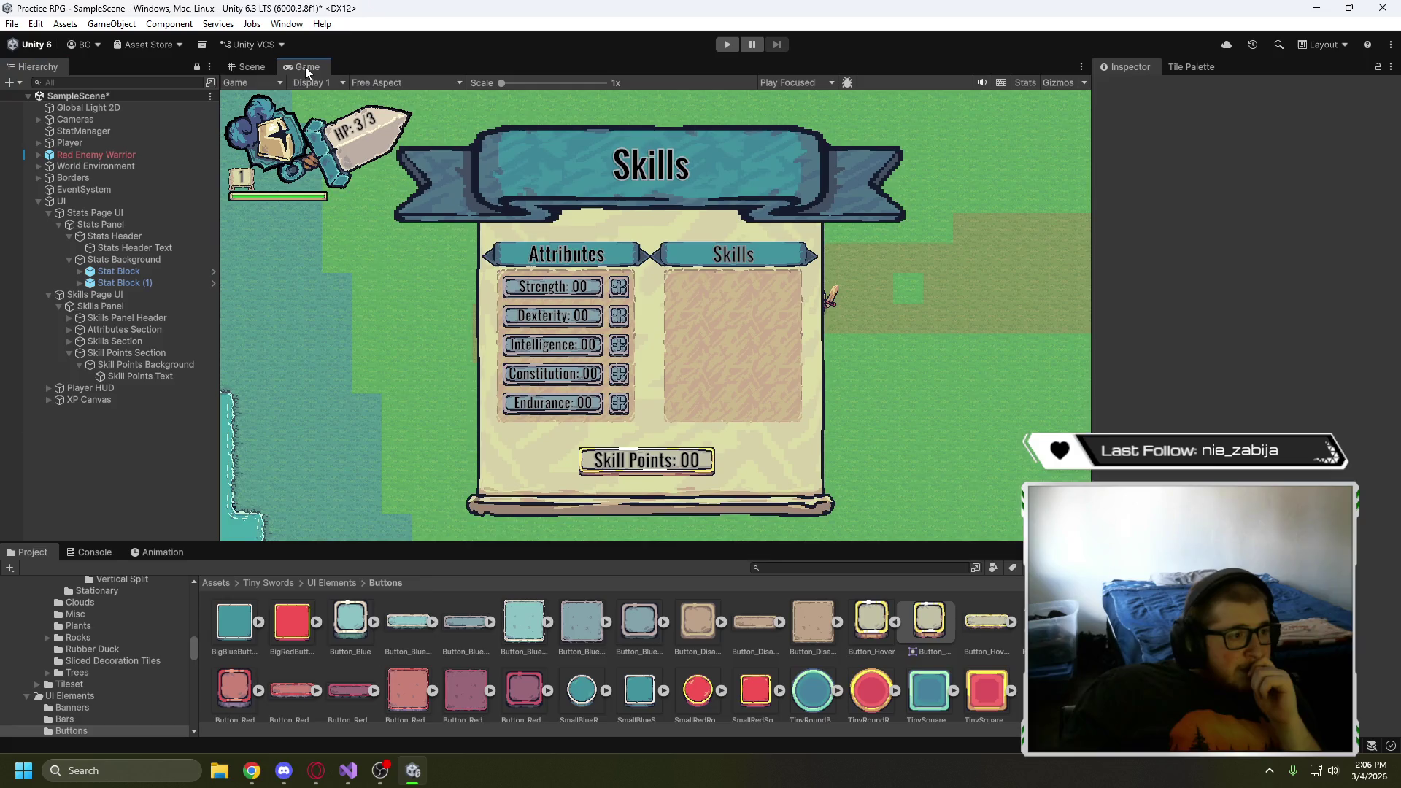
click(248, 67)
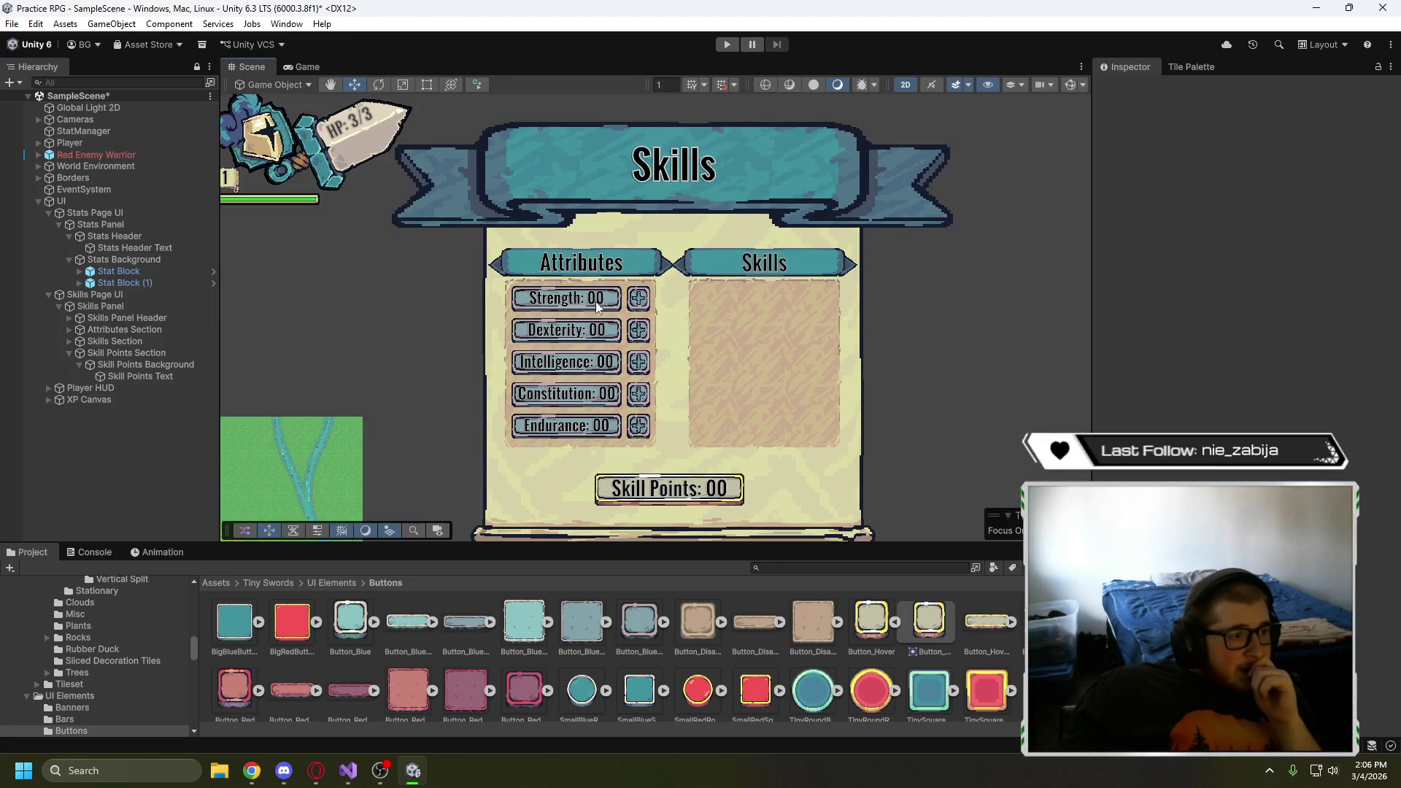
scroll(657, 285, up, 3)
scroll(680, 277, up, 10)
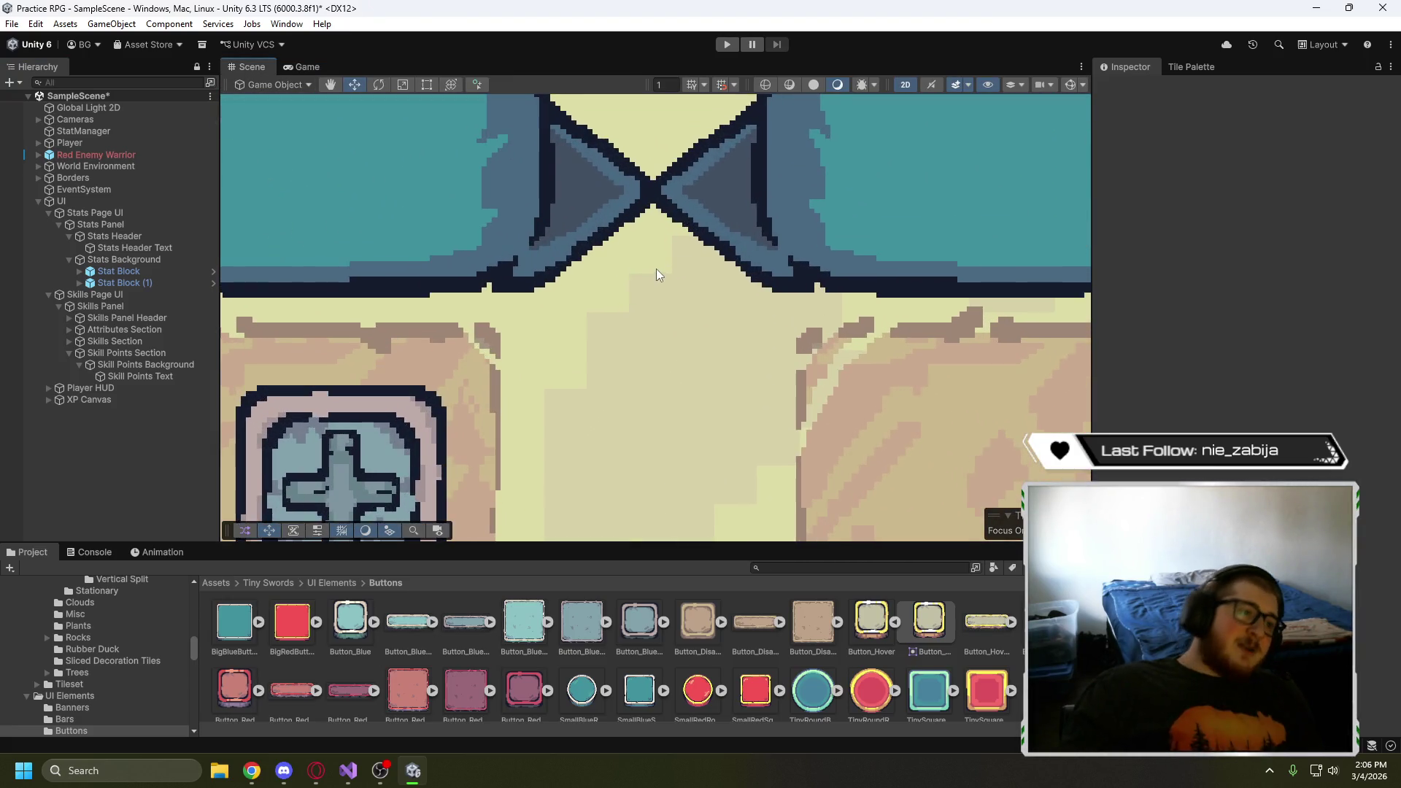
scroll(655, 270, down, 4)
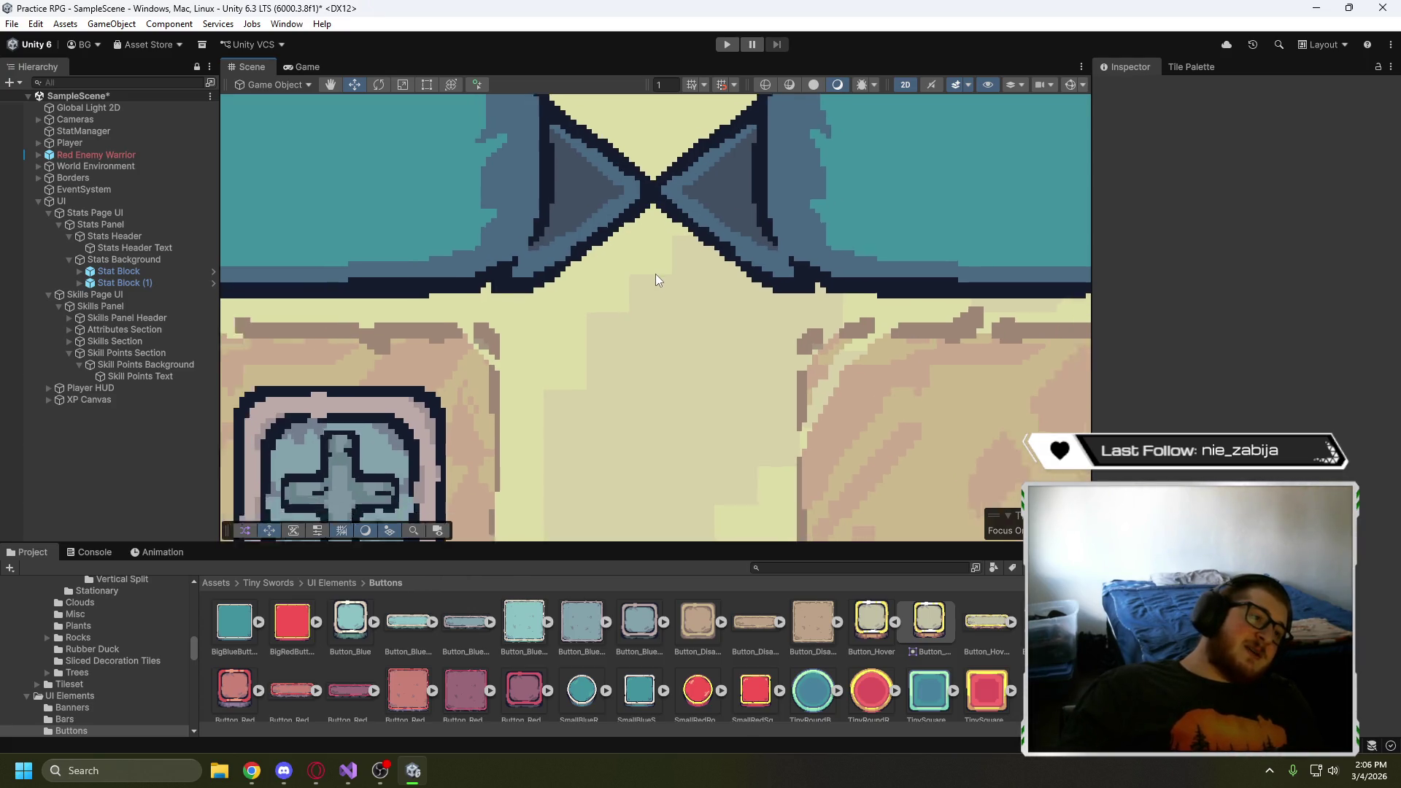
scroll(655, 280, down, 5)
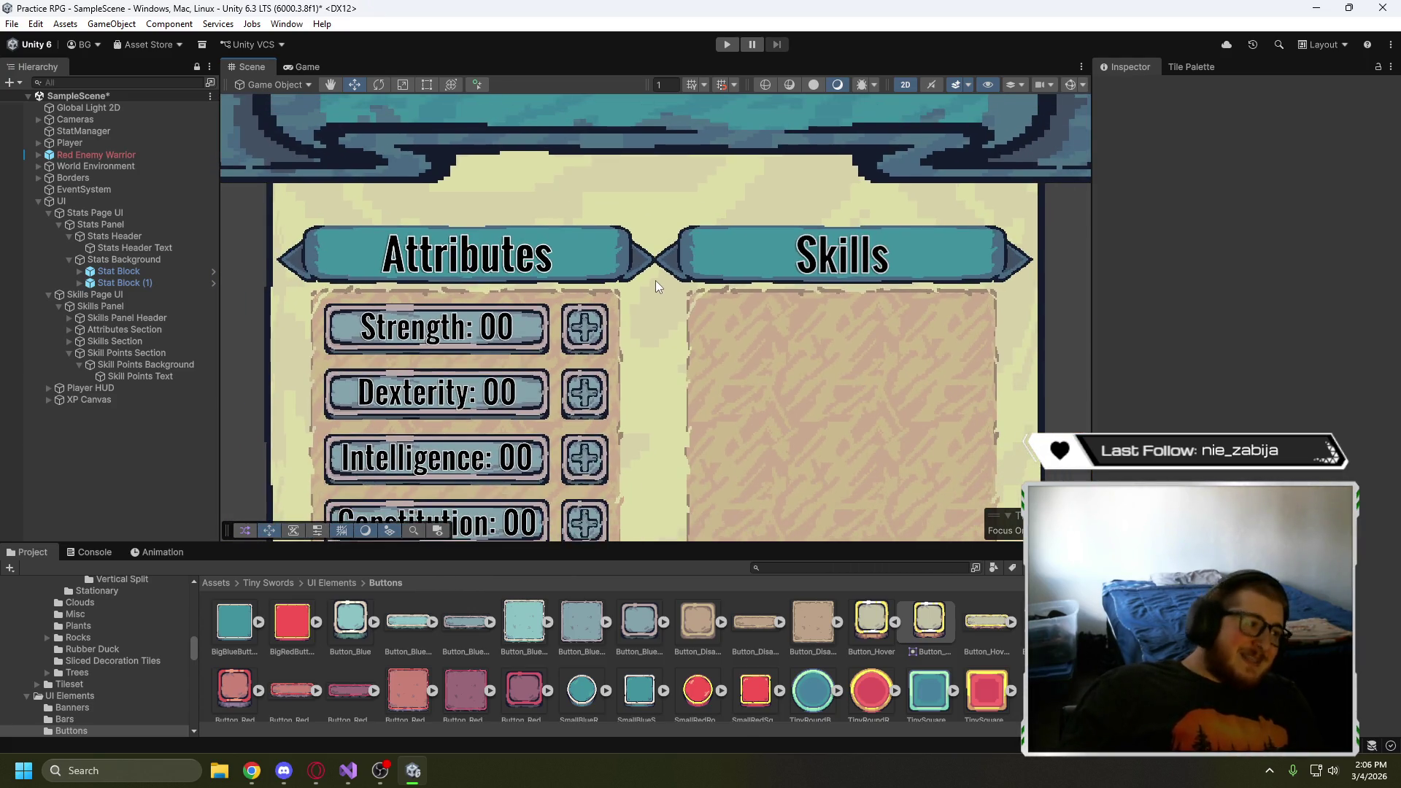
scroll(662, 287, down, 3)
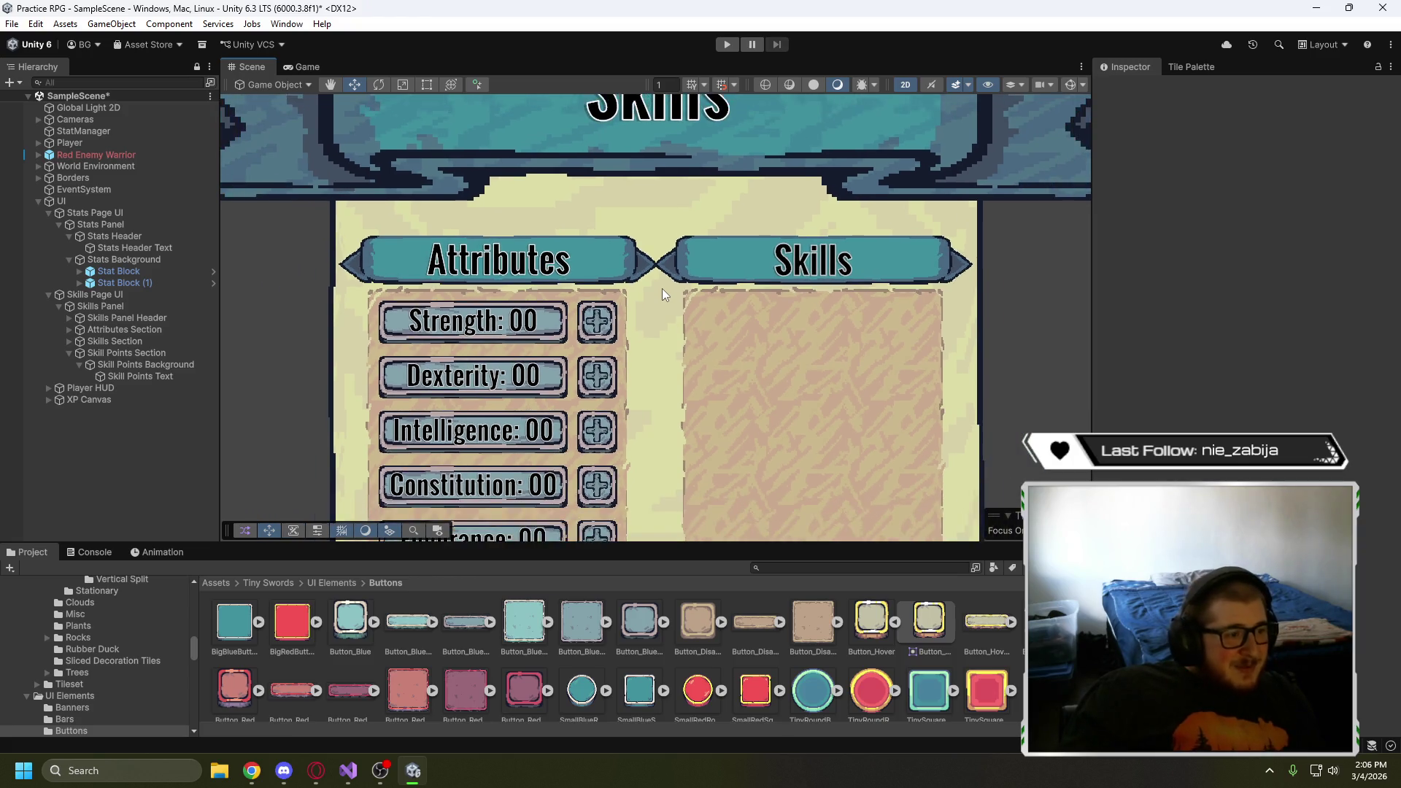
scroll(663, 288, up, 2)
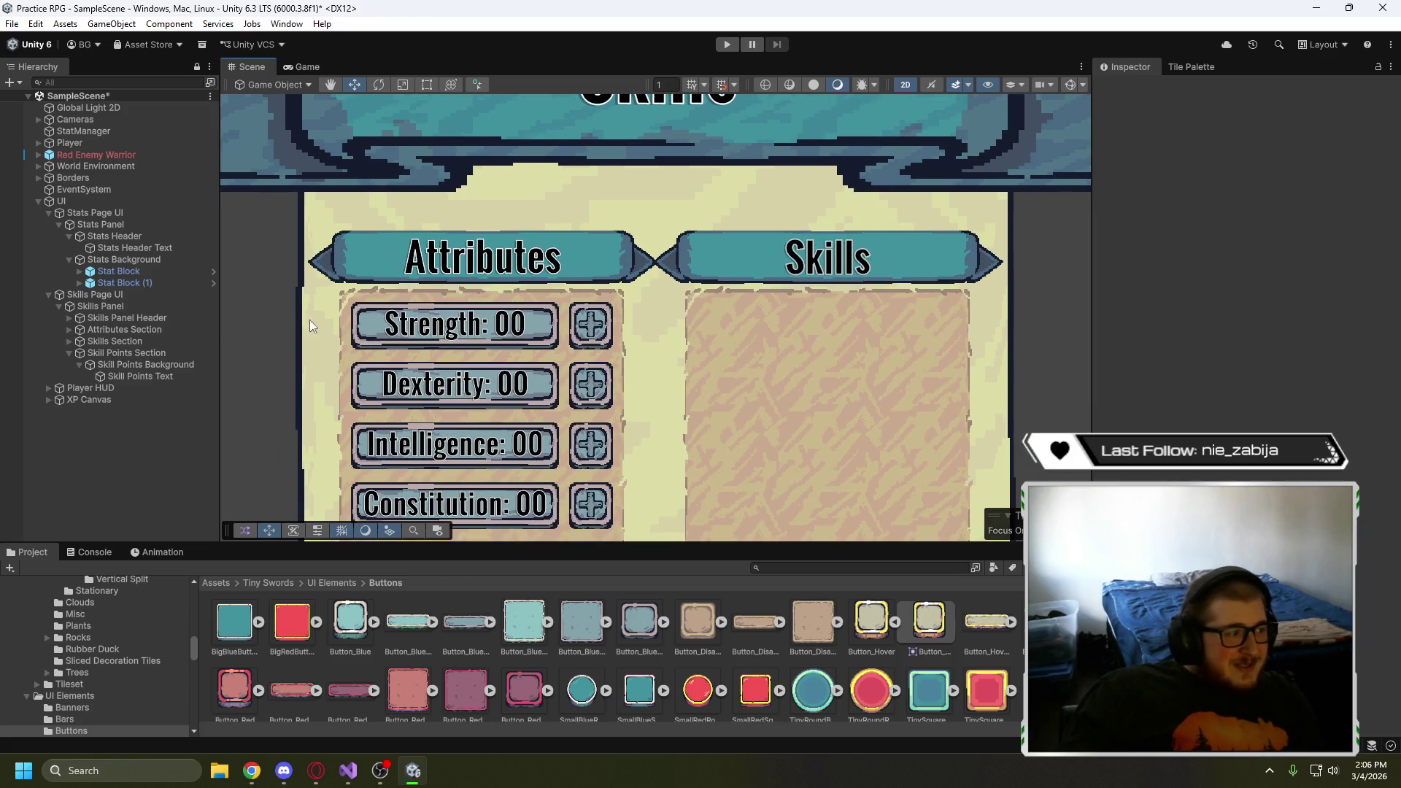
- Fine-tune the Attributes and Skills Section scales to about 1.079
click(121, 330)
click(1254, 278)
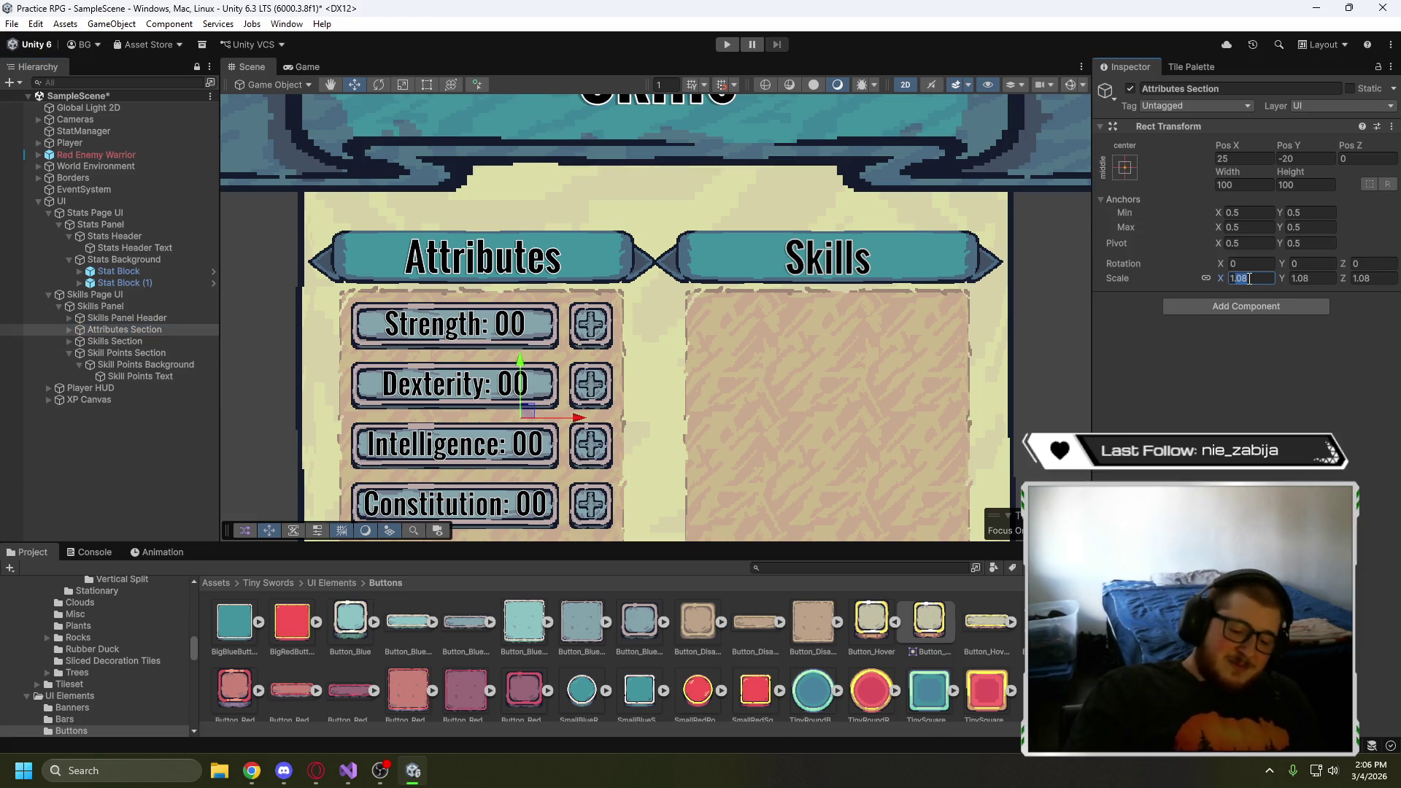
text(1.79)
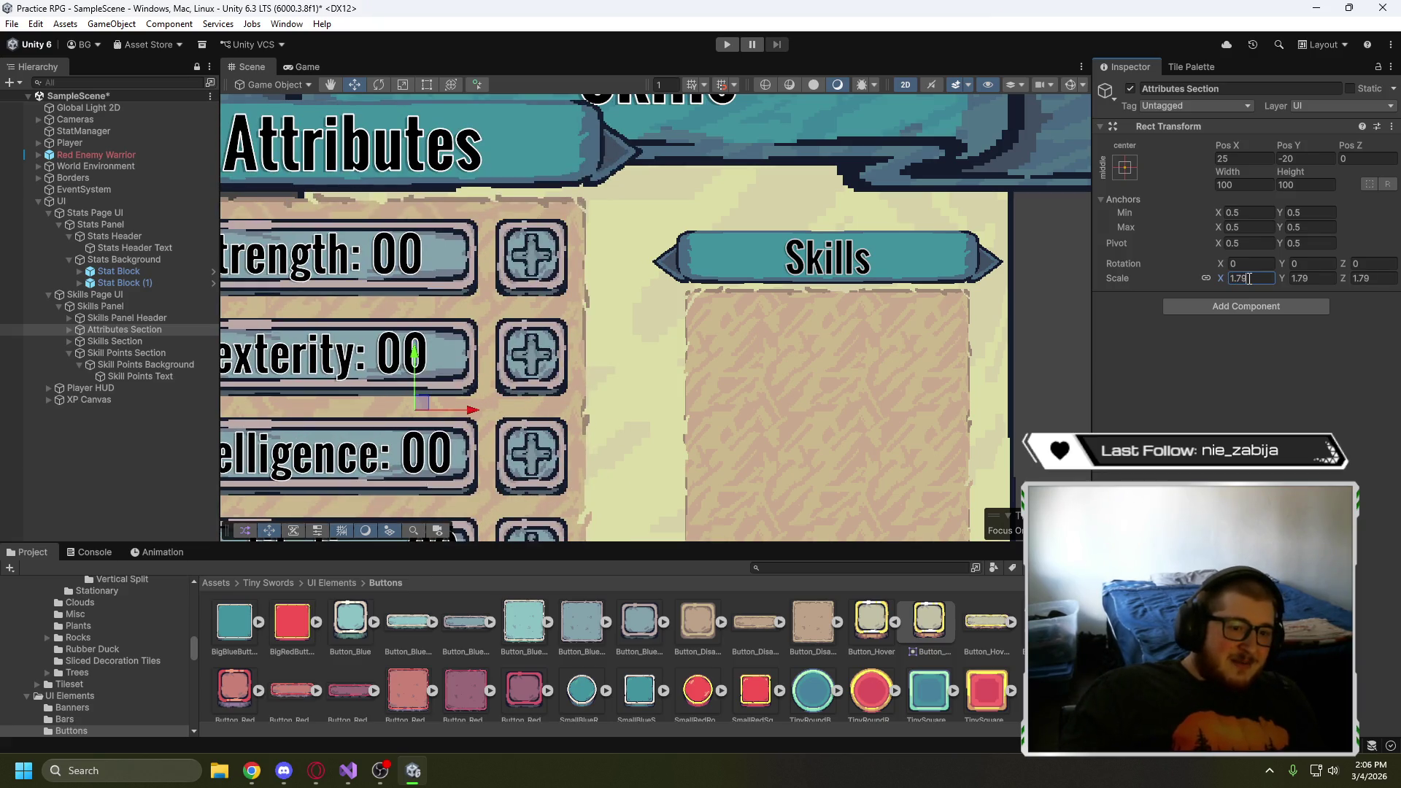
key(BackSpace)
key(BackSpace)
text(079)
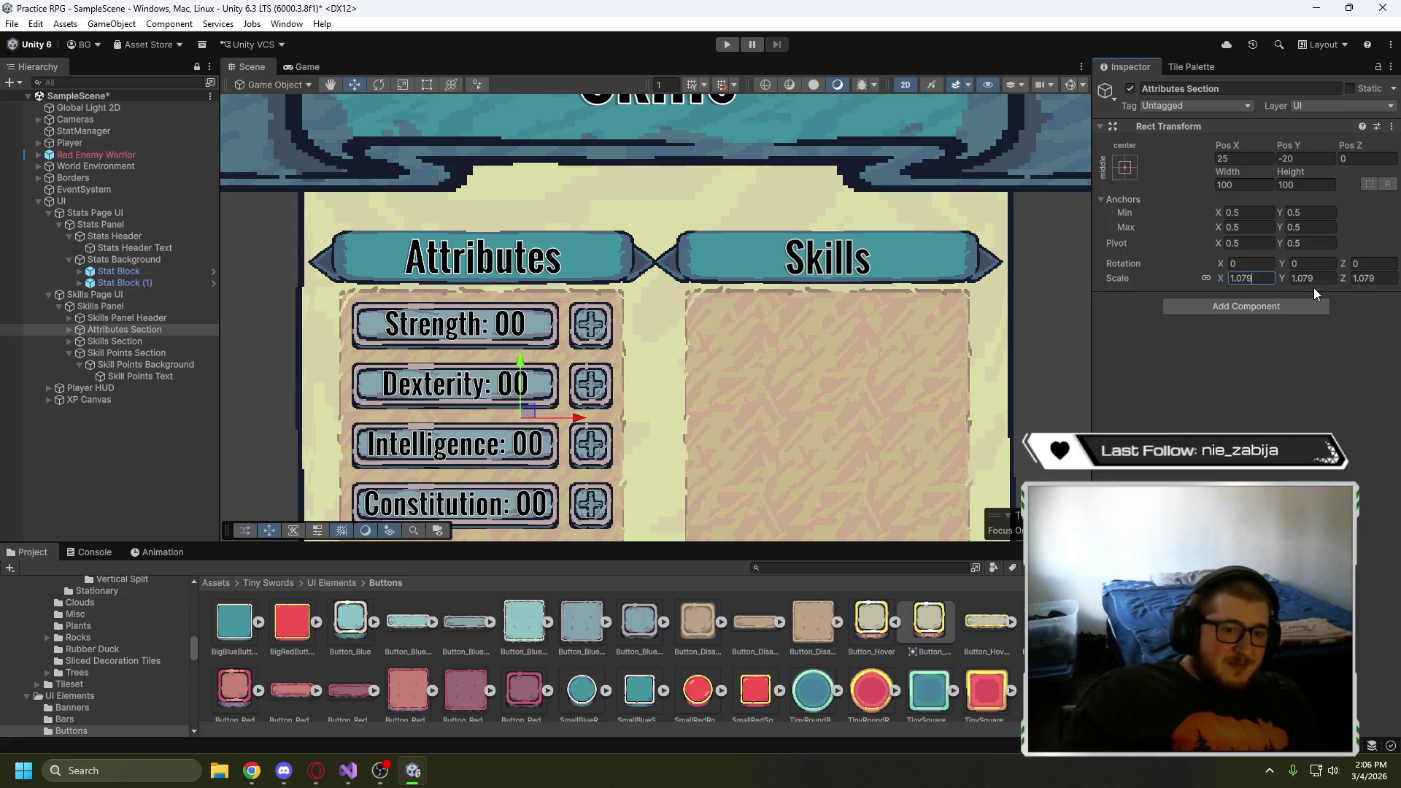
click(152, 341)
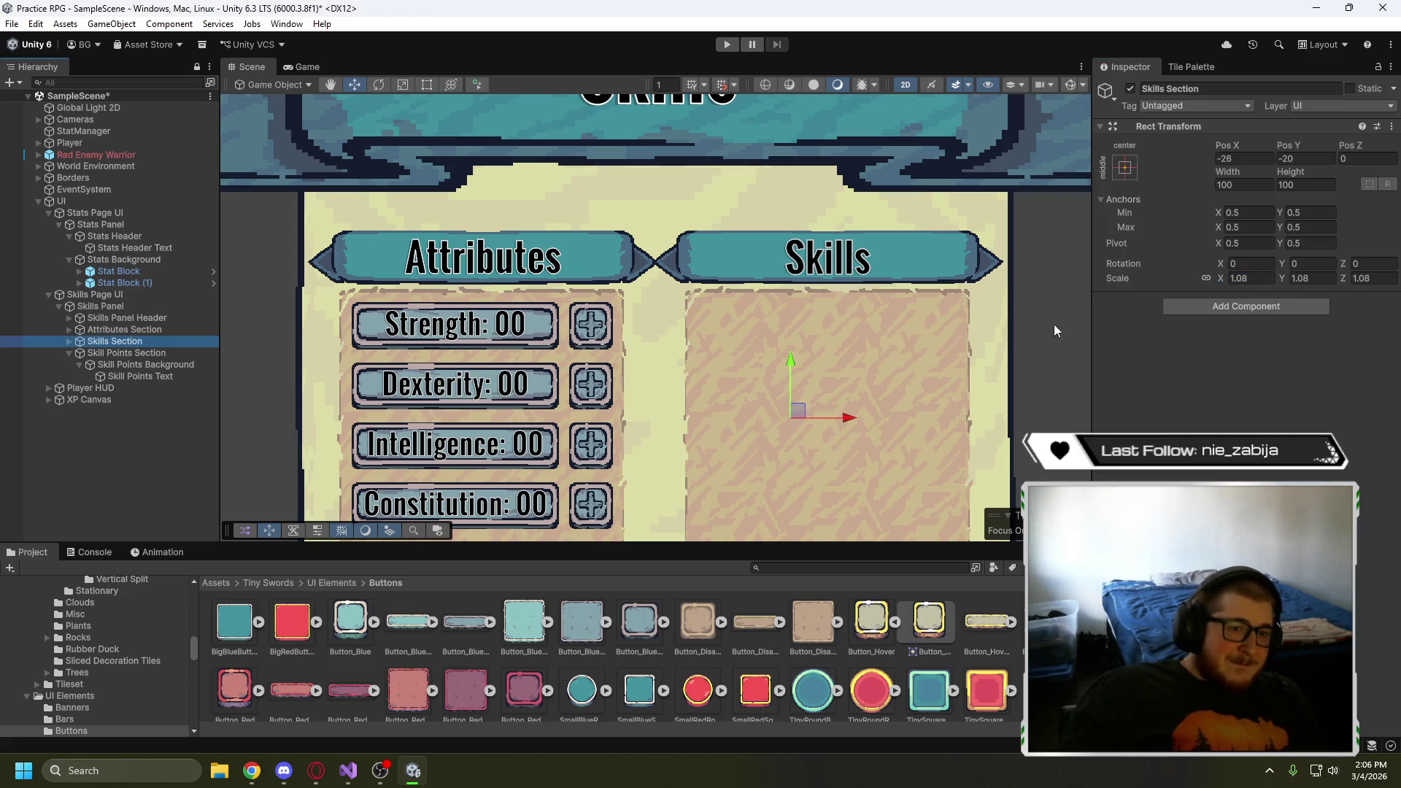
click(1252, 280)
text(1.079)
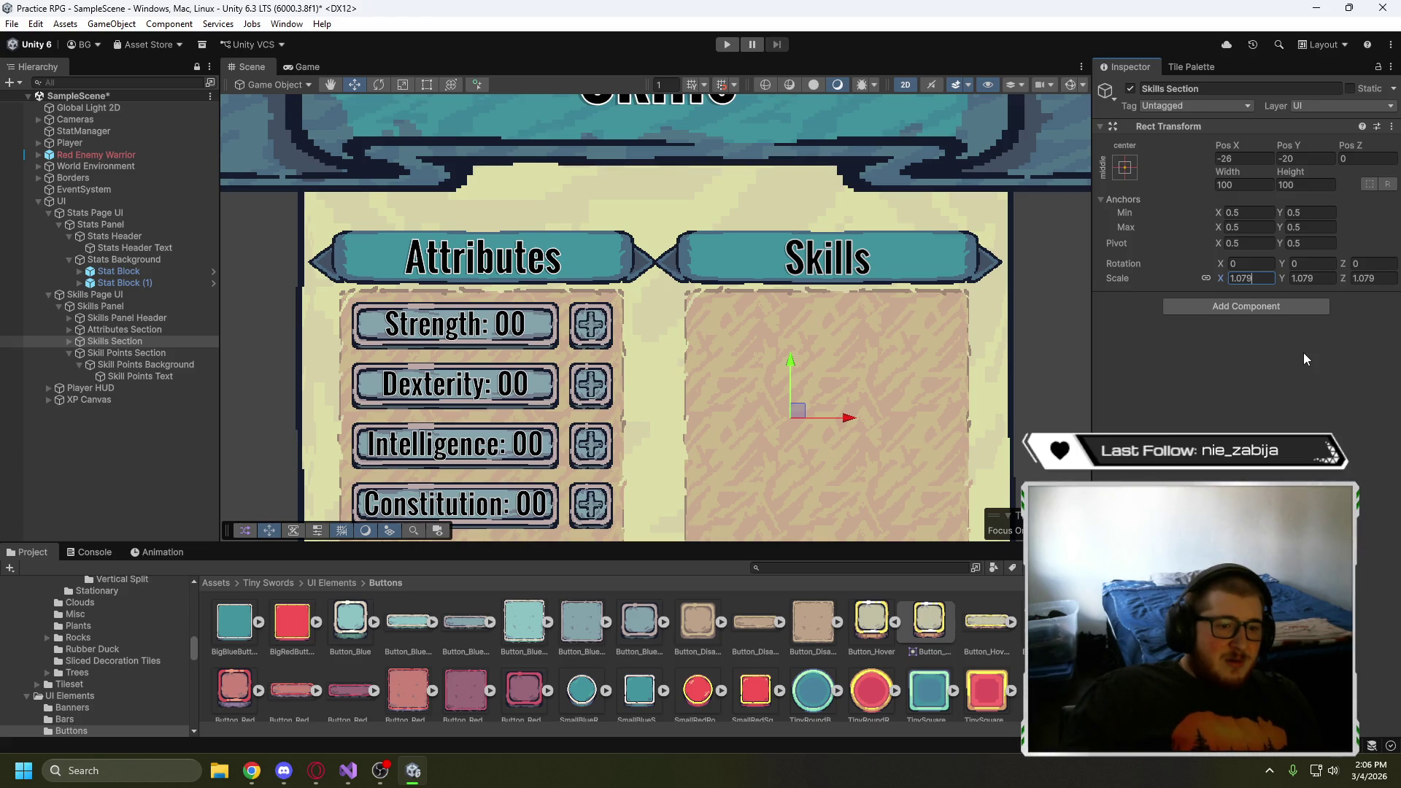
text(5)
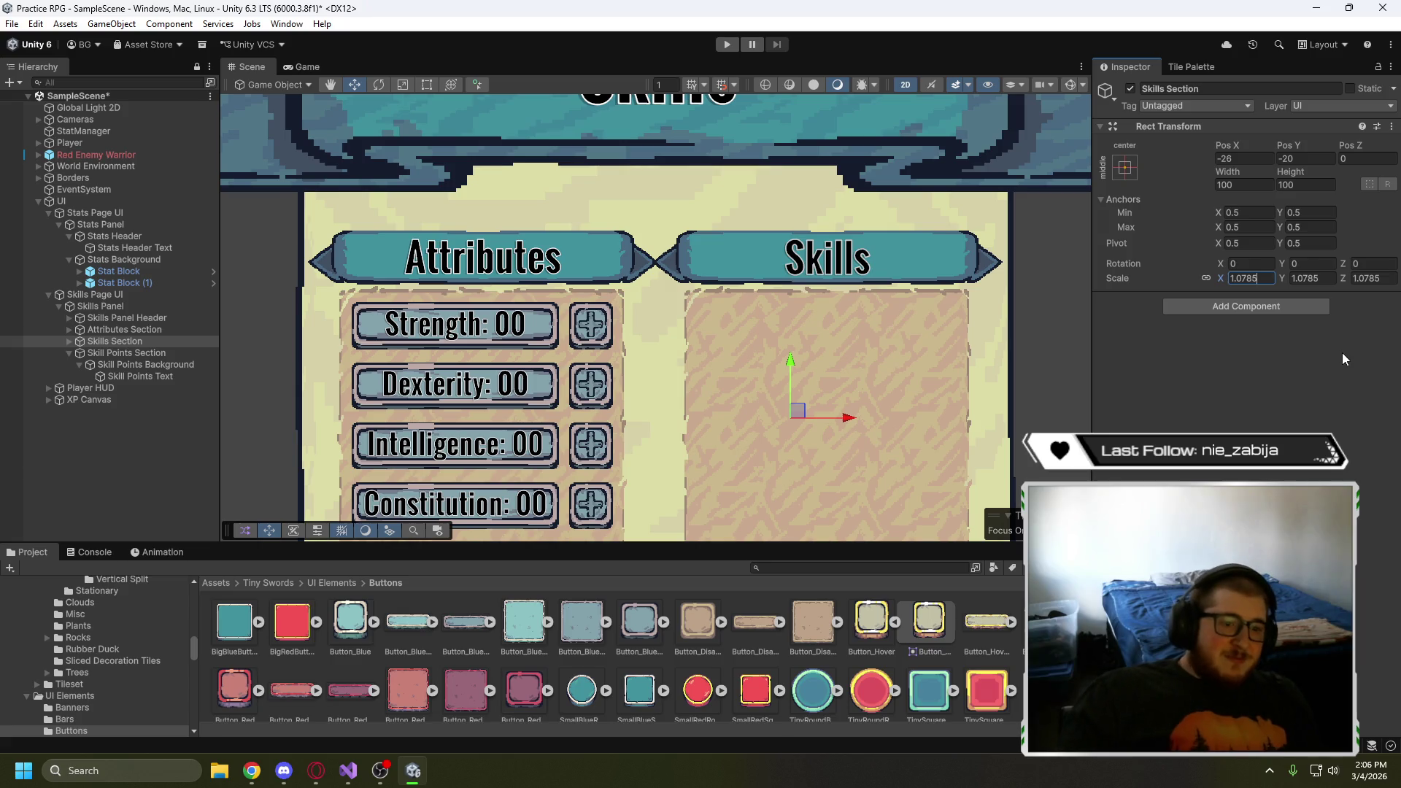
key(BackSpace)
key(BackSpace)
text(5)
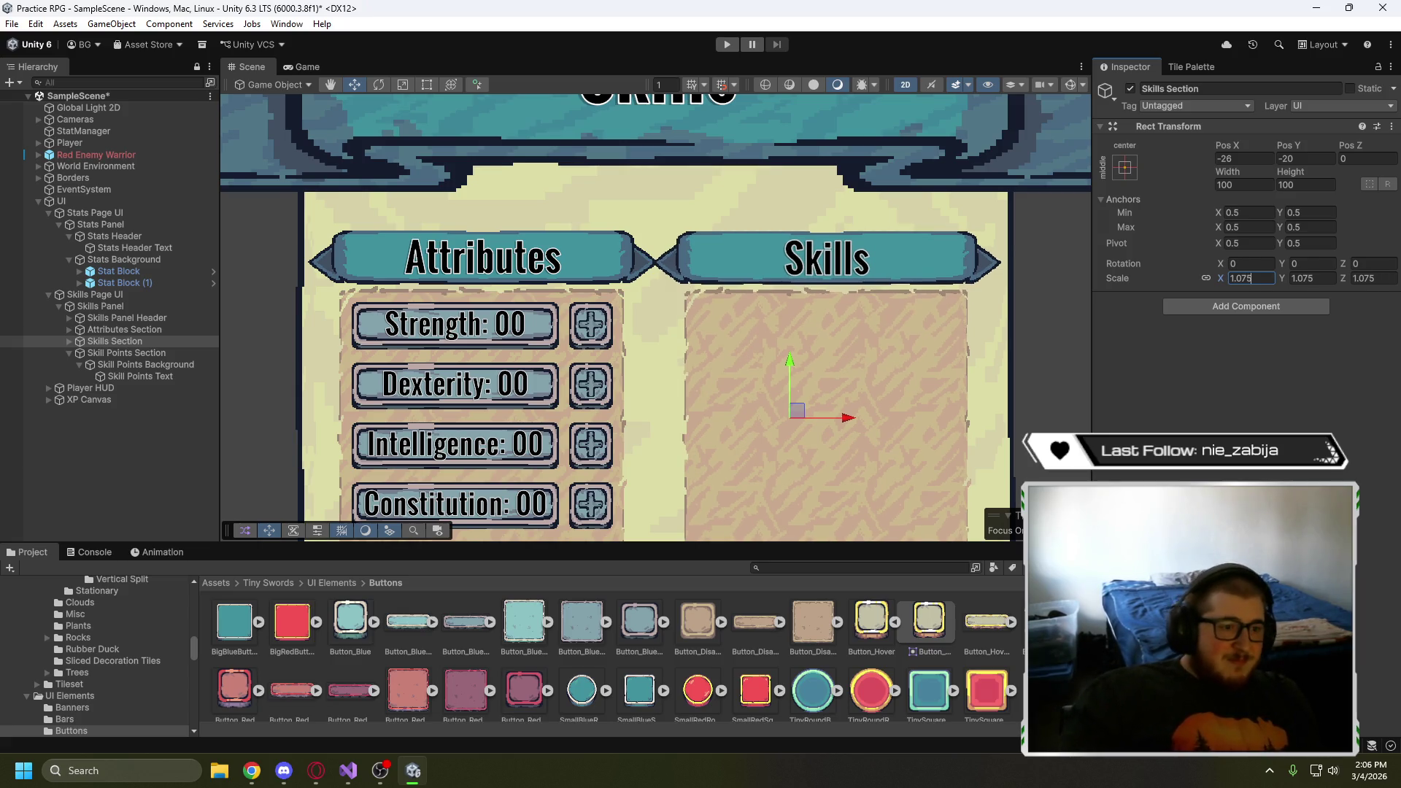
- Set Attributes Section scale to 1.075, nudge Skills Section to X -22.4, and preview in-game
click(171, 331)
click(1259, 277)
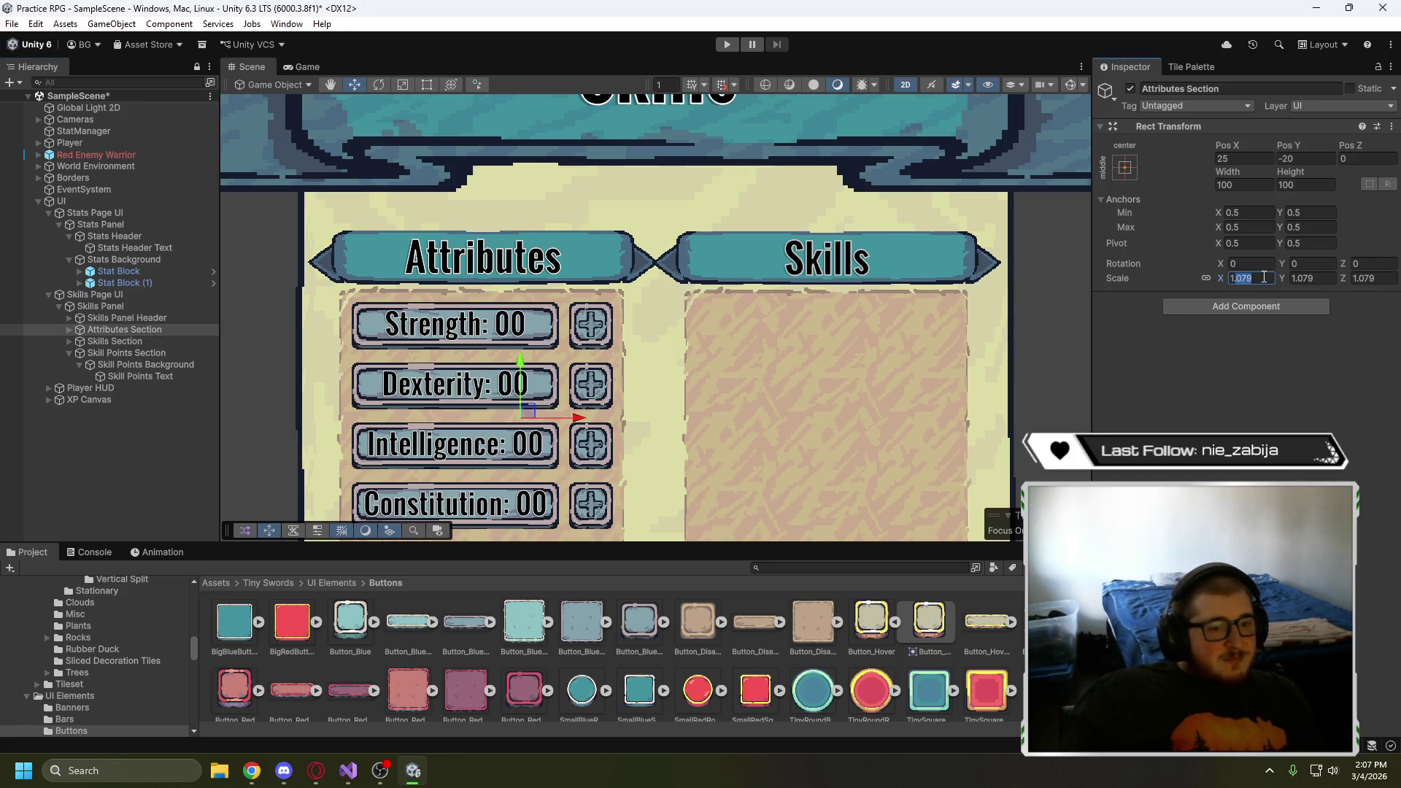
text(1.075)
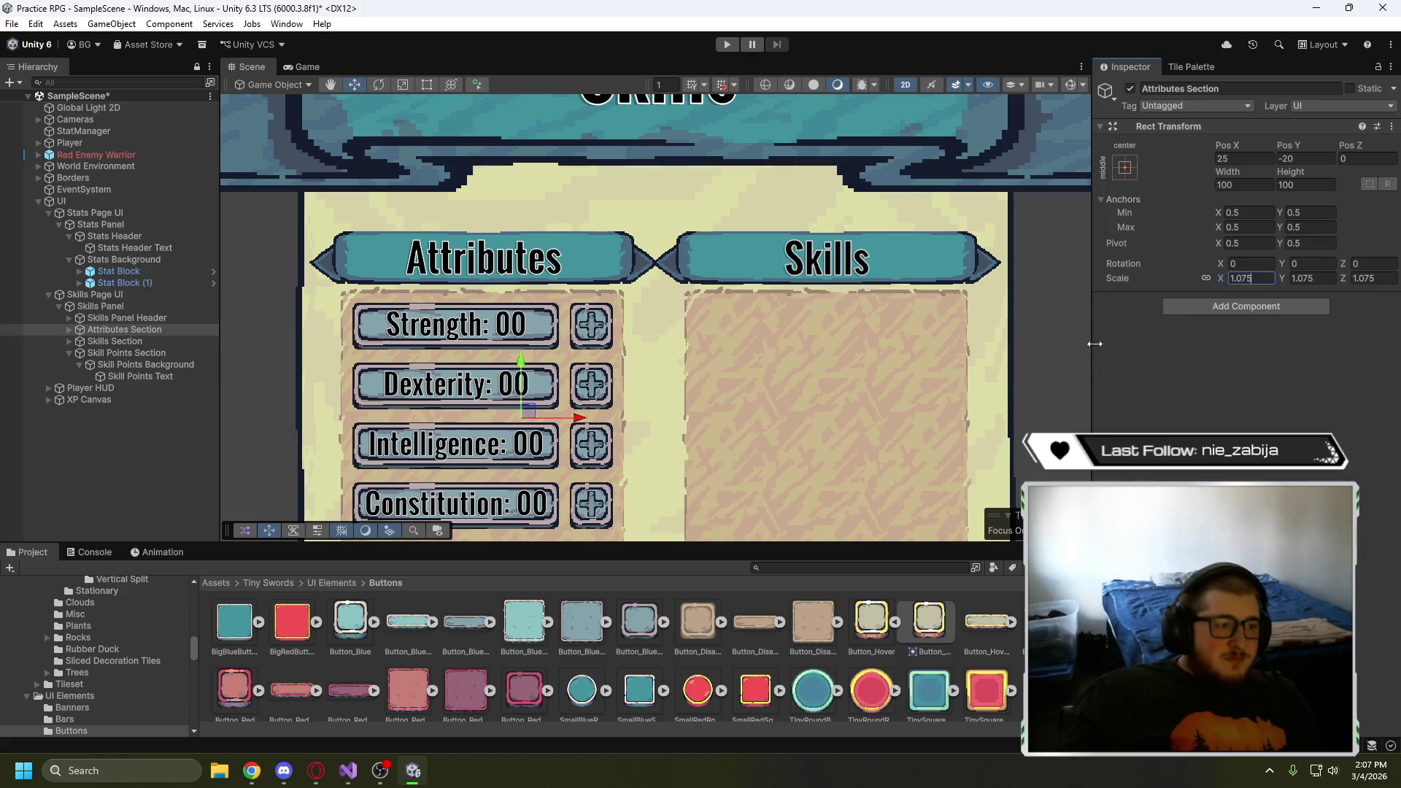
drag(582, 422, 582, 422)
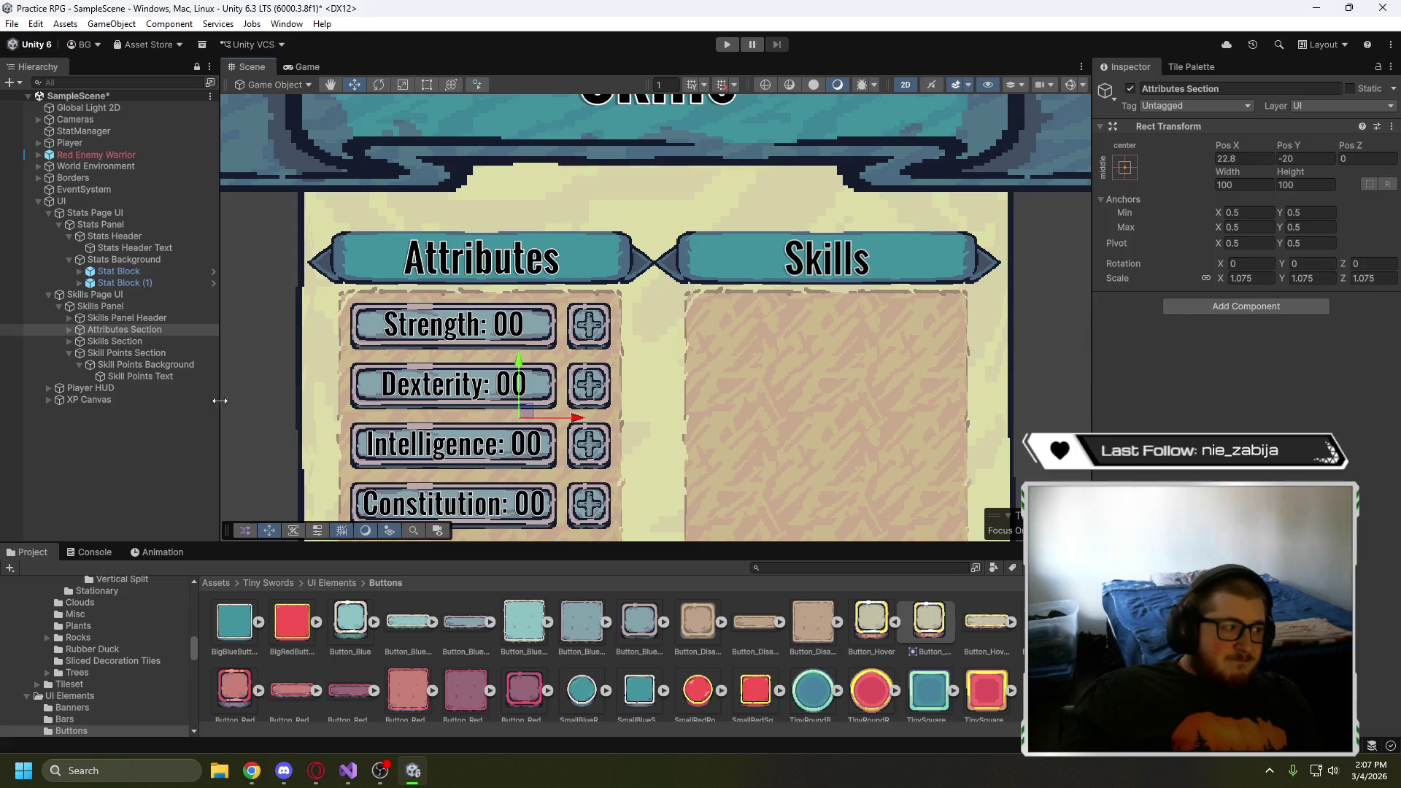
click(124, 342)
drag(845, 420, 848, 417)
scroll(634, 226, up, 5)
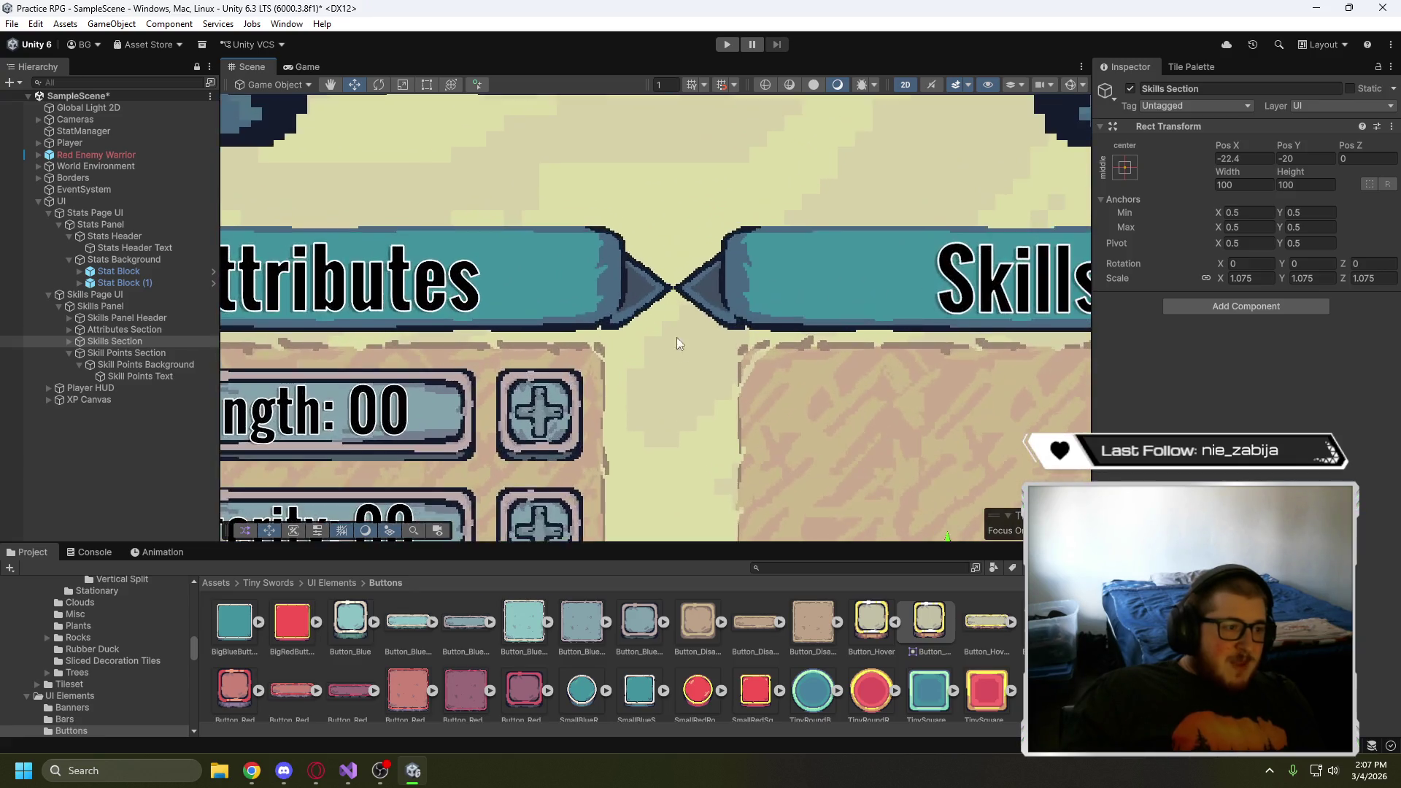
scroll(676, 343, up, 6)
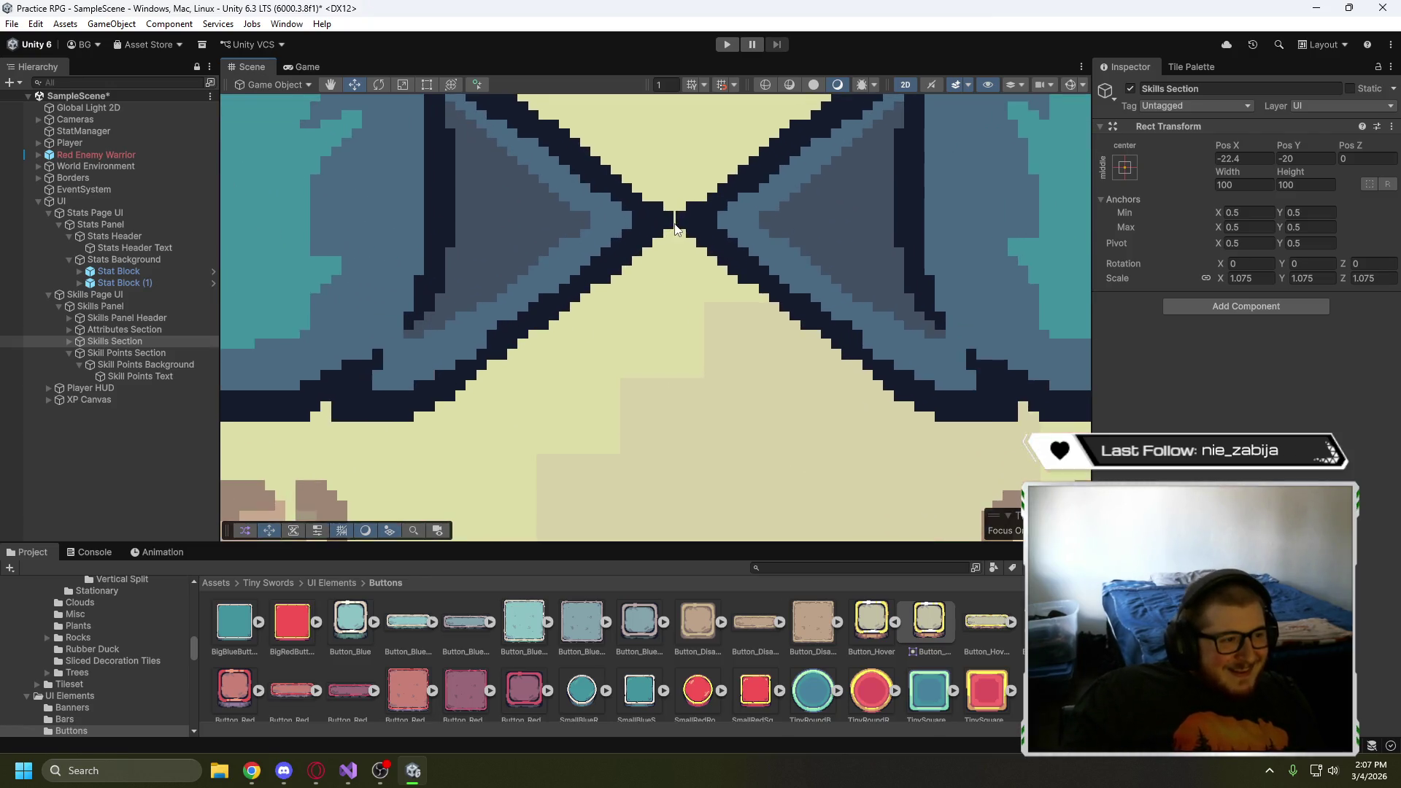
scroll(676, 229, up, 5)
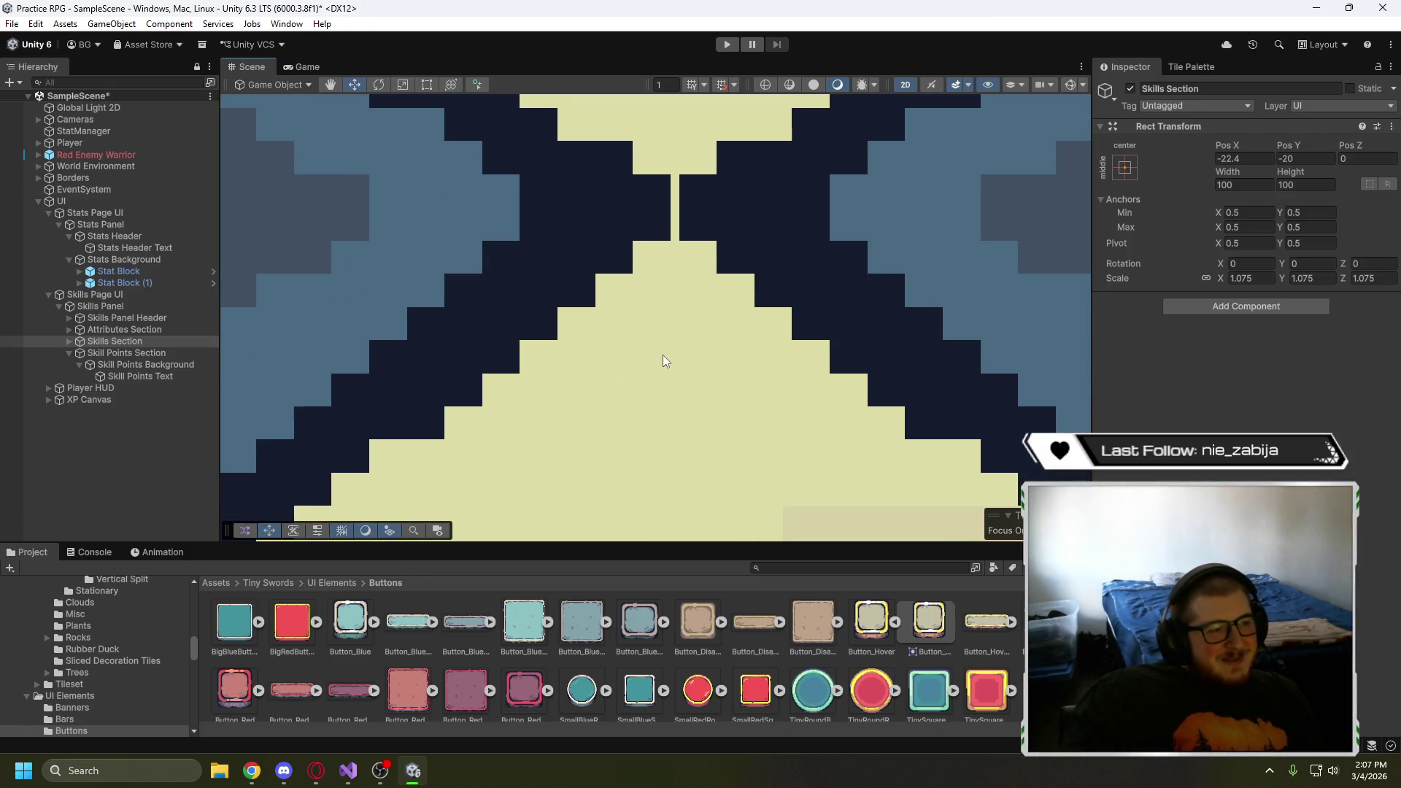
scroll(662, 358, down, 12)
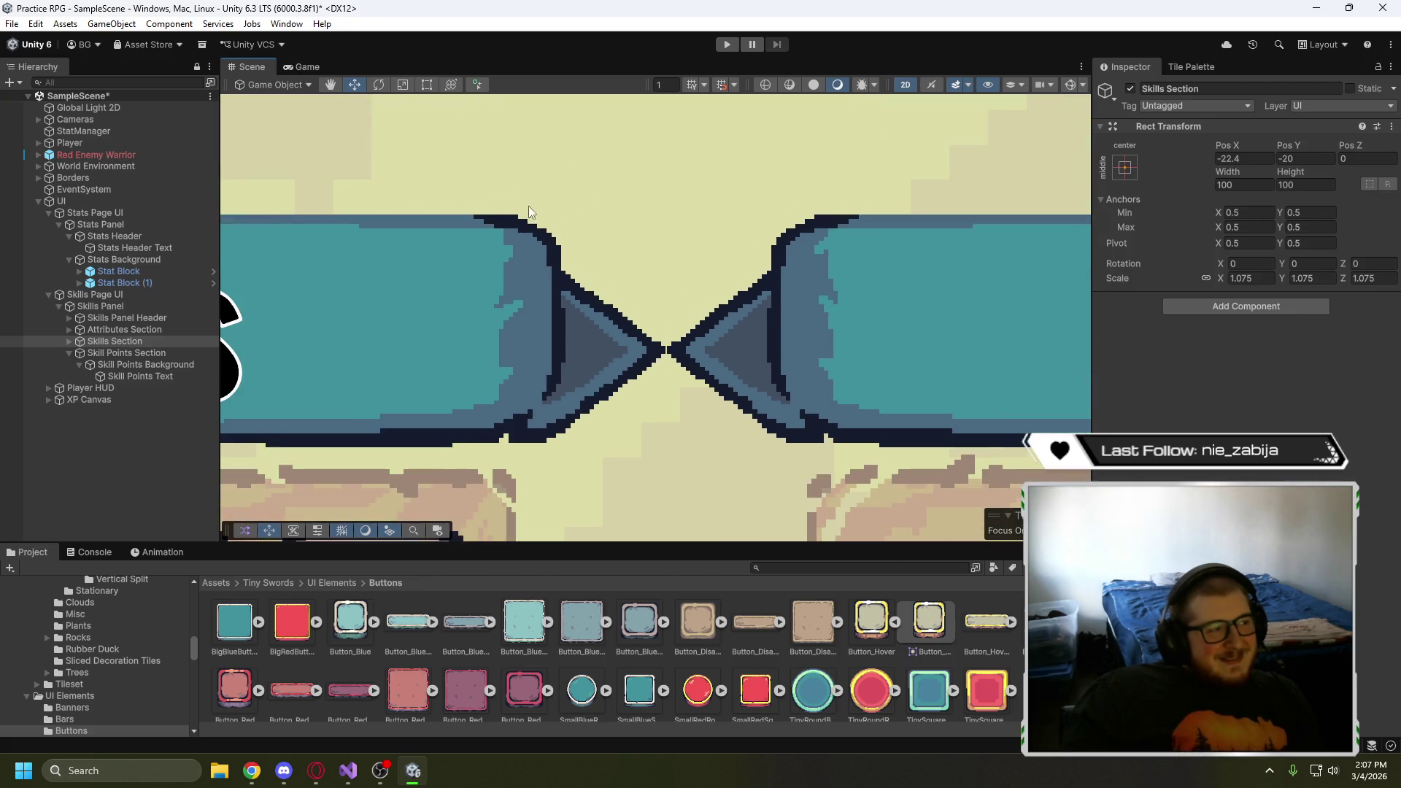
click(304, 69)
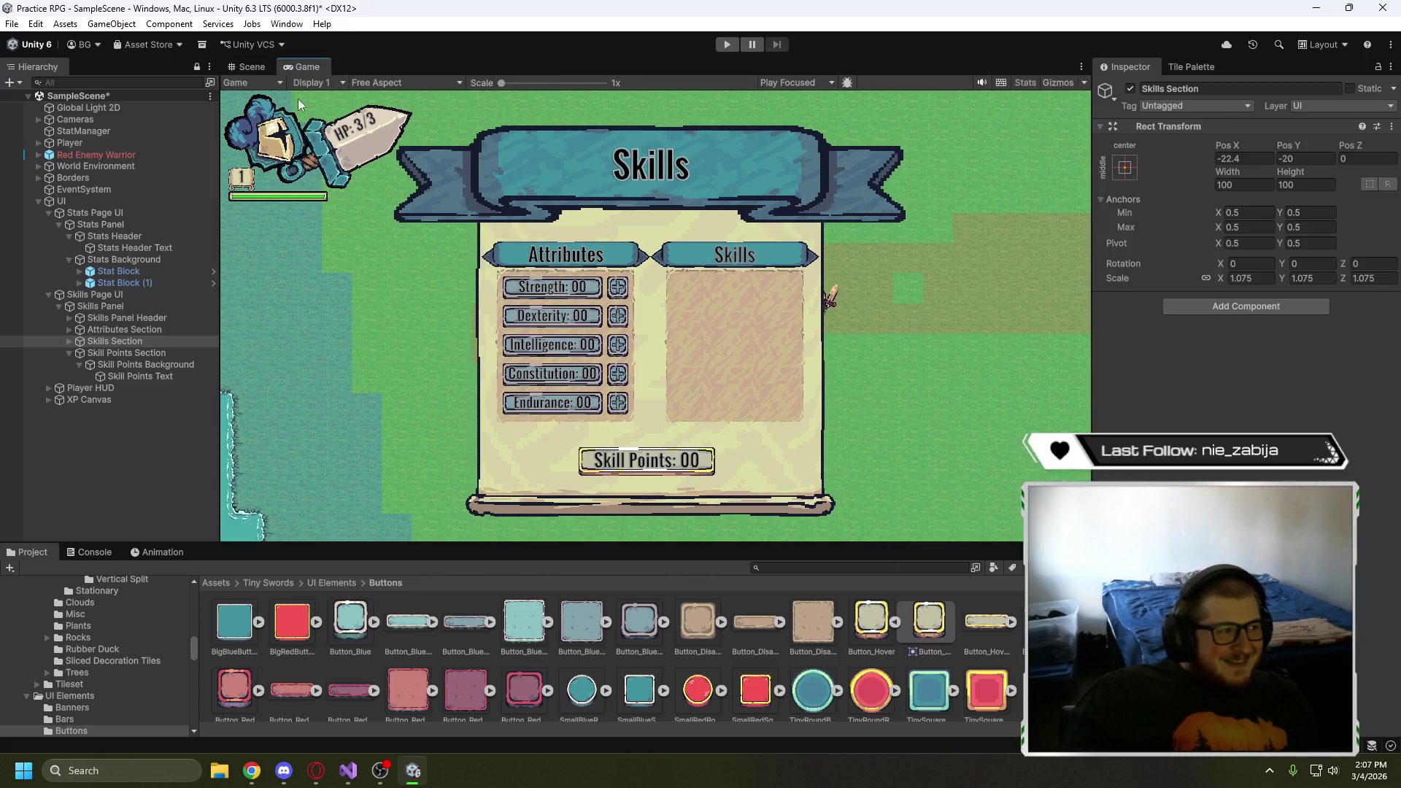
- Centre the Skills panel in the Scene view and try nudging the Skills Section right, then undo
click(251, 67)
scroll(705, 478, down, 8)
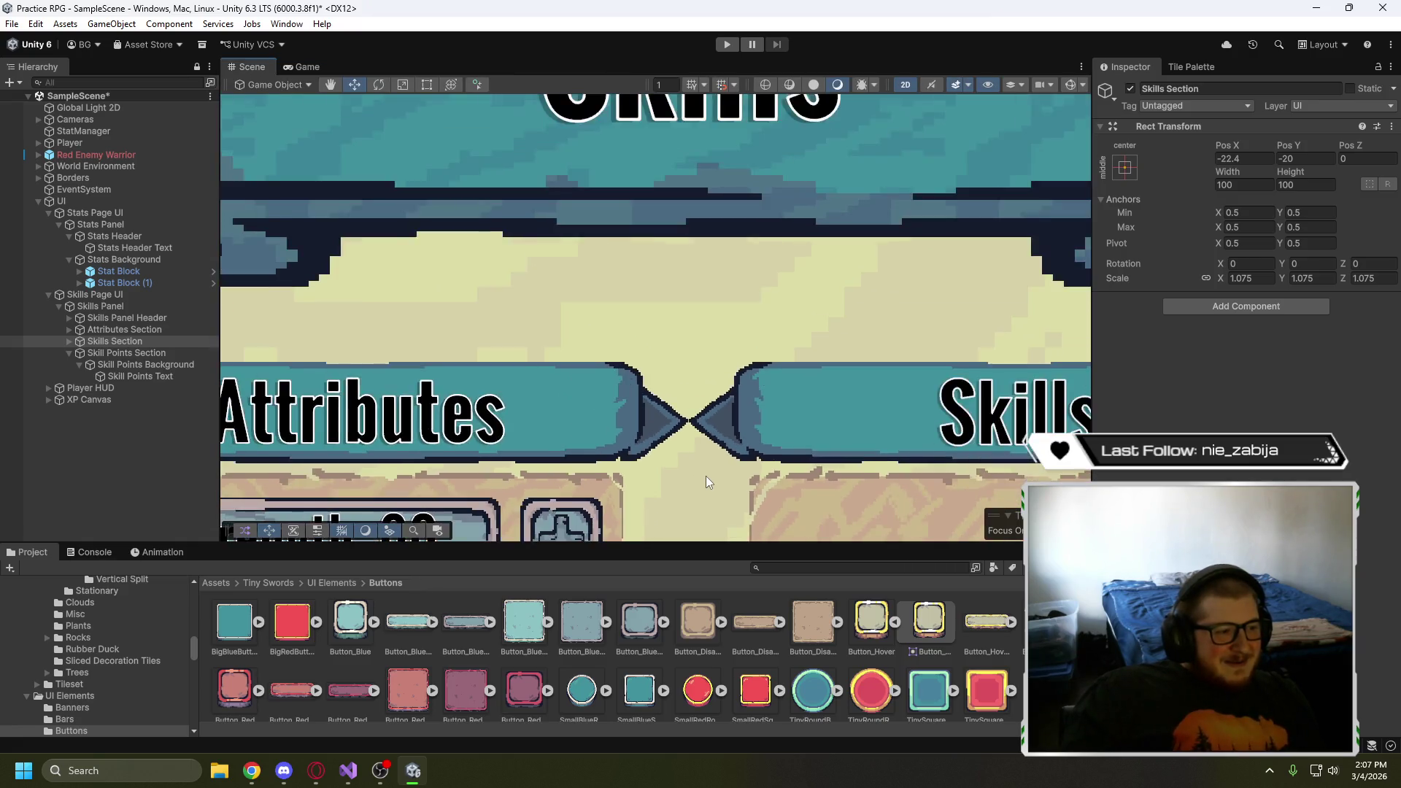
drag(704, 494, 708, 283)
drag(860, 365, 685, 396)
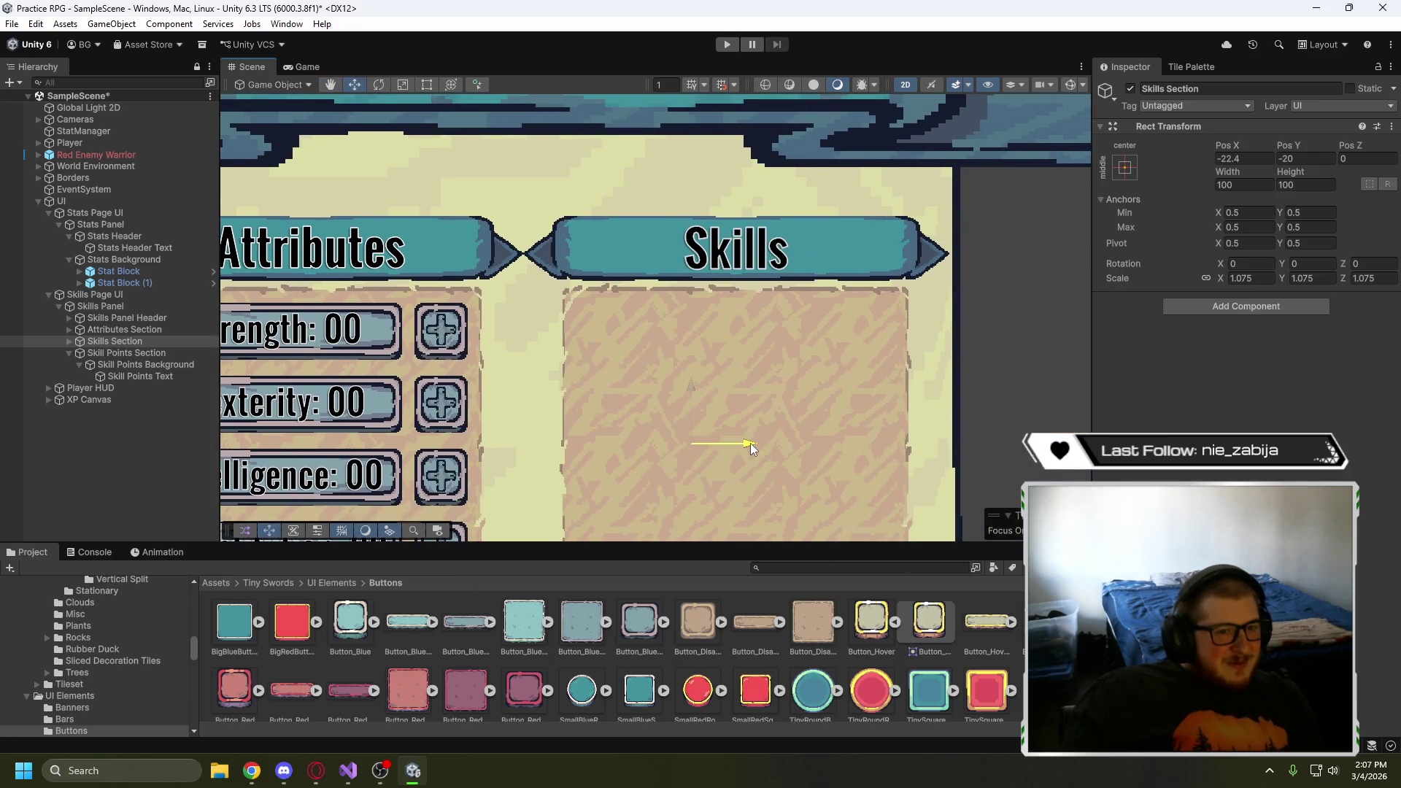
drag(750, 444, 754, 444)
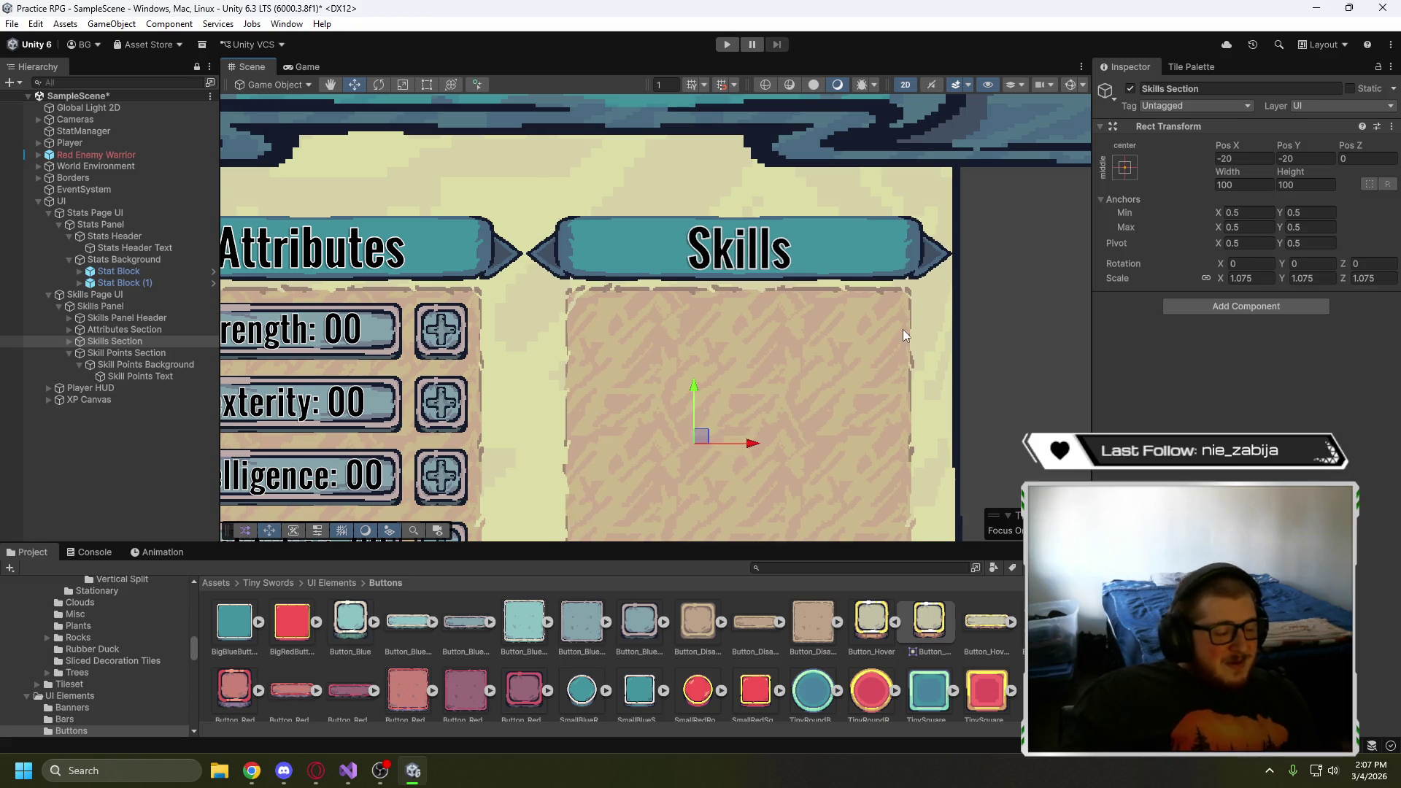
key(ctrl+z)
- Try Skills Section Pos X values from -22.5 to -22.1 before settling on -22
click(1261, 159)
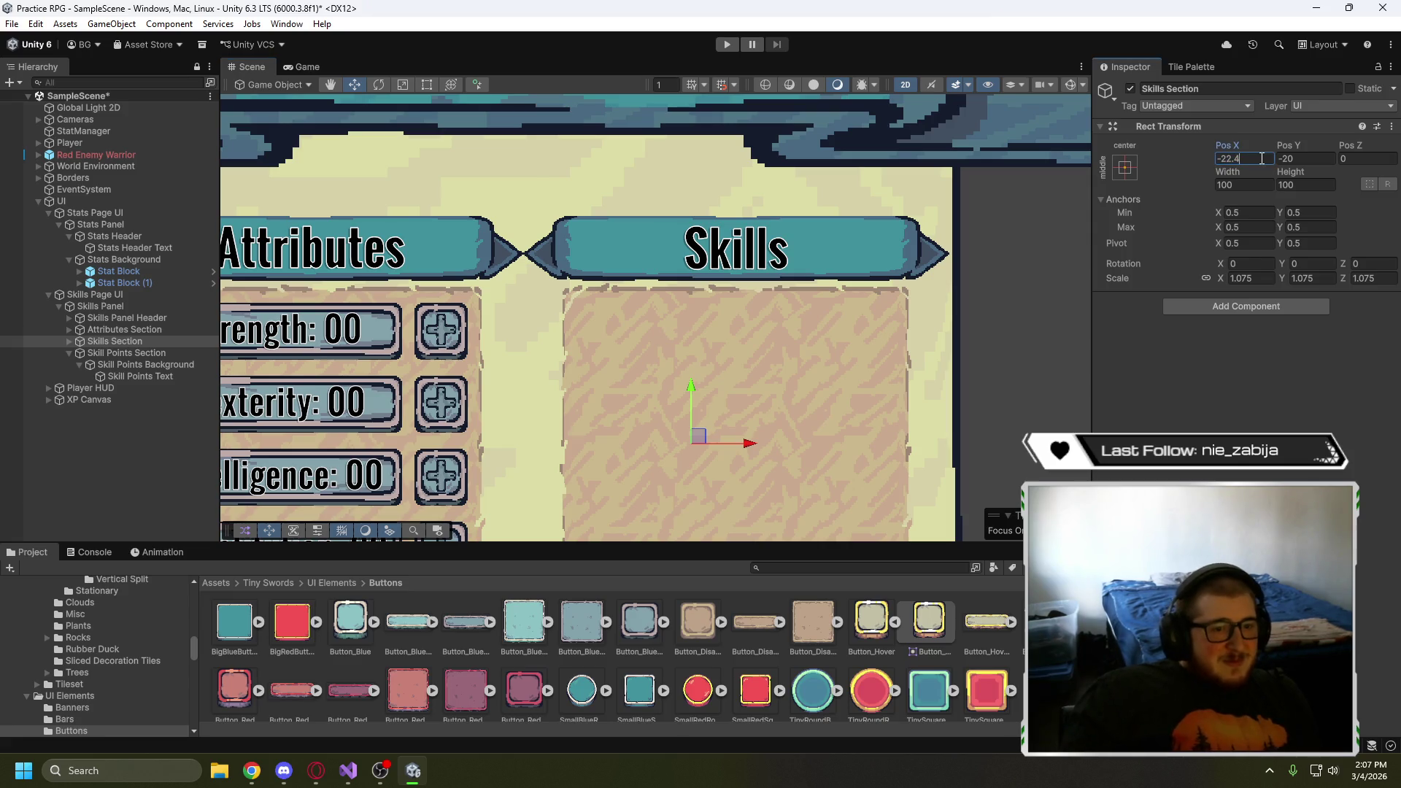
key(BackSpace)
text(5)
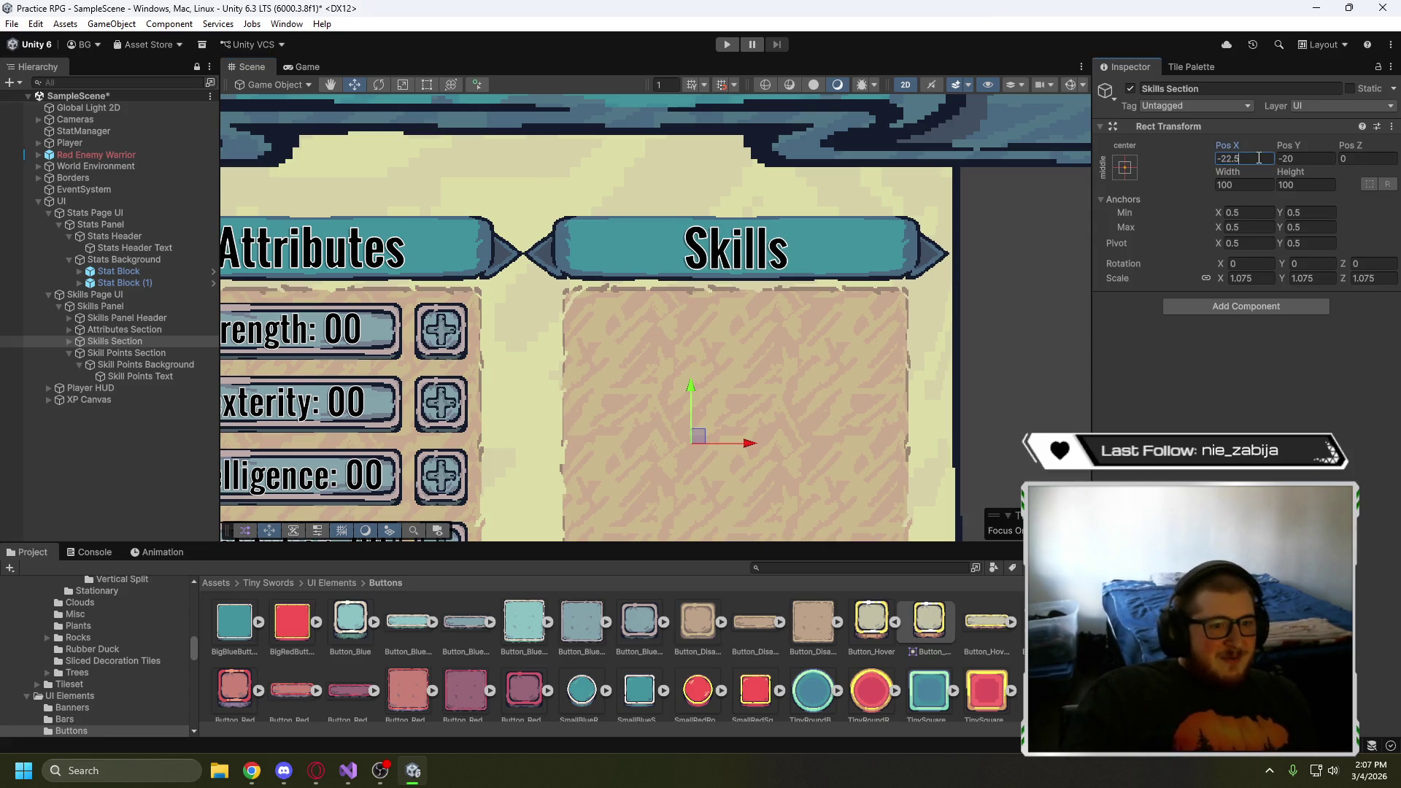
key(BackSpace)
text(3)
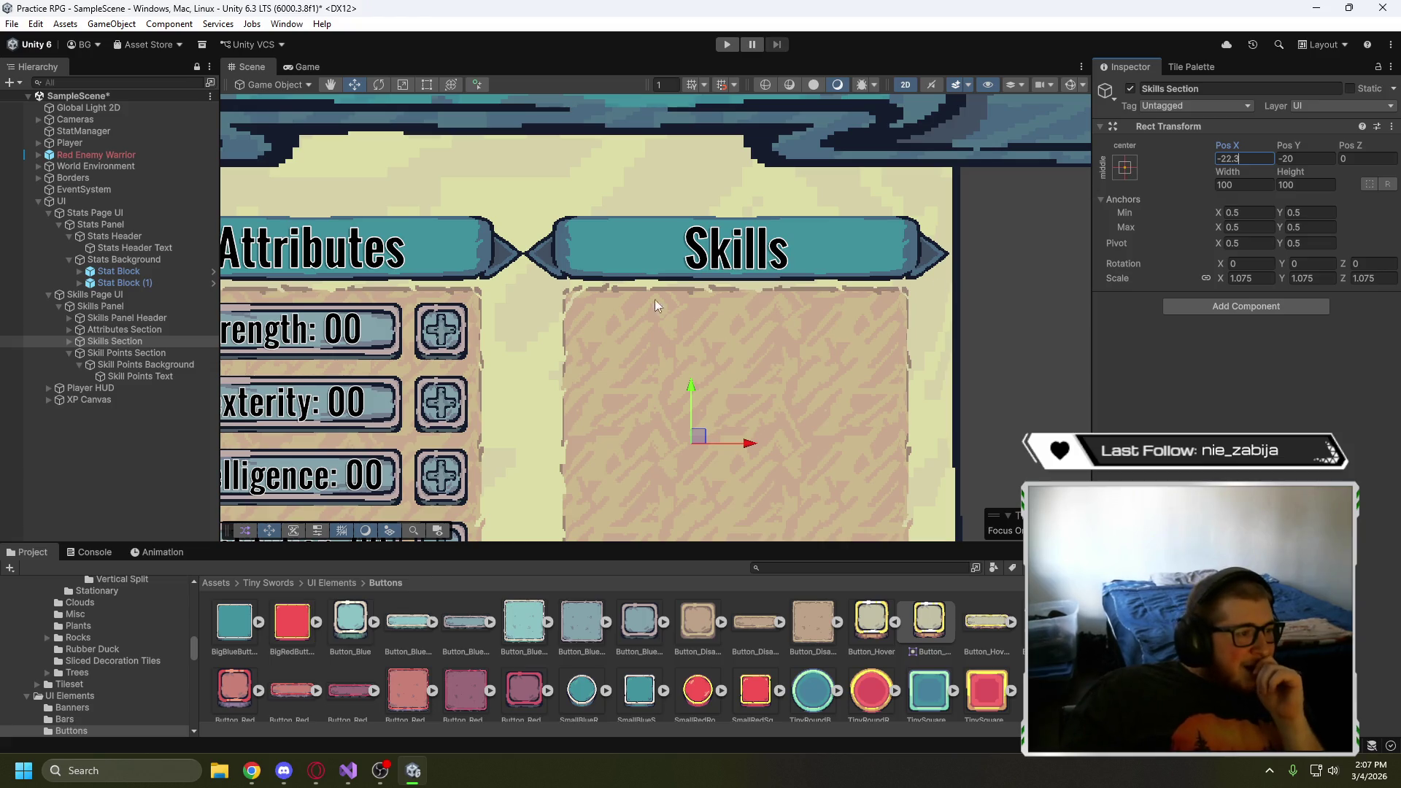
scroll(531, 234, up, 3)
scroll(535, 242, down, 3)
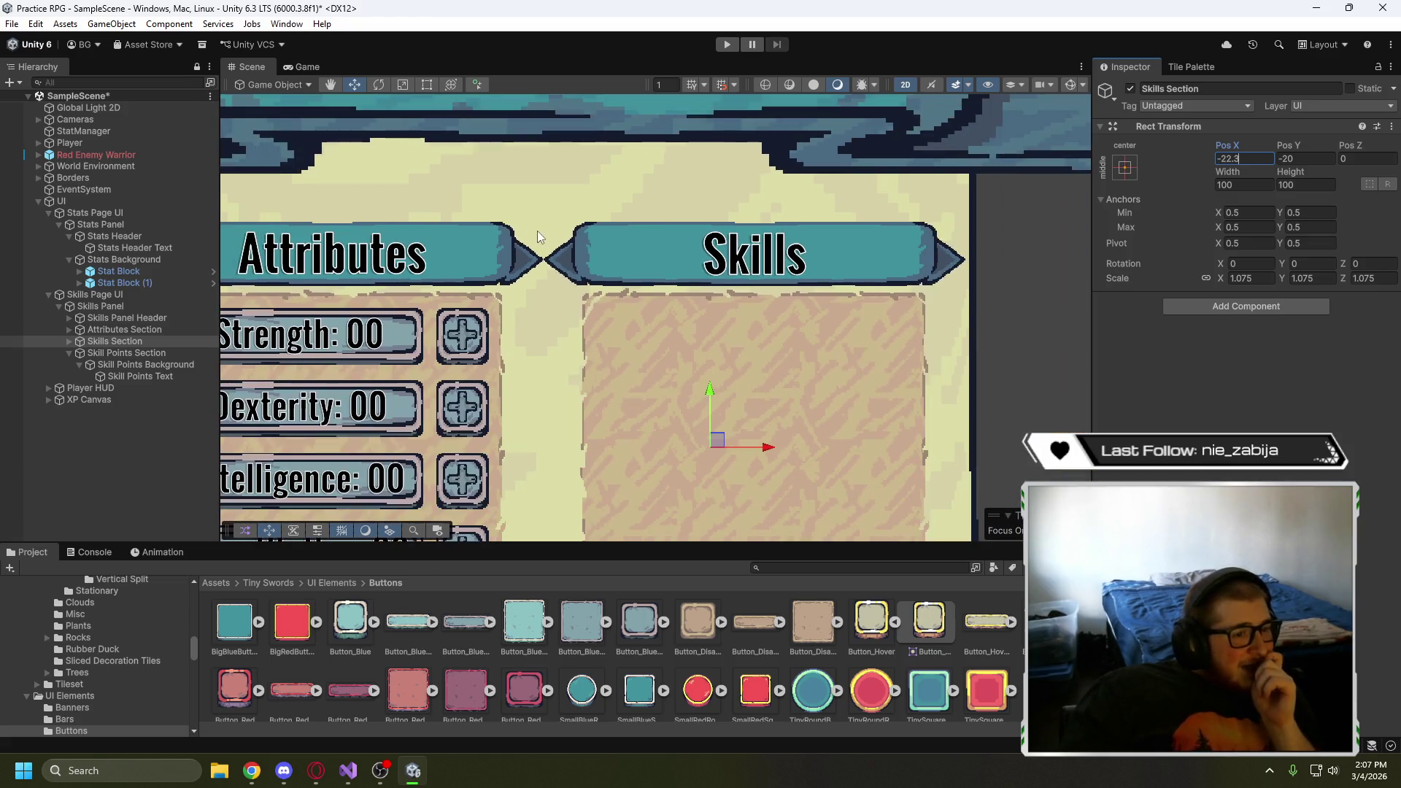
key(BackSpace)
key(BackSpace)
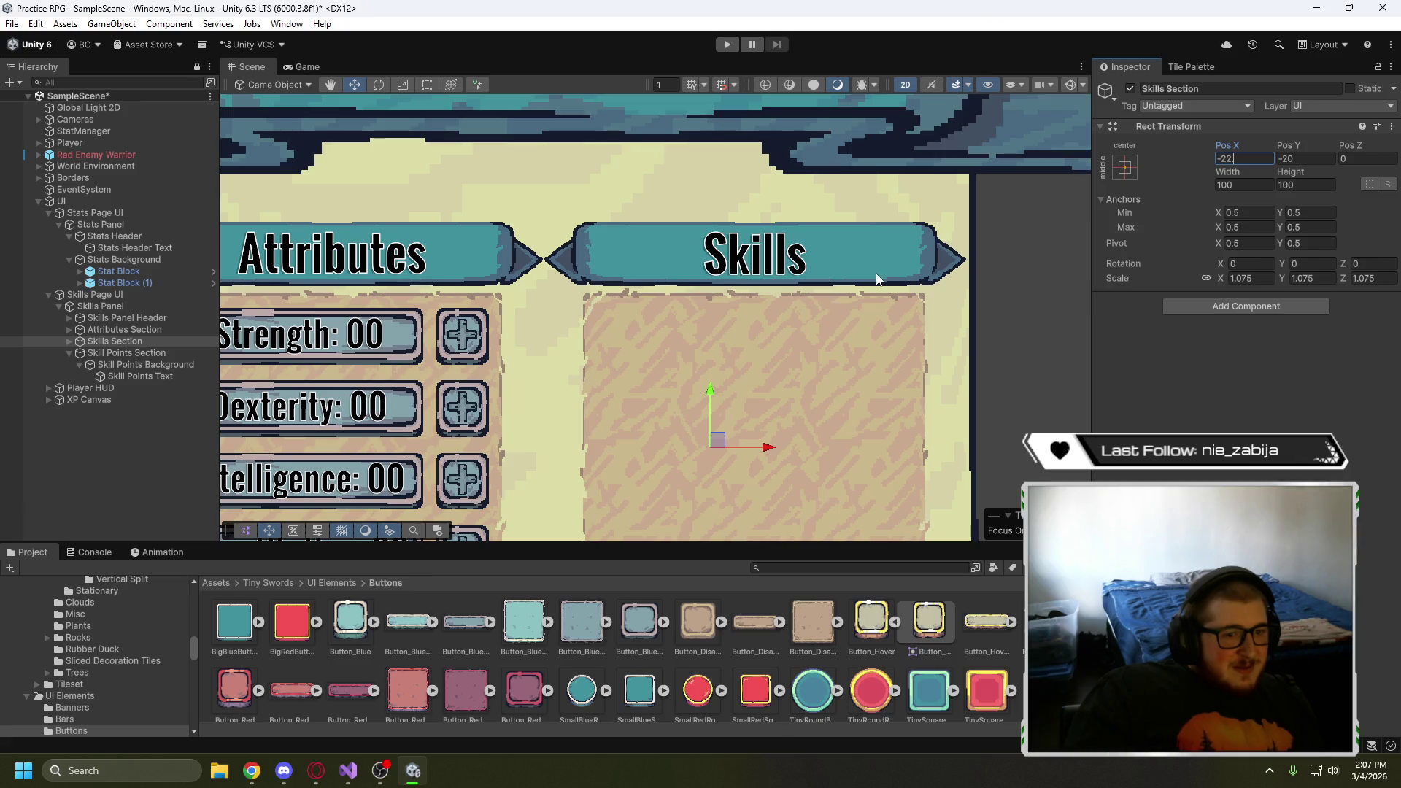
text(.5)
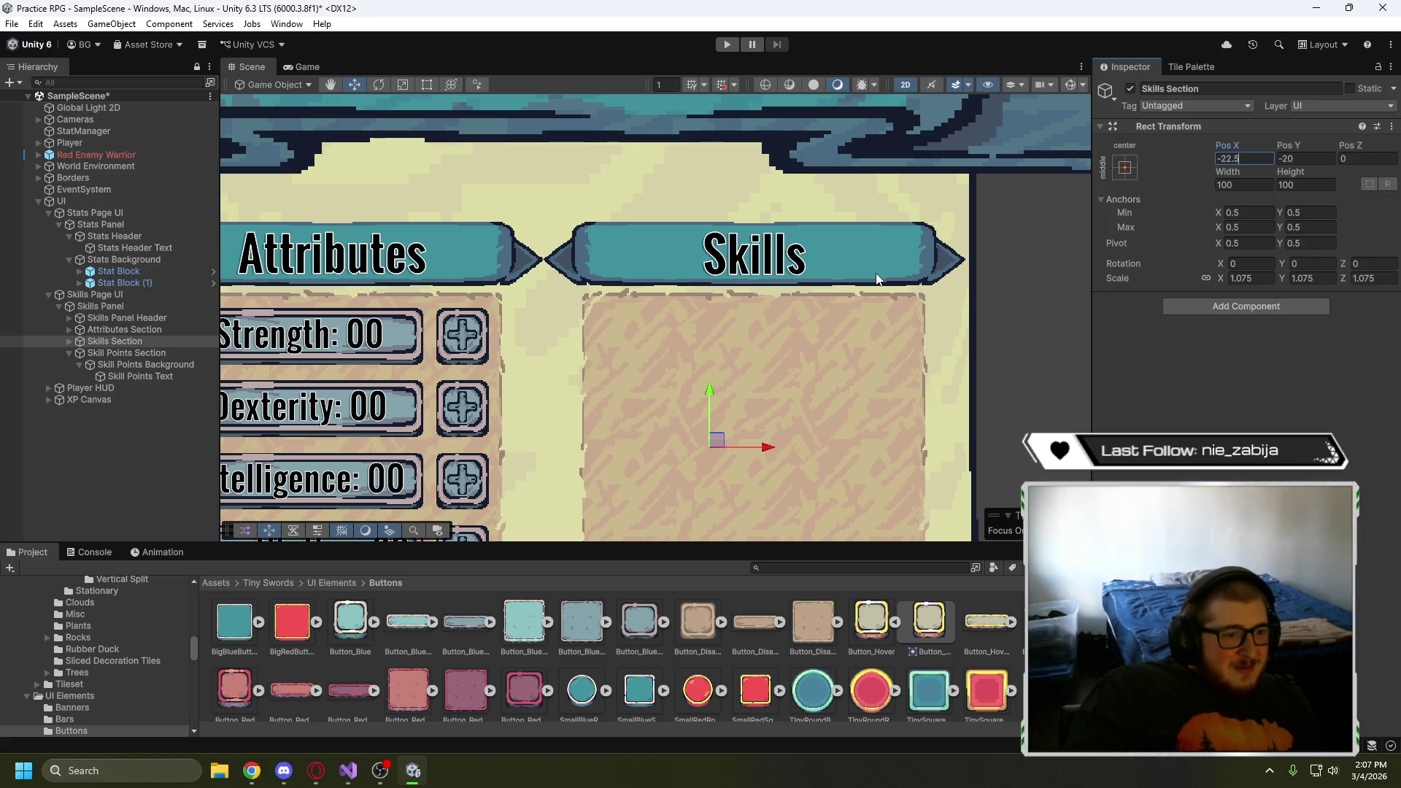
key(BackSpace)
text(3)
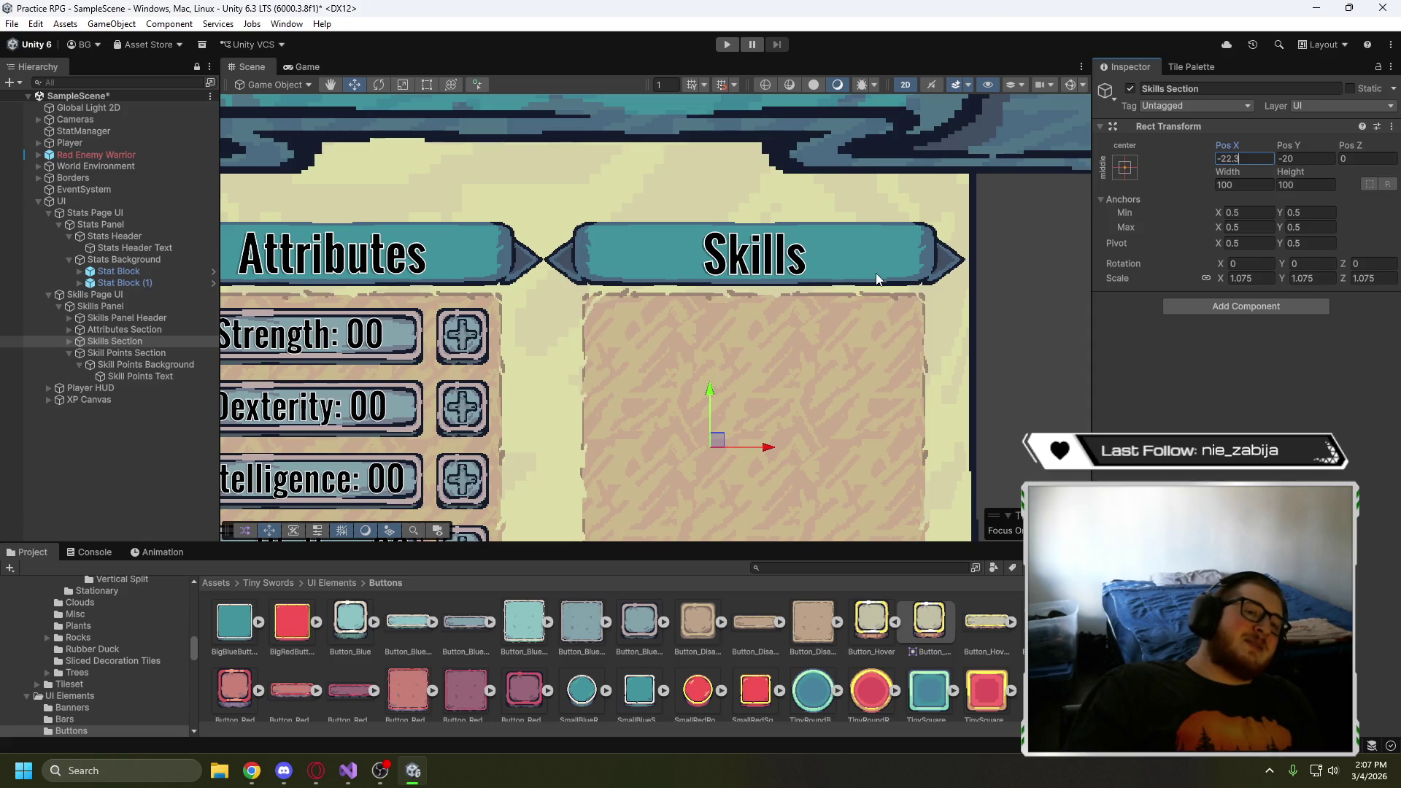
key(BackSpace)
text(2)
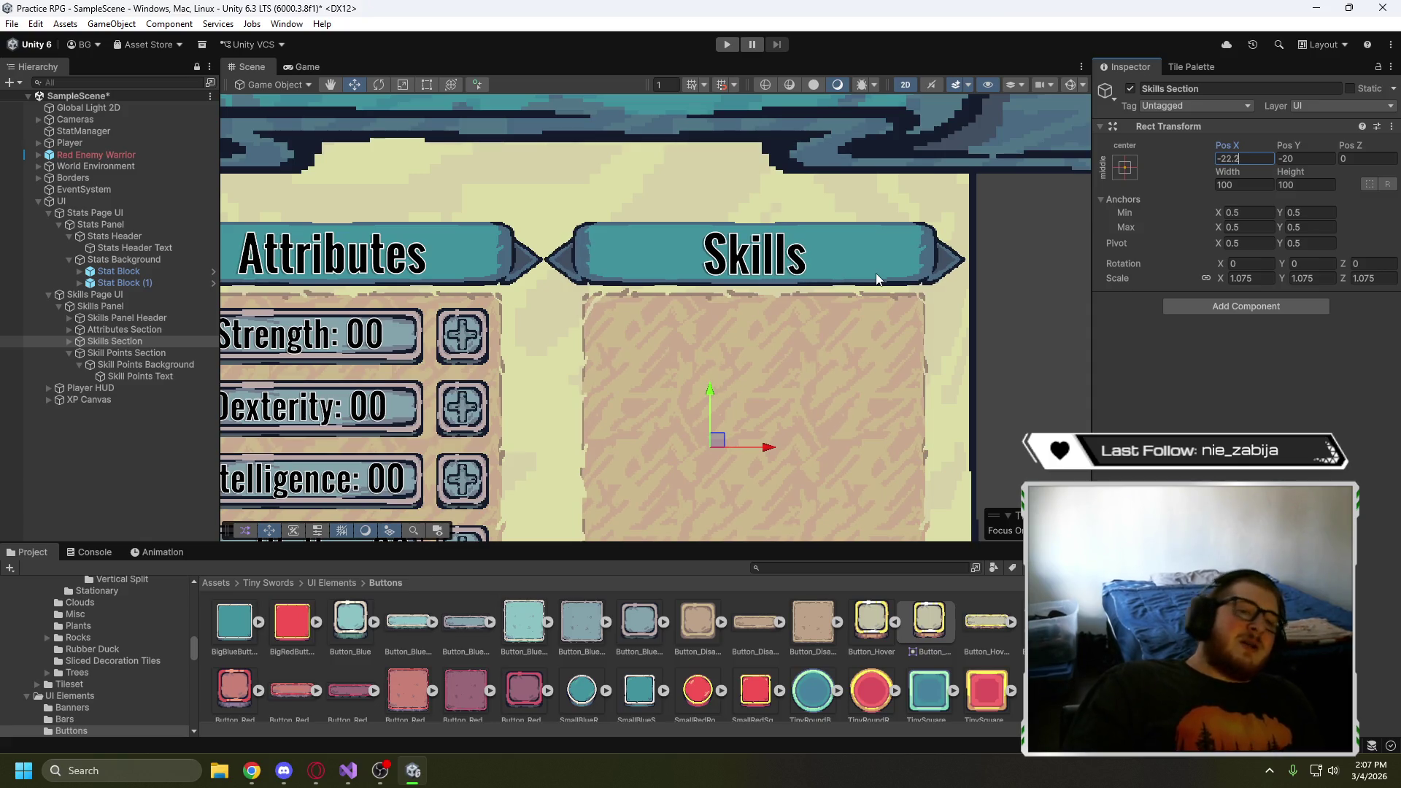
key(BackSpace)
text(1)
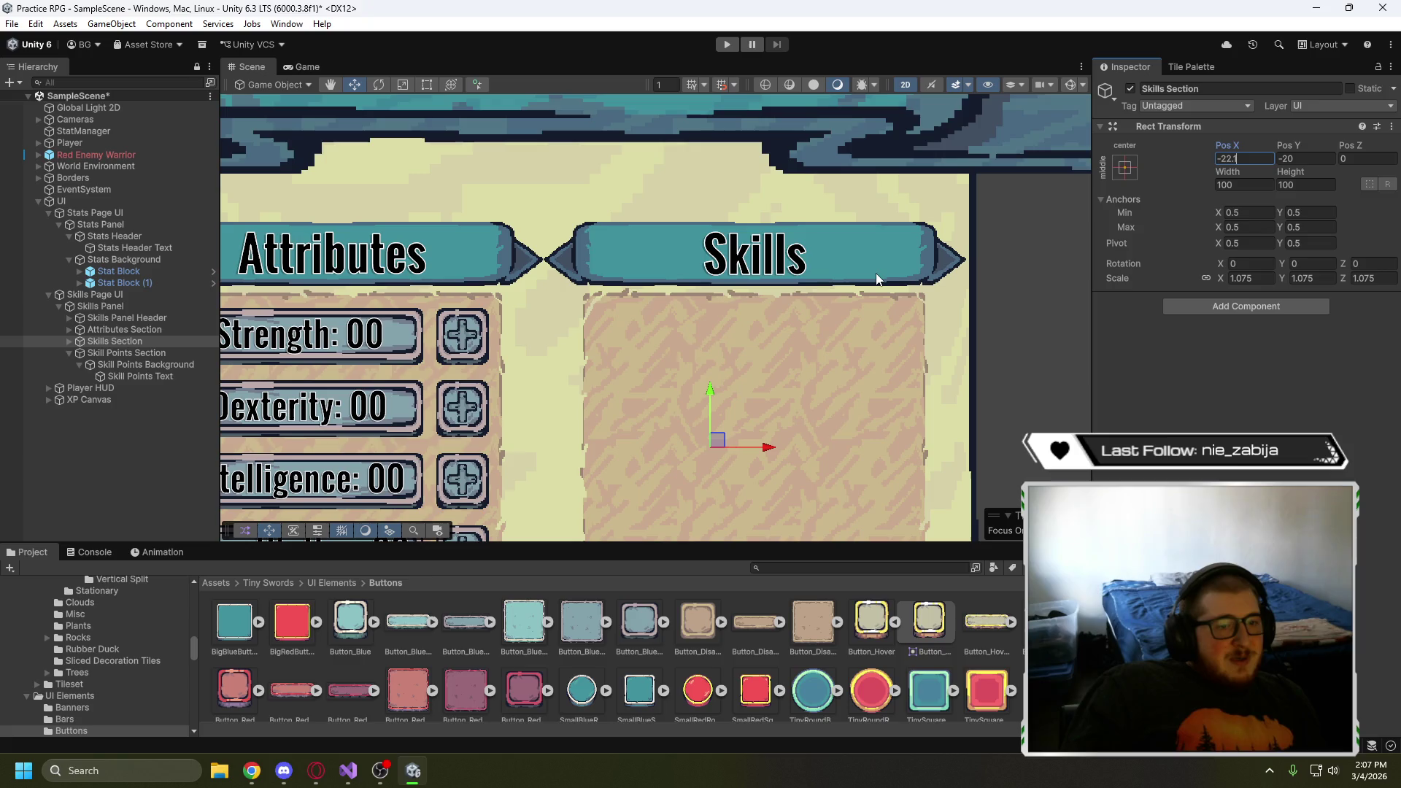
key(BackSpace)
key(BackSpace)
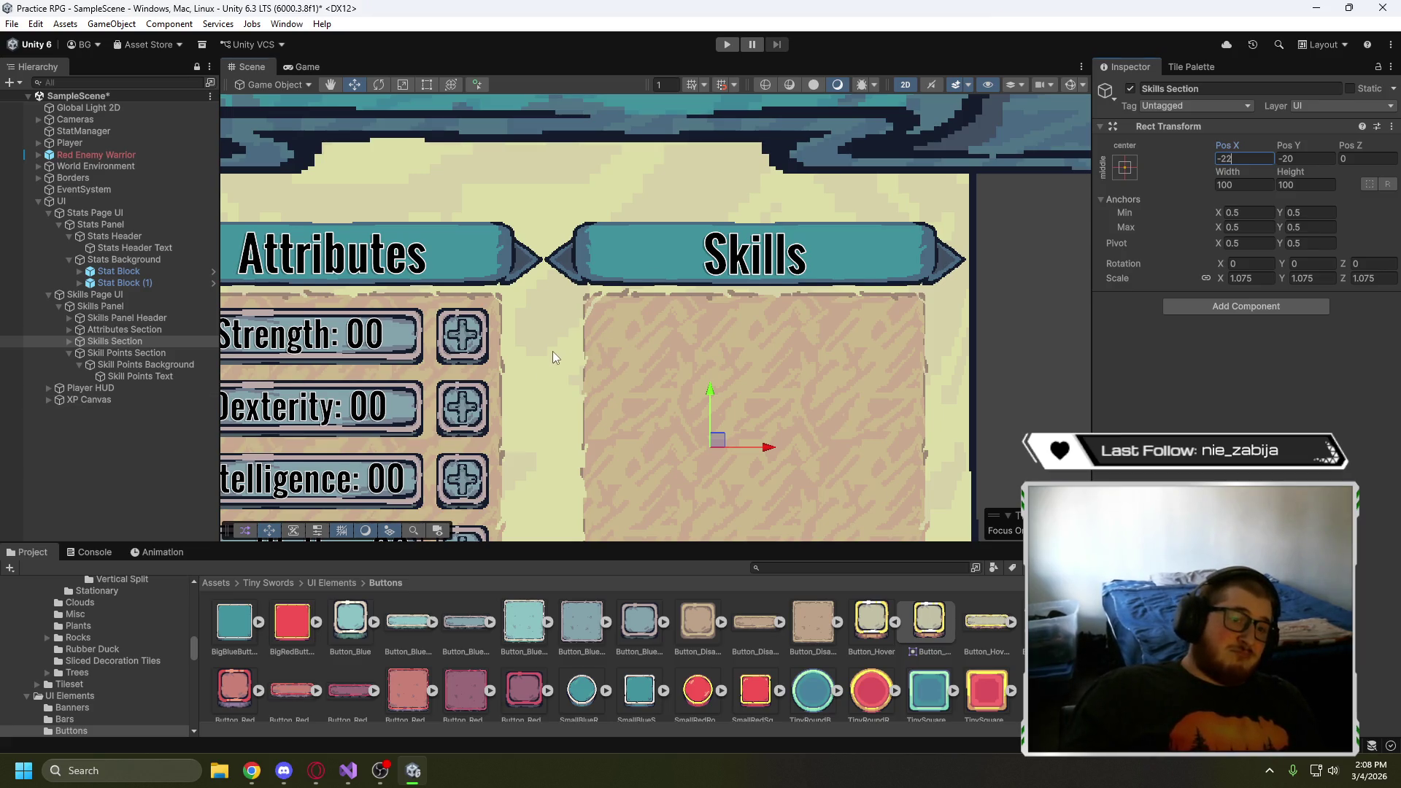
- Set the Attributes Section Pos X to 22 and clear the selection
mouse_move(553, 358)
mouse_down()
mouse_move(781, 335)
mouse_move(672, 339)
mouse_move(726, 353)
mouse_up()
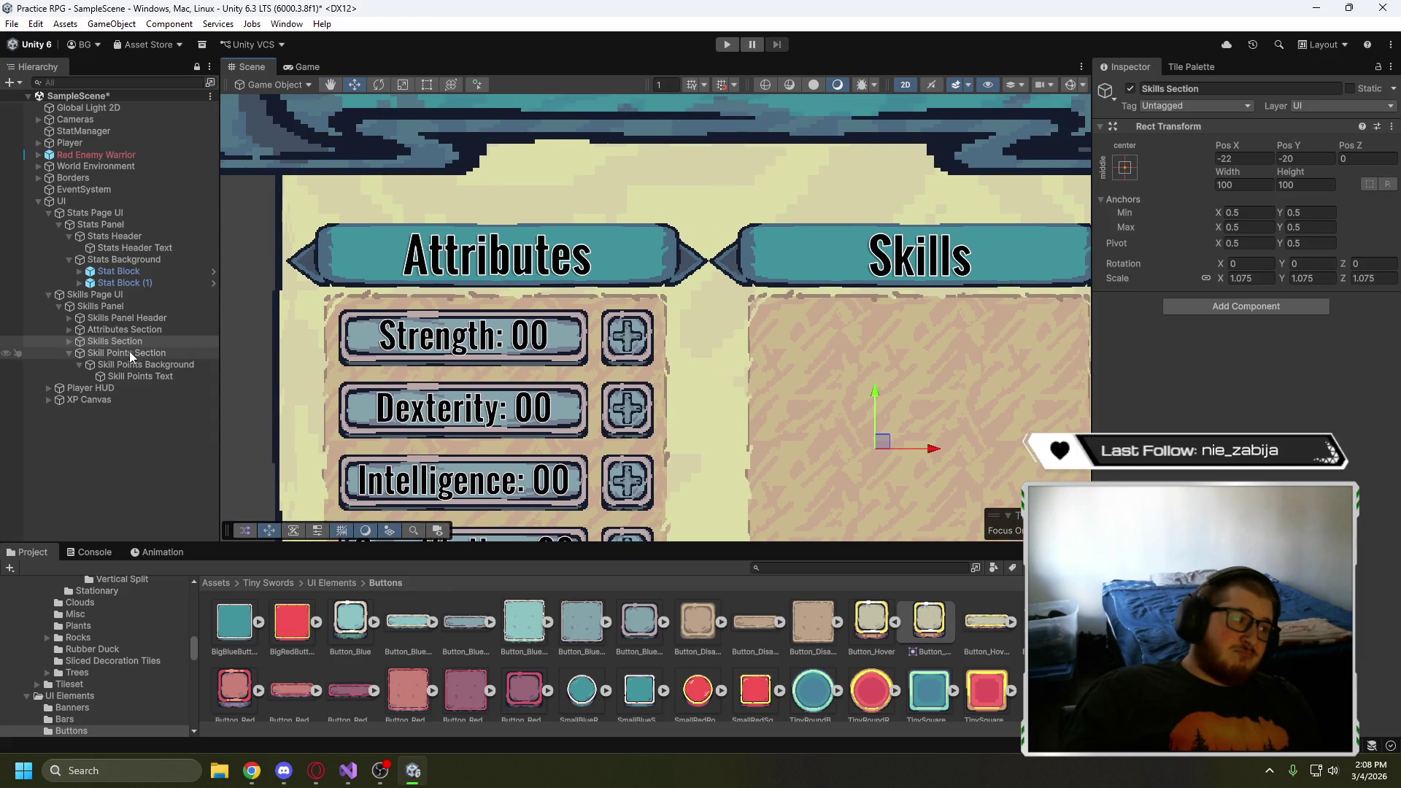
click(139, 330)
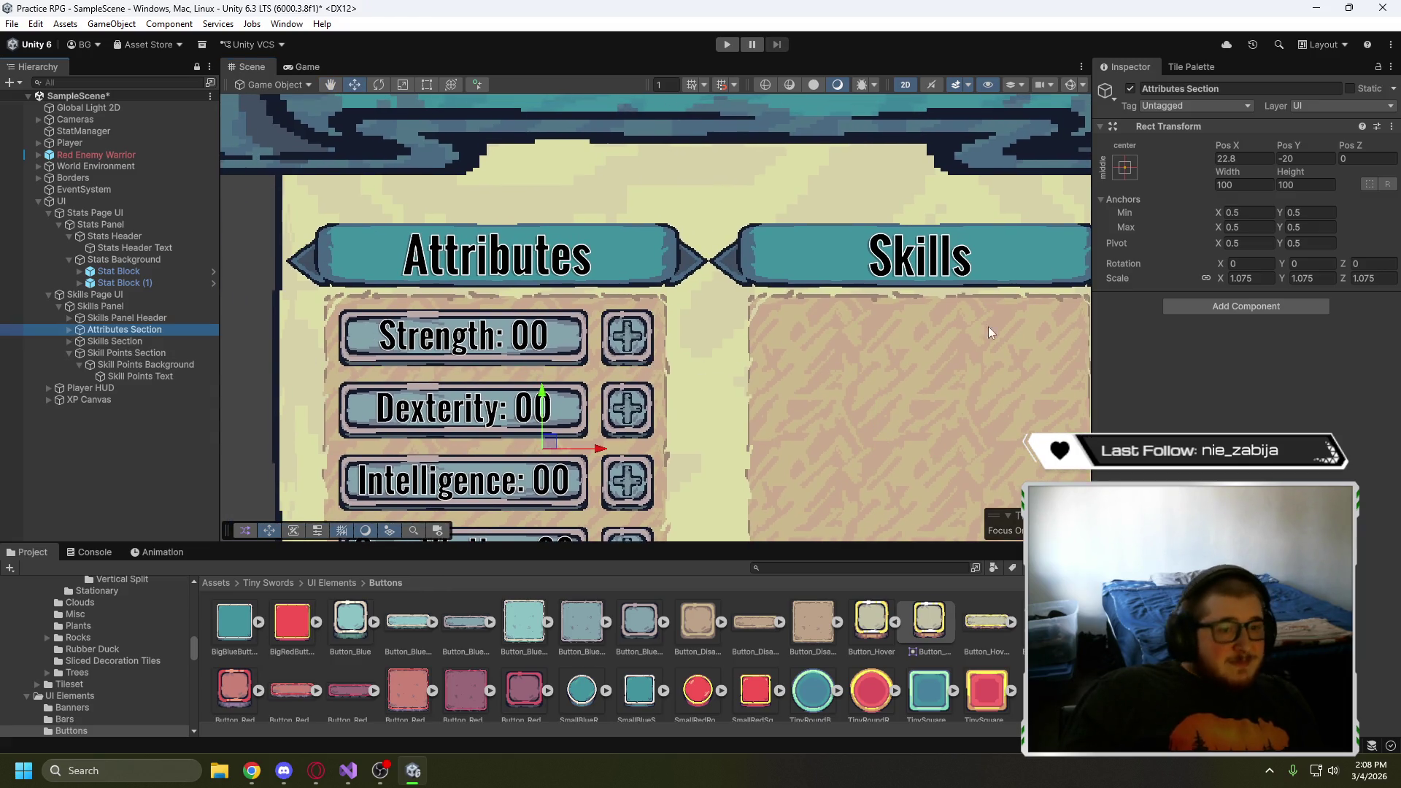
click(1252, 159)
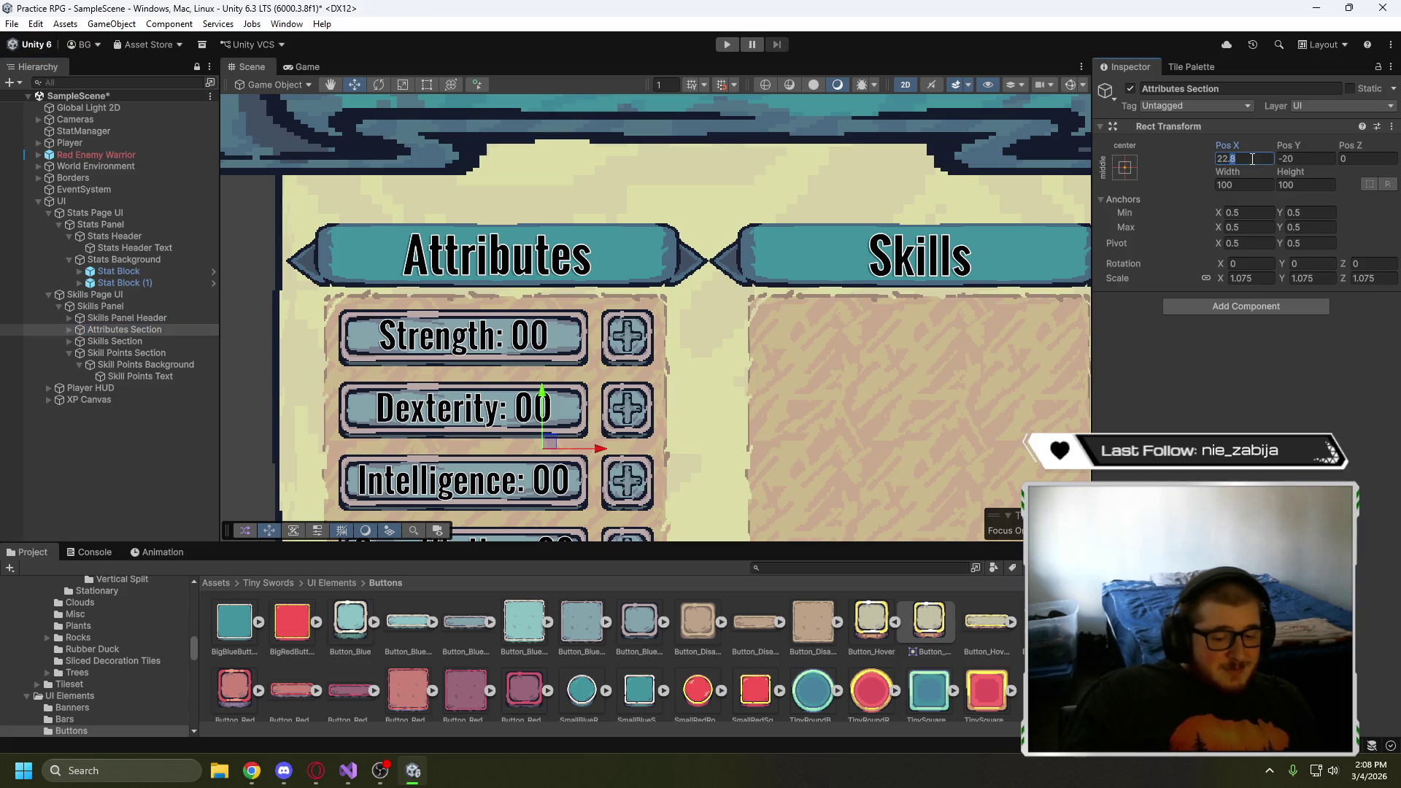
key(BackSpace)
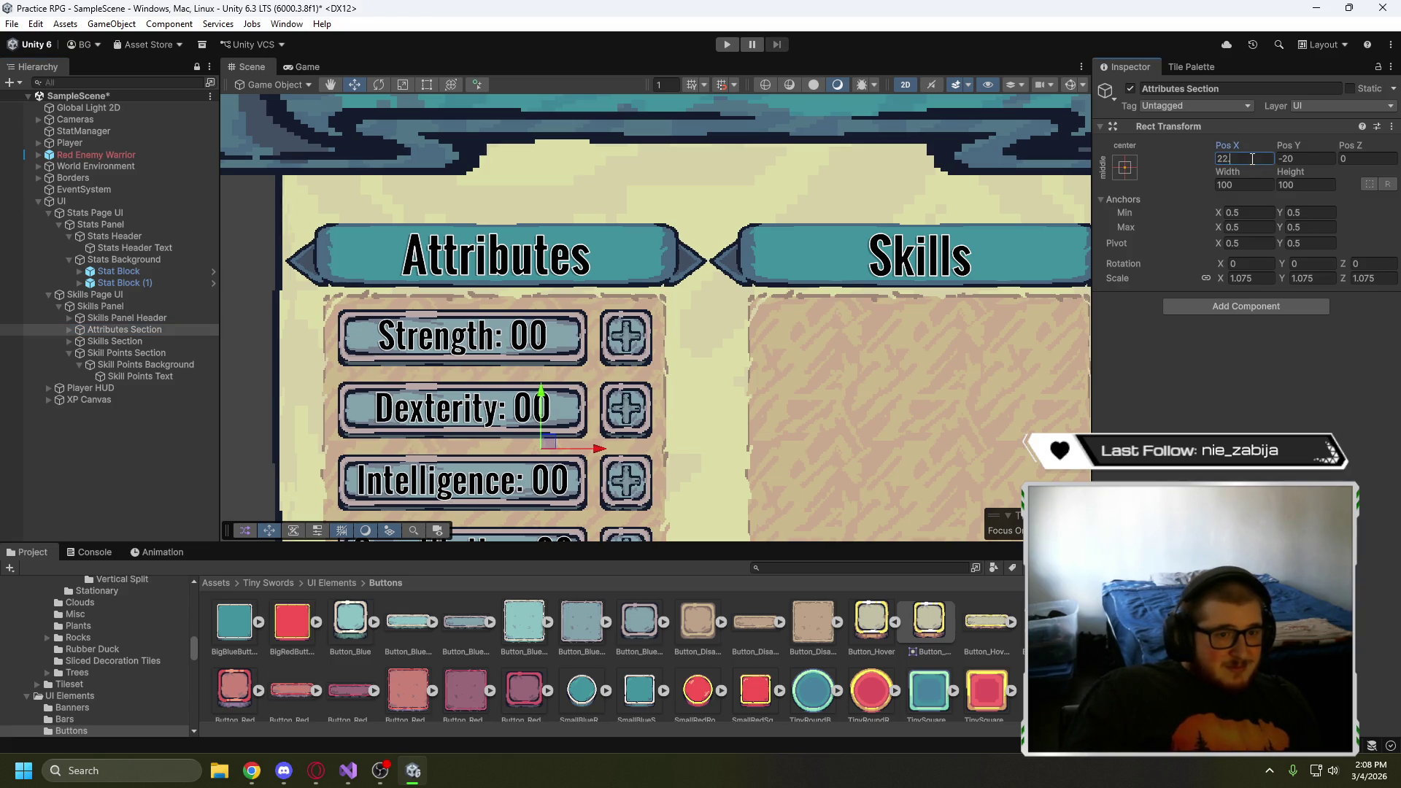
click(732, 366)
scroll(729, 371, down, 3)
- Preview in-game, then frame the Skills Panel in the Scene and set its width to 910
click(296, 67)
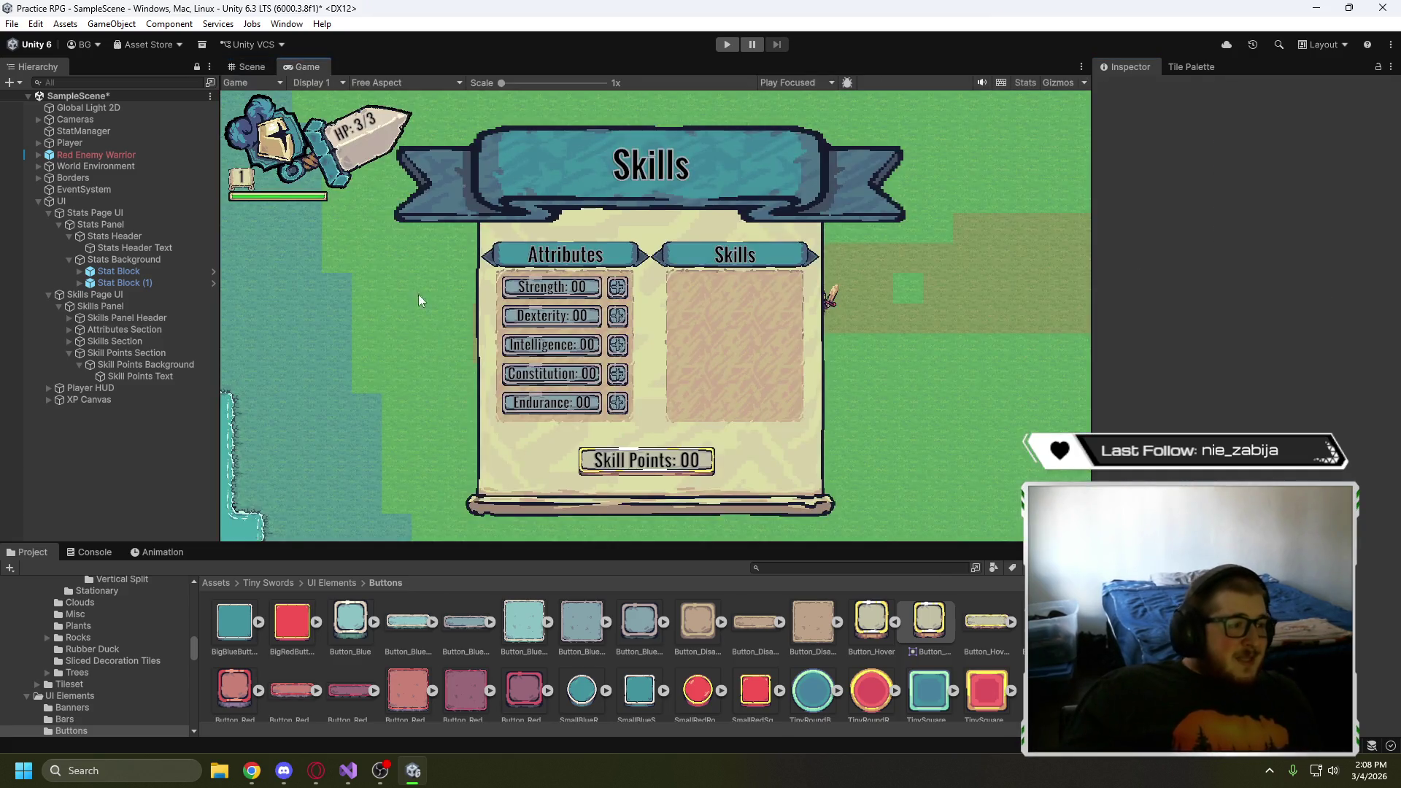
scroll(427, 319, up, 2)
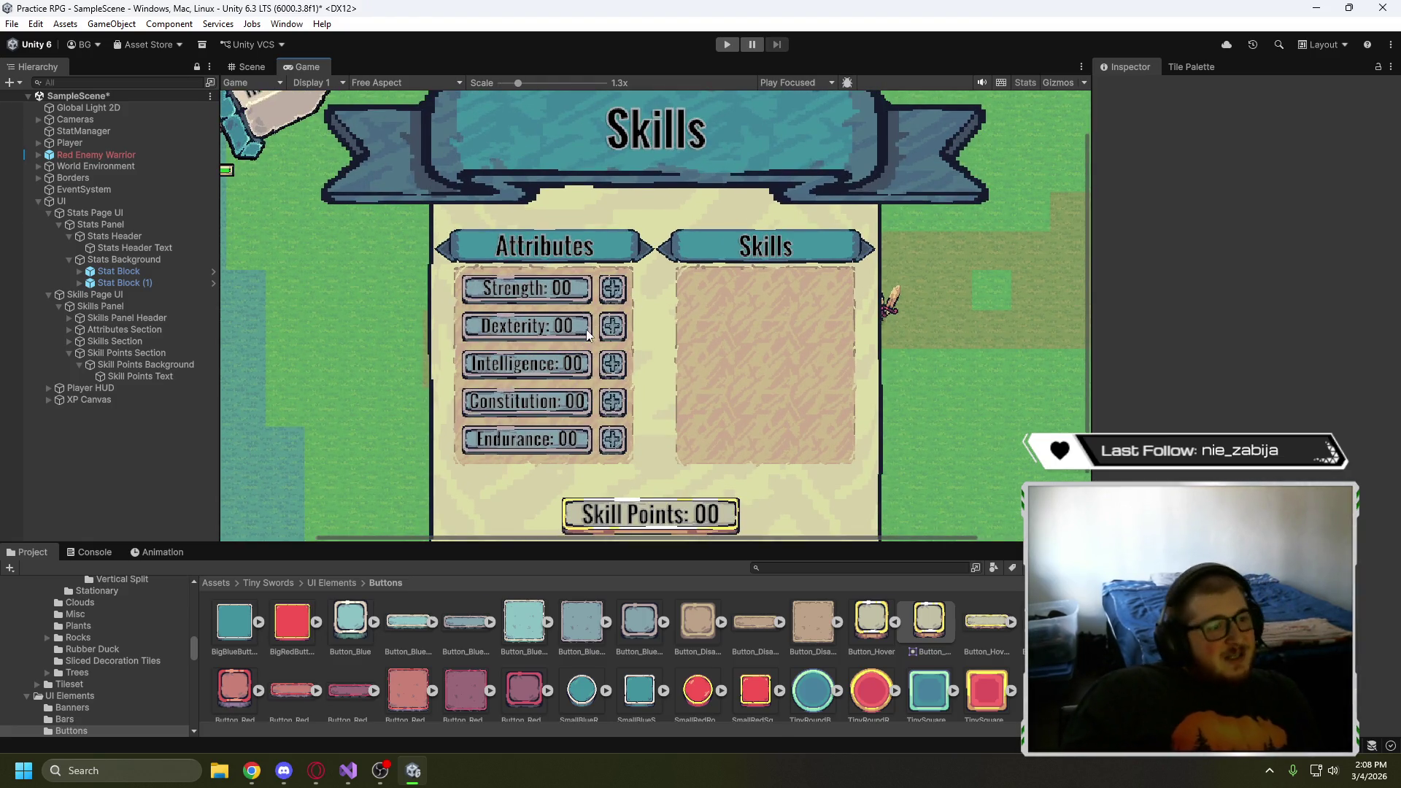
click(246, 65)
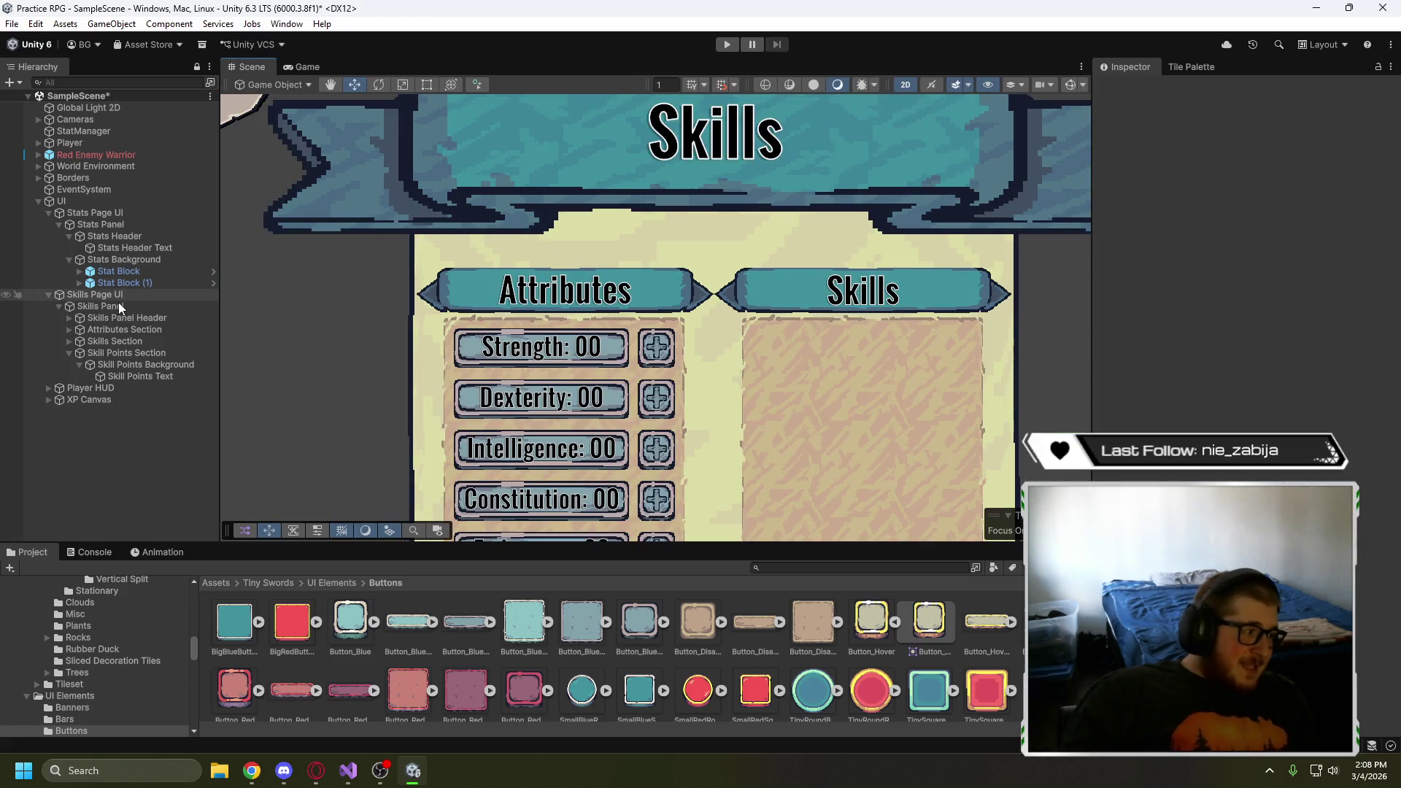
click(118, 306)
key(f)
scroll(354, 357, down, 2)
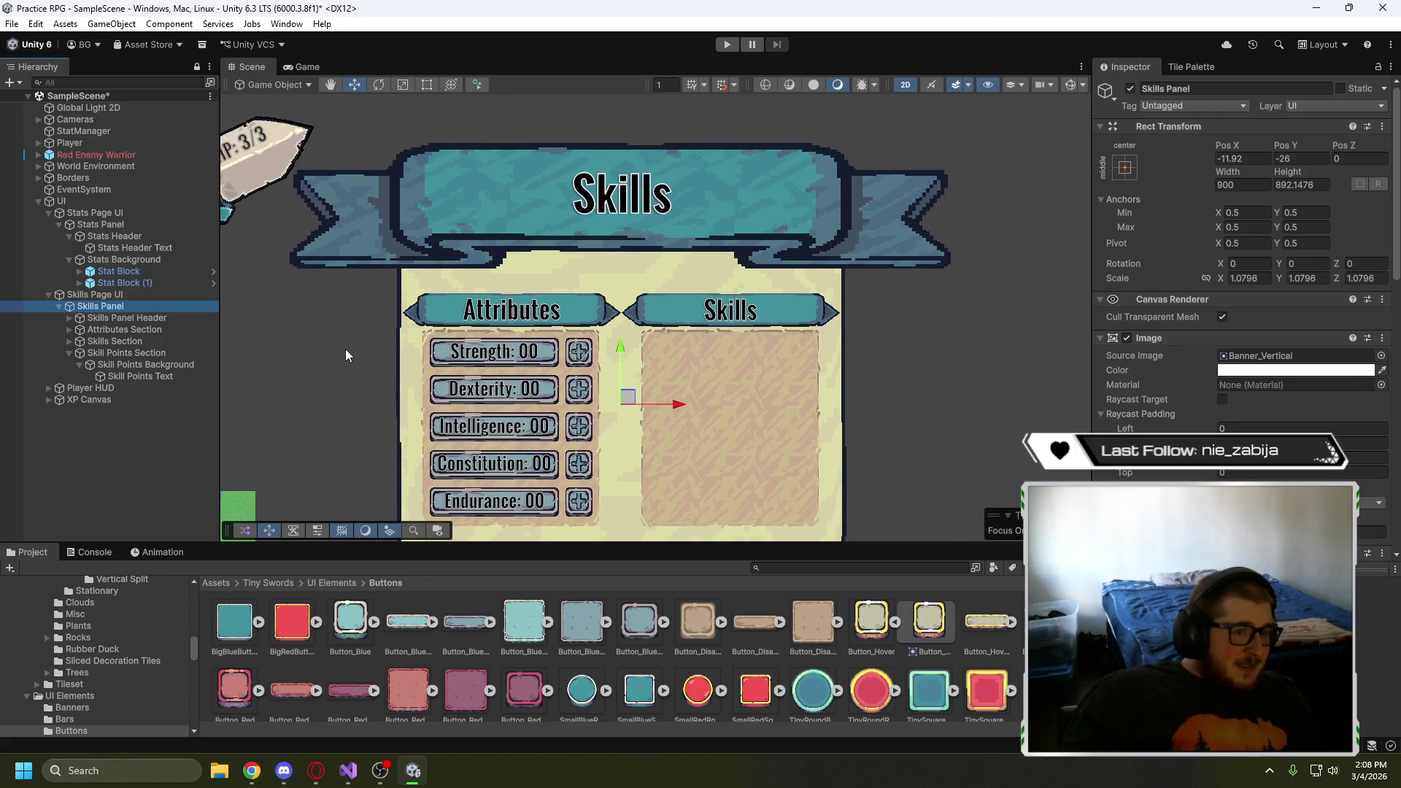
click(1235, 185)
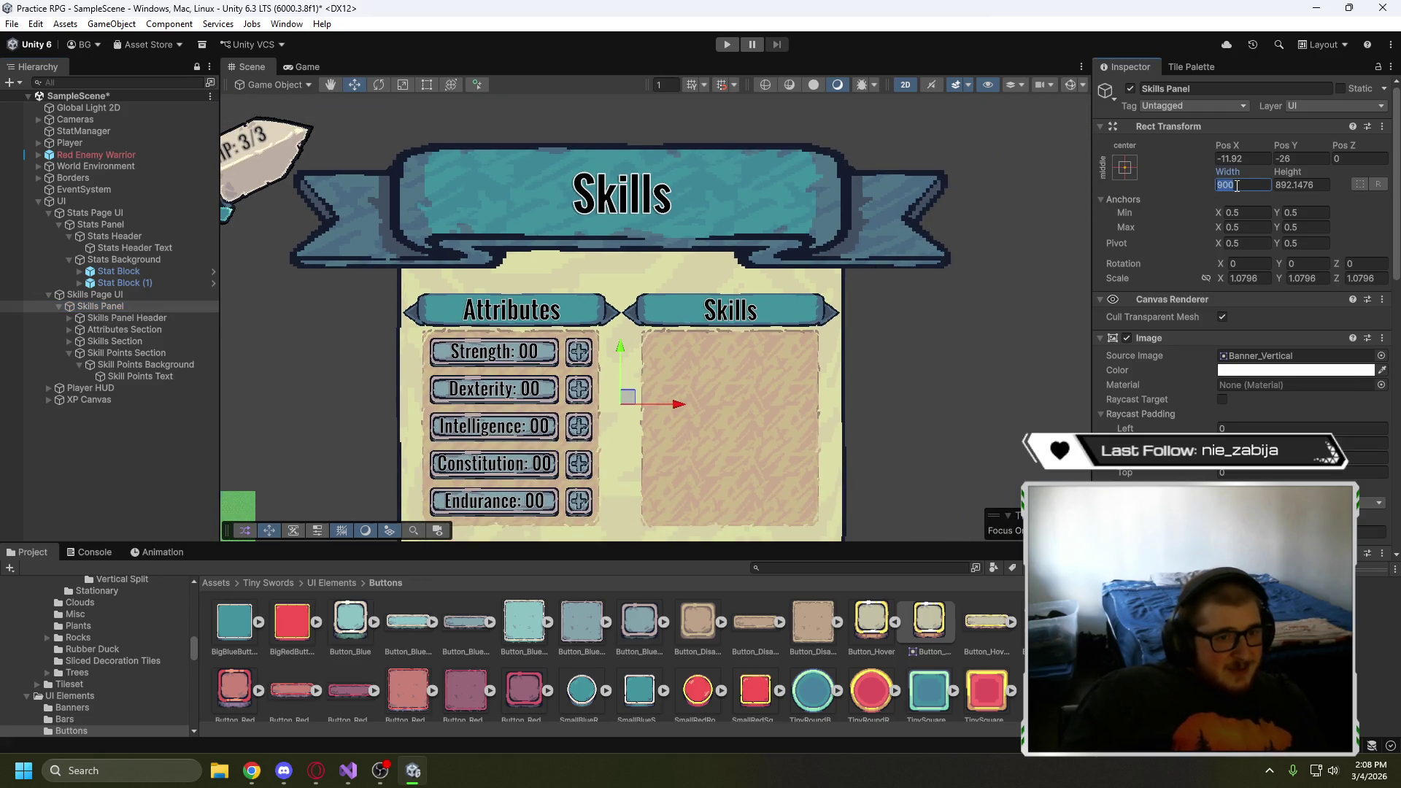
text(910)
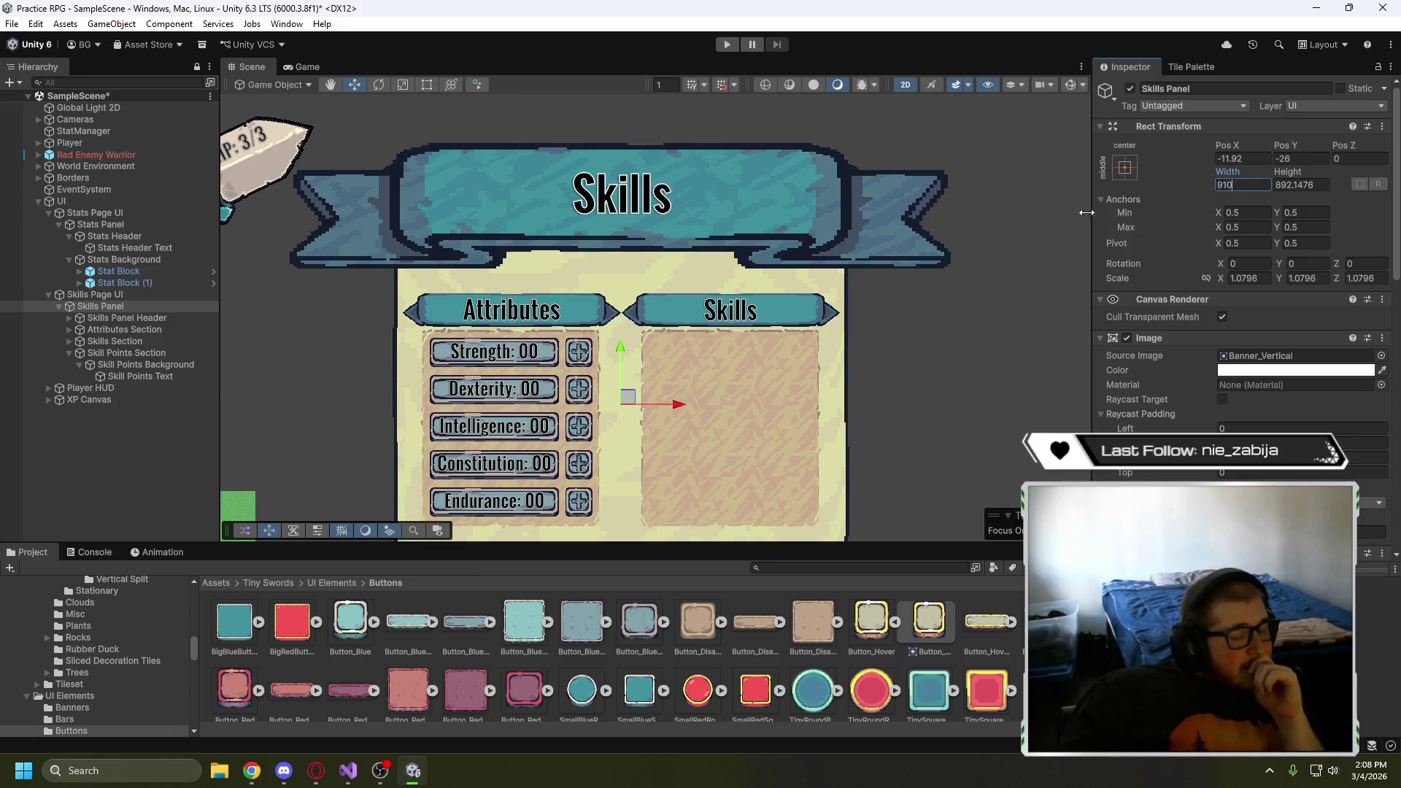
- Set the Attributes Section Pos X to 20 and the Skills Section Pos X to -20
drag(948, 358, 965, 256)
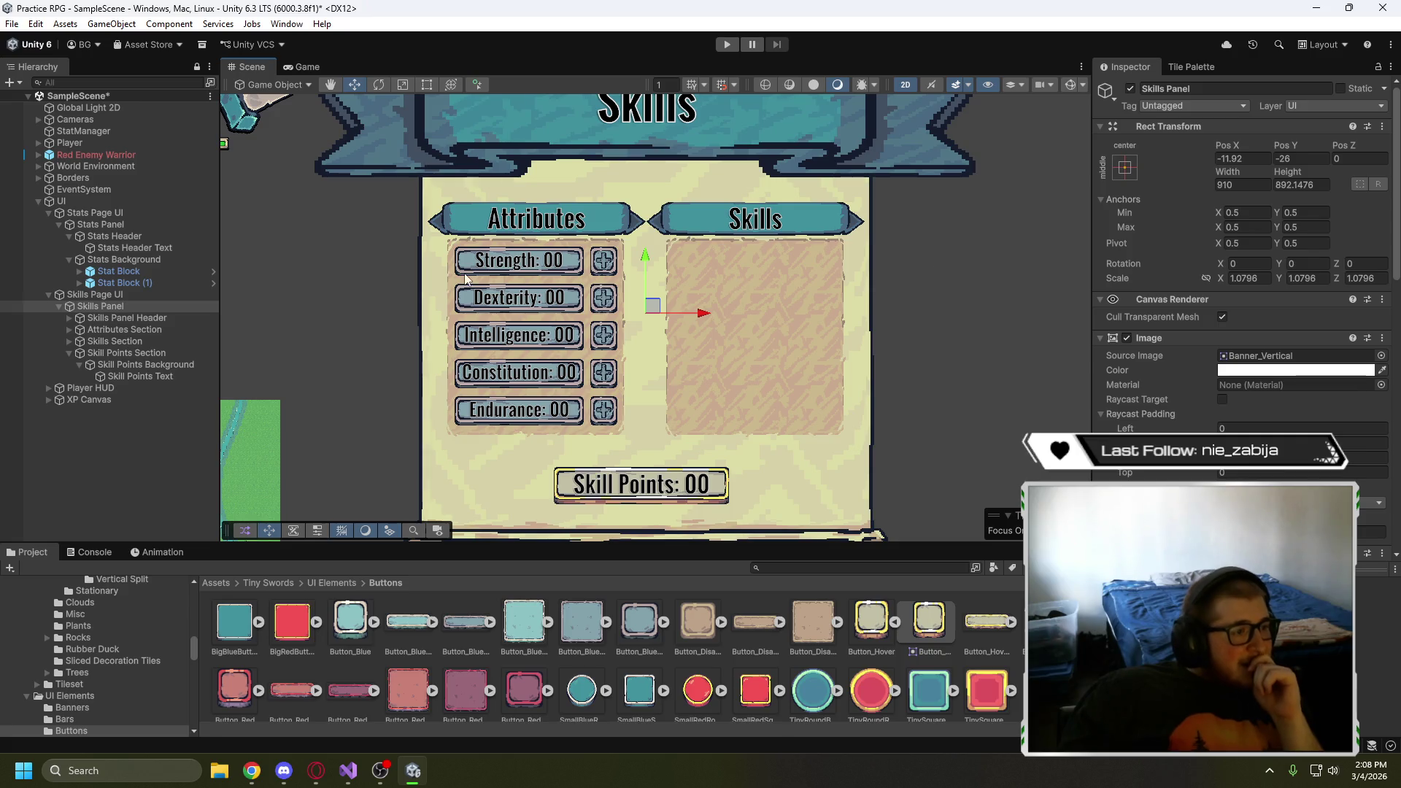
click(126, 330)
click(1241, 159)
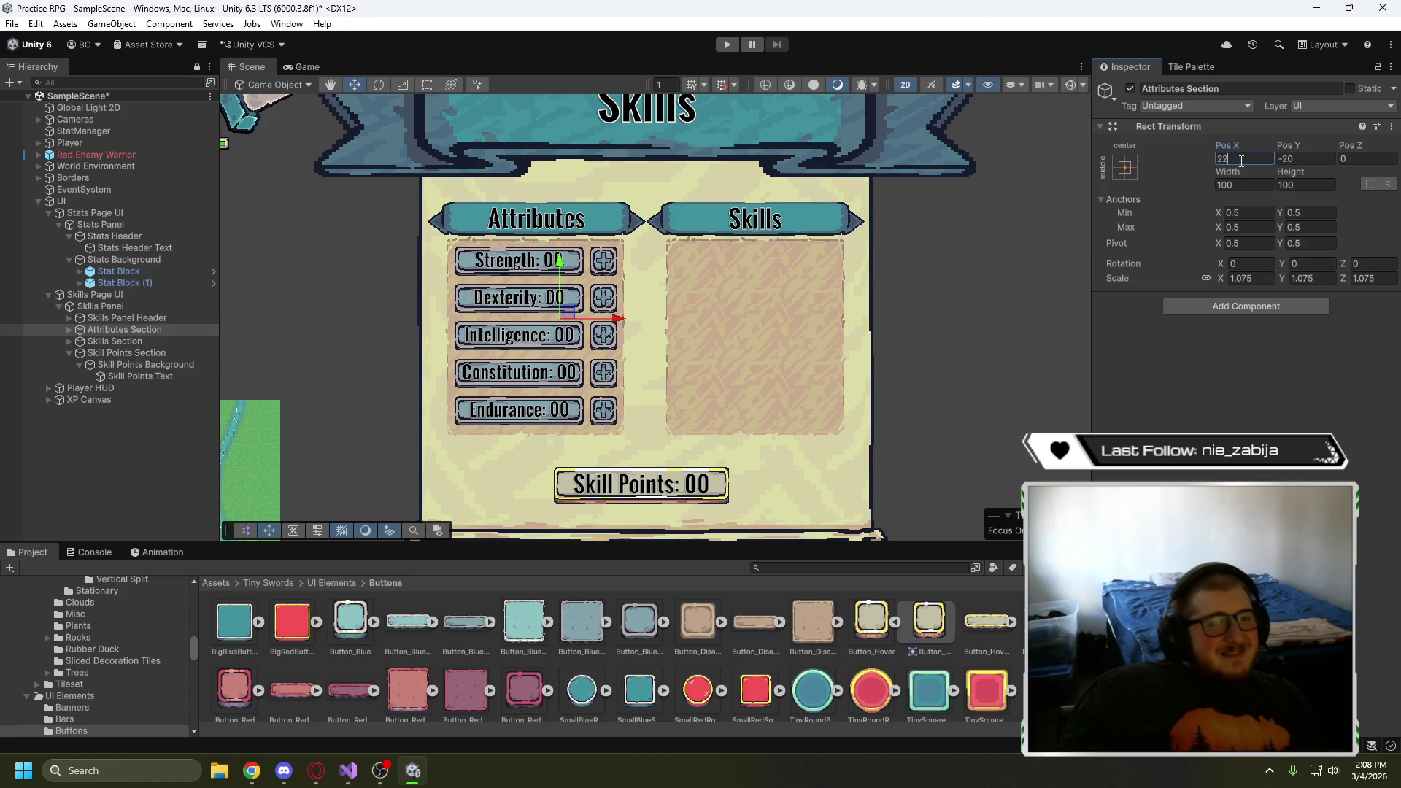
key(BackSpace)
text(0)
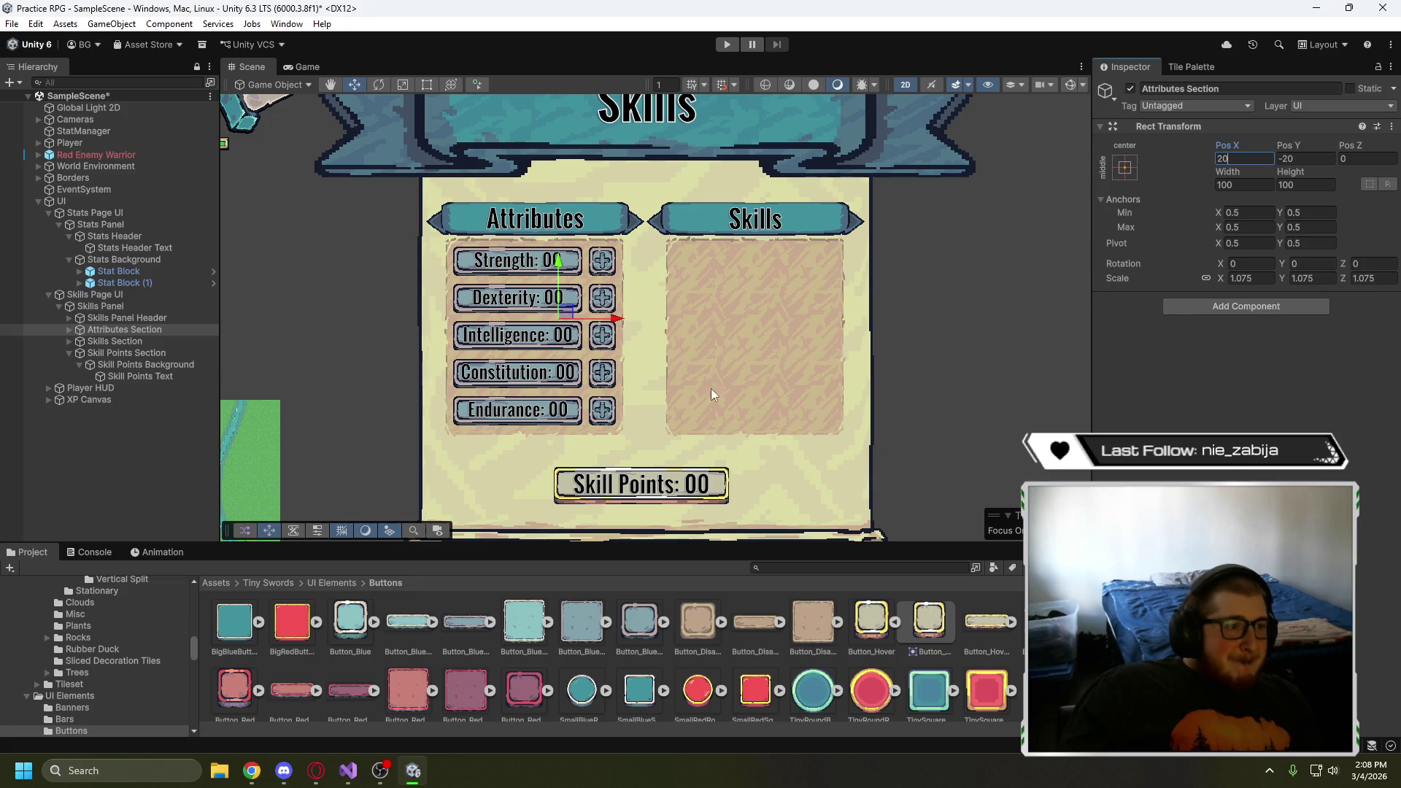
click(129, 341)
click(1243, 161)
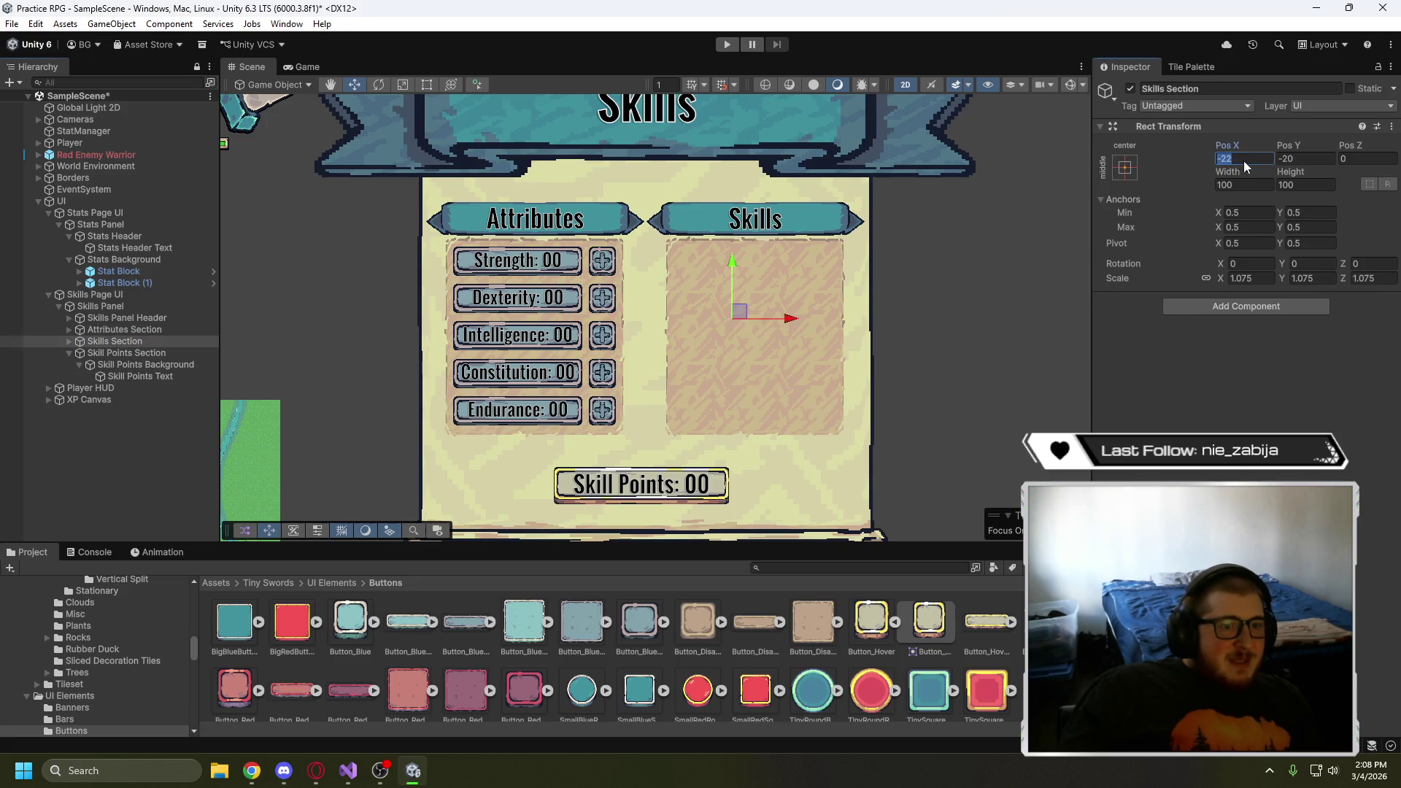
text(-20)
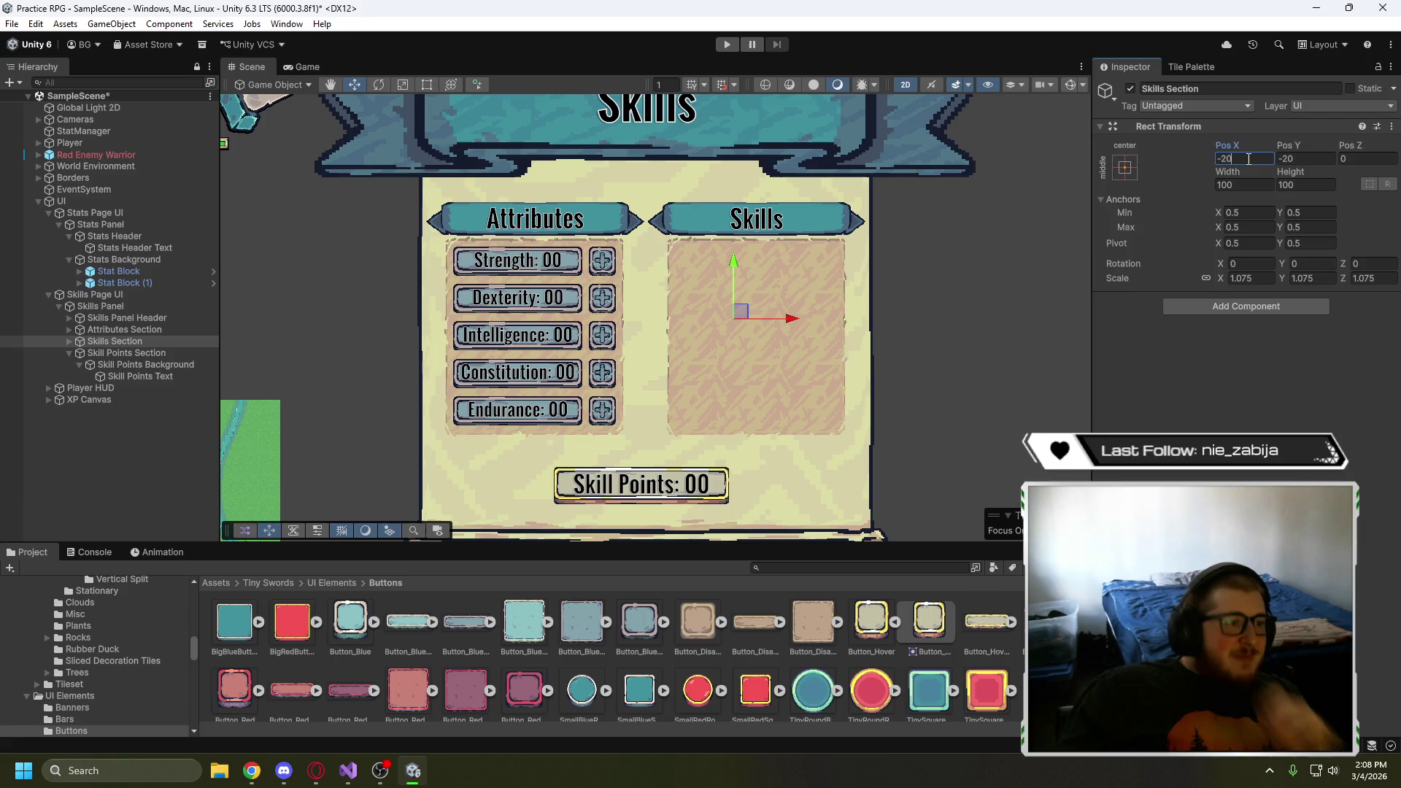
click(927, 370)
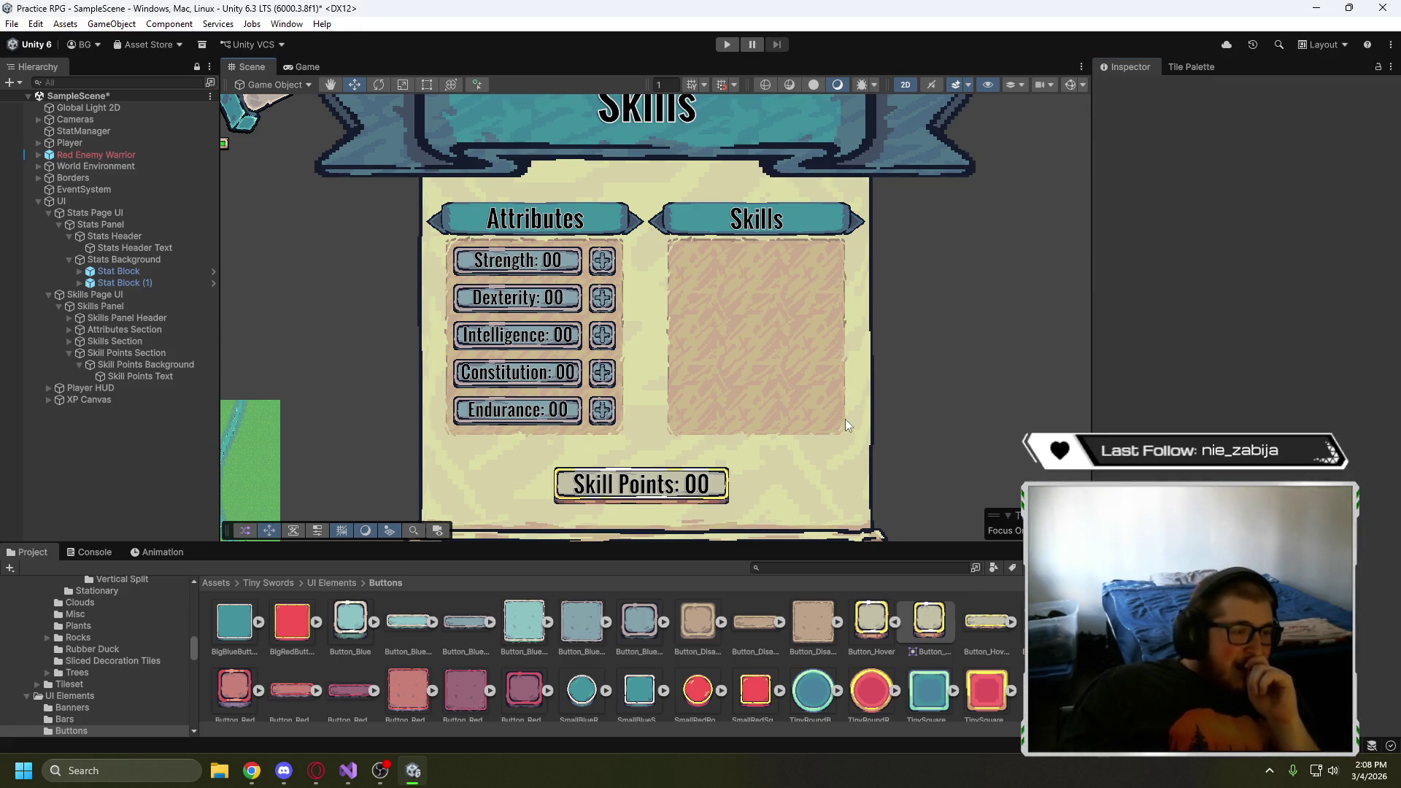
- Try Skills Panel heights of 10000 and 900, cancelling each to keep 892.1476
click(137, 305)
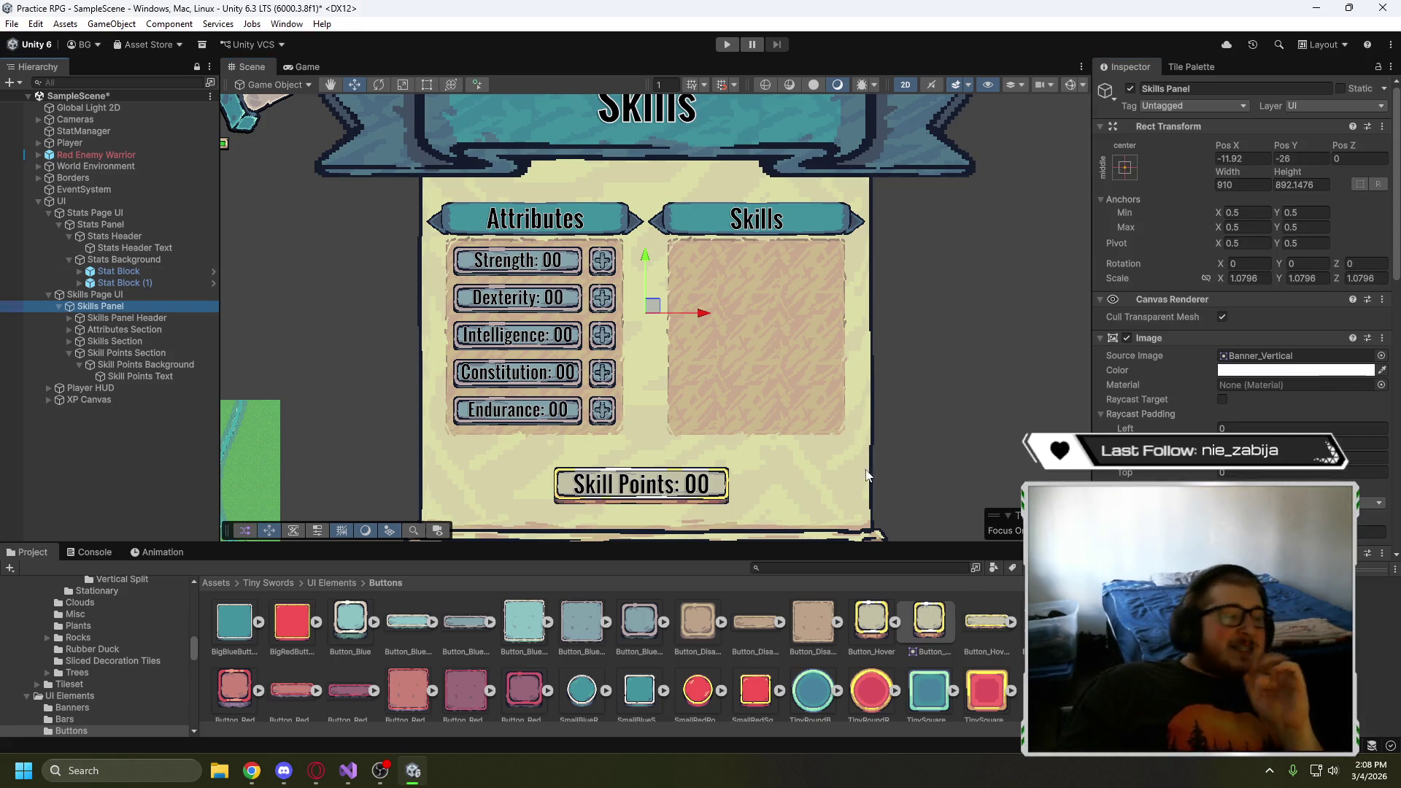
click(1301, 185)
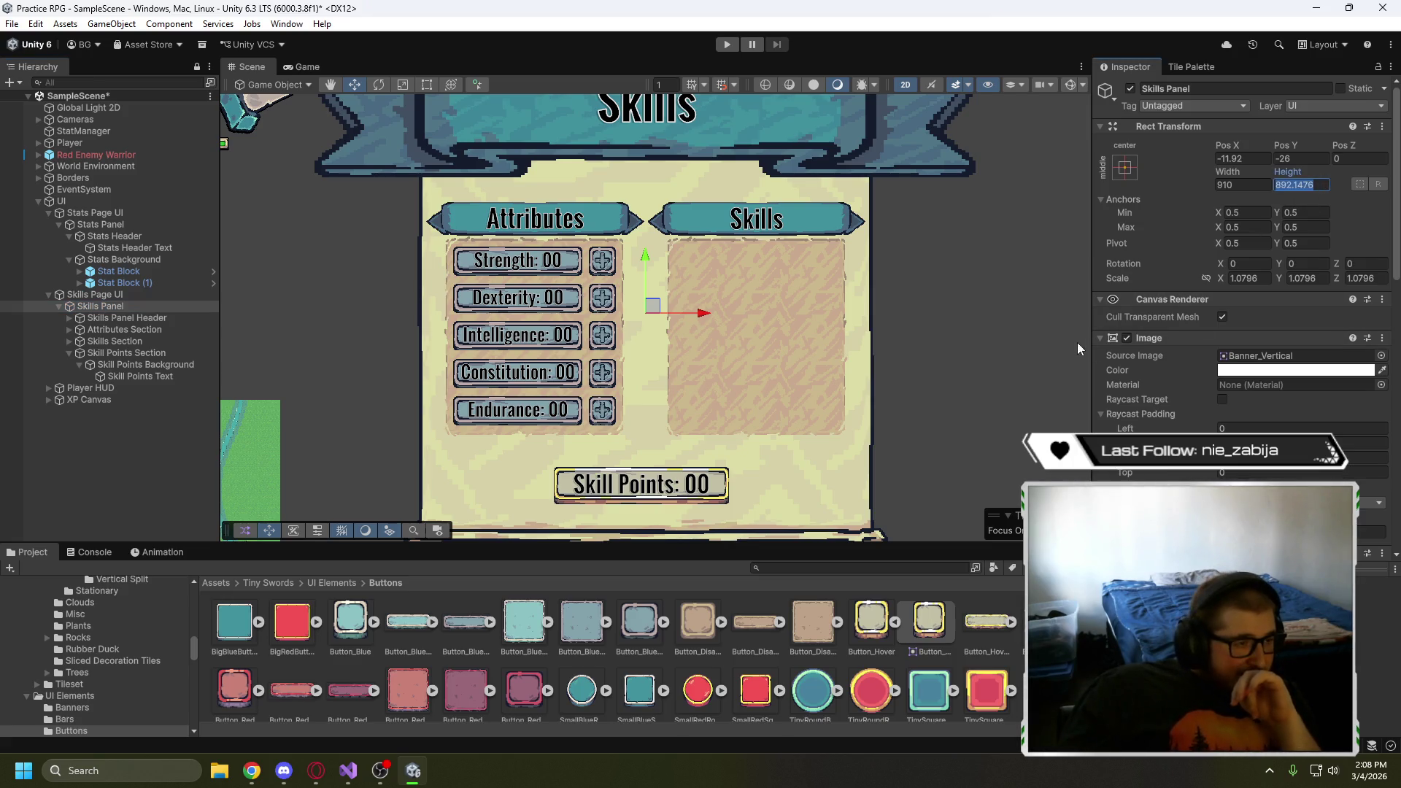
scroll(1031, 319, down, 3)
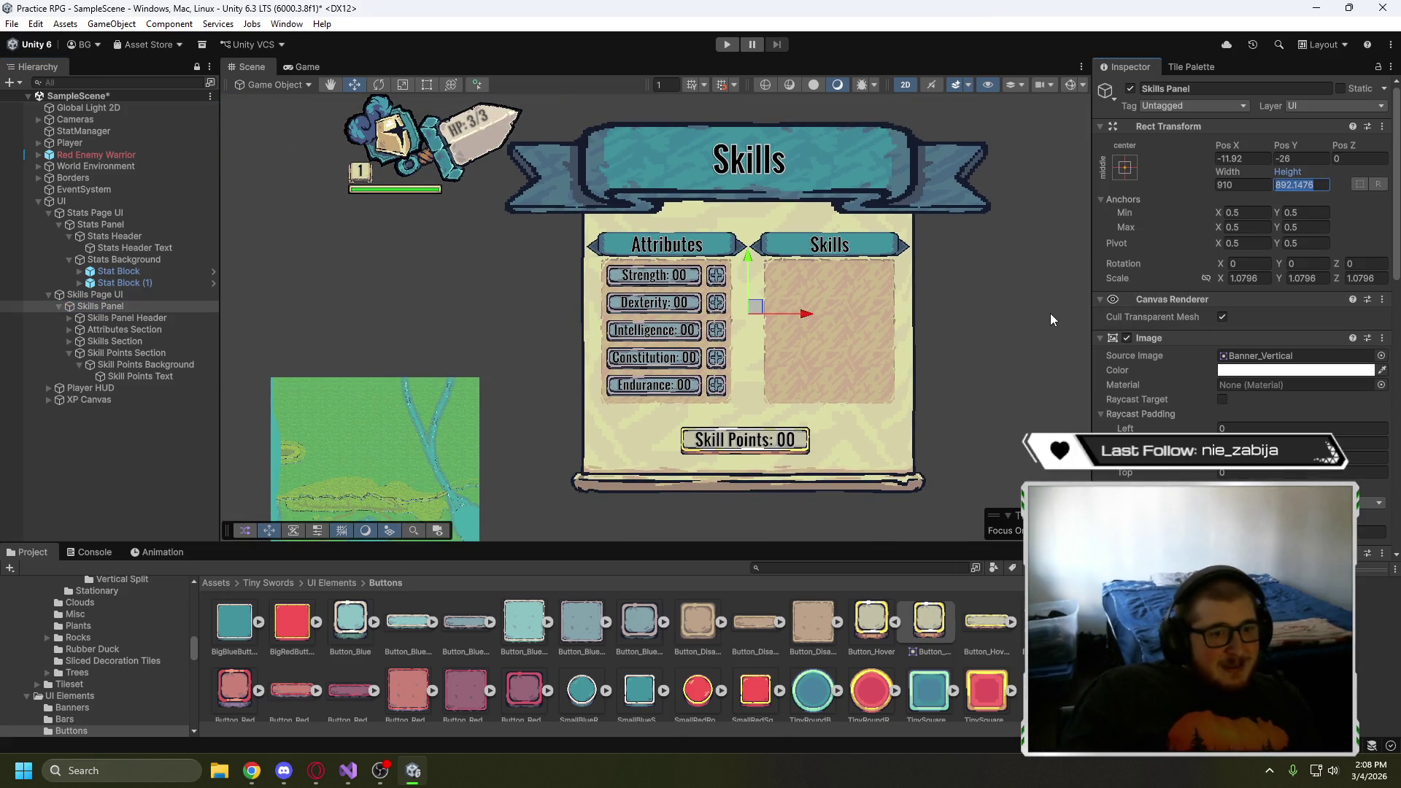
text(100)
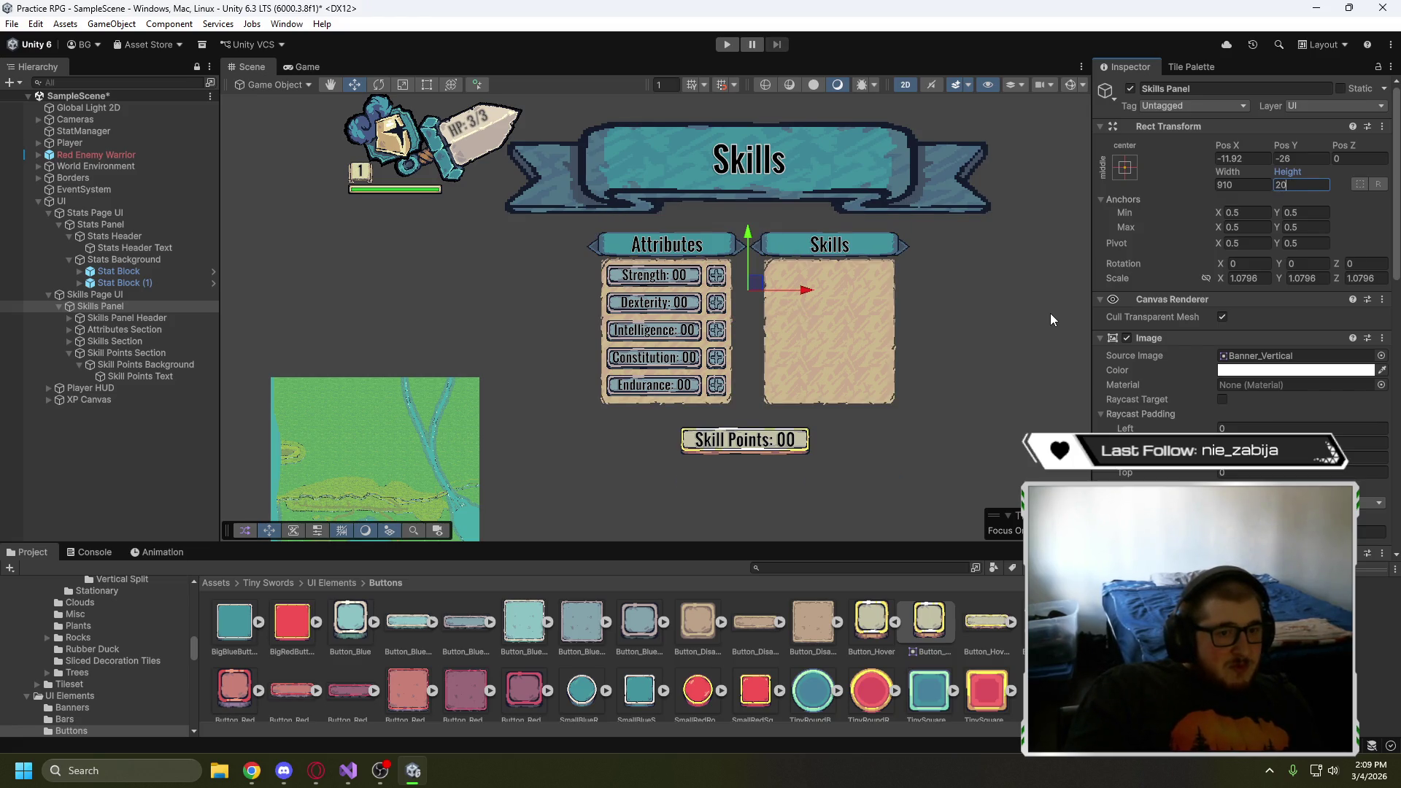
text(00)
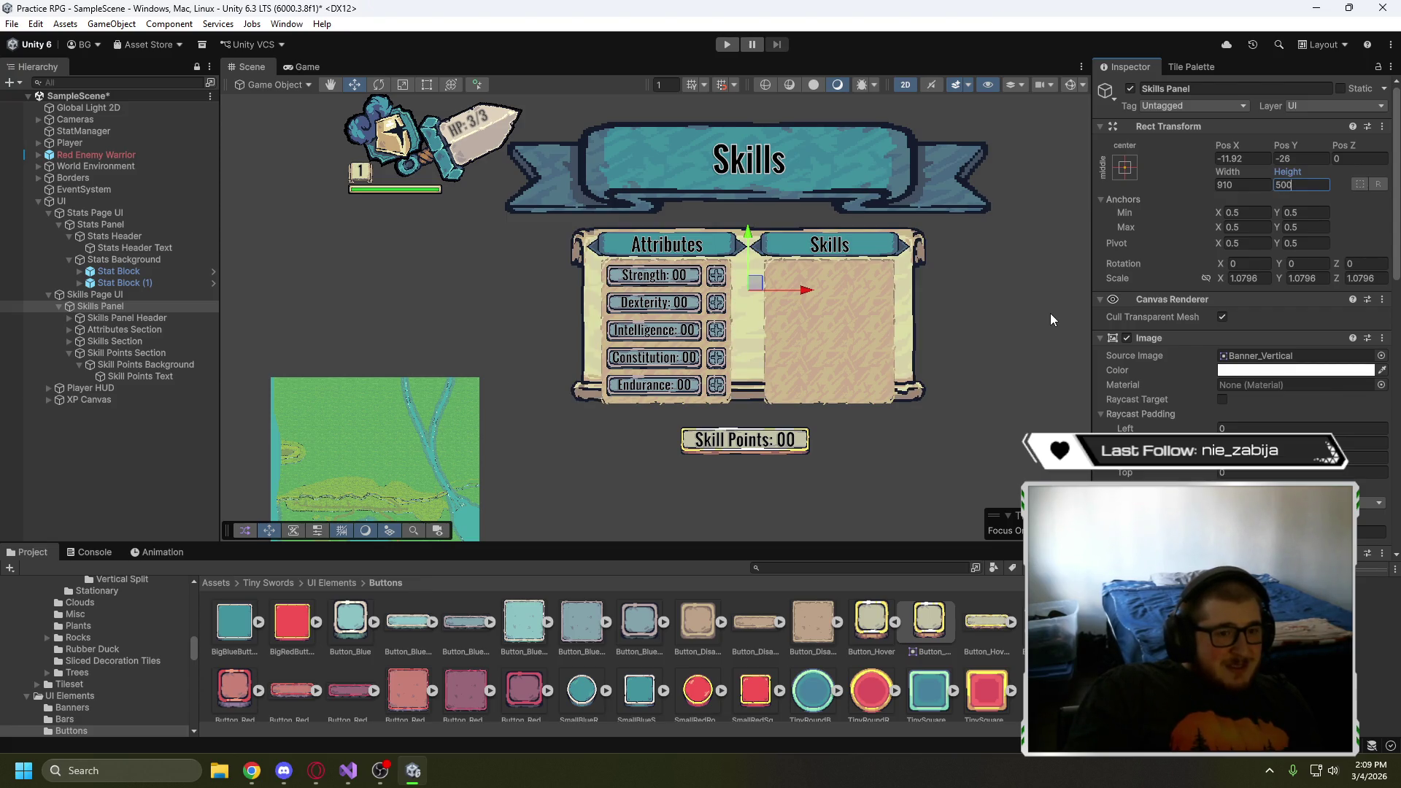
key(BackSpace)
key(BackSpace)
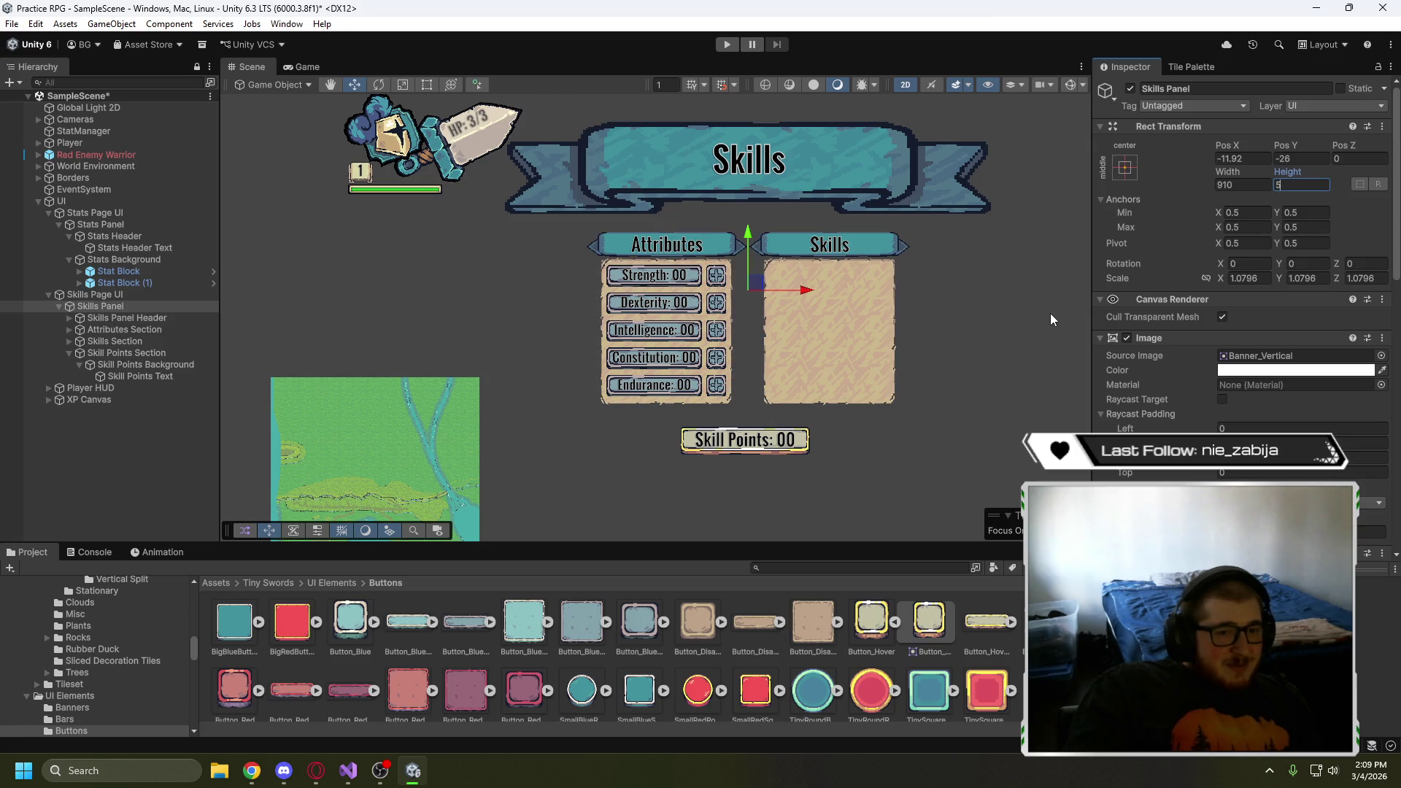
key(Escape)
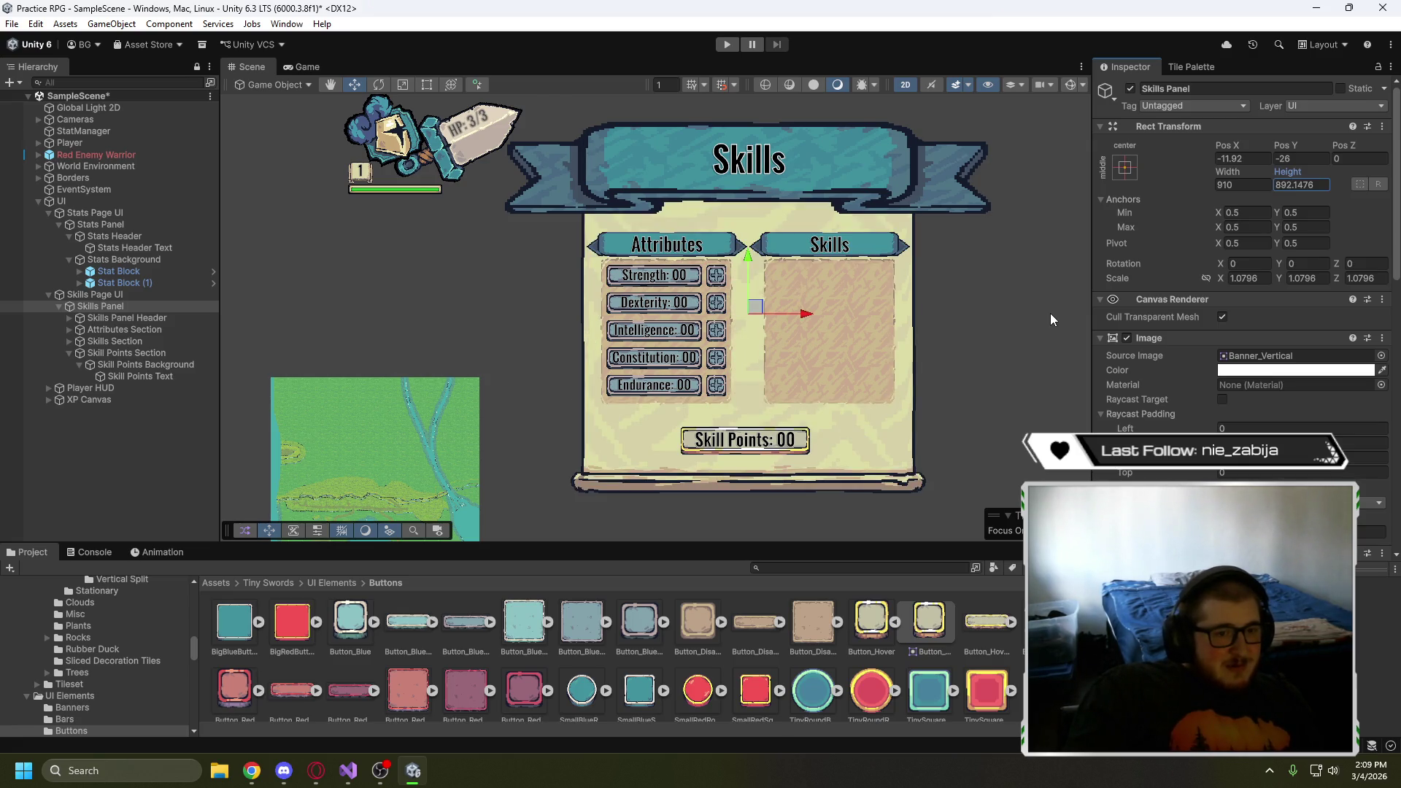
click(1321, 184)
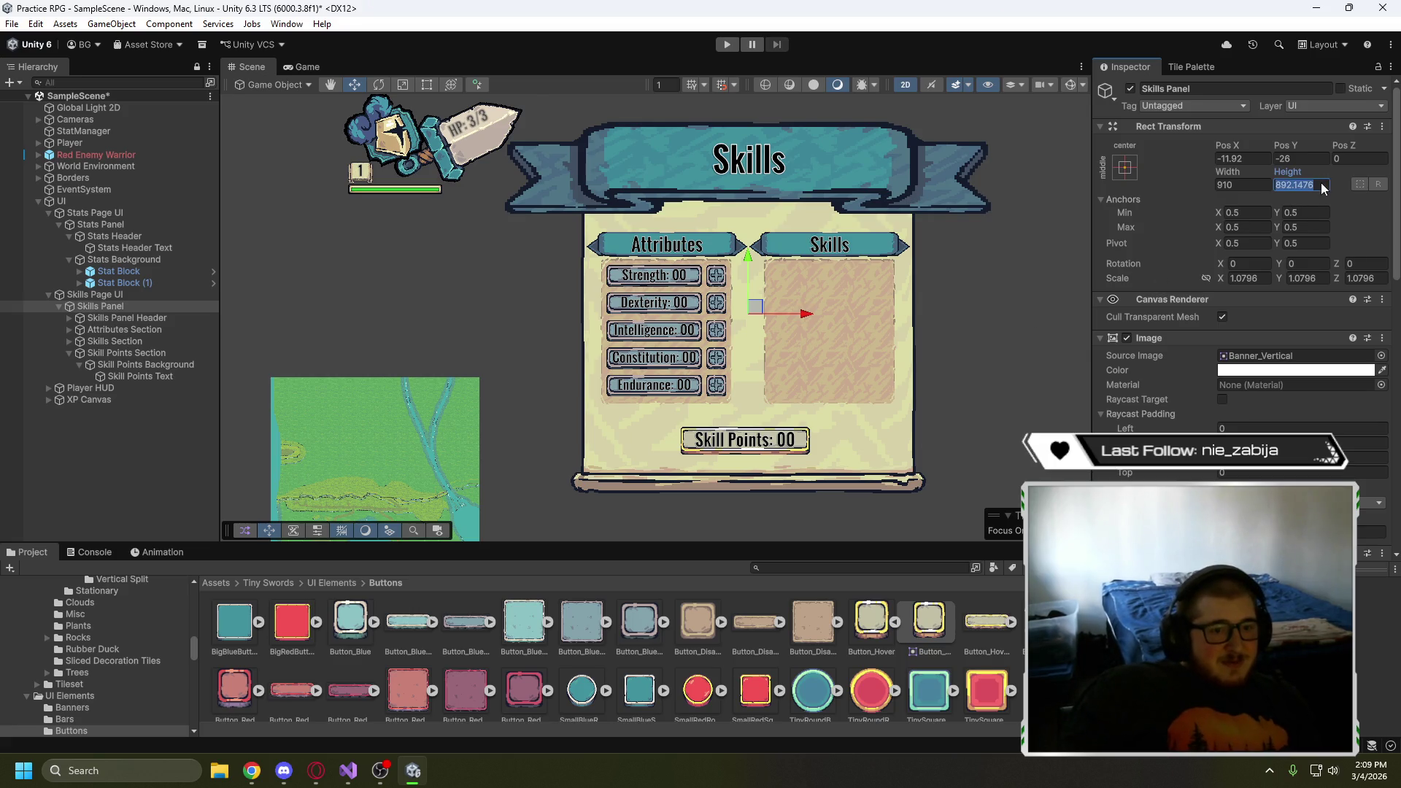
text(900)
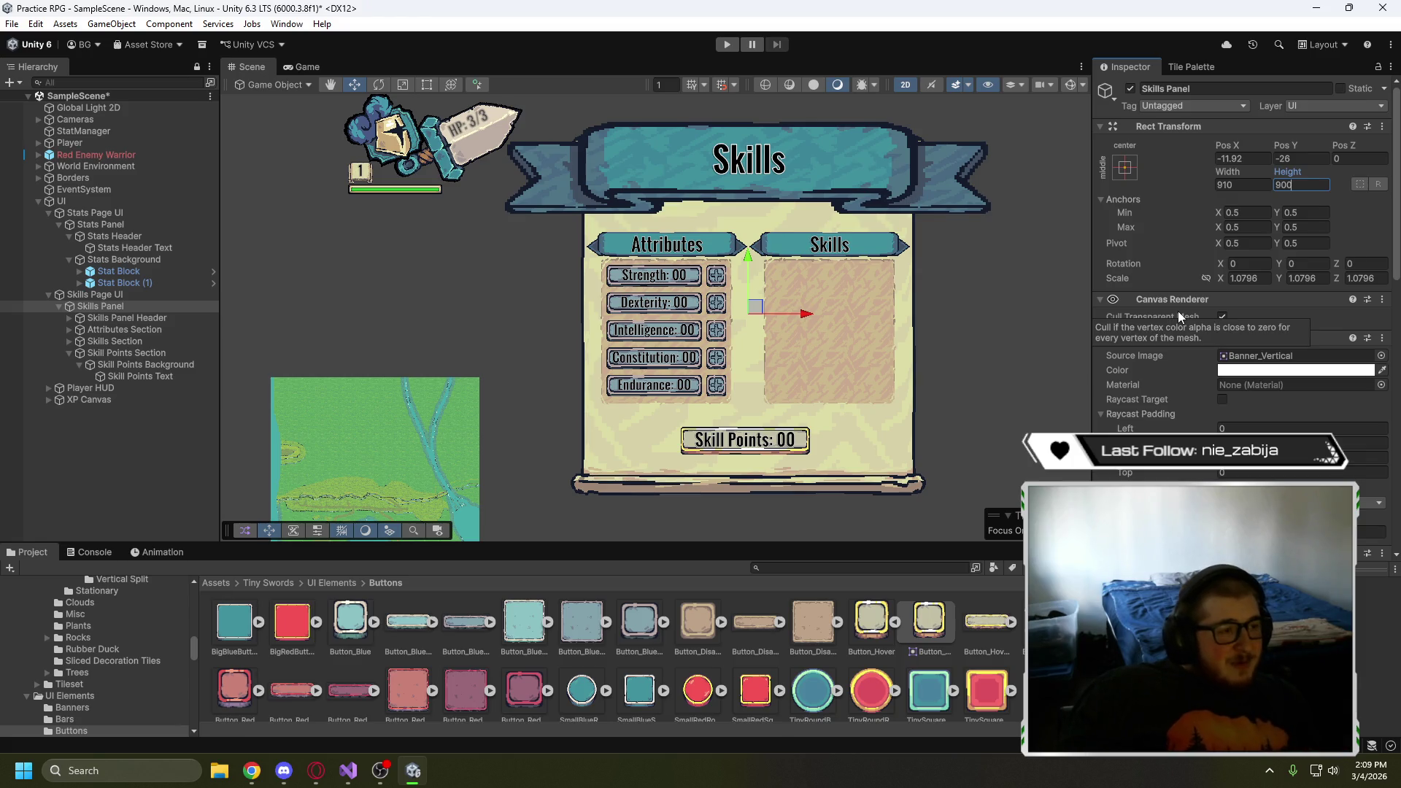
key(Escape)
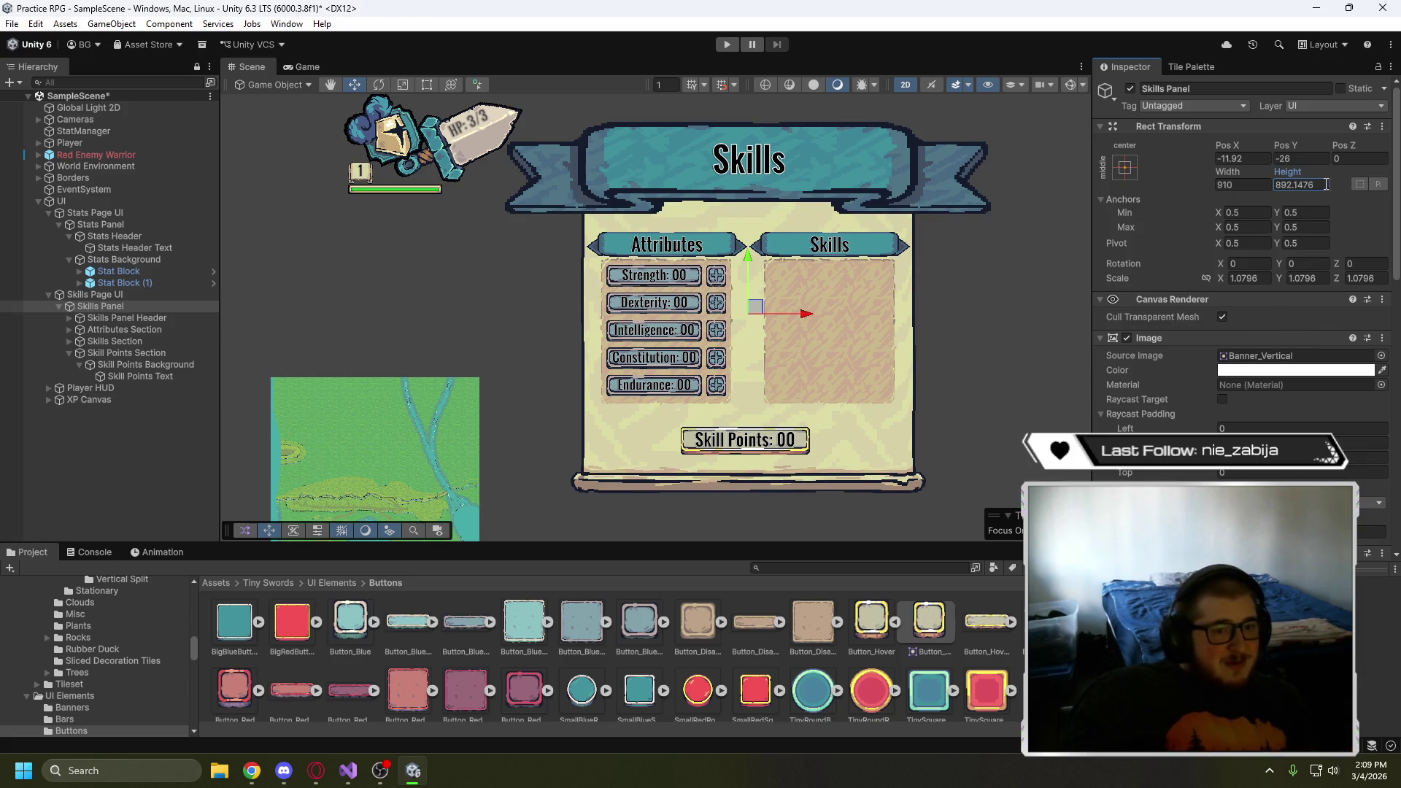
click(1326, 184)
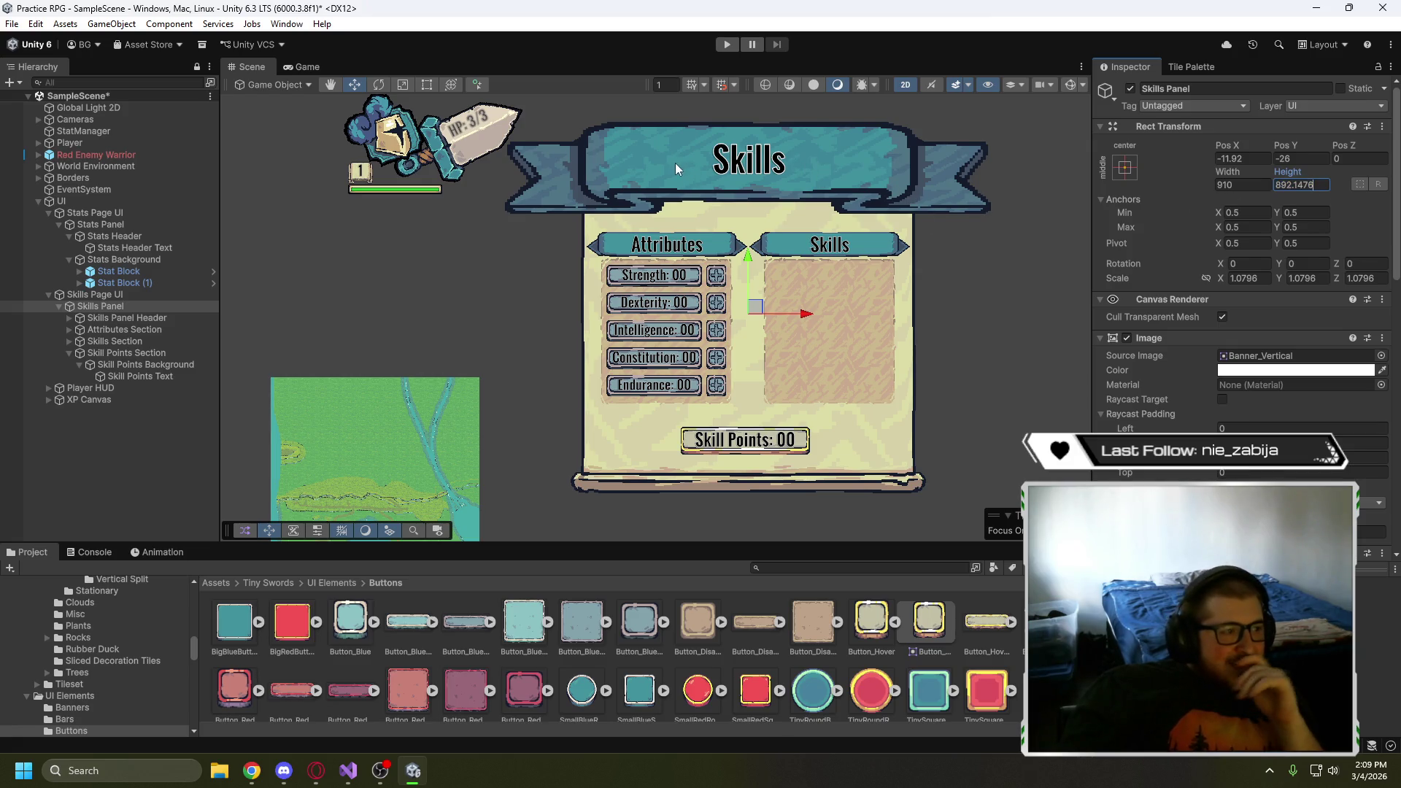
- Drag the Skills Panel Header off to the left of the panel in the Scene view
click(61, 305)
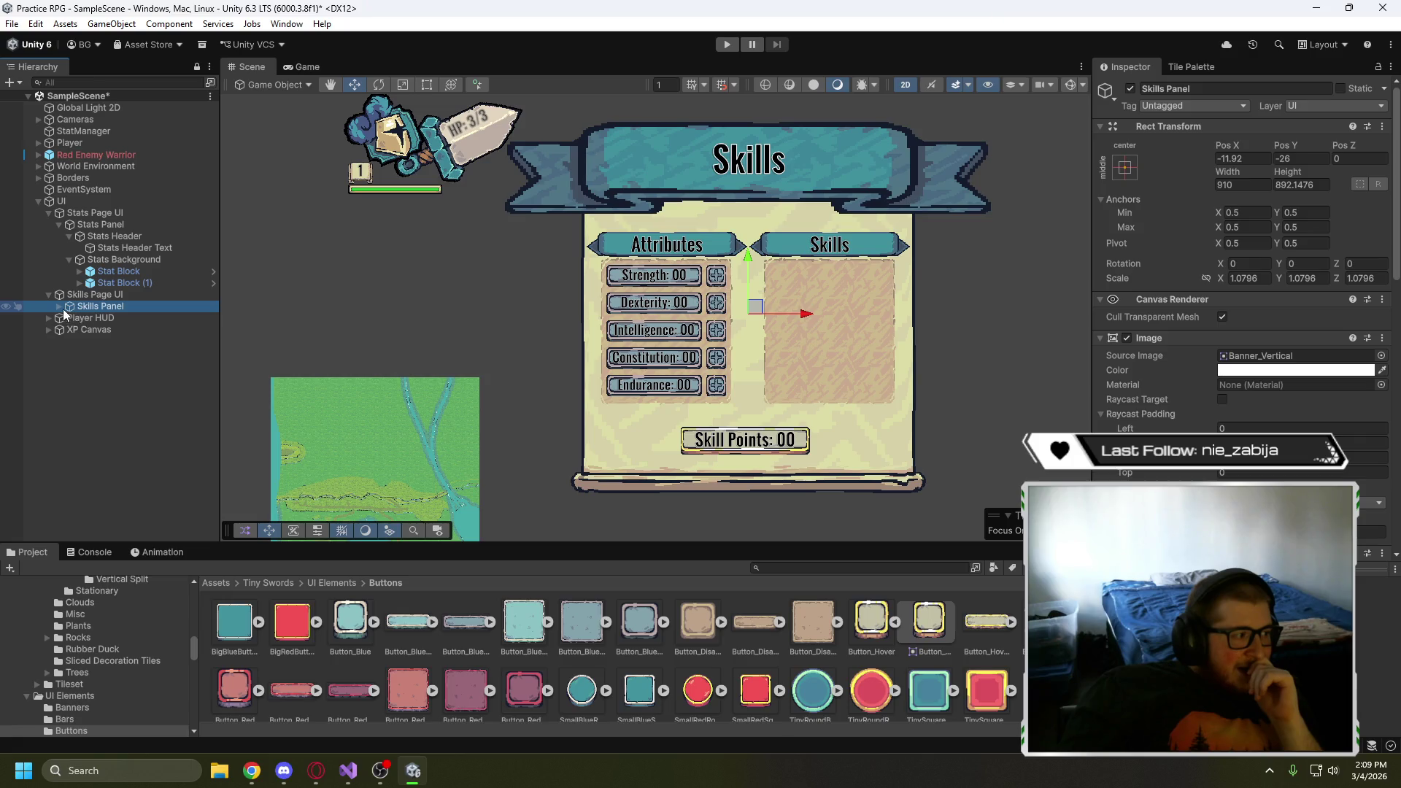
click(80, 317)
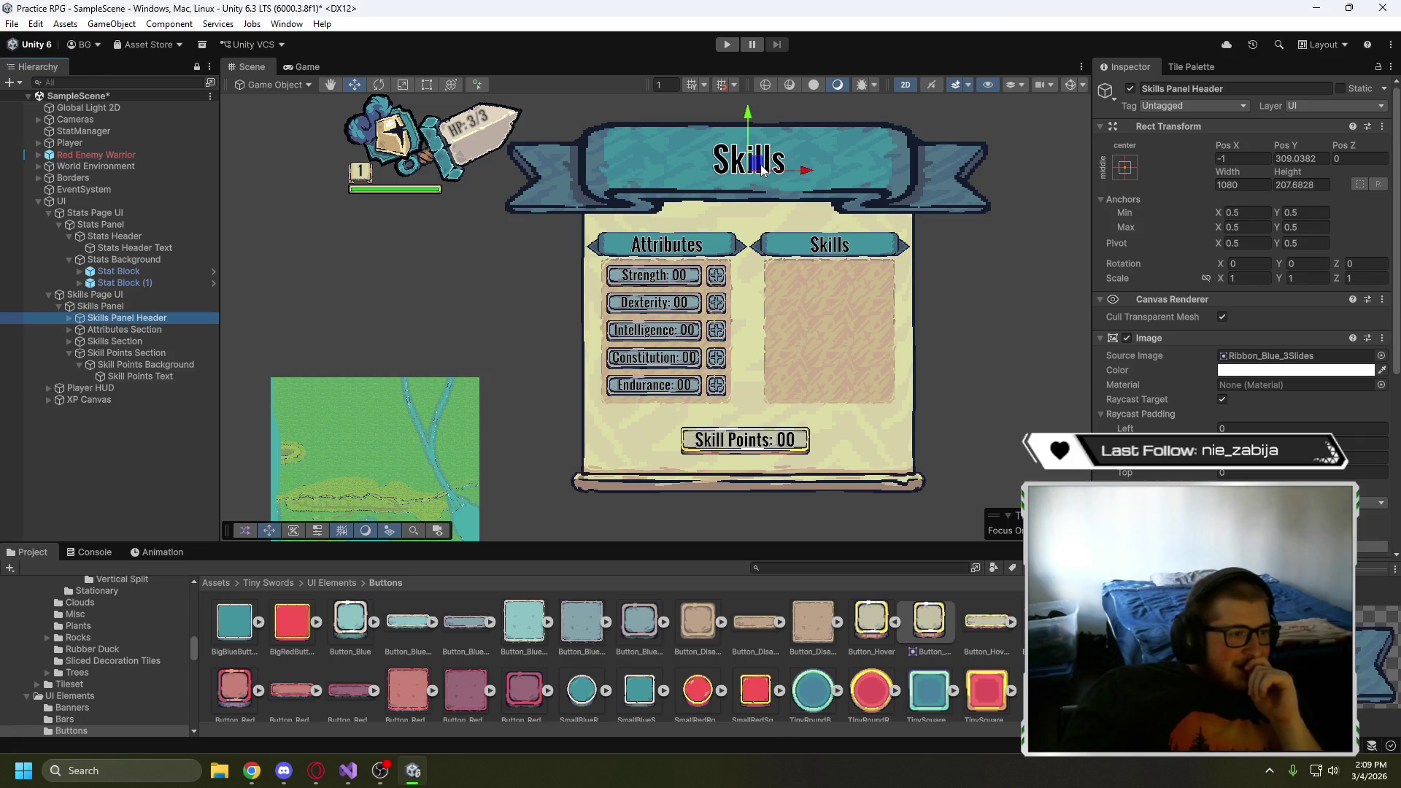
mouse_move(761, 169)
mouse_down()
mouse_move(765, 252)
mouse_move(757, 150)
mouse_move(750, 138)
mouse_move(751, 218)
mouse_move(742, 134)
mouse_move(839, 241)
mouse_move(817, 434)
mouse_move(704, 499)
mouse_move(481, 300)
mouse_move(751, 40)
mouse_move(751, 144)
mouse_move(870, 413)
mouse_move(791, 536)
mouse_move(573, 405)
mouse_move(447, 281)
mouse_move(393, 316)
mouse_move(334, 319)
mouse_move(332, 305)
mouse_up()
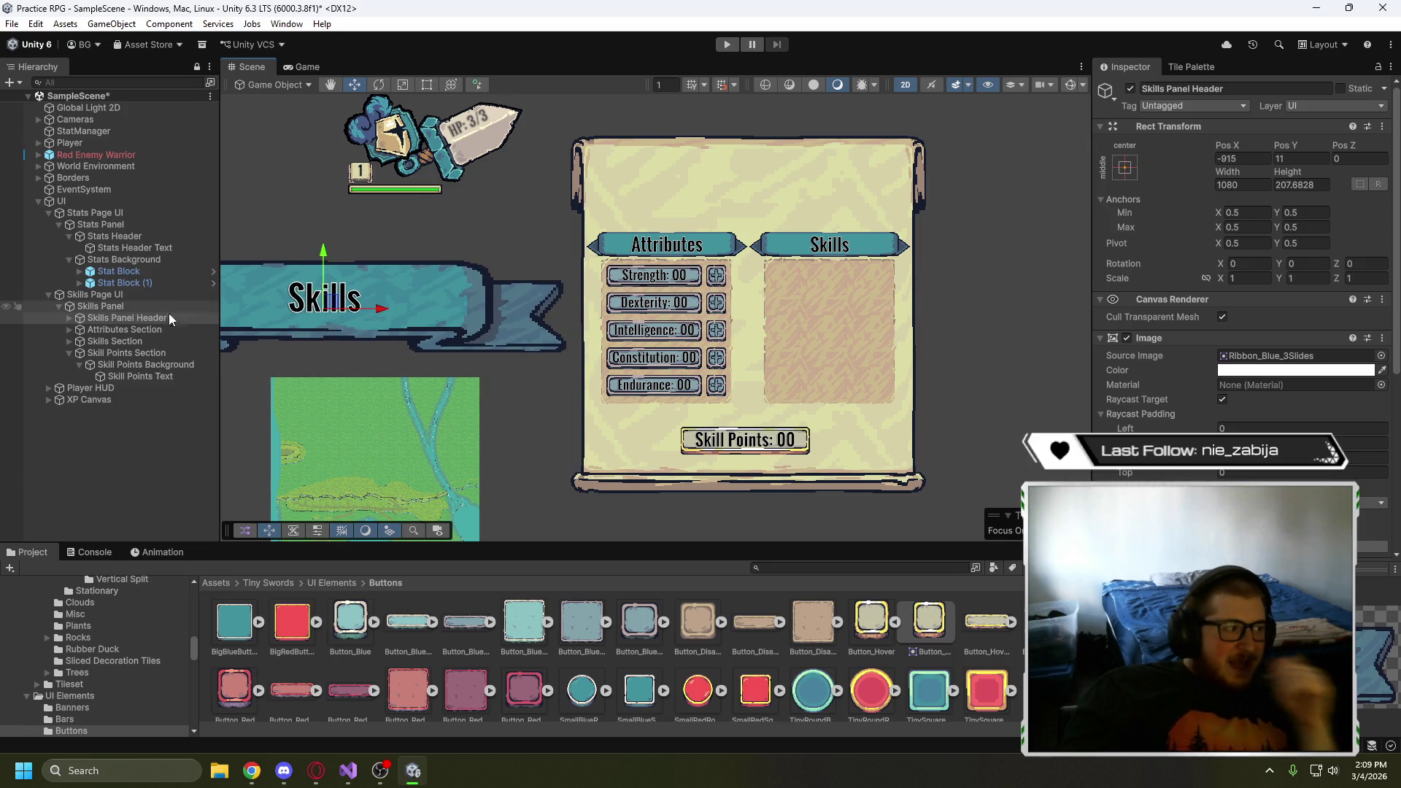
- Set the Skills Panel height to 700 and lower it slightly, tidying the Hierarchy foldouts
click(135, 306)
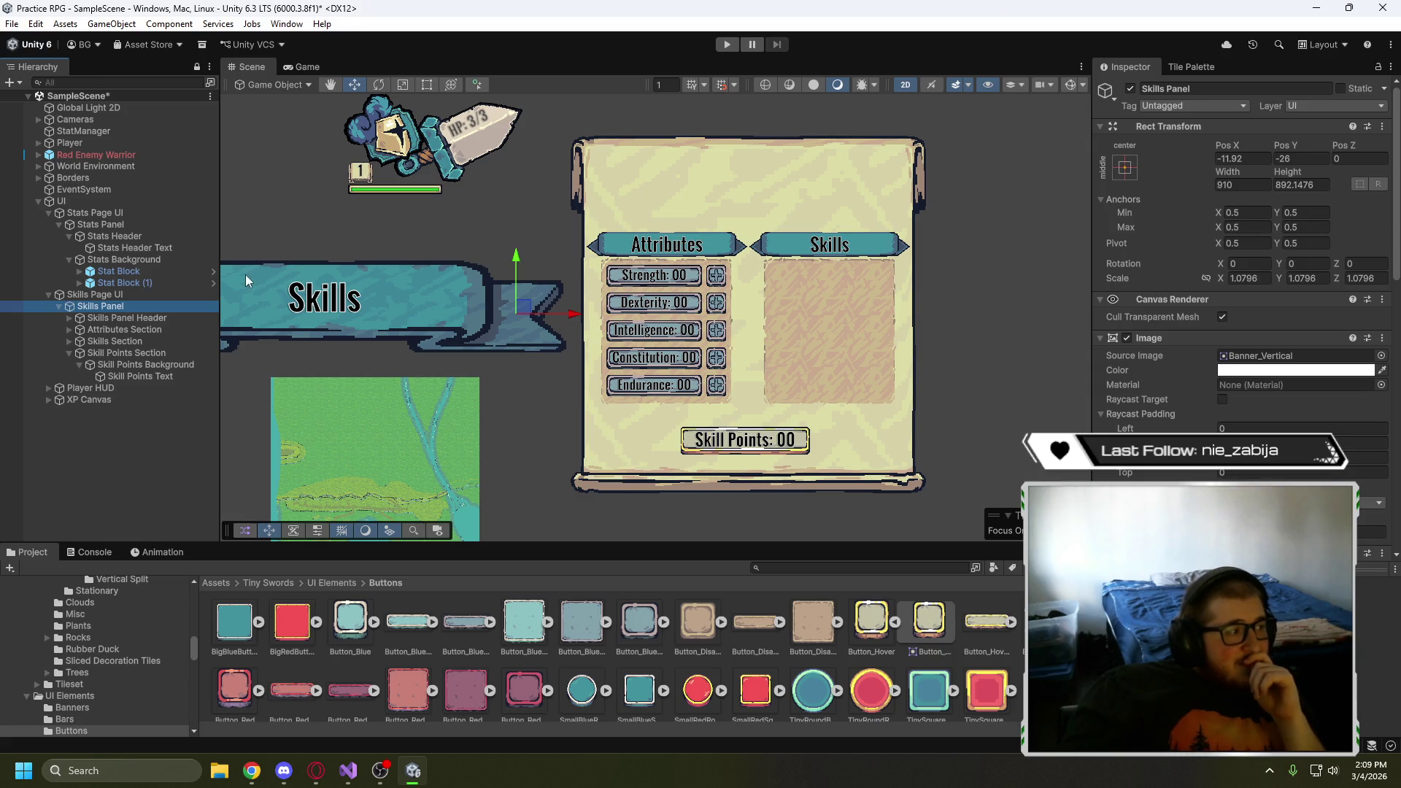
click(1319, 186)
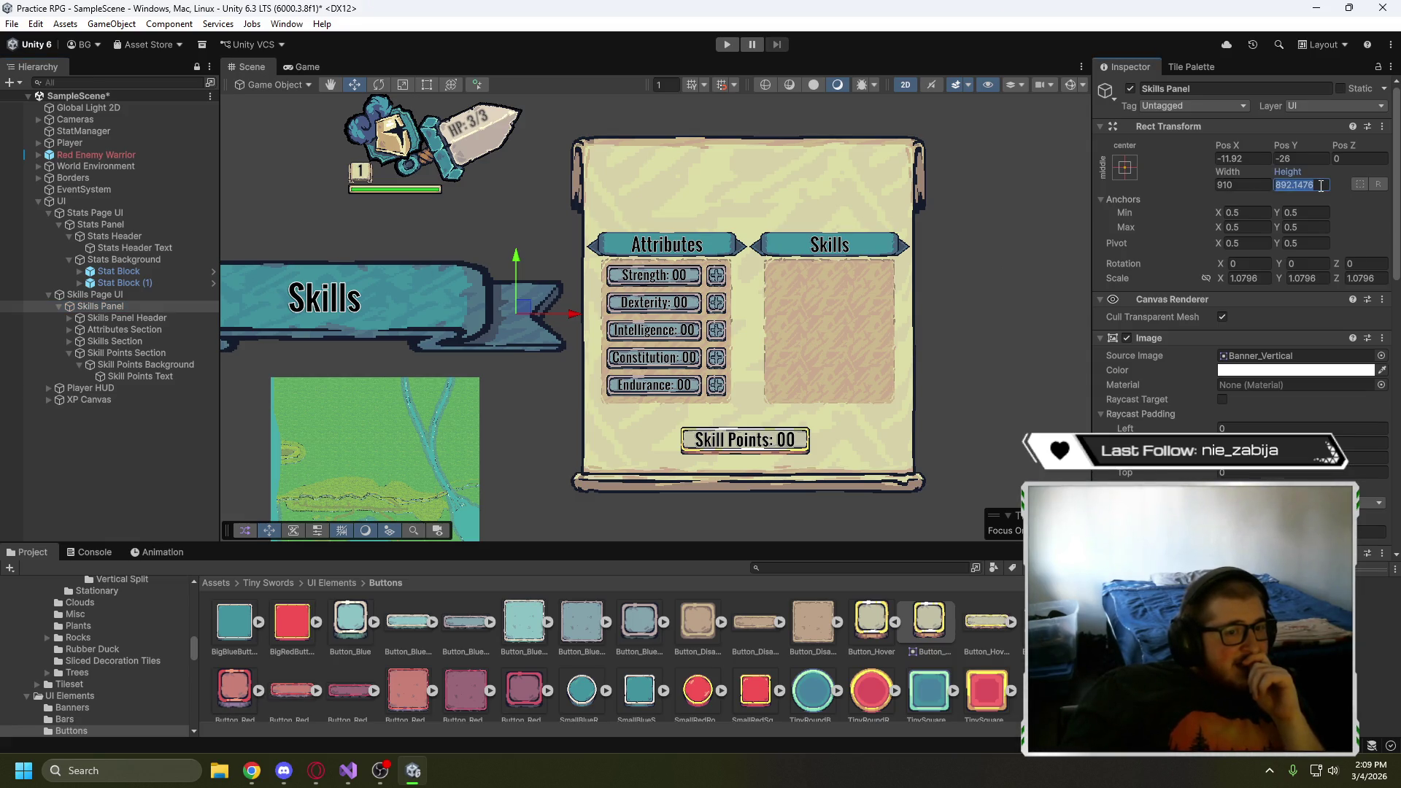
text(700)
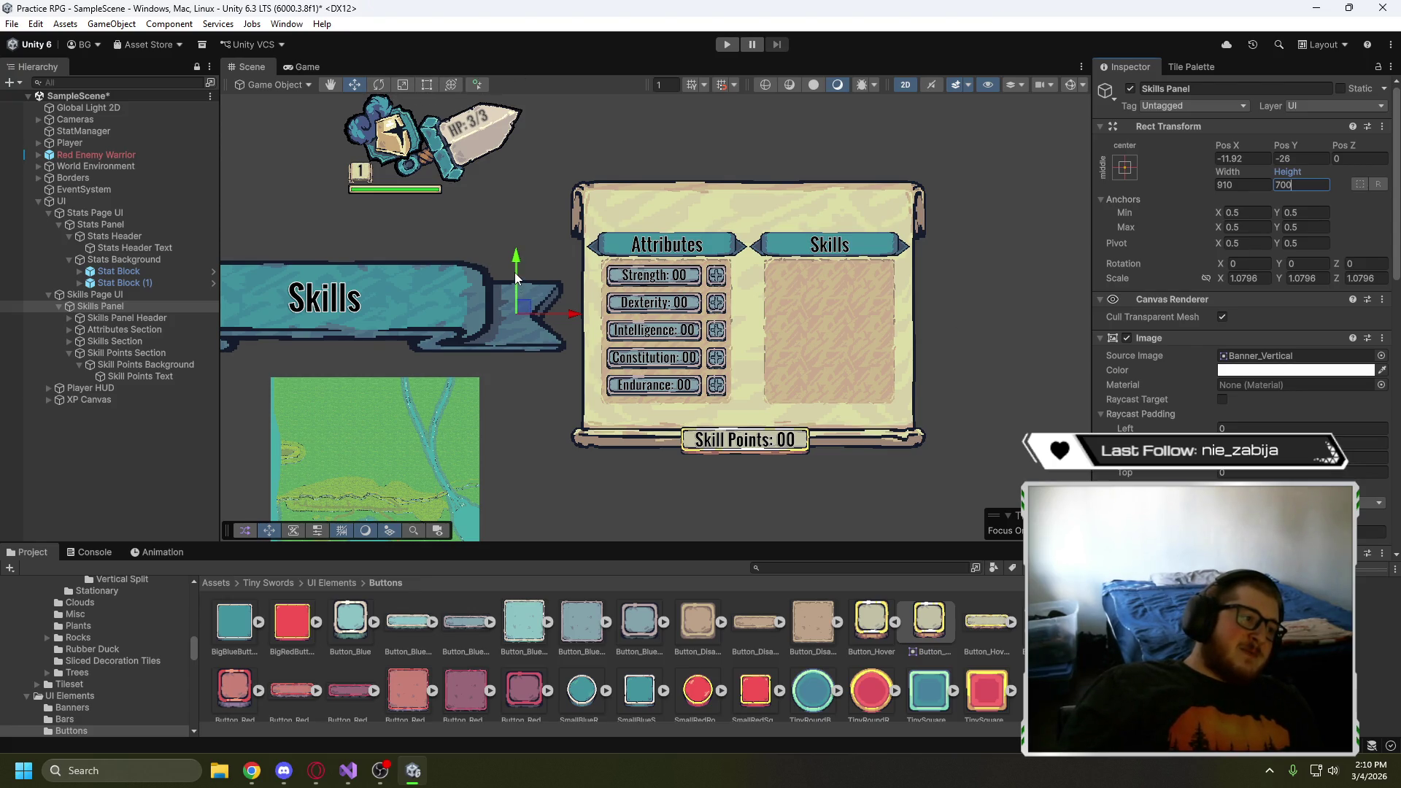
drag(515, 277, 515, 286)
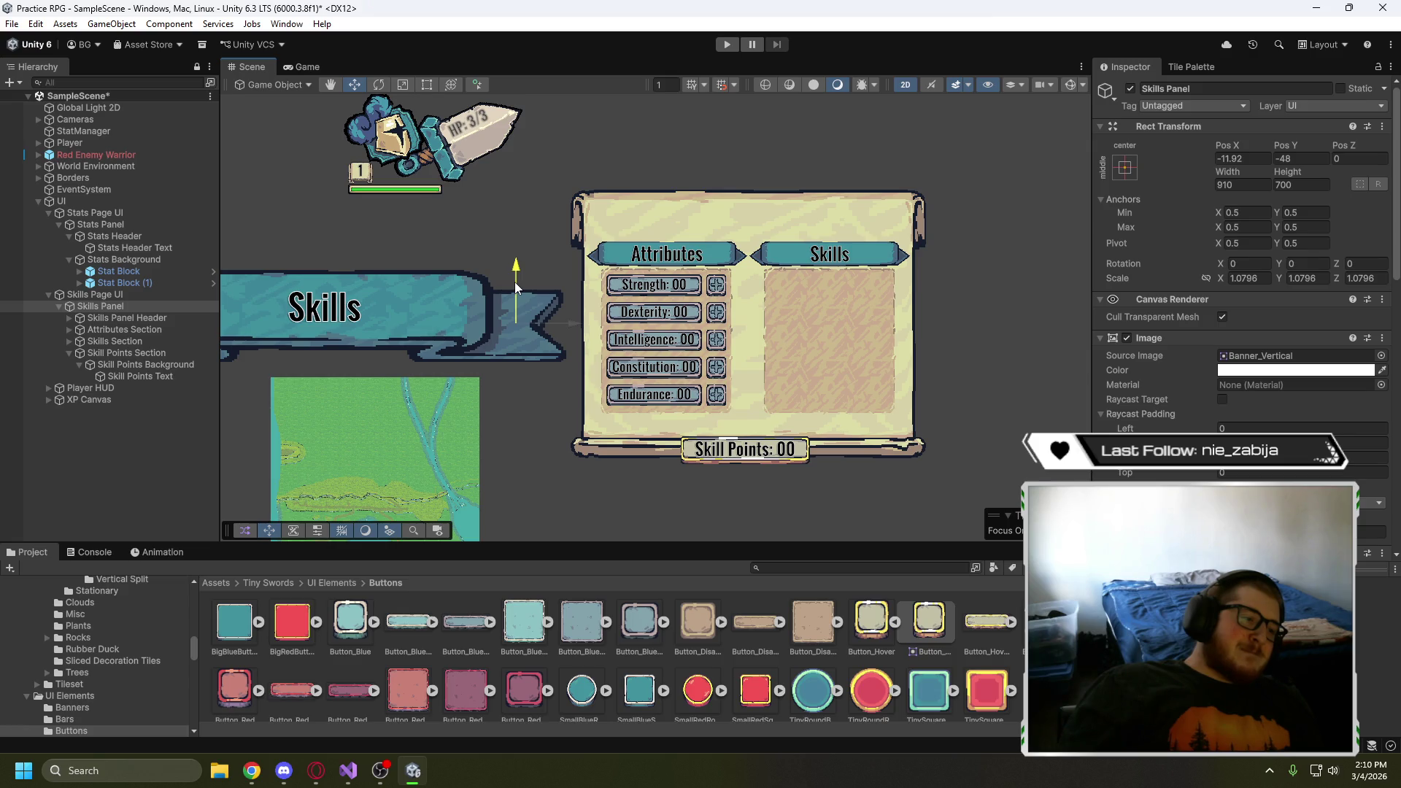
click(60, 306)
click(60, 306)
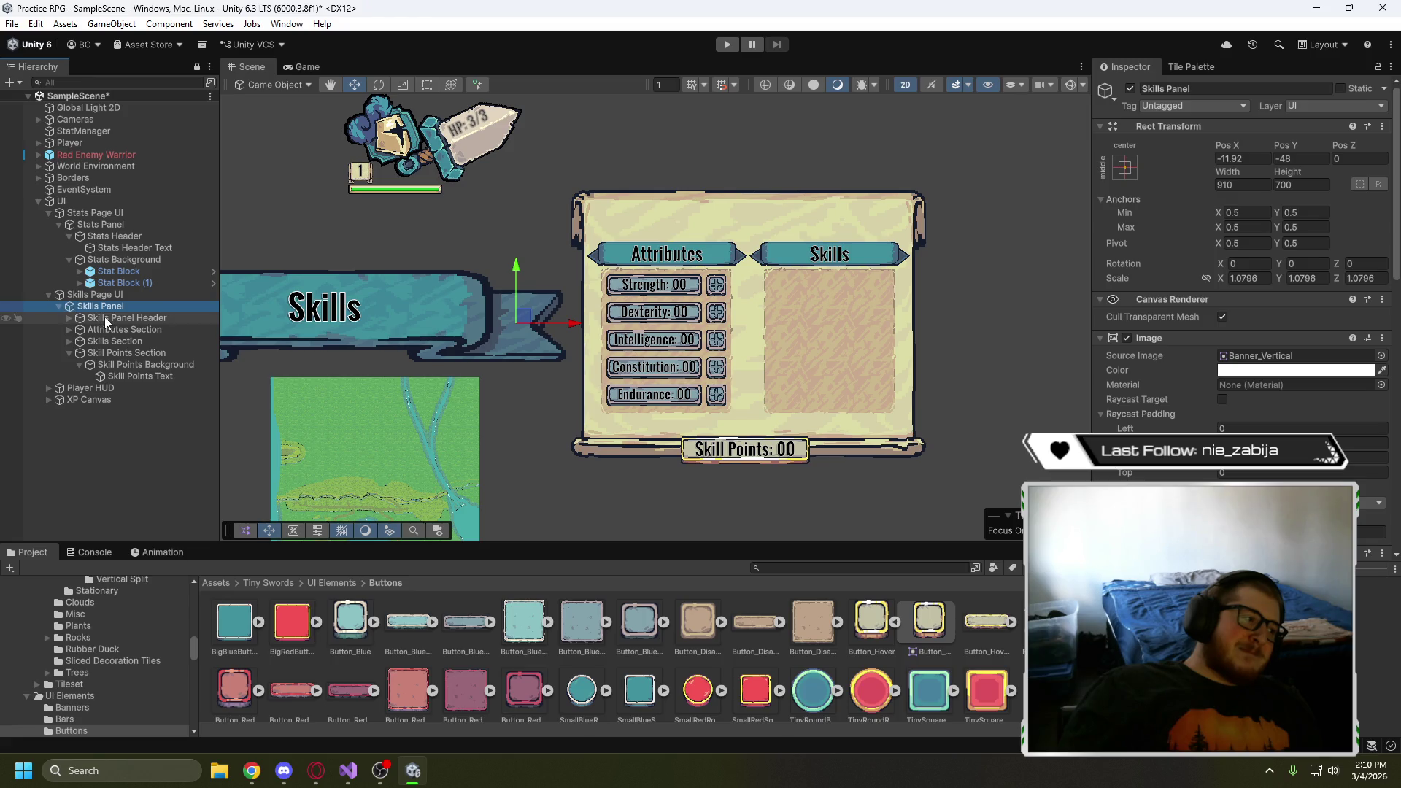
click(70, 352)
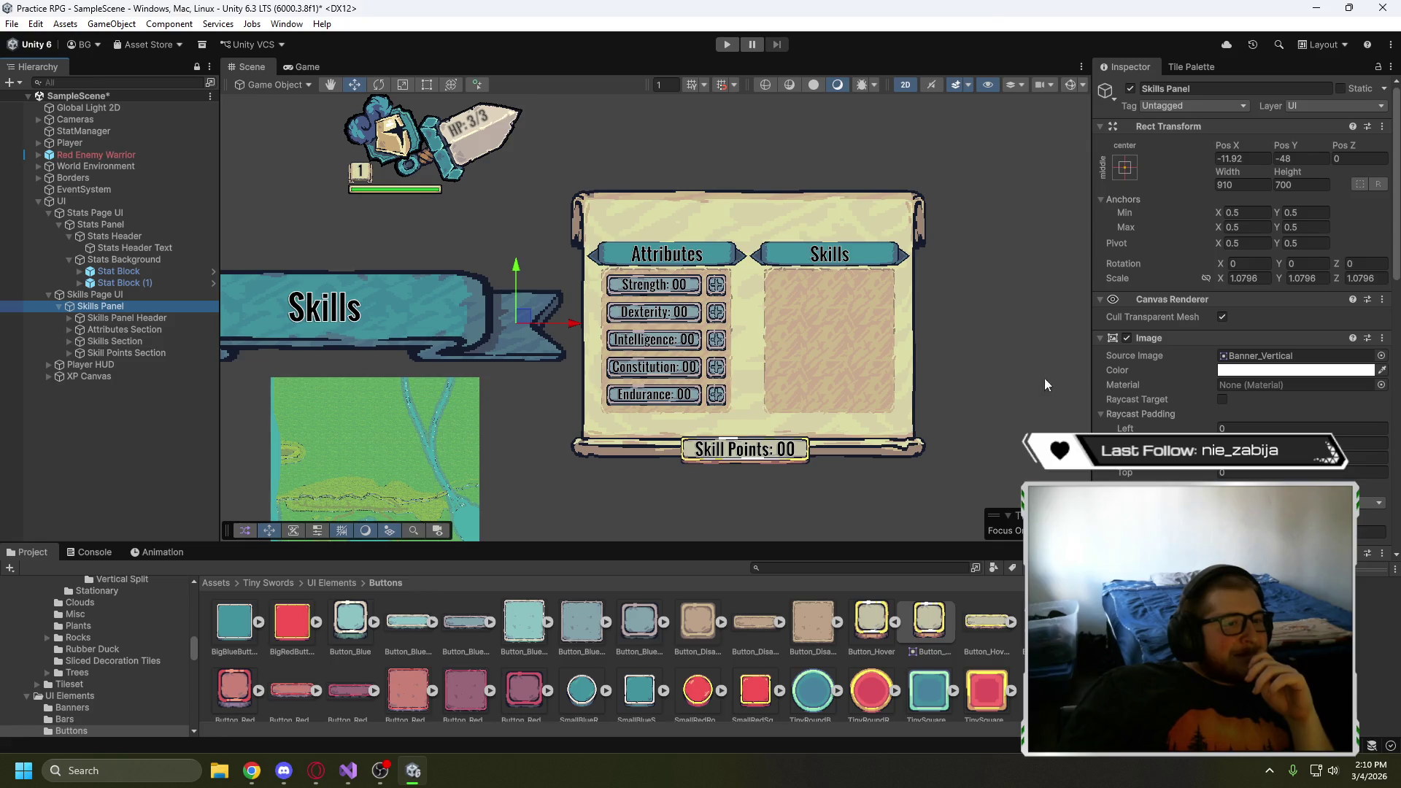
- Move the four Skills Panel child sections out to sit directly under Skills Page UI
scroll(1148, 367, down, 10)
scroll(1165, 425, down, 2)
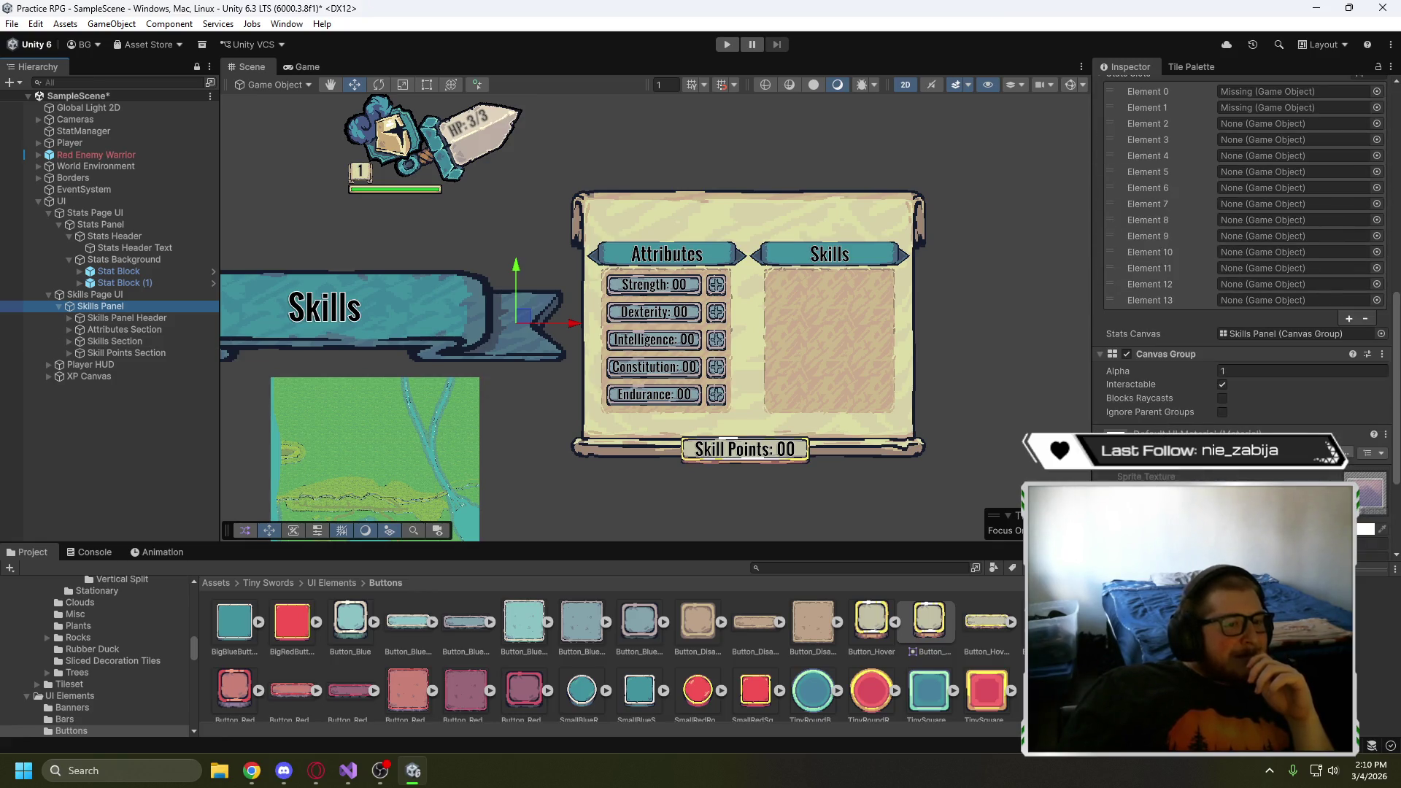
scroll(1165, 426, down, 3)
scroll(1240, 292, down, 1)
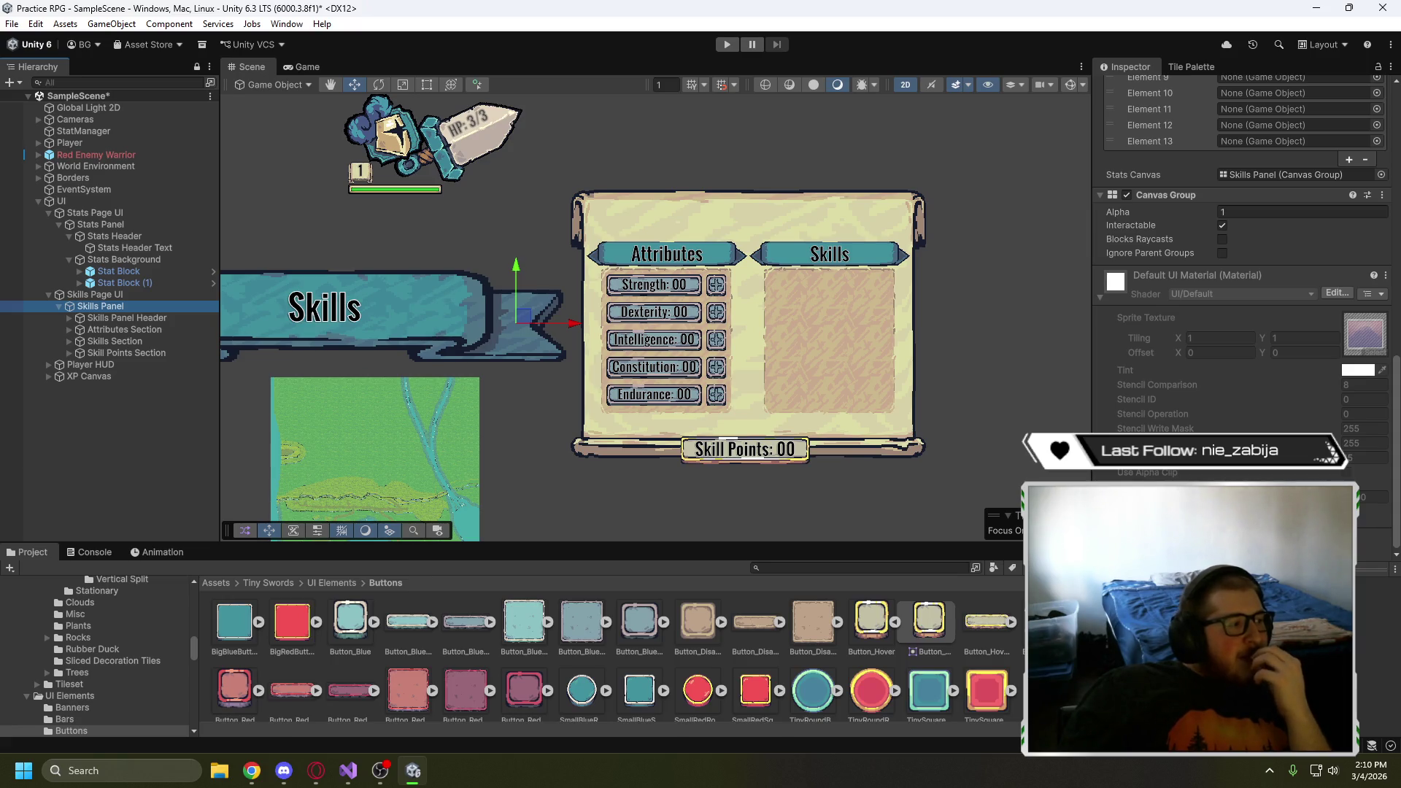
scroll(1240, 292, up, 10)
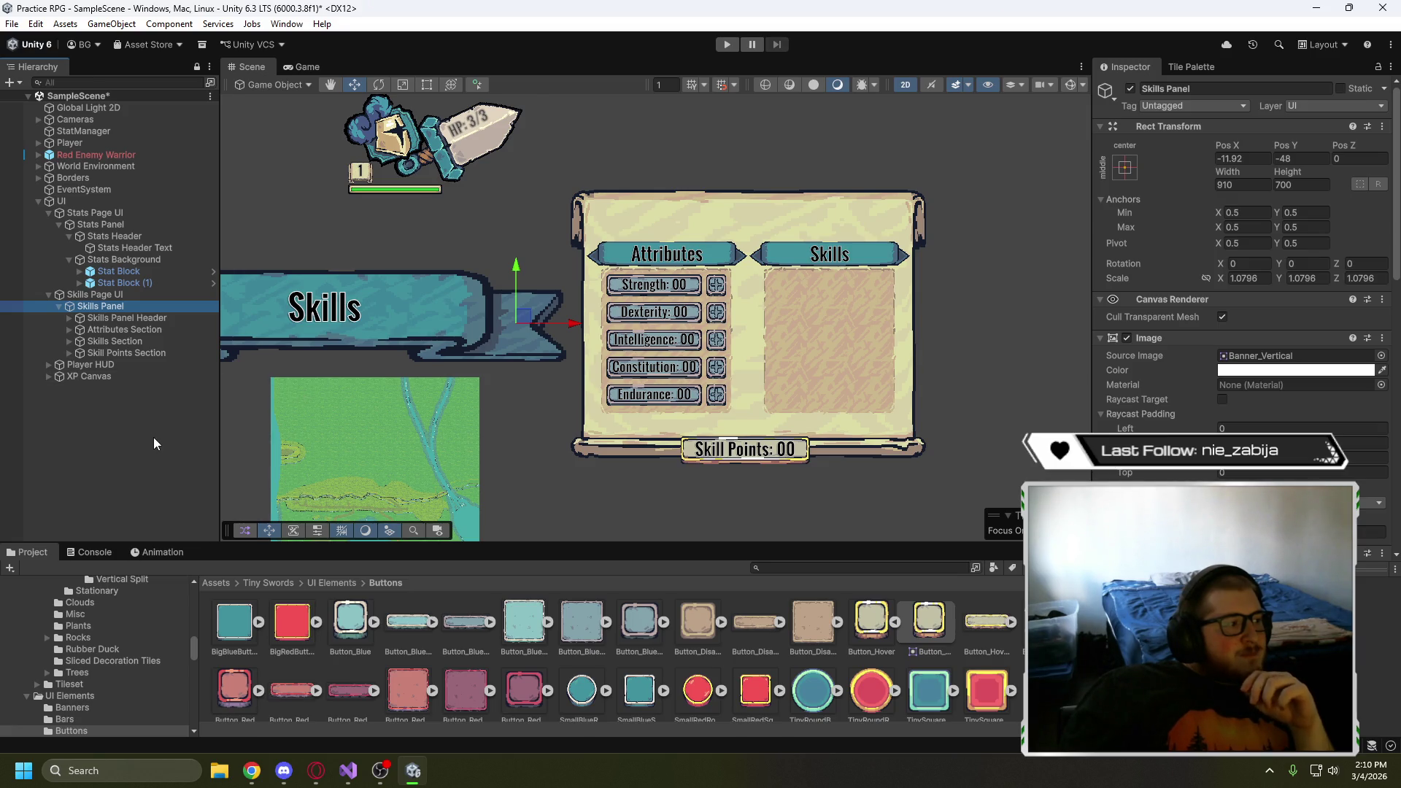
click(102, 318)
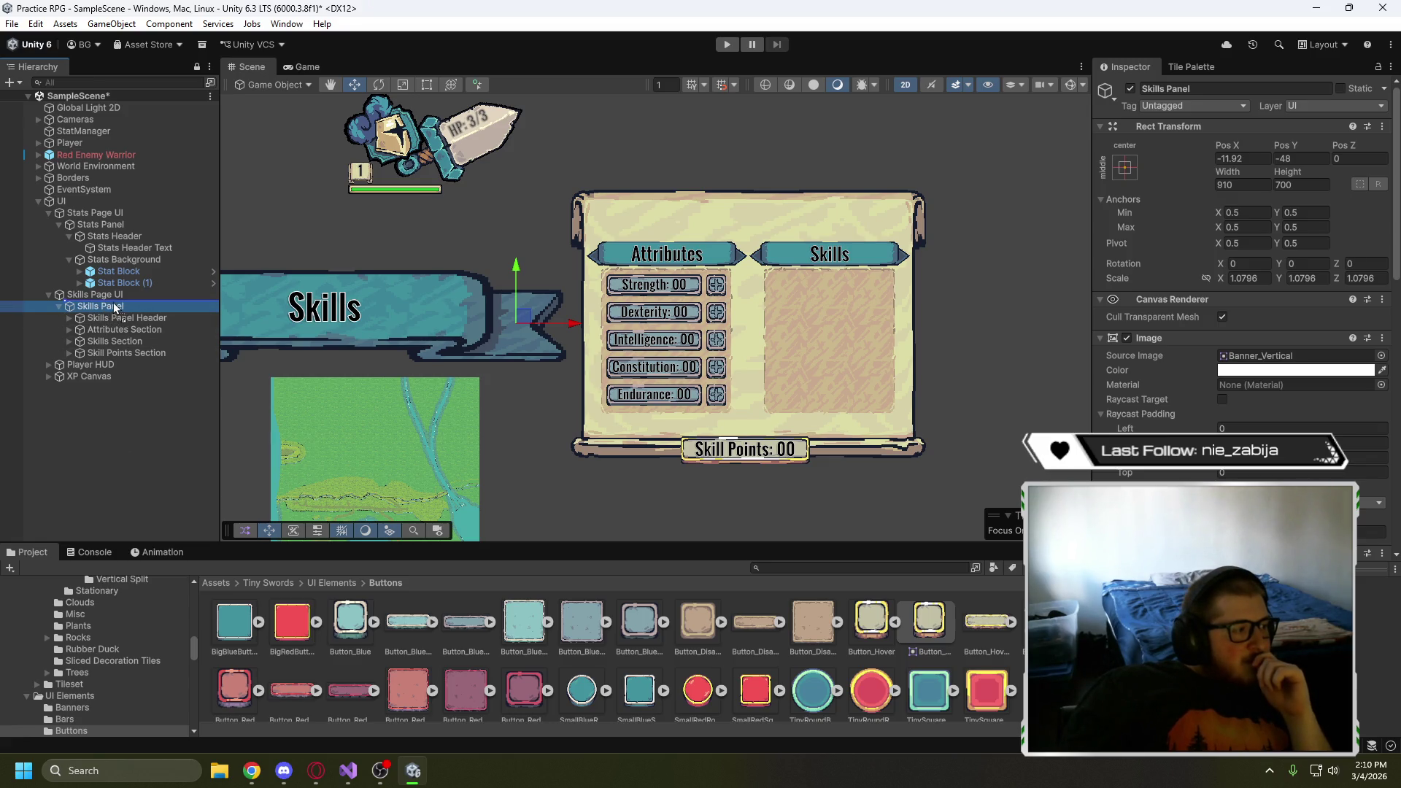
shift+click(102, 353)
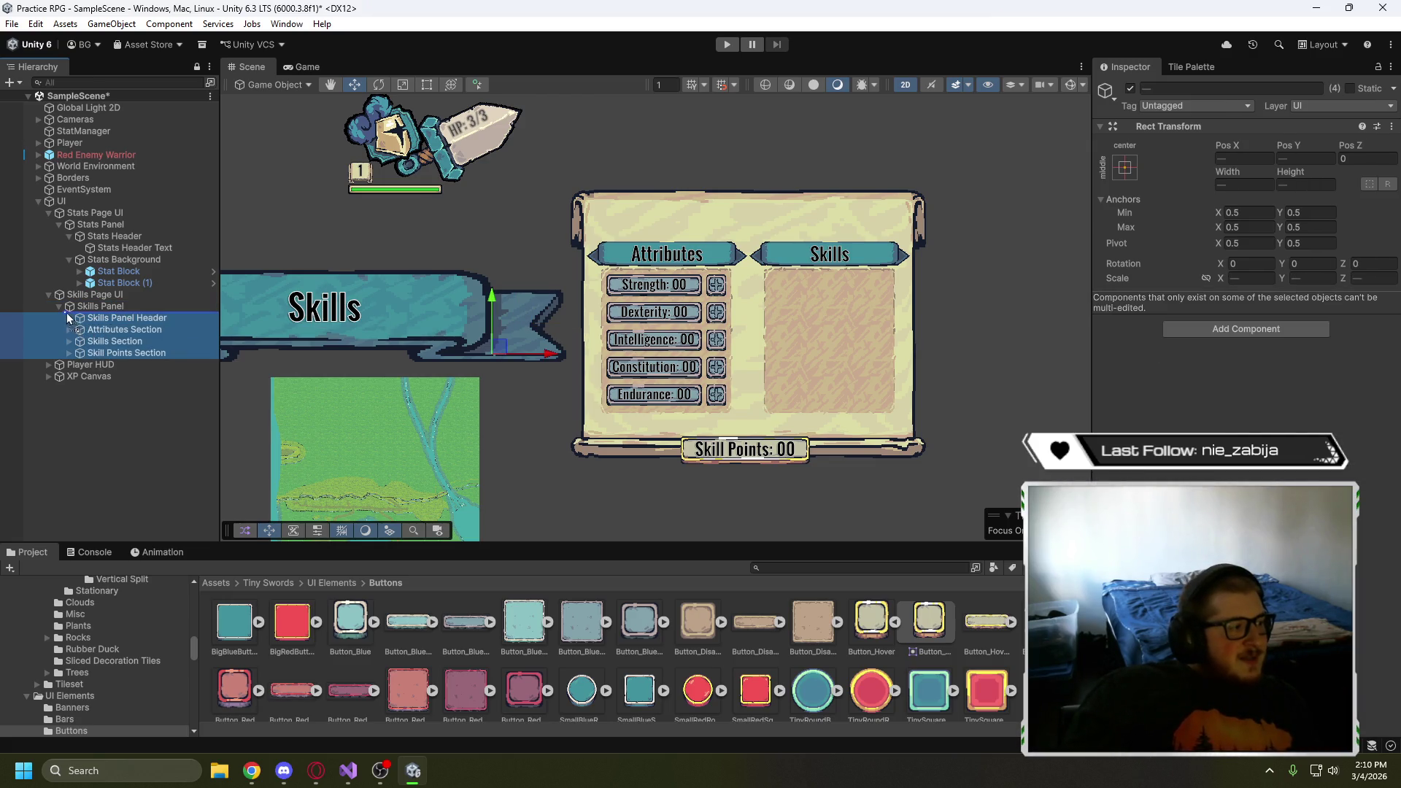
drag(62, 318, 51, 314)
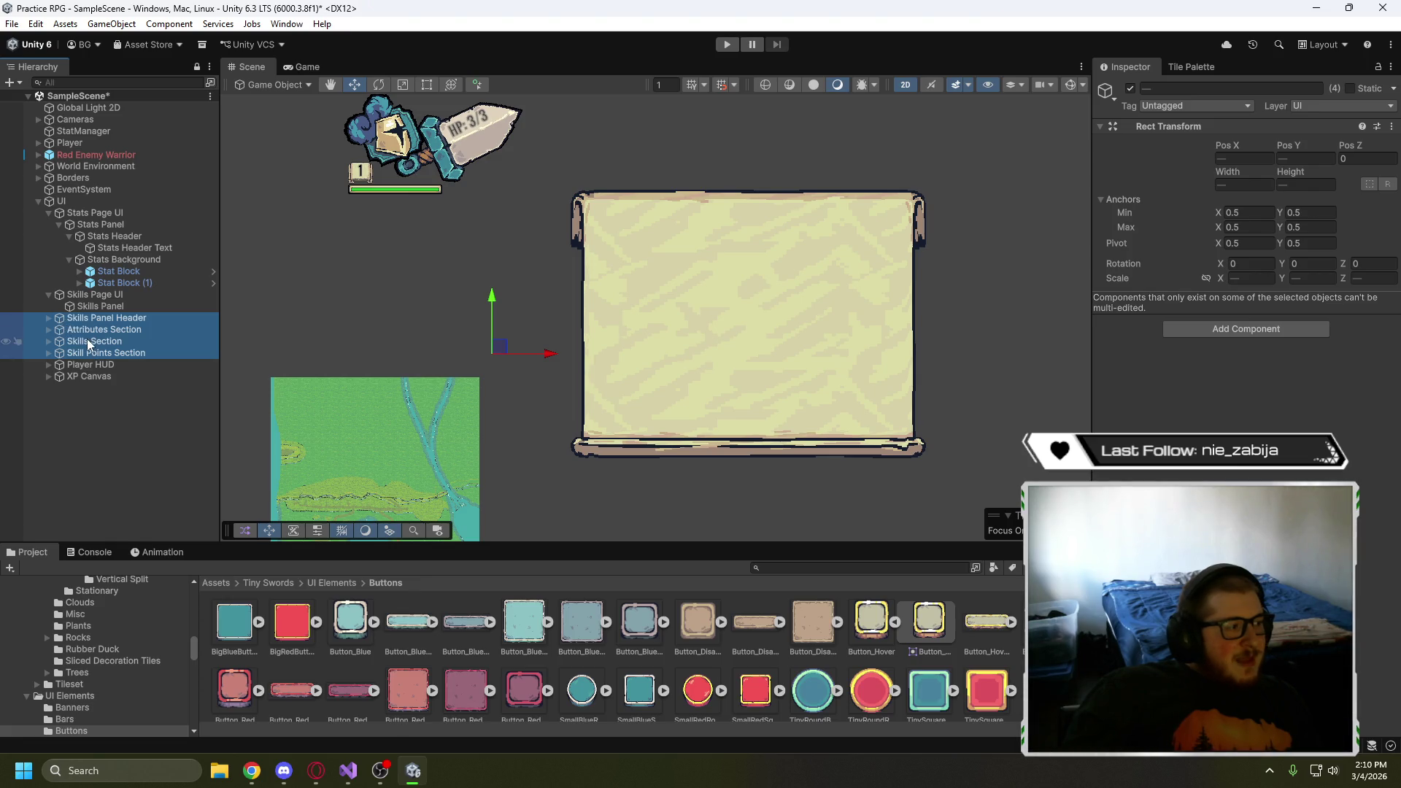
key(ctrl+z)
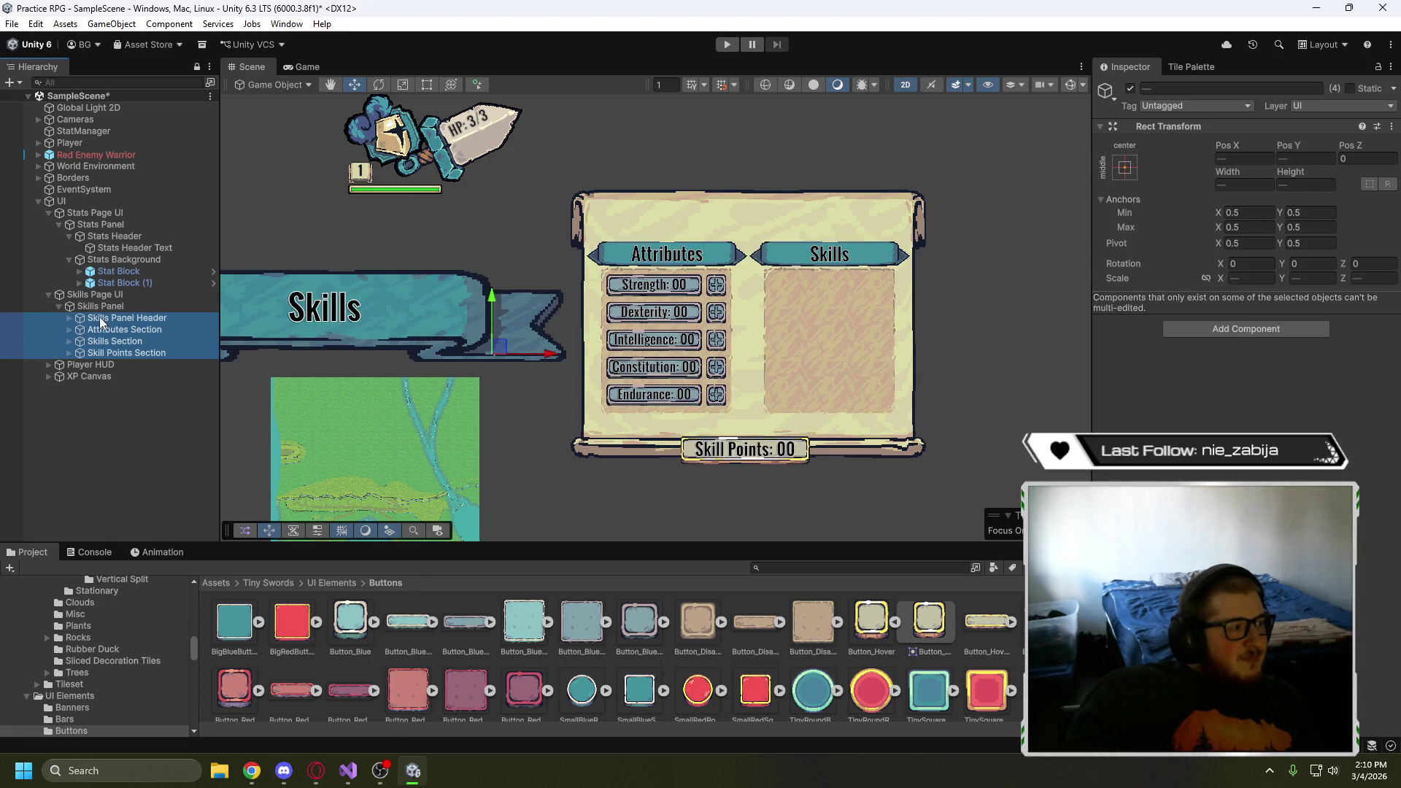
drag(92, 319, 80, 328)
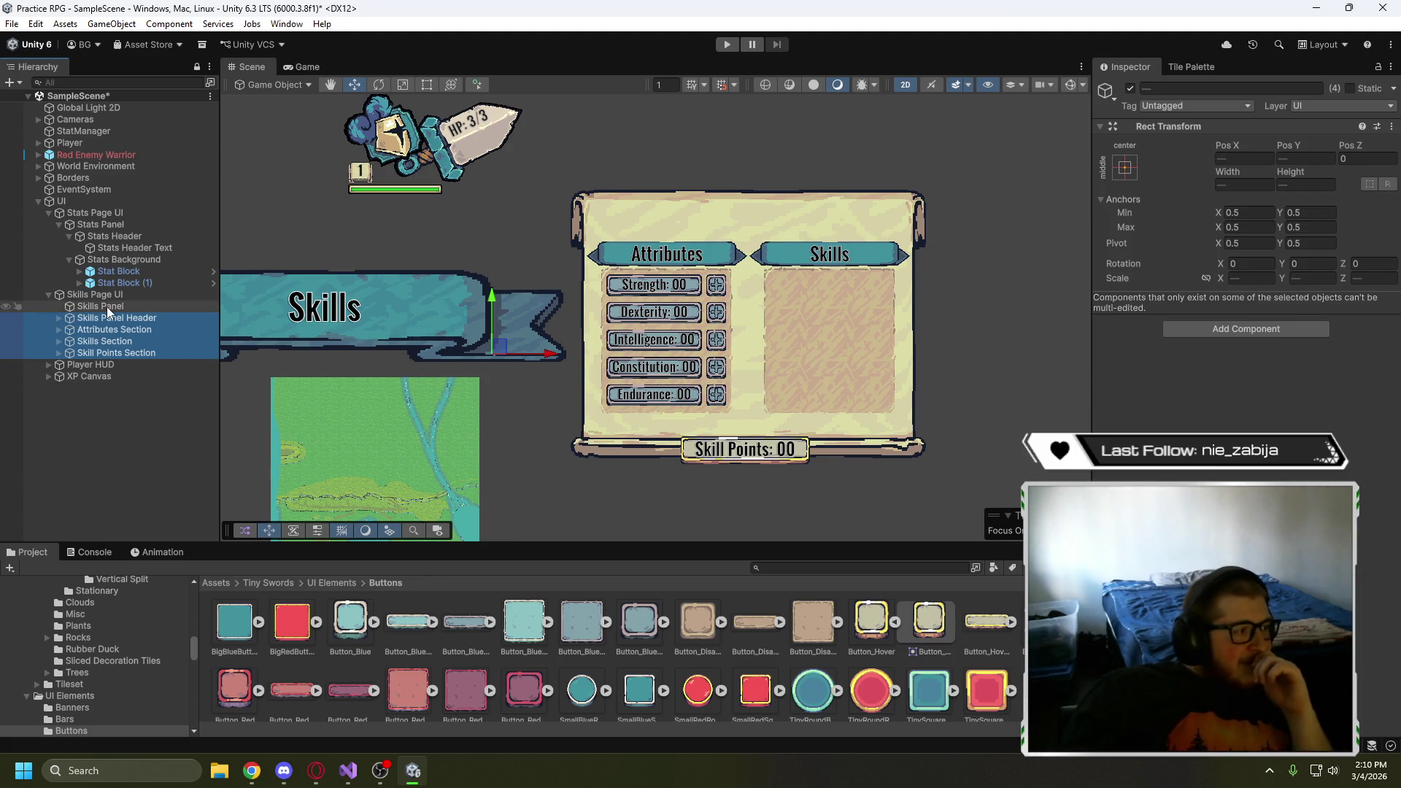
- Lower the Skills Panel parchment to about Pos Y -123
click(107, 306)
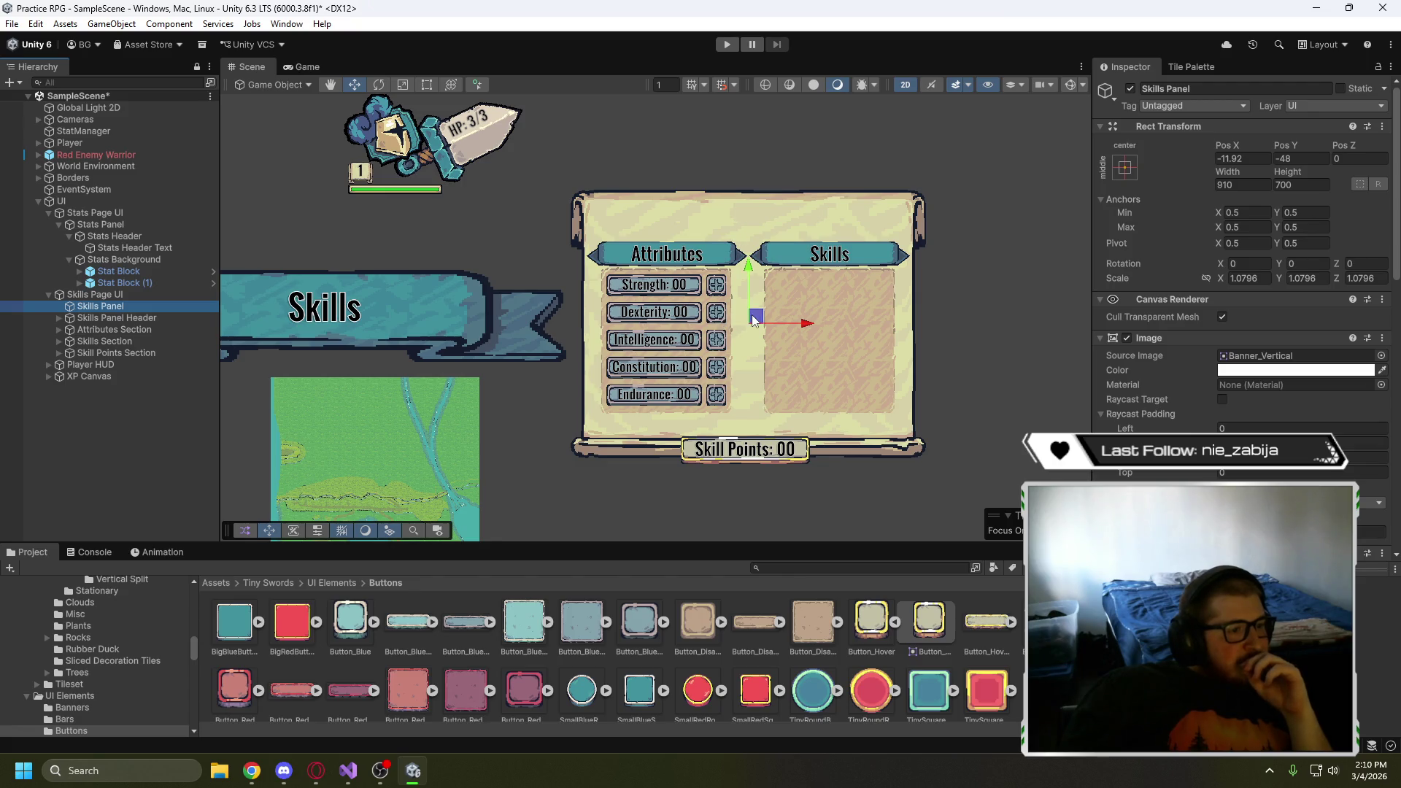
drag(755, 319, 739, 321)
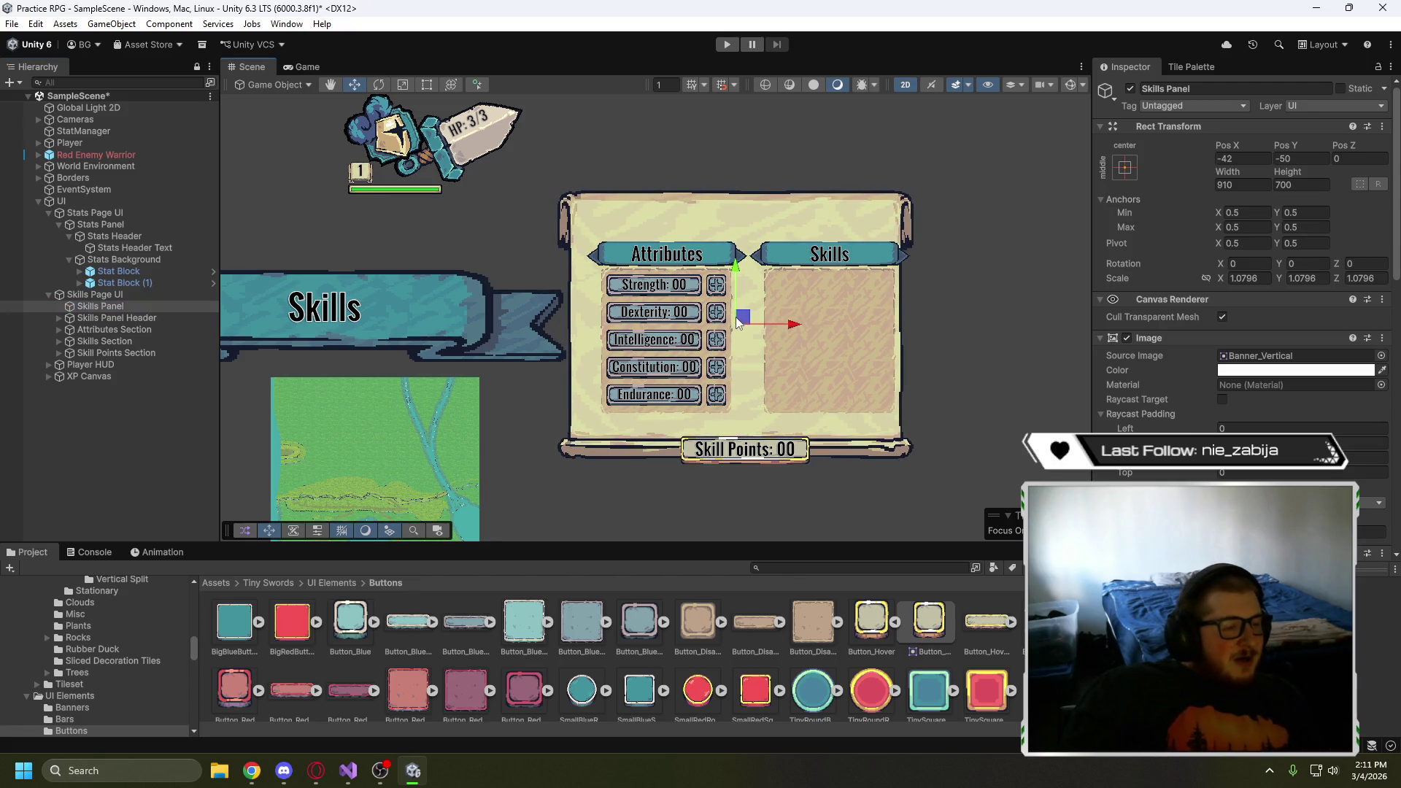
key(ctrl+z)
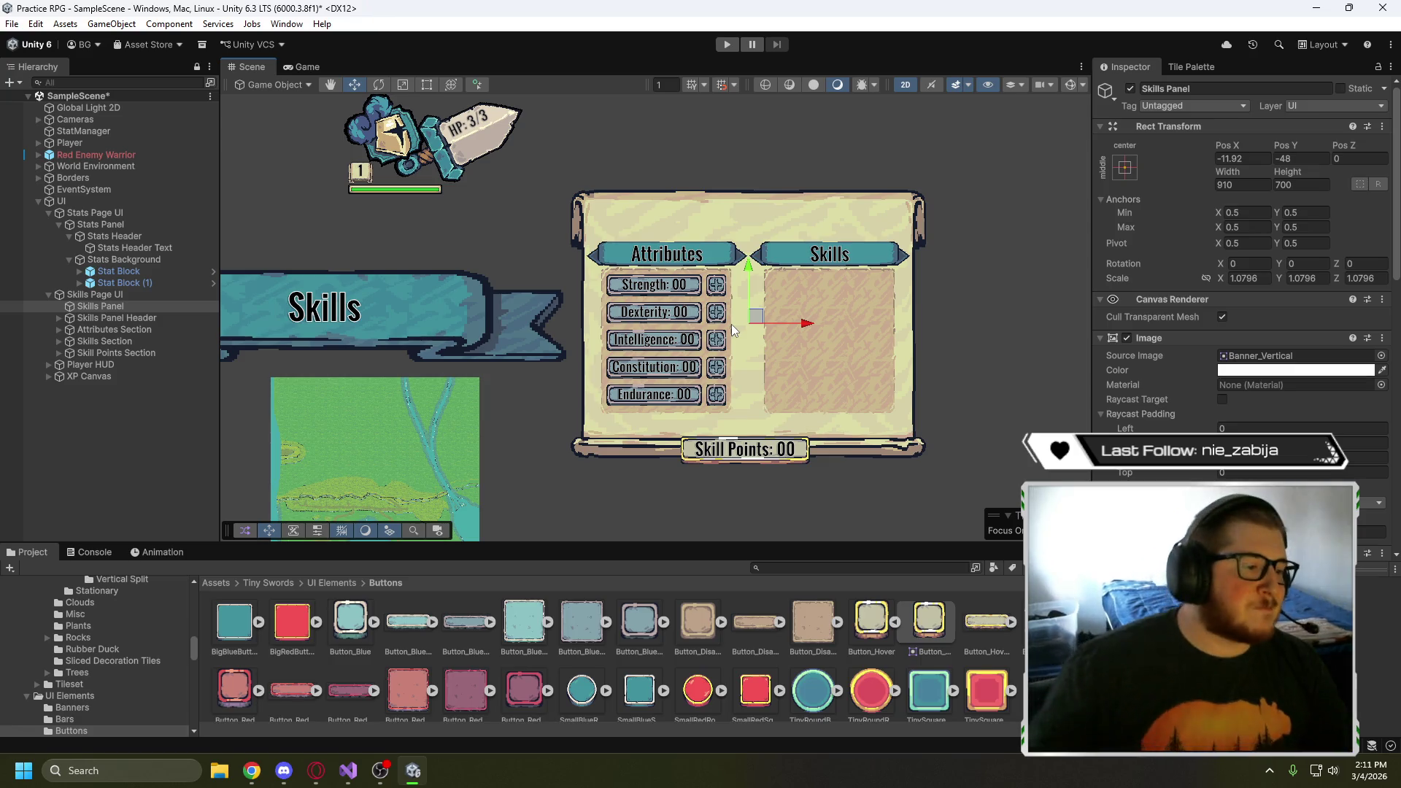
drag(747, 265, 747, 302)
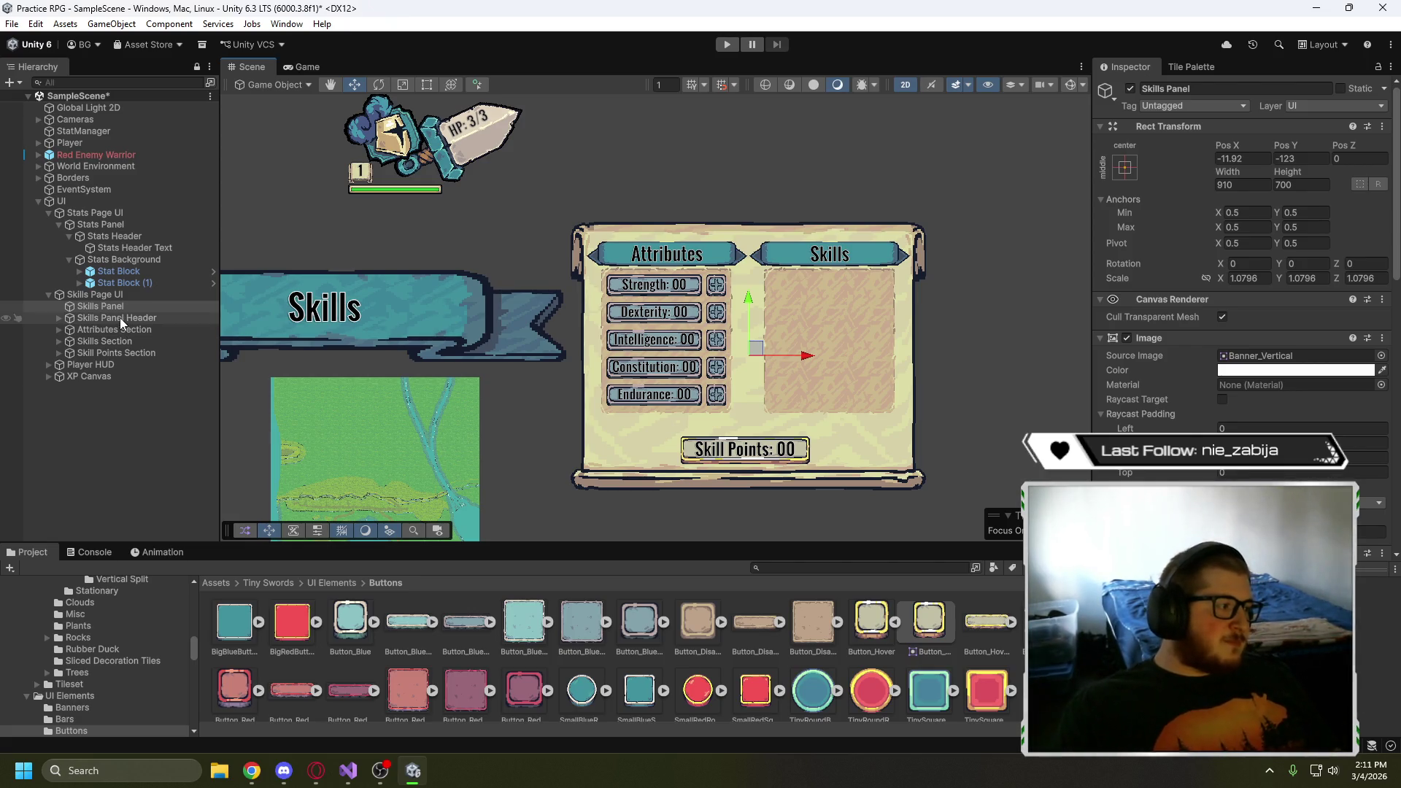
- Rename the Skills Panel object to 'Skills Panel Background' and reselect it
click(133, 305)
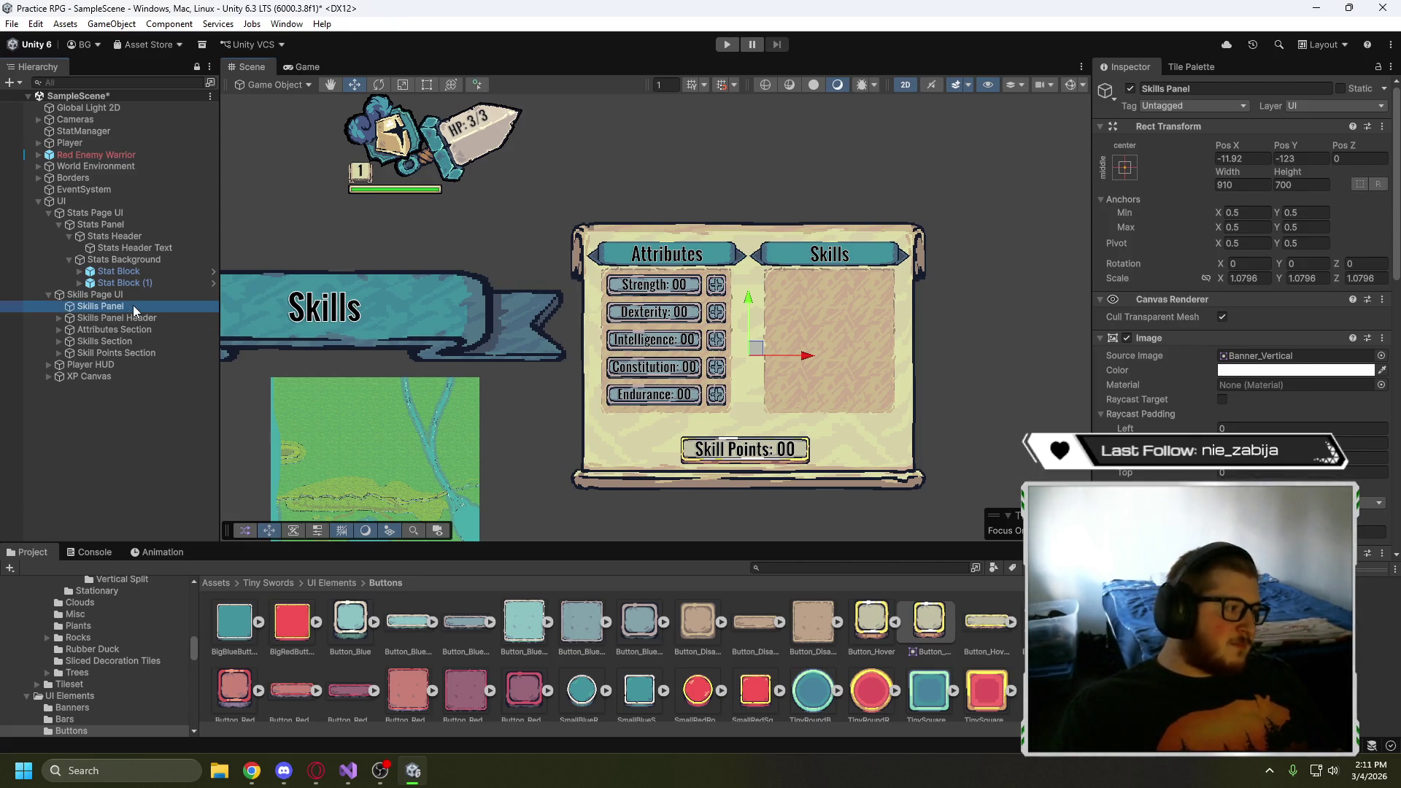
click(137, 306)
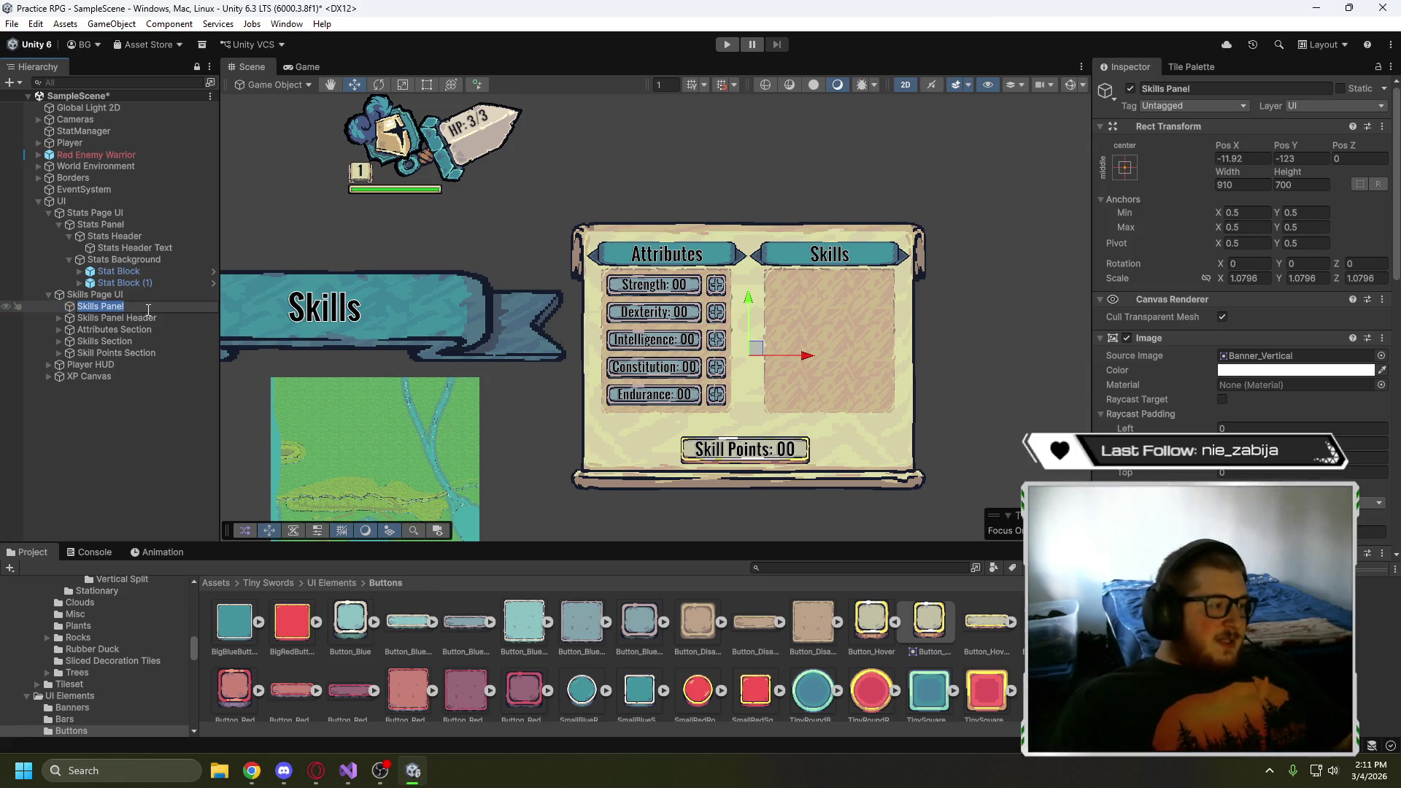
click(148, 310)
text(Backgroun)
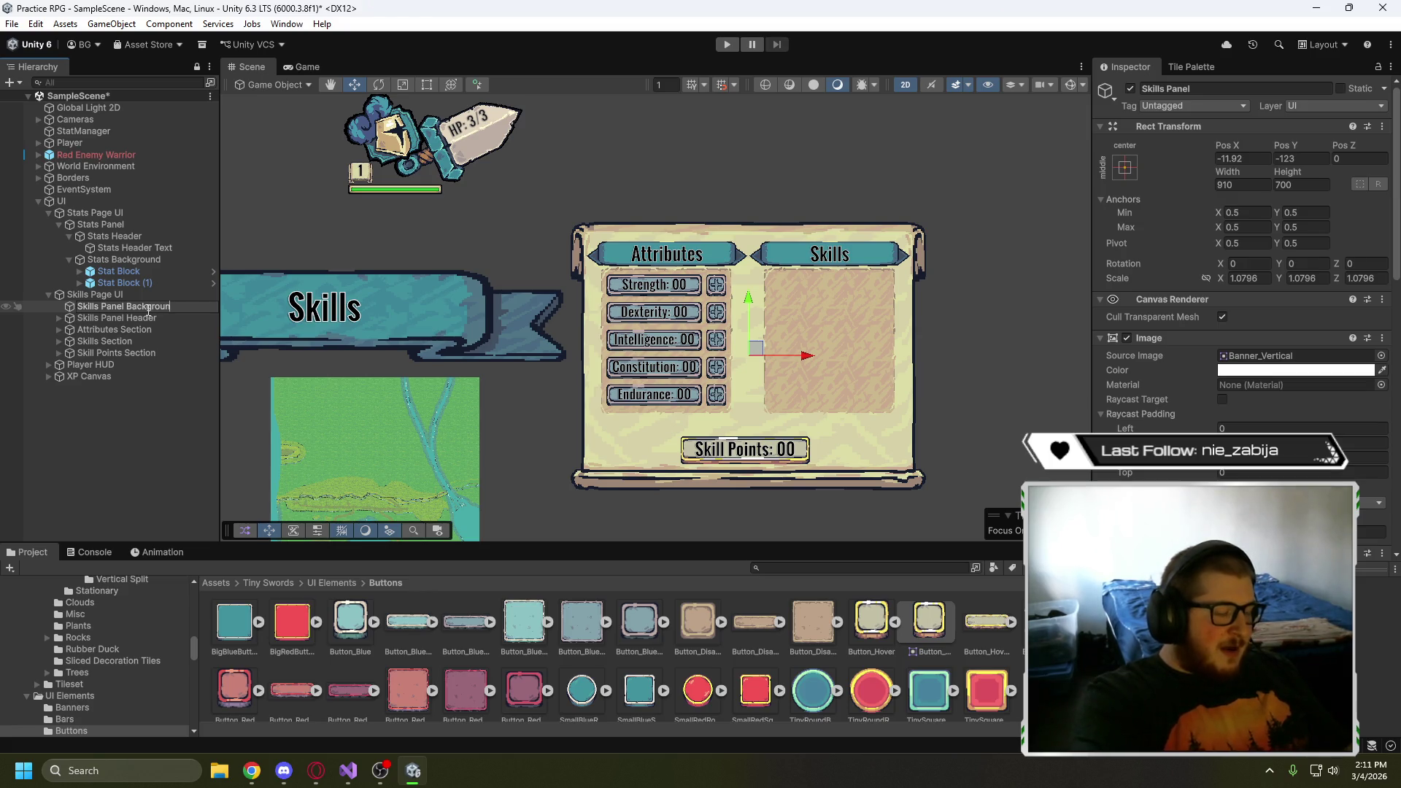
text(d)
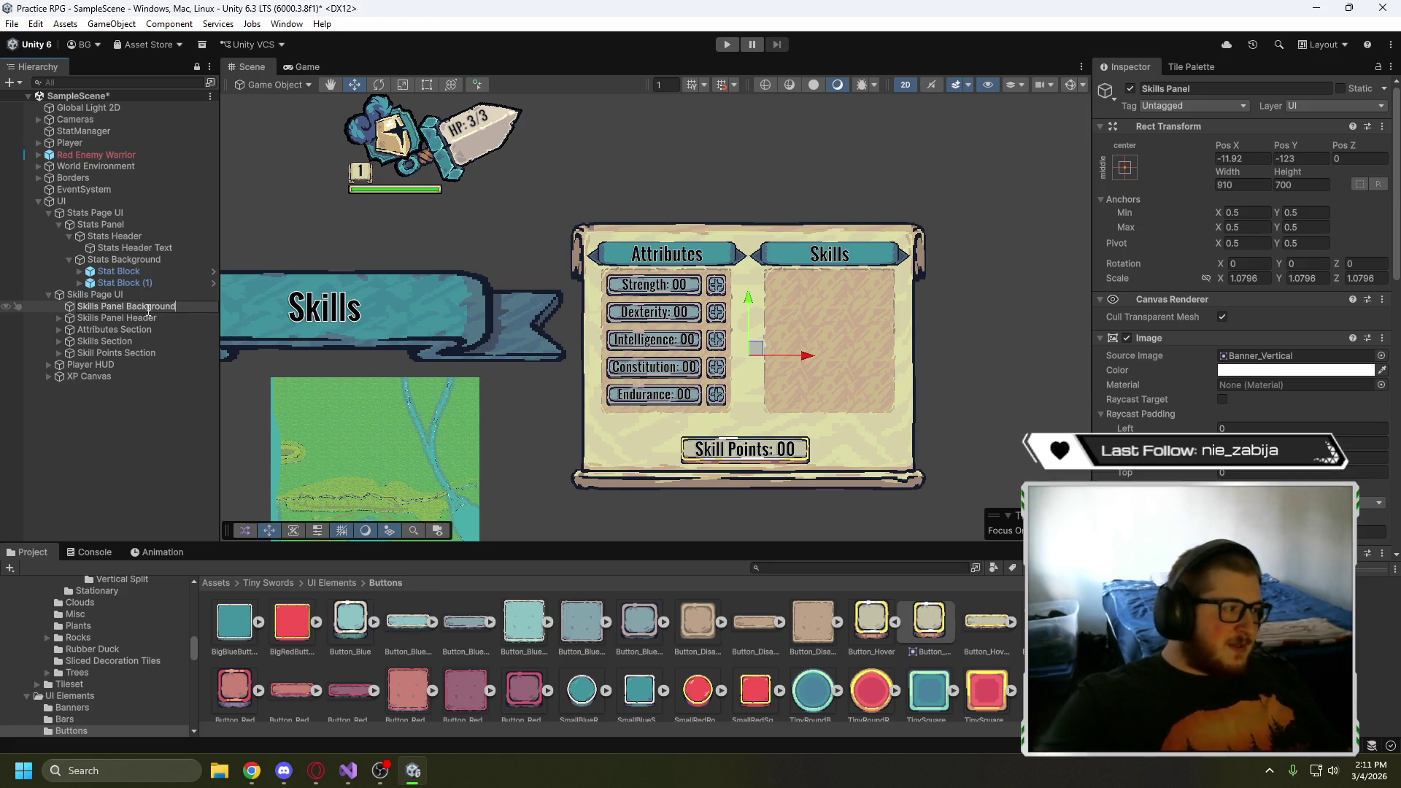
click(133, 471)
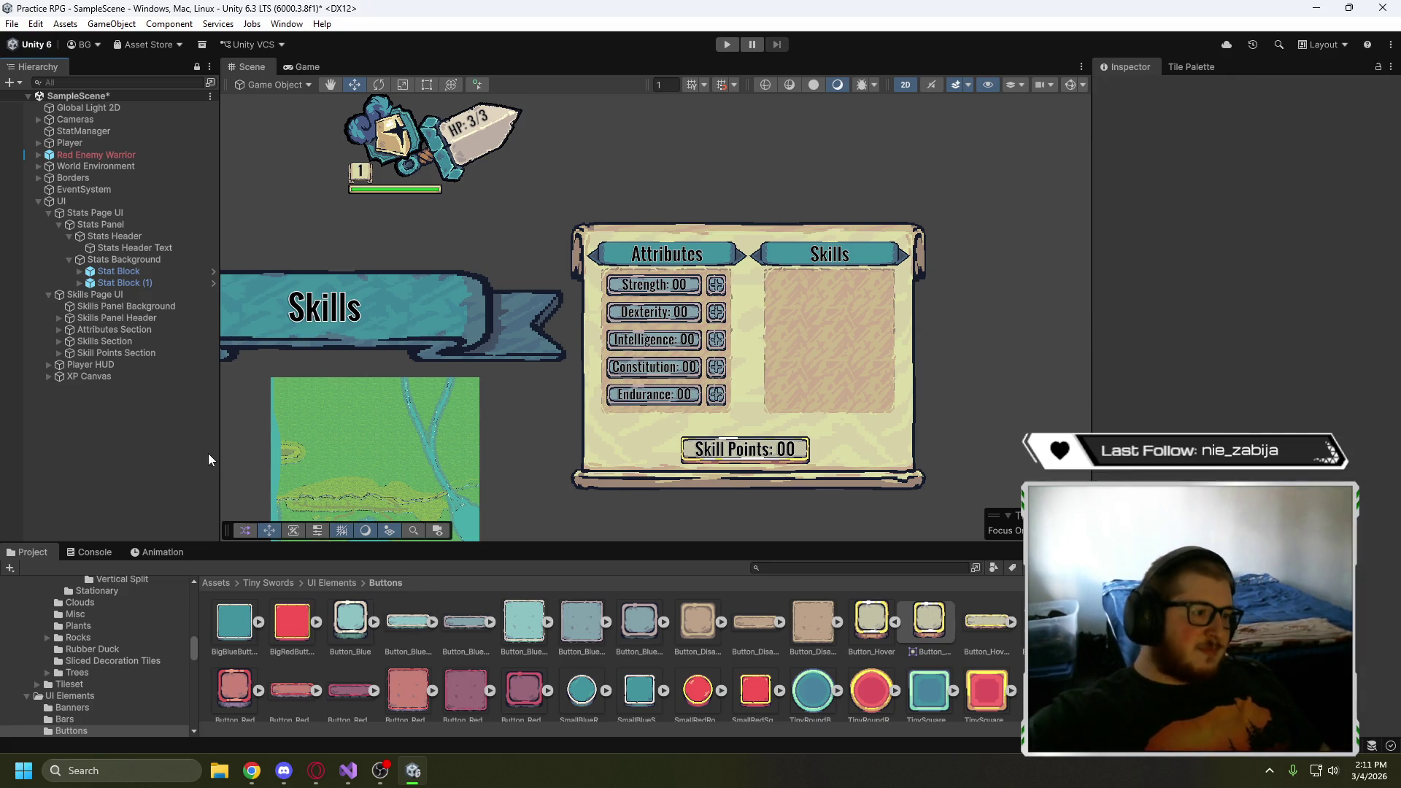
click(130, 307)
scroll(1240, 292, down, 10)
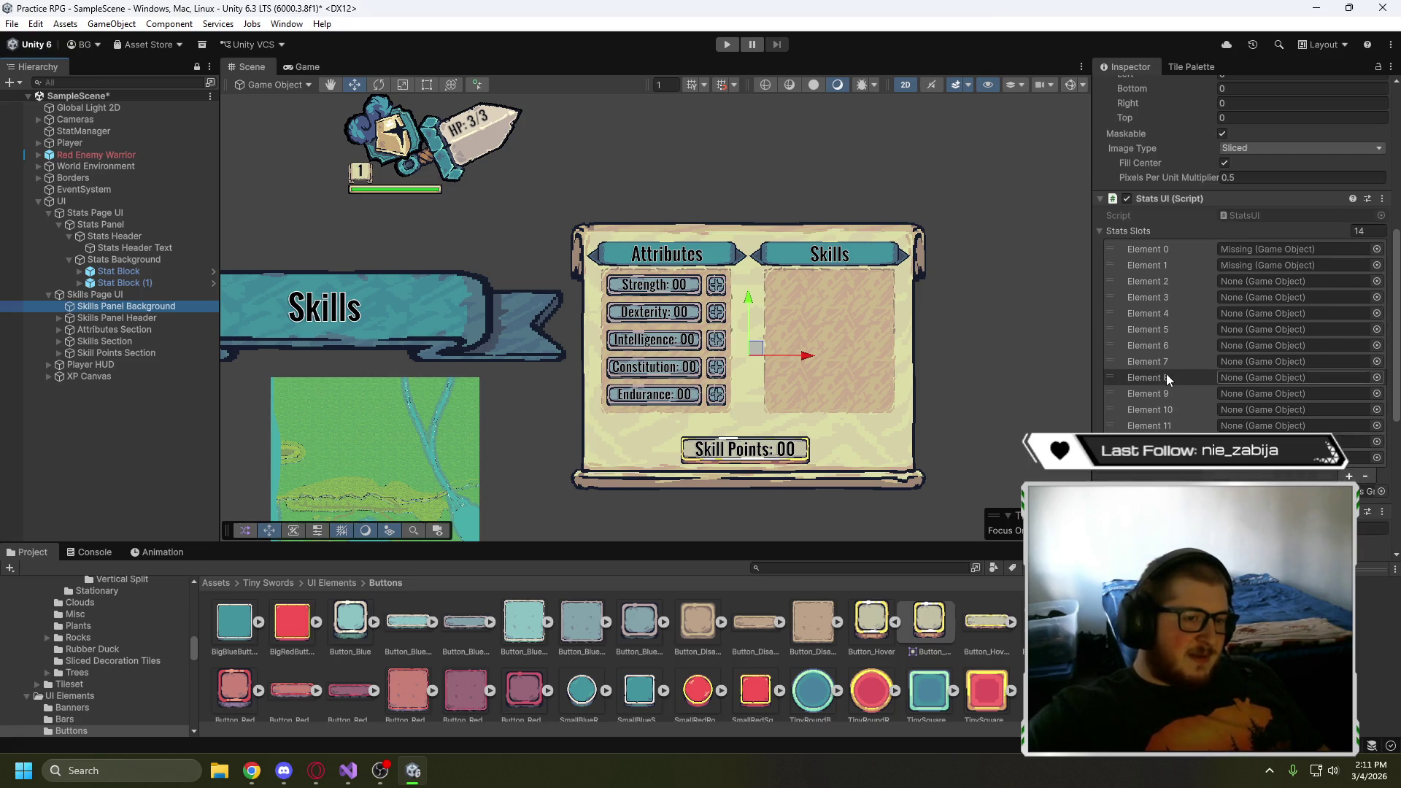
- Expand Attributes, Skills and Skill Points sections plus their background and header objects in the Hierarchy
click(59, 330)
click(59, 387)
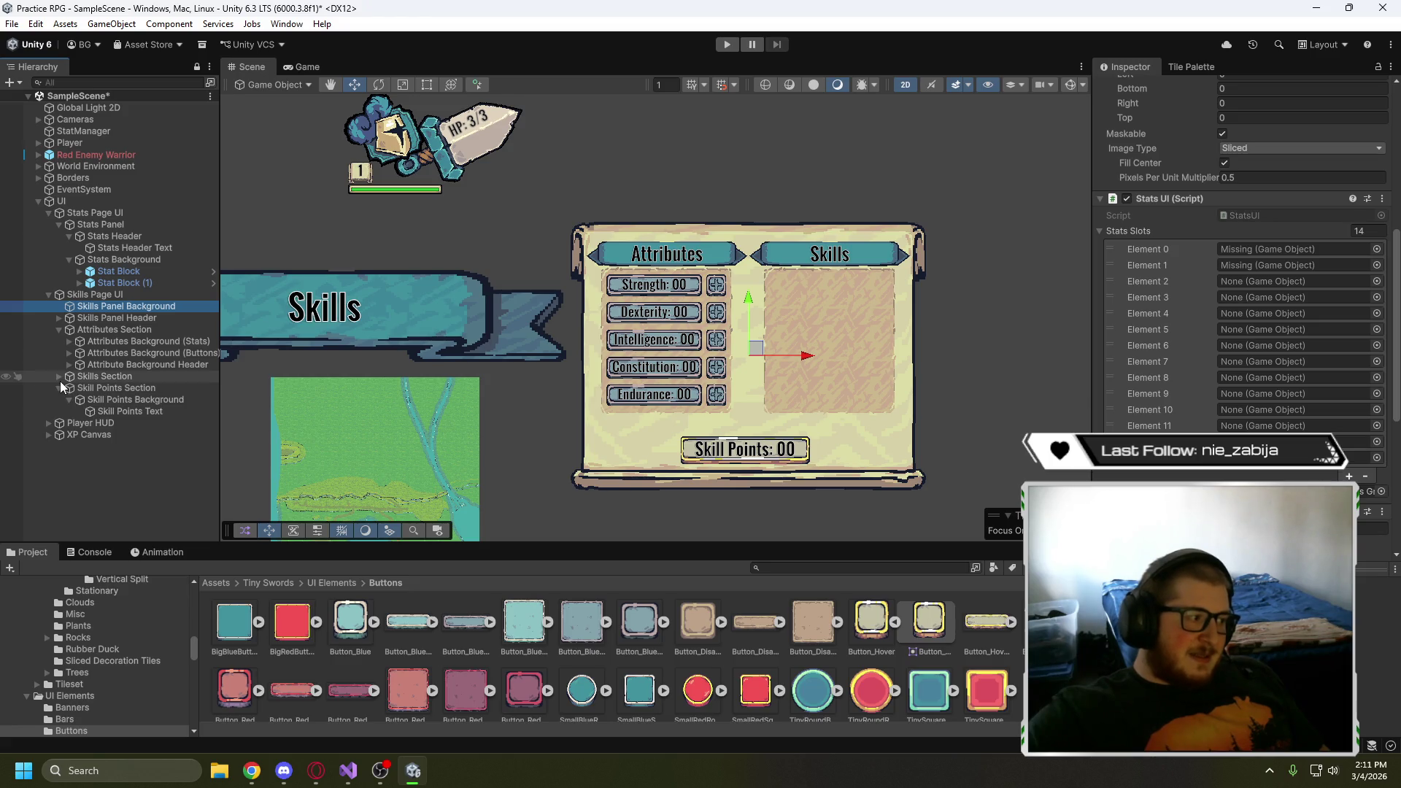
click(59, 377)
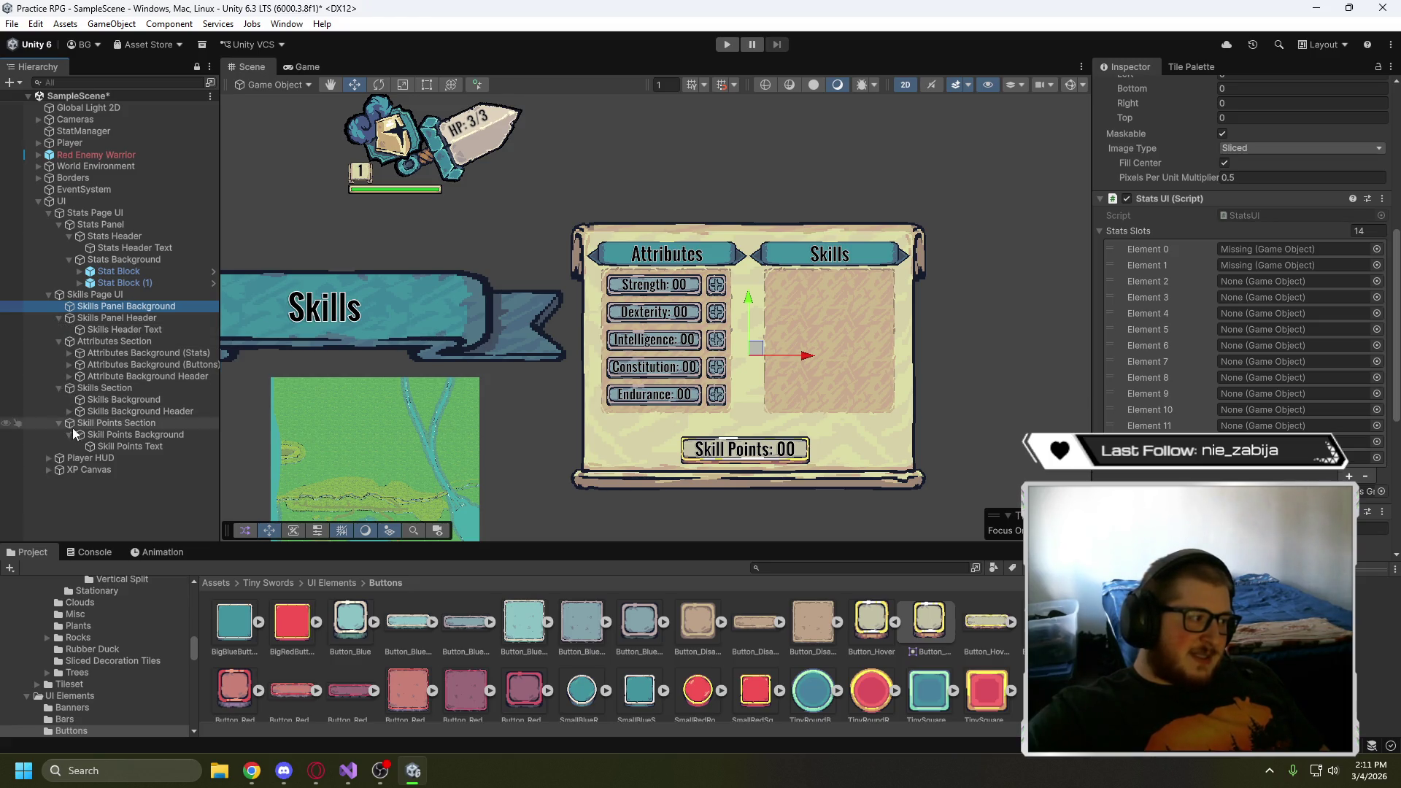
click(70, 435)
click(67, 412)
click(68, 411)
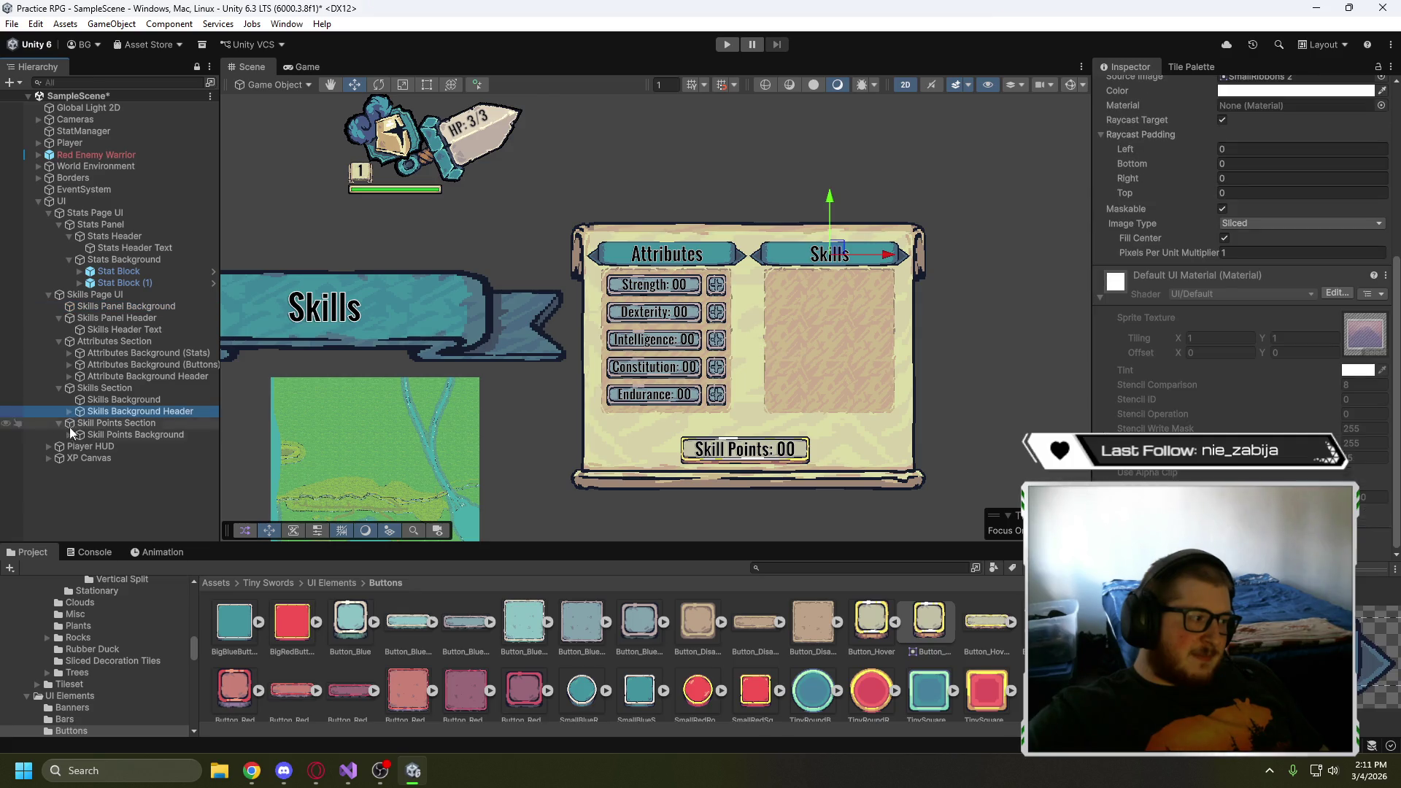
click(70, 445)
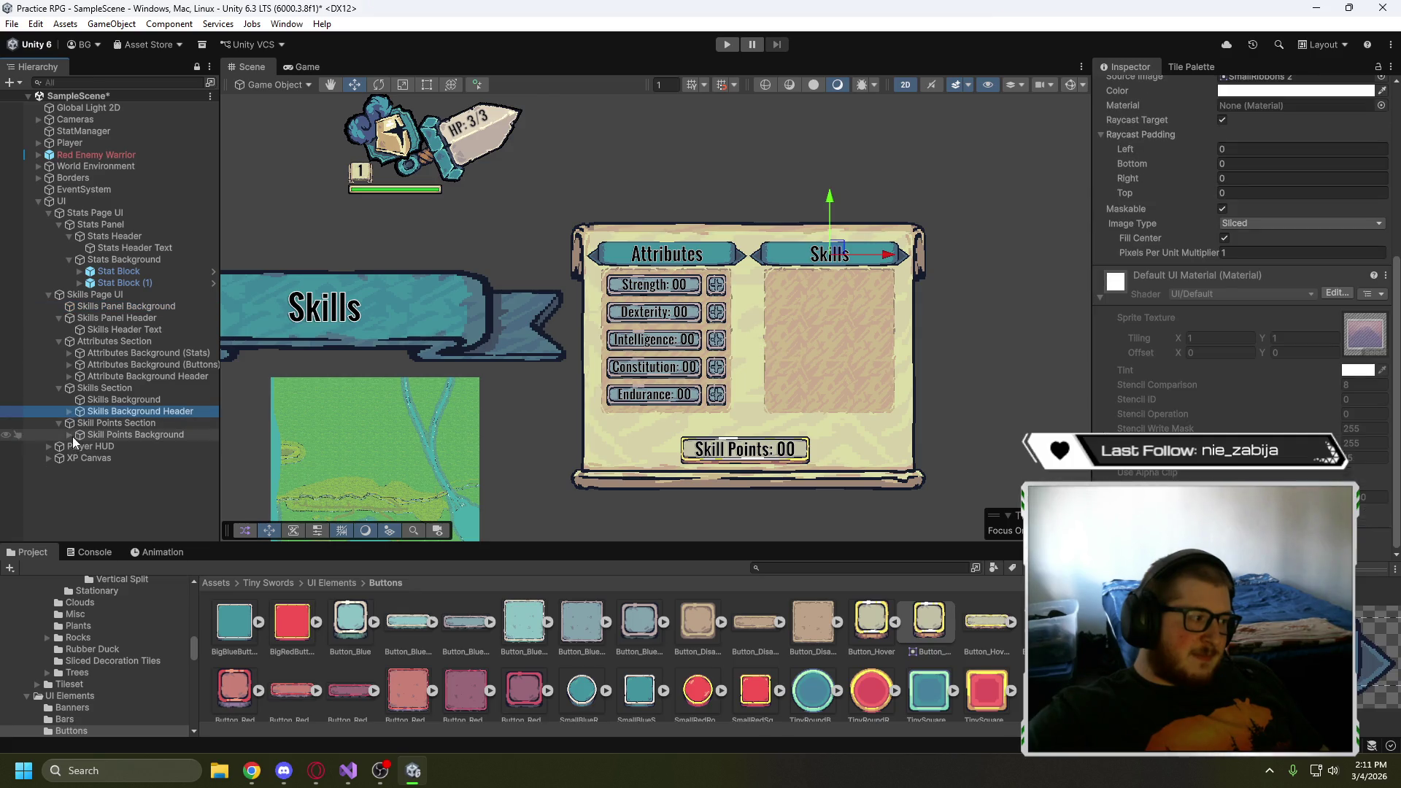
click(69, 376)
click(70, 365)
click(69, 354)
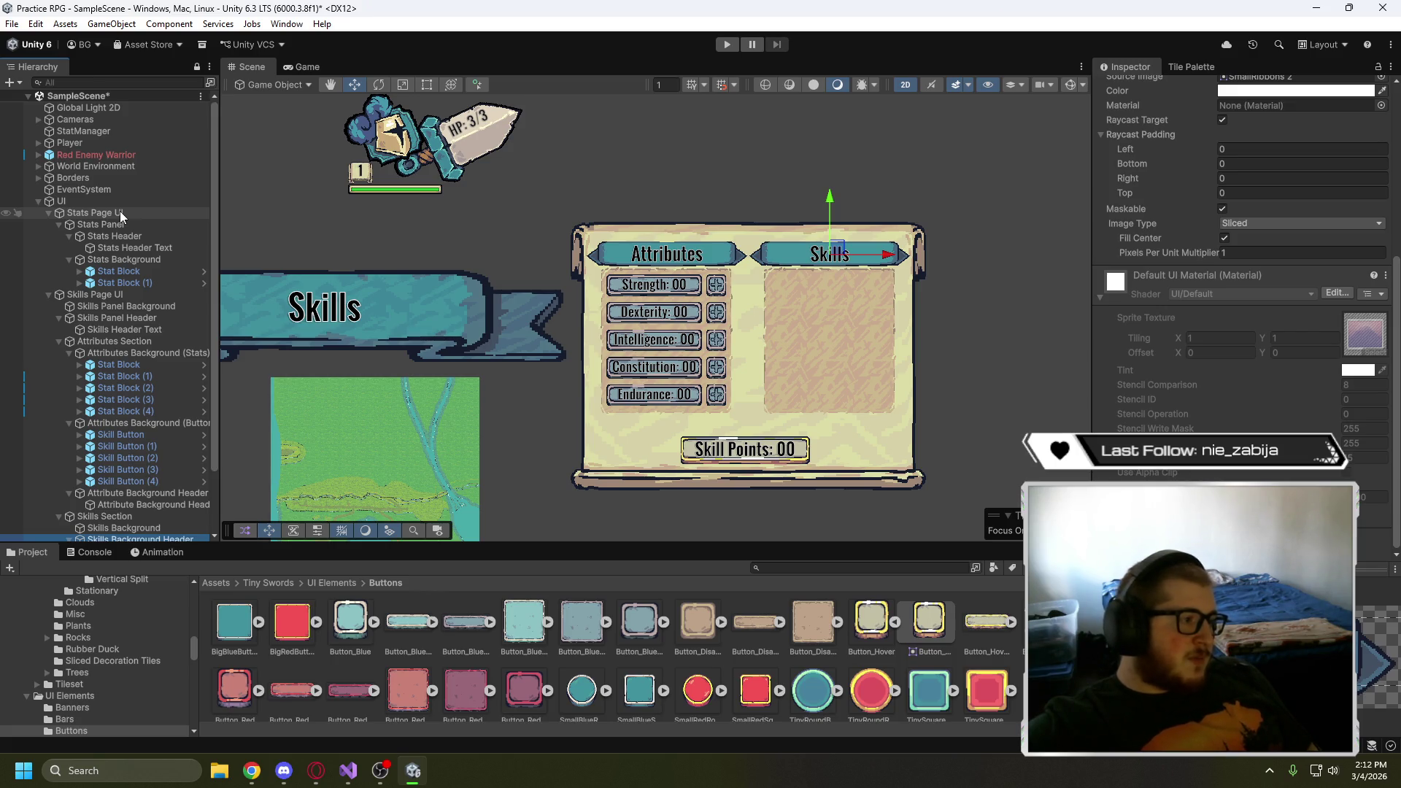
- Move the Skills Panel Header banner above the panel and set its scale to 1
click(129, 319)
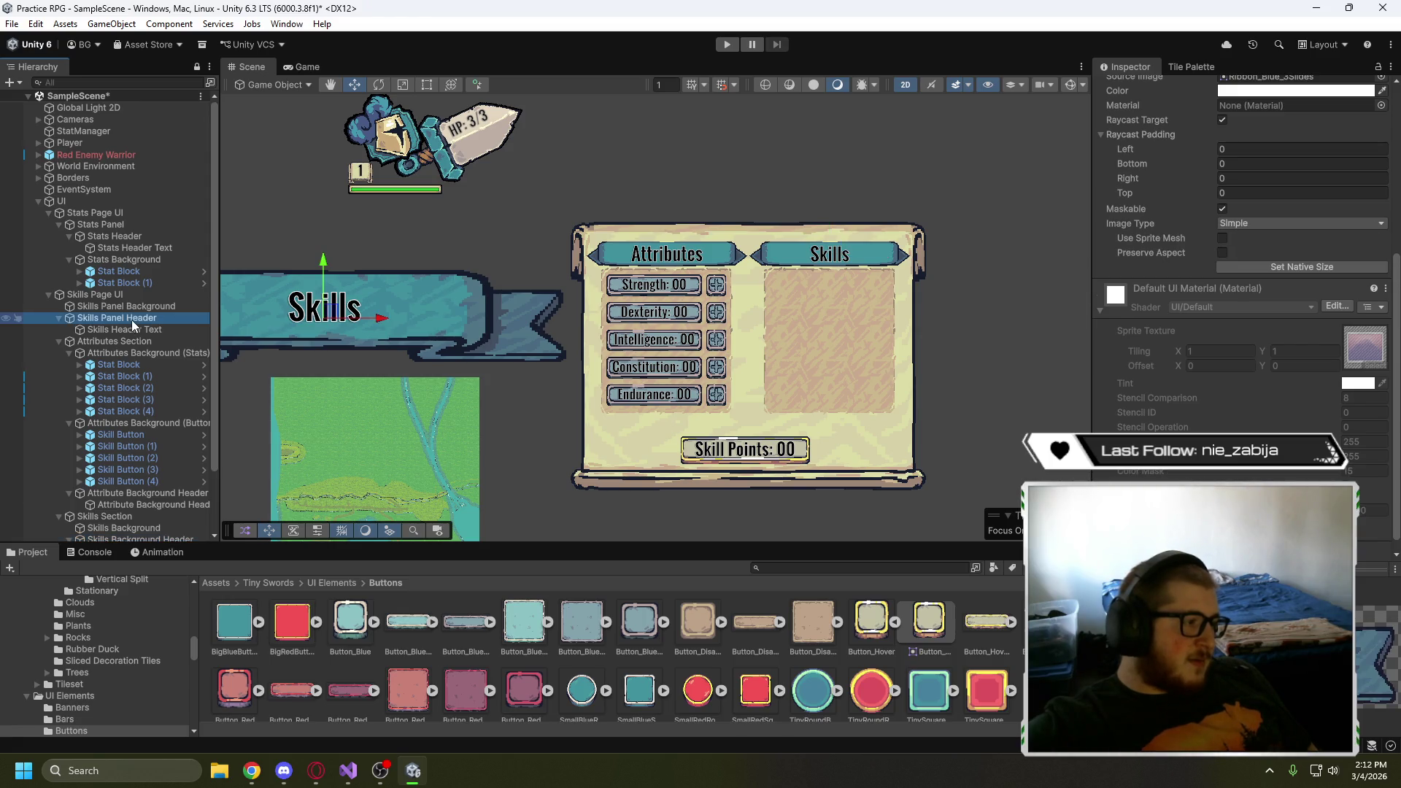
mouse_move(319, 310)
mouse_down()
mouse_move(719, 179)
mouse_move(755, 196)
mouse_move(769, 163)
mouse_up()
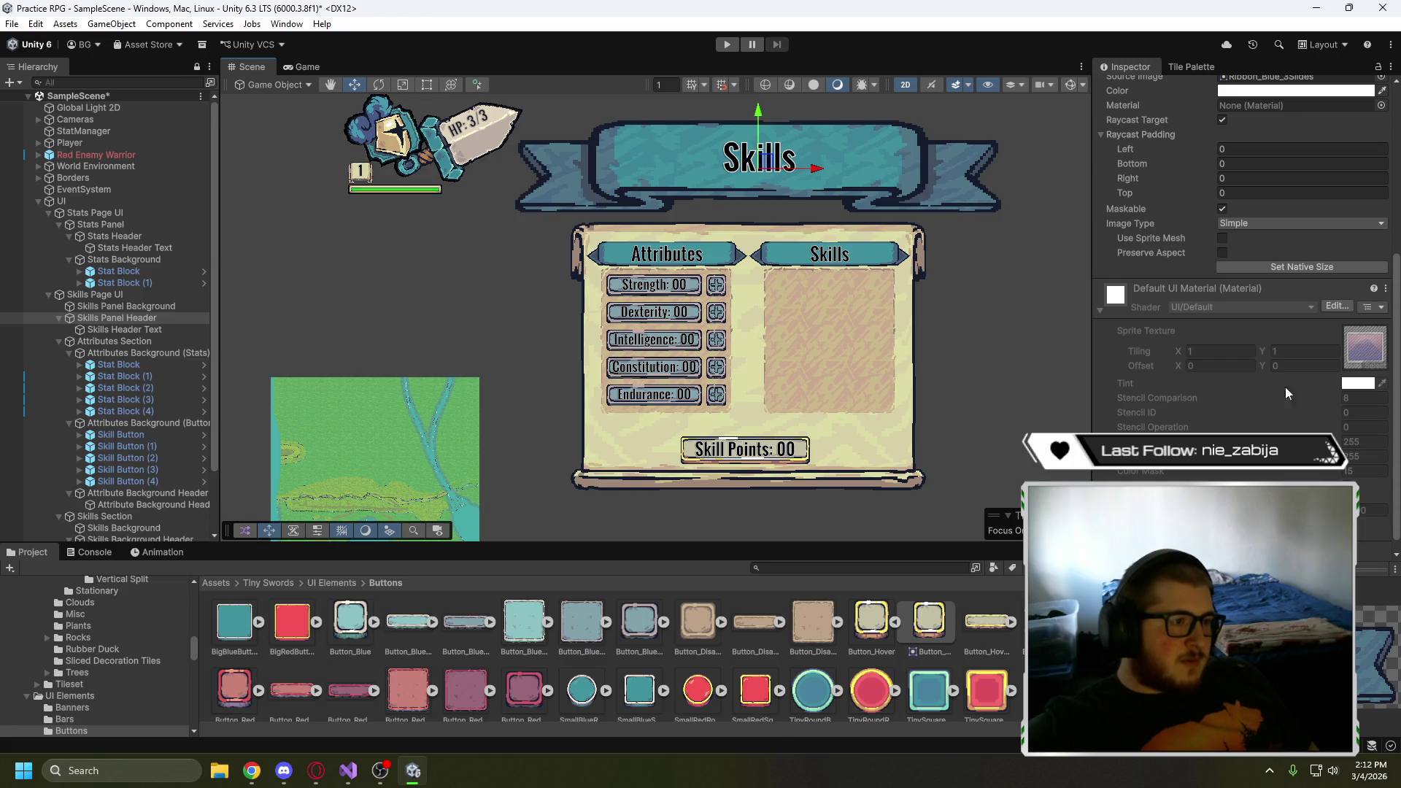
scroll(1285, 387, up, 5)
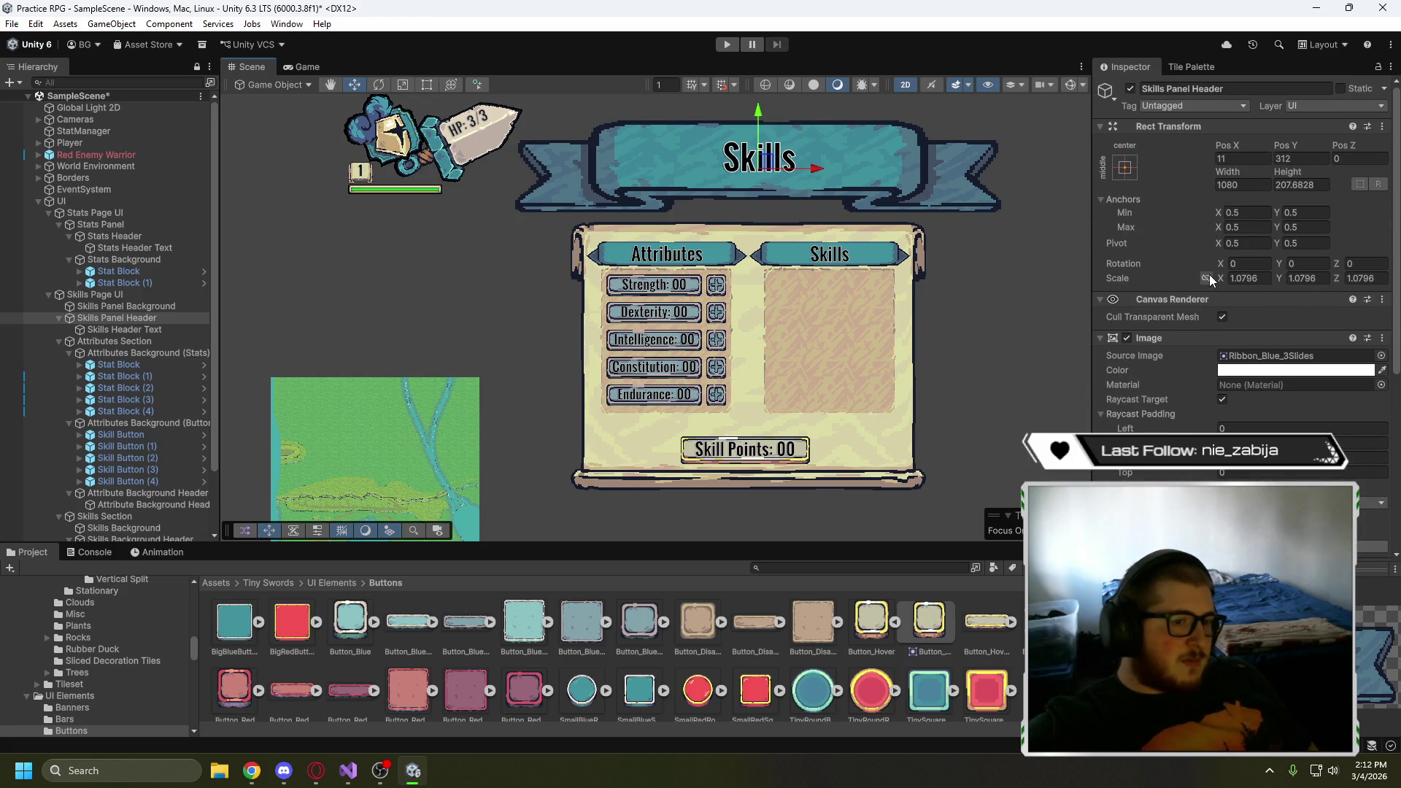
double_click(1249, 278)
text(1)
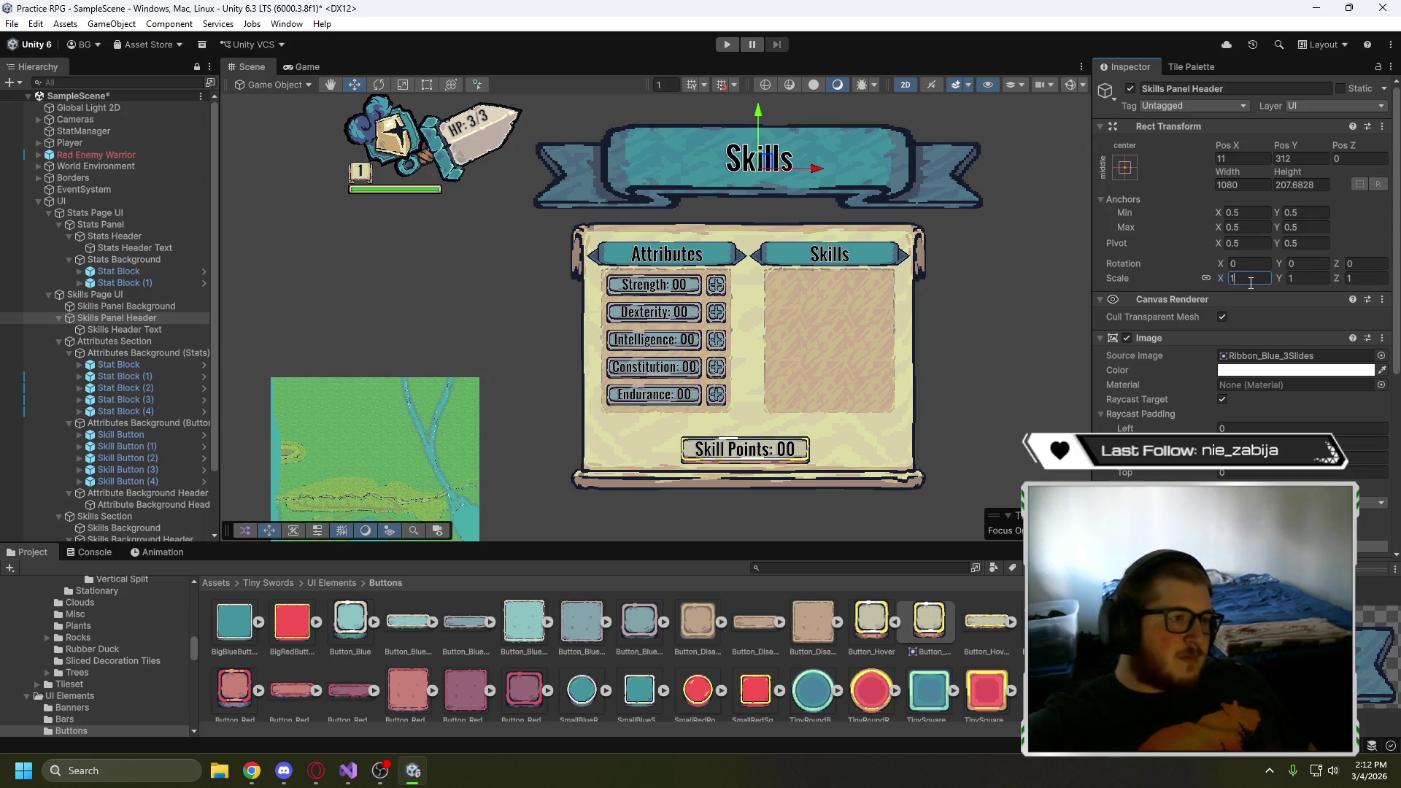
click(993, 260)
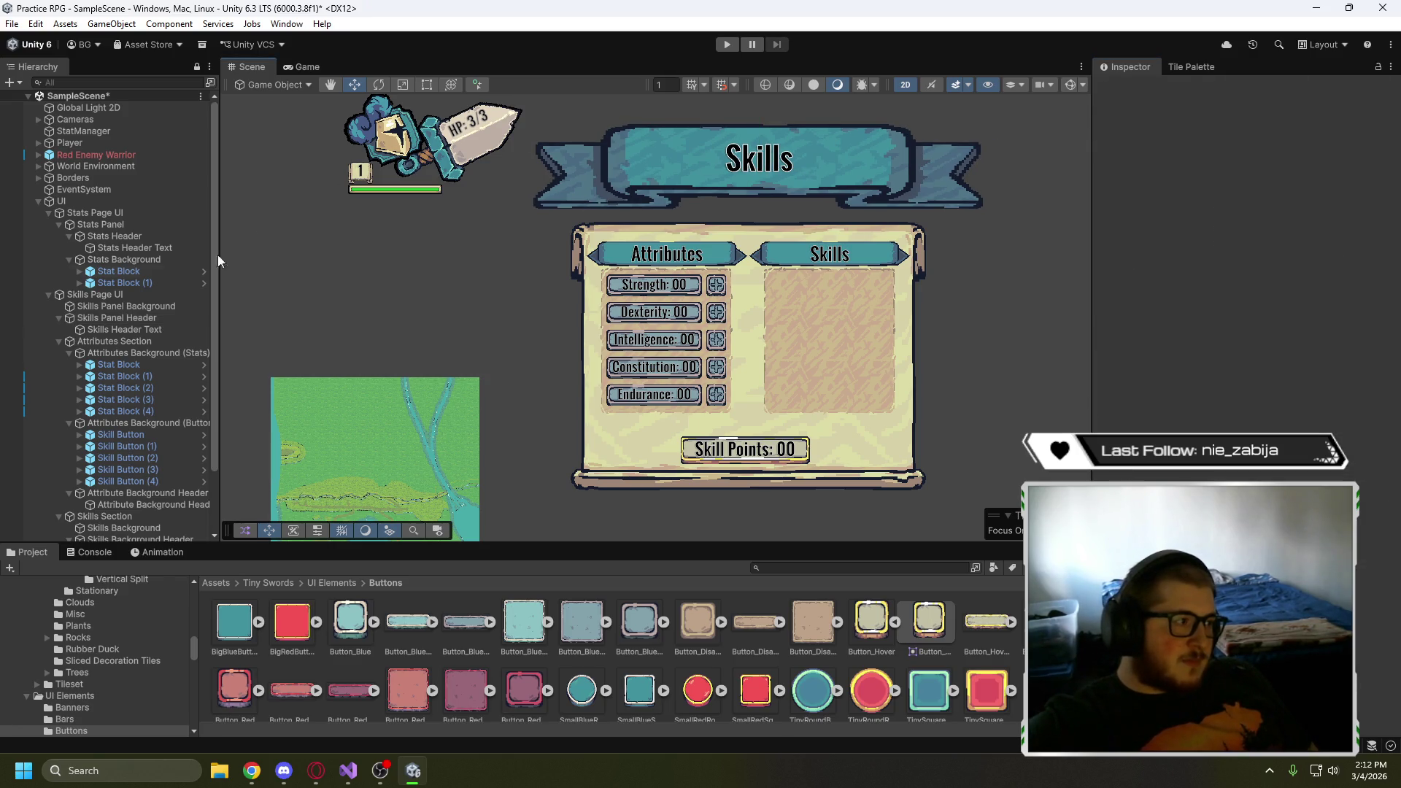
- Adjust the Skills banner's position above the parchment to Pos X 5, Pos Y 336
click(134, 319)
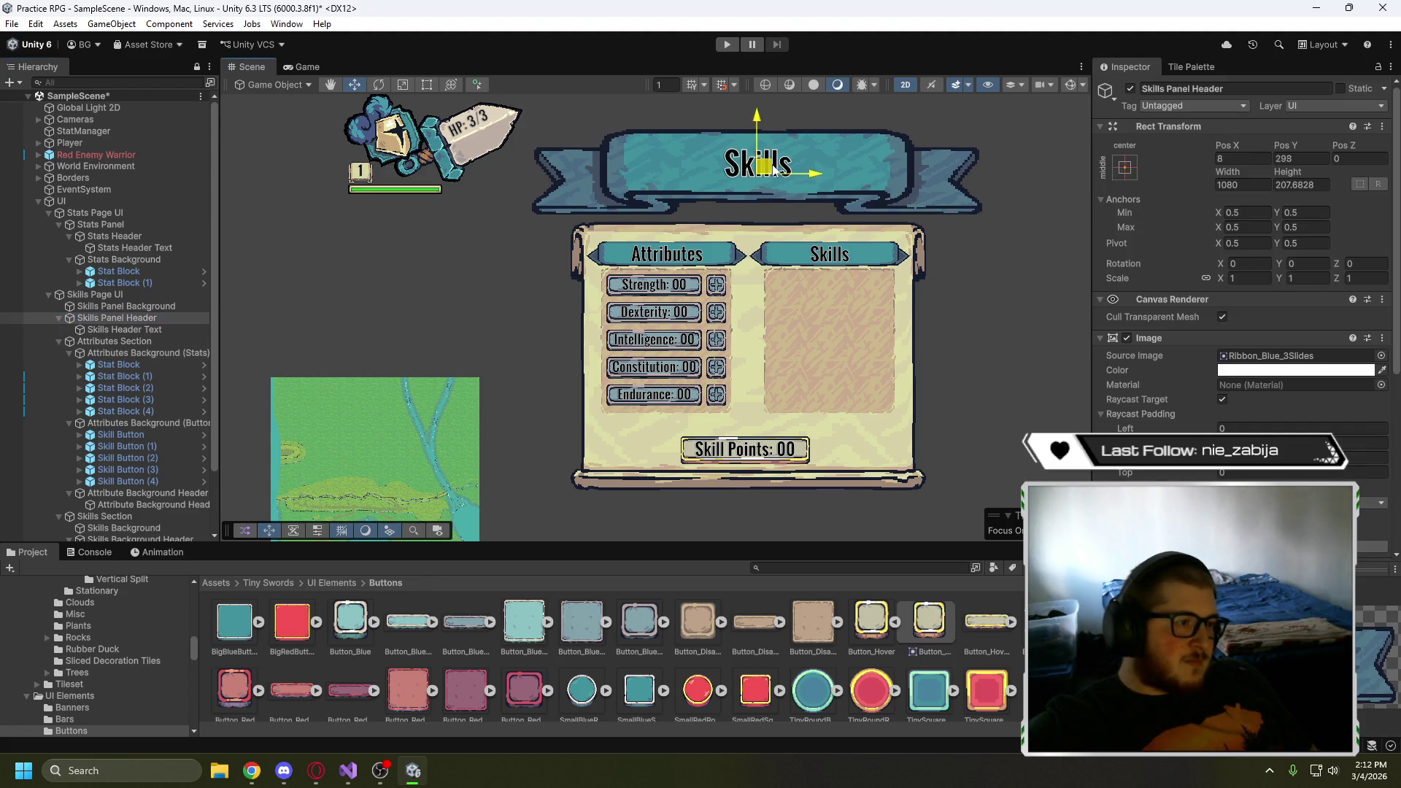
drag(773, 167, 773, 187)
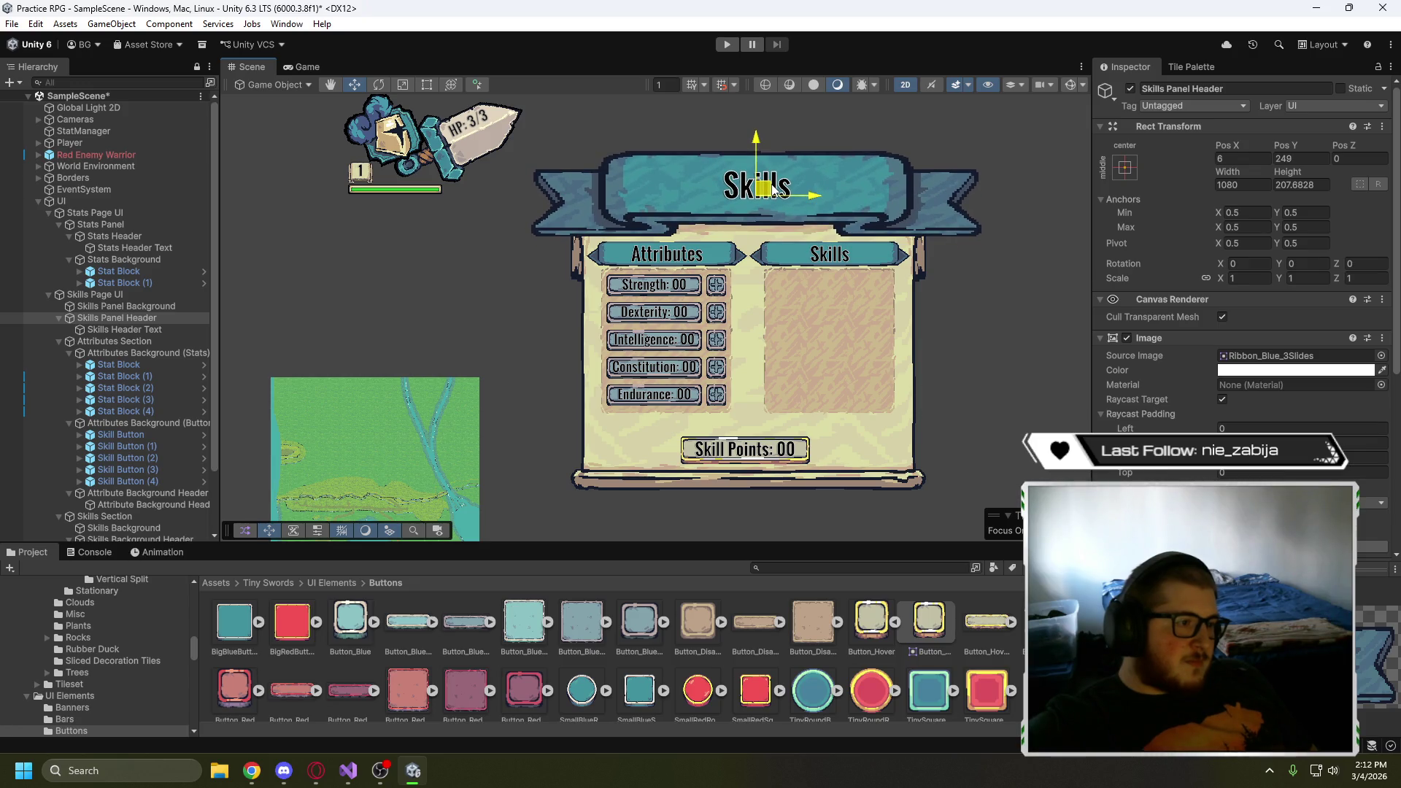
drag(773, 187, 772, 190)
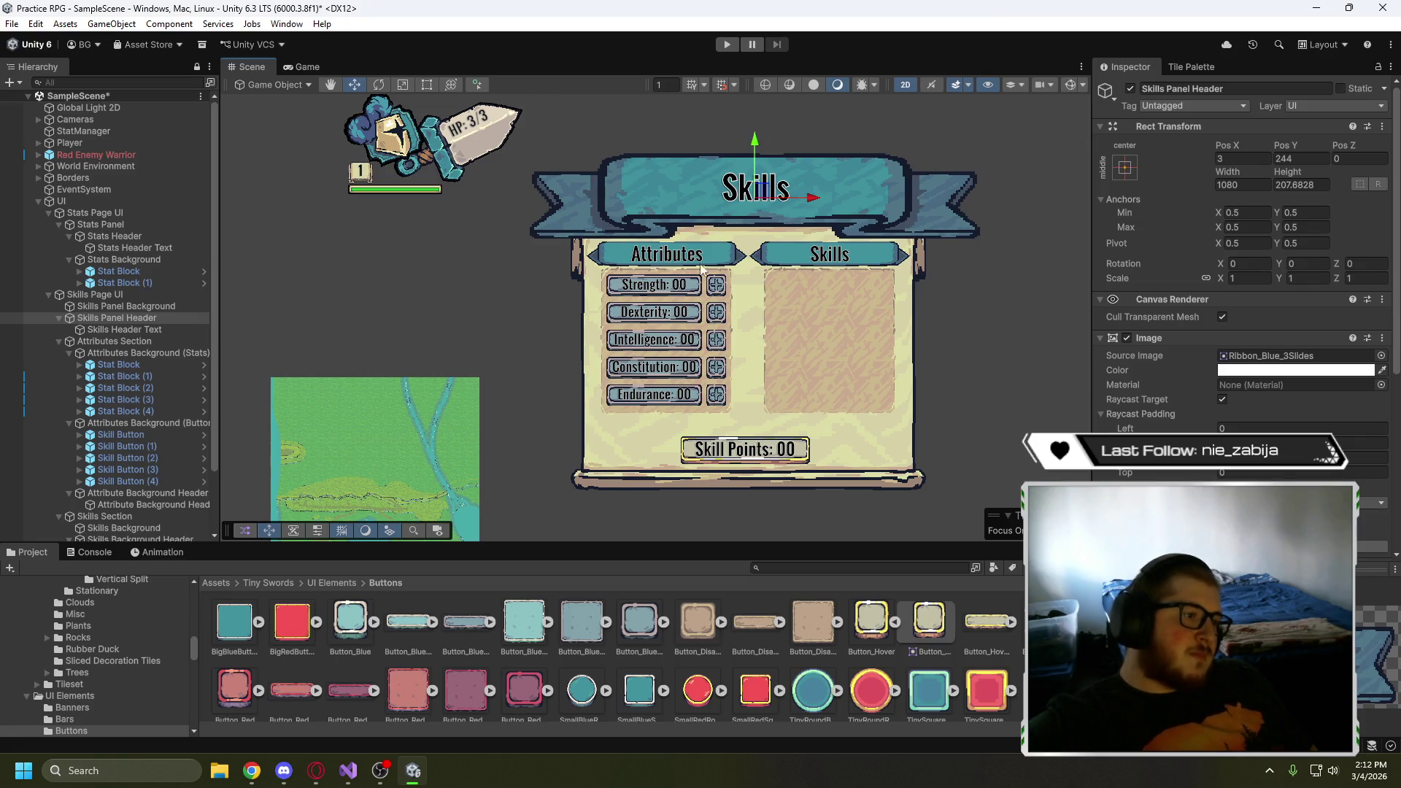
drag(755, 191, 756, 152)
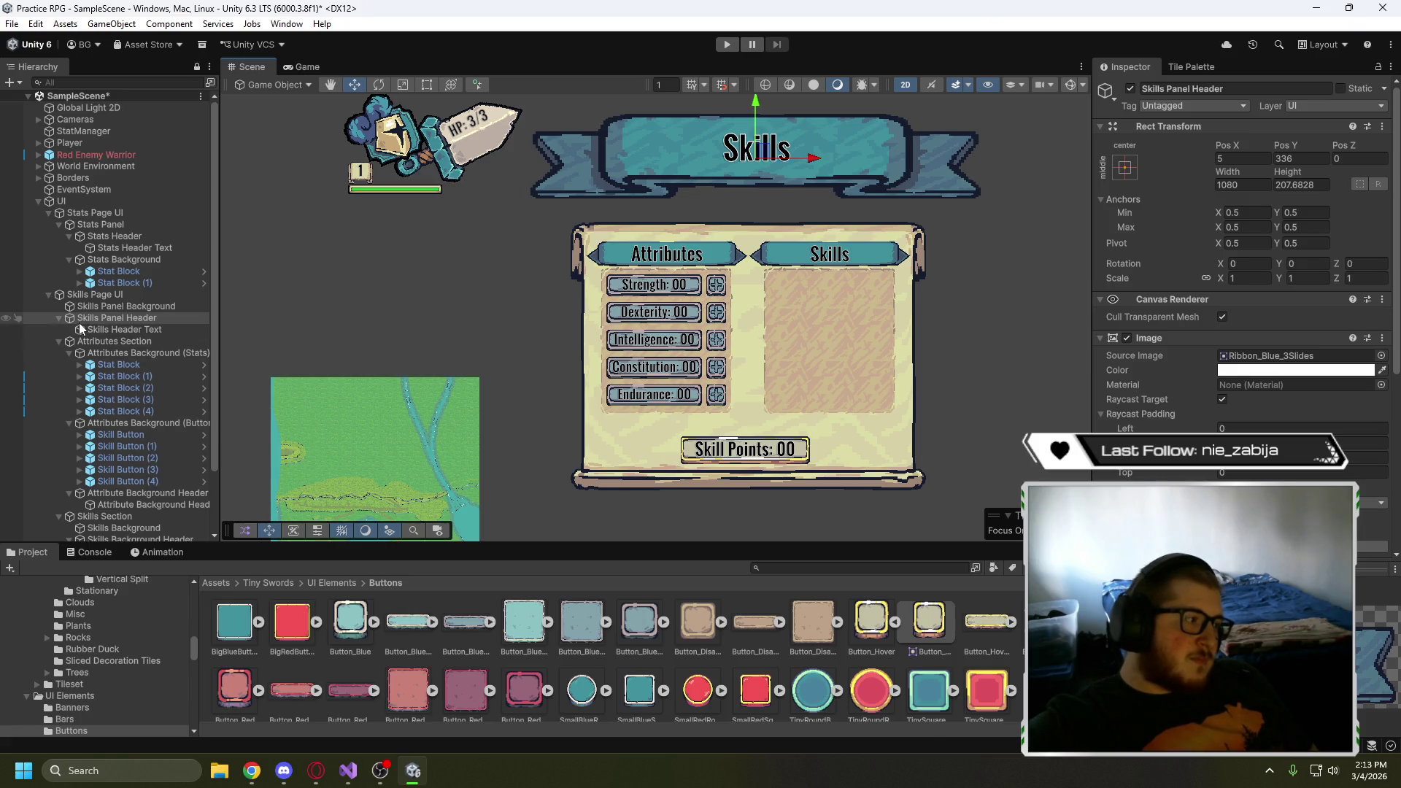
scroll(112, 343, down, 3)
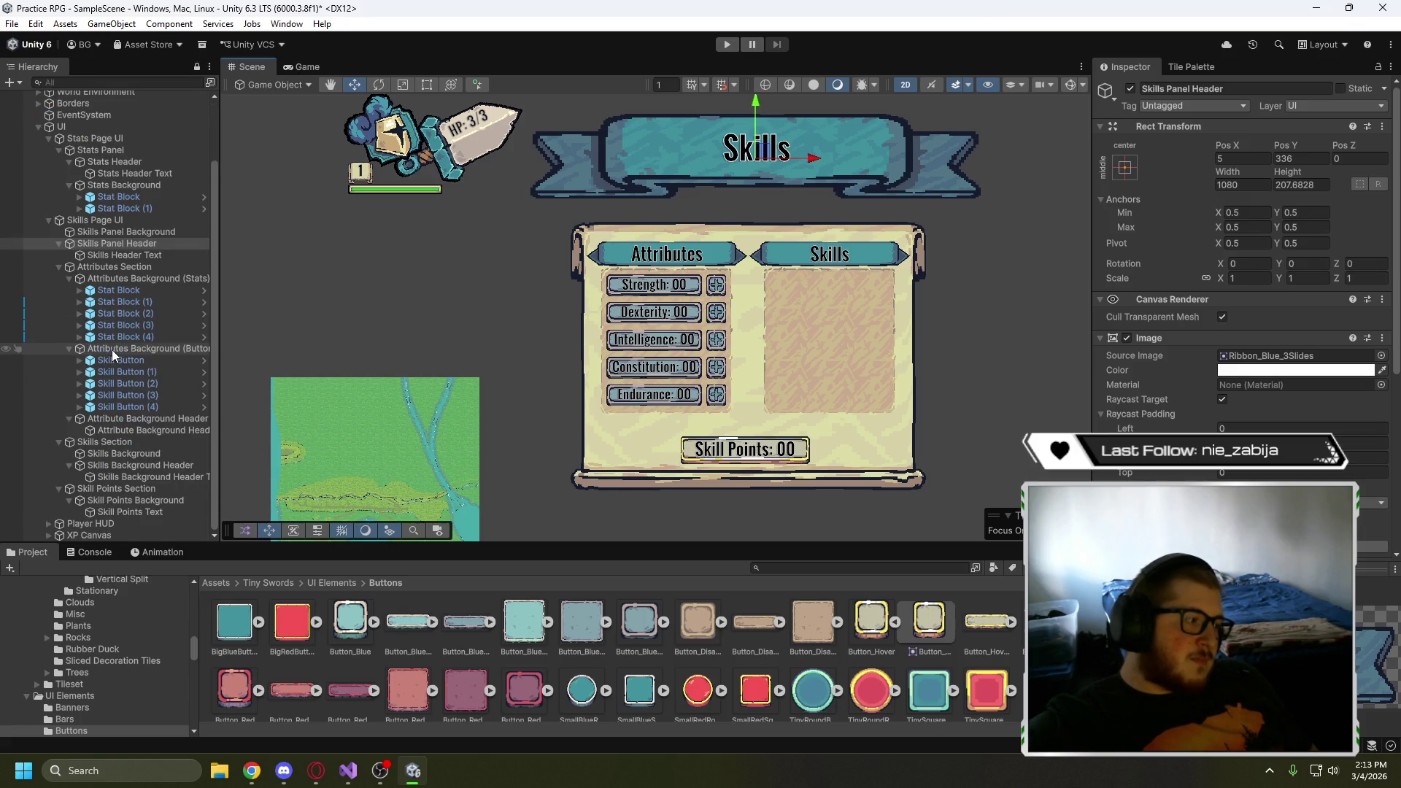
- Raise Skill Points box and background (Pos Y -98), then lower the Skills banner to Pos Y 268
click(149, 489)
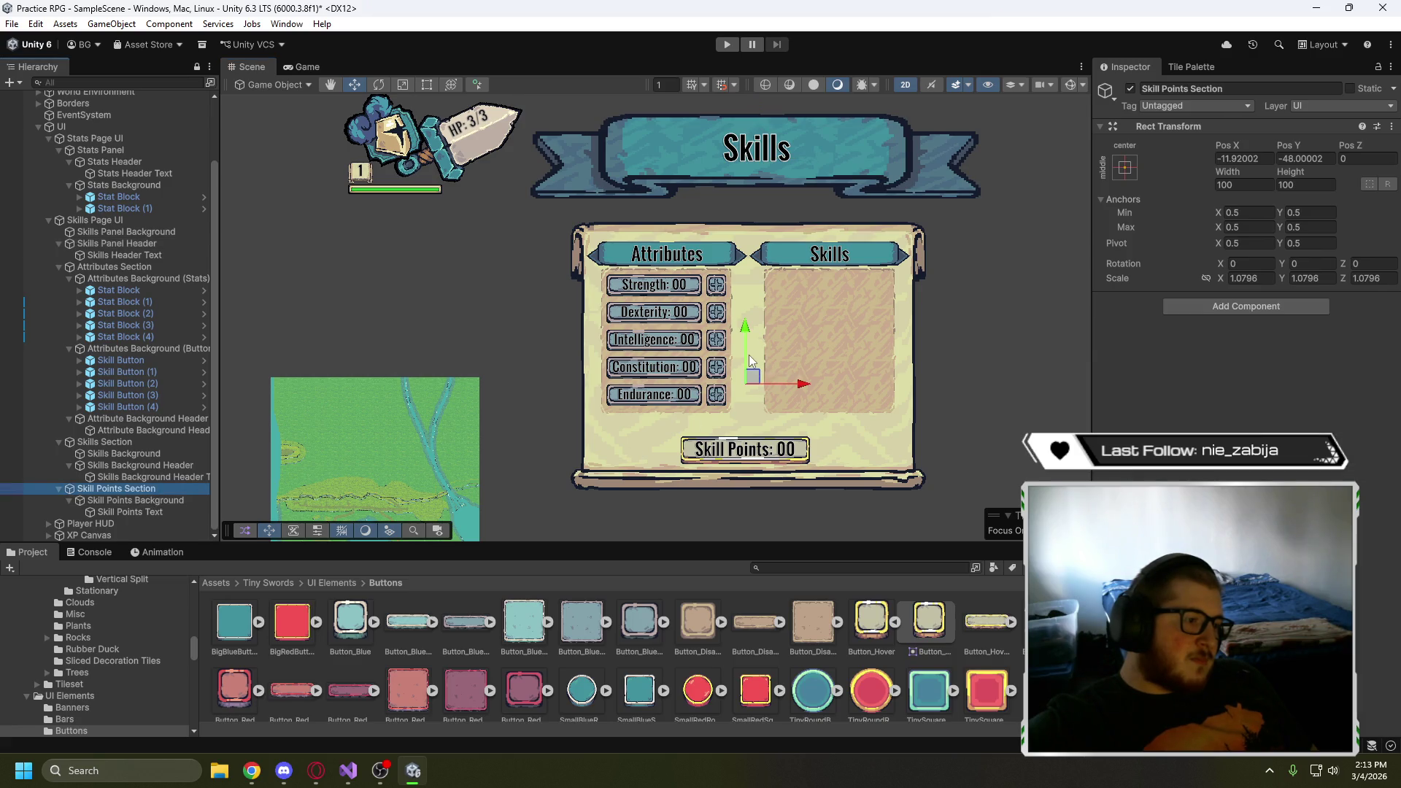
drag(749, 354, 748, 340)
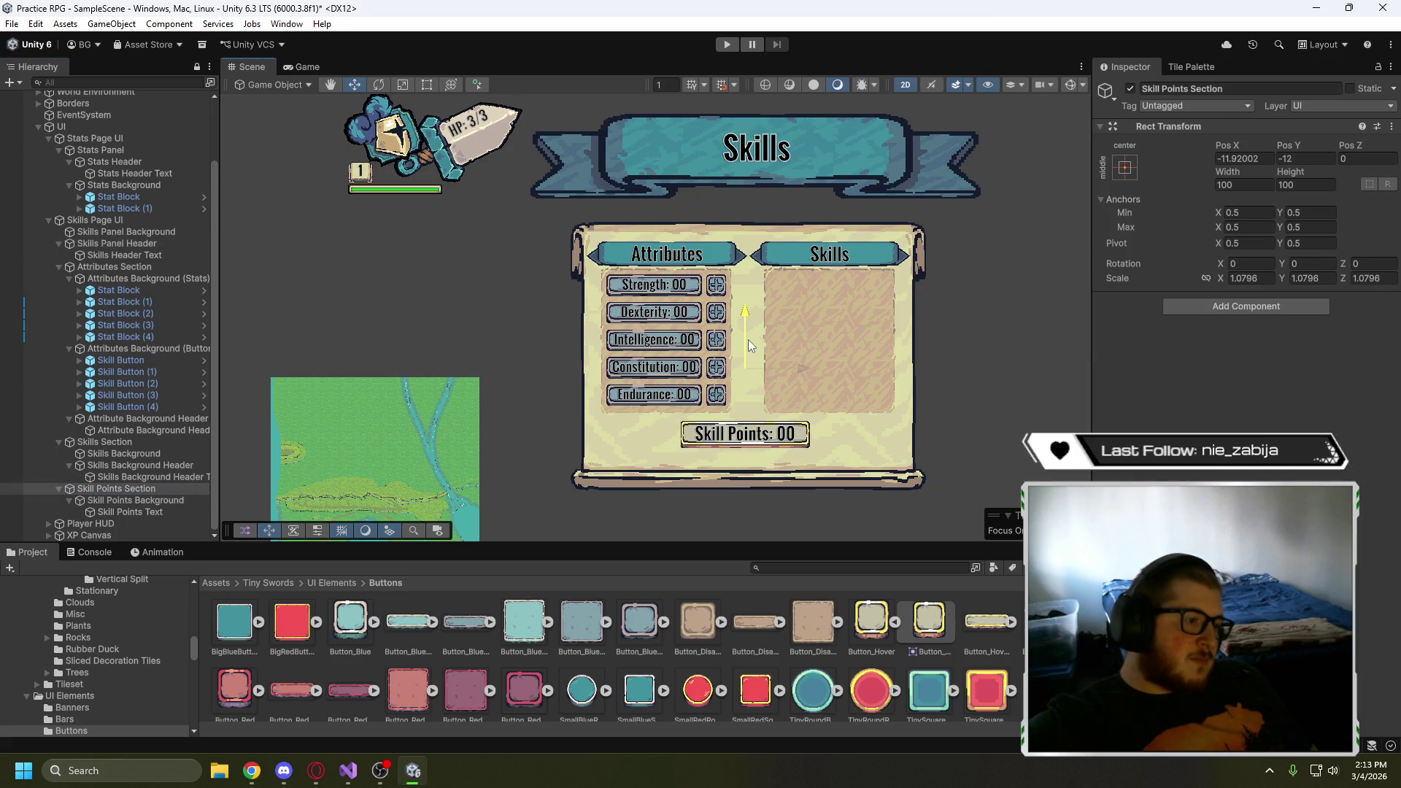
click(130, 234)
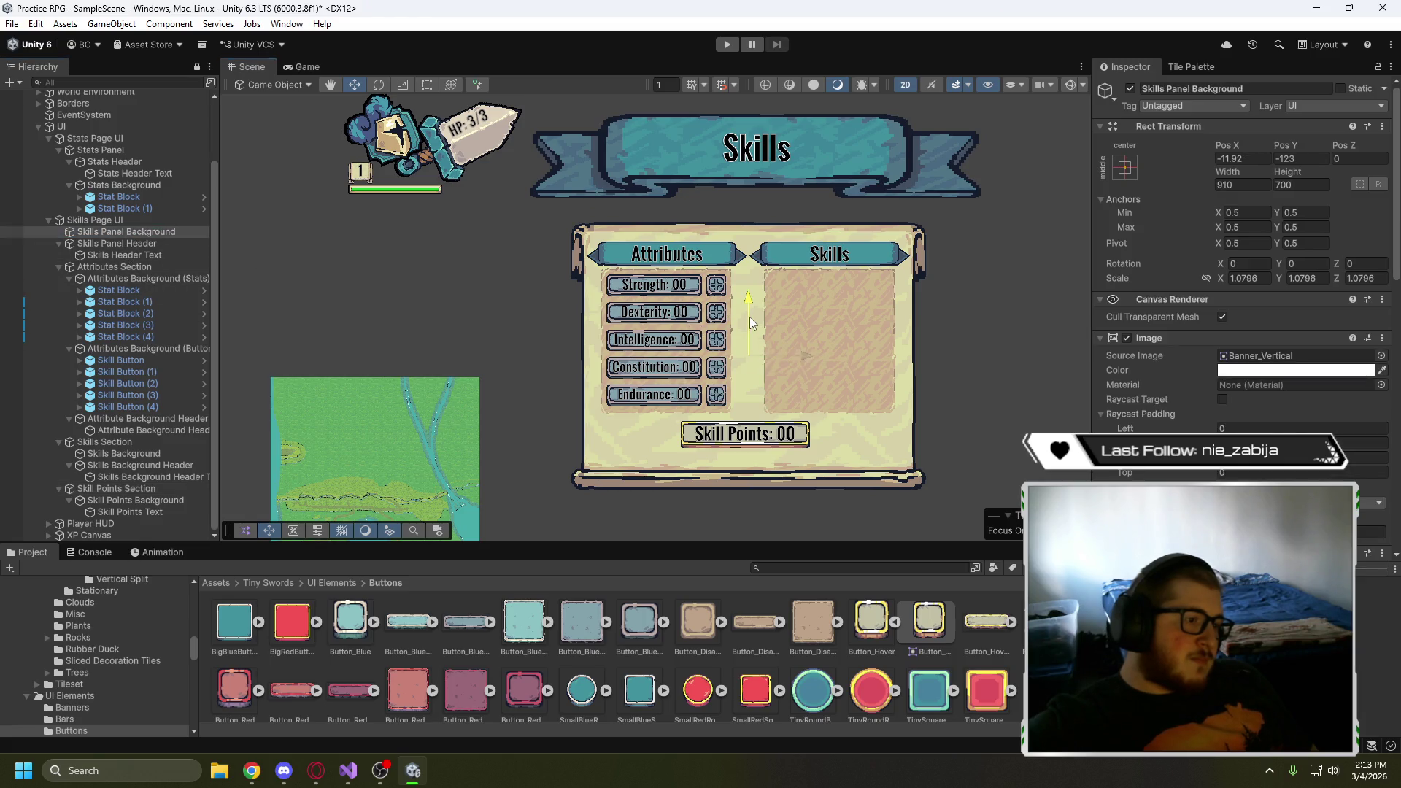
drag(750, 318, 744, 304)
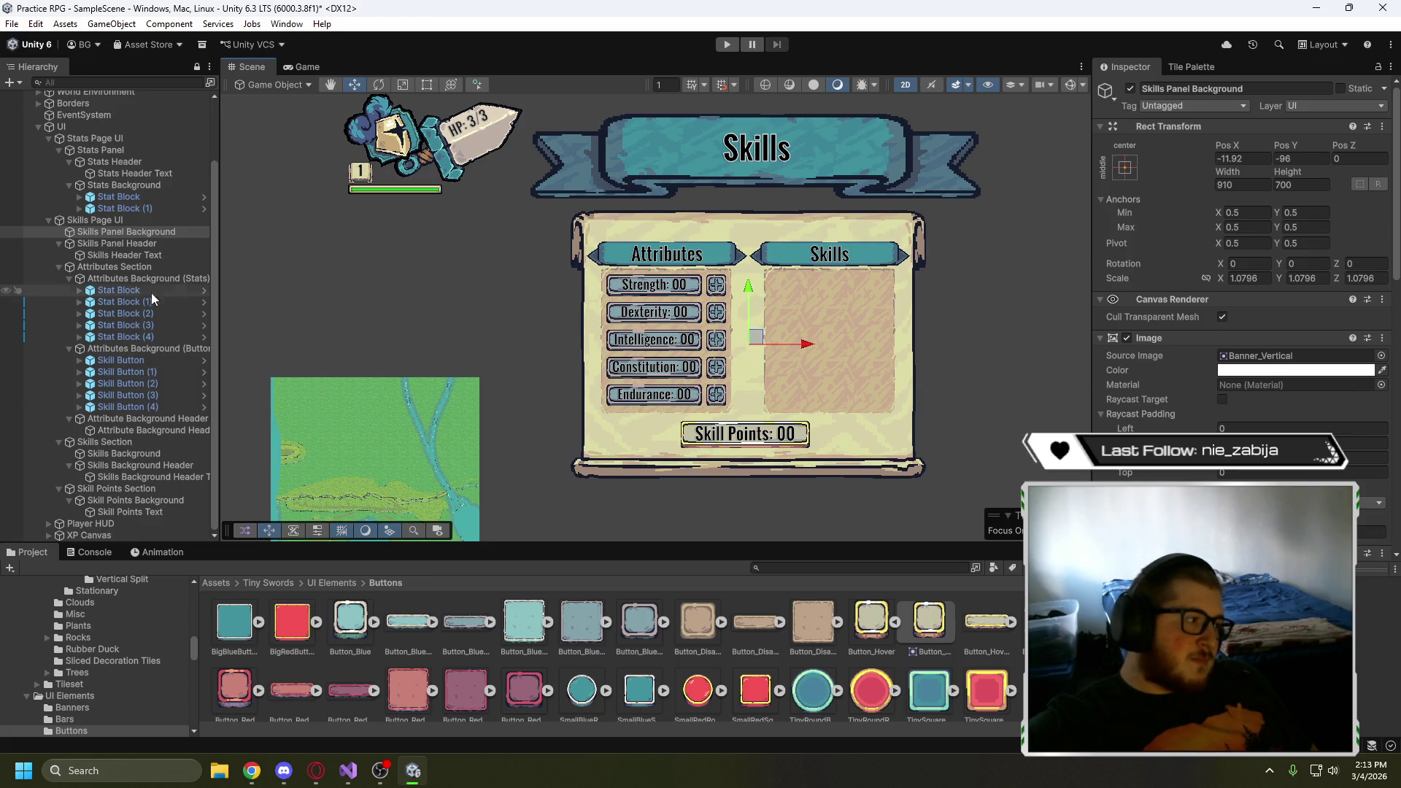
click(105, 244)
drag(756, 116, 760, 144)
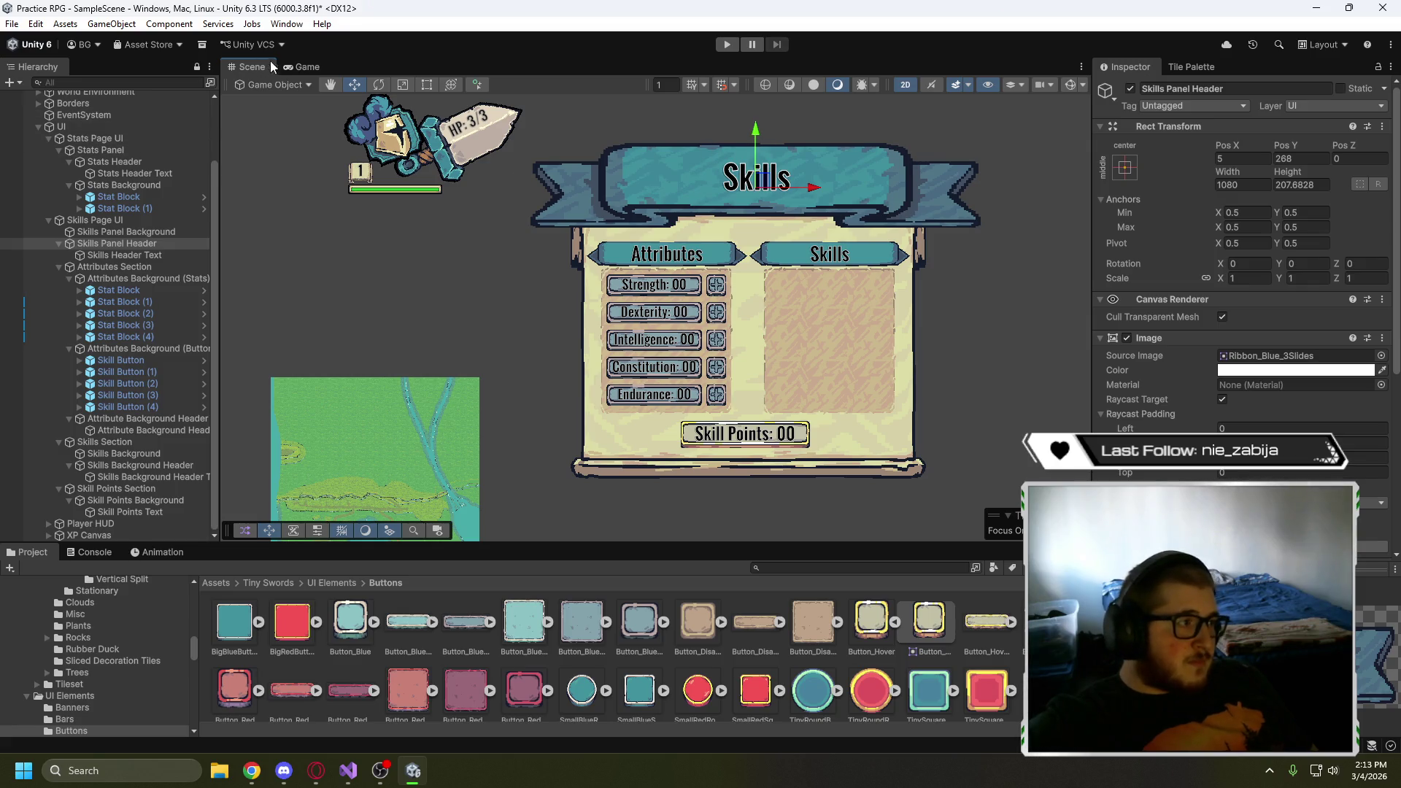
- Preview the page in the Game view and nudge the Skills banner slightly left
click(299, 67)
scroll(374, 305, down, 3)
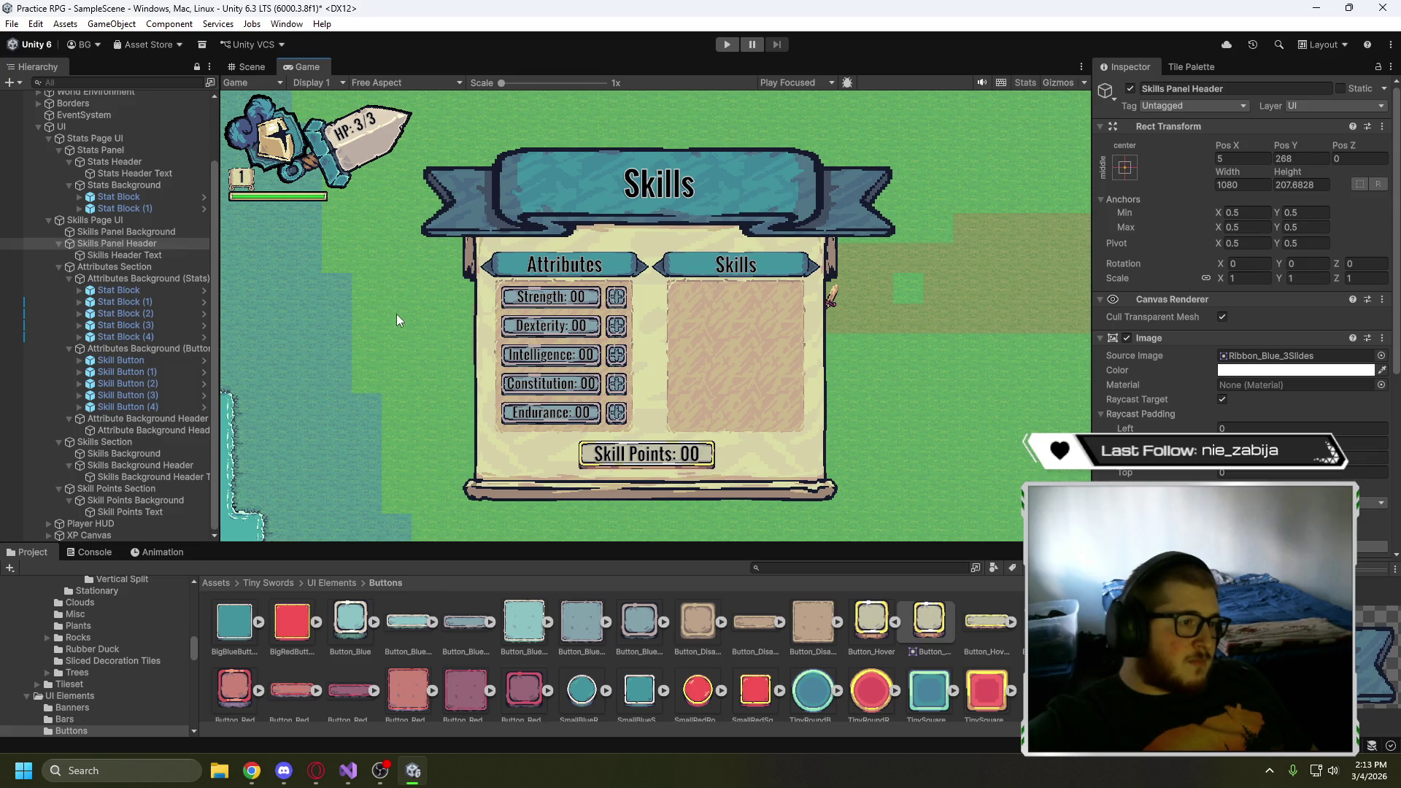
click(254, 65)
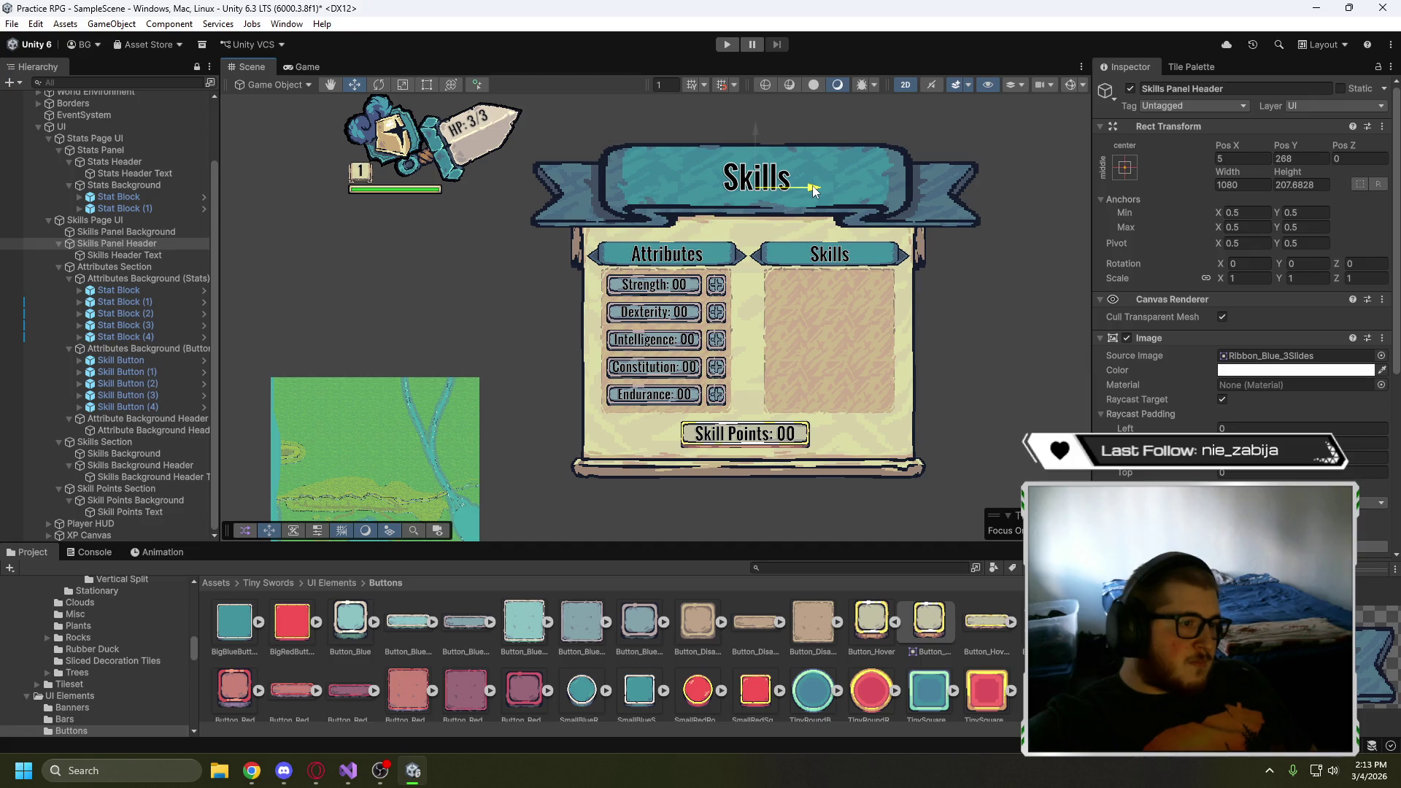
drag(812, 185, 811, 188)
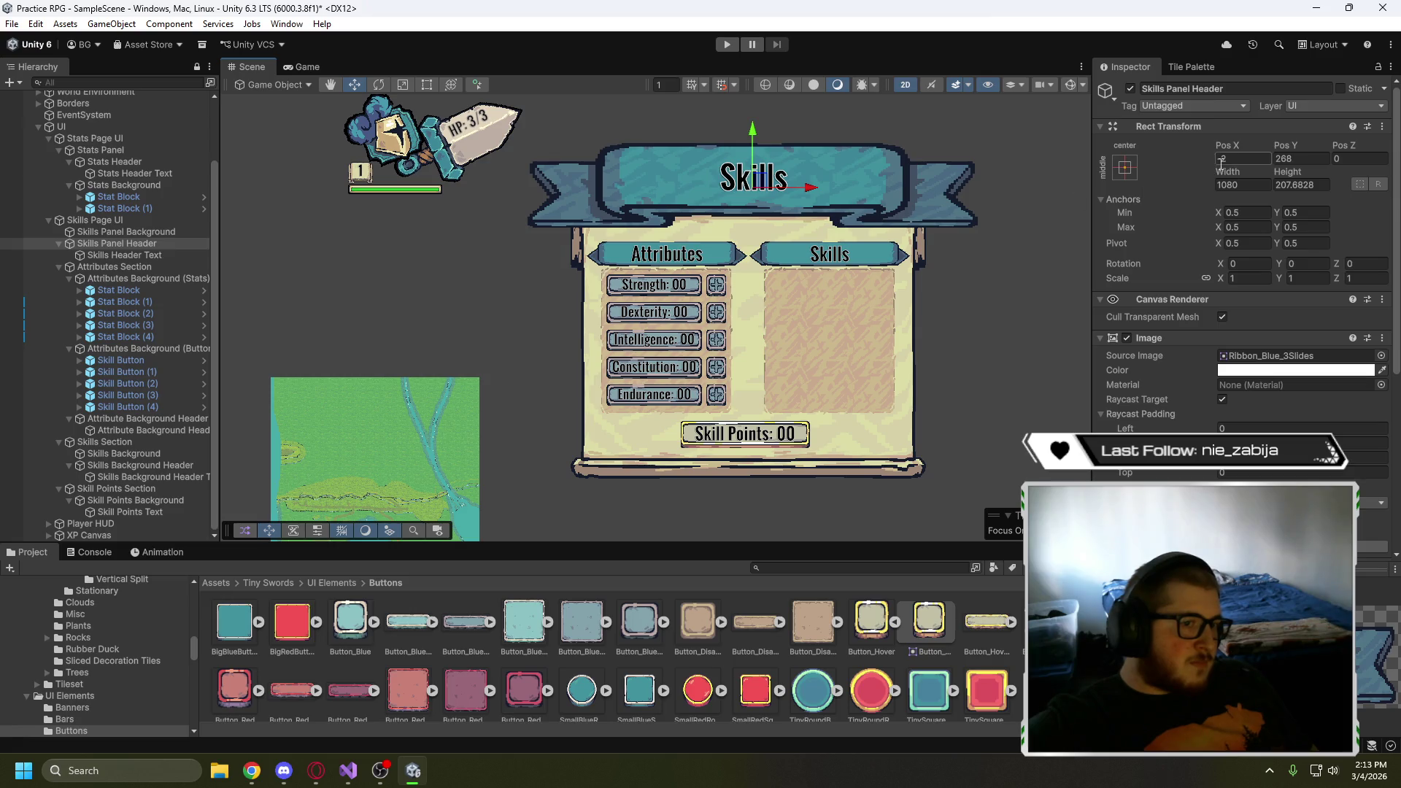
click(1024, 253)
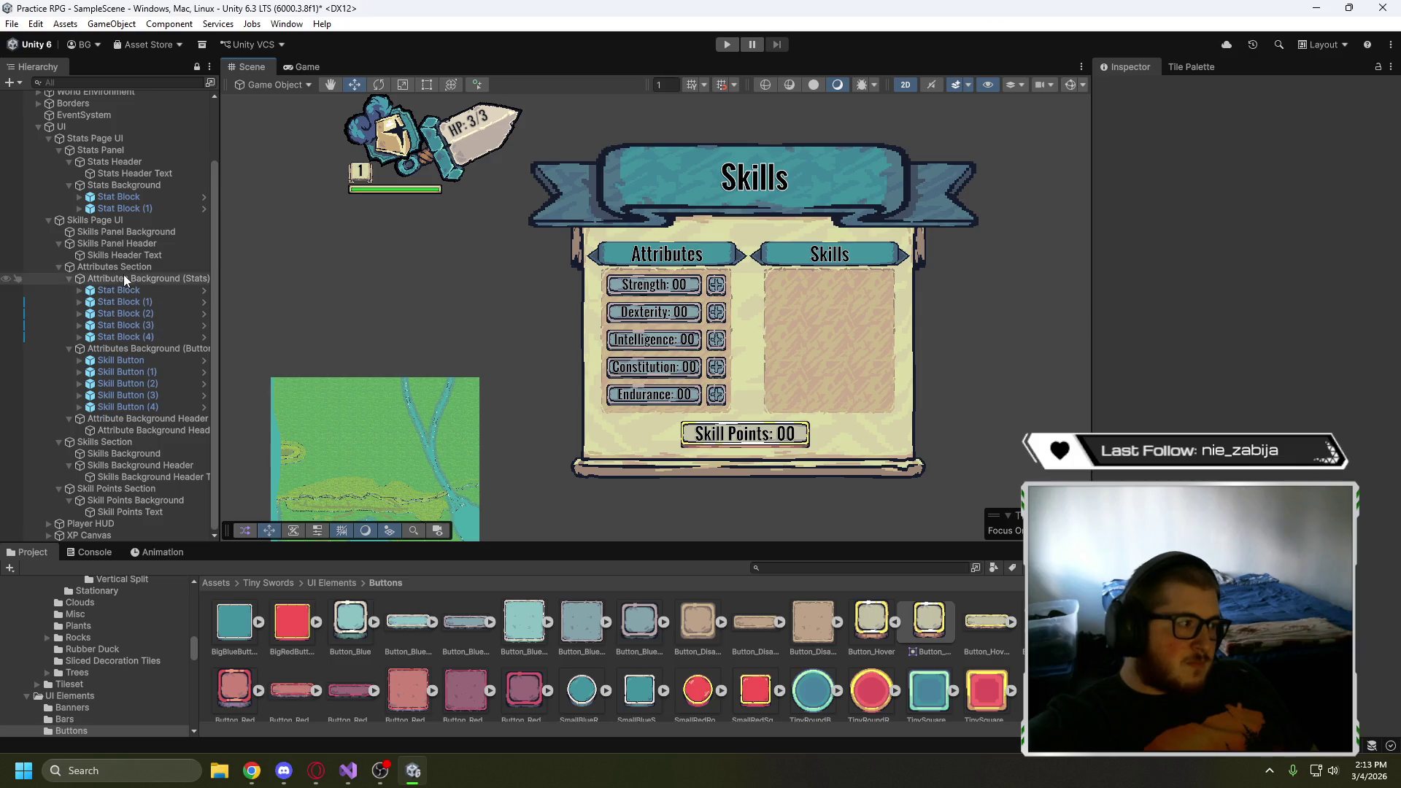
- Set the Skills Panel Background's Pos X to 0 and check it in the Game view
click(131, 232)
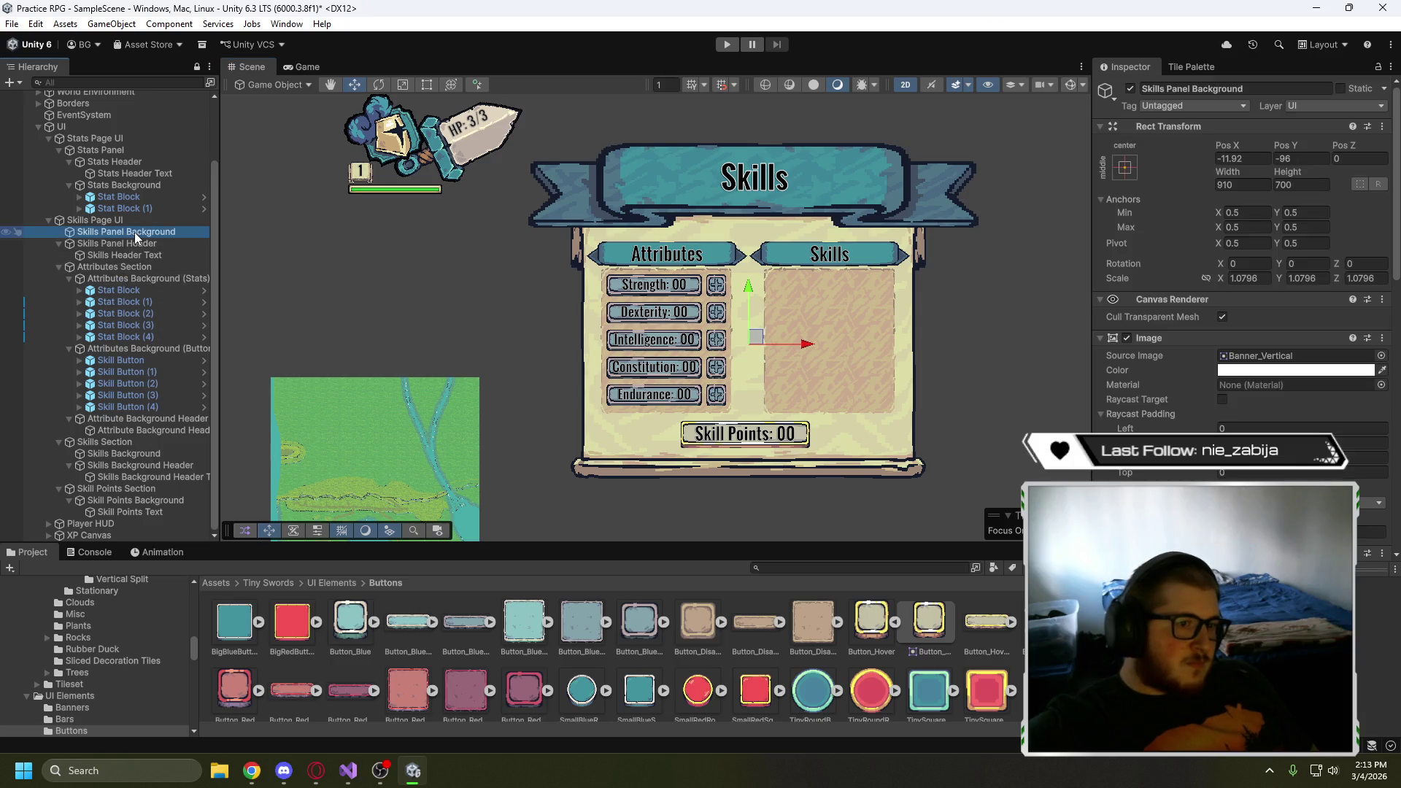
click(1232, 158)
text(0)
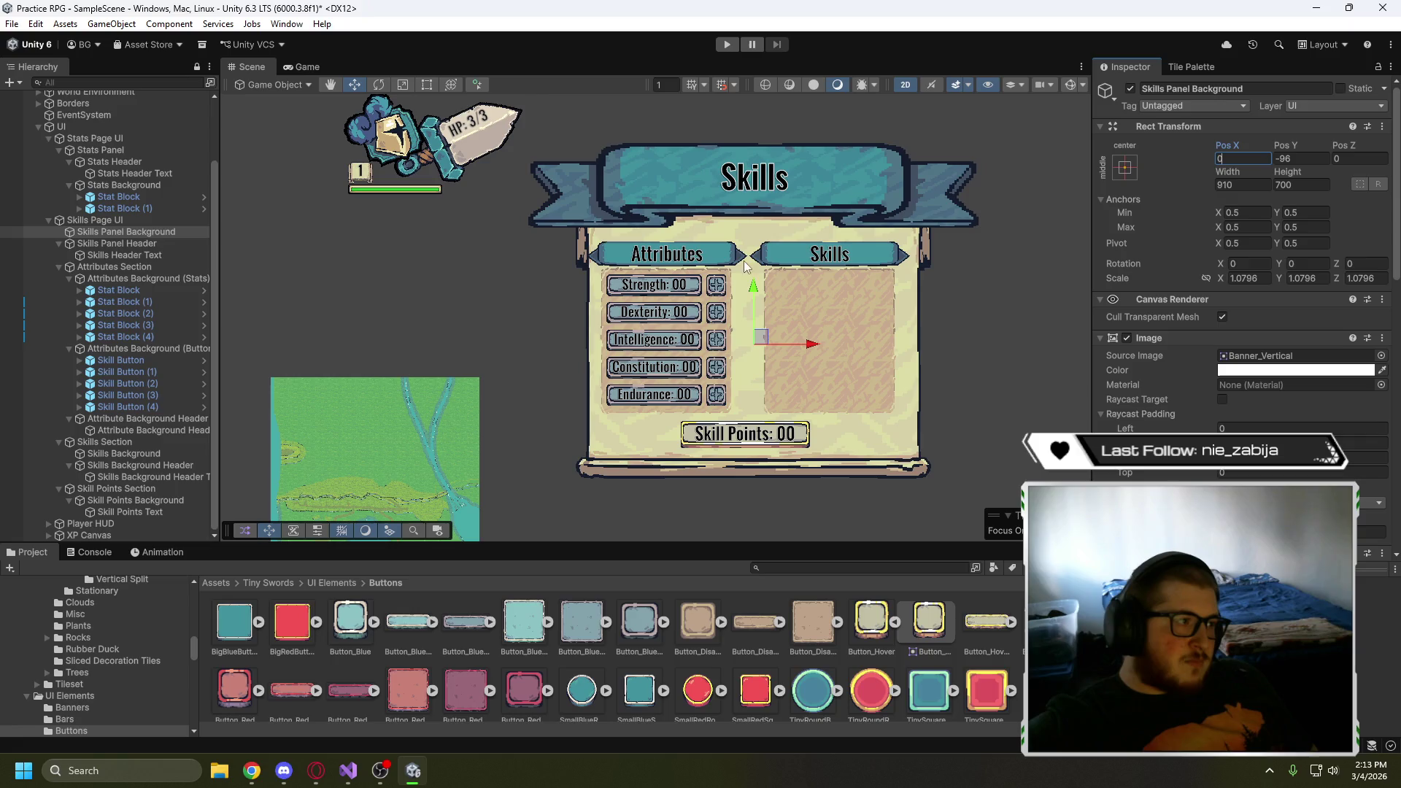
click(288, 68)
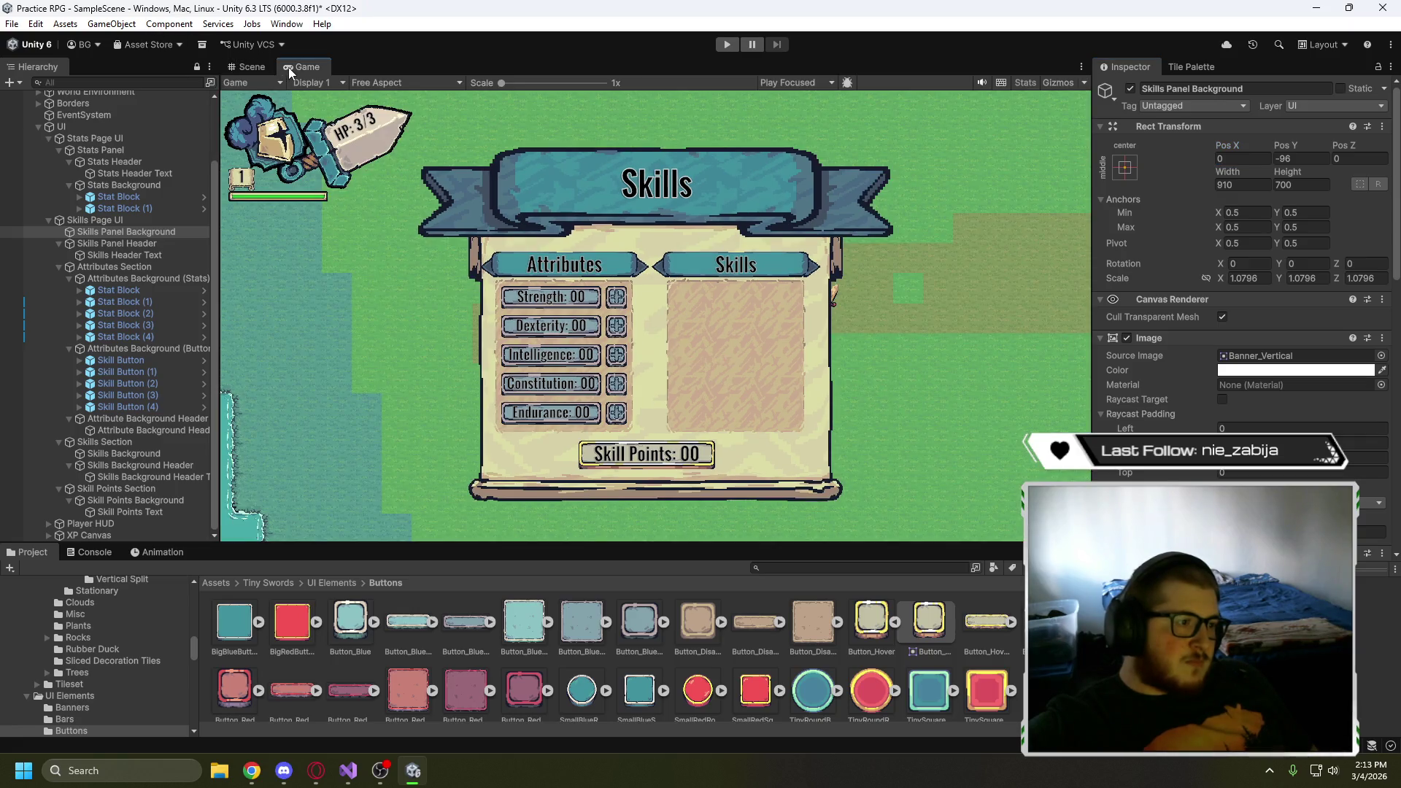
click(241, 65)
click(1026, 358)
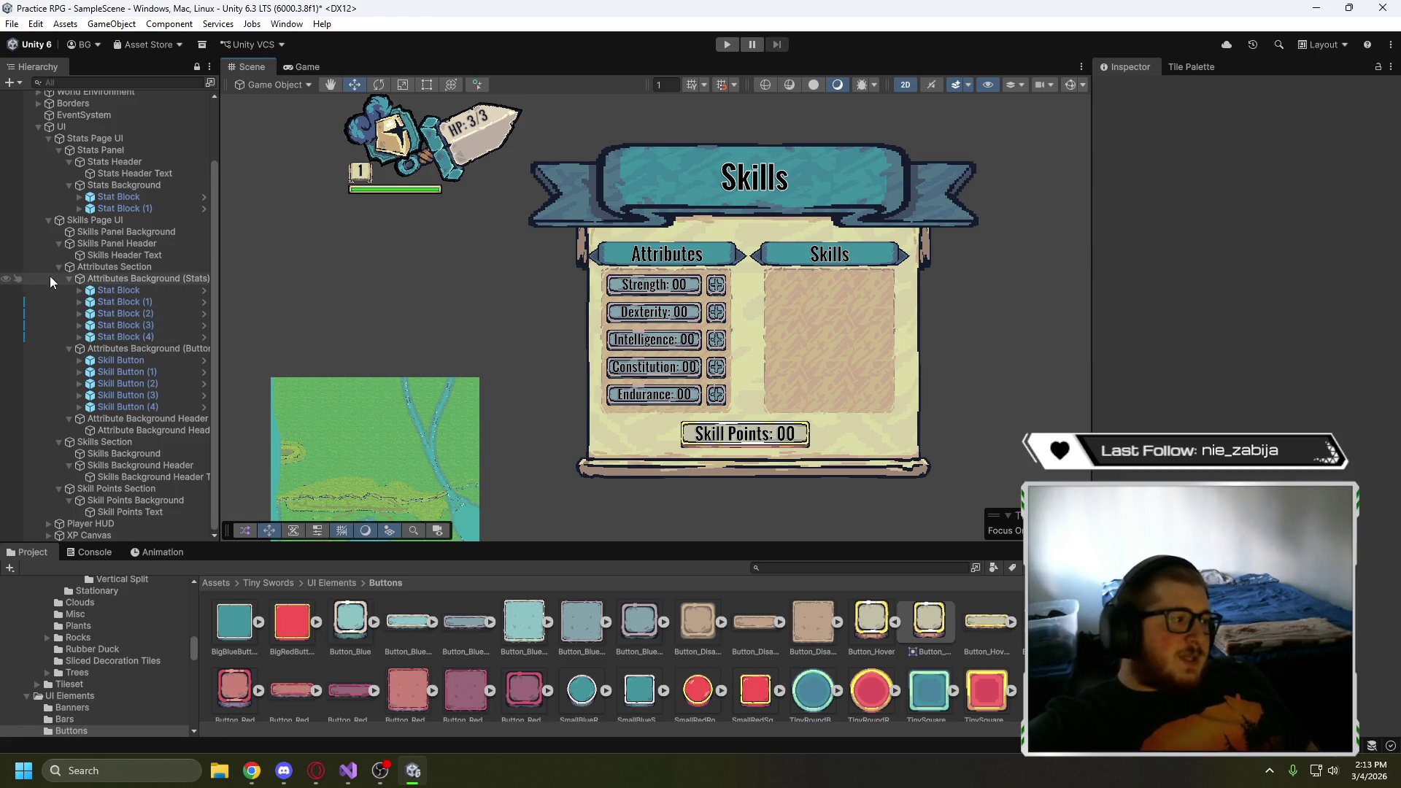
- Collapse the Attributes, Skills and Skill Points sections in the Hierarchy
click(137, 268)
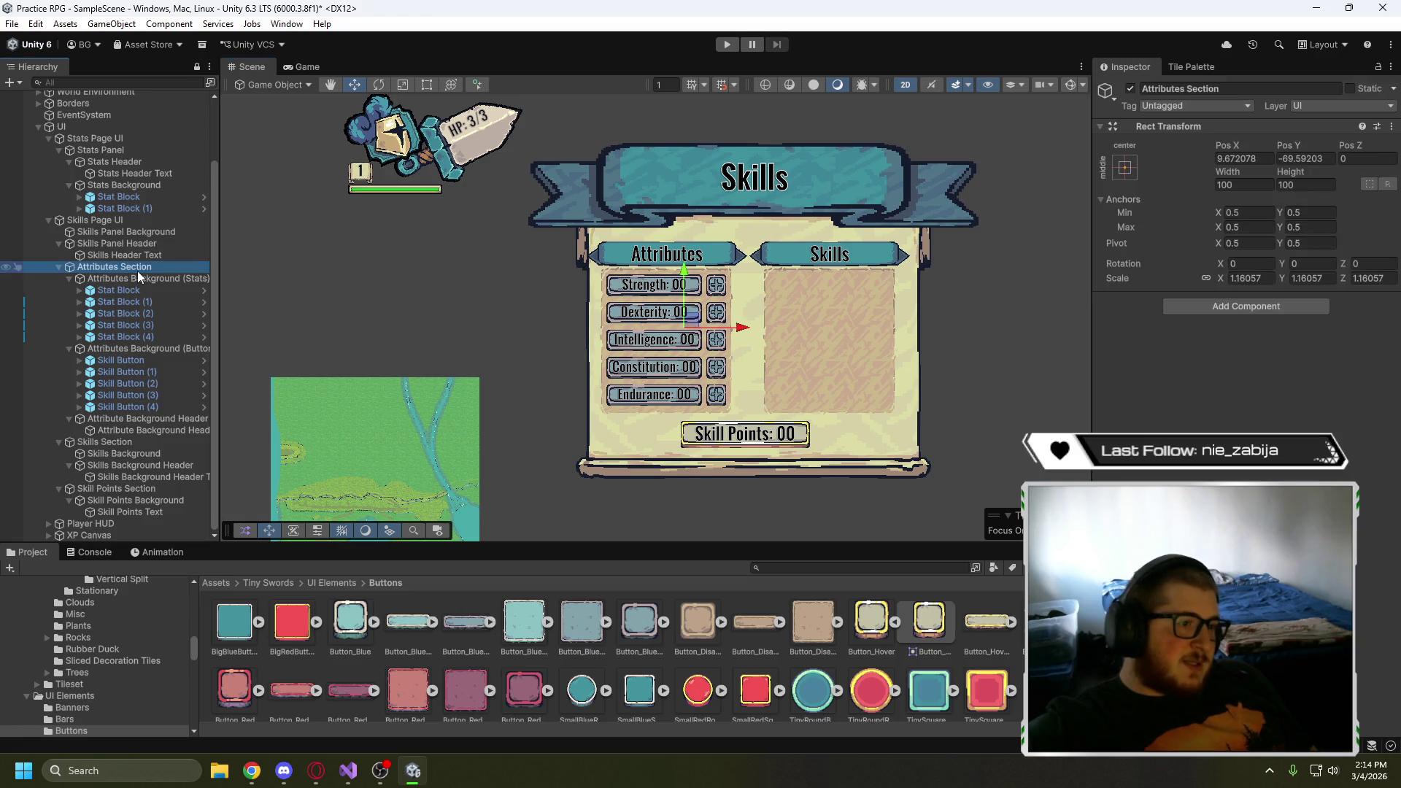
click(59, 266)
click(58, 354)
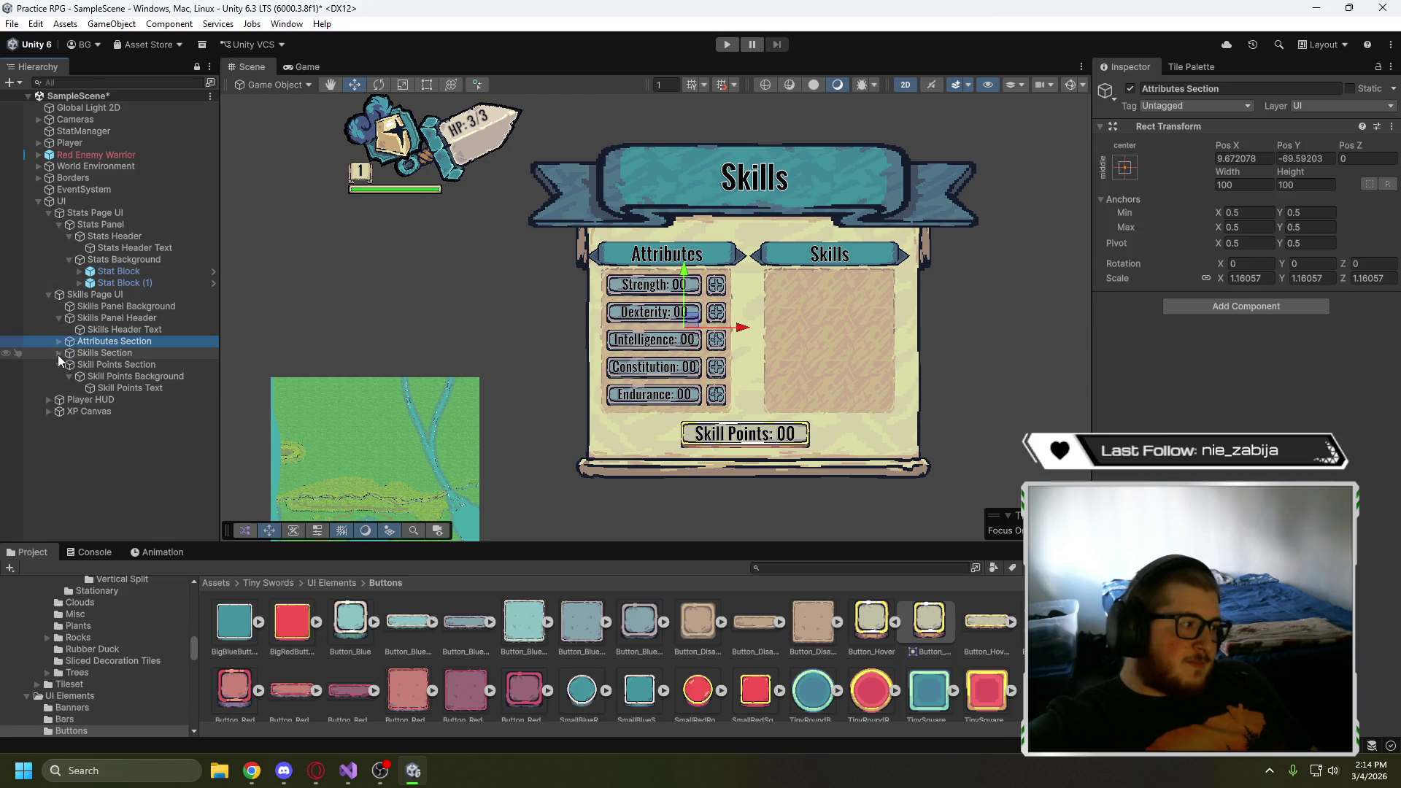
click(60, 364)
- Try out a horizontal Pos X offset for the Skills Section in the Inspector
click(85, 355)
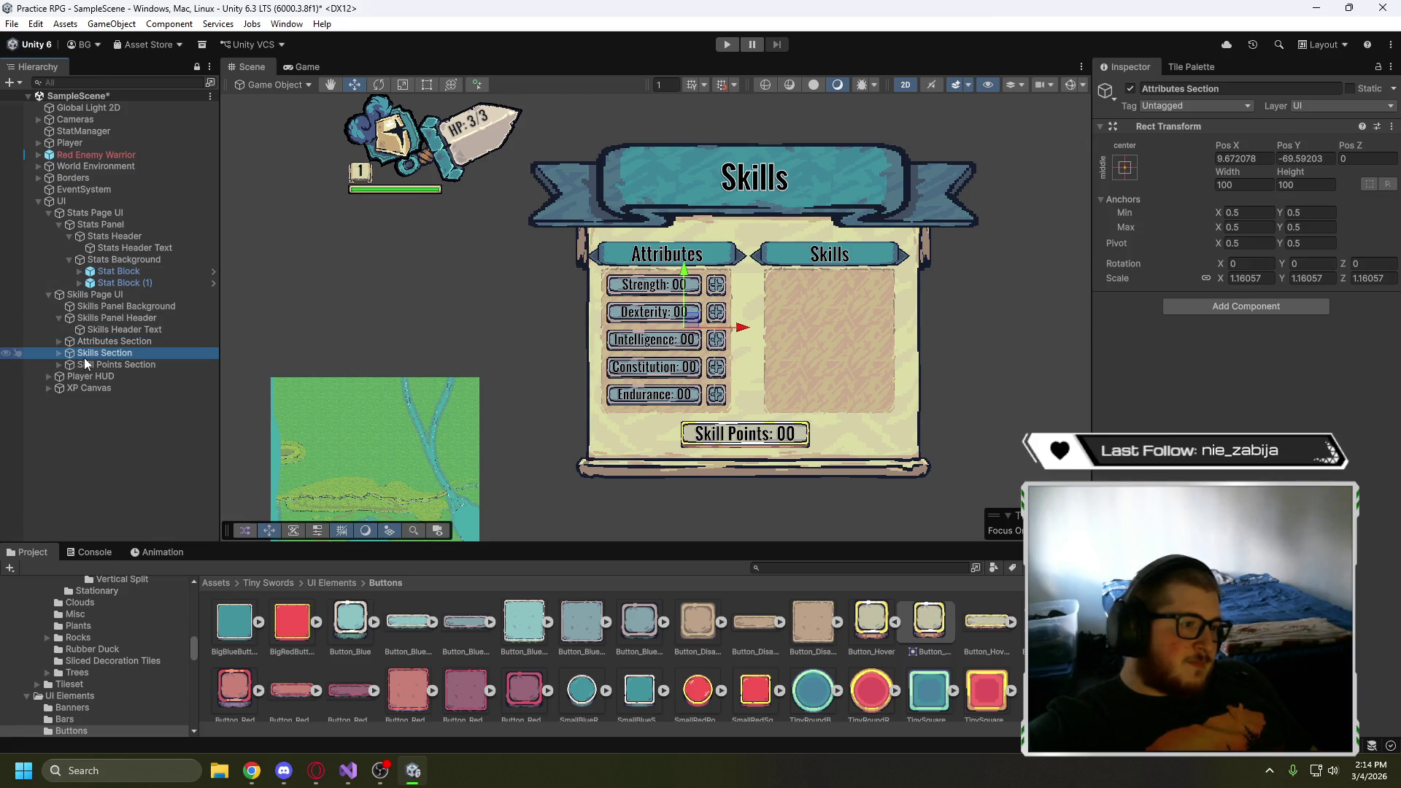
click(1264, 159)
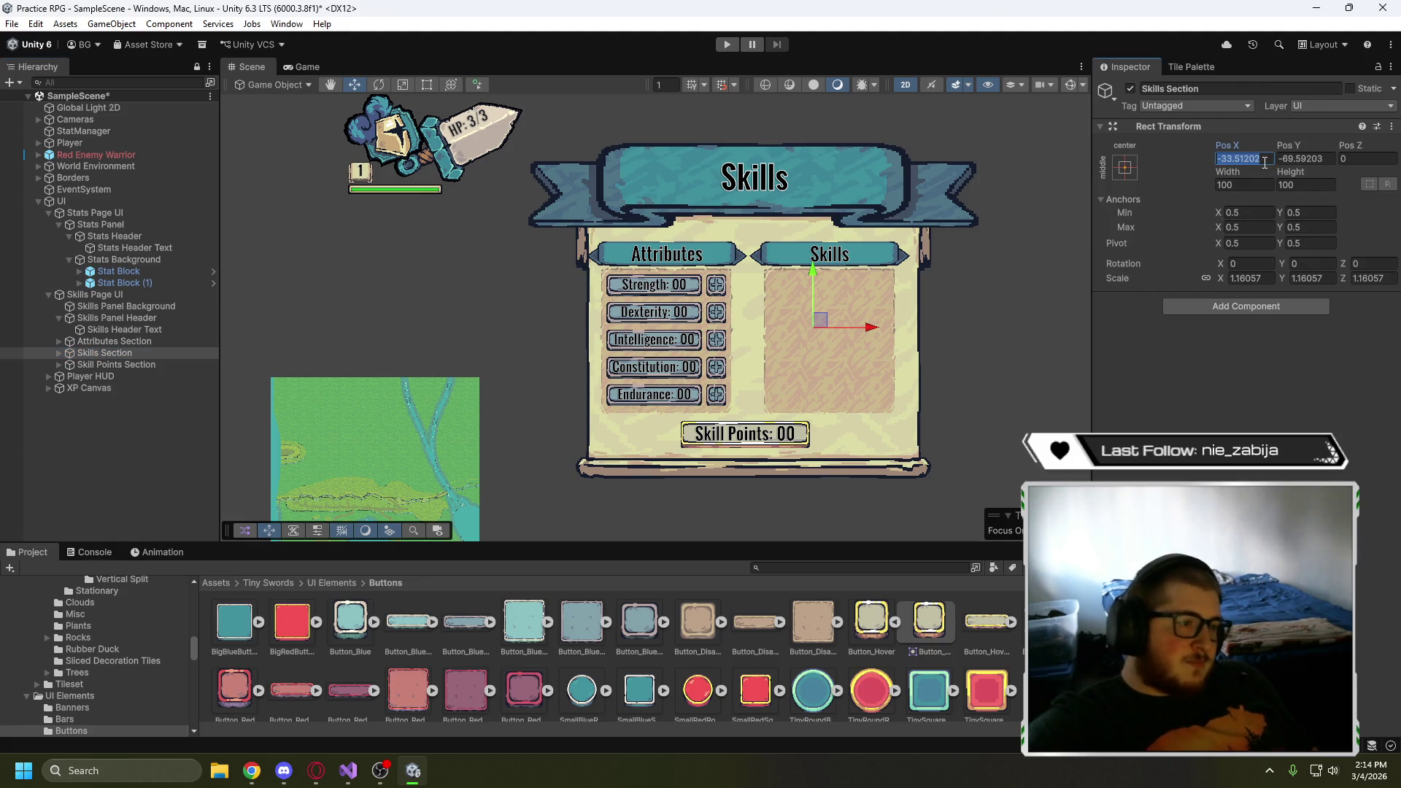
text(22)
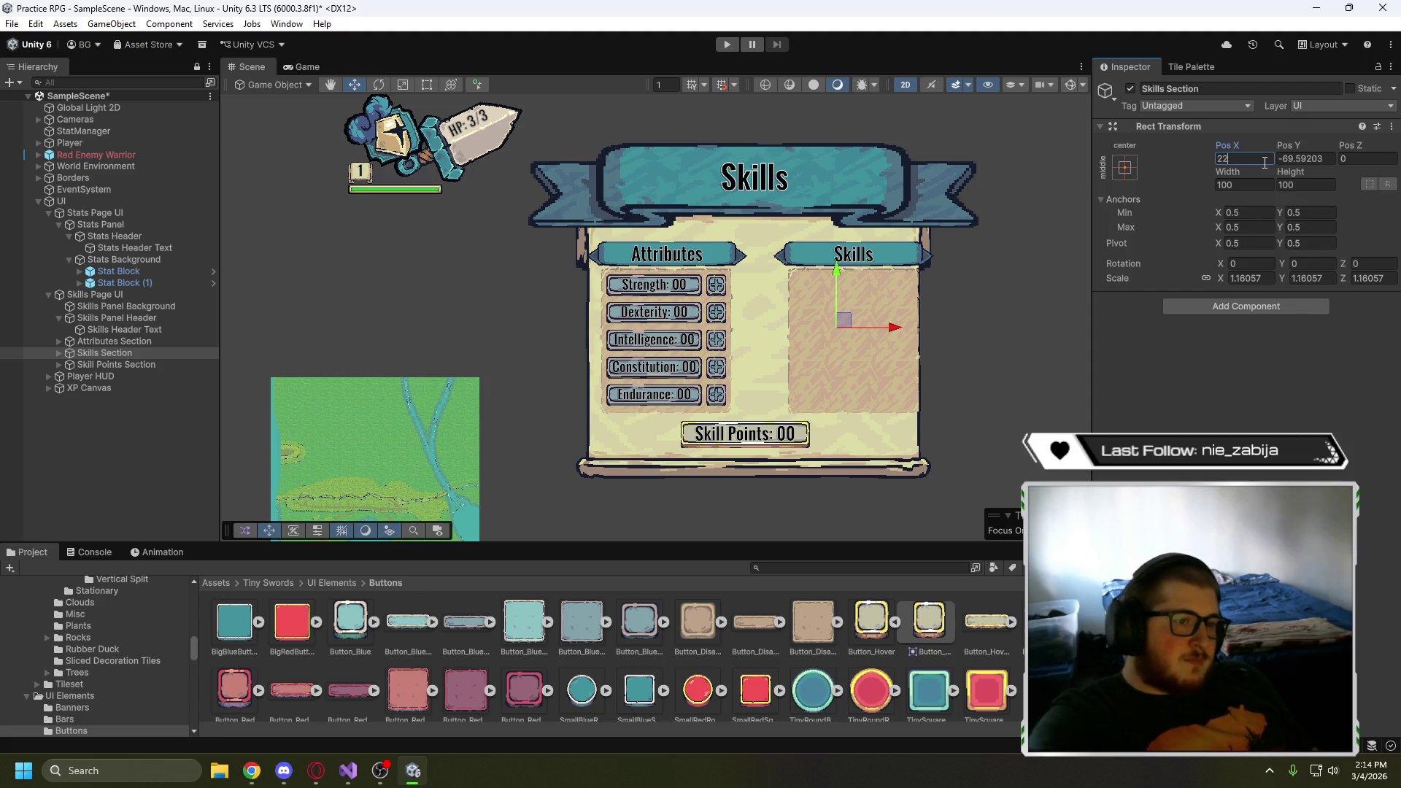
key(BackSpace)
key(BackSpace)
text(22)
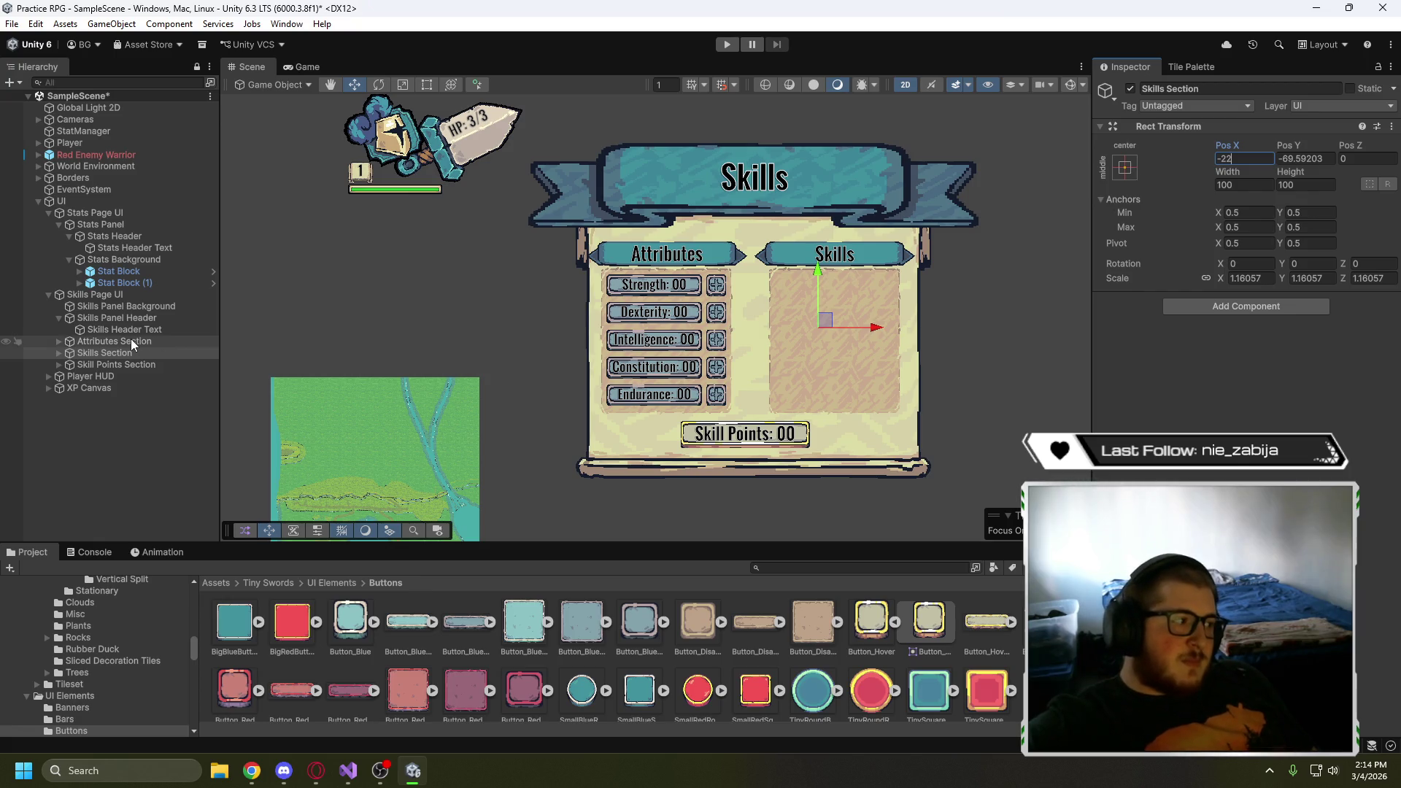
key(BackSpace)
text(0)
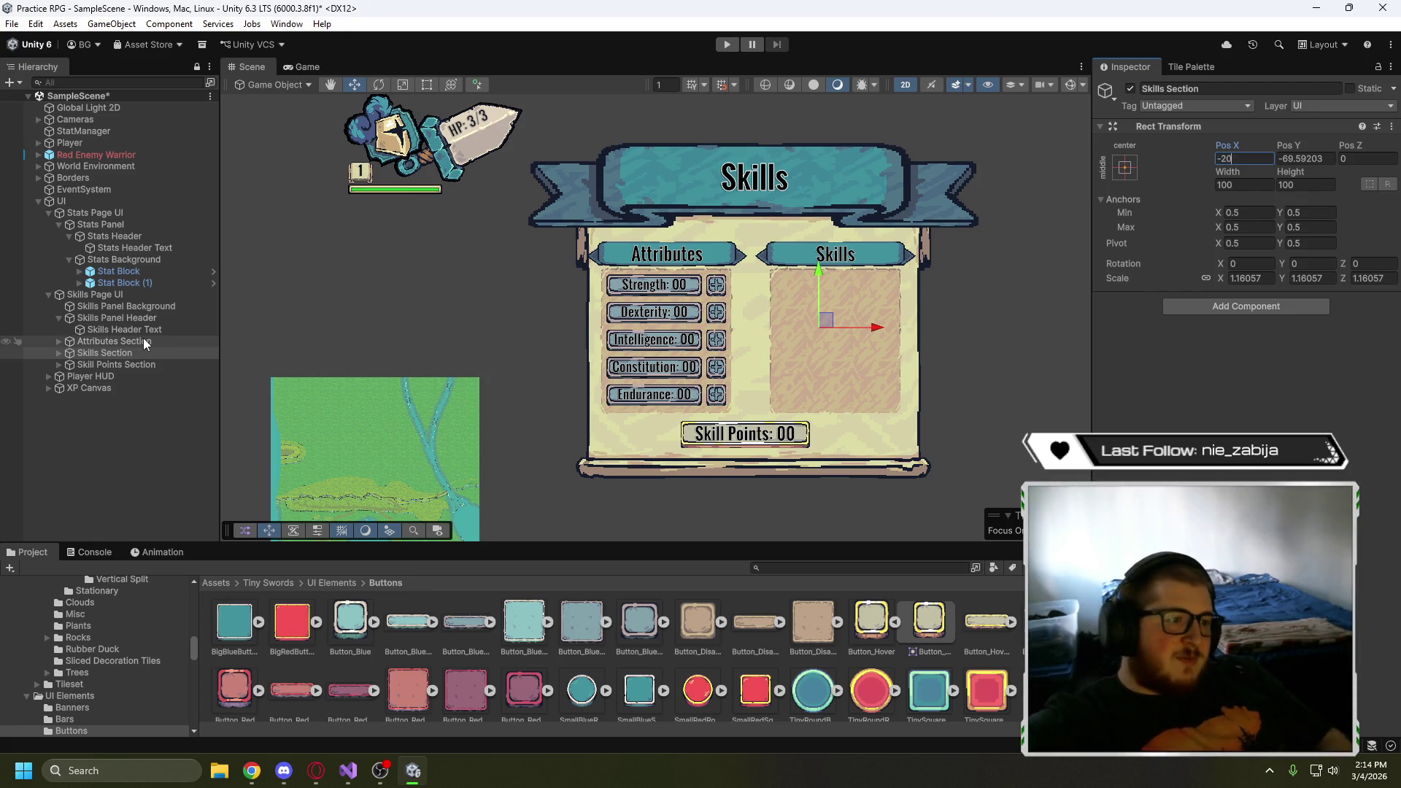
- Set the Attributes Section's Pos X to 21
click(110, 341)
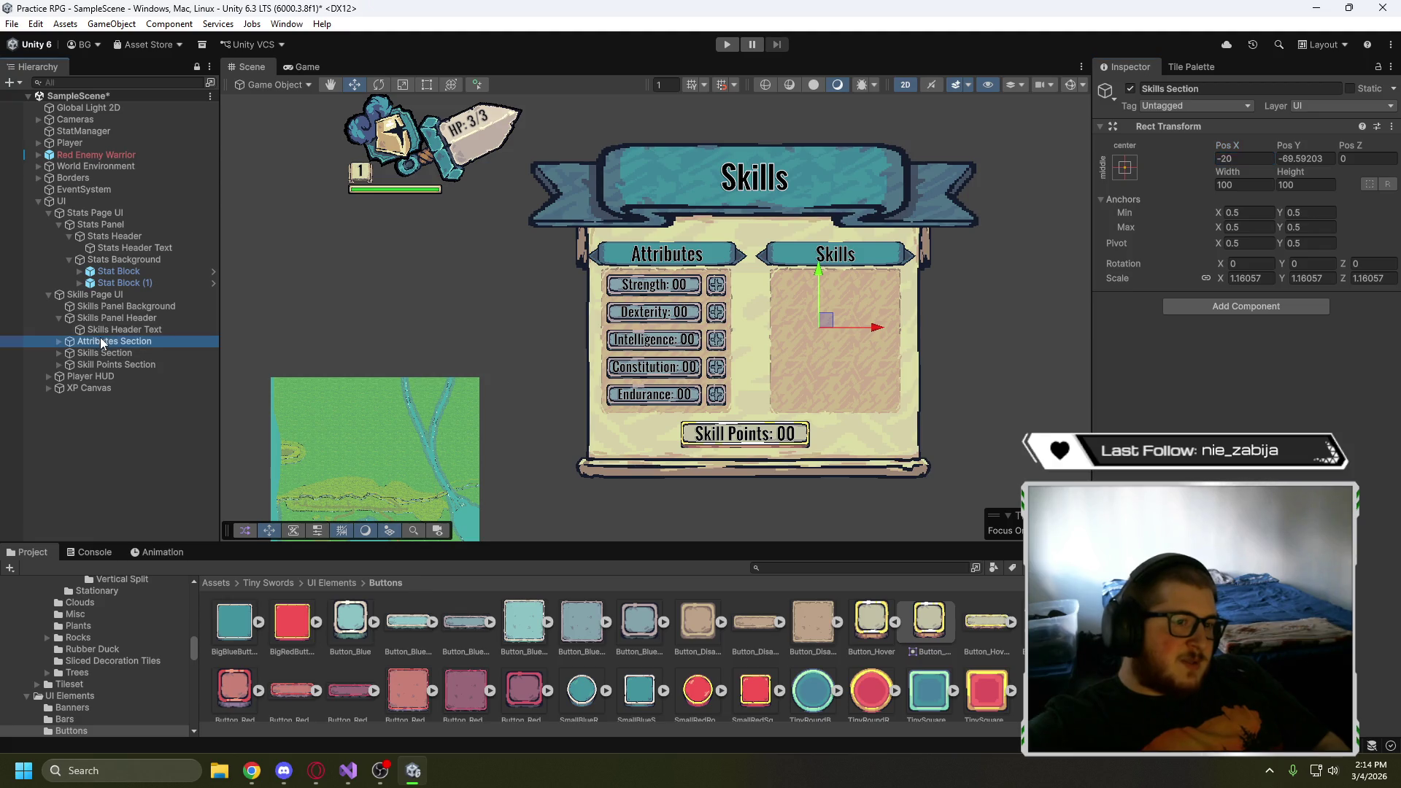
click(1225, 158)
text(20)
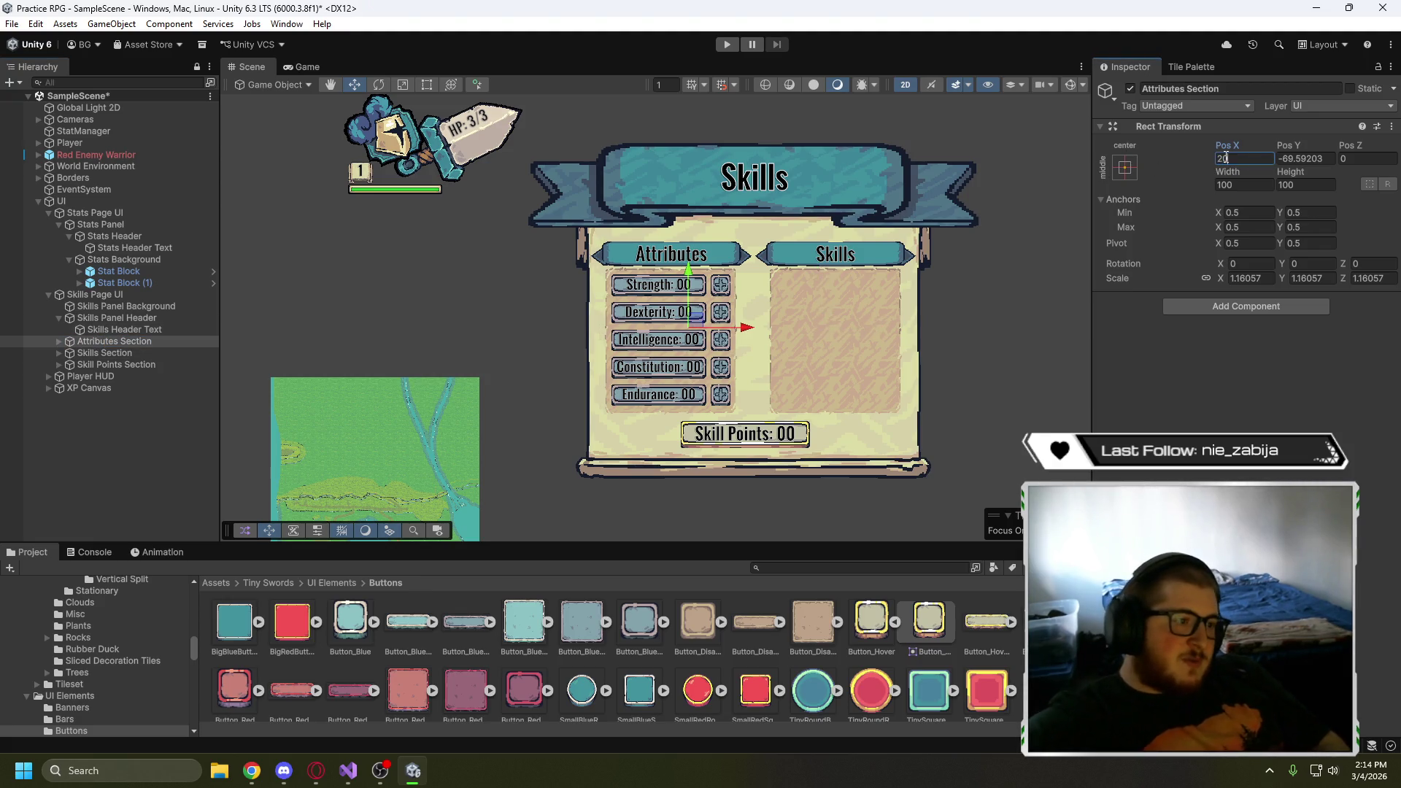
click(1003, 351)
scroll(954, 337, up, 3)
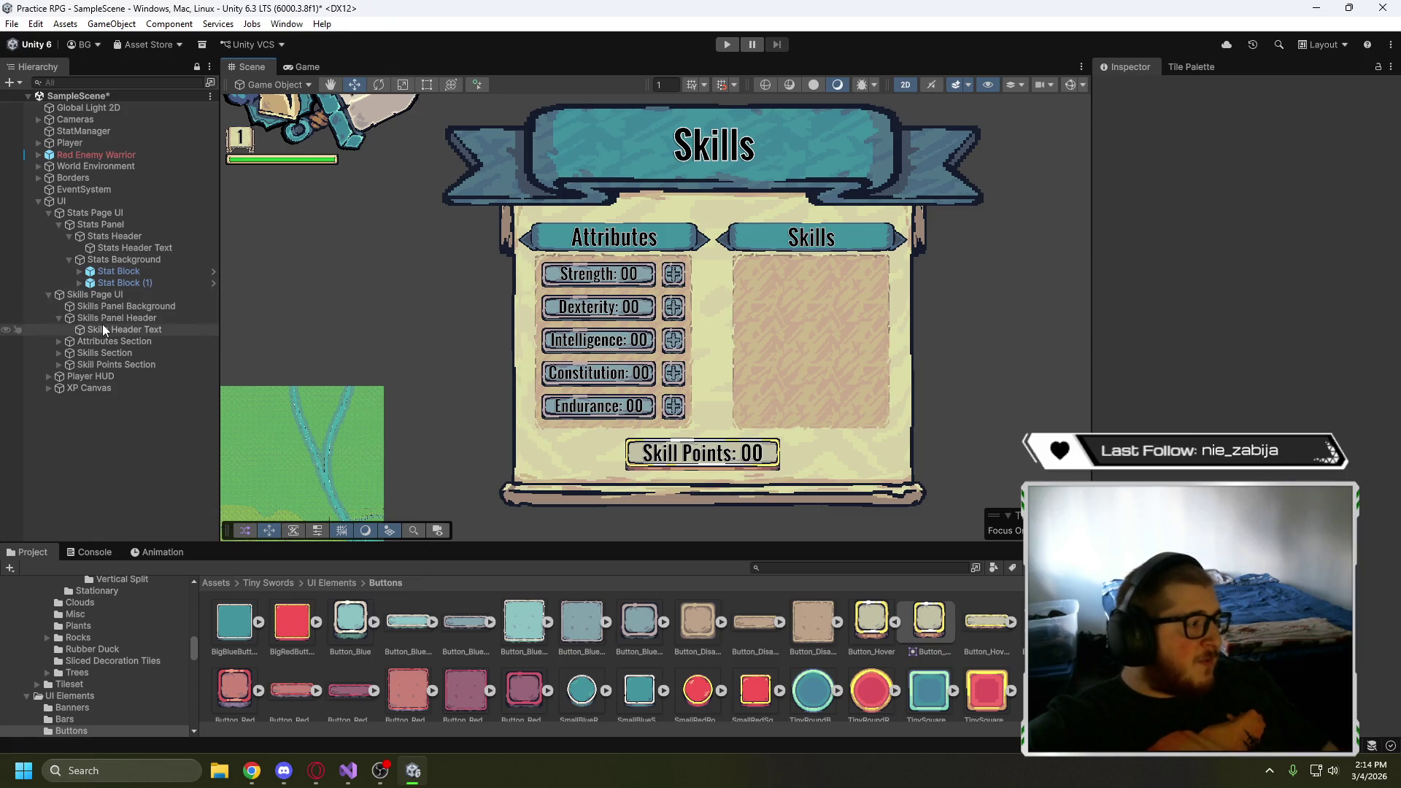
click(117, 342)
click(1227, 158)
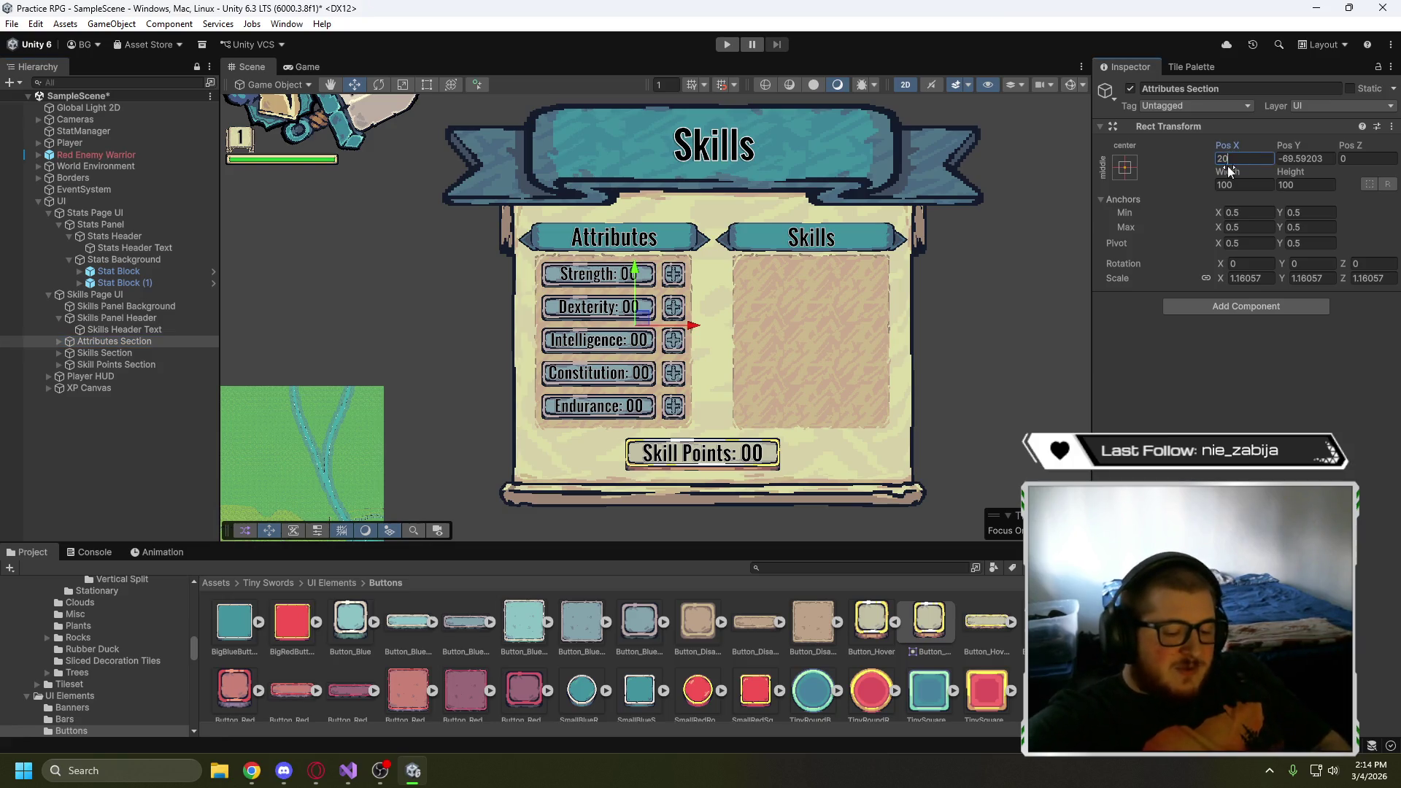
key(BackSpace)
text(1)
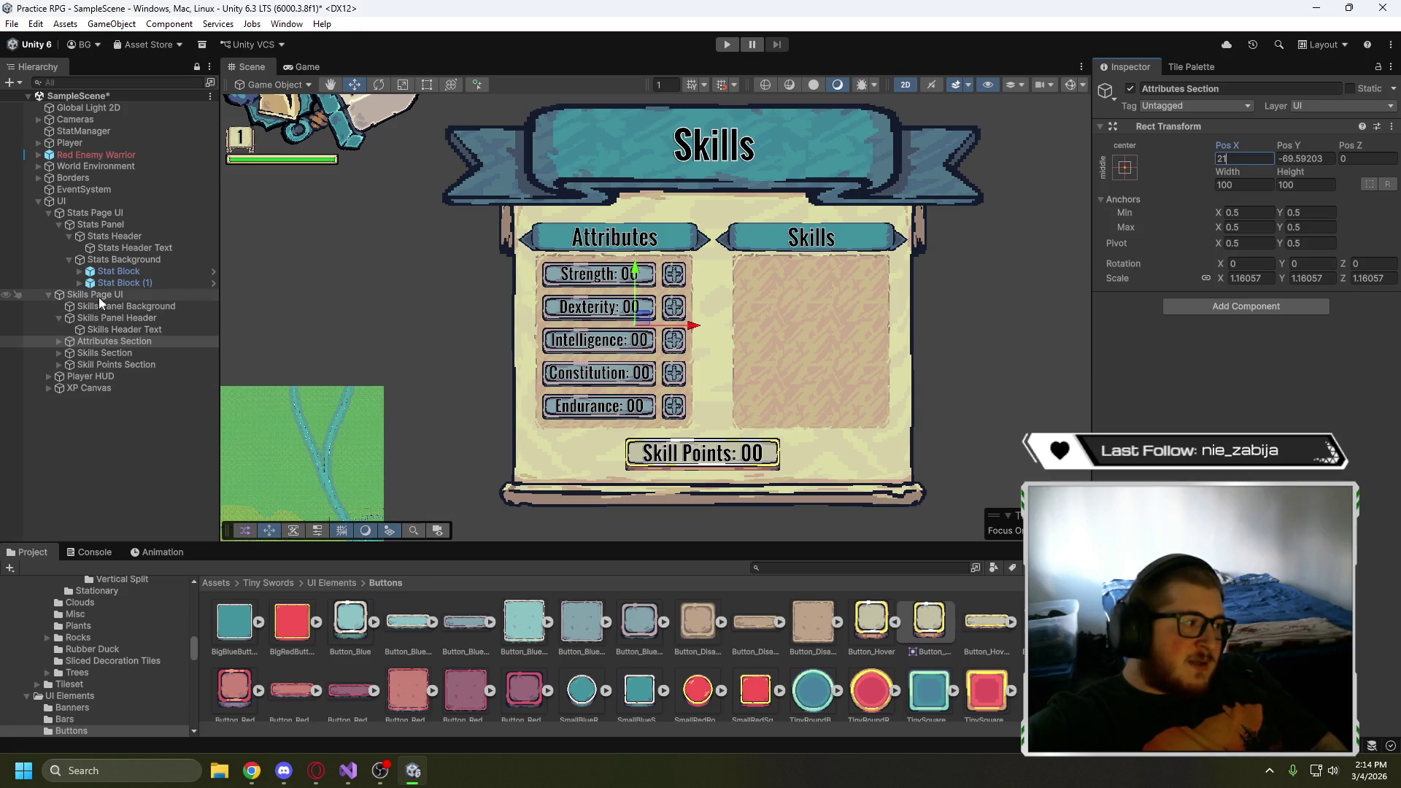
- Set the Skills Section's Pos X to -21 to mirror the Attributes Section
click(95, 354)
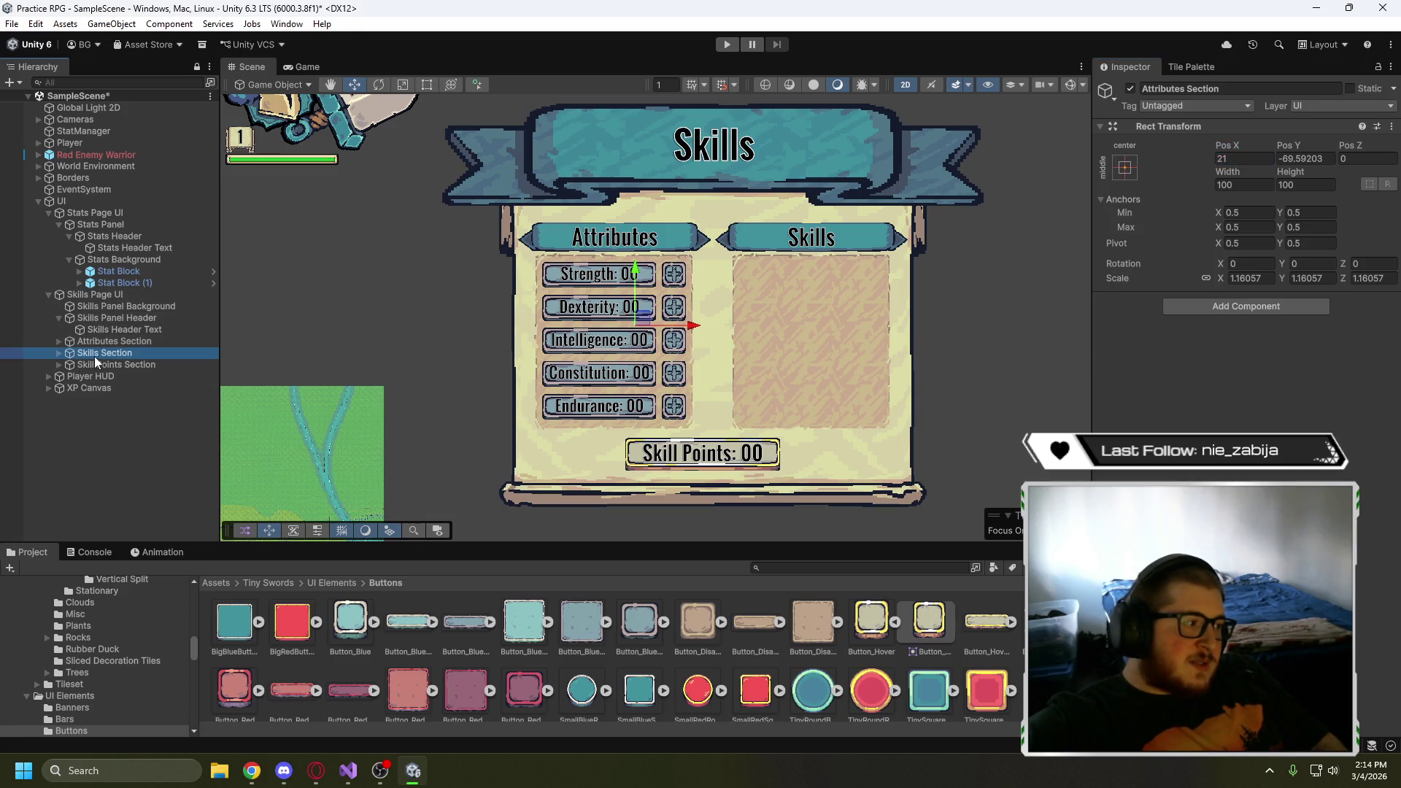
click(1264, 158)
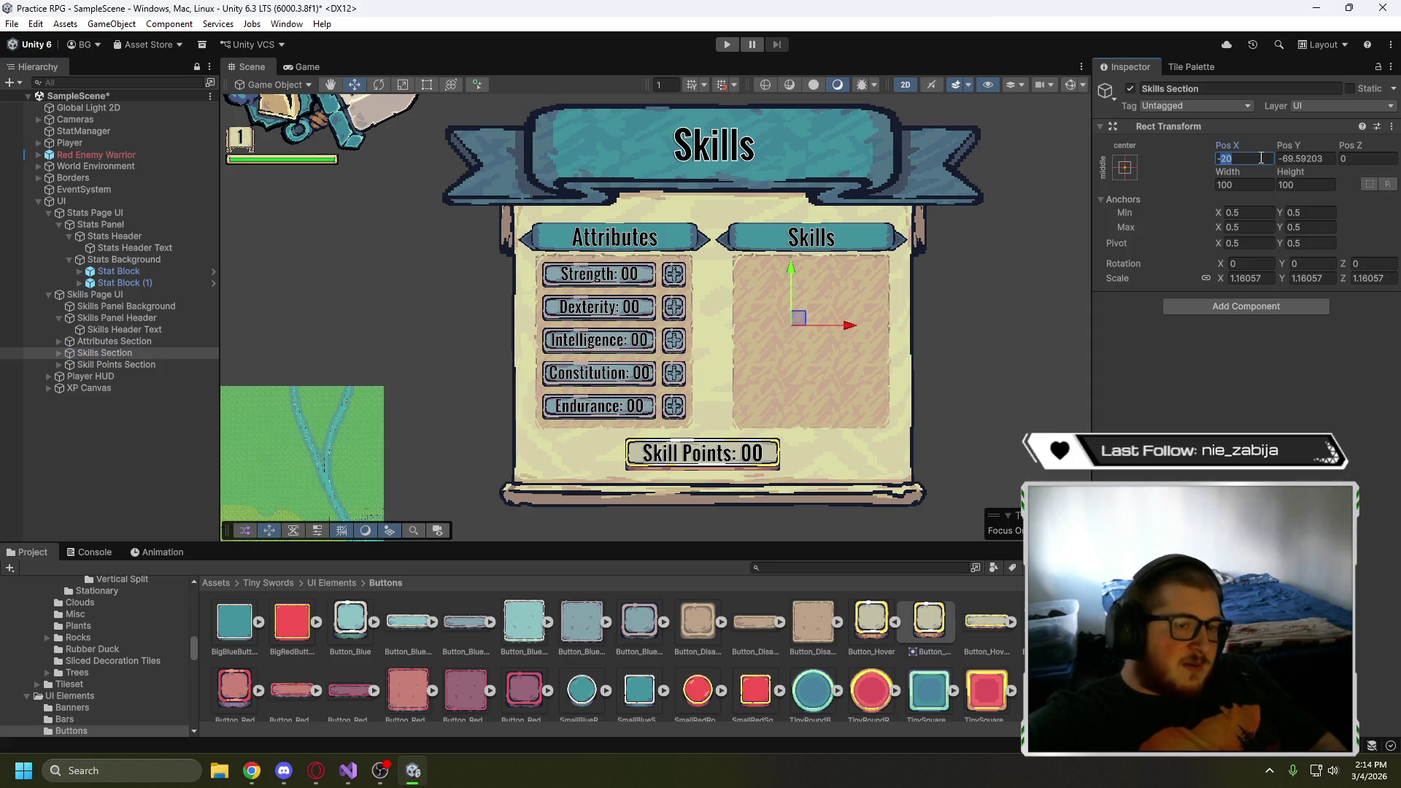
text(-21)
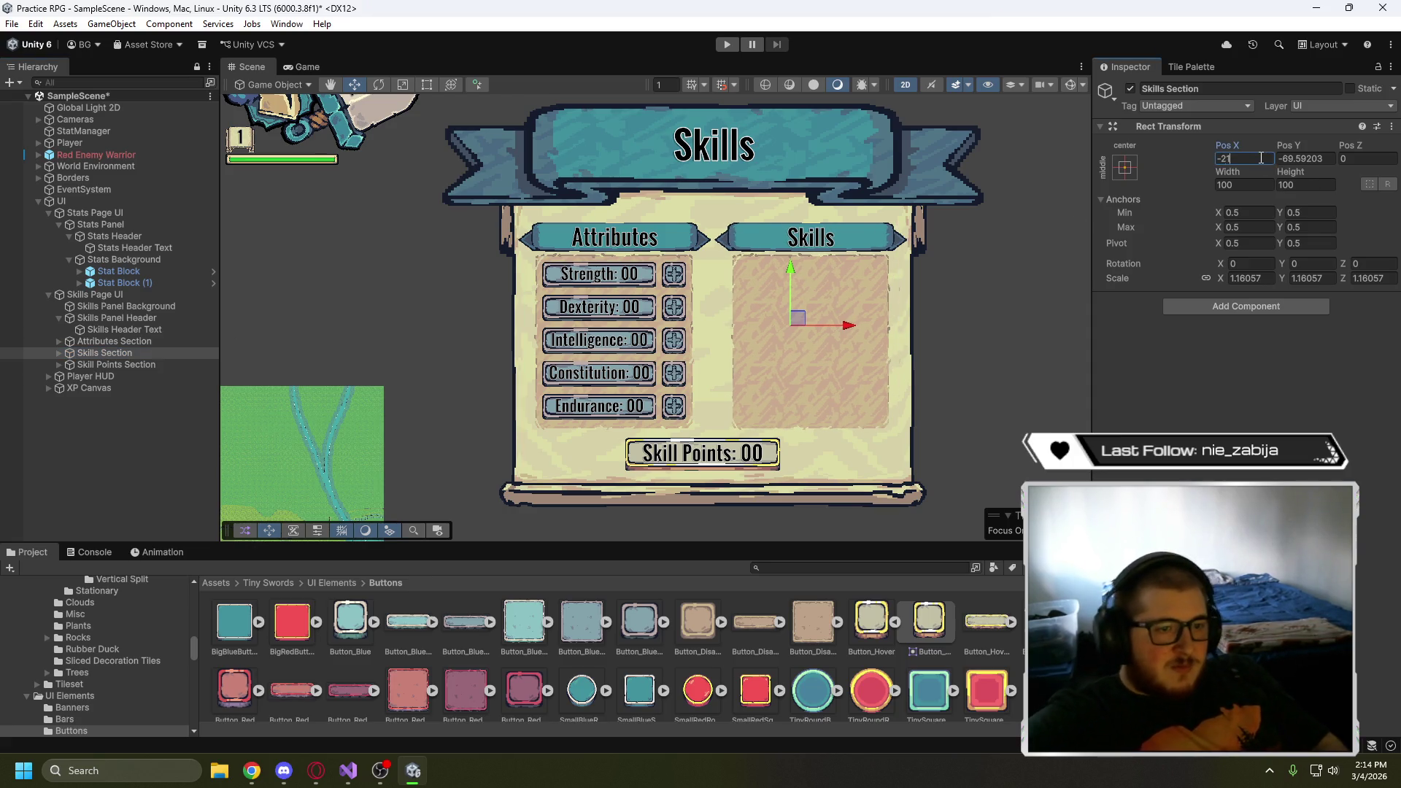
click(1002, 297)
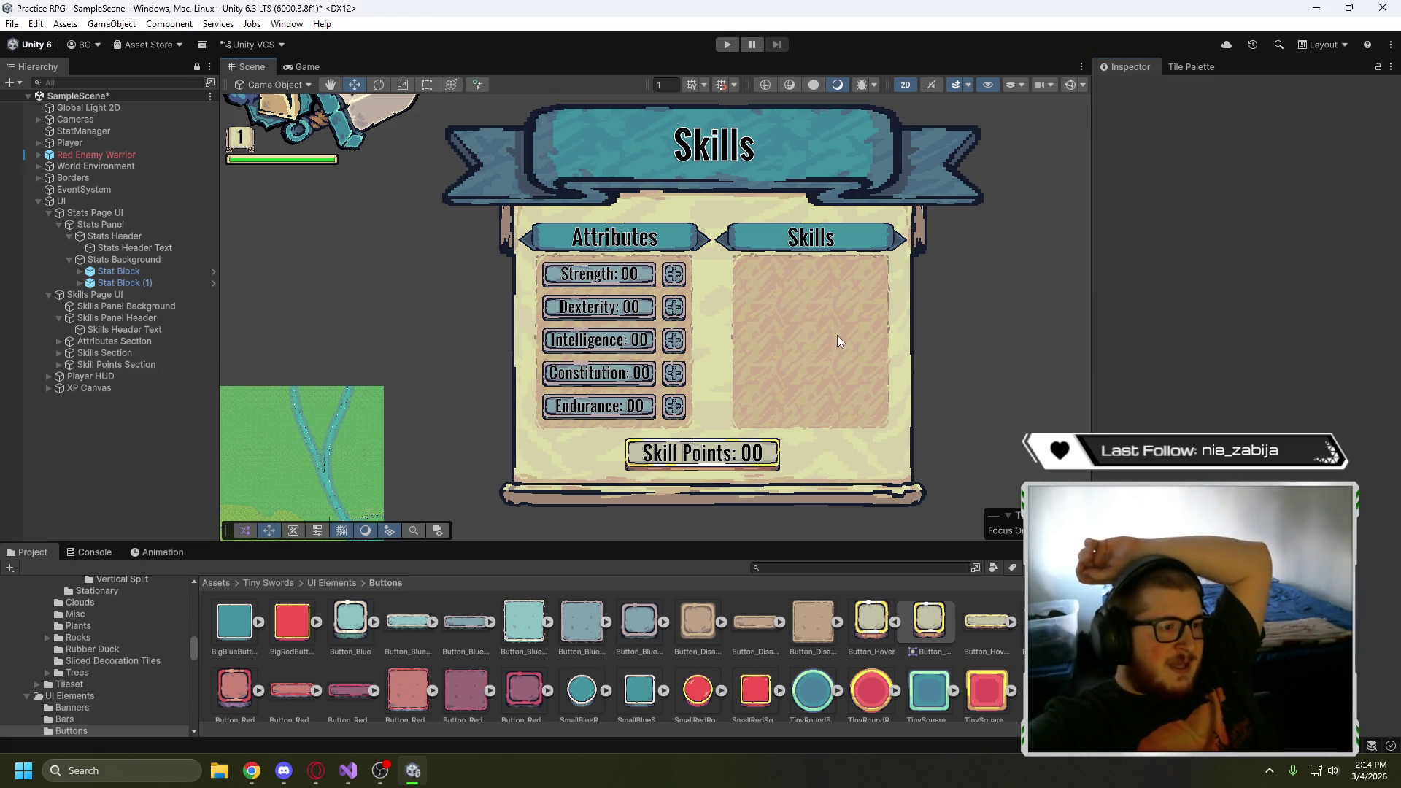
click(306, 67)
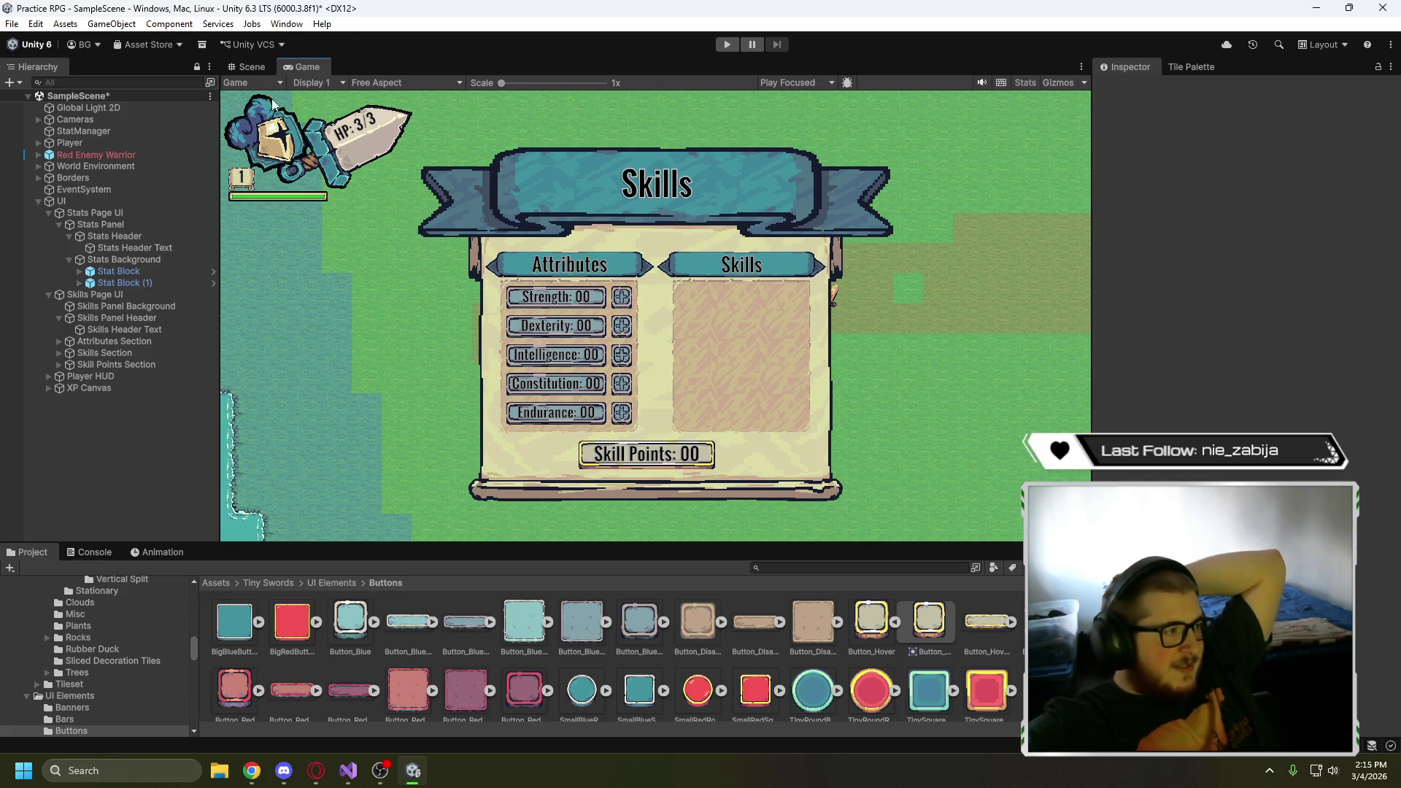
click(248, 66)
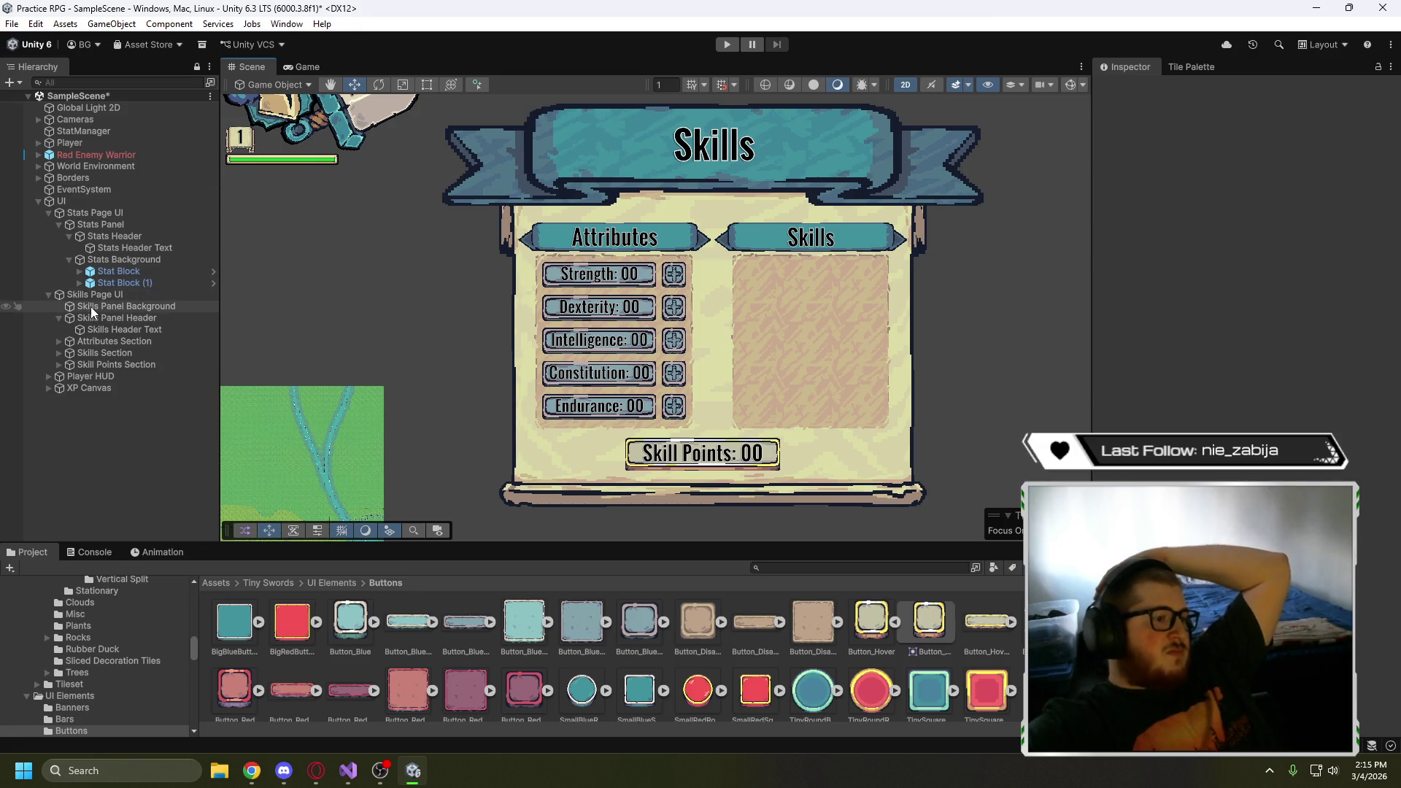
click(50, 293)
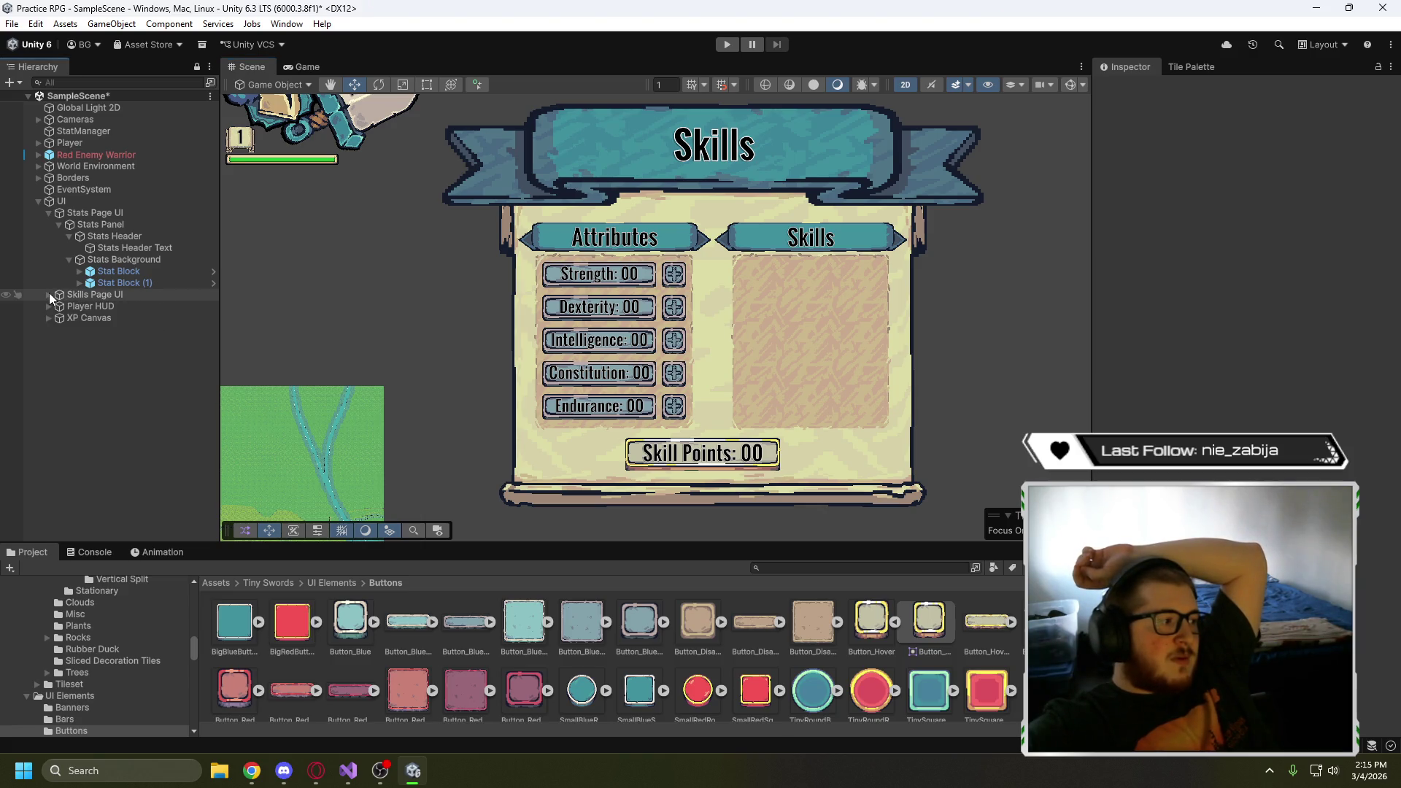
click(49, 293)
- Remove the Stats UI (Script) component from Skills Panel Background
click(62, 294)
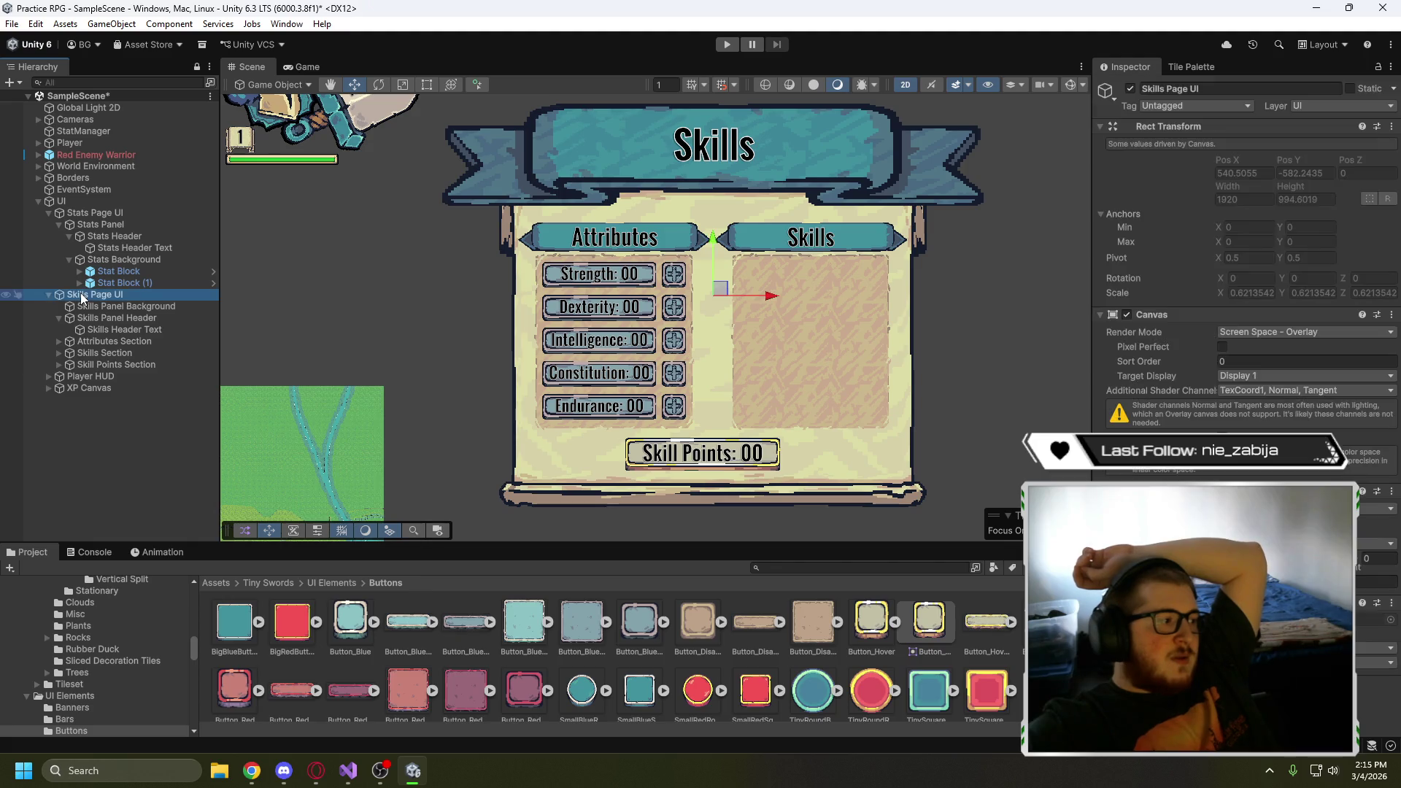
click(139, 306)
scroll(1185, 309, down, 5)
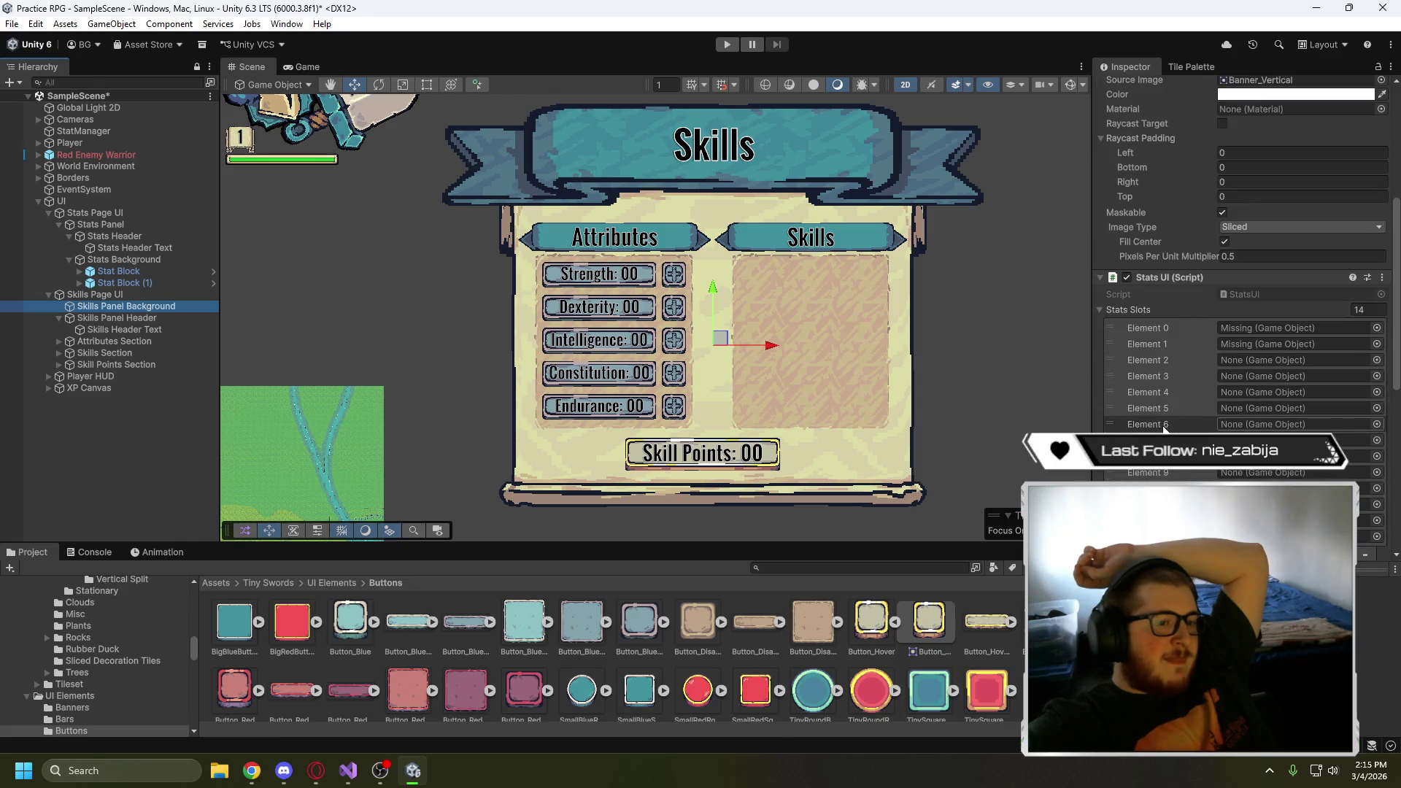
right_click(1210, 276)
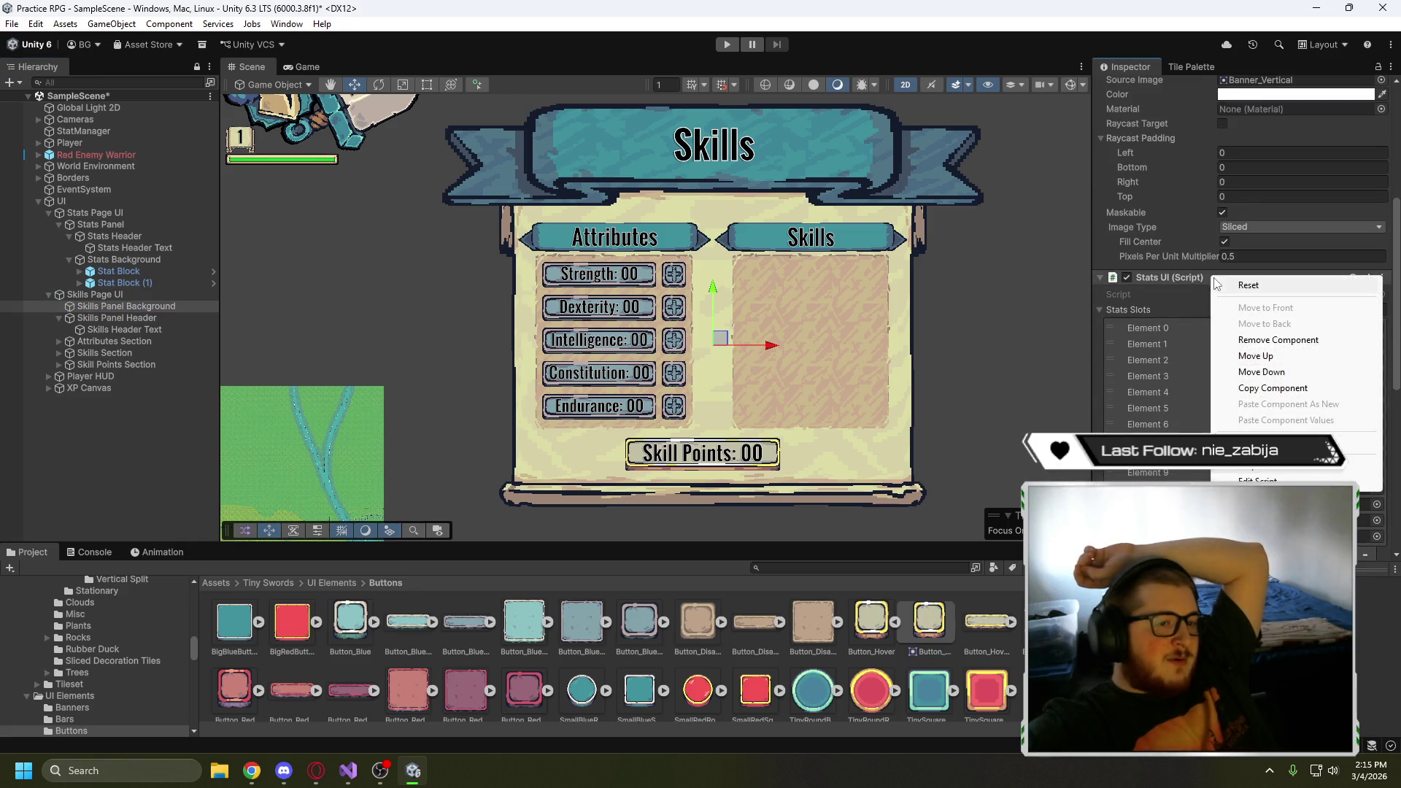
click(1255, 340)
- Fold away the Canvas Group, Image and Canvas Renderer components and collapse Skills Page UI
scroll(1183, 332, down, 1)
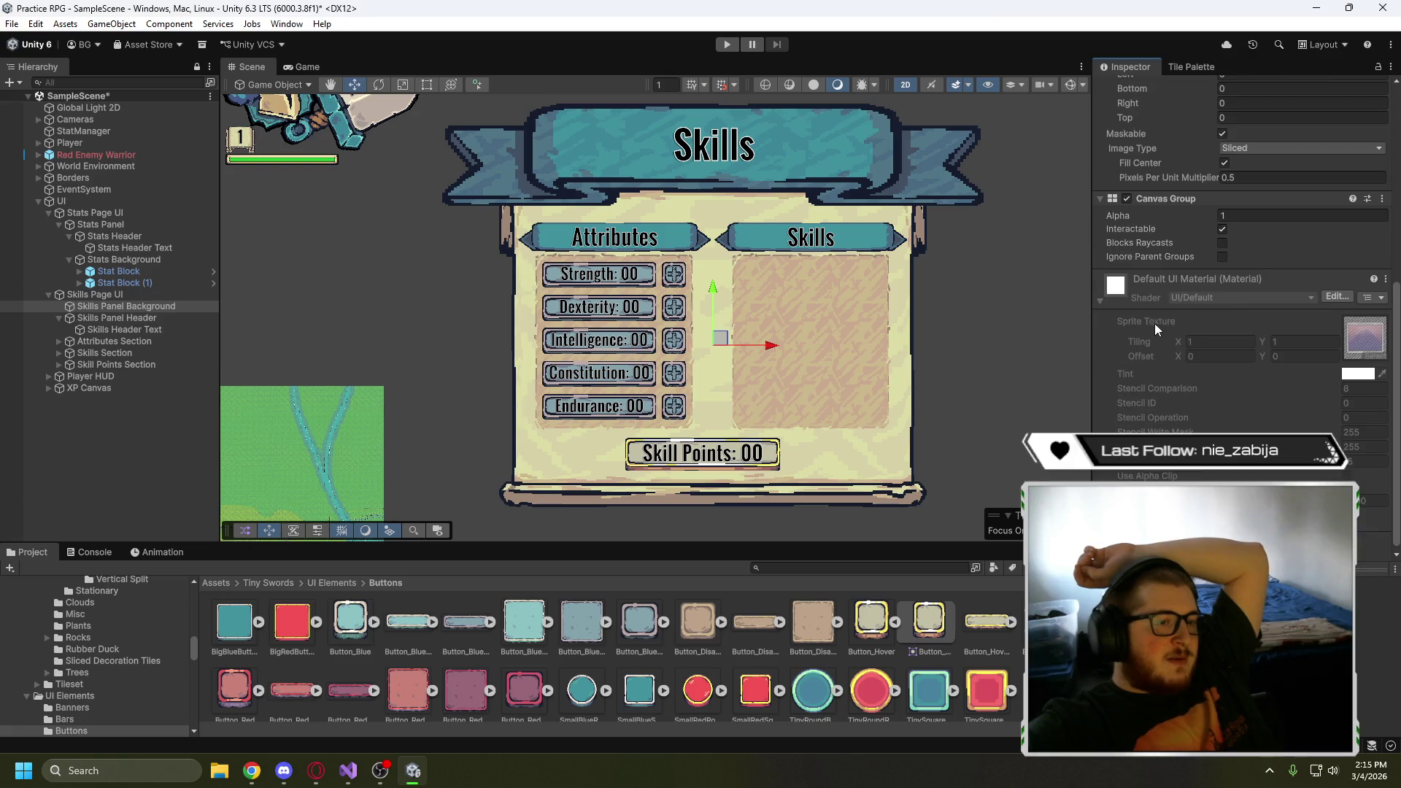
click(1118, 258)
scroll(1145, 366, up, 4)
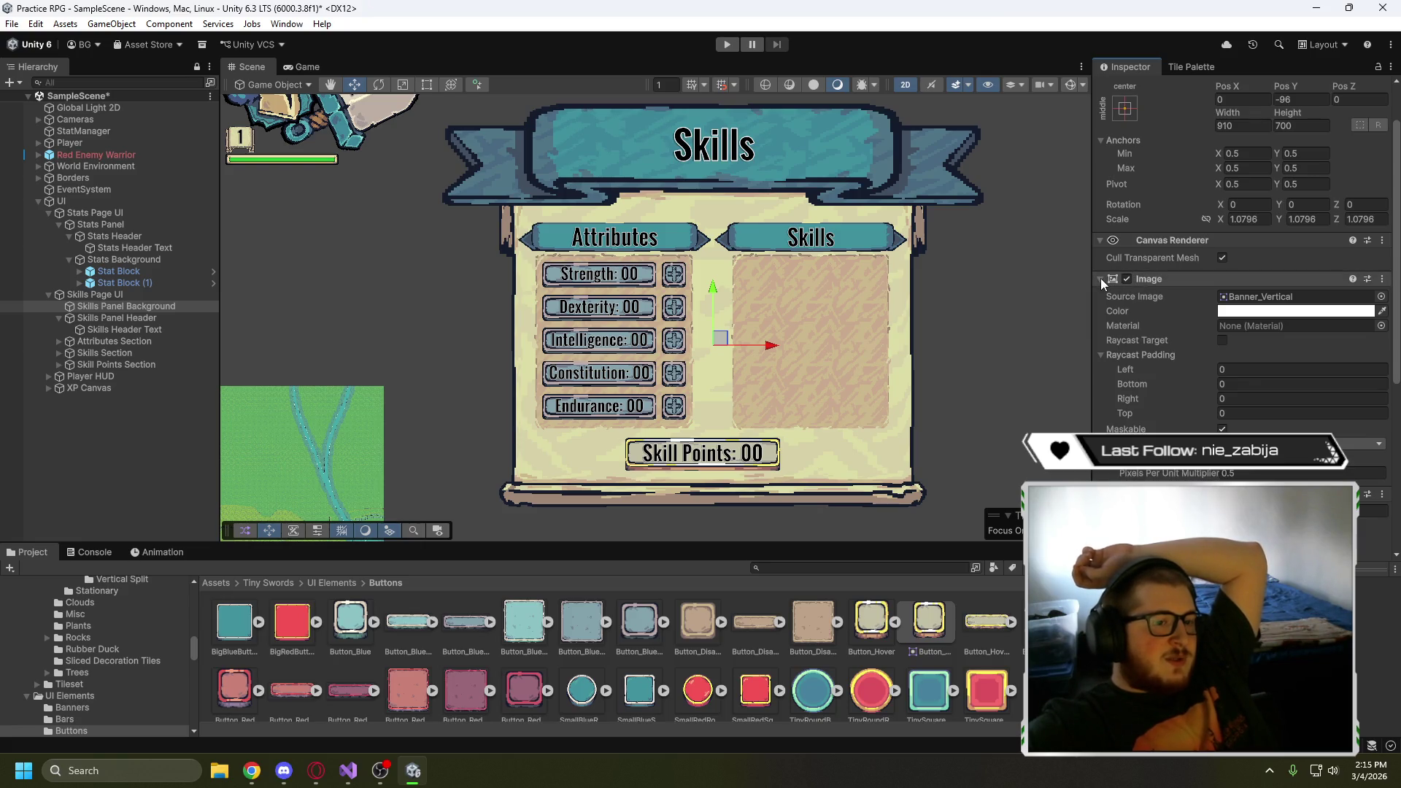
click(1101, 278)
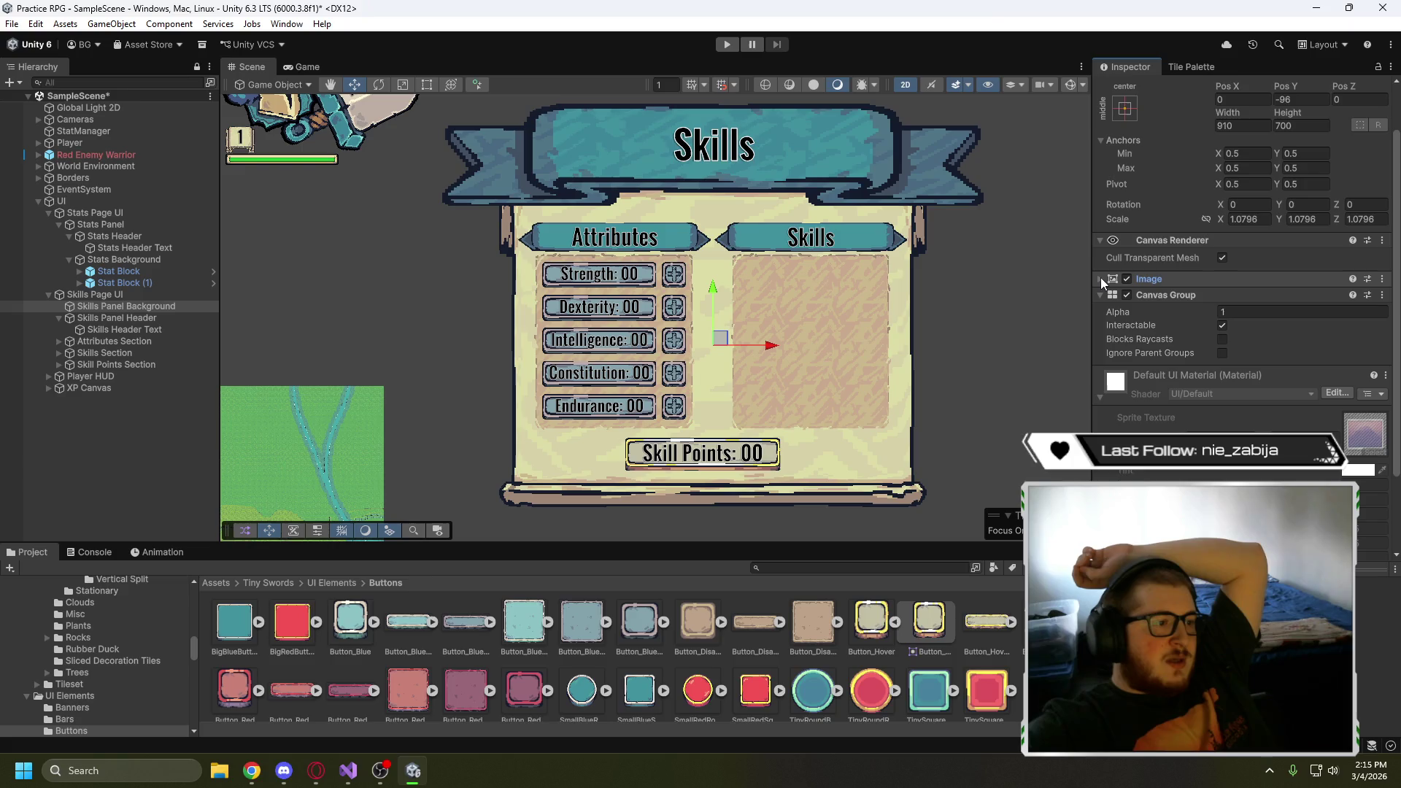
click(1098, 240)
scroll(1145, 320, up, 2)
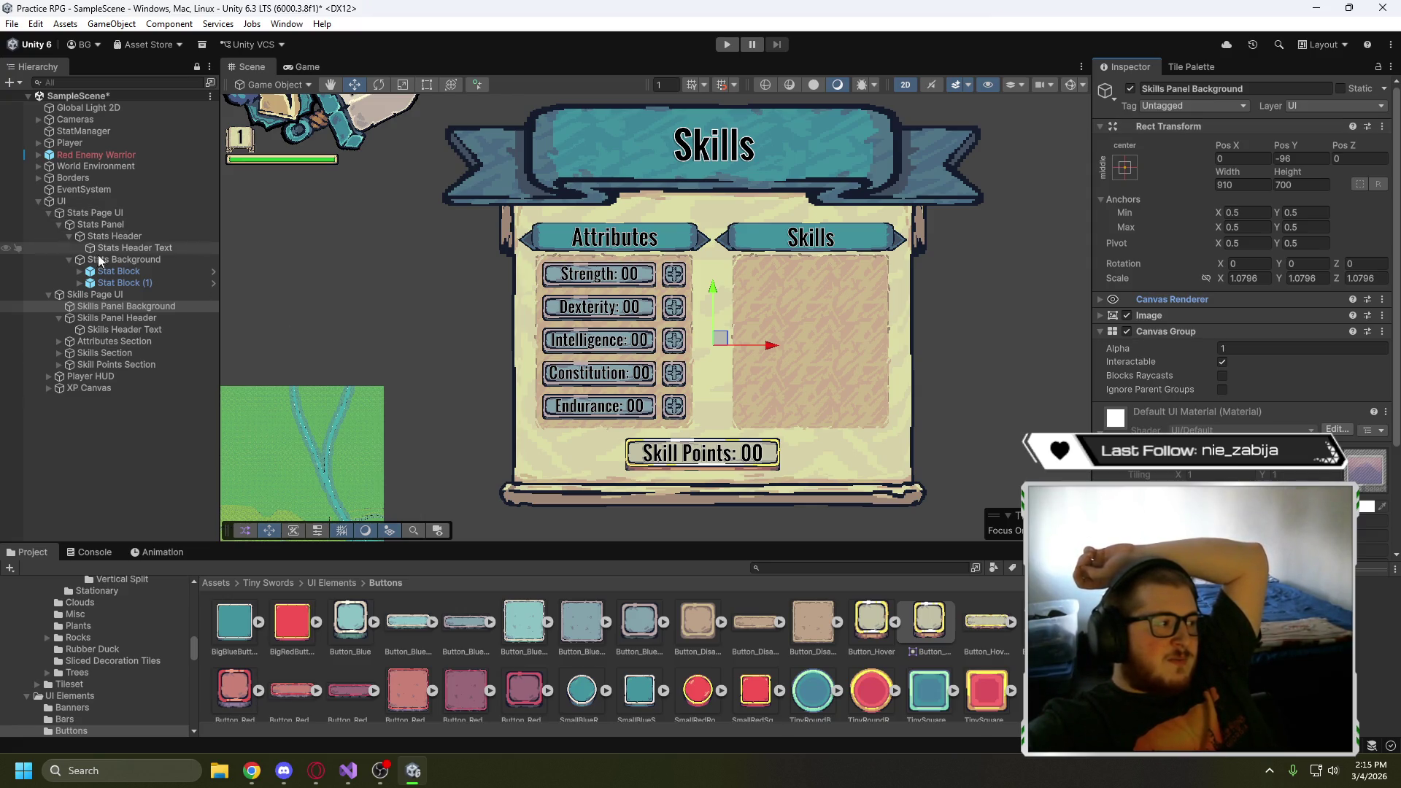
click(48, 295)
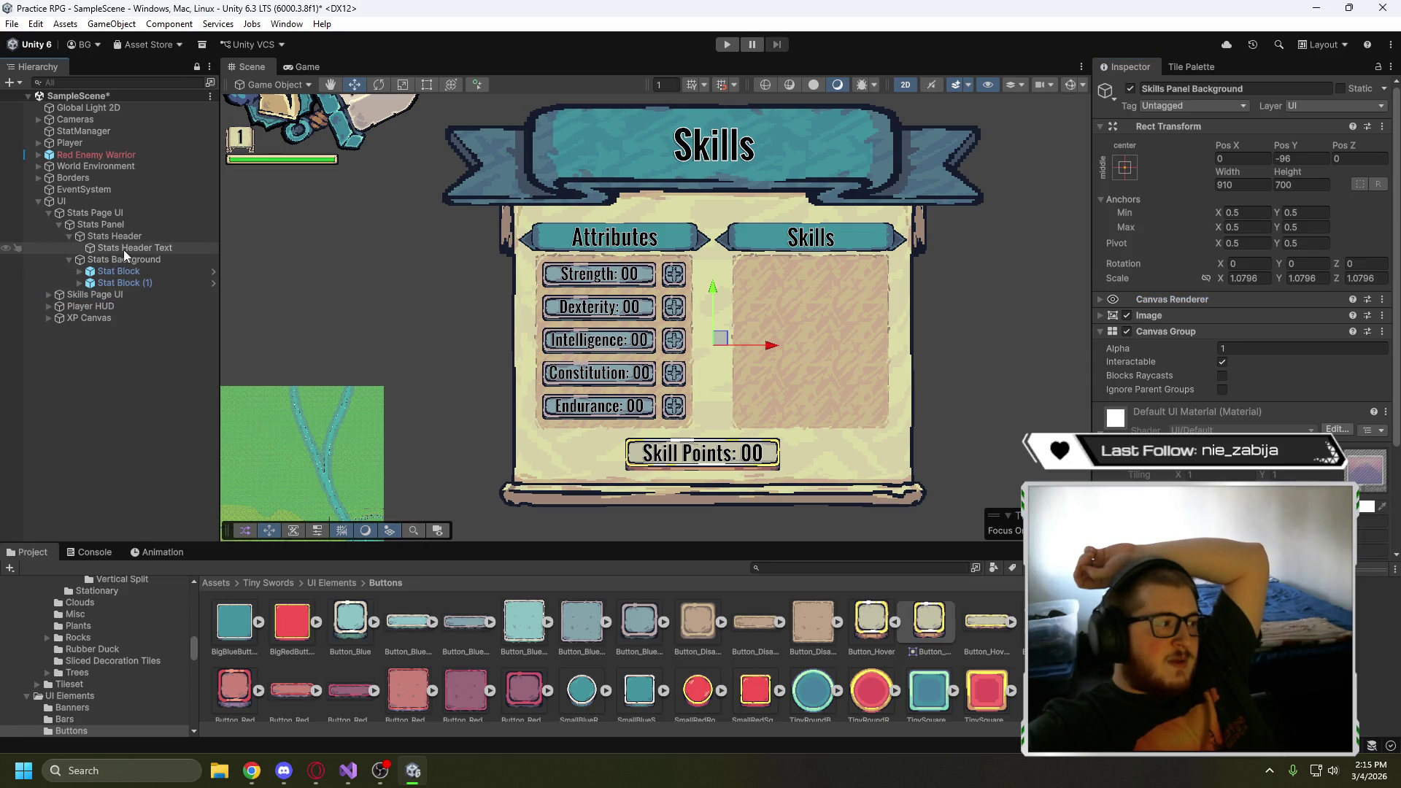
click(115, 214)
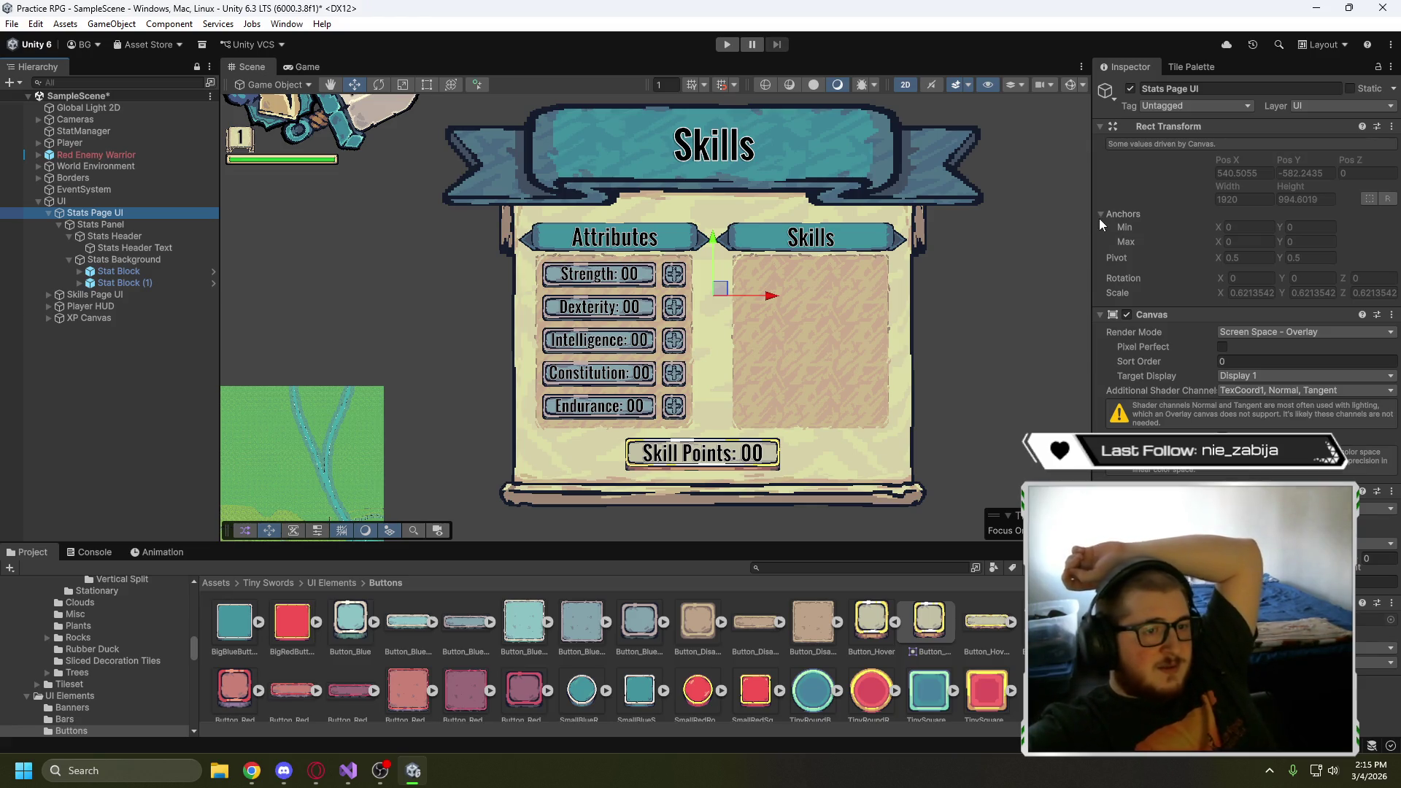
scroll(957, 323, down, 2)
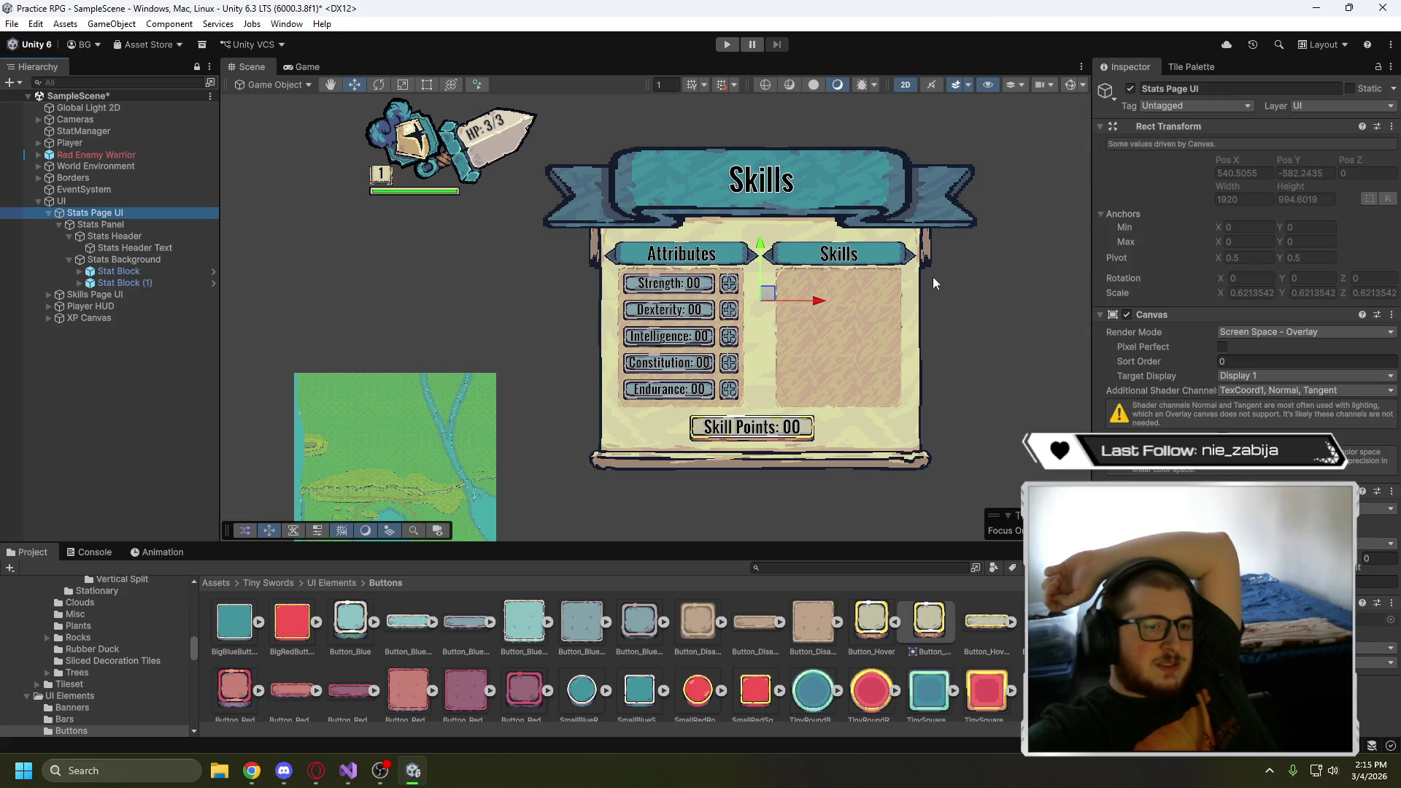
click(78, 203)
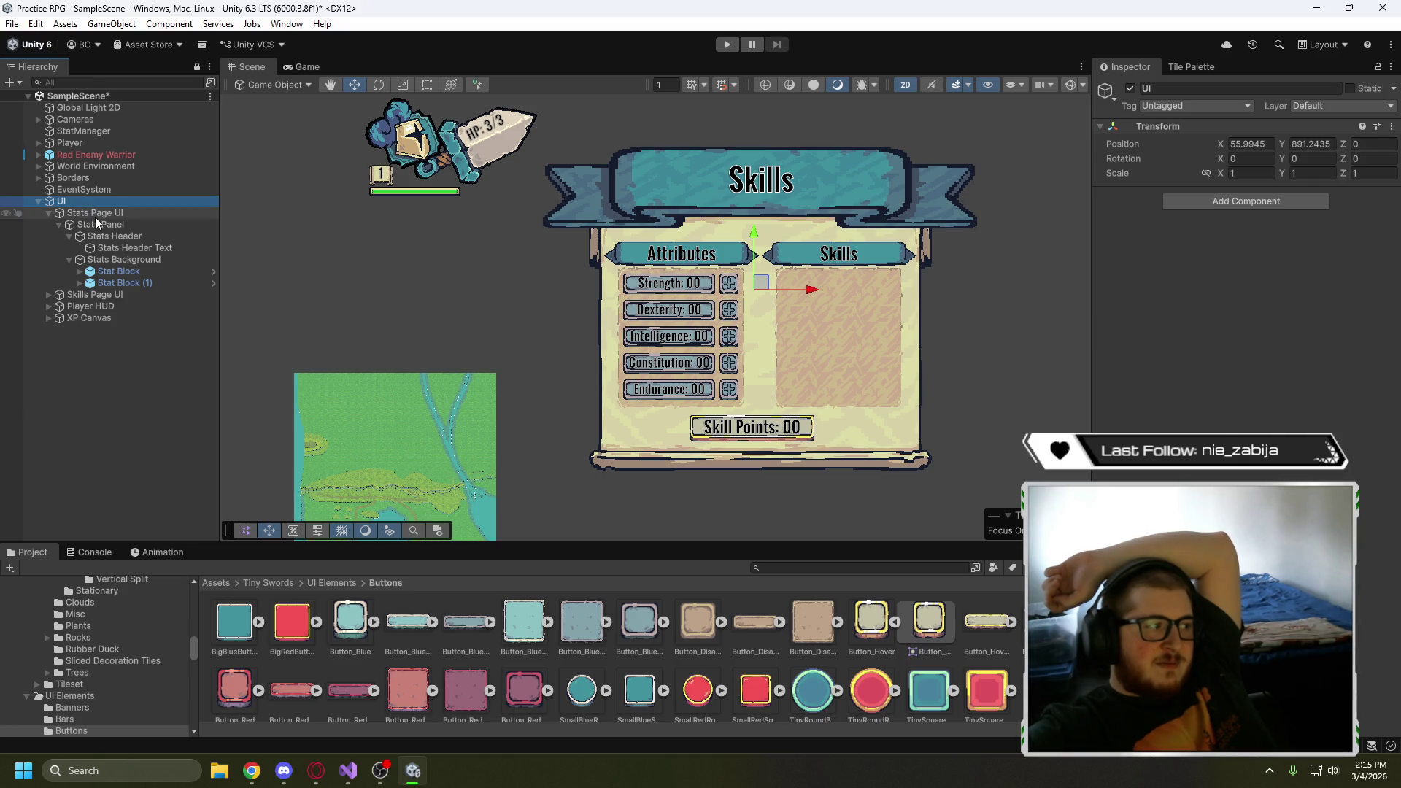
click(95, 292)
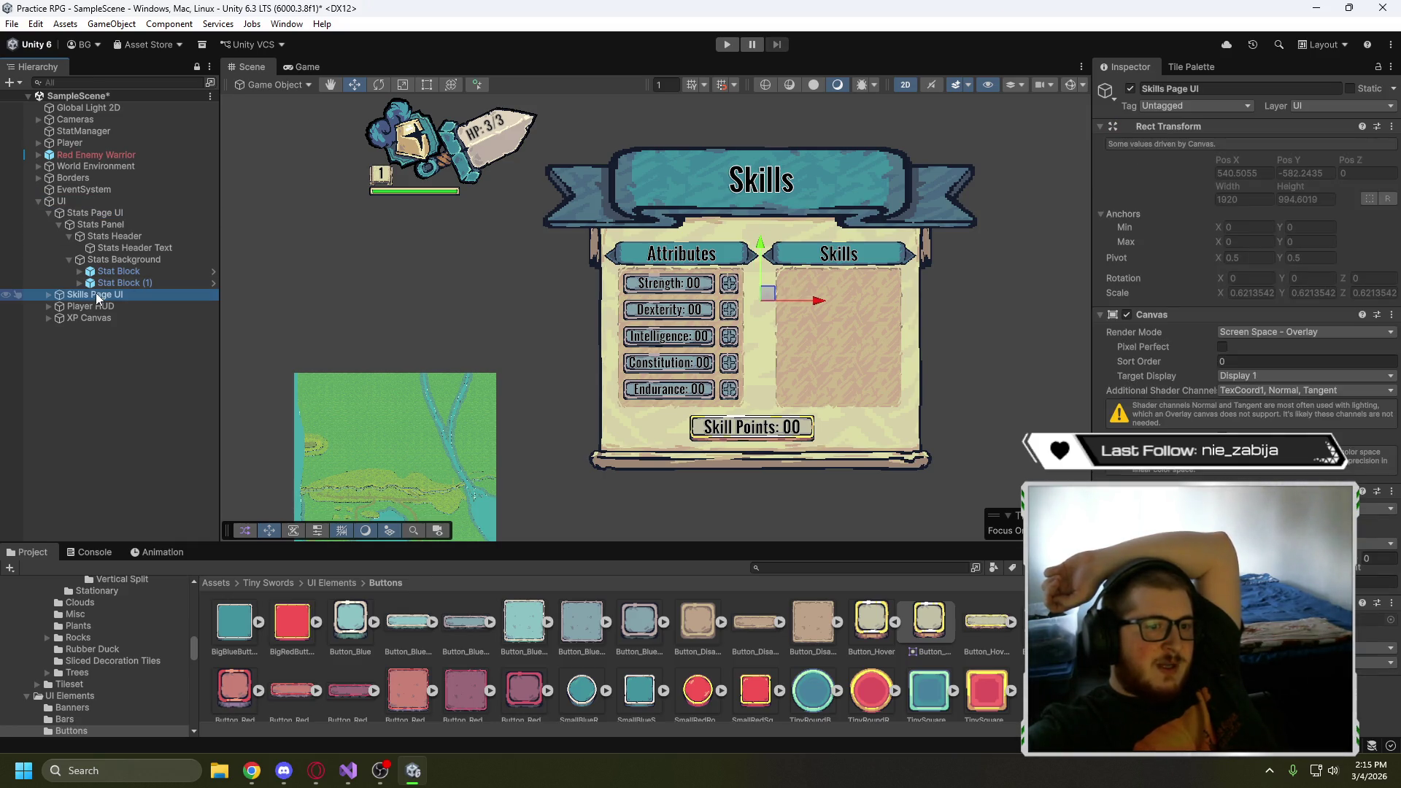
click(111, 215)
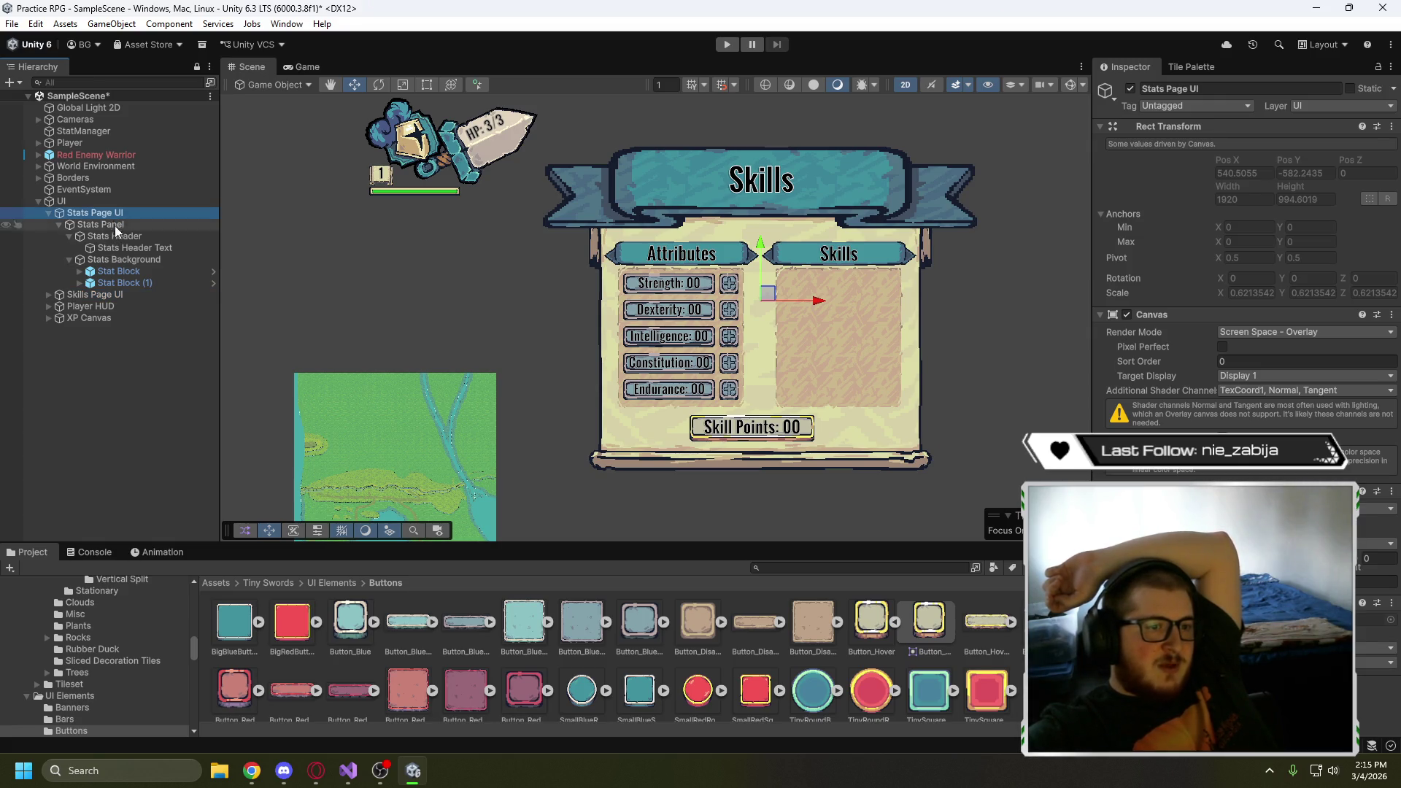
click(132, 290)
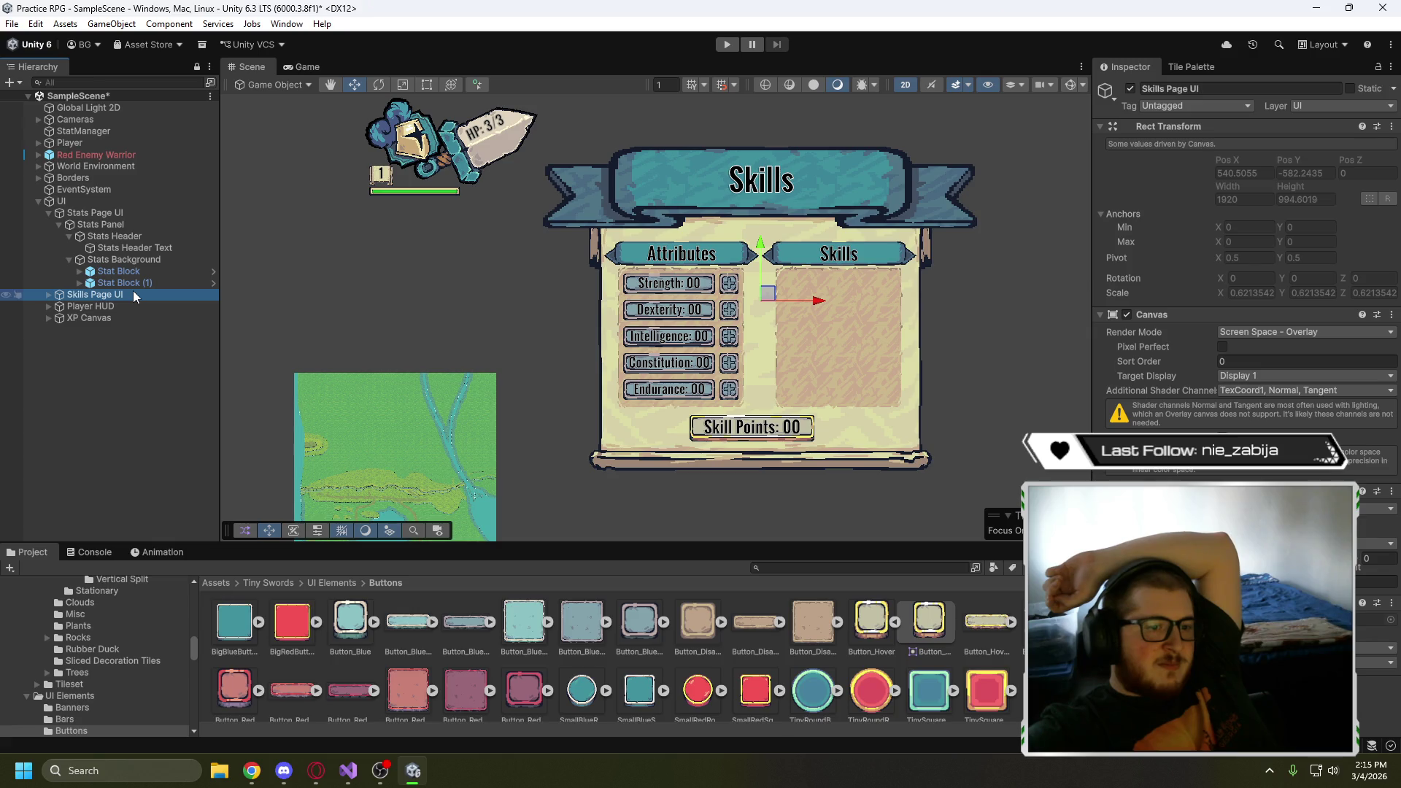
click(125, 211)
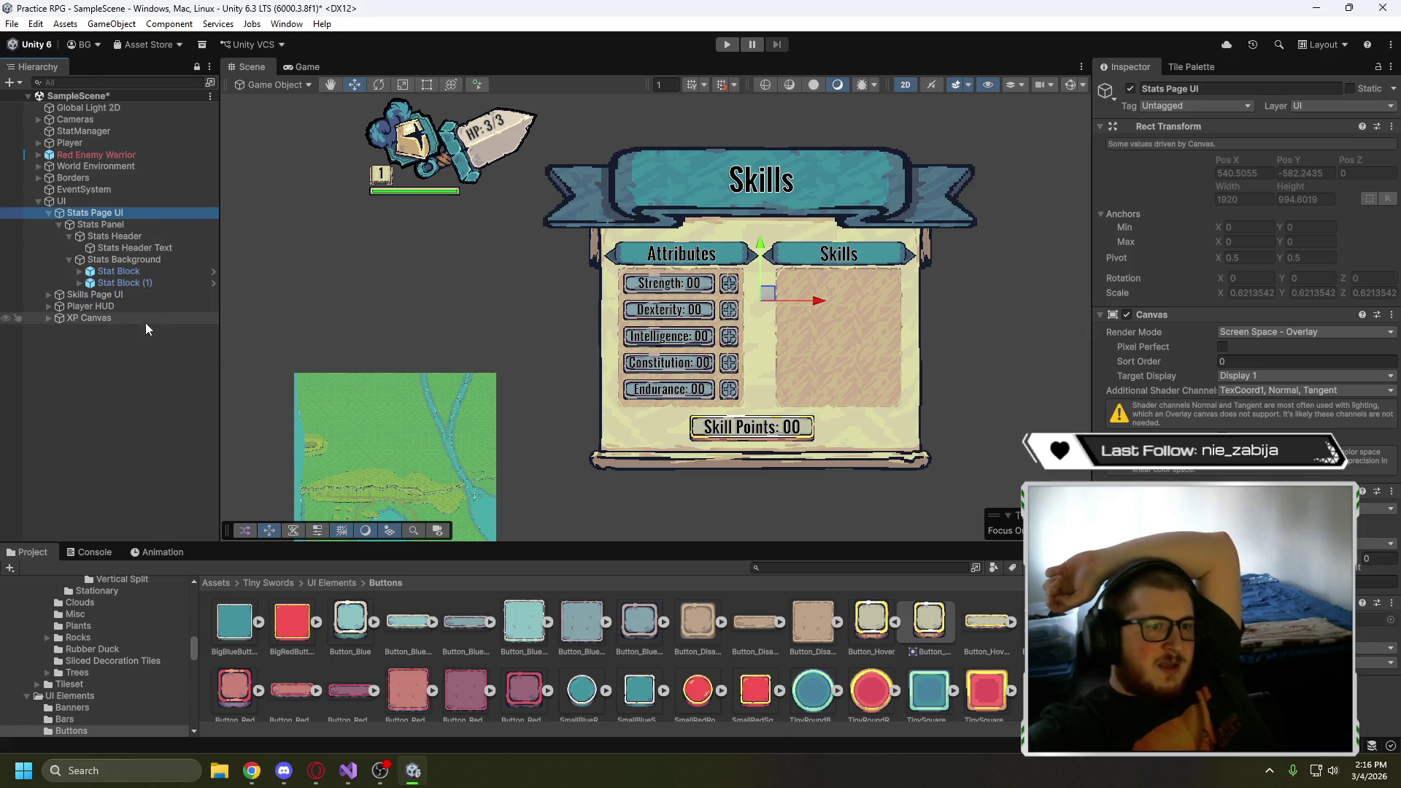
click(105, 296)
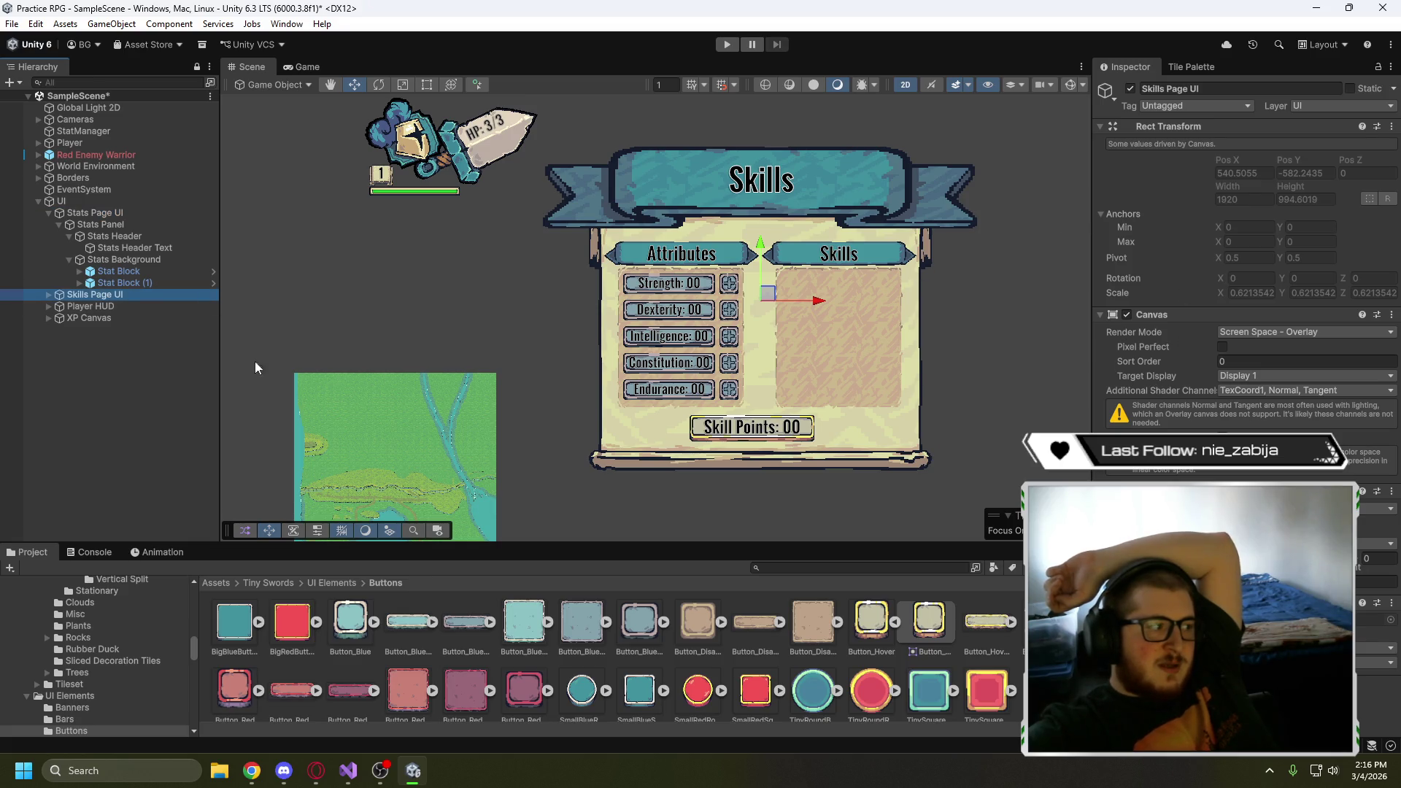
- Test the Skills Panel Background's Canvas Group Alpha, leaving it at 1
click(49, 294)
click(99, 307)
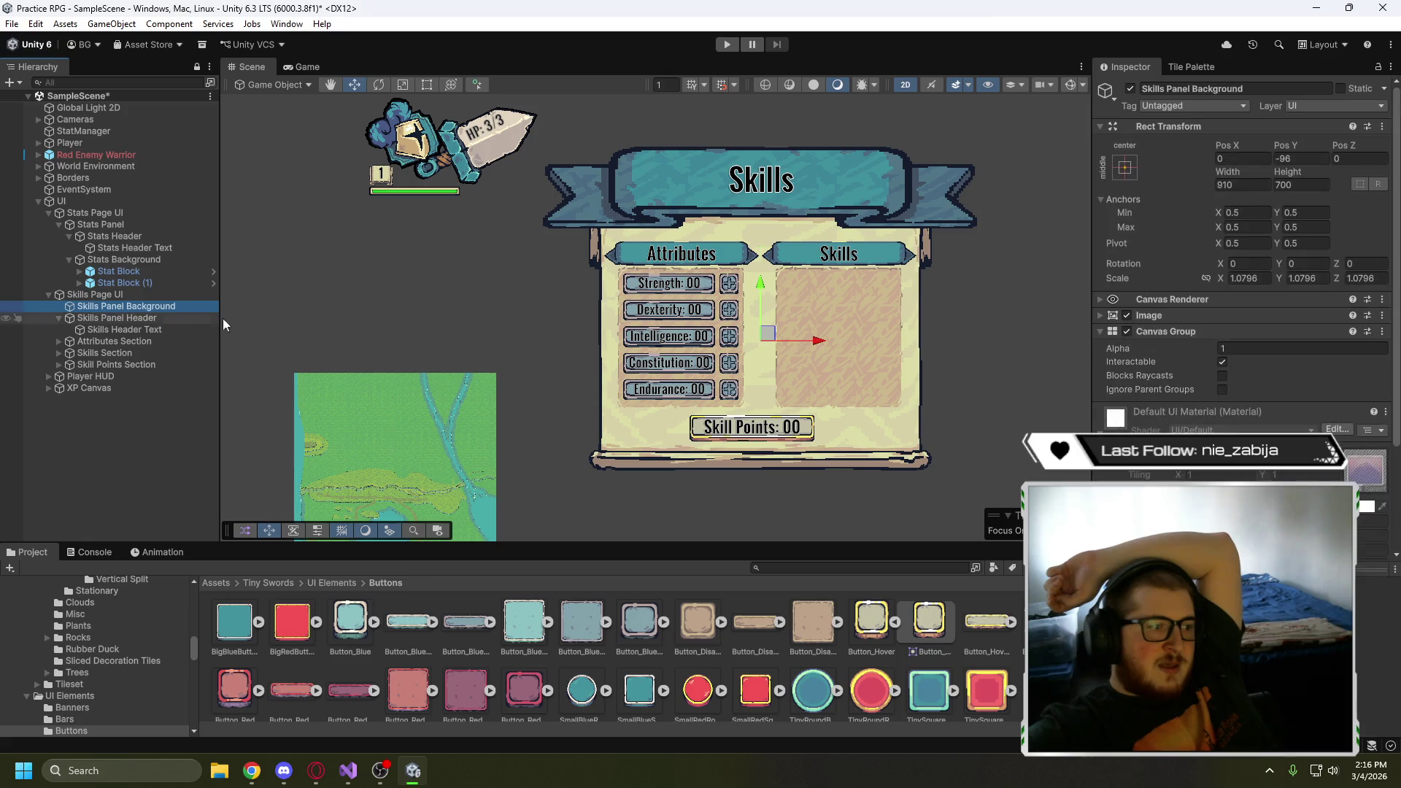
click(124, 296)
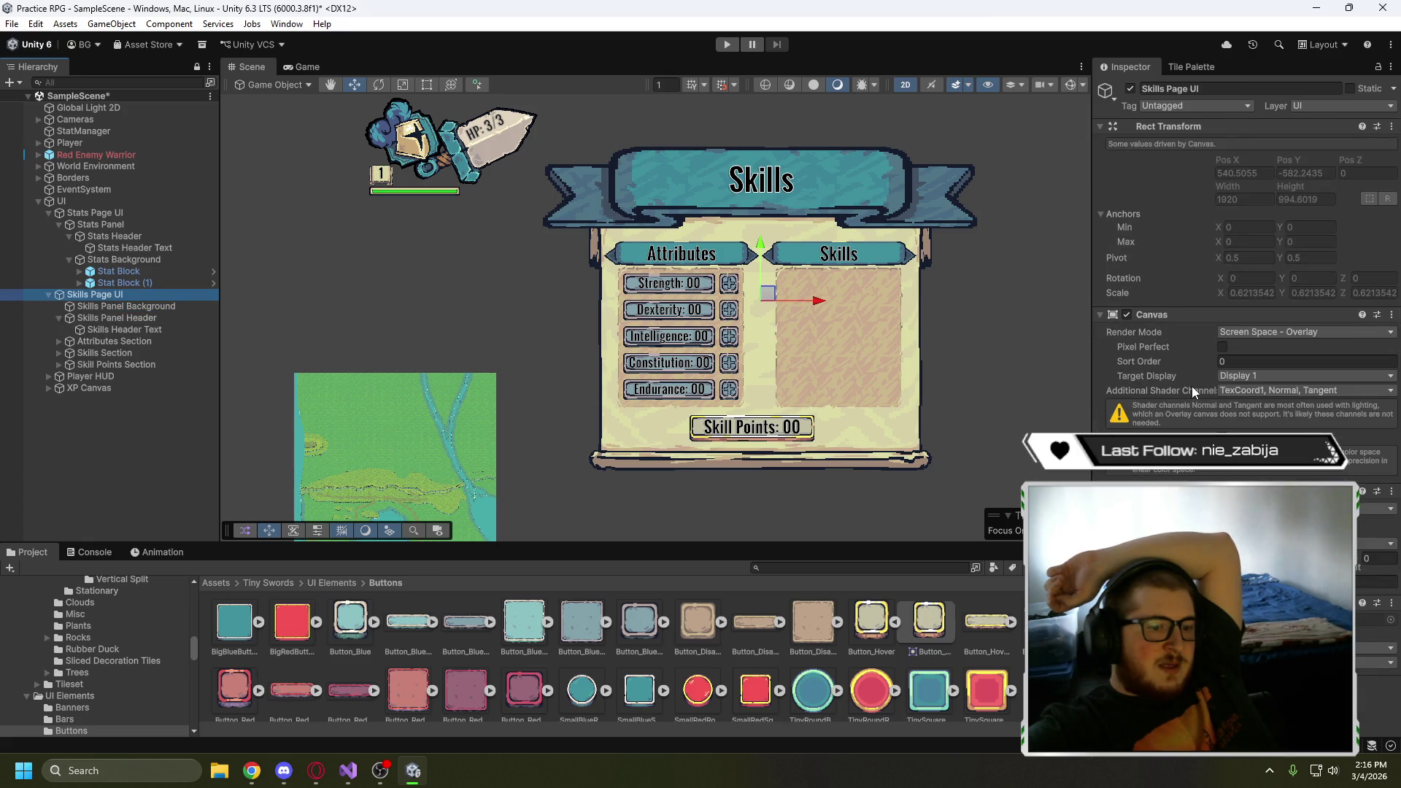
click(139, 309)
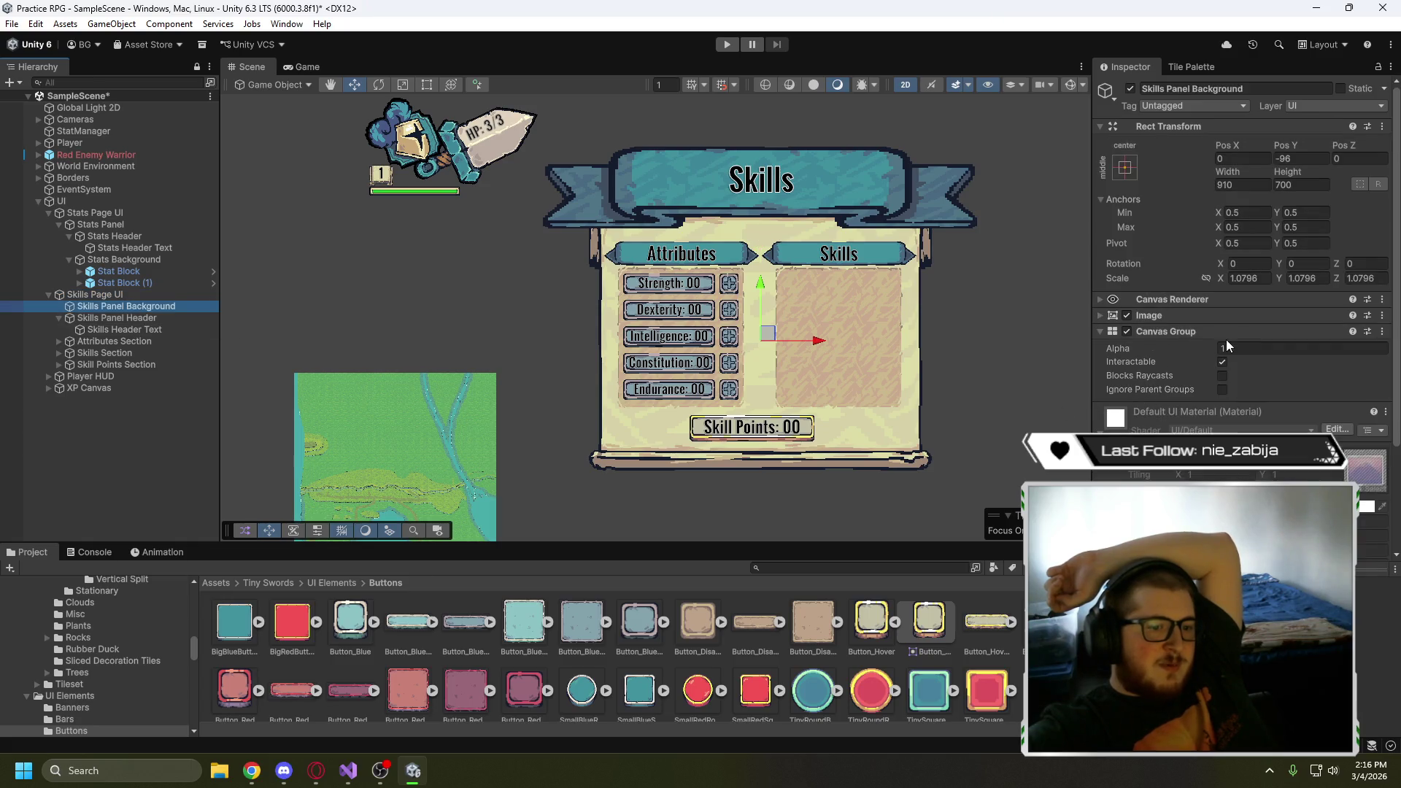
click(1227, 348)
text(0)
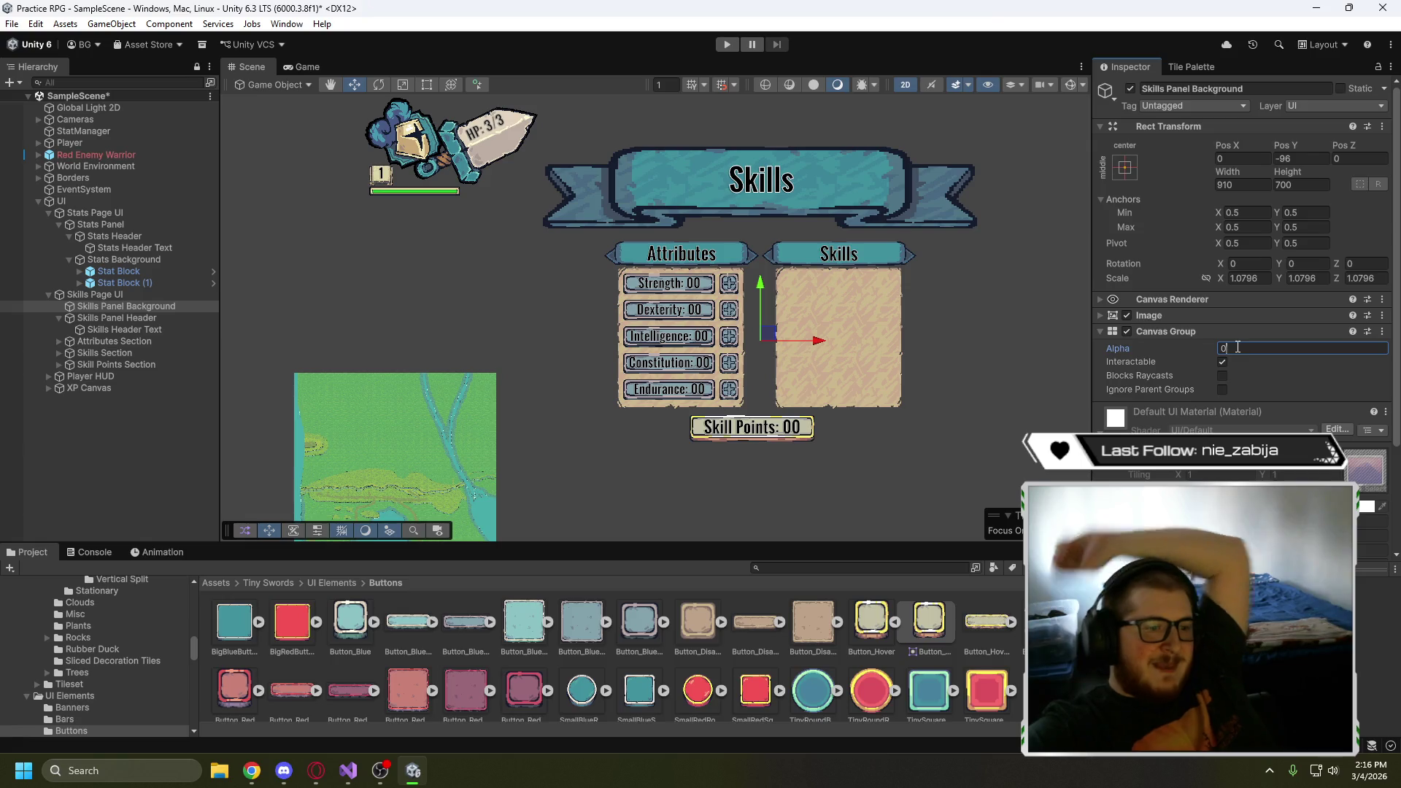
text(1)
key(Return)
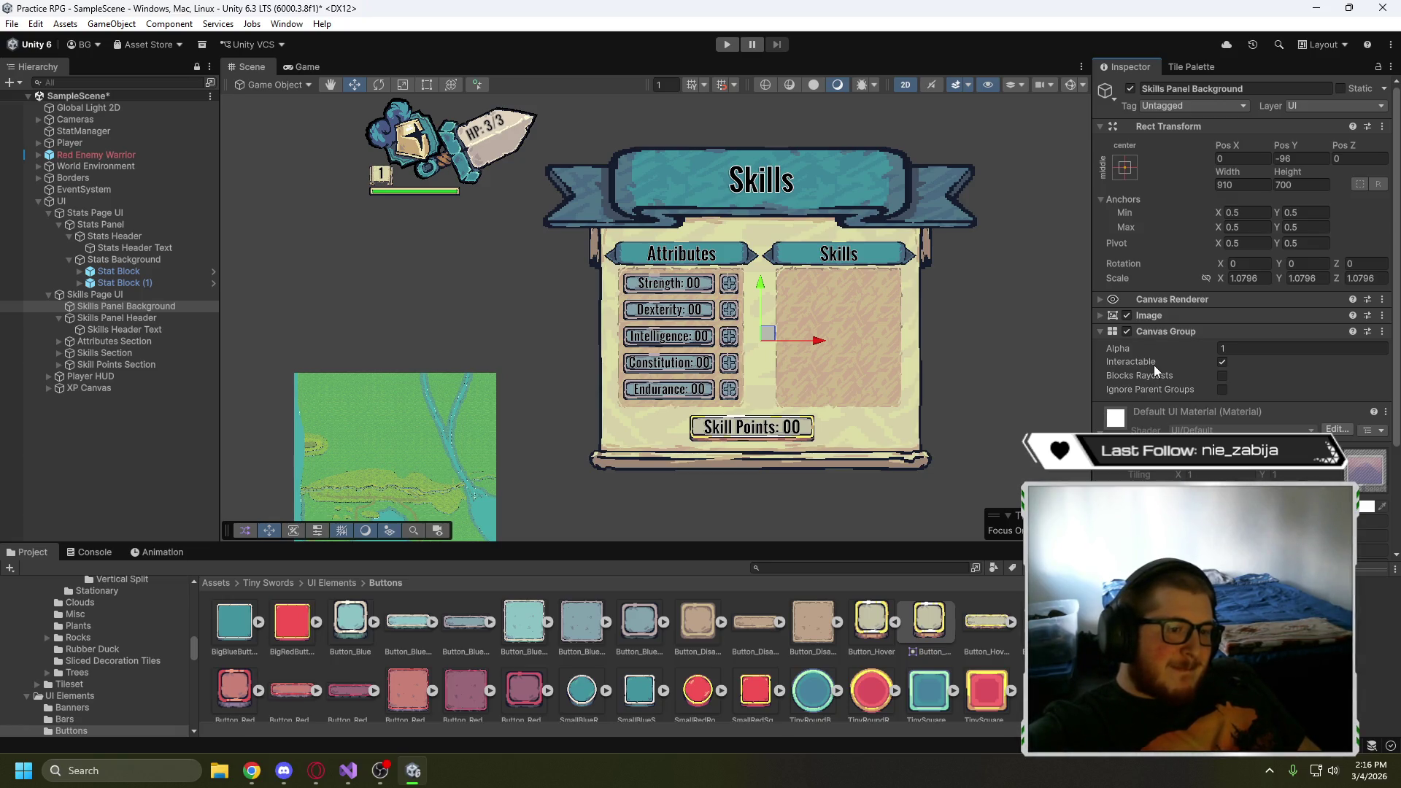
scroll(1165, 366, down, 3)
scroll(1174, 365, up, 2)
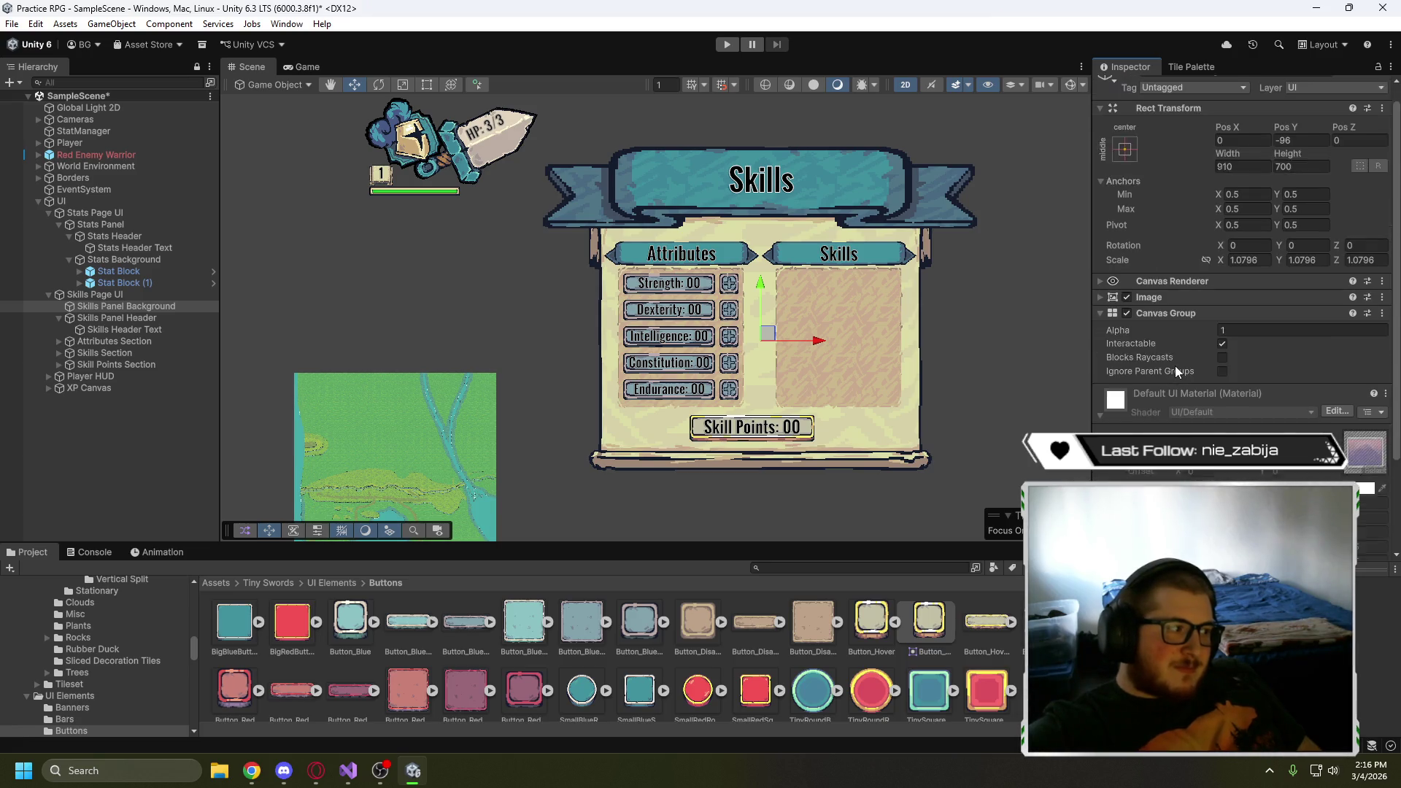
scroll(1175, 365, up, 1)
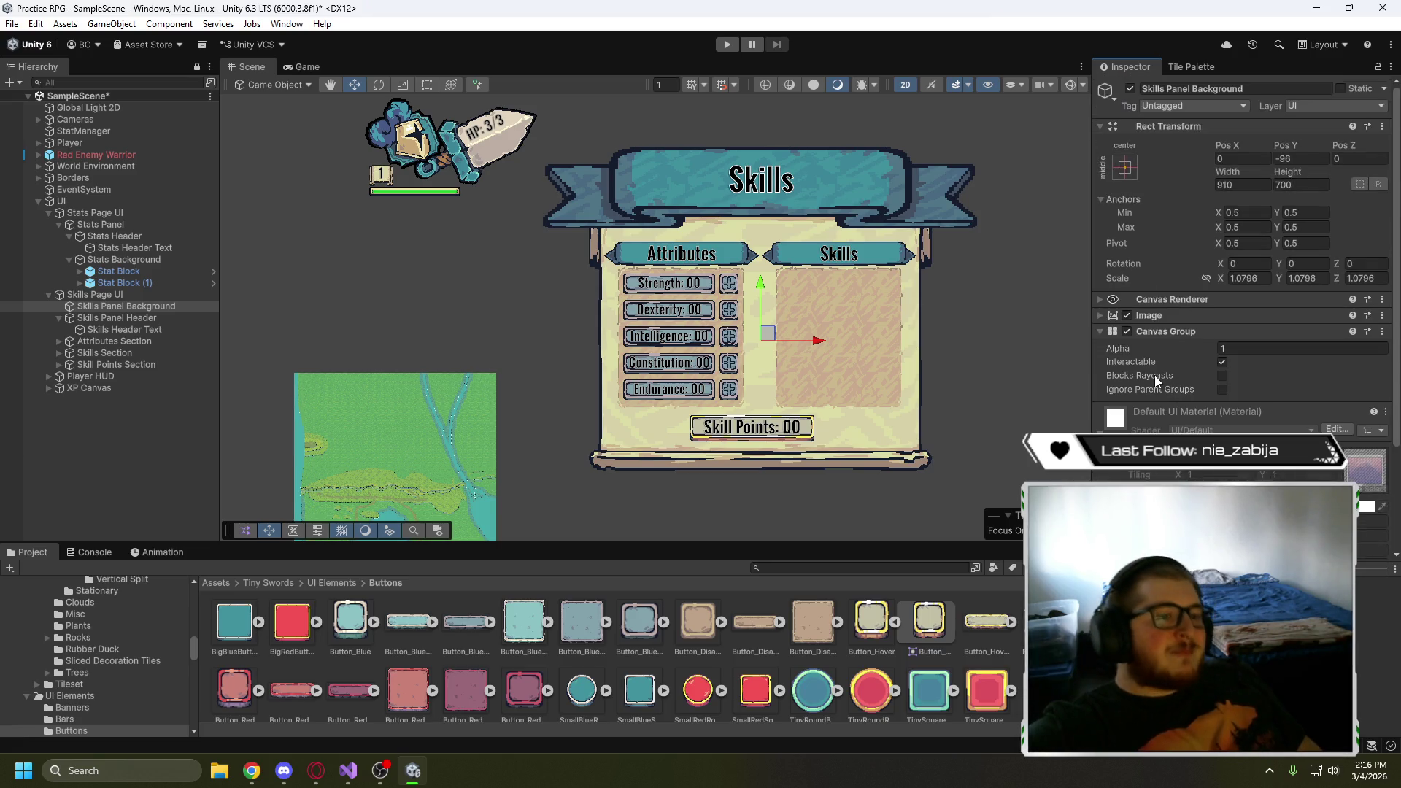
- Remove the Canvas Group component from Skills Panel Background
click(1102, 331)
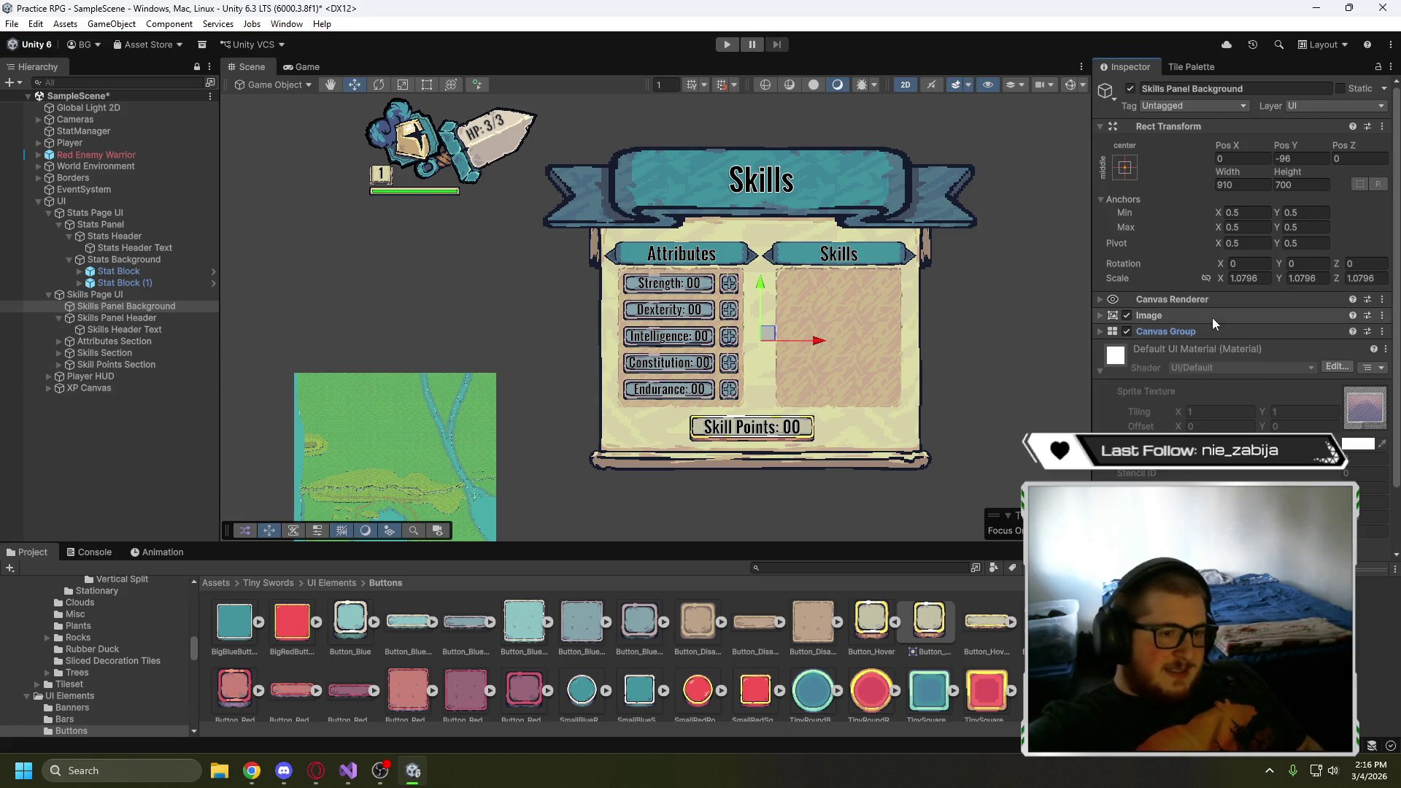
click(1100, 332)
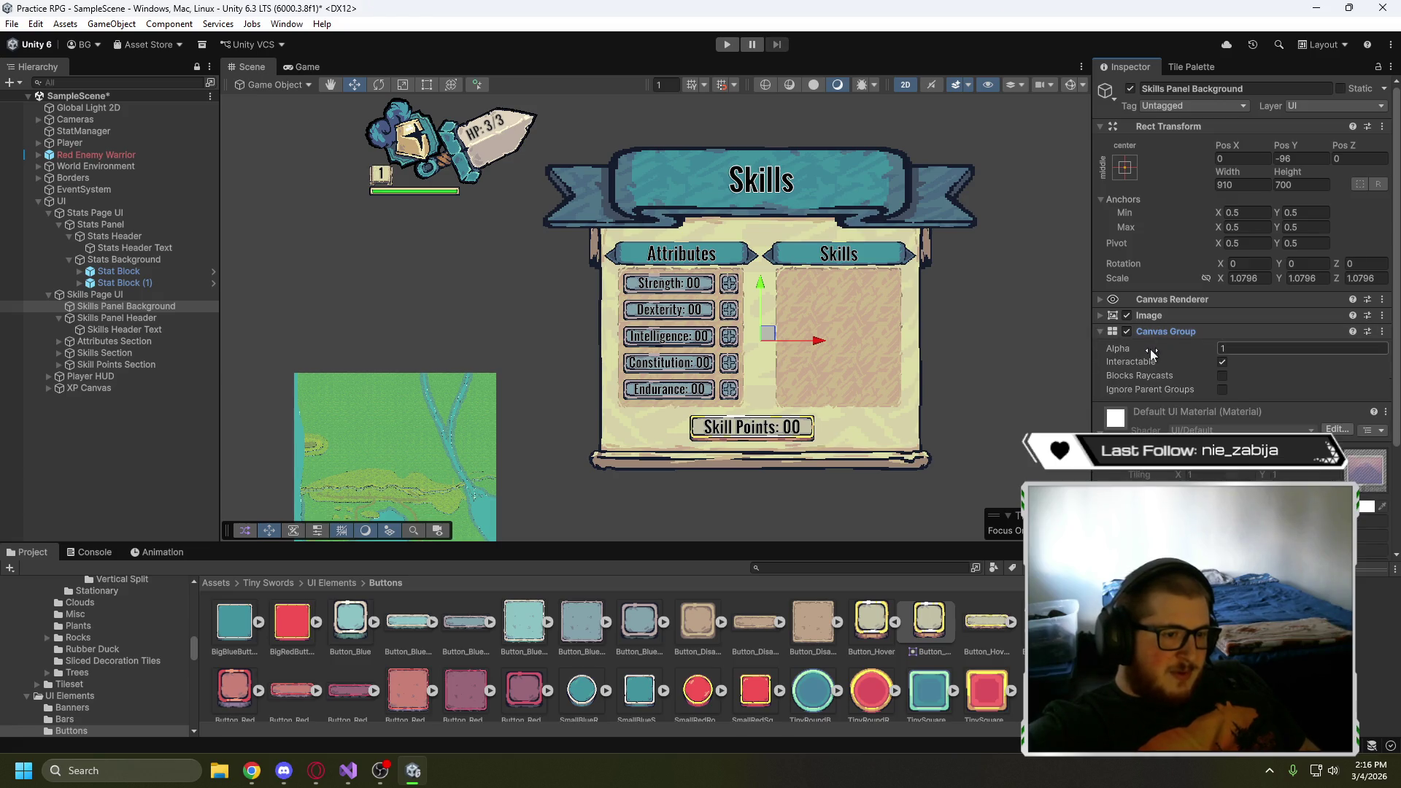
mouse_move(1215, 330)
mouse_down()
mouse_move(1157, 401)
mouse_move(116, 359)
mouse_up()
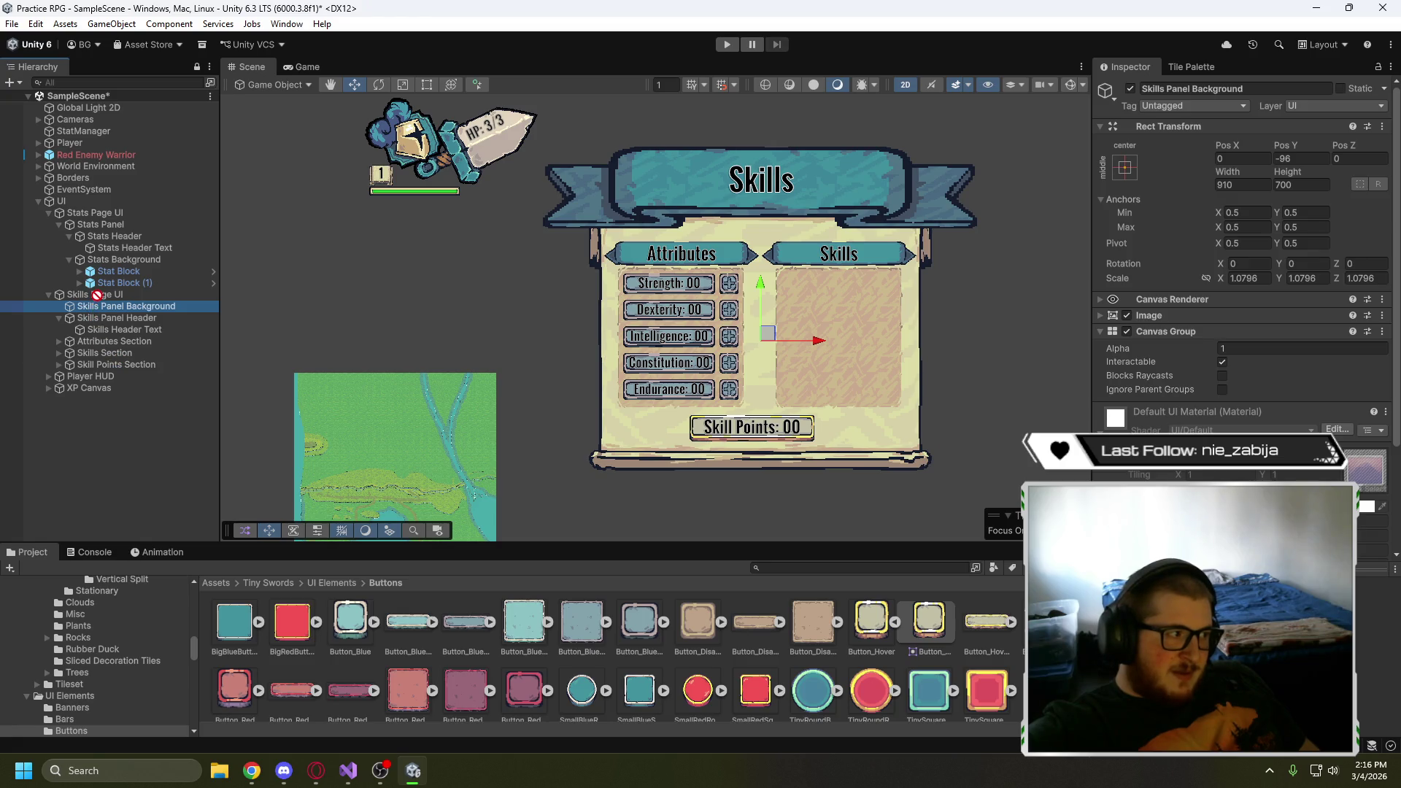
drag(97, 295, 1232, 335)
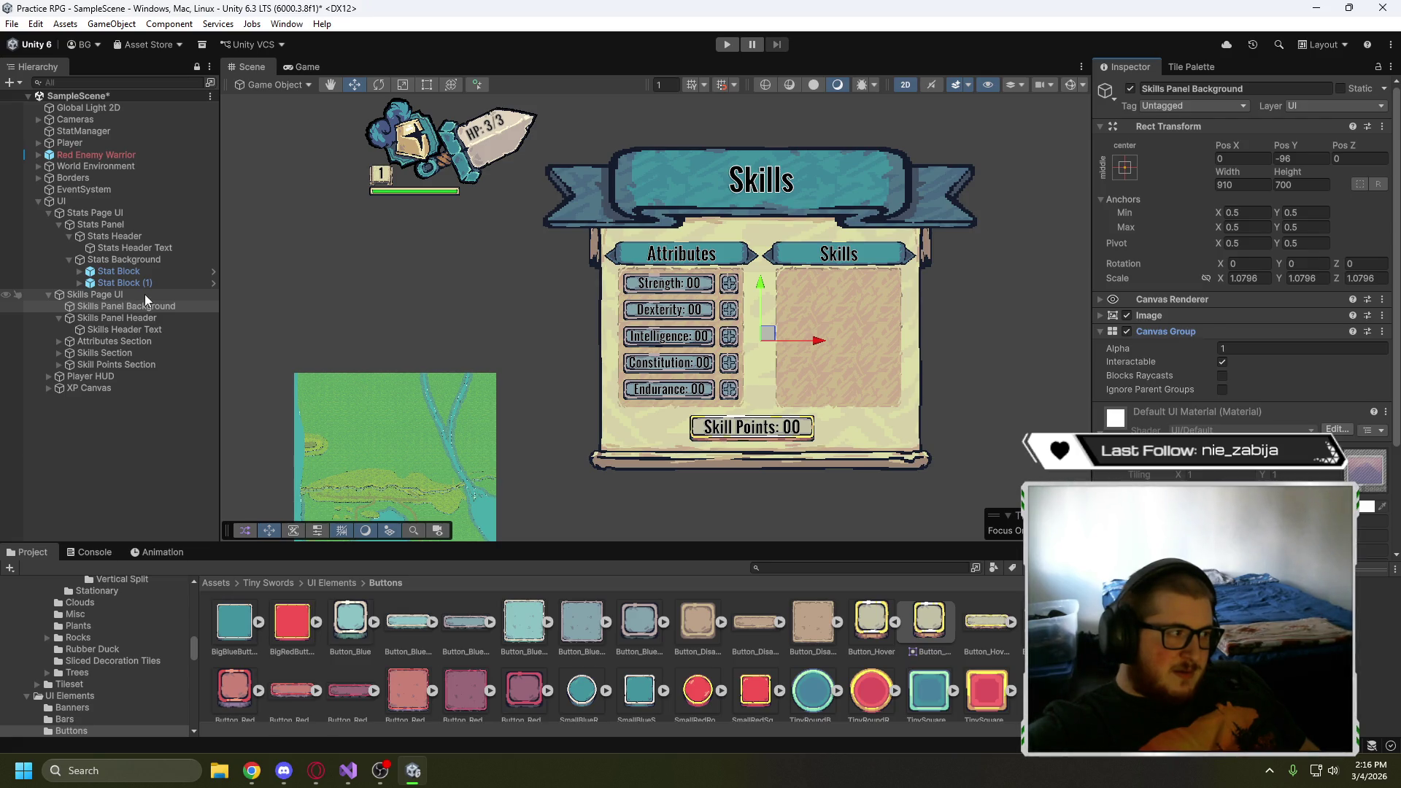
click(1380, 333)
click(1310, 400)
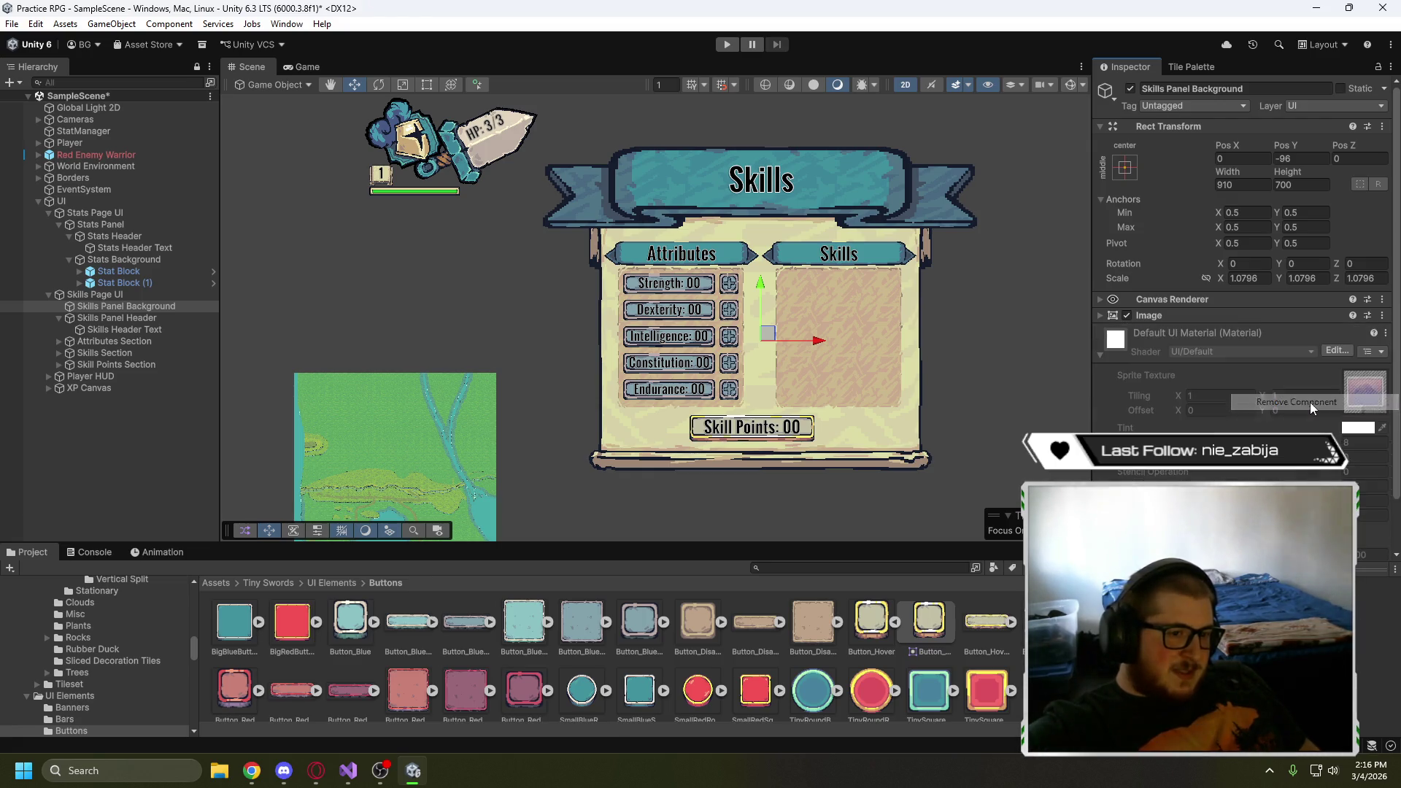
click(113, 295)
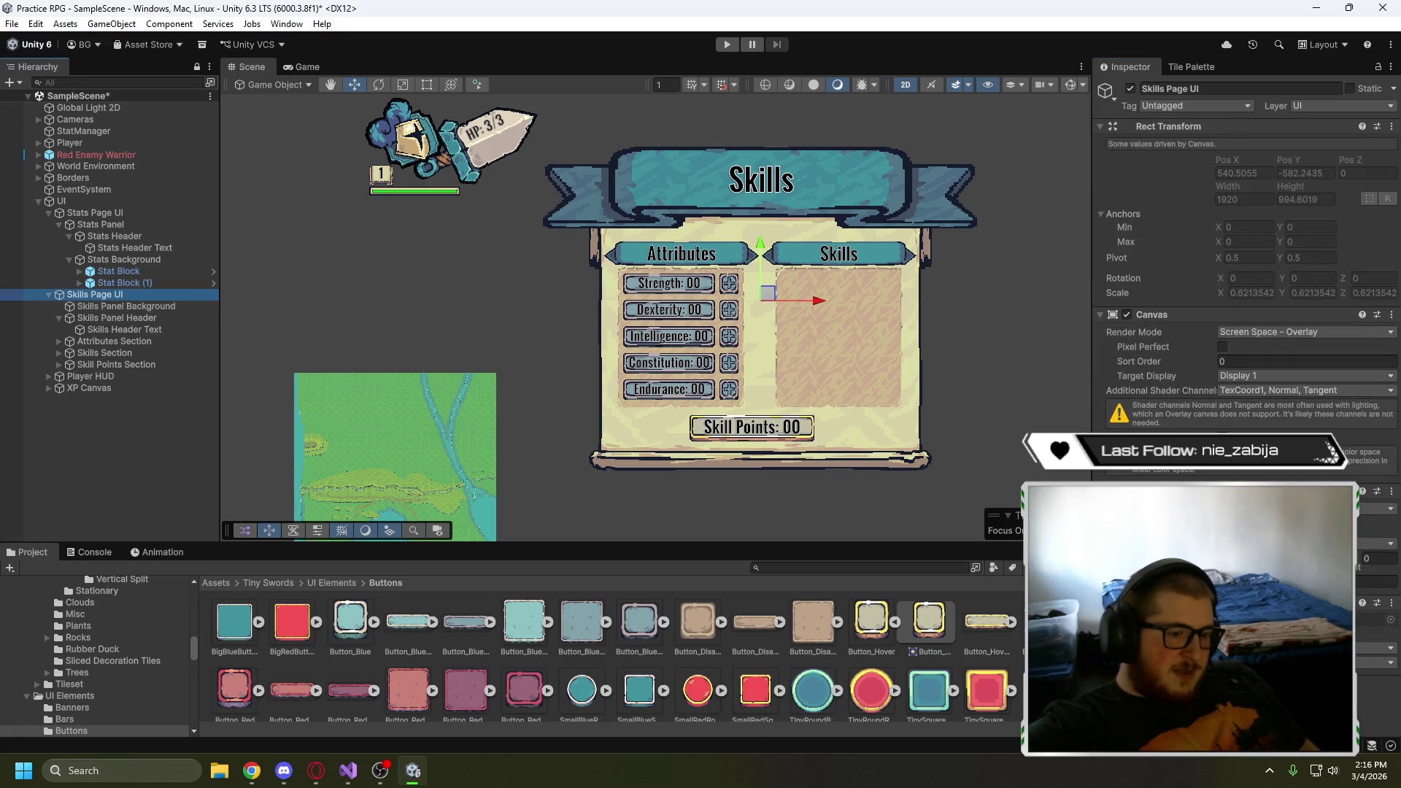
- Restore the Skills Page UI's Canvas Group alpha to 1 and turn off Blocks Raycasts
key(alt+Tab)
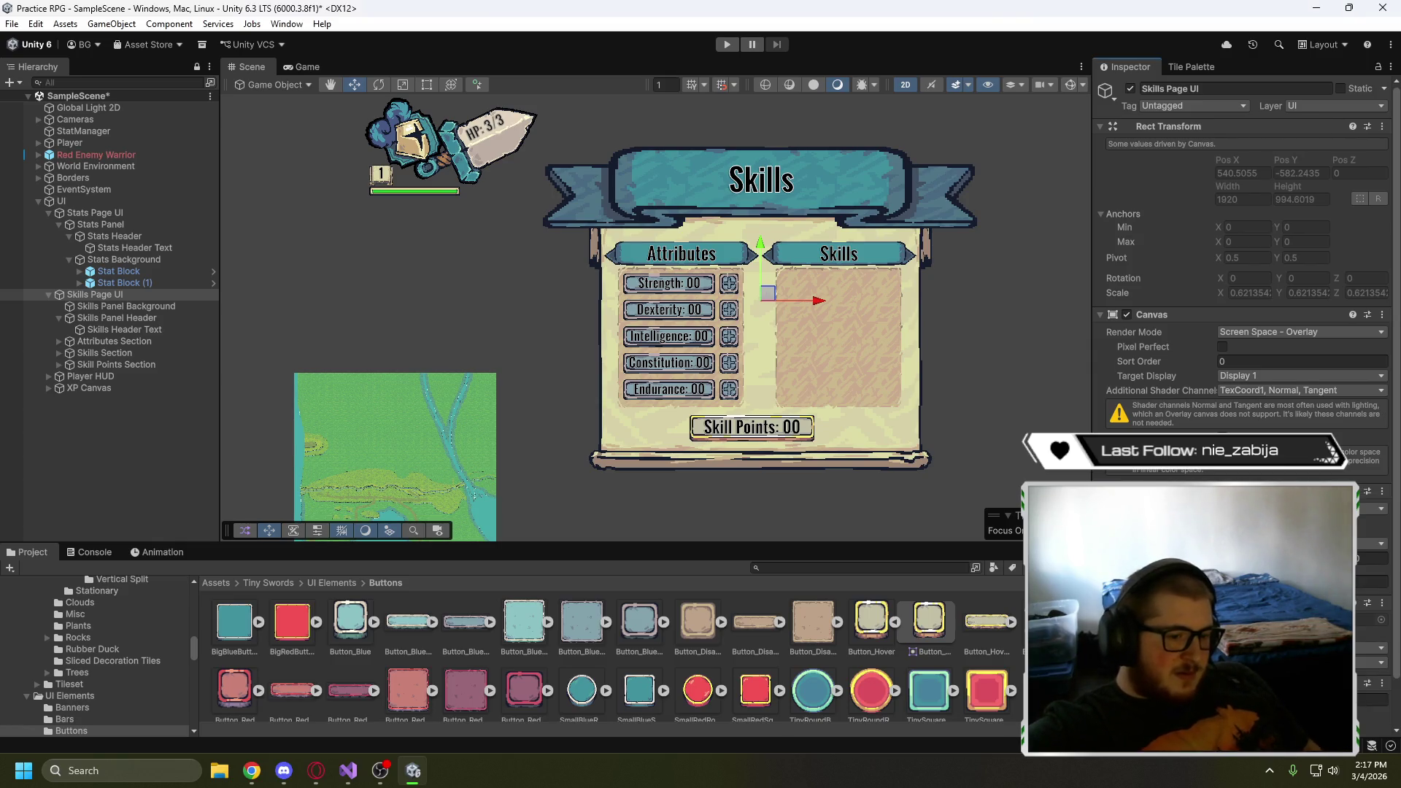
scroll(1241, 291, down, 3)
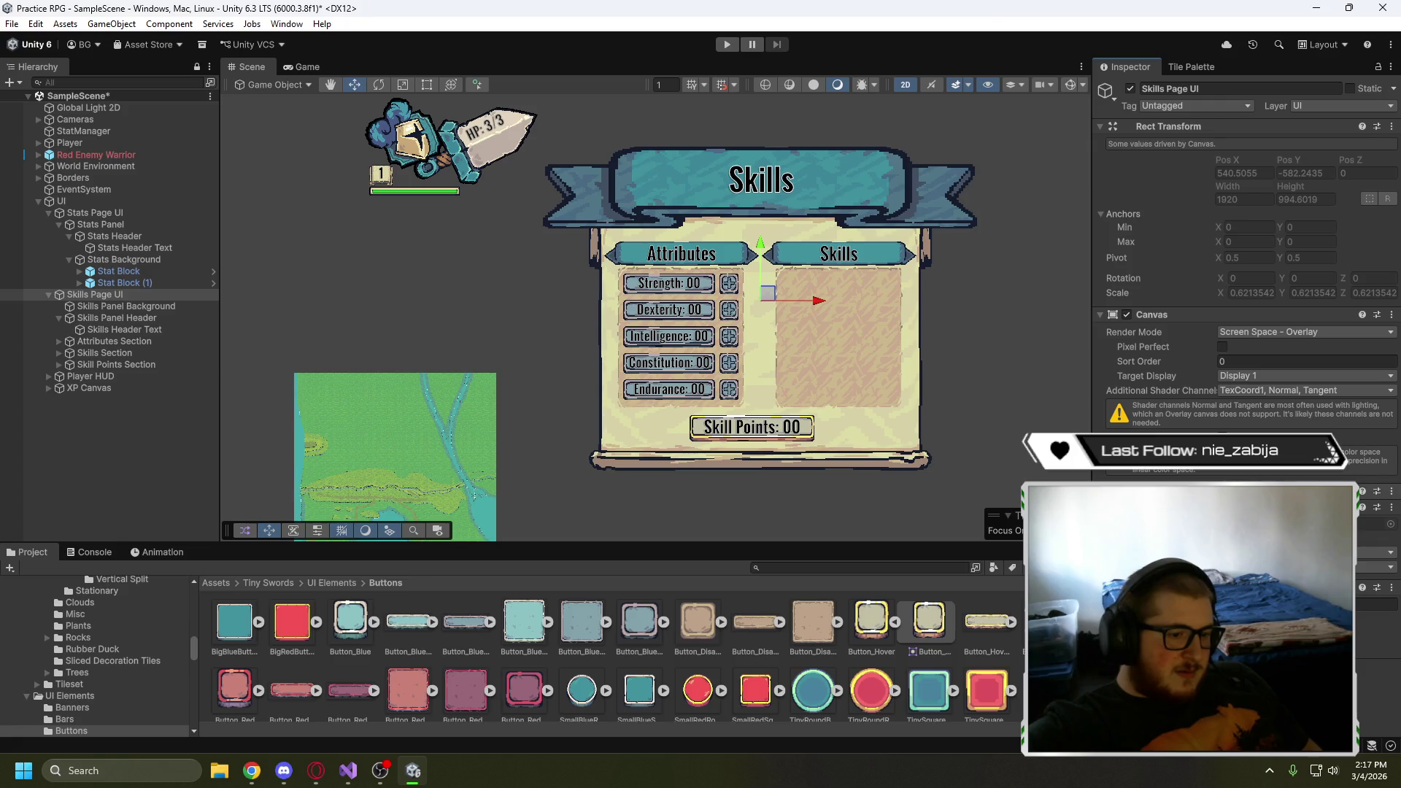
click(1099, 315)
click(1244, 380)
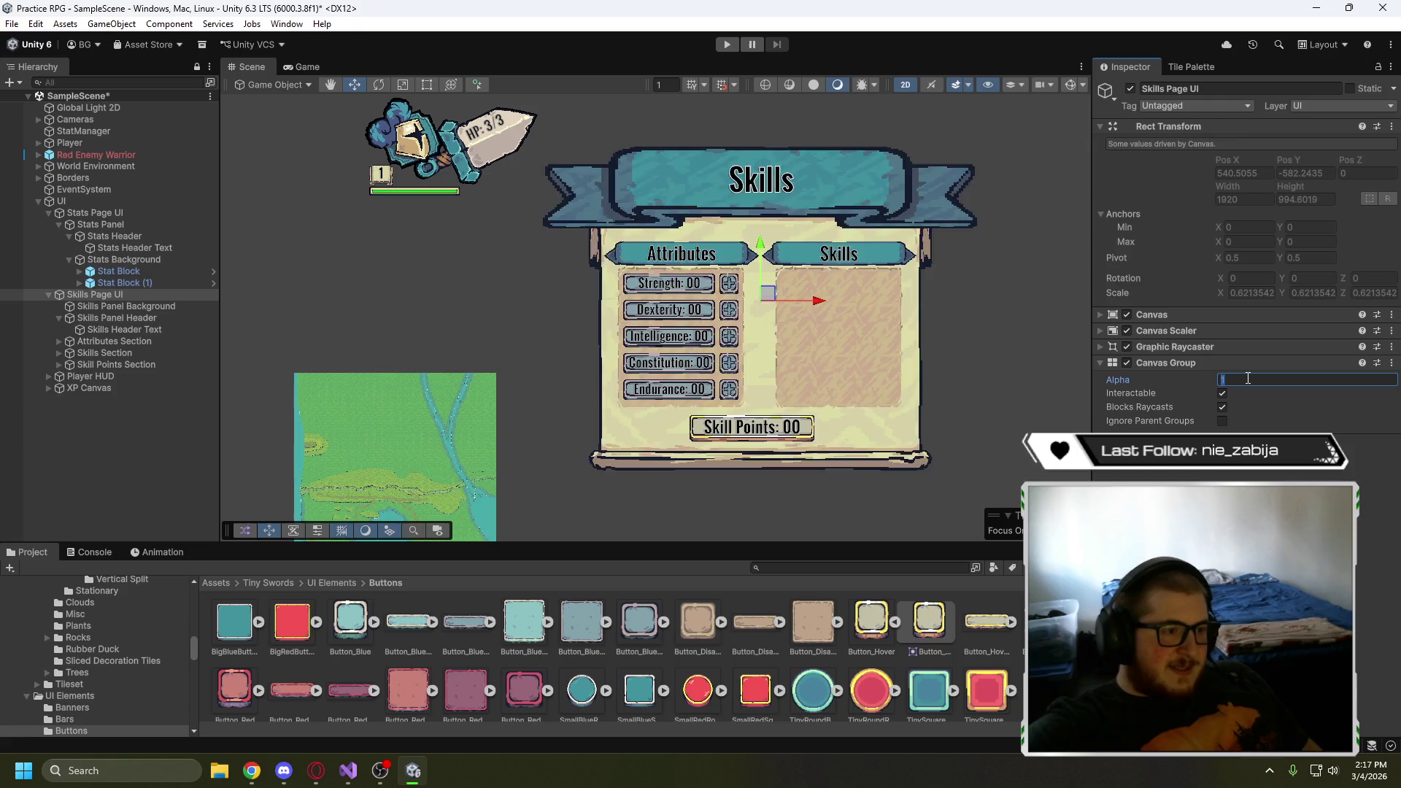
text(0)
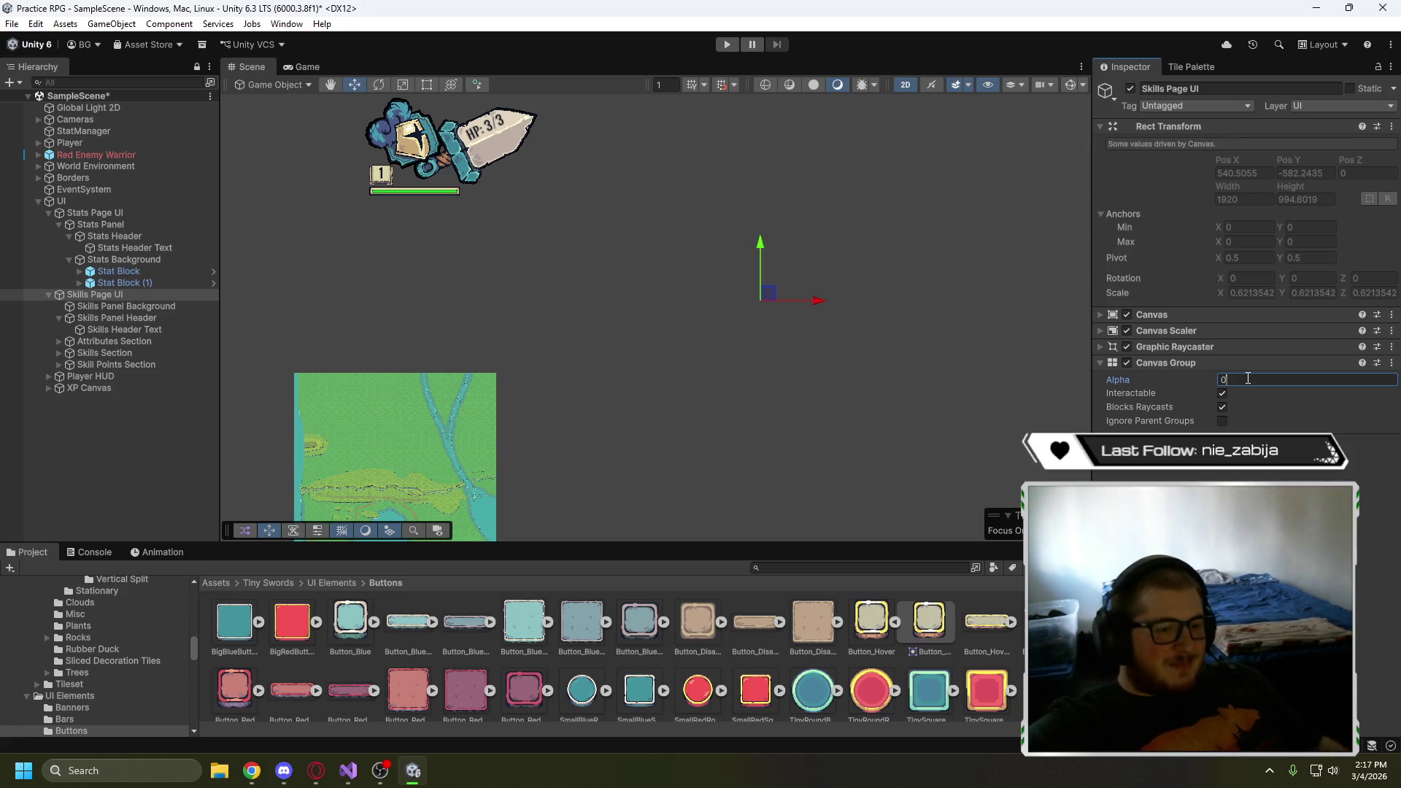
key(BackSpace)
text(1)
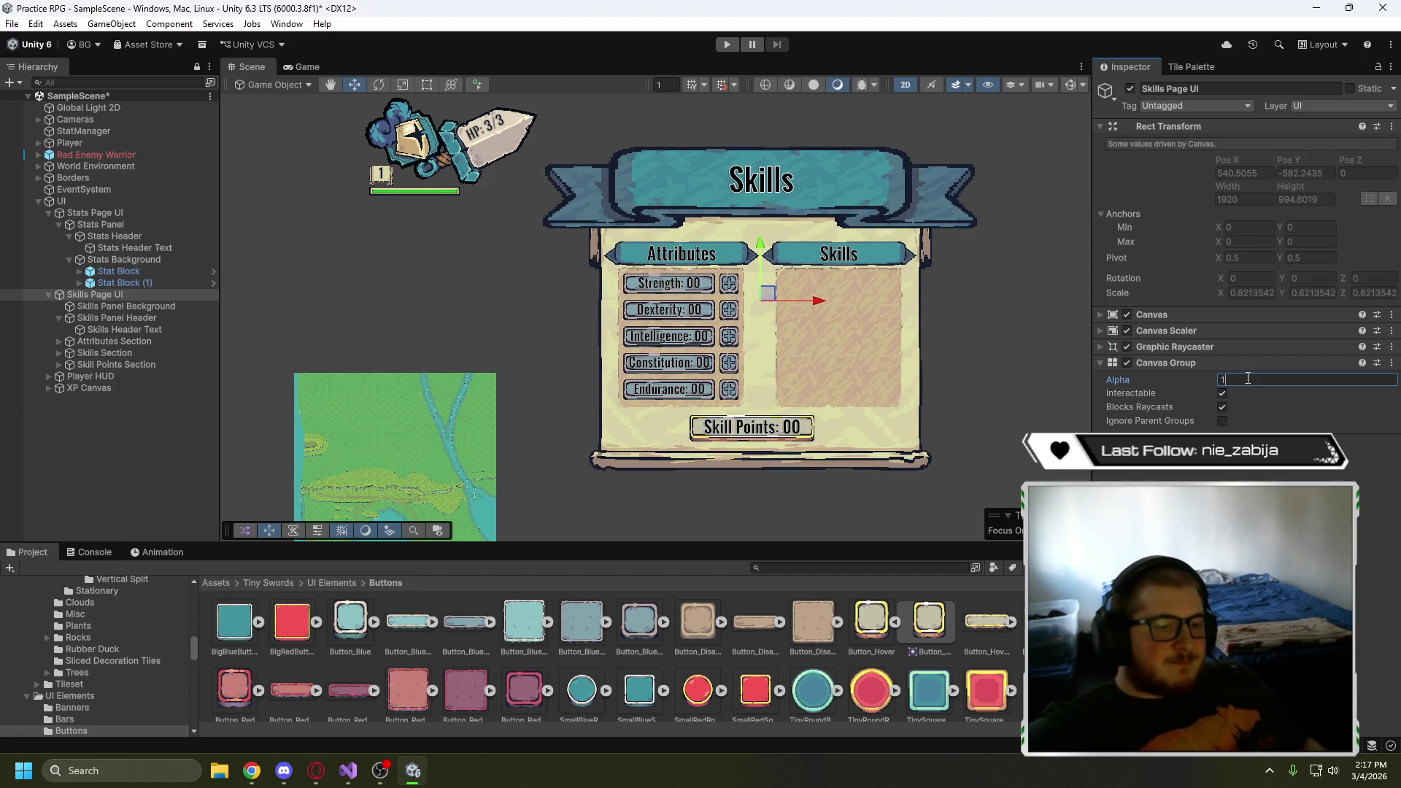
click(1222, 406)
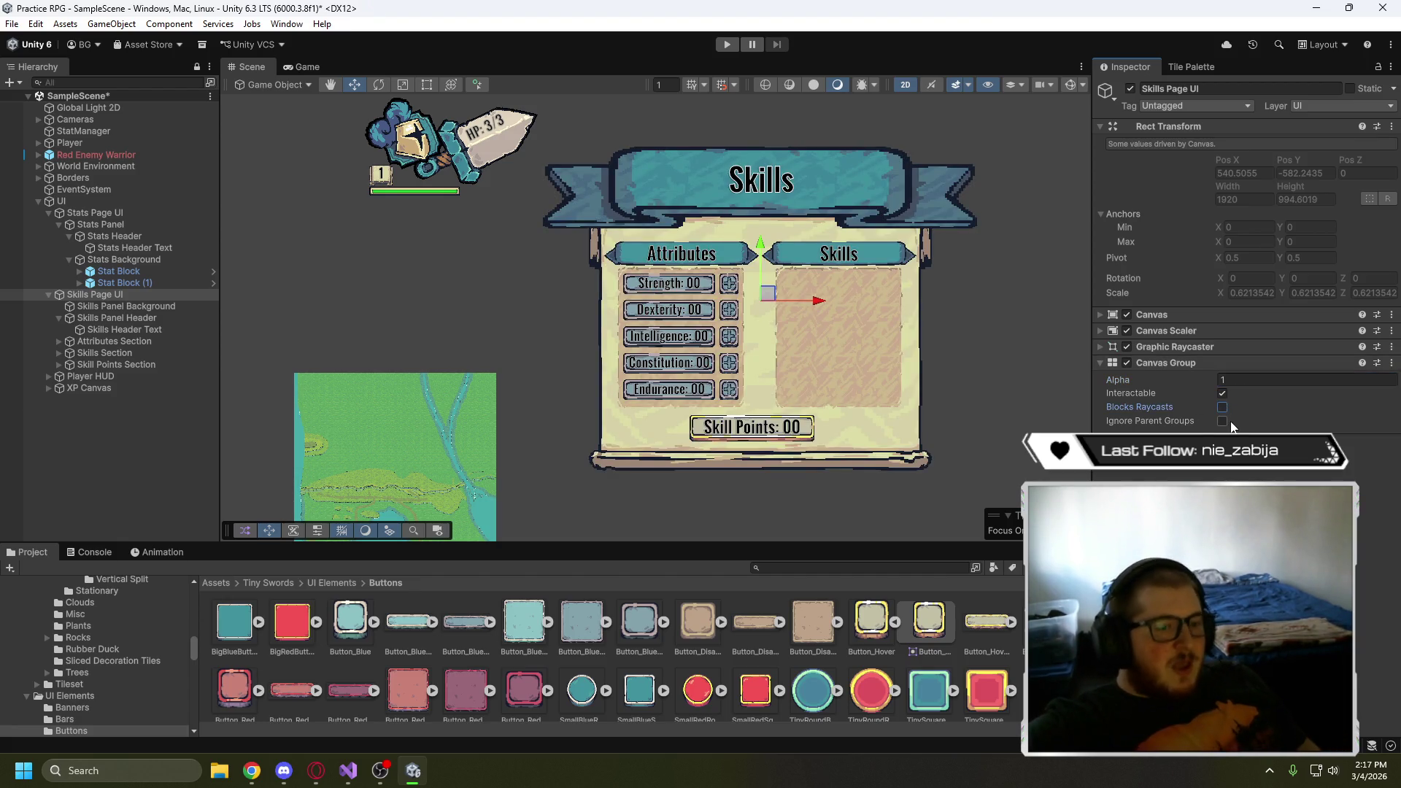
- Move the Canvas Group component above the Graphic Raycaster on Skills Page UI
click(1104, 345)
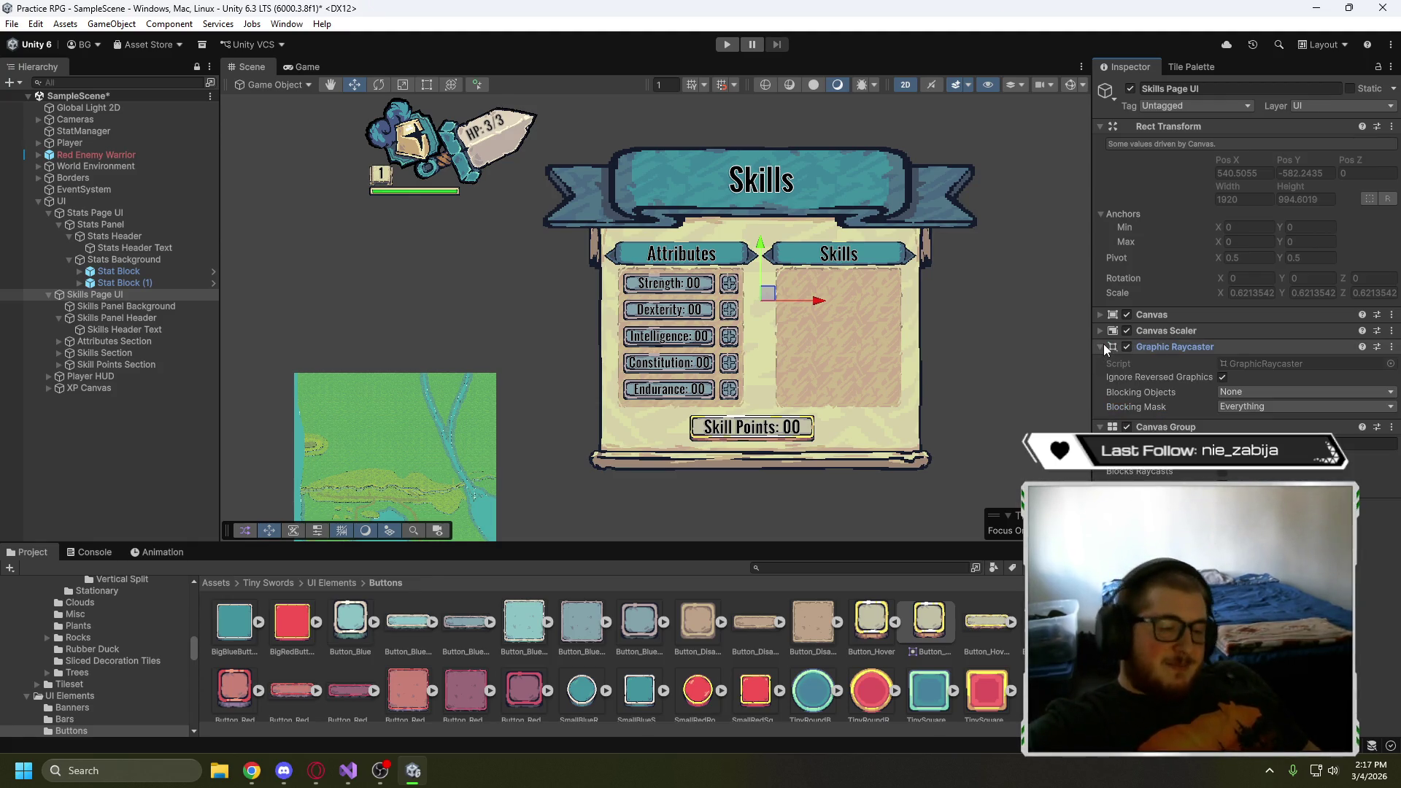
click(1103, 344)
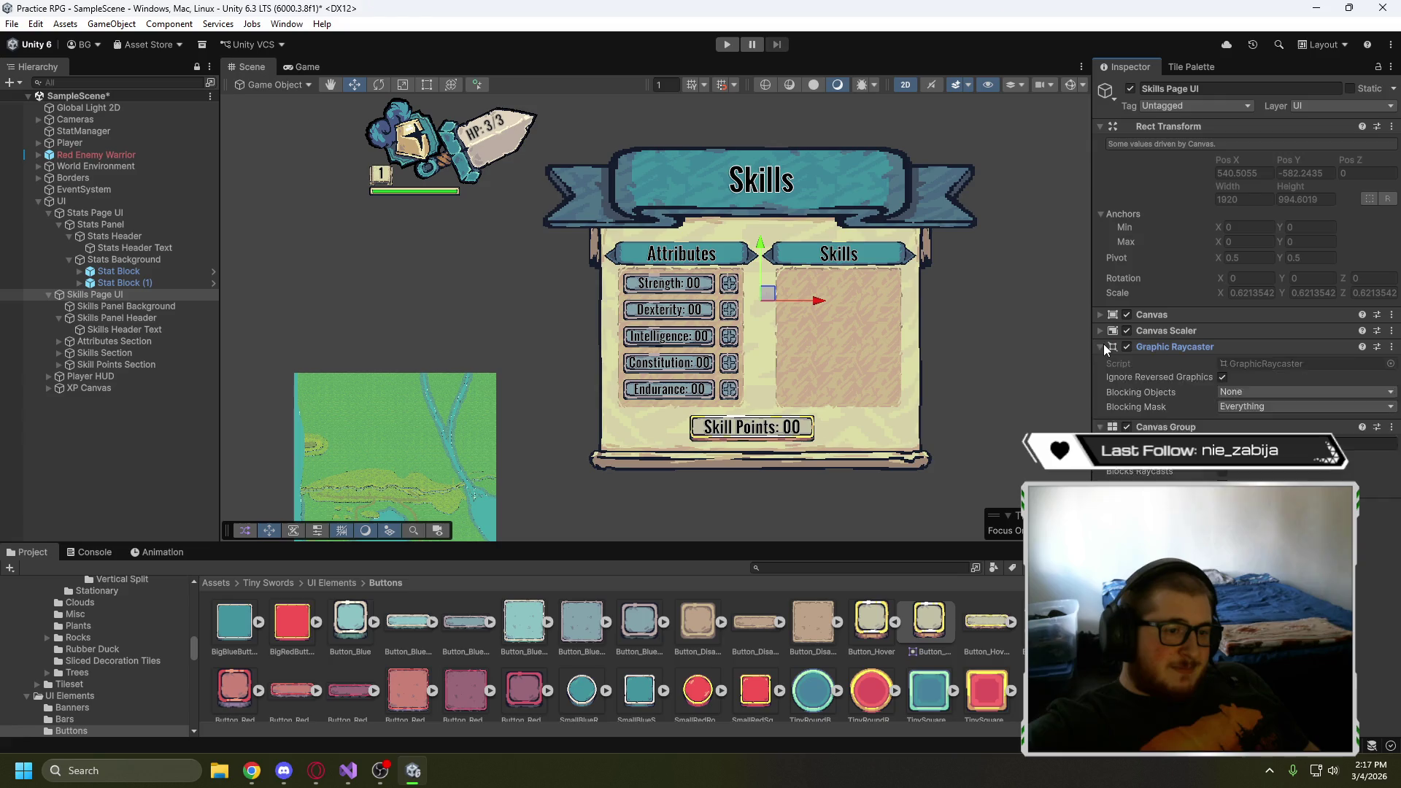
click(1196, 346)
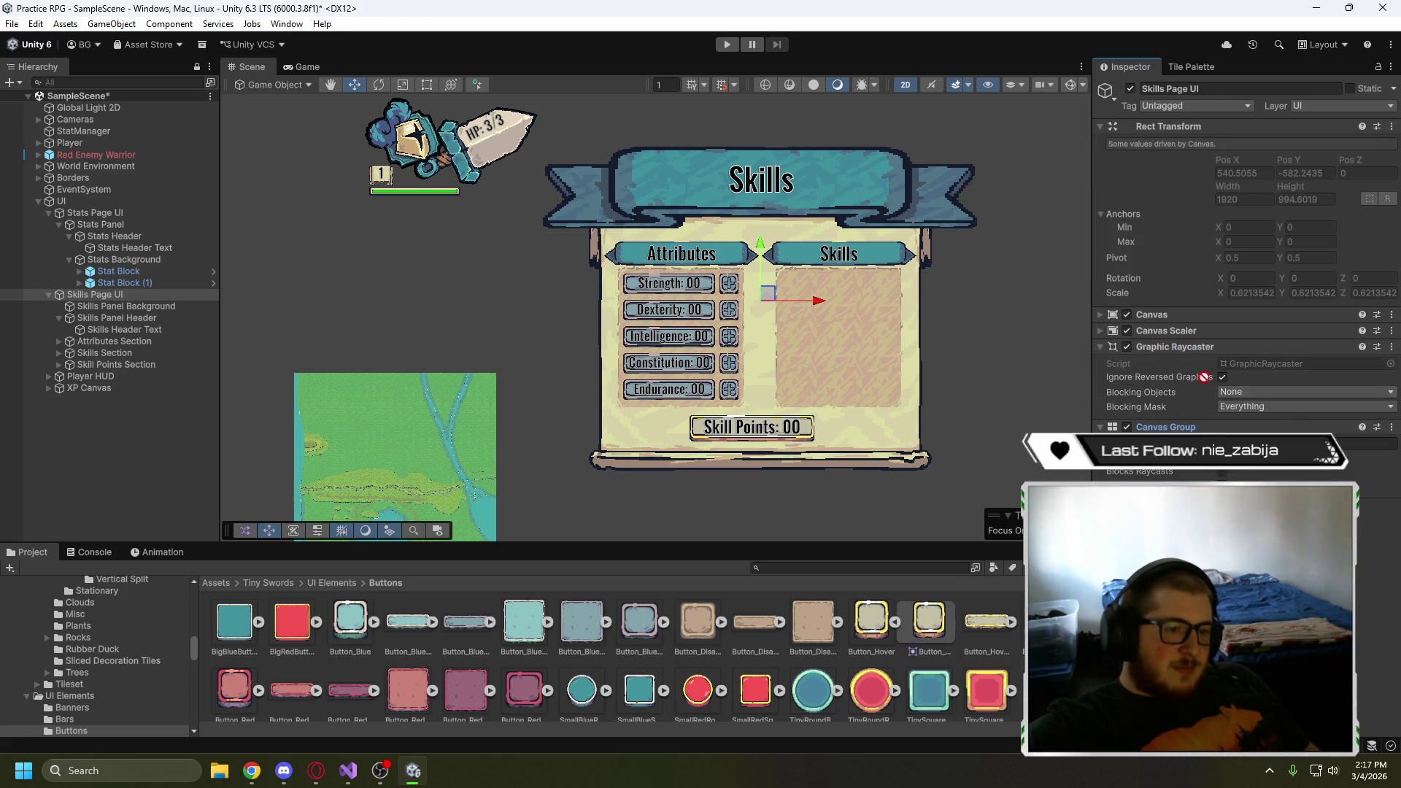
drag(1190, 429, 1196, 337)
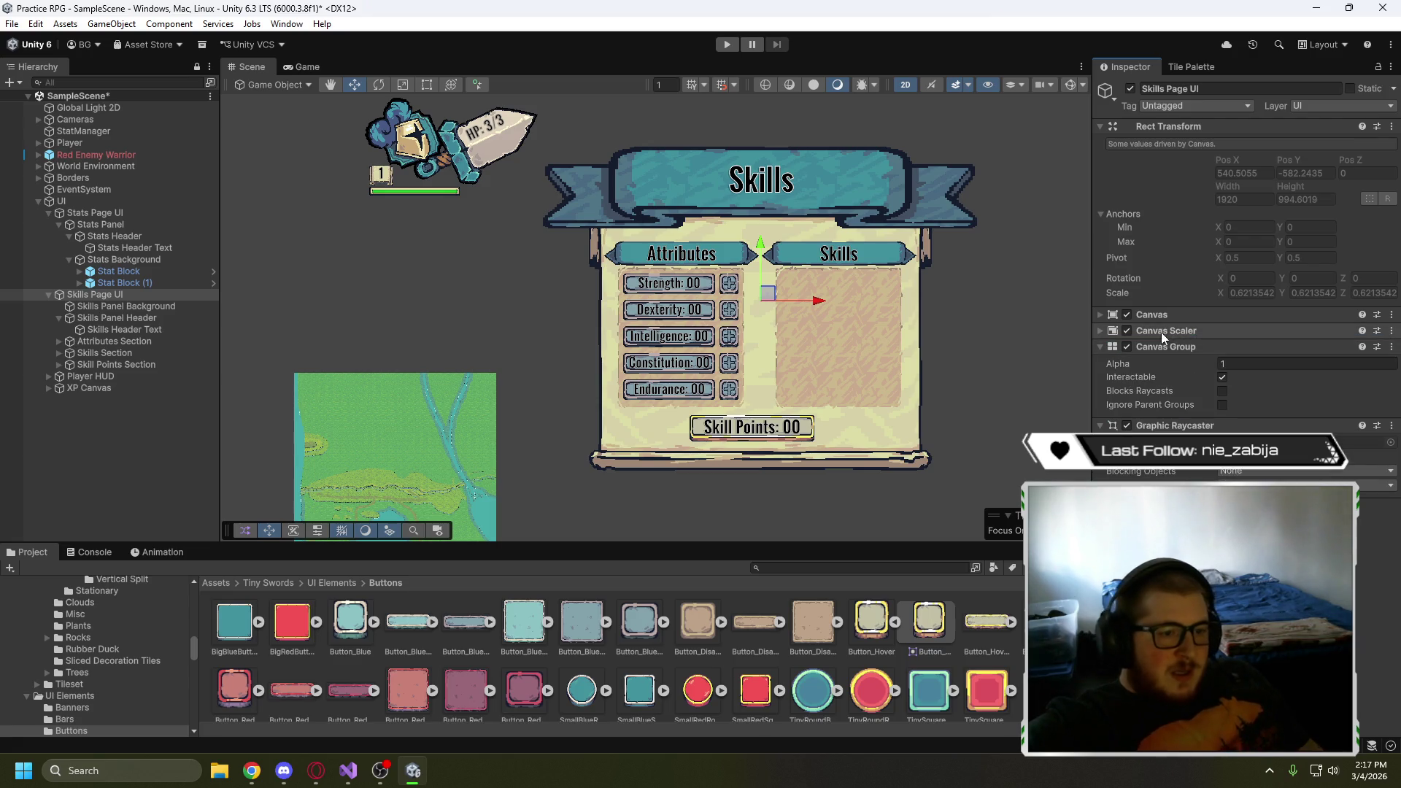
click(1102, 330)
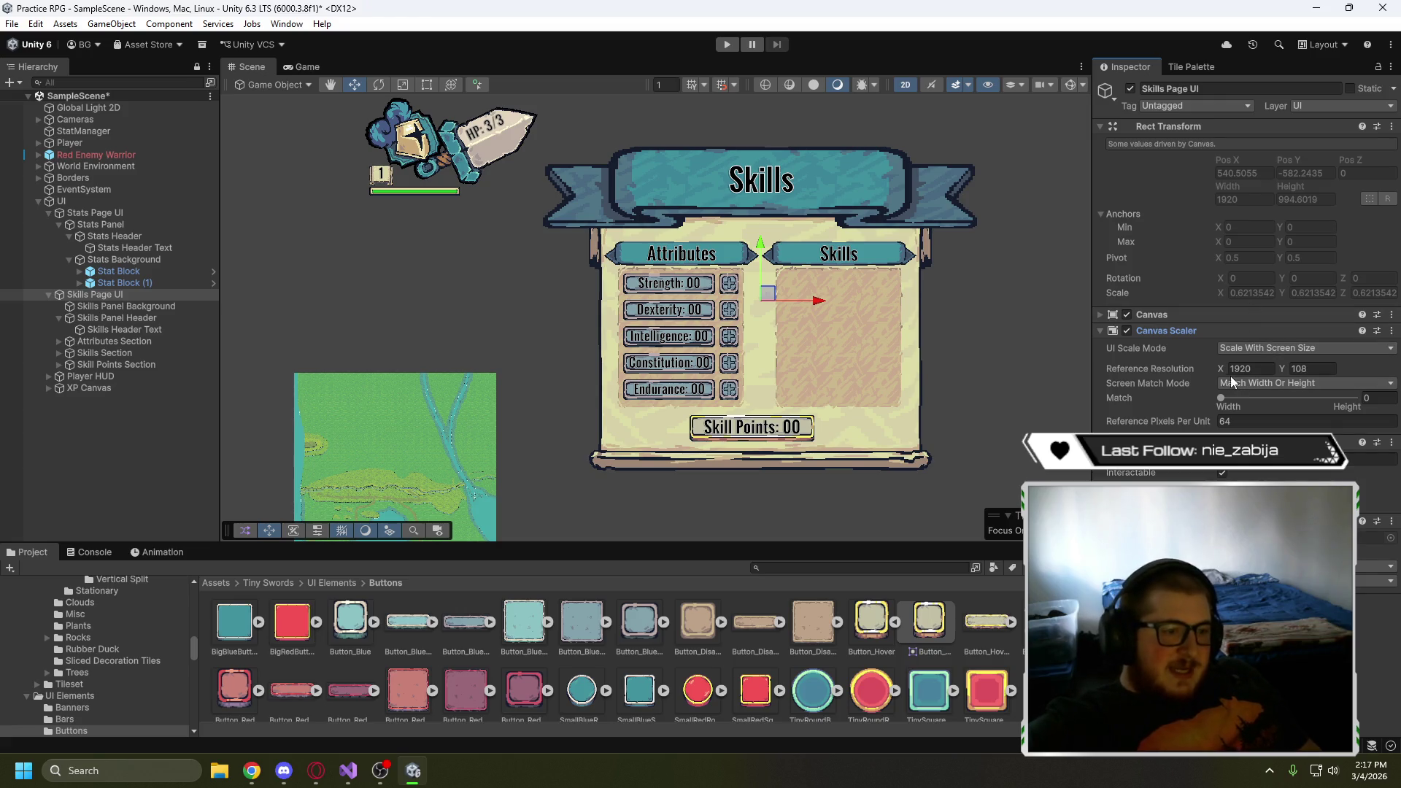
- Preview the Skills page in the Game view, then return to Scene and select Stats Page UI
click(282, 67)
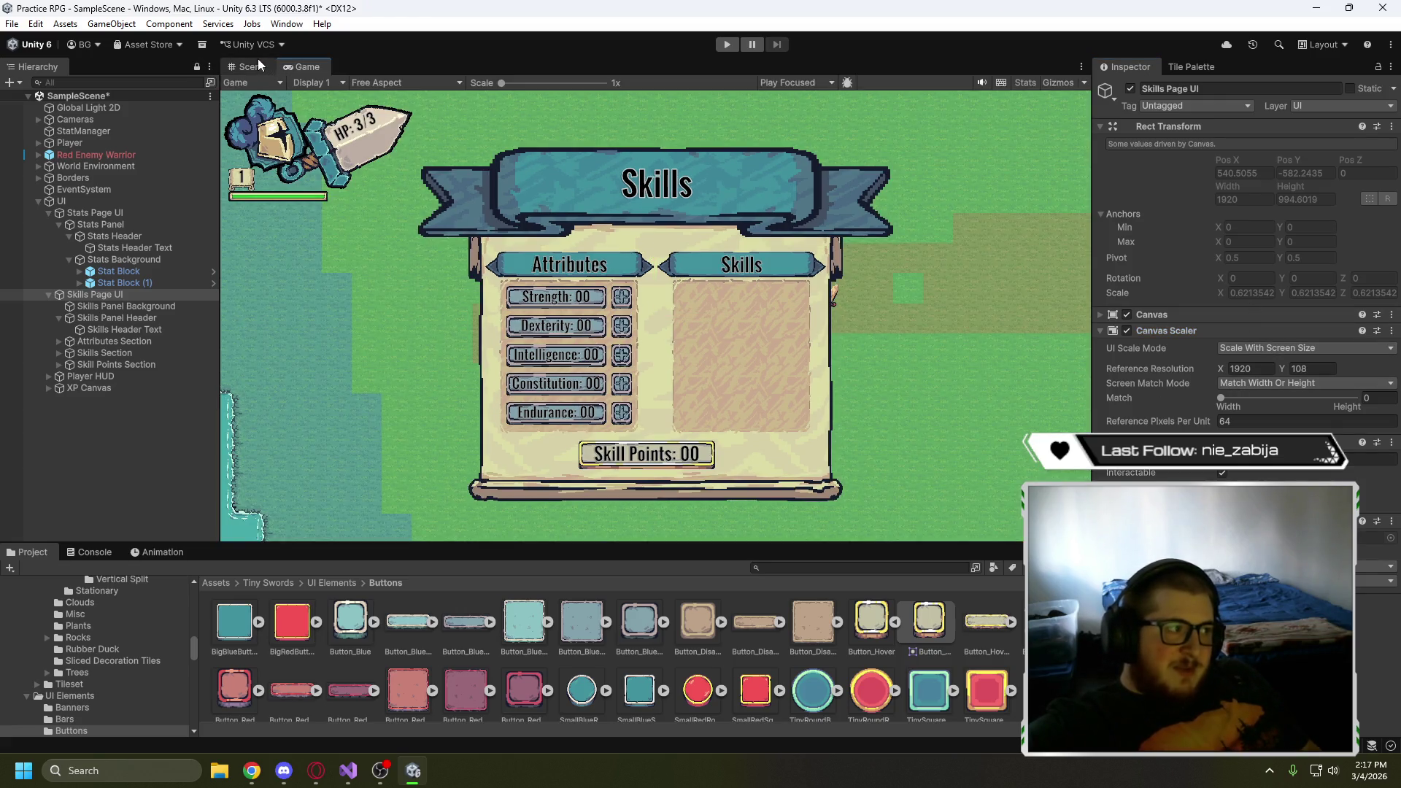
click(253, 66)
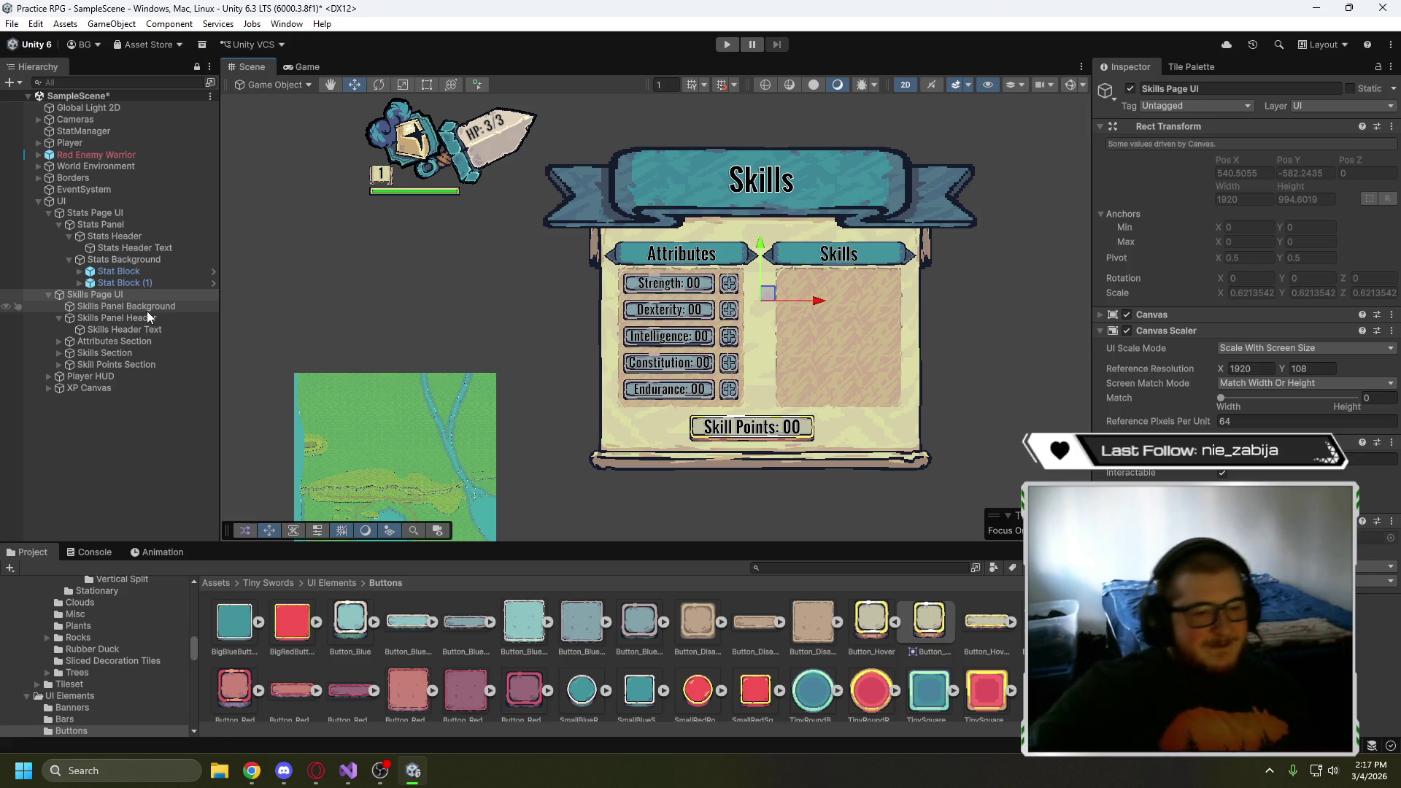
click(121, 211)
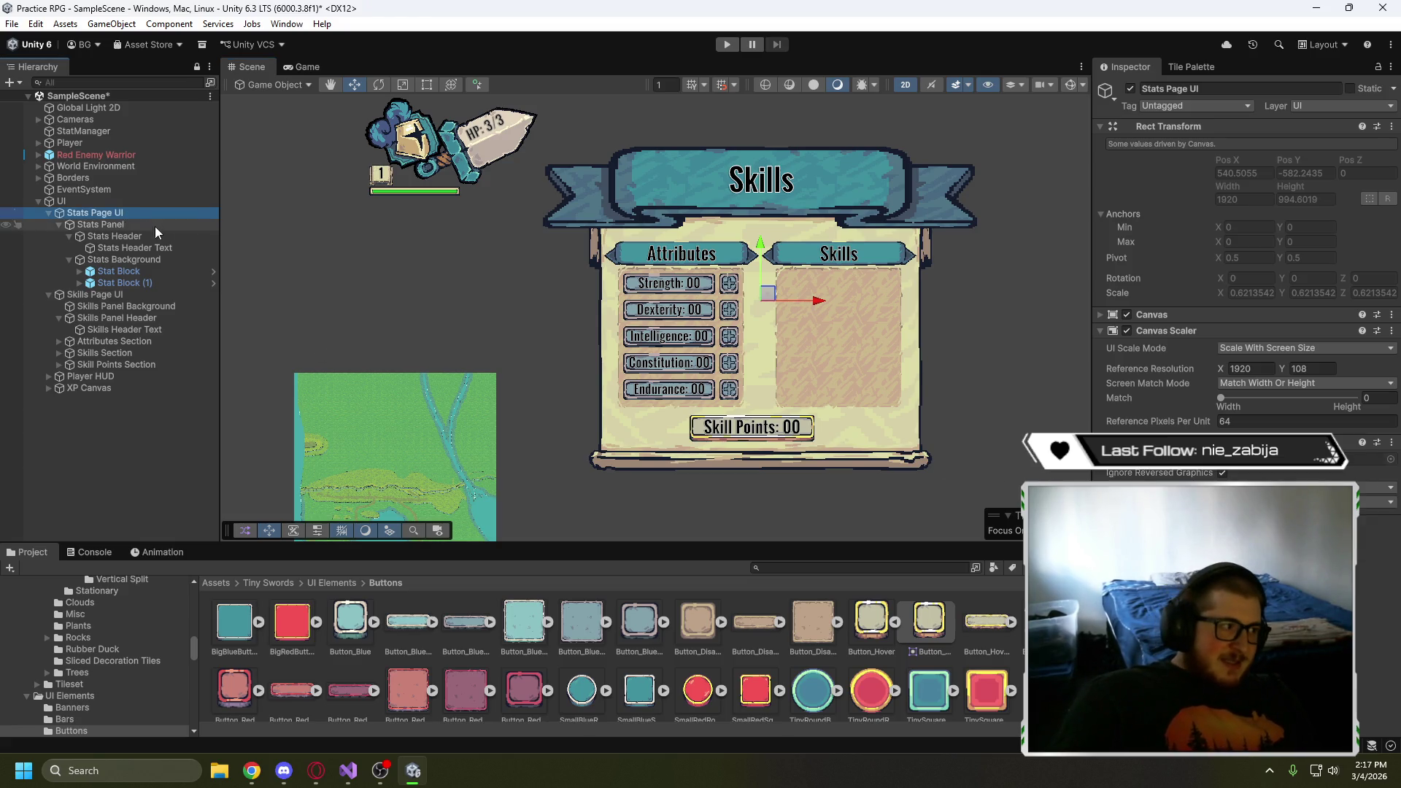
- Remove the Canvas Group component from Stats Panel, then select Stats Page UI
click(128, 224)
scroll(1170, 334, down, 10)
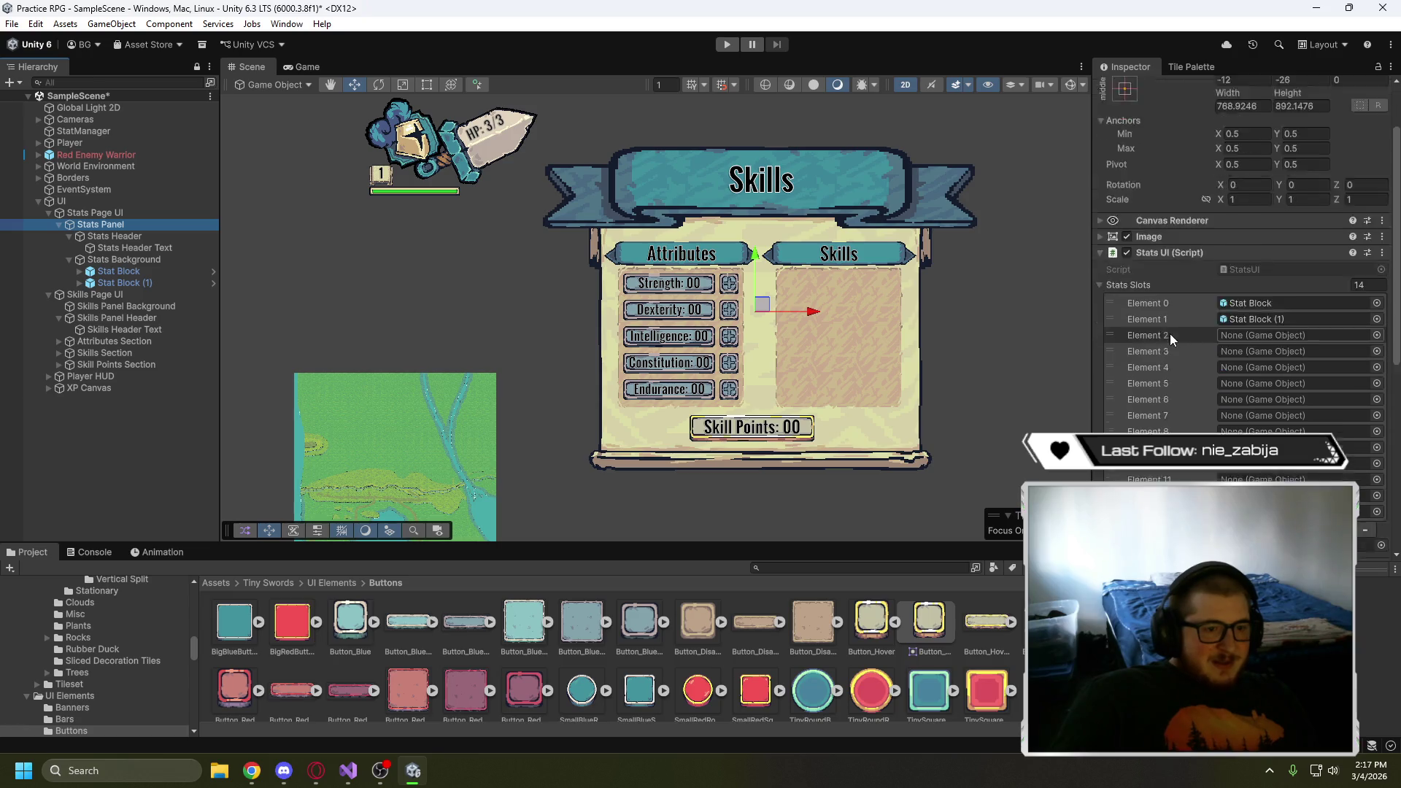
scroll(1188, 318, up, 3)
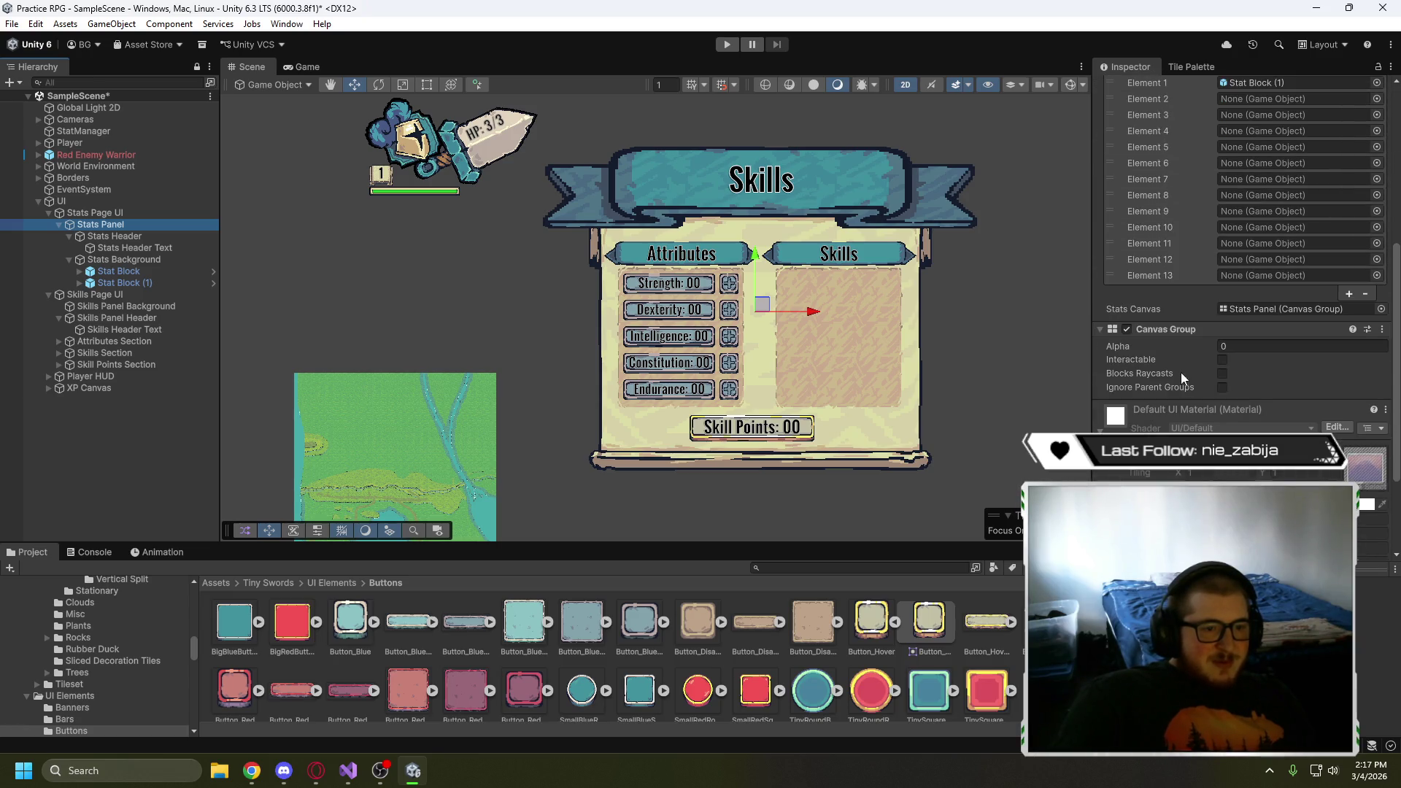
right_click(1233, 330)
click(1313, 400)
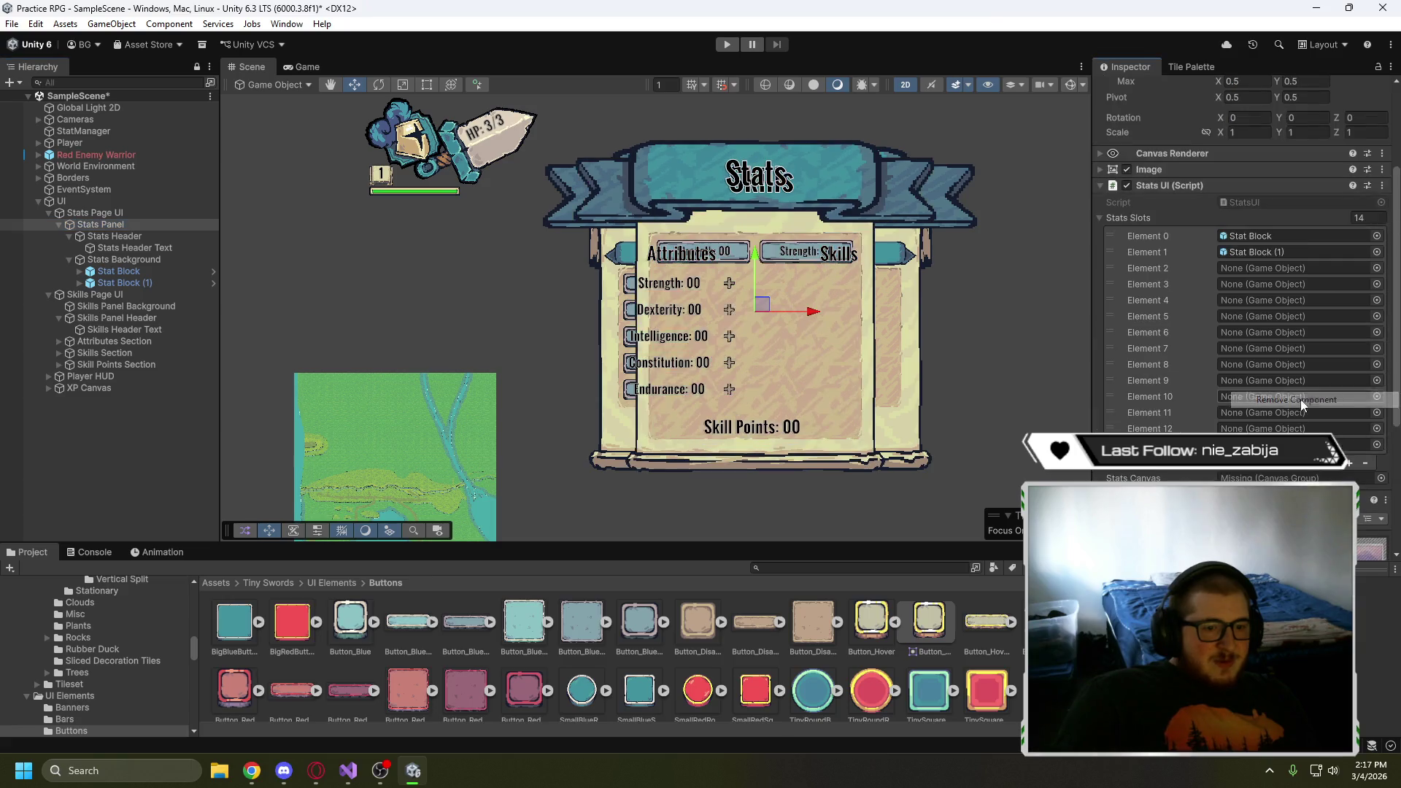
click(107, 215)
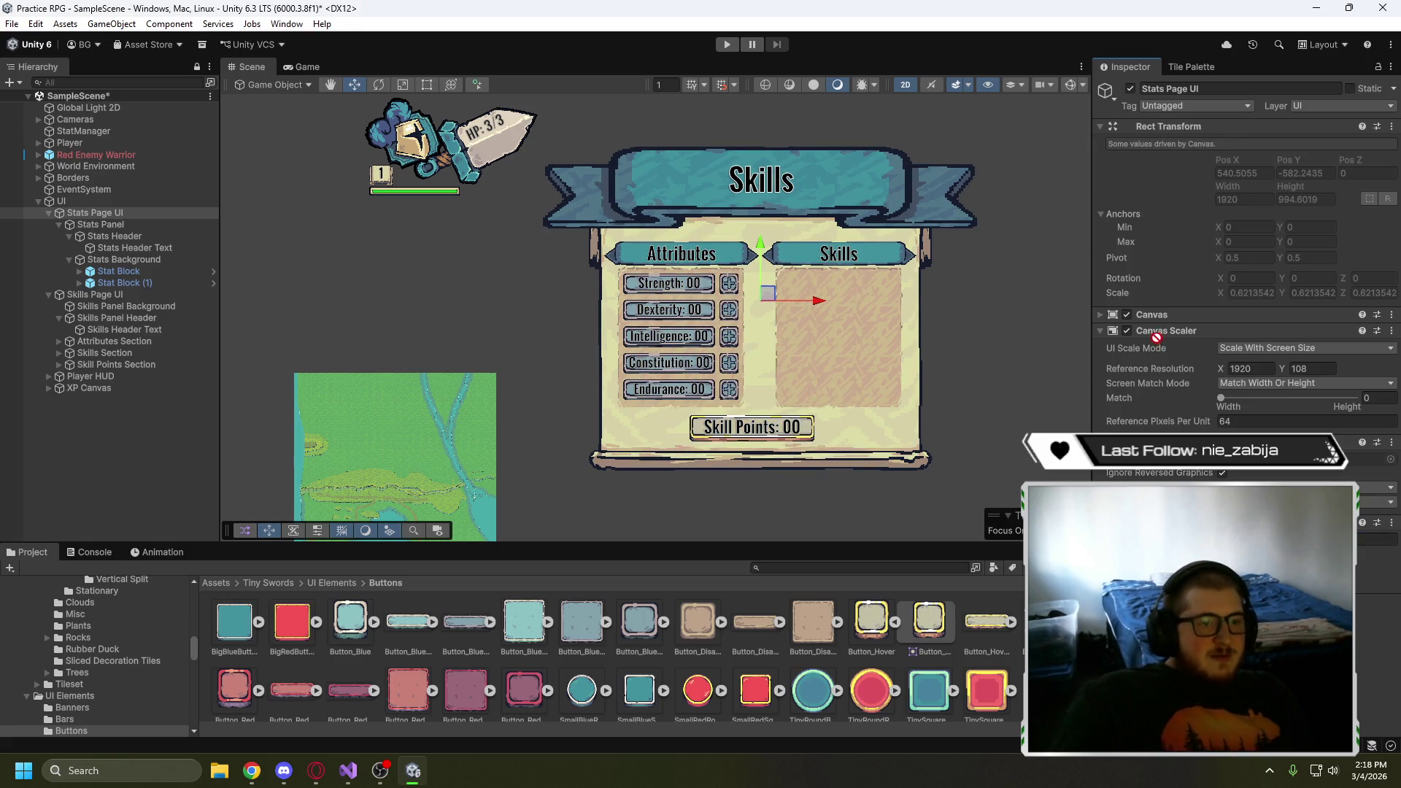
- Add a Canvas Group to Stats Page UI, placed above its Canvas Scaler
drag(1157, 337, 1166, 405)
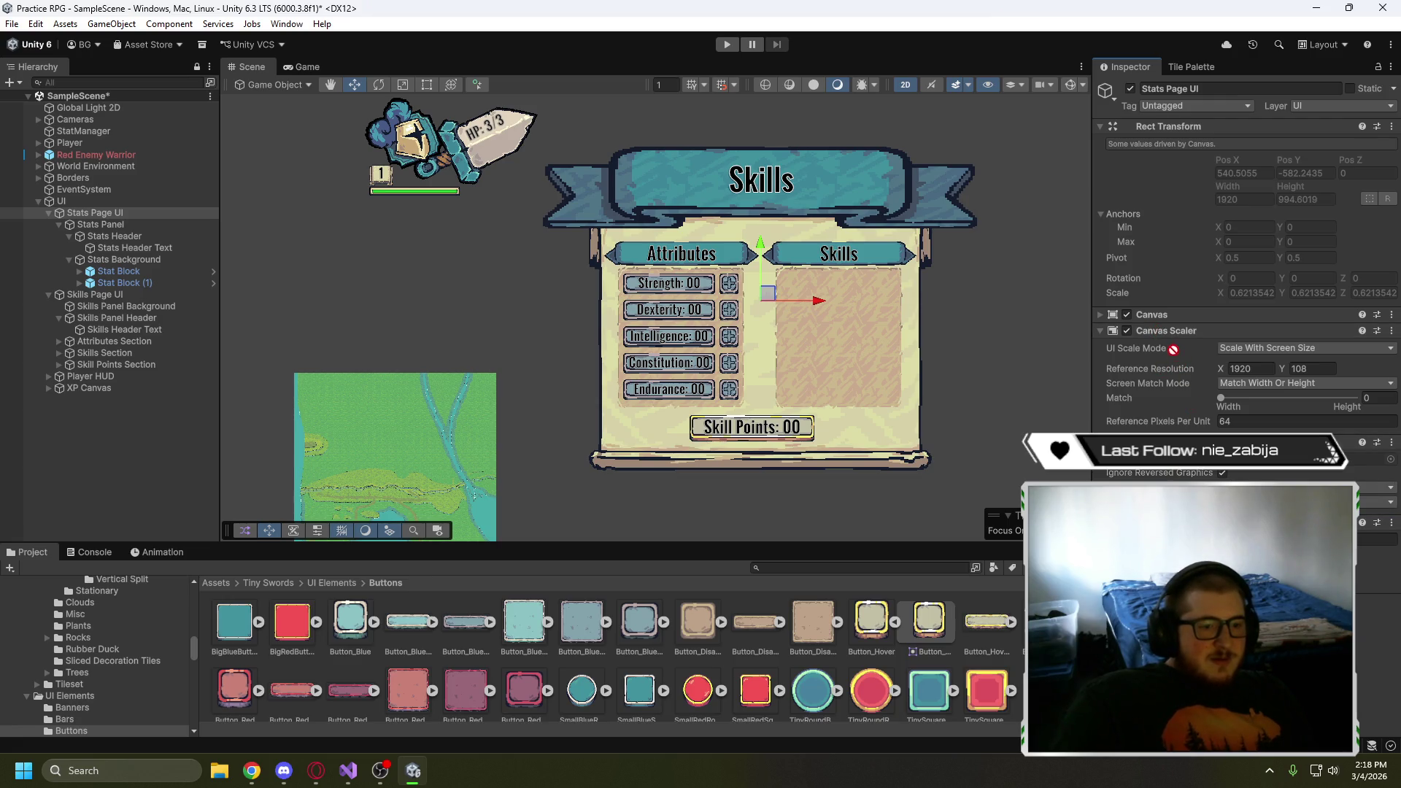
drag(1173, 350, 1144, 325)
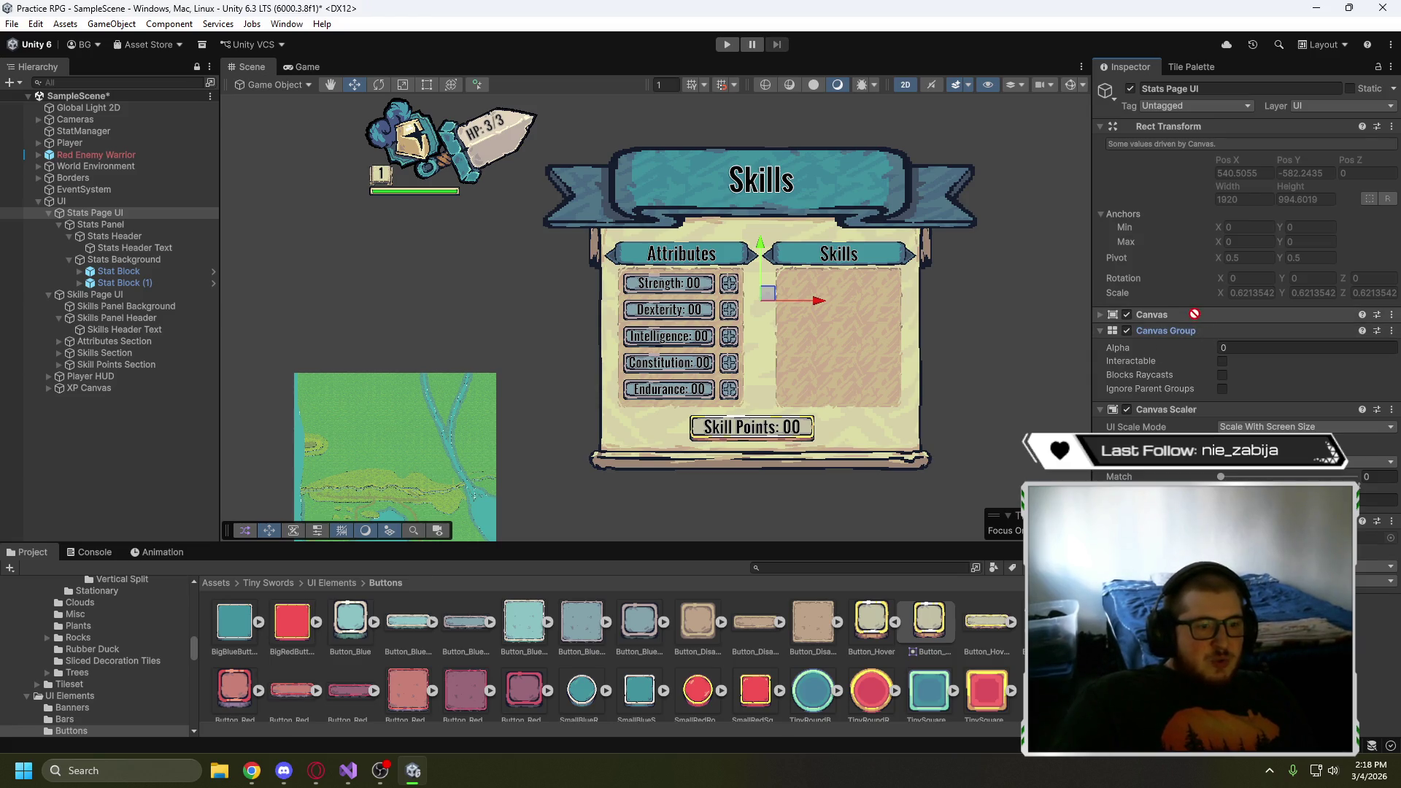
click(1099, 315)
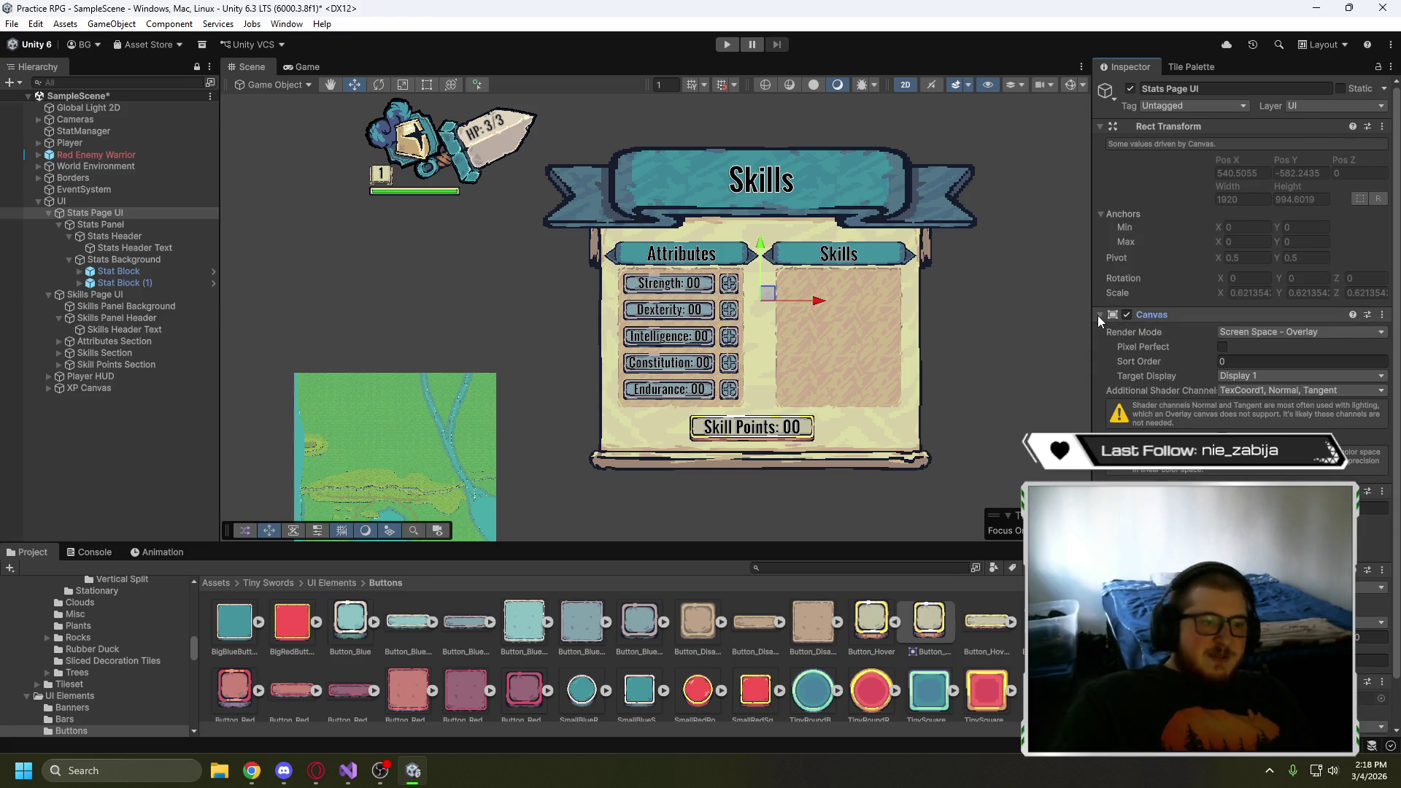
scroll(1179, 362, down, 2)
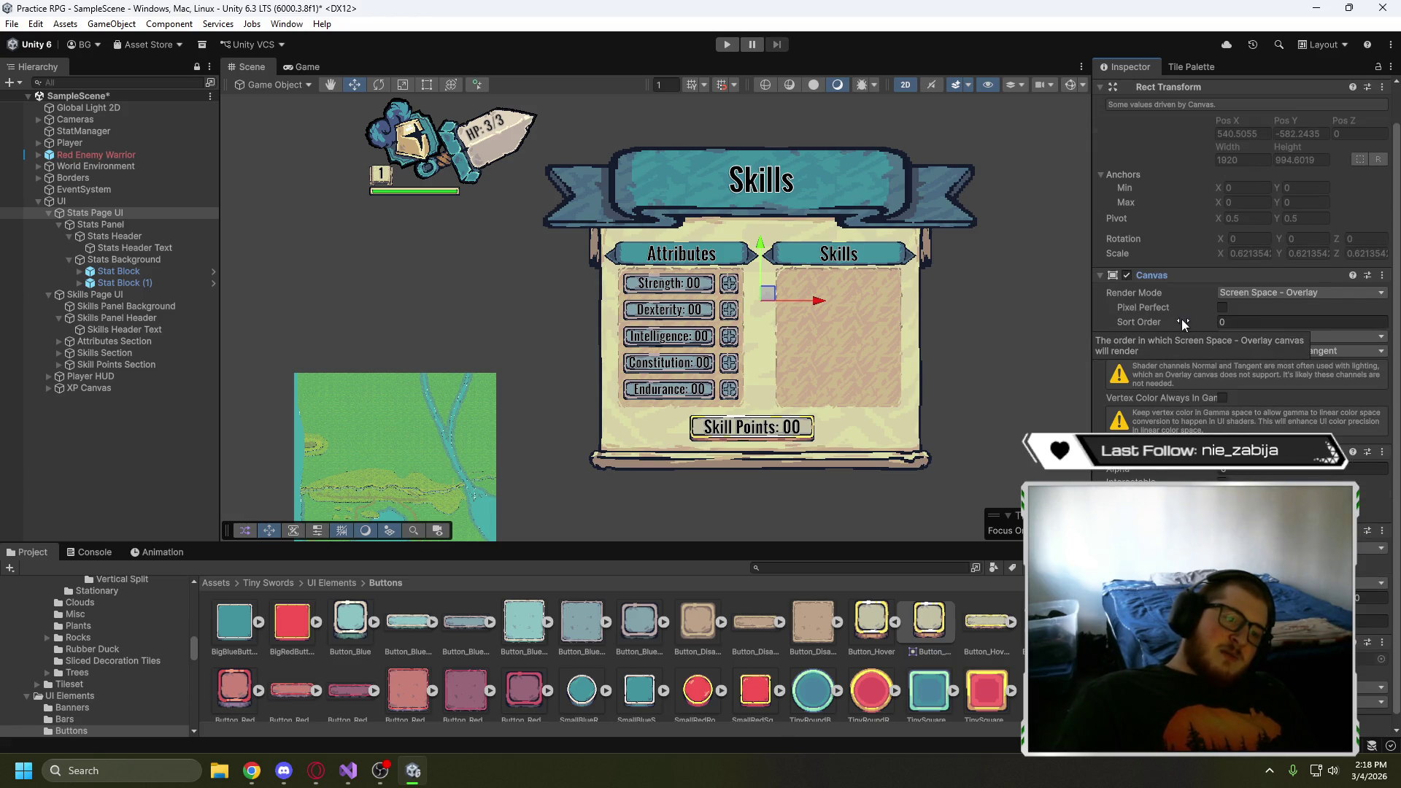
scroll(1181, 318, down, 1)
scroll(1181, 328, up, 3)
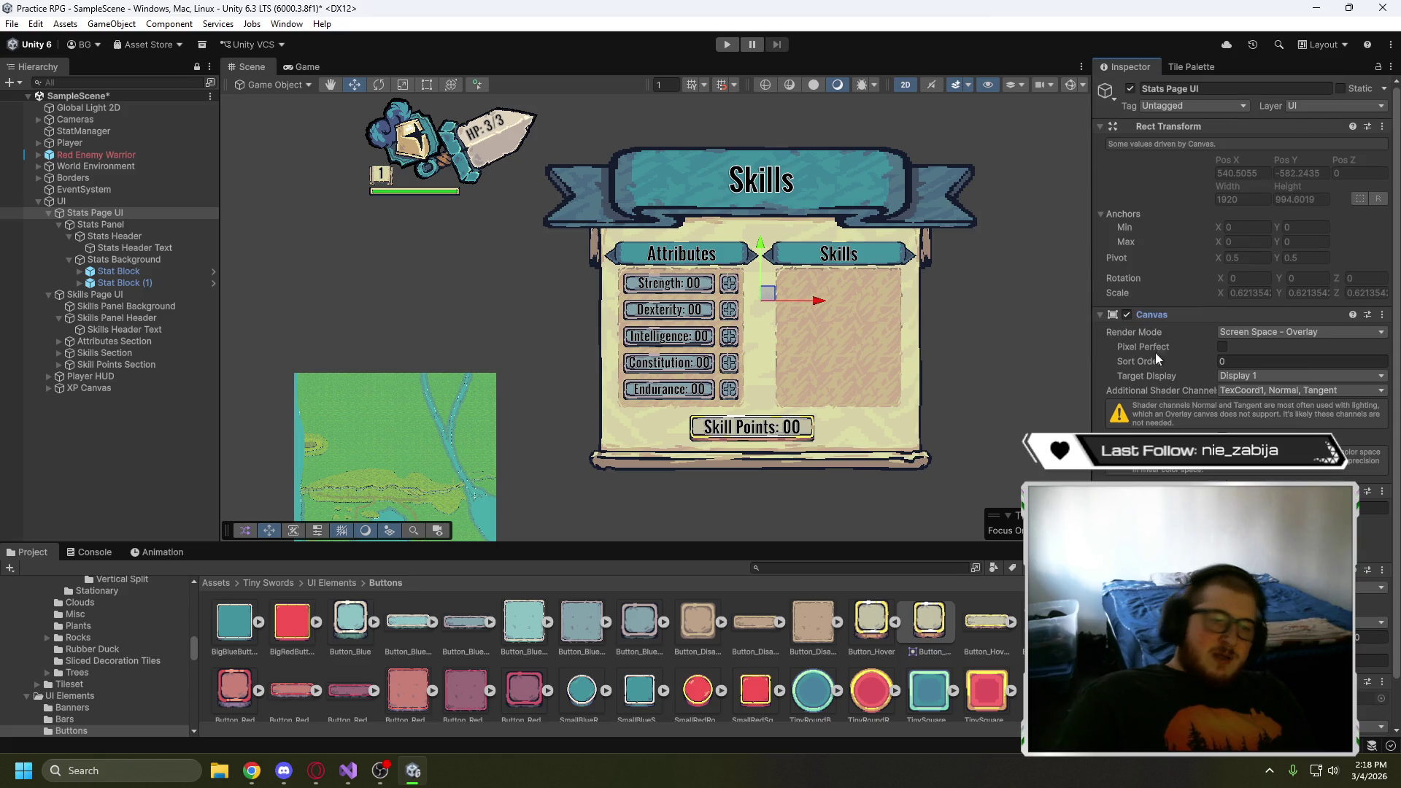
click(1099, 315)
click(1099, 409)
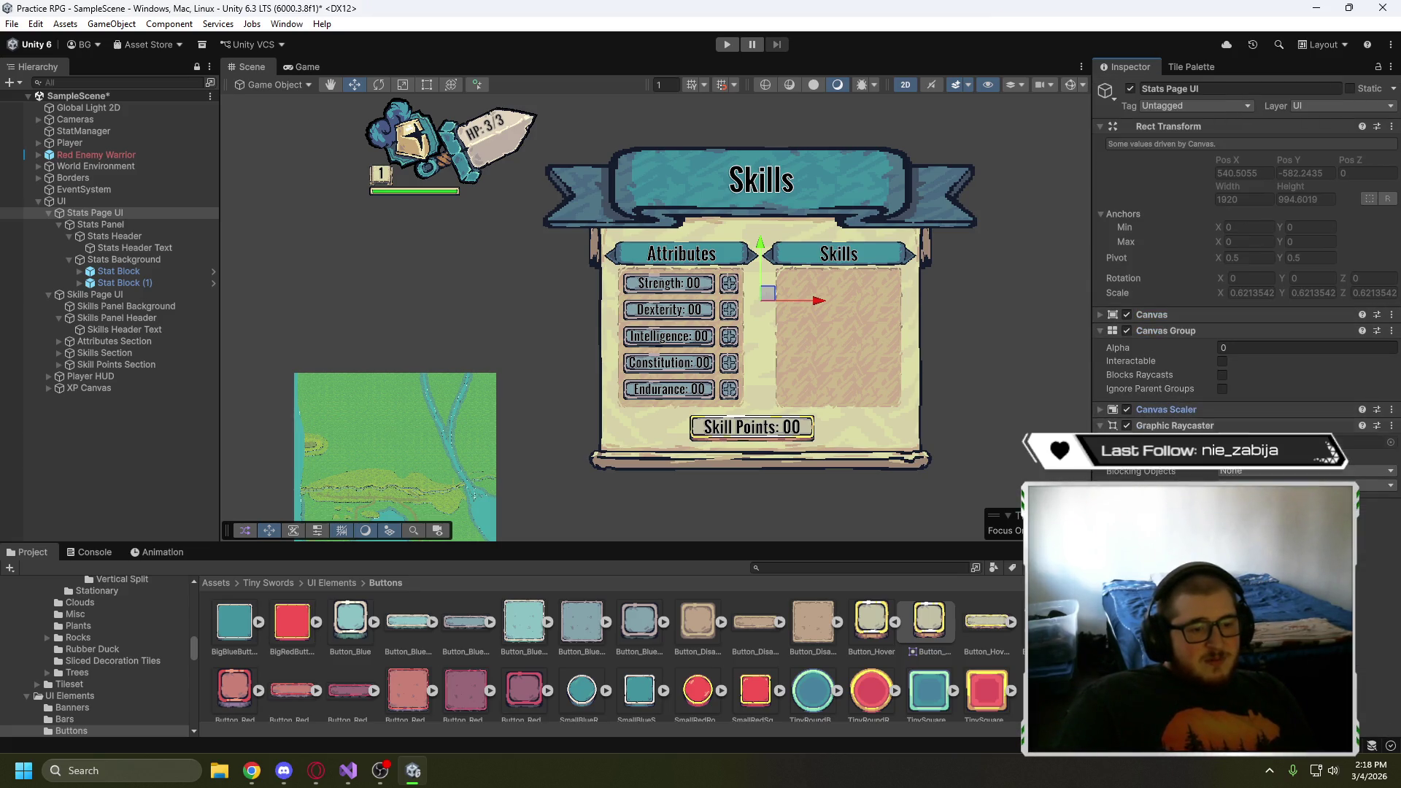
- Set Skills Page UI's Canvas Scaler reference resolution height to 1080
click(133, 295)
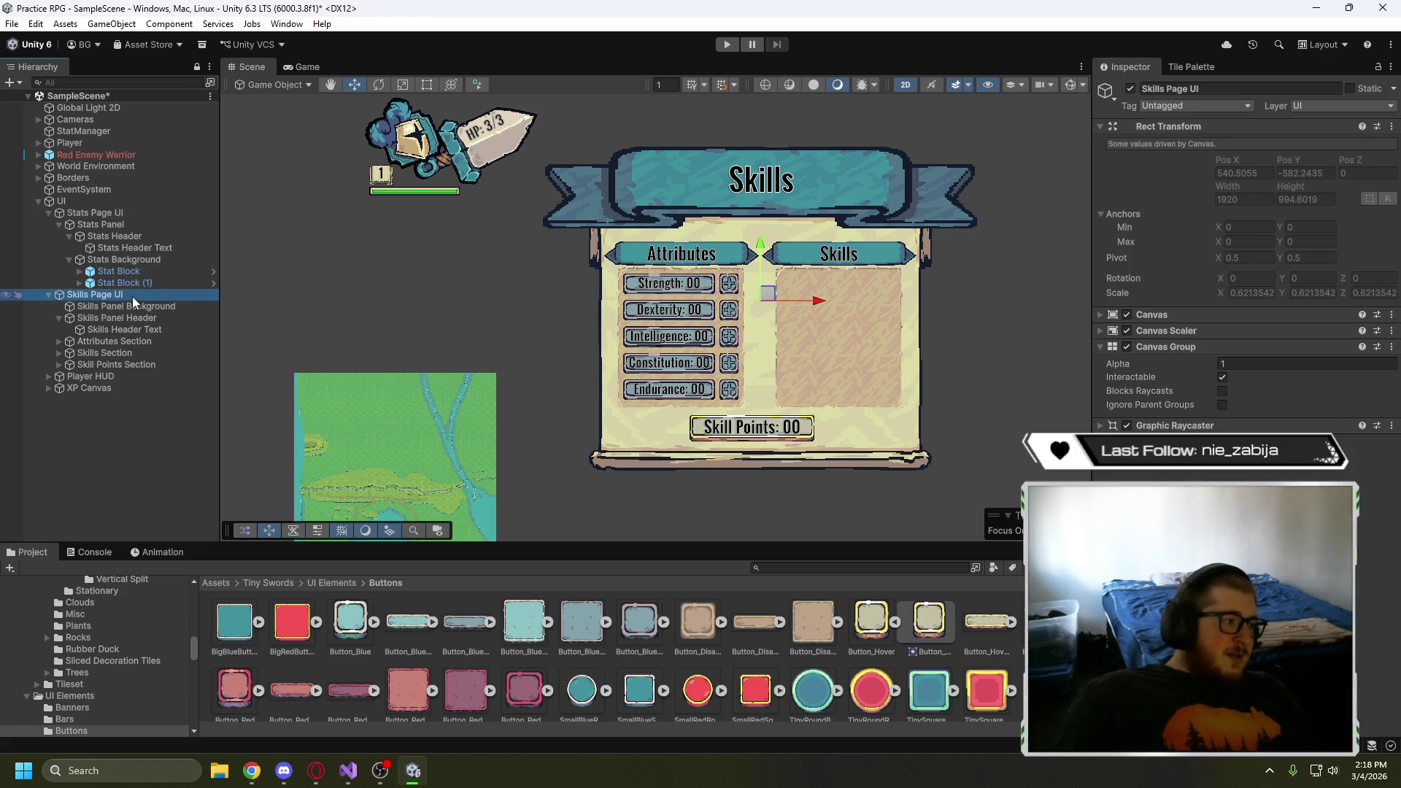
click(1099, 331)
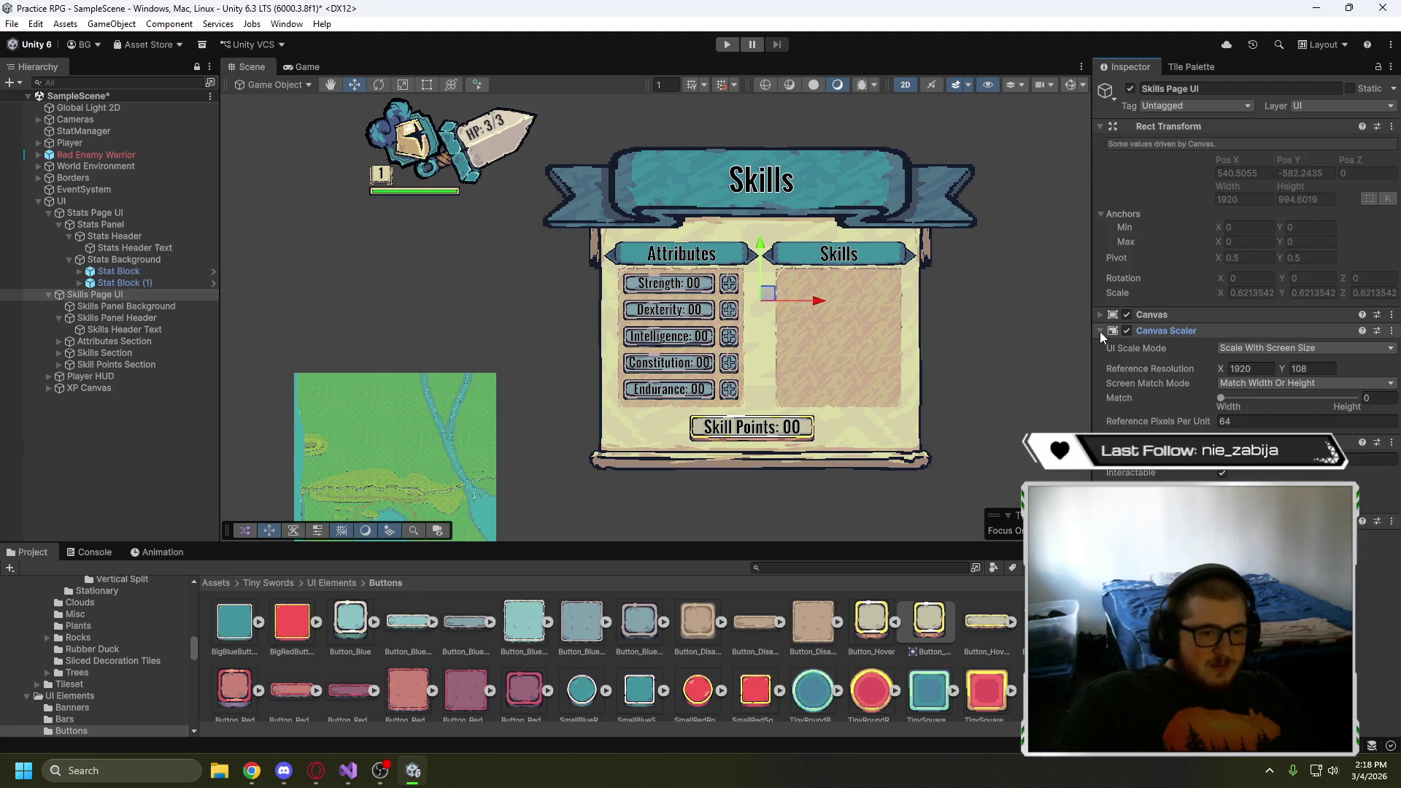
click(1319, 369)
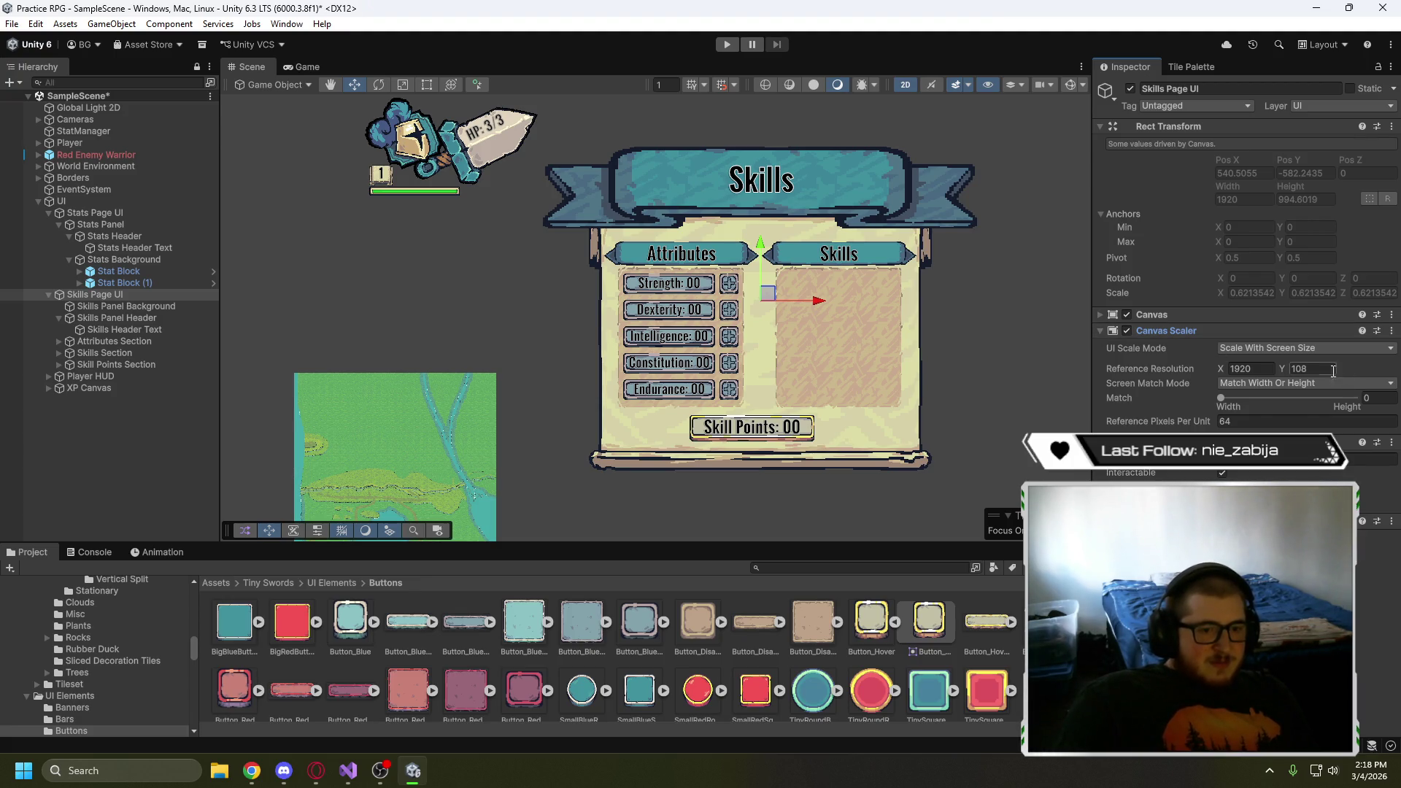
text(0)
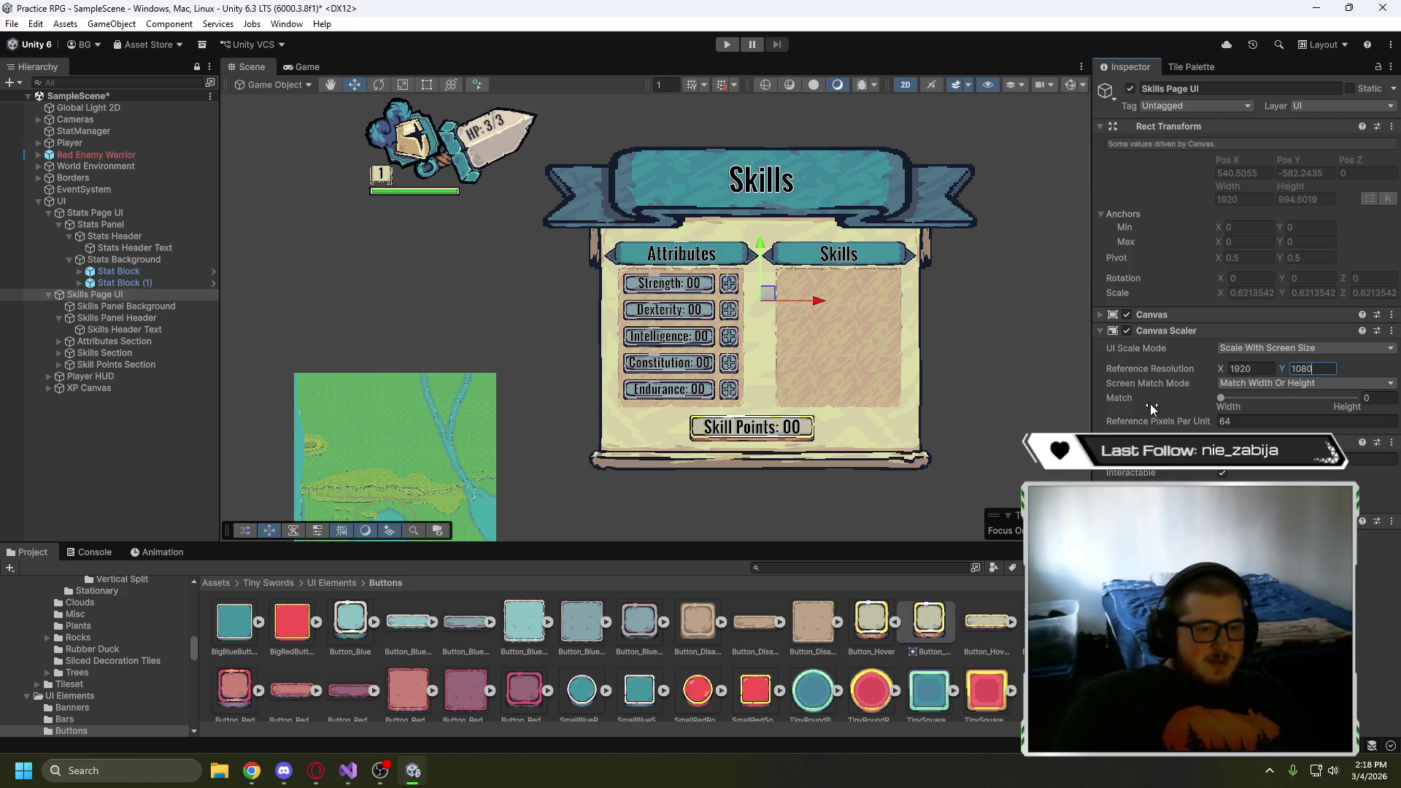
click(1101, 331)
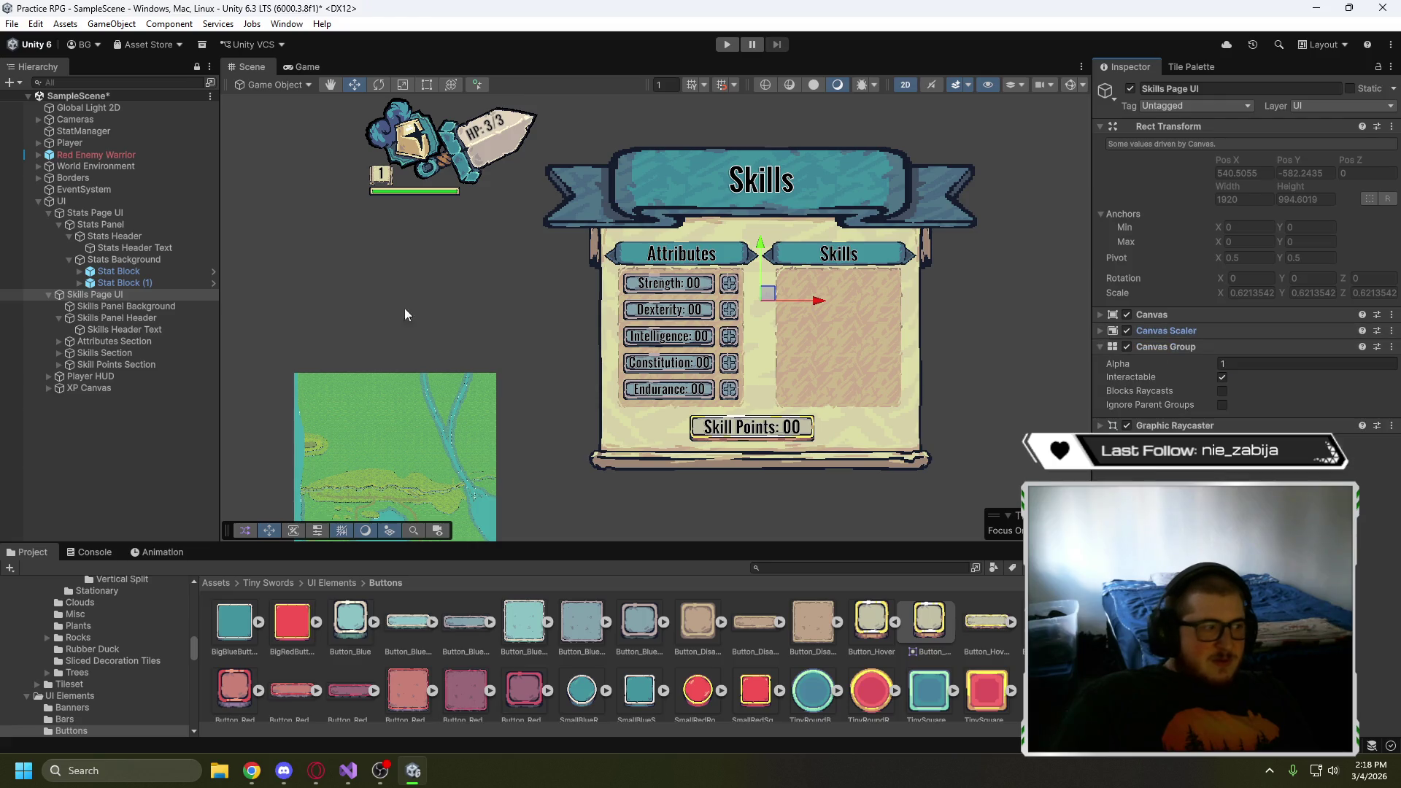
- Compare Canvas and Canvas Scaler settings of Stats Page UI and Skills Page UI, then collapse Skills Page UI
click(95, 212)
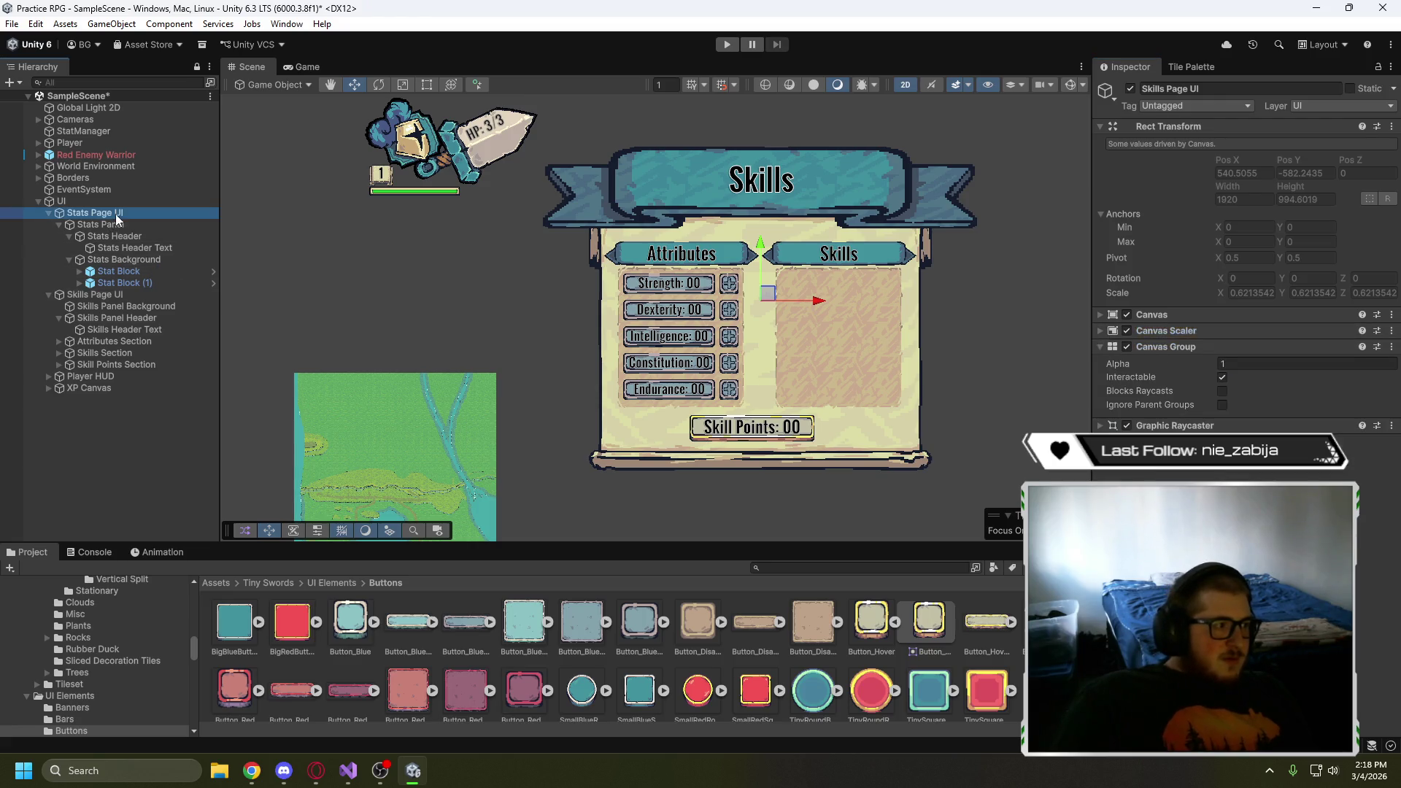
click(1099, 315)
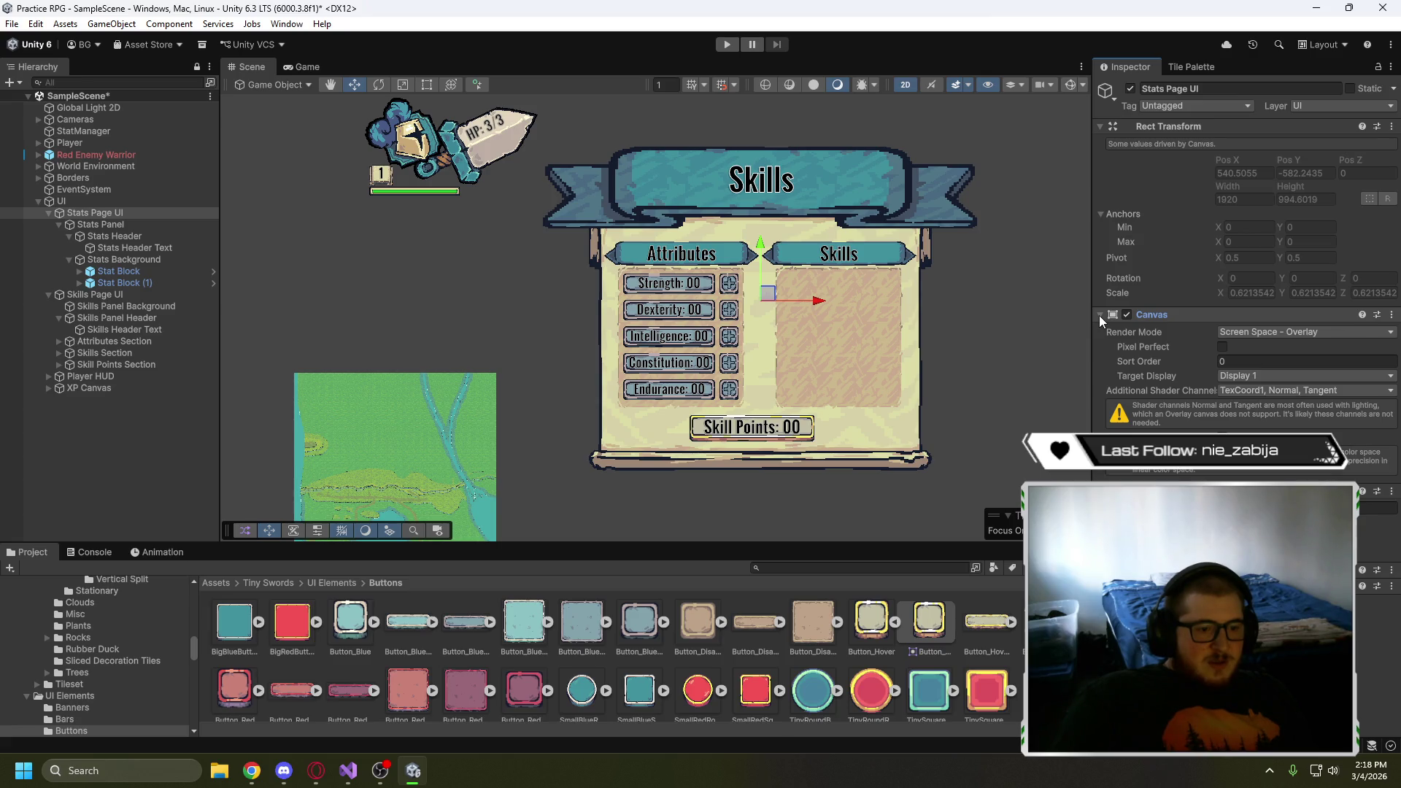
click(1101, 317)
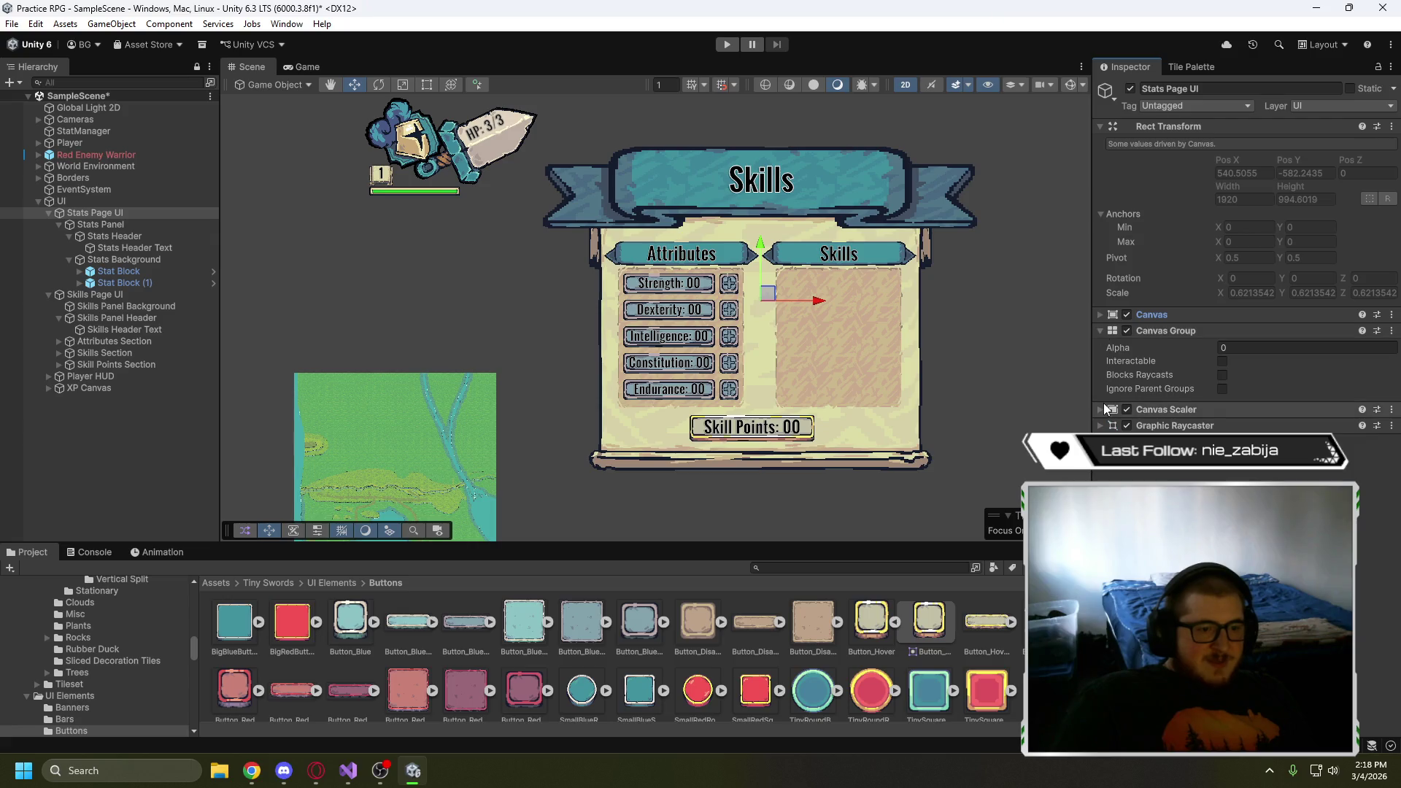
click(1099, 409)
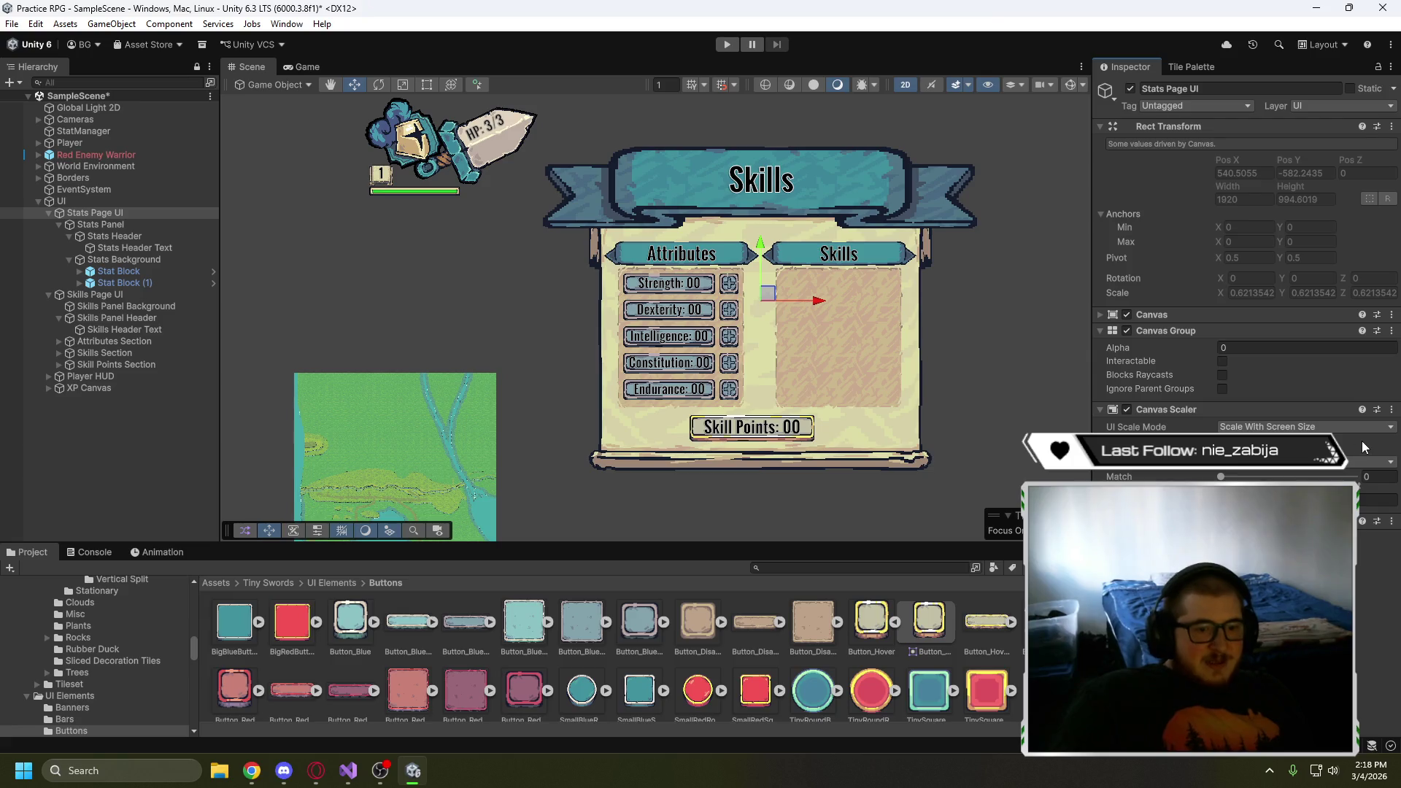
click(1096, 409)
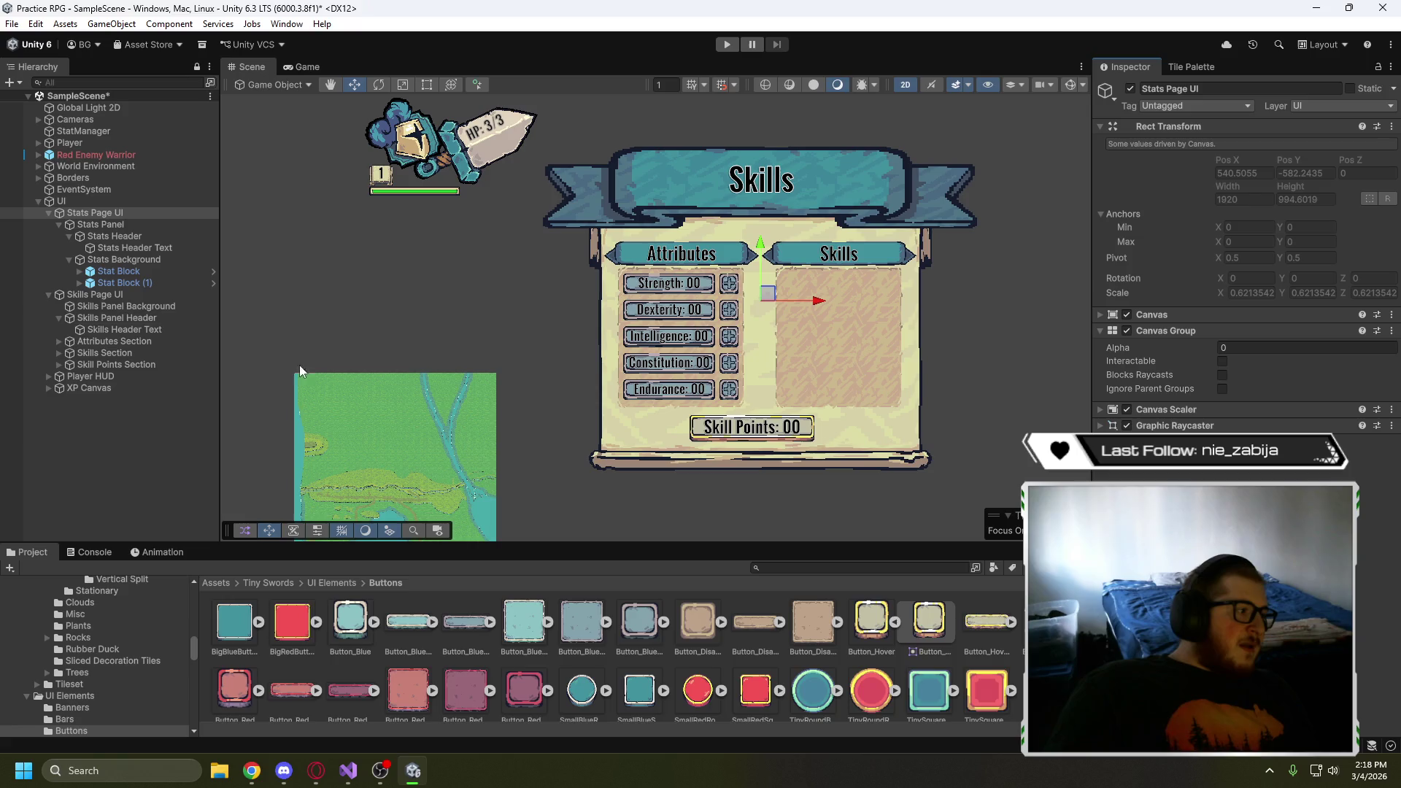
click(134, 294)
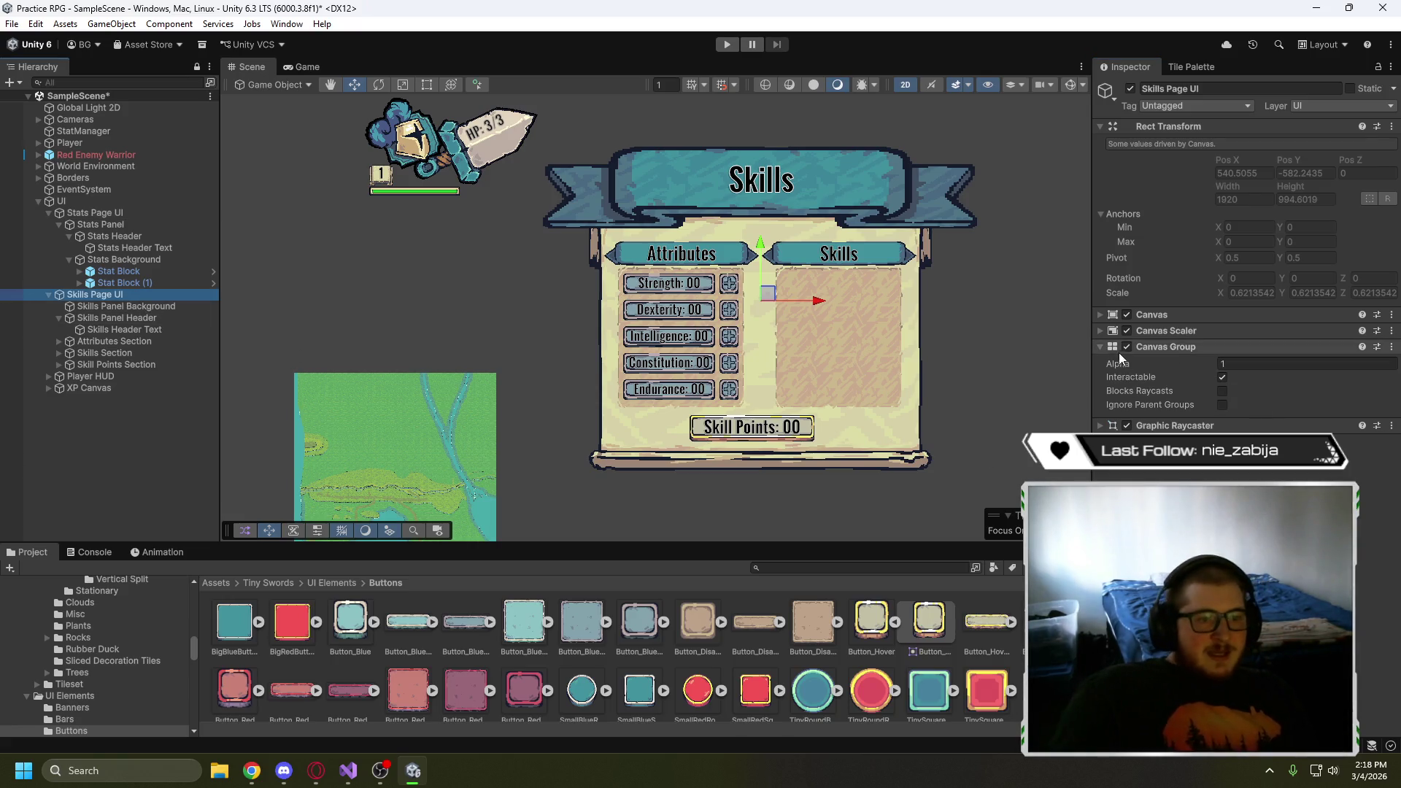
click(1101, 331)
click(1101, 331)
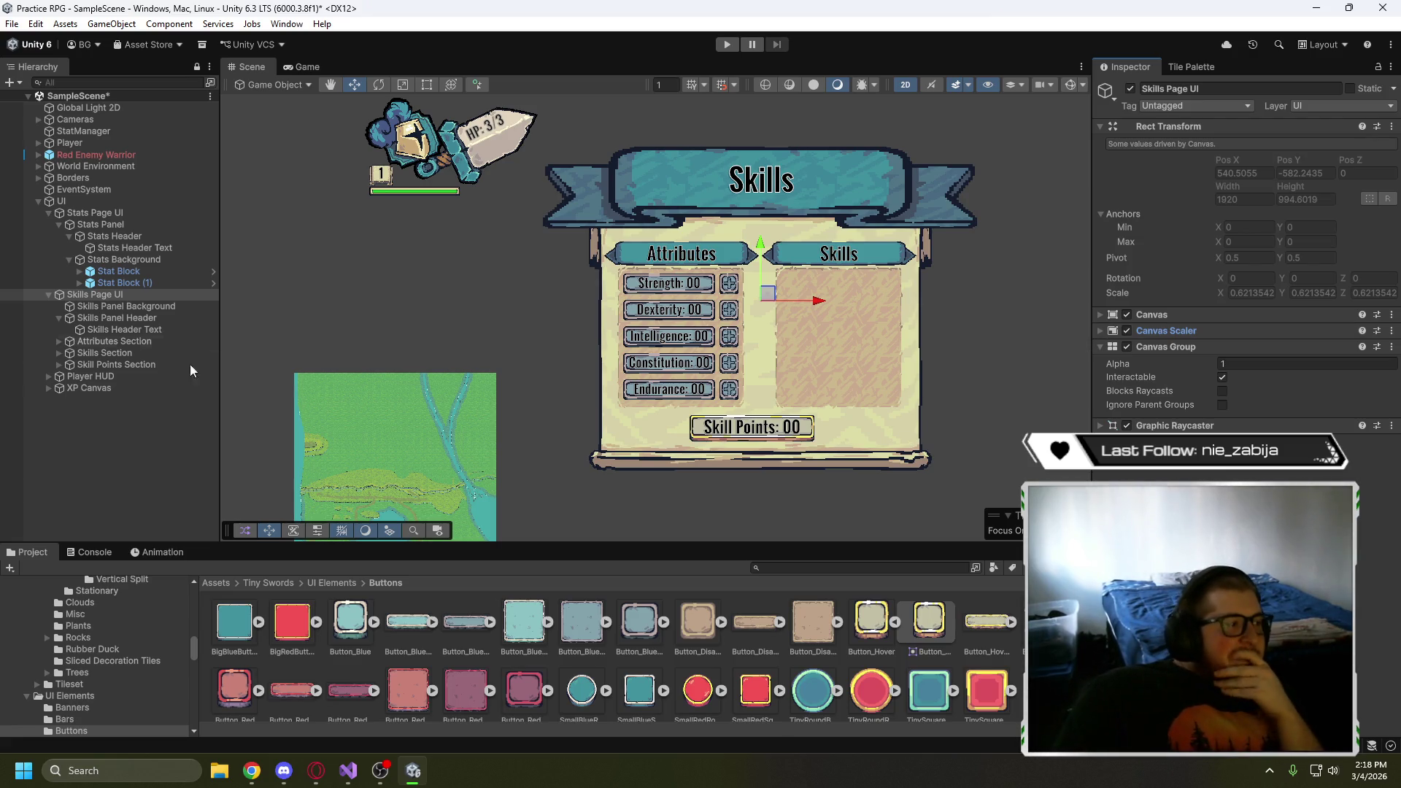
click(46, 294)
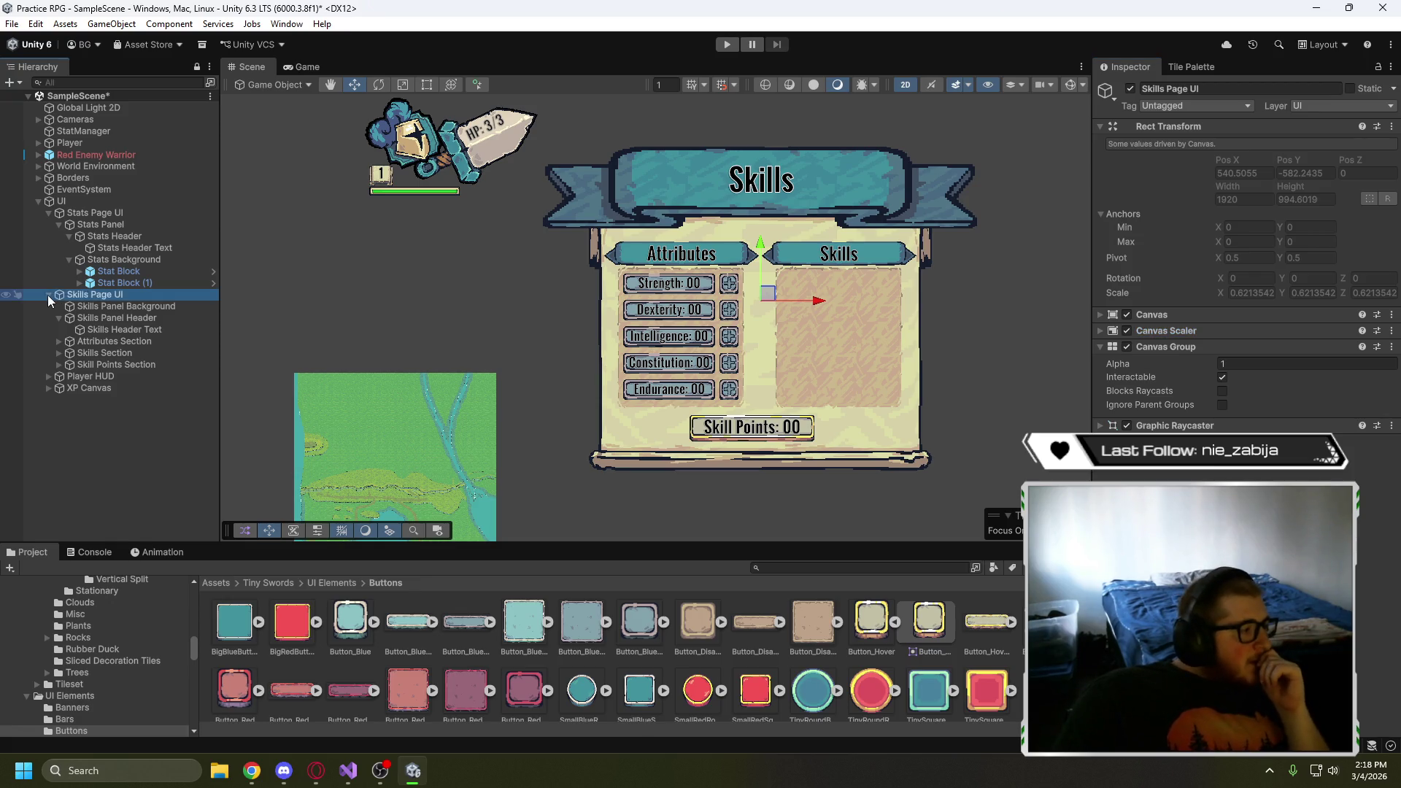
- Inspect Player HUD's Health UI and its children: Text Background, Player Icon, Health Text
click(49, 213)
click(69, 238)
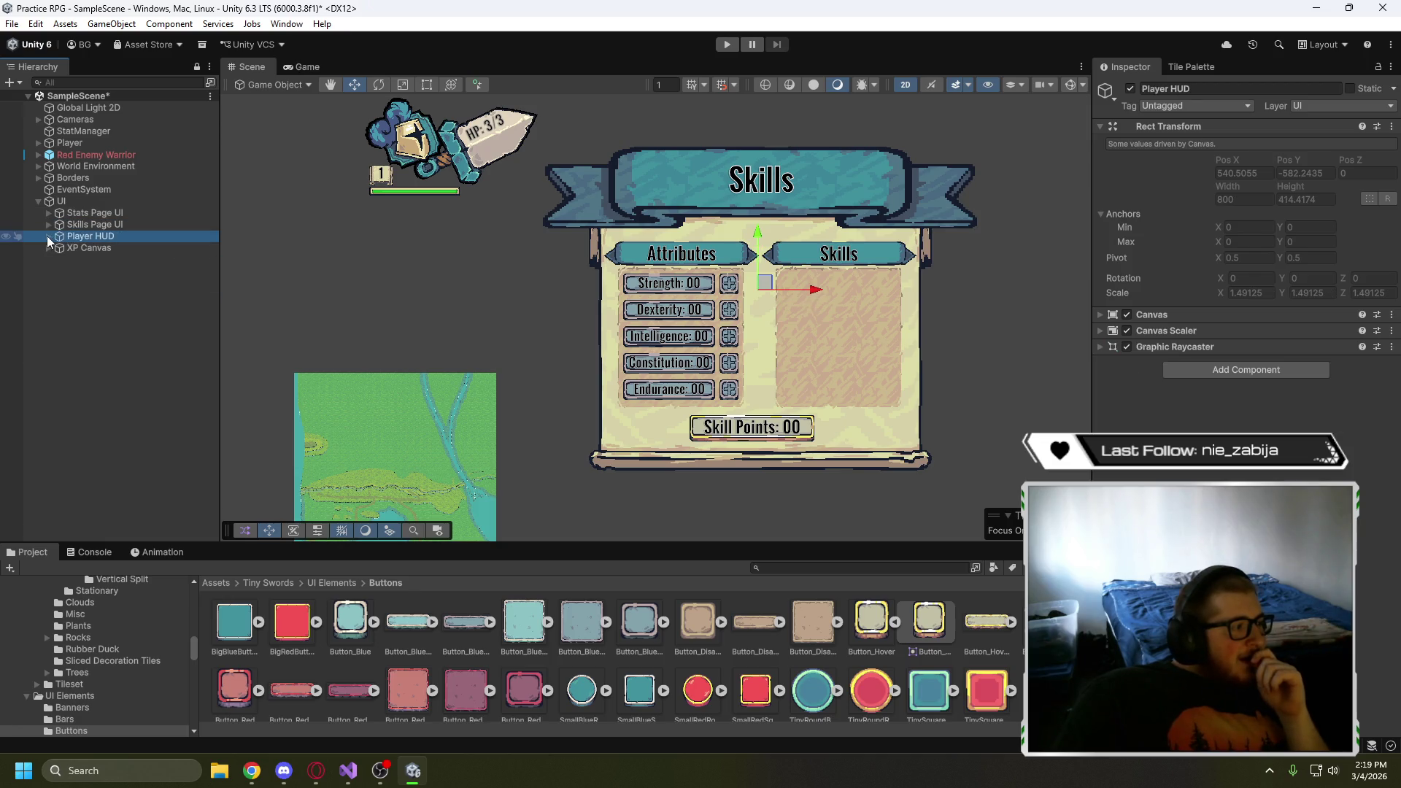
click(49, 236)
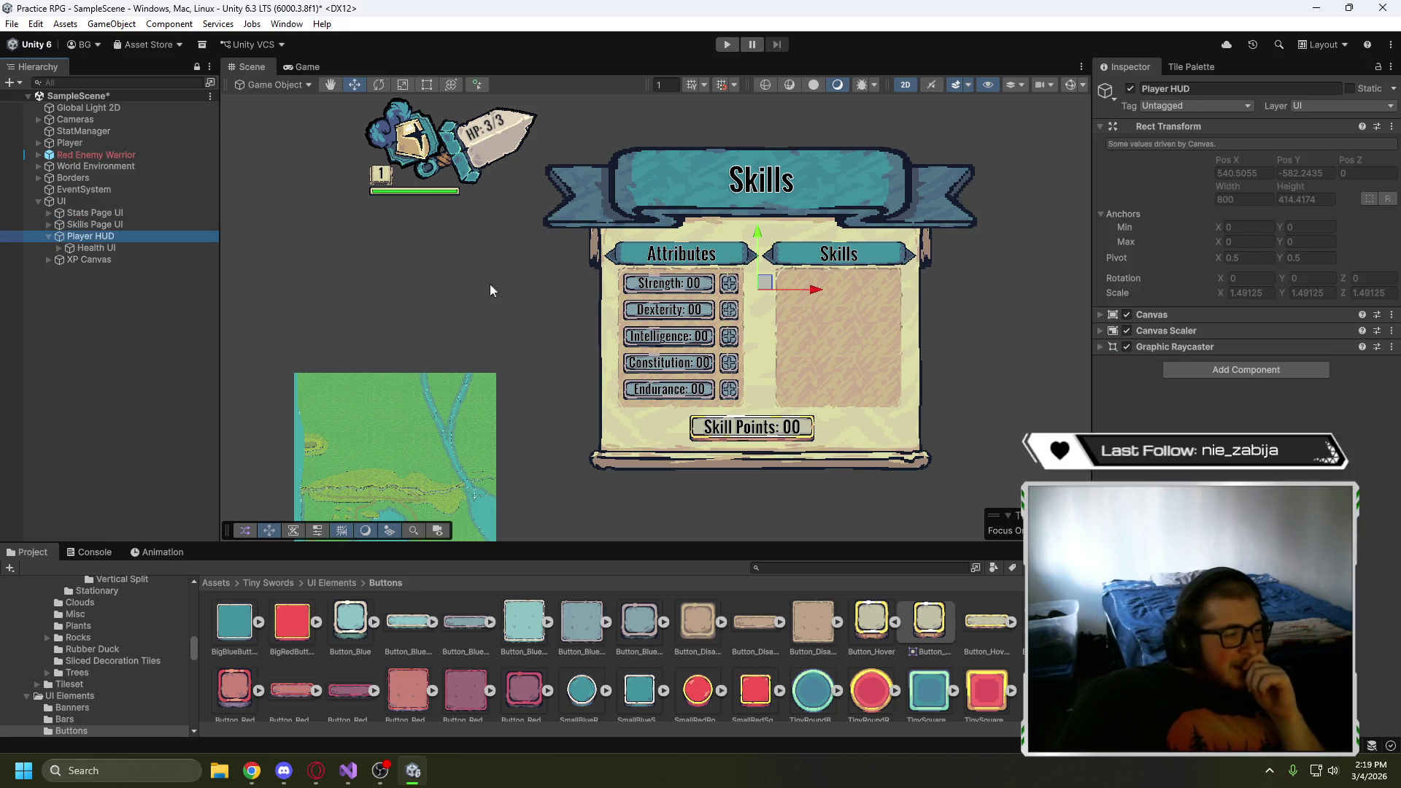
click(111, 249)
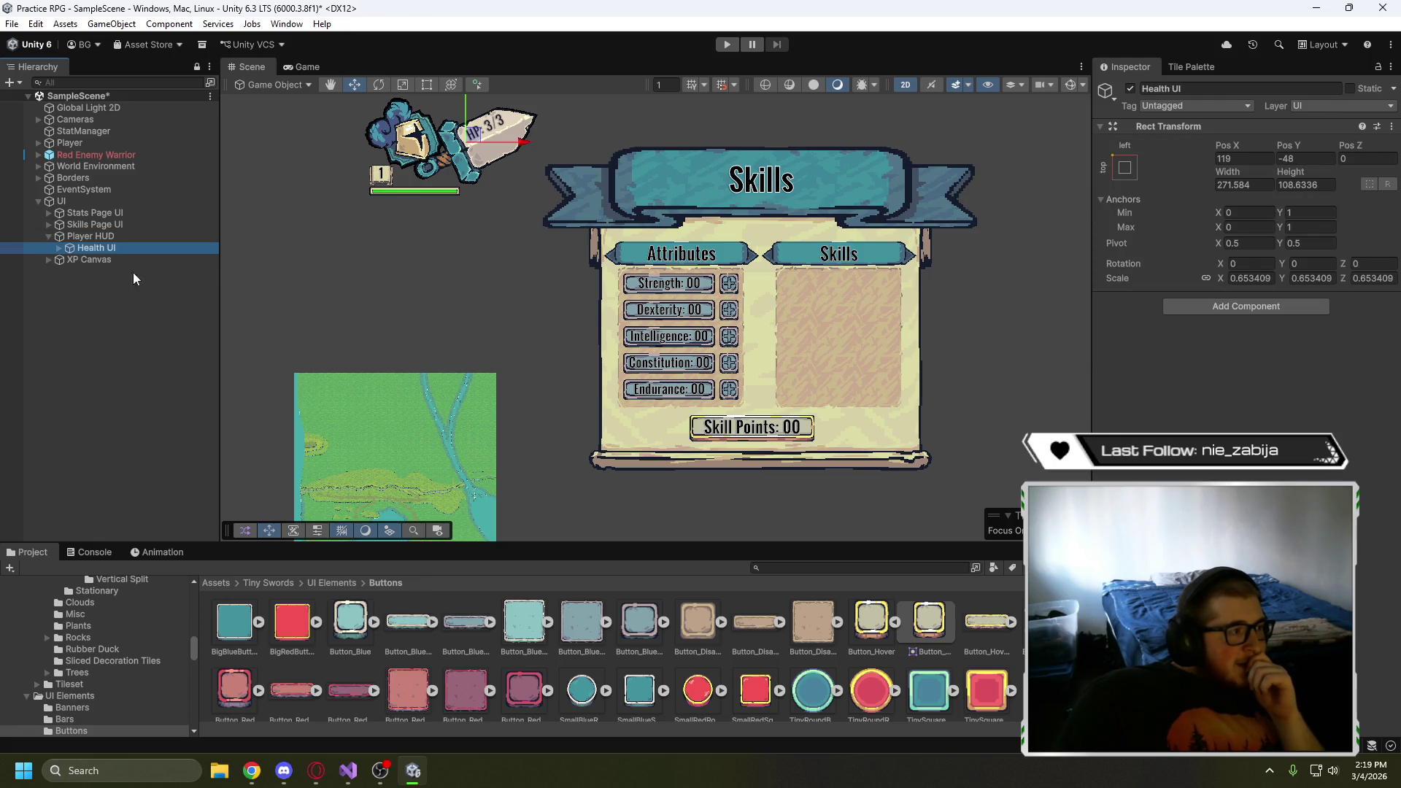
click(58, 247)
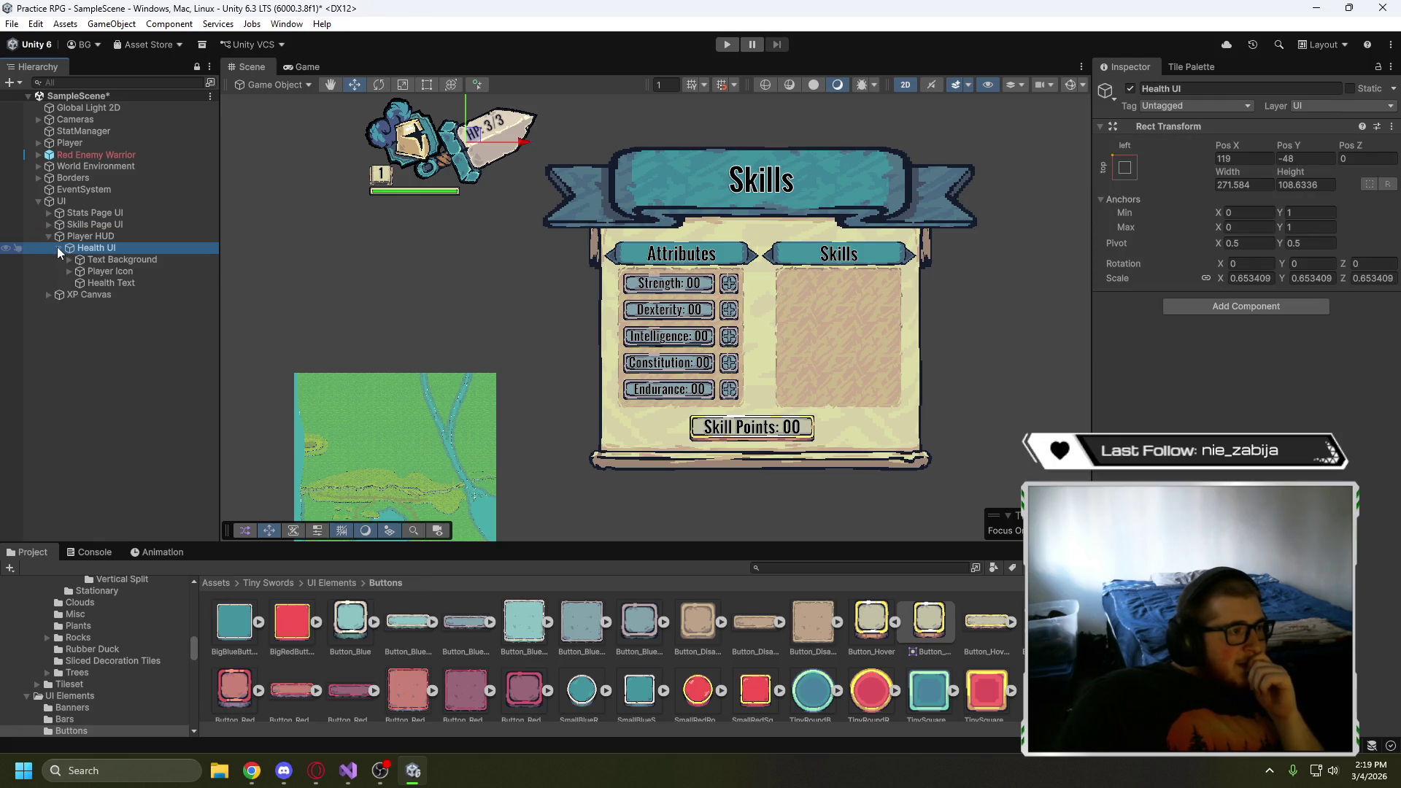
click(120, 259)
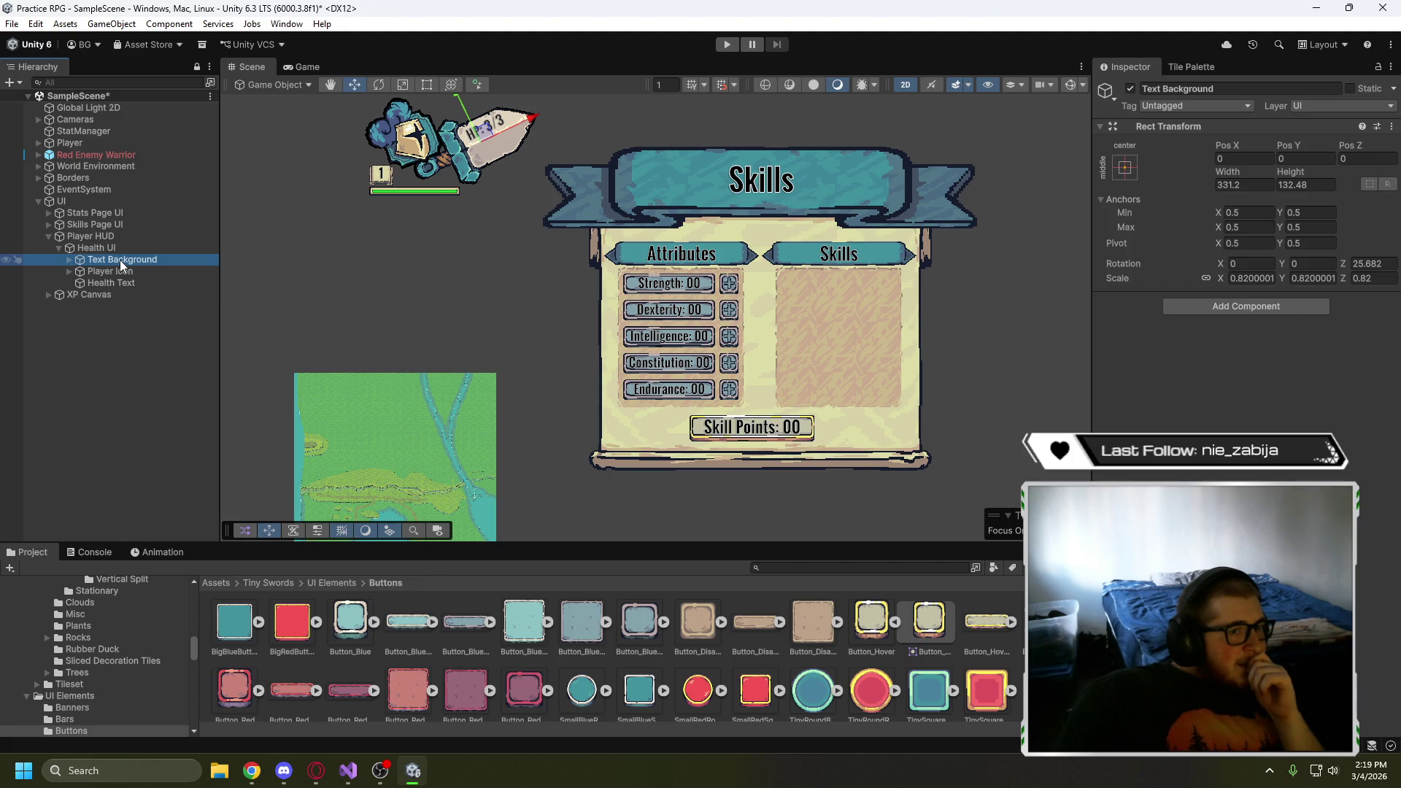
click(118, 271)
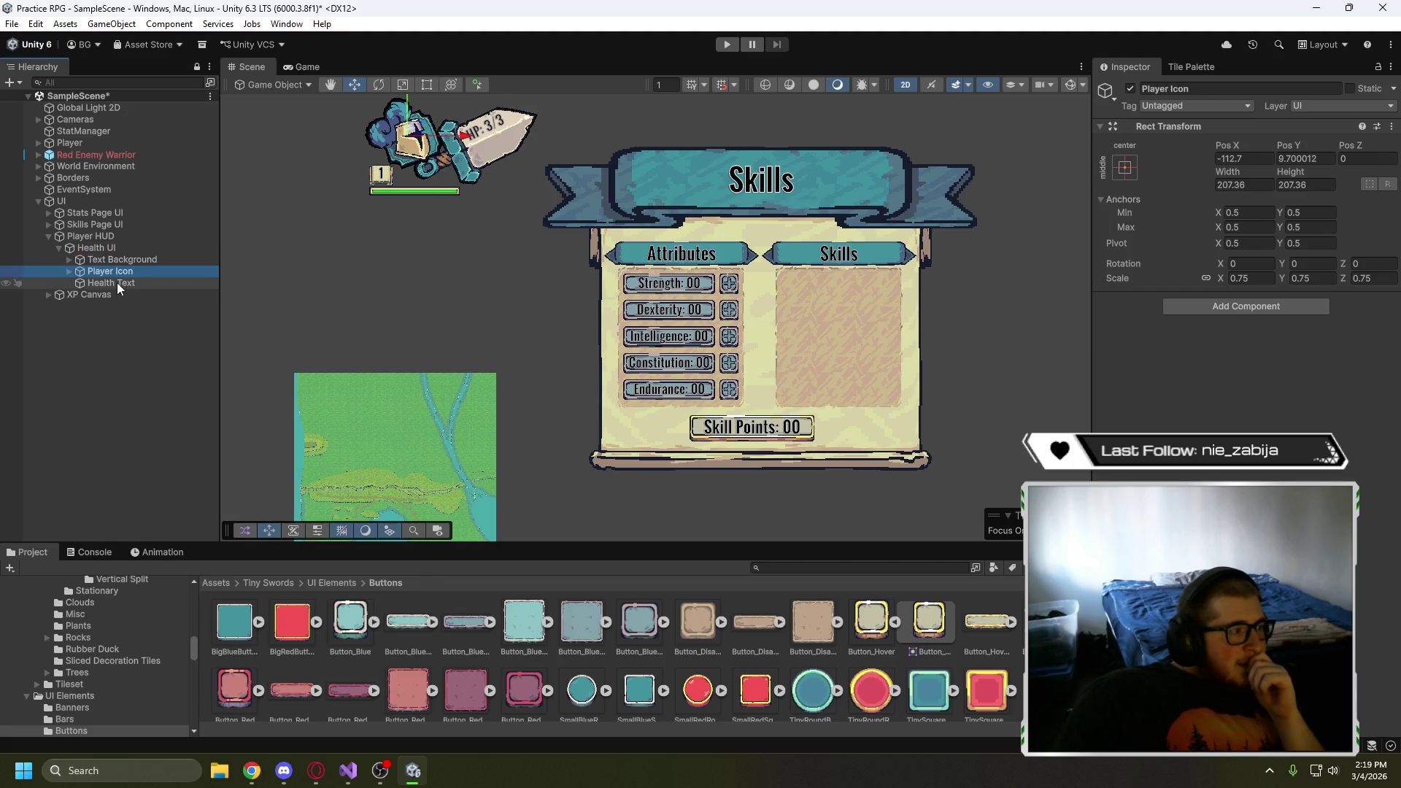
click(117, 283)
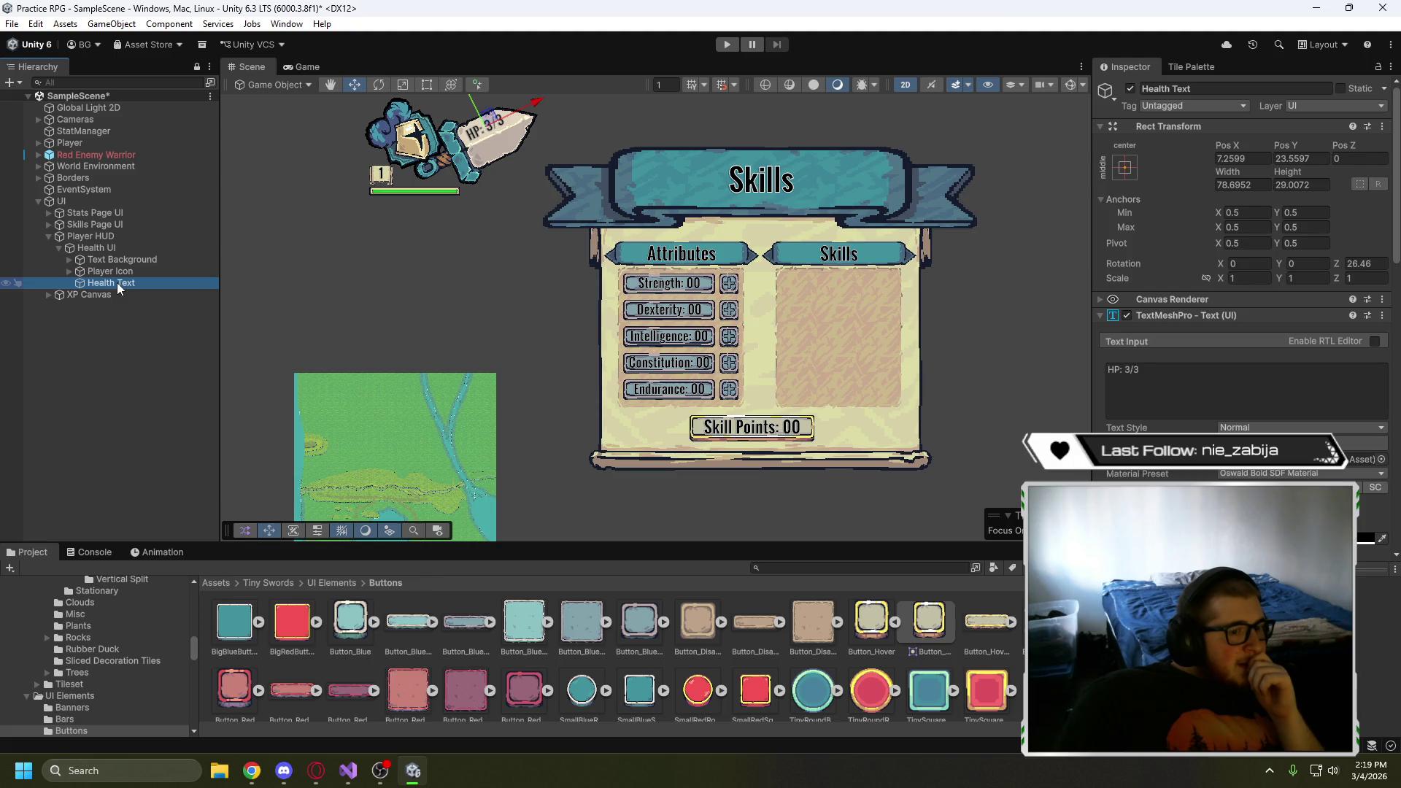
click(98, 250)
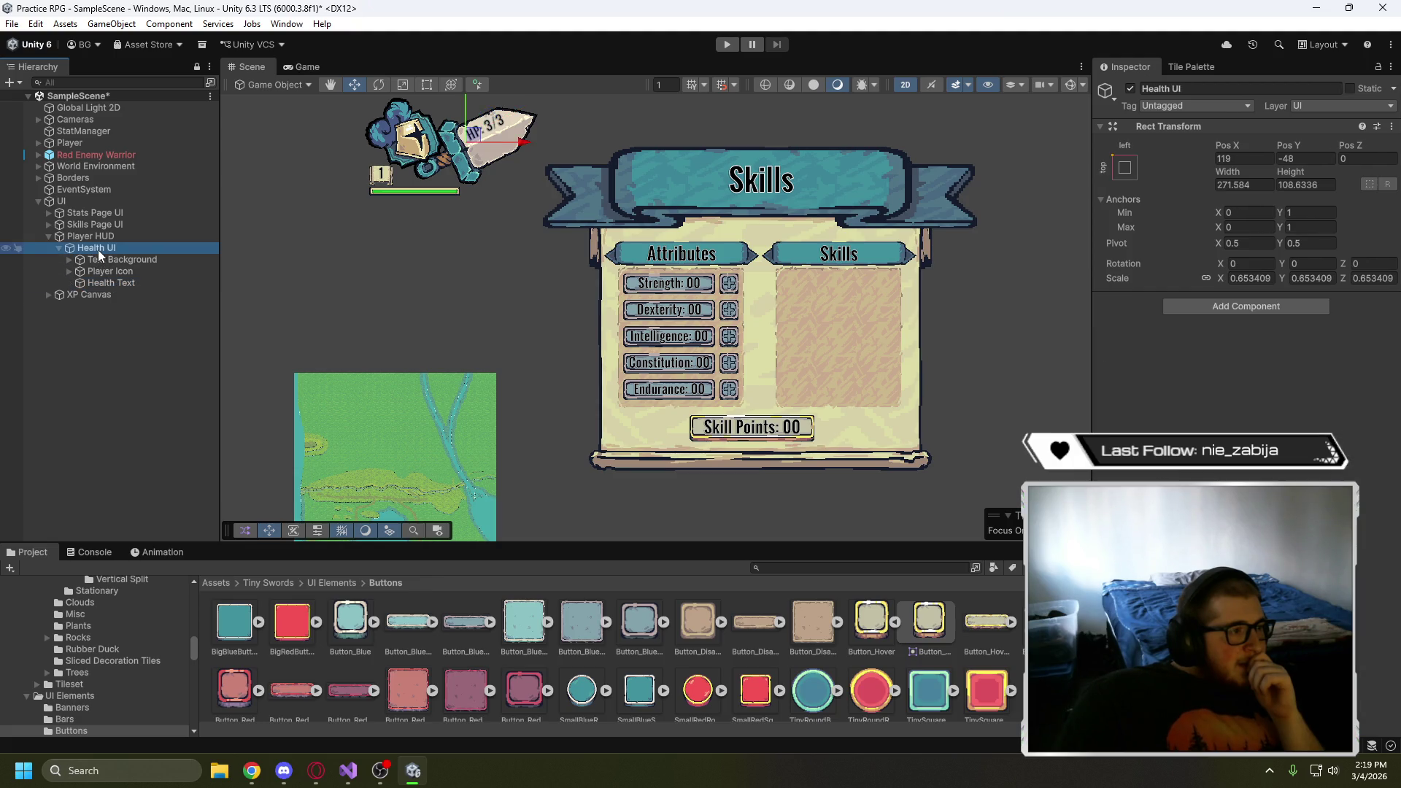
click(93, 238)
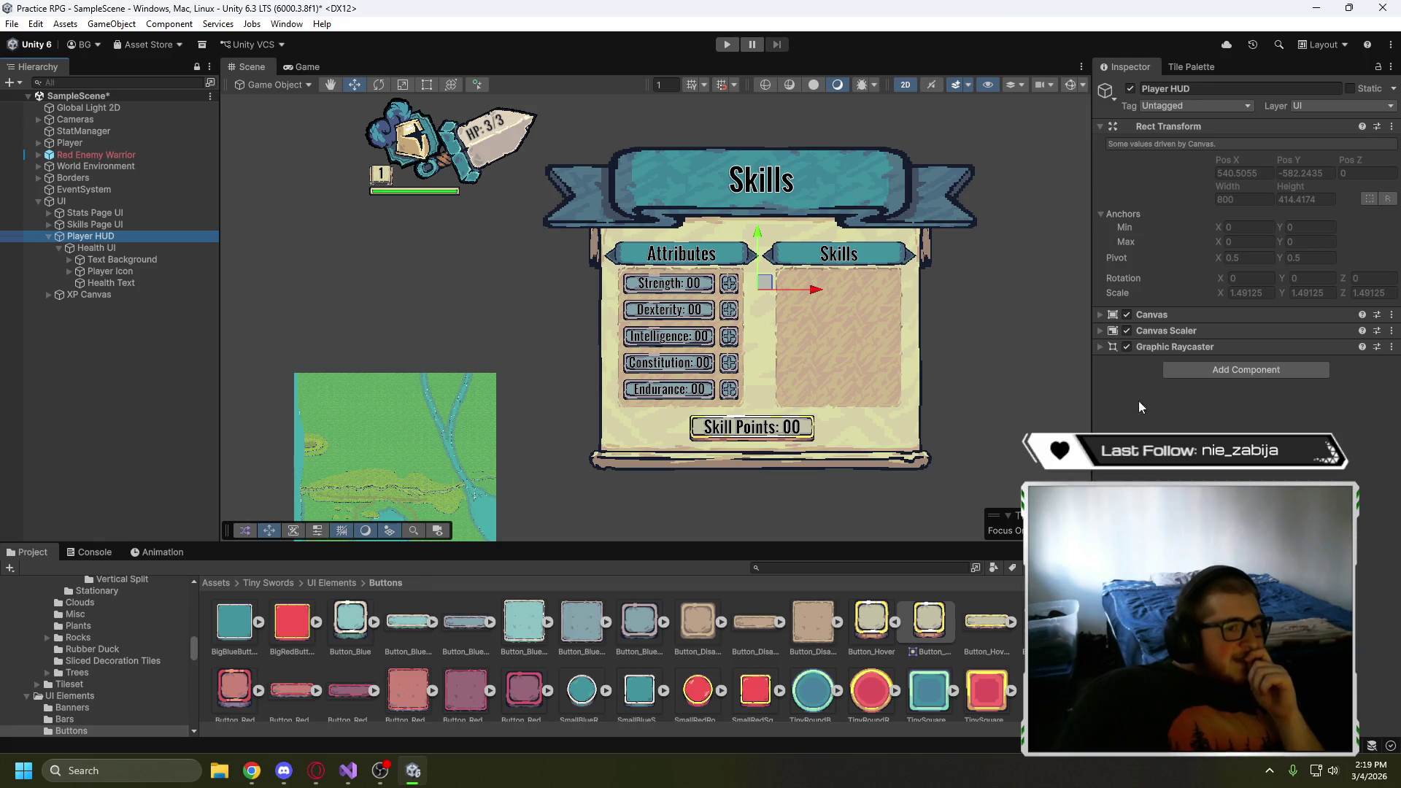
- Add a Canvas Group to Player HUD: non-interactable, not blocking raycasts, alpha kept at 1
click(1206, 370)
click(1220, 399)
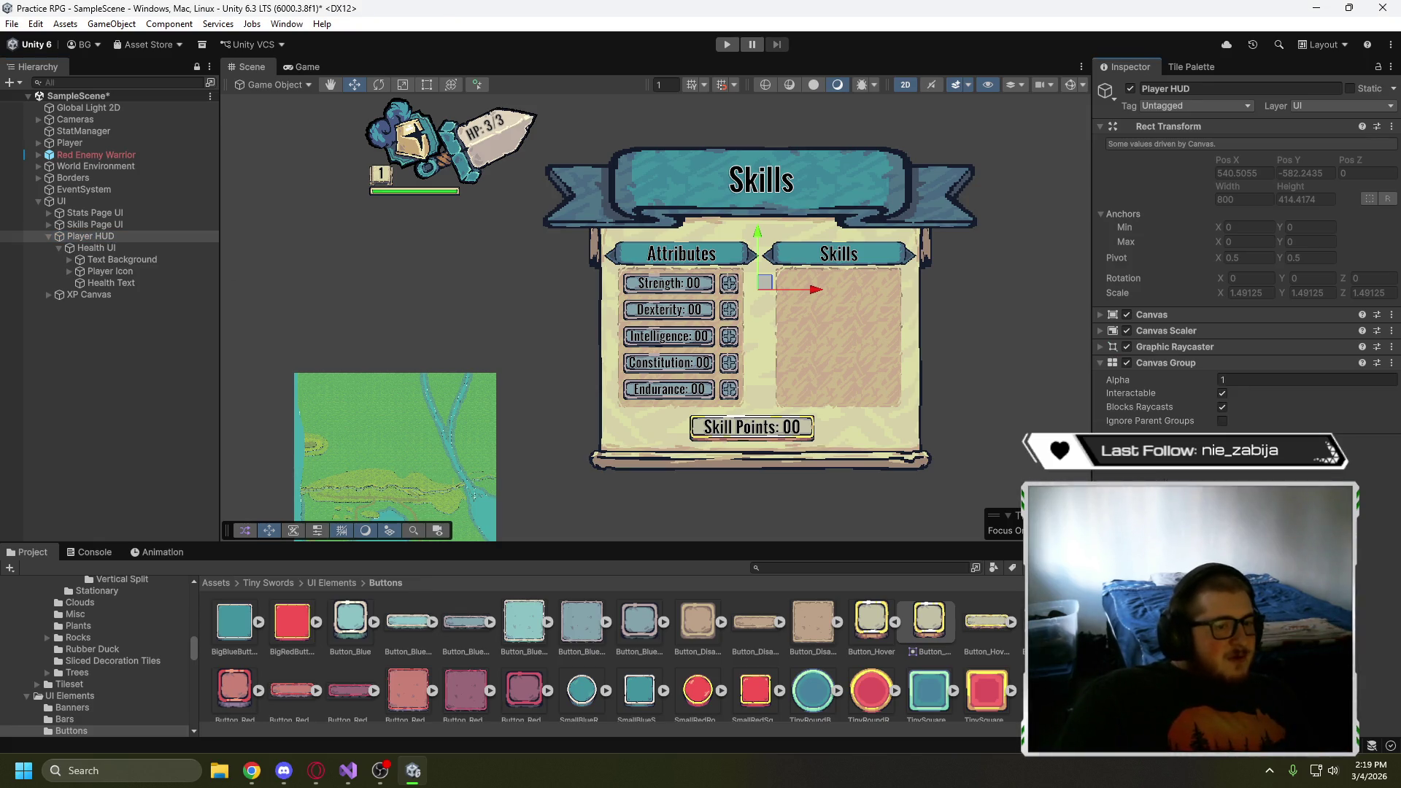
click(1222, 406)
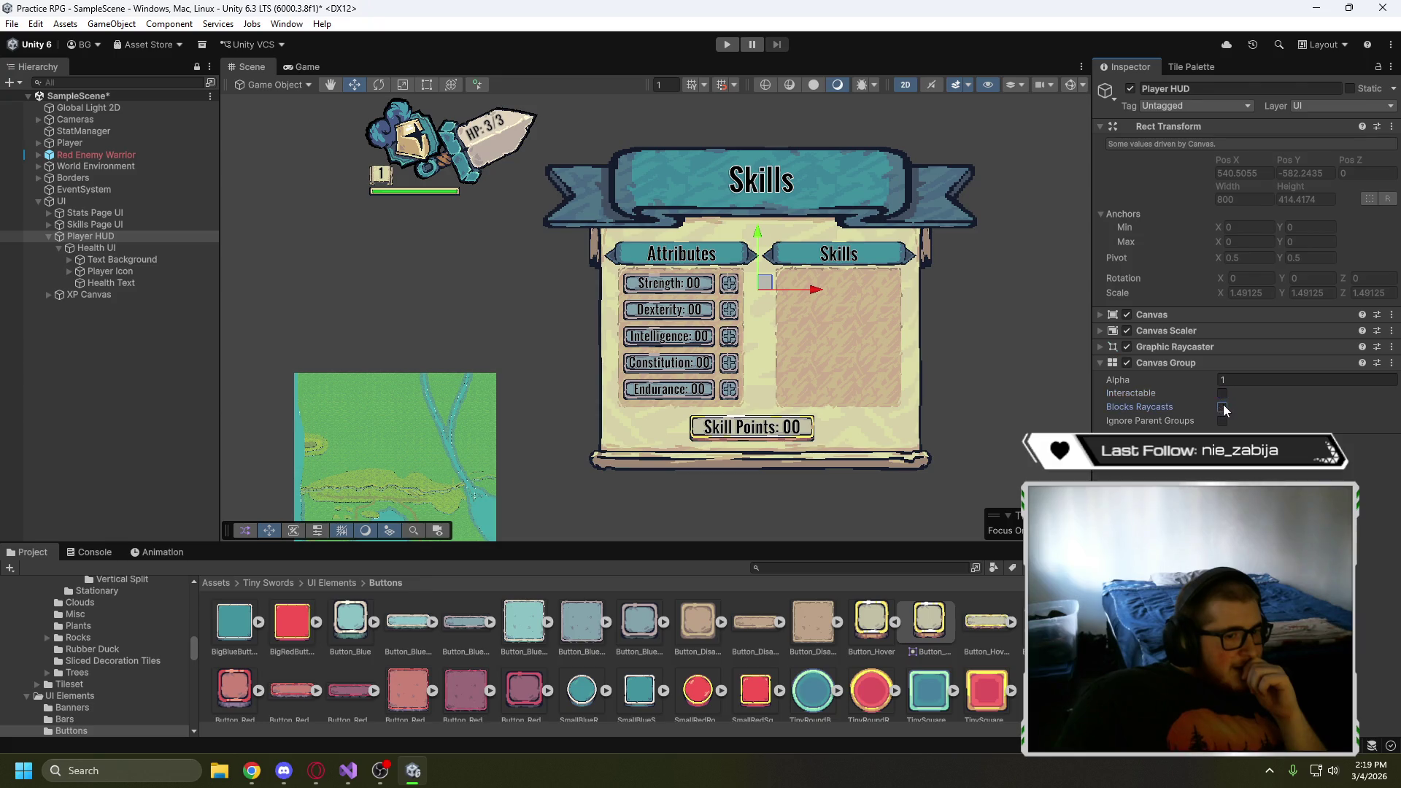
click(1230, 380)
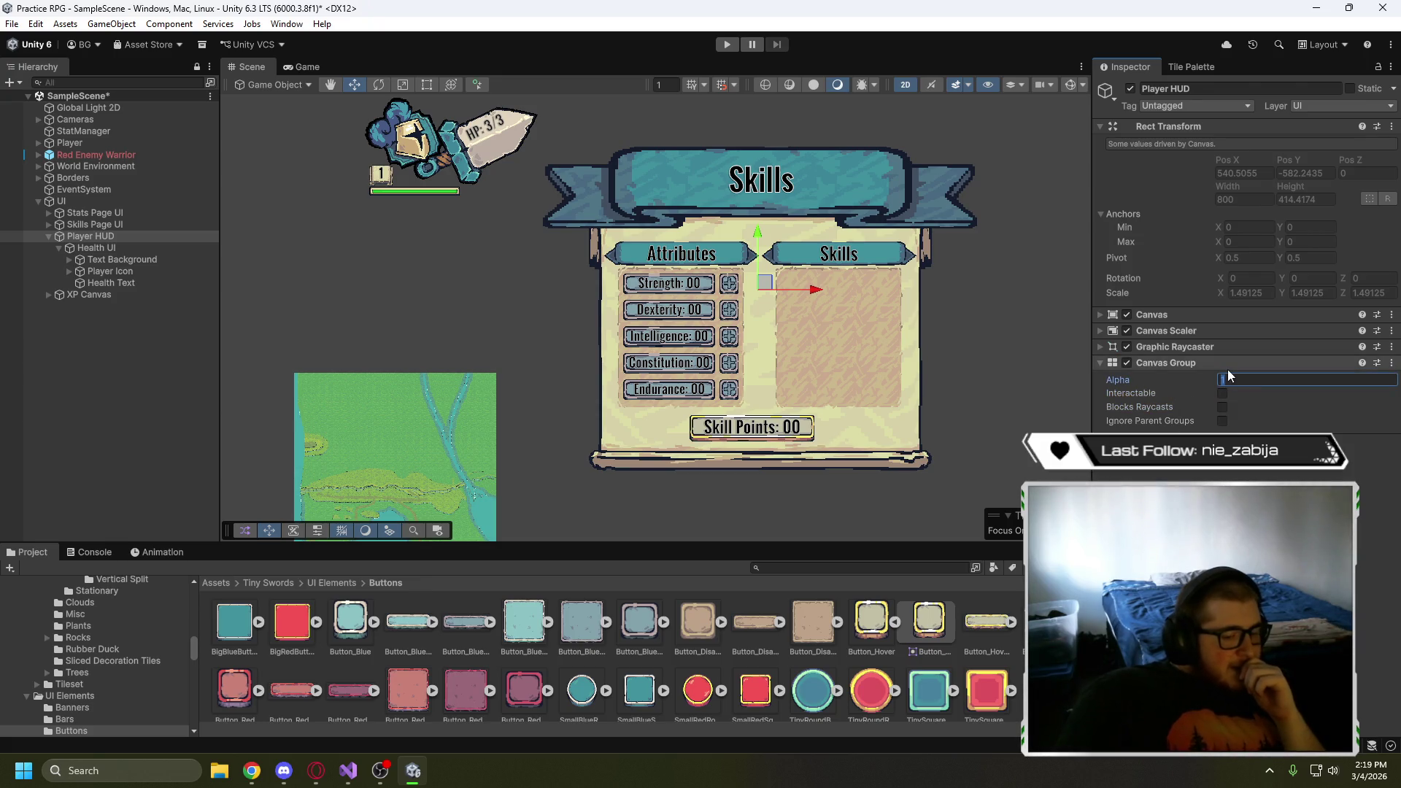
key(BackSpace)
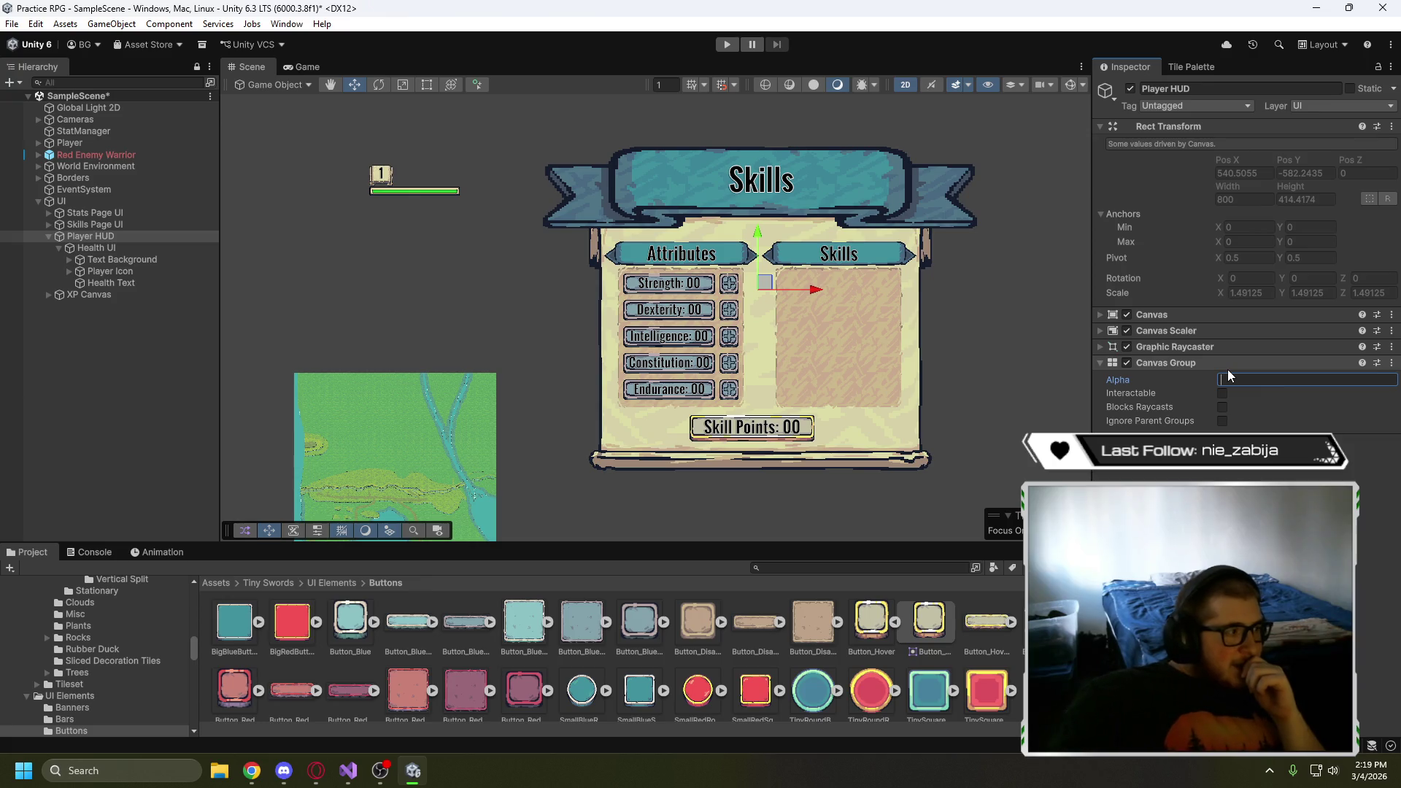
text(1)
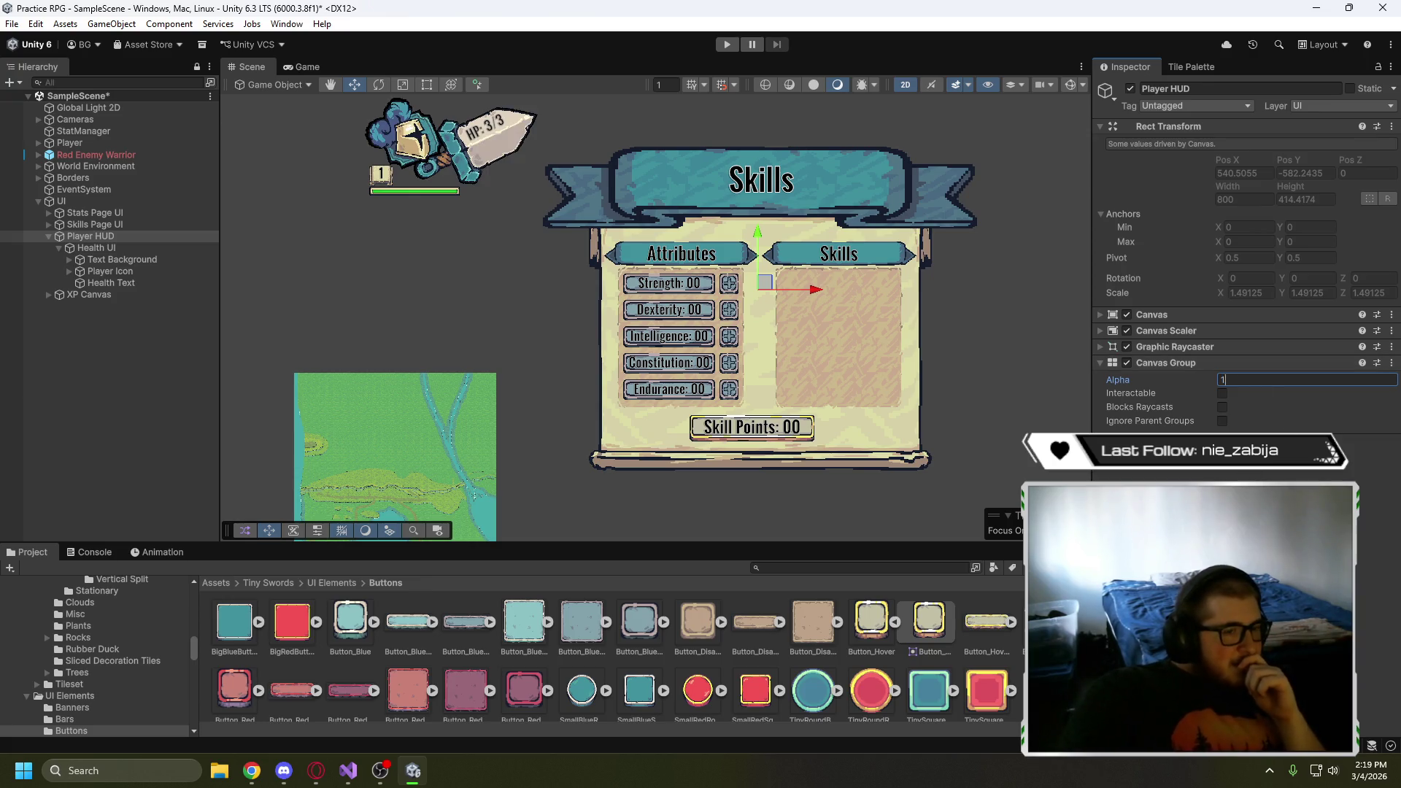
key(Return)
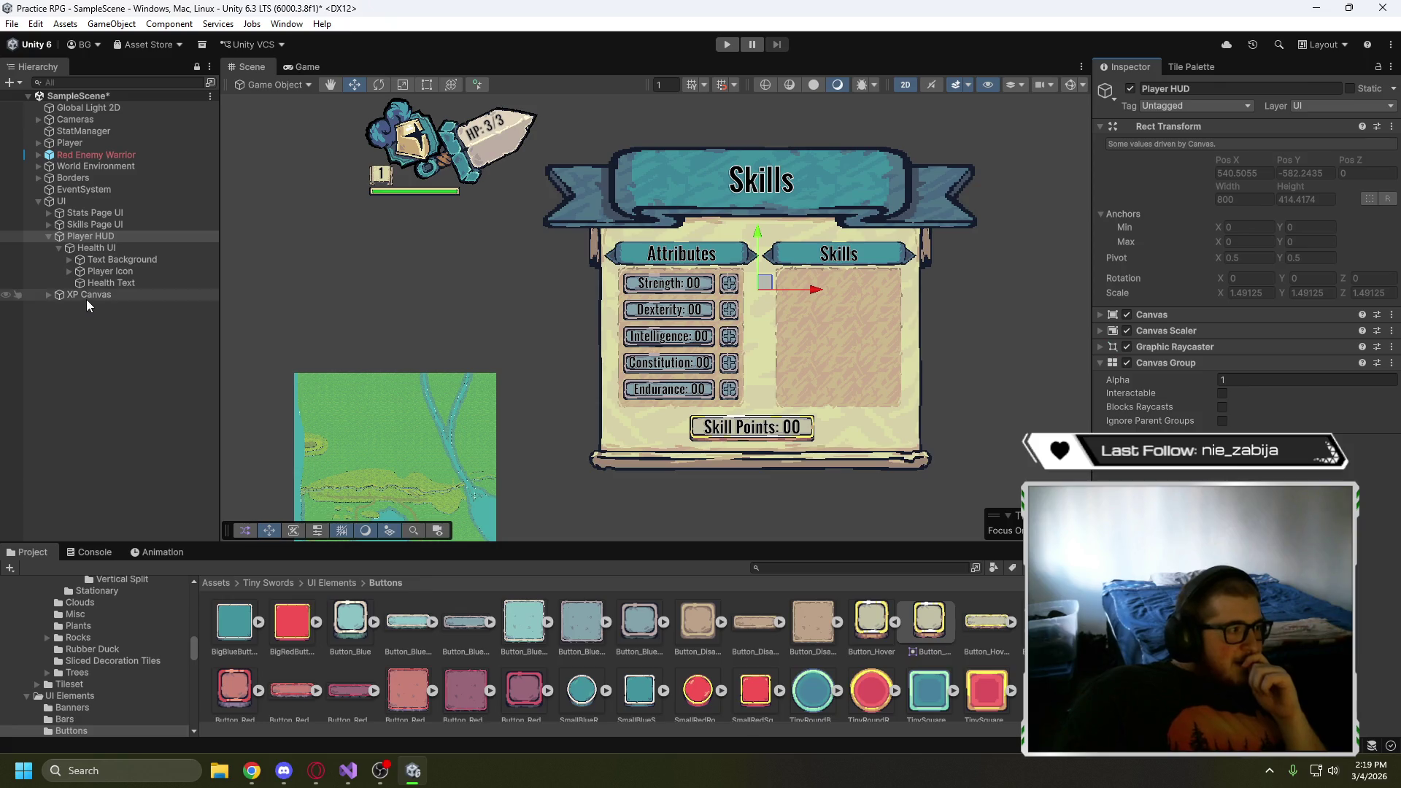
click(46, 295)
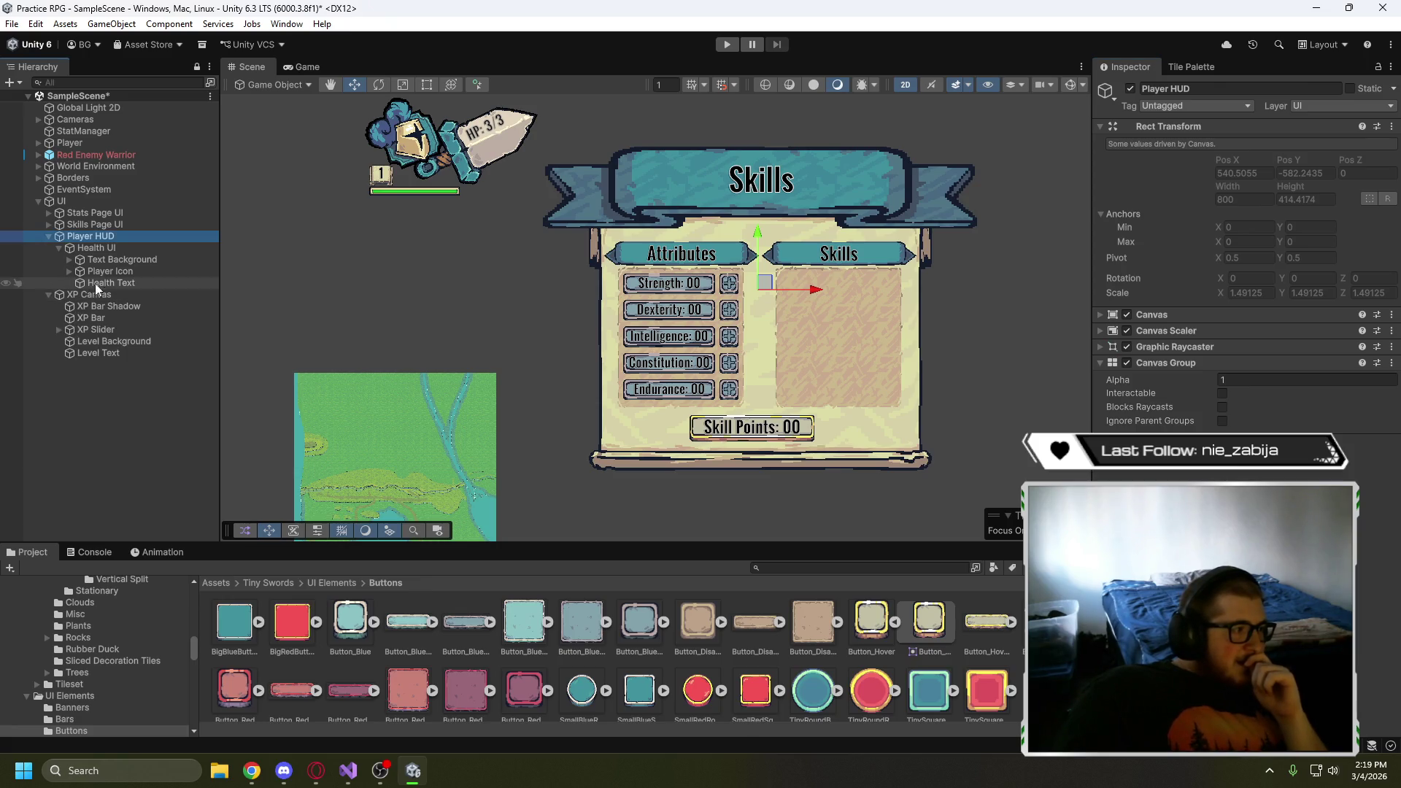
- Move XP Canvas under Player HUD beside Health UI
click(59, 248)
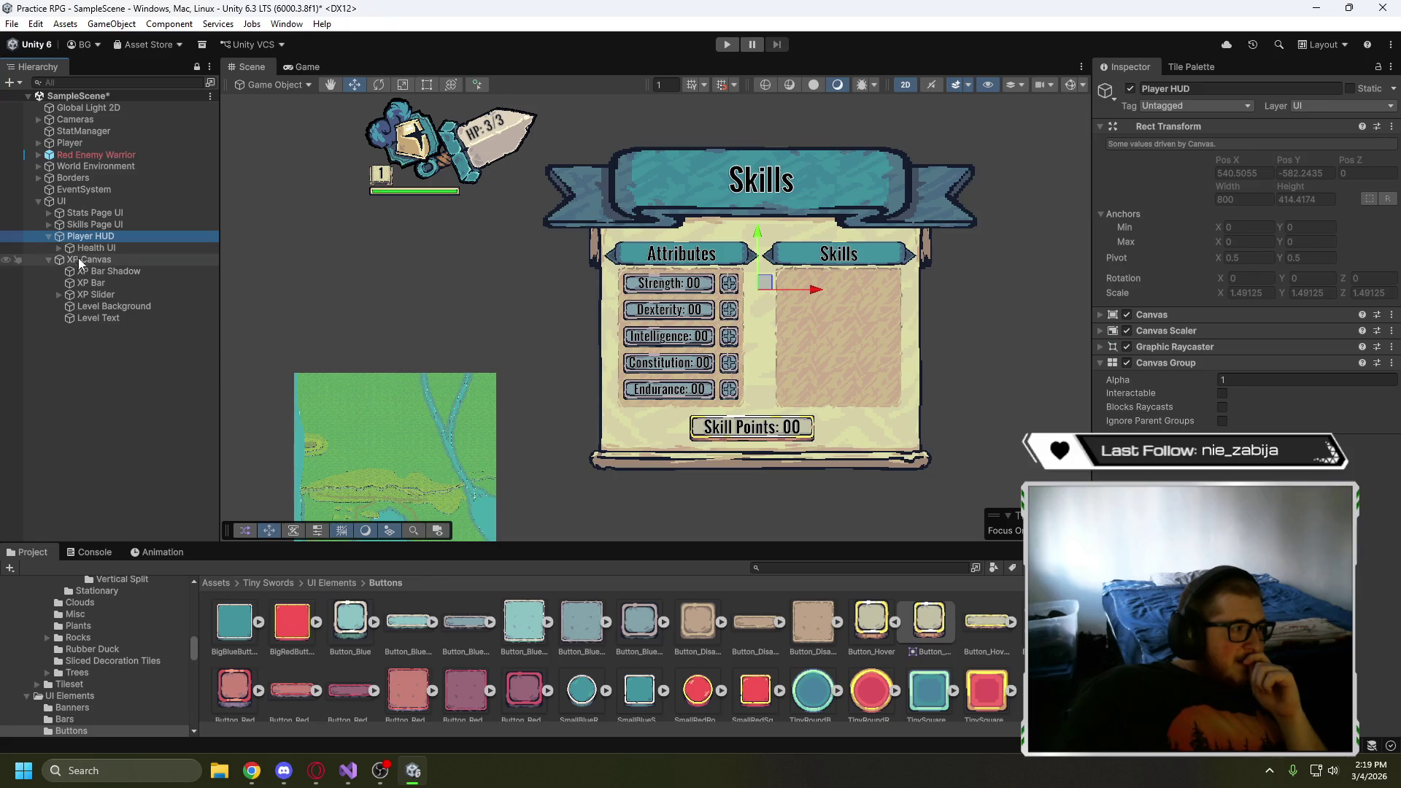
drag(76, 261, 79, 253)
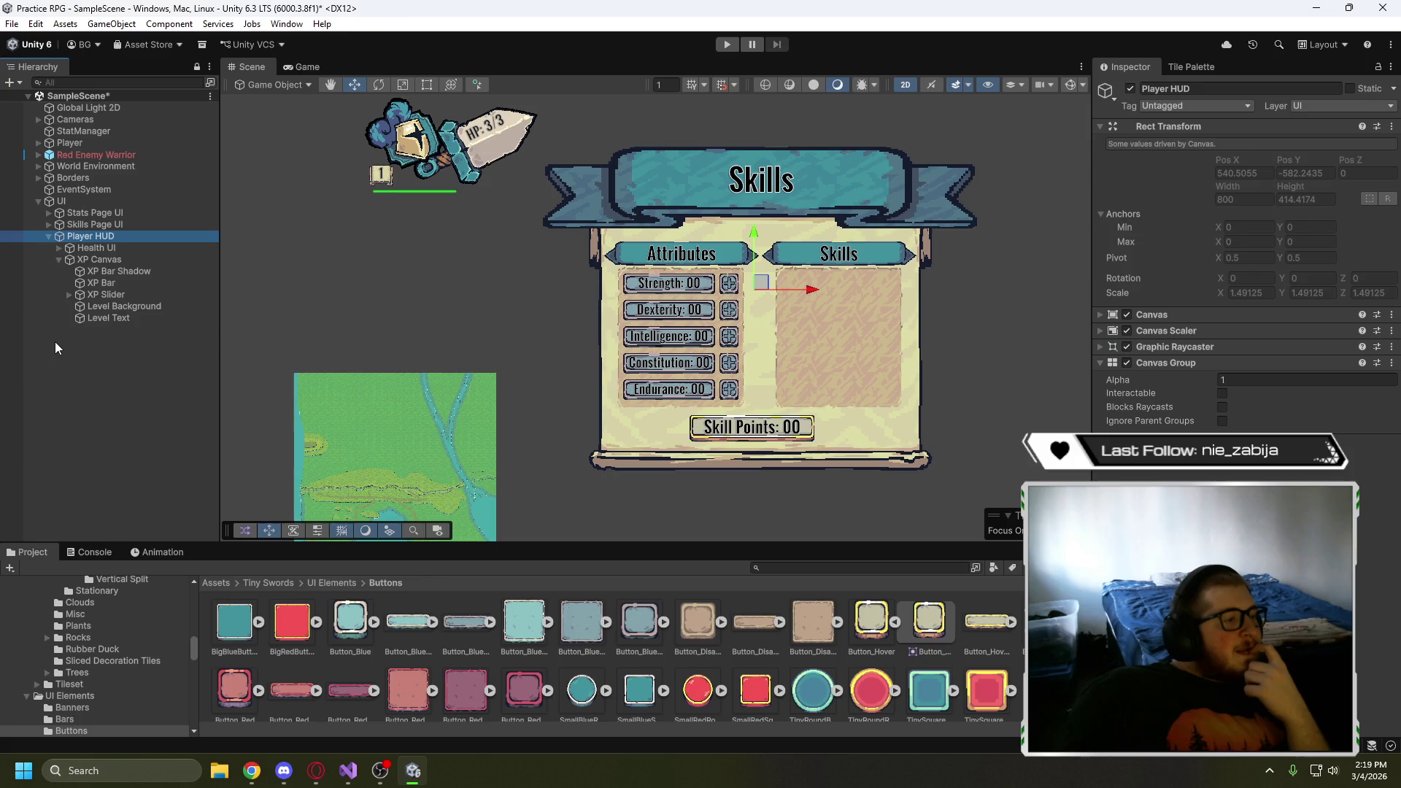
click(117, 262)
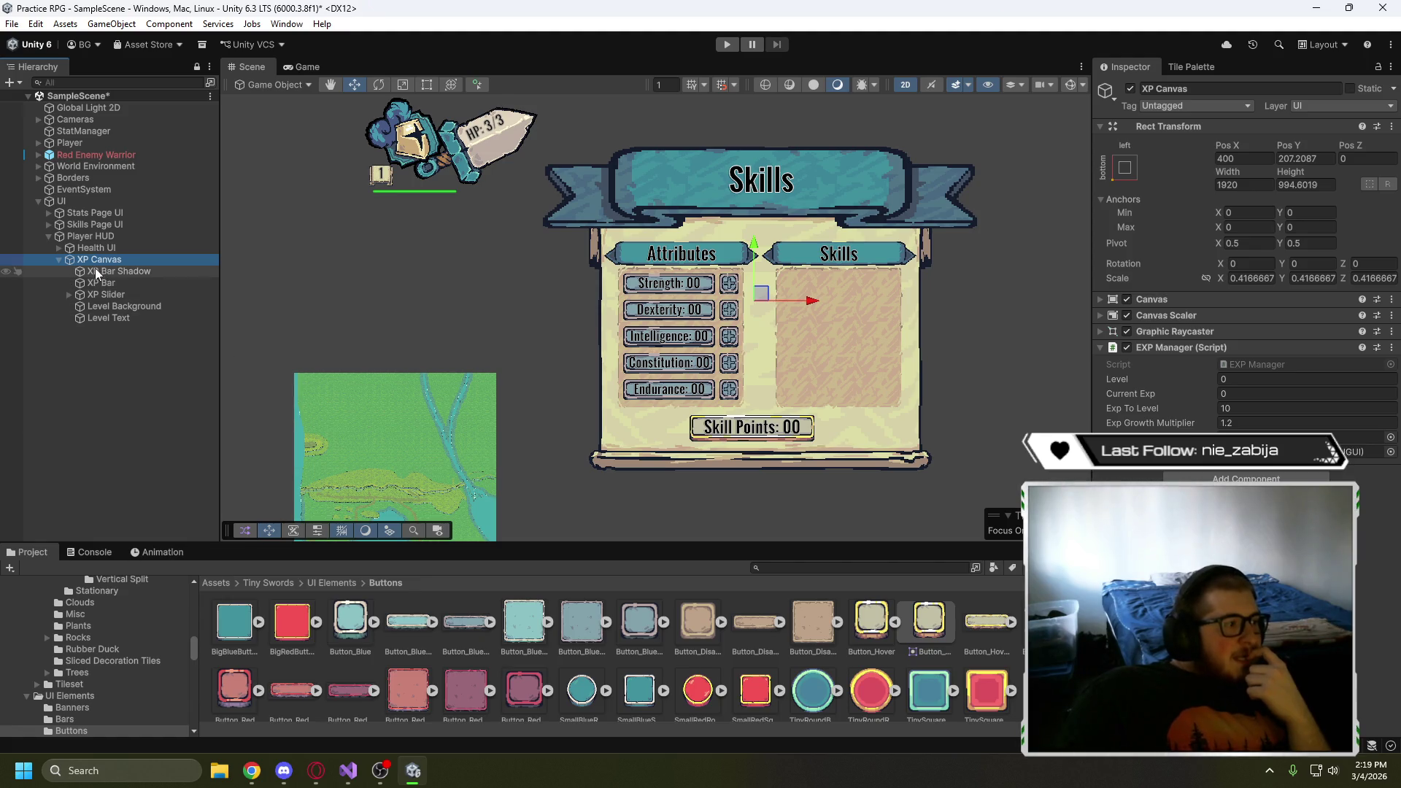
click(49, 237)
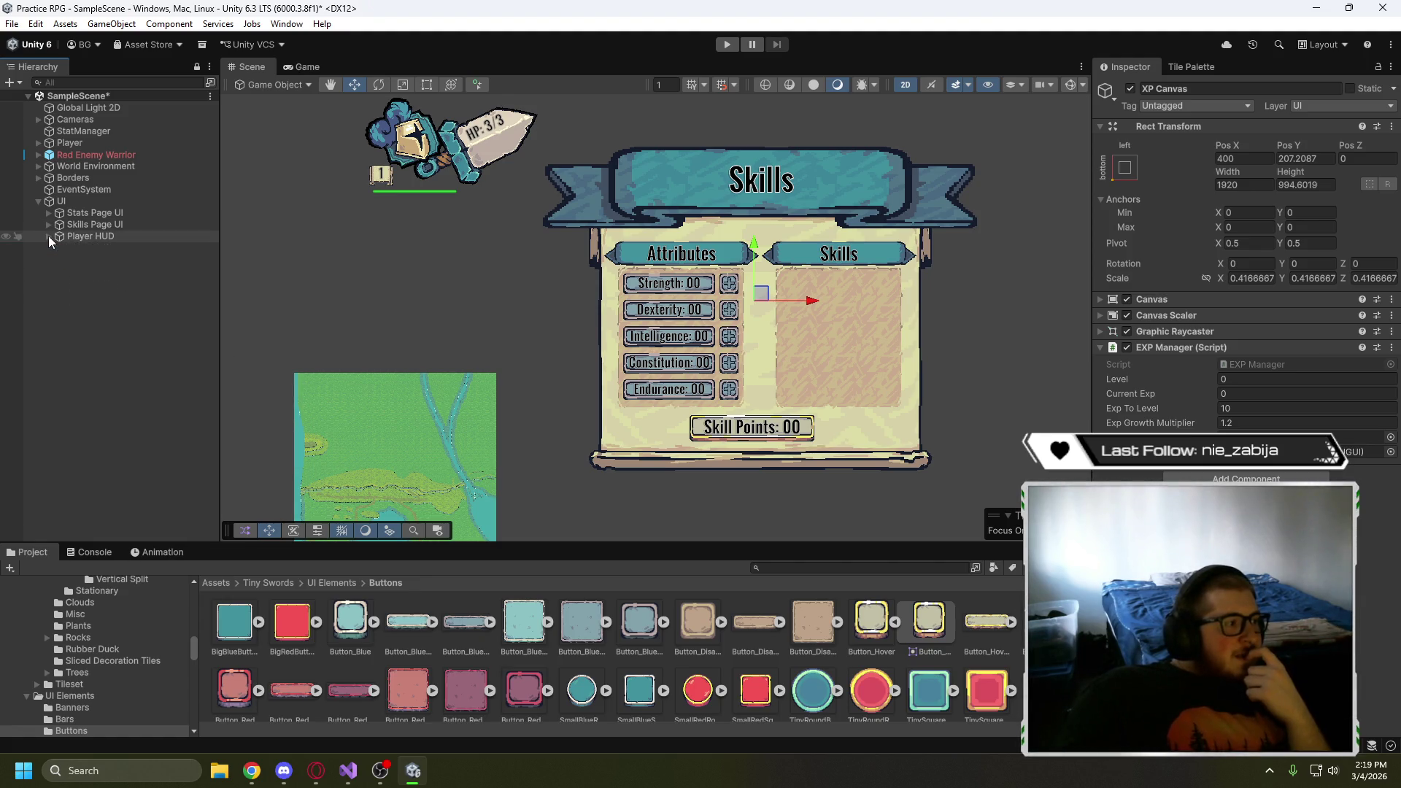
click(86, 239)
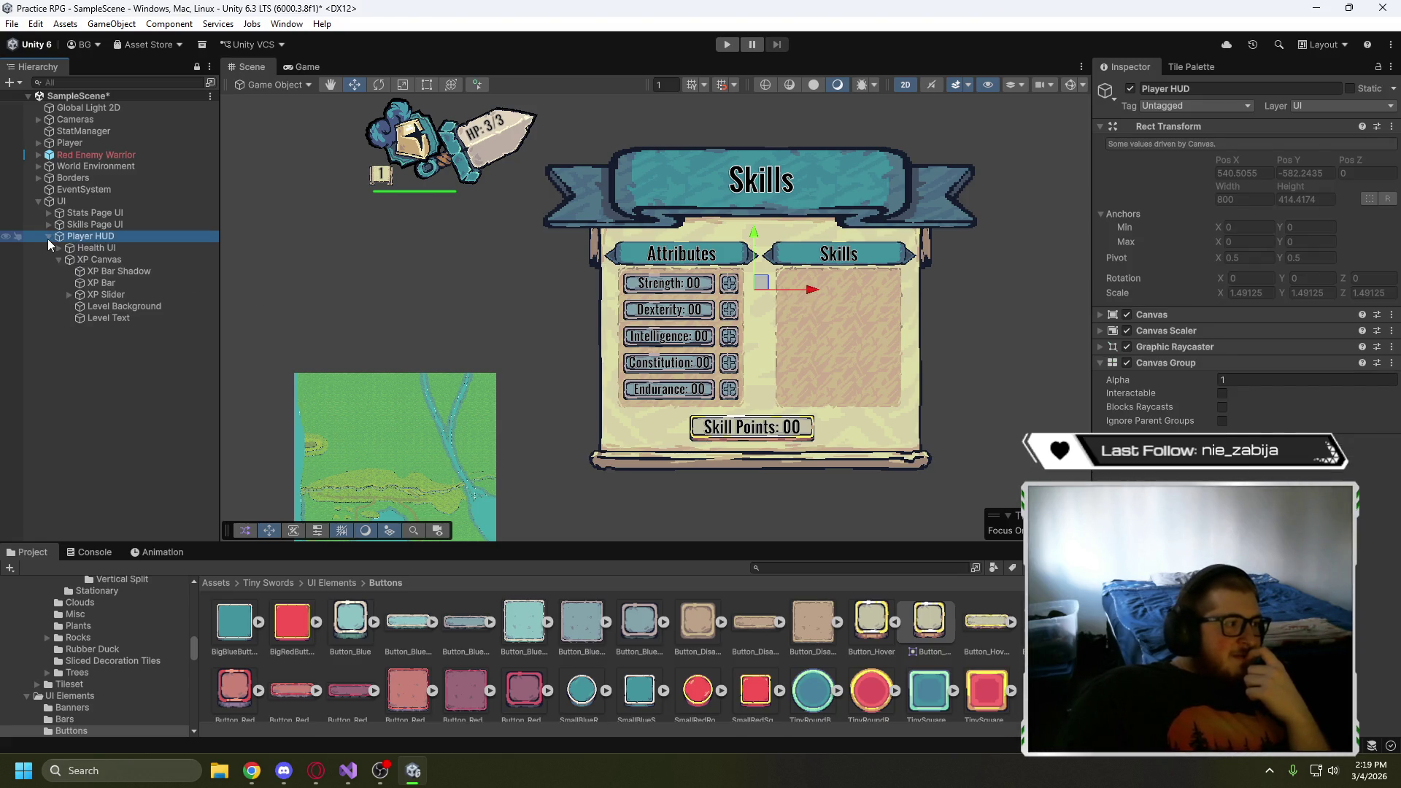
click(47, 237)
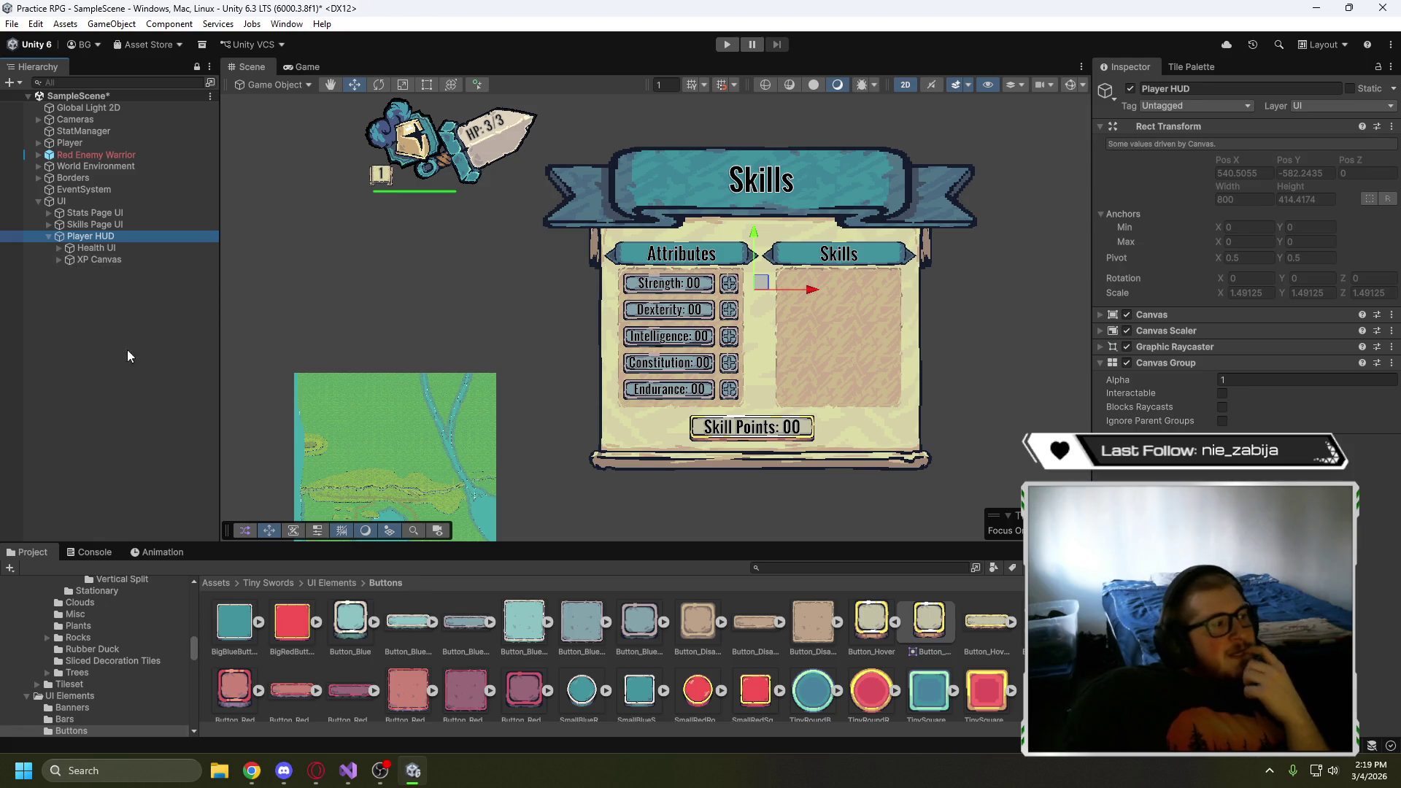
- Rename XP Canvas to 'Level & XP UI'
click(125, 261)
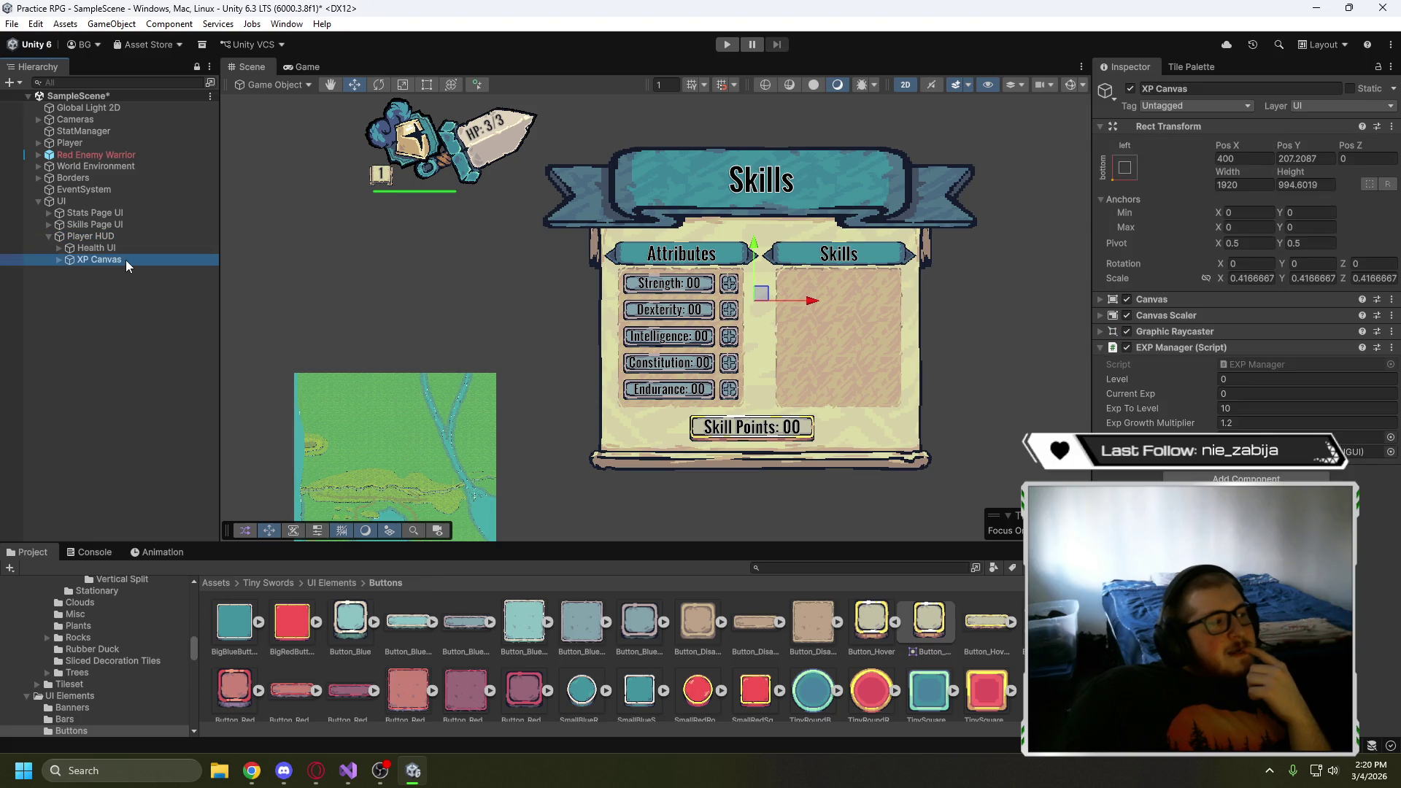
click(126, 259)
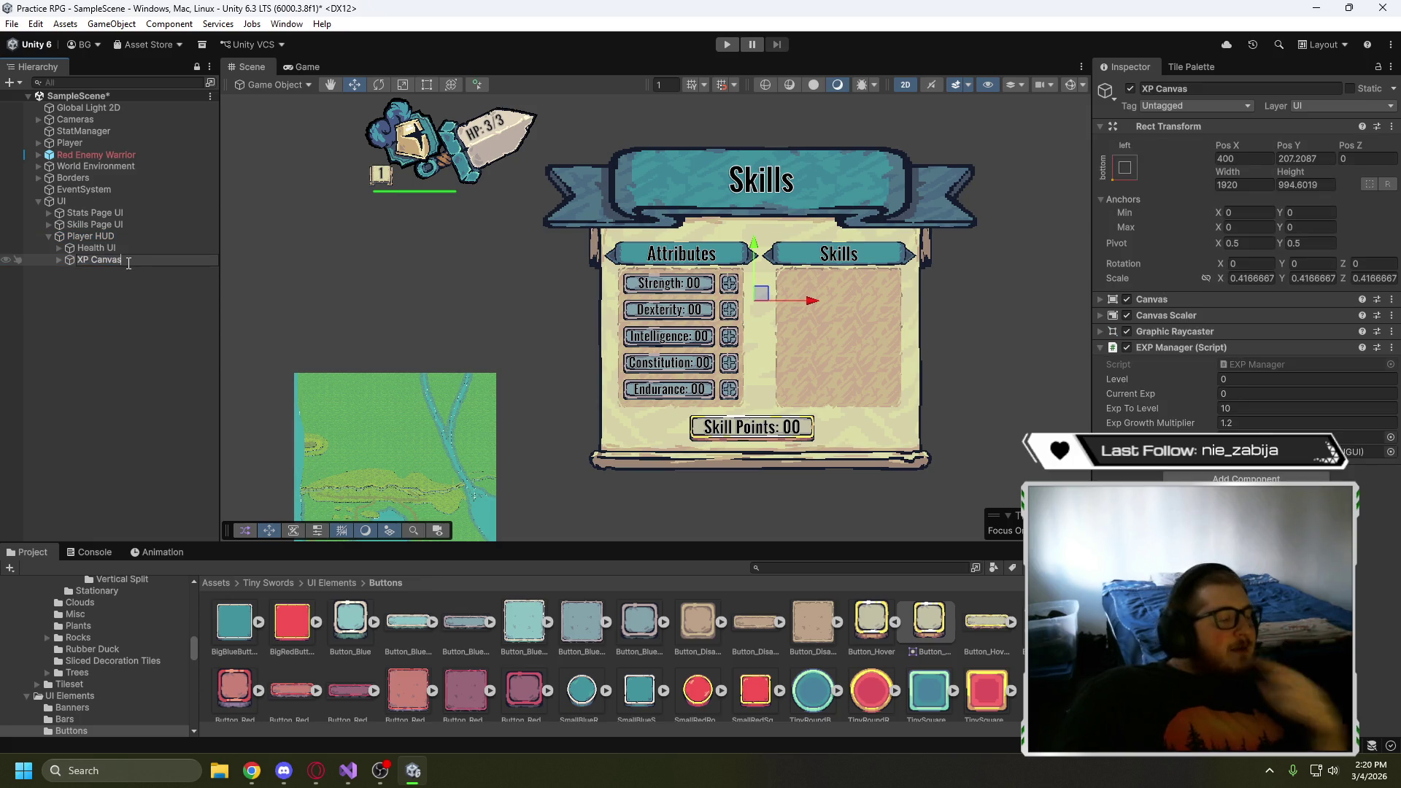
key(BackSpace)
key(BackSpace)
key(BackSpace)
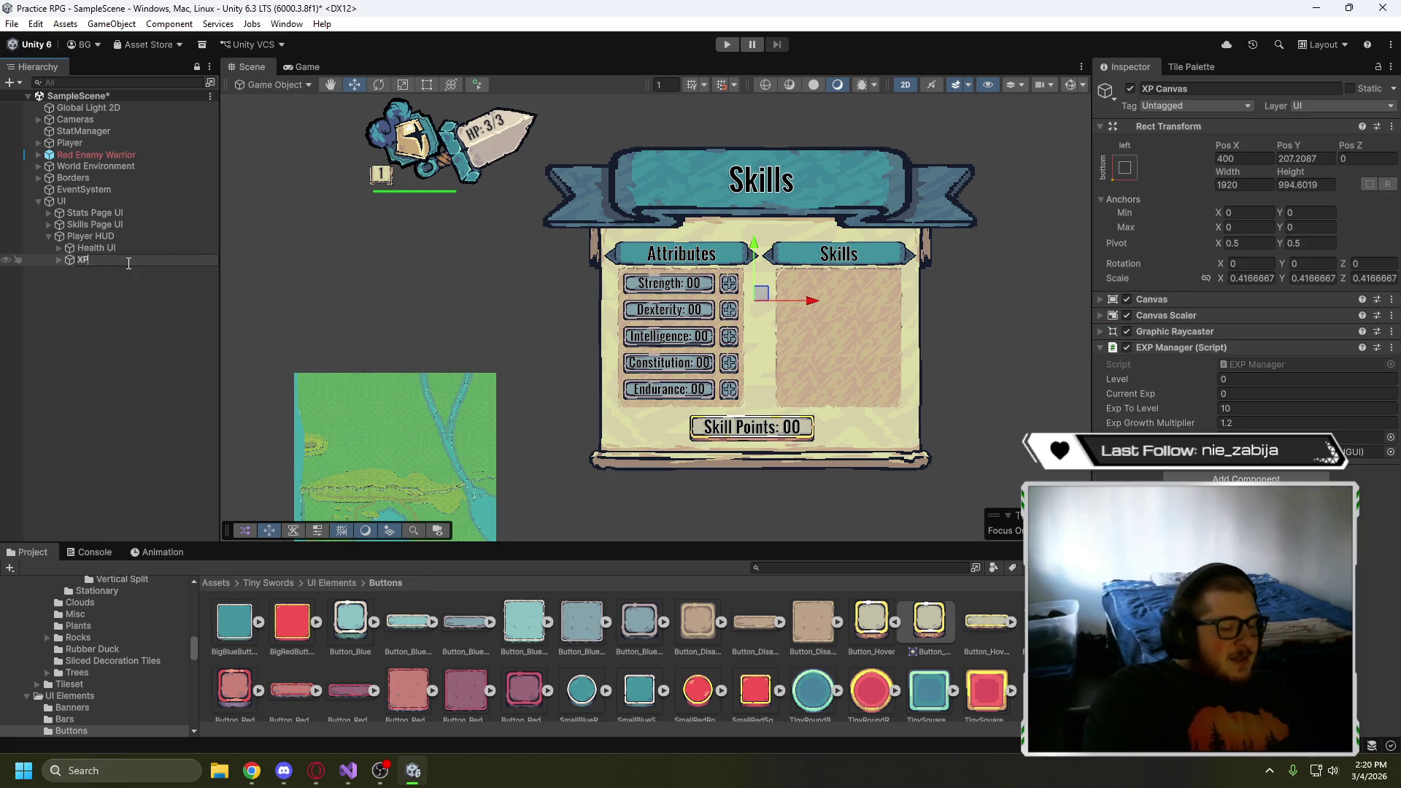
text(Level & XP HU)
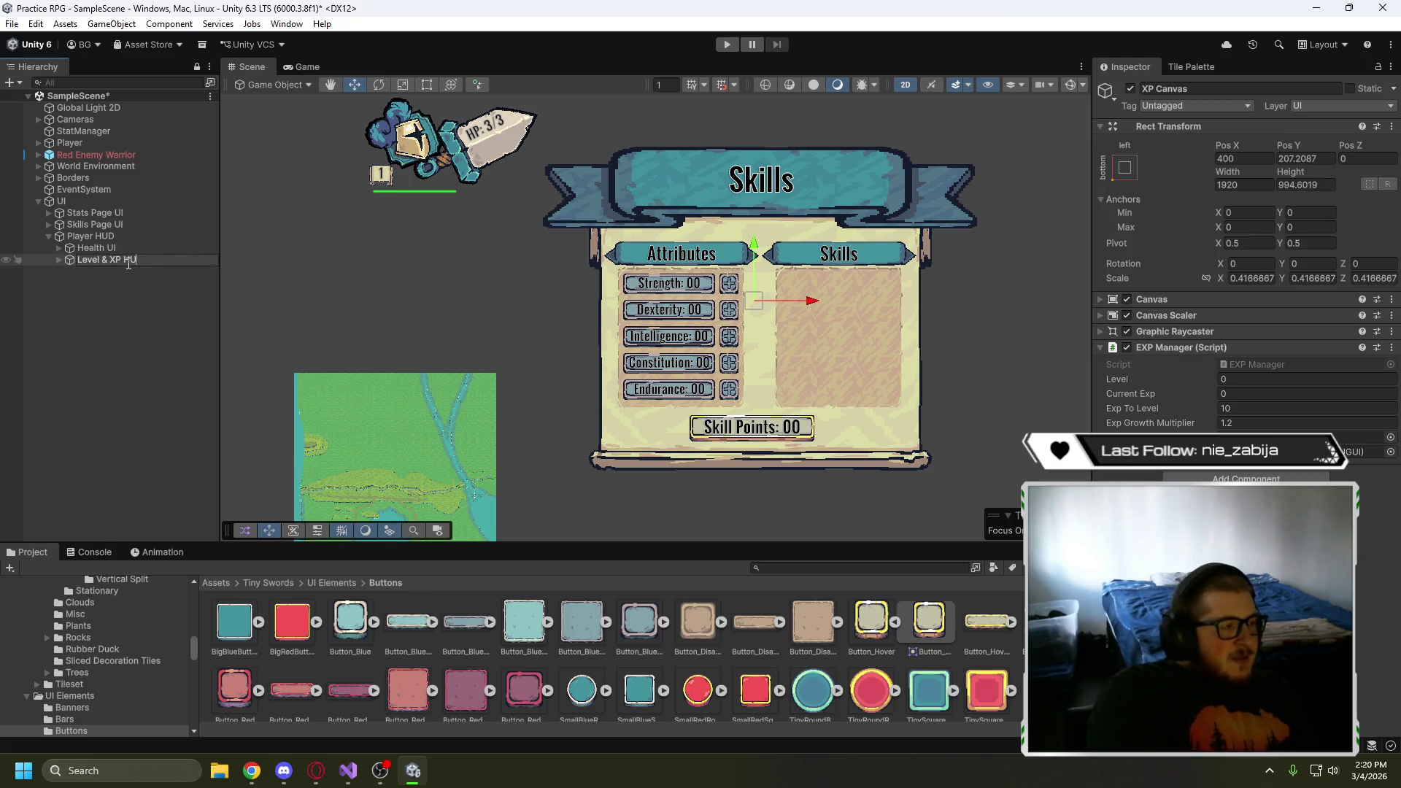
key(BackSpace)
key(BackSpace)
key(BackSpace)
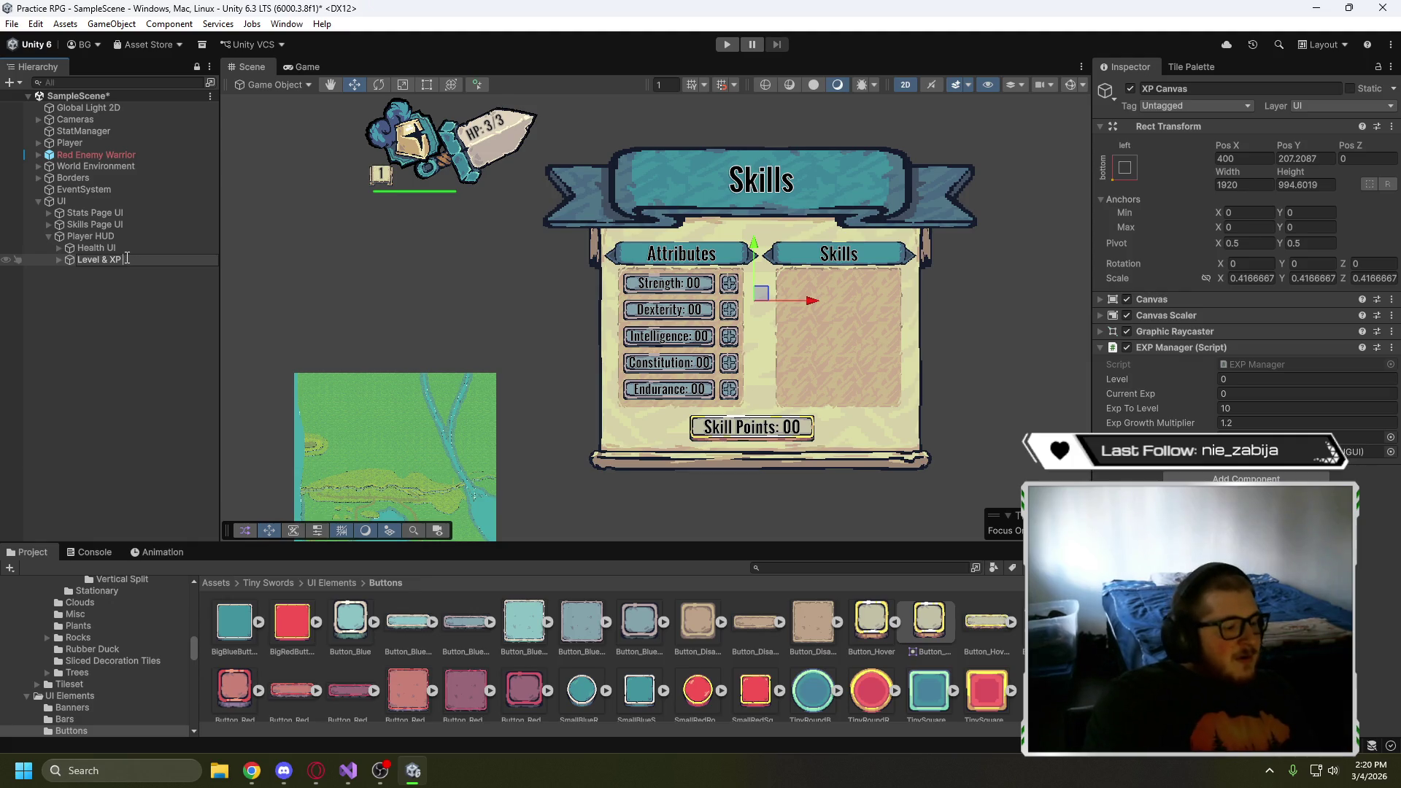
text(UI)
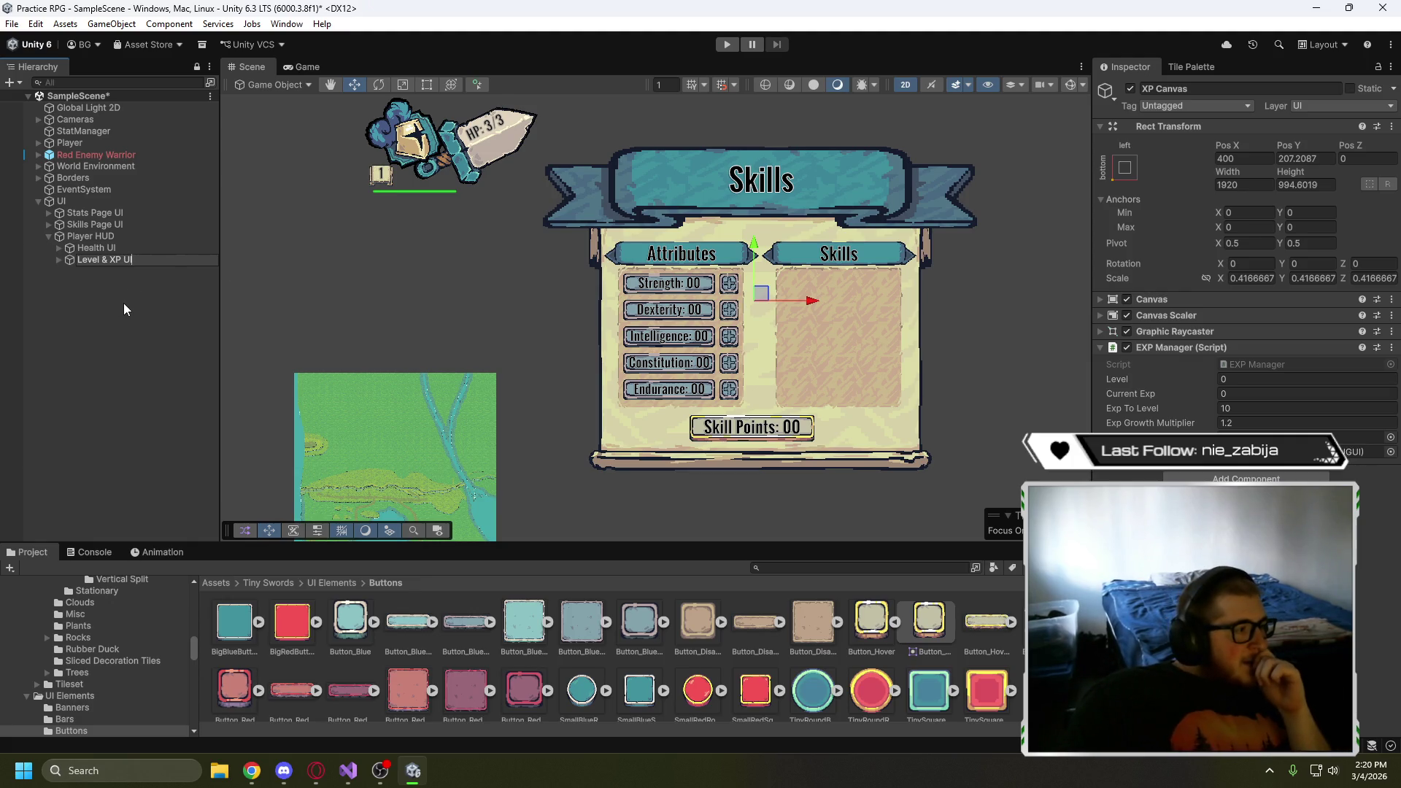
key(Return)
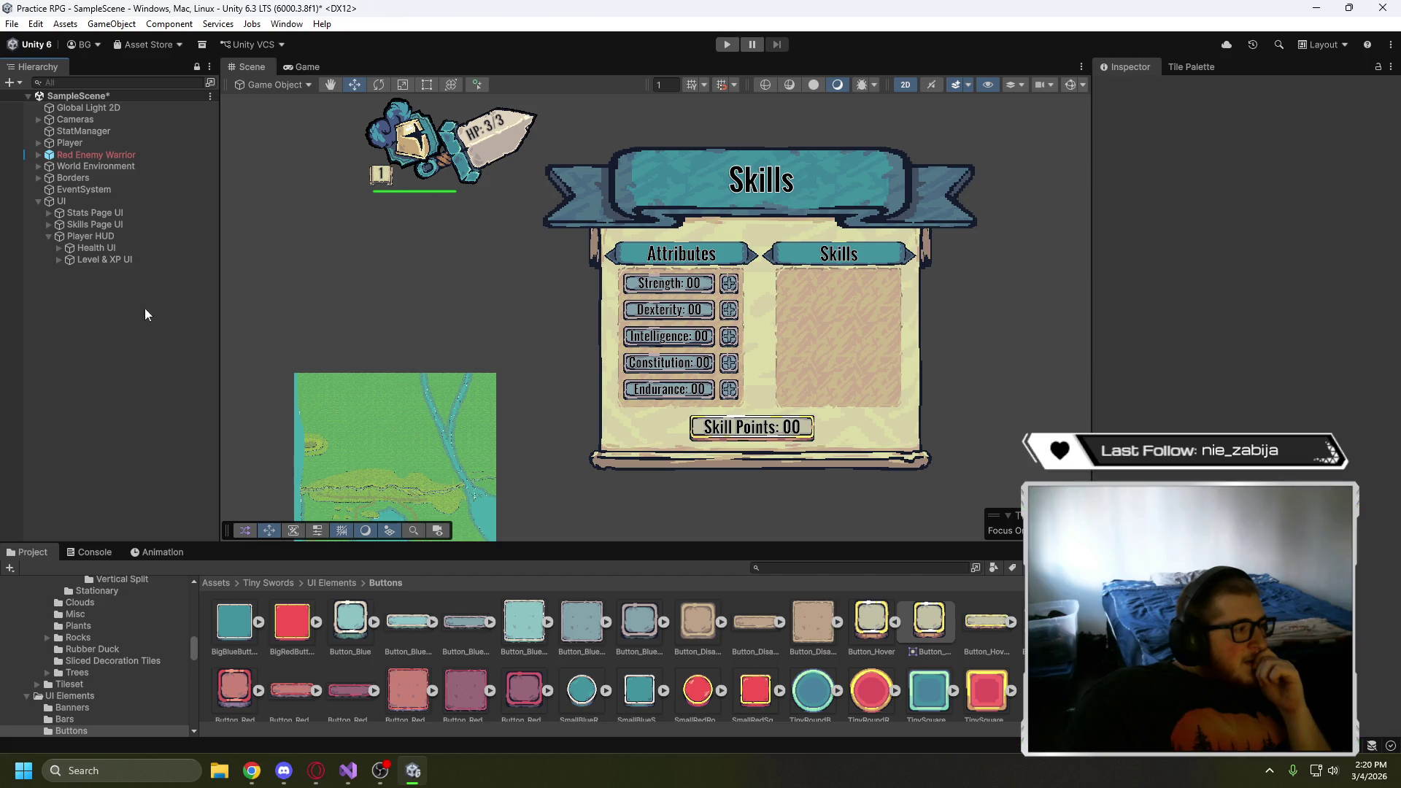
- Test Player HUD's Canvas Group alpha at 0, then restore it to 1
click(106, 261)
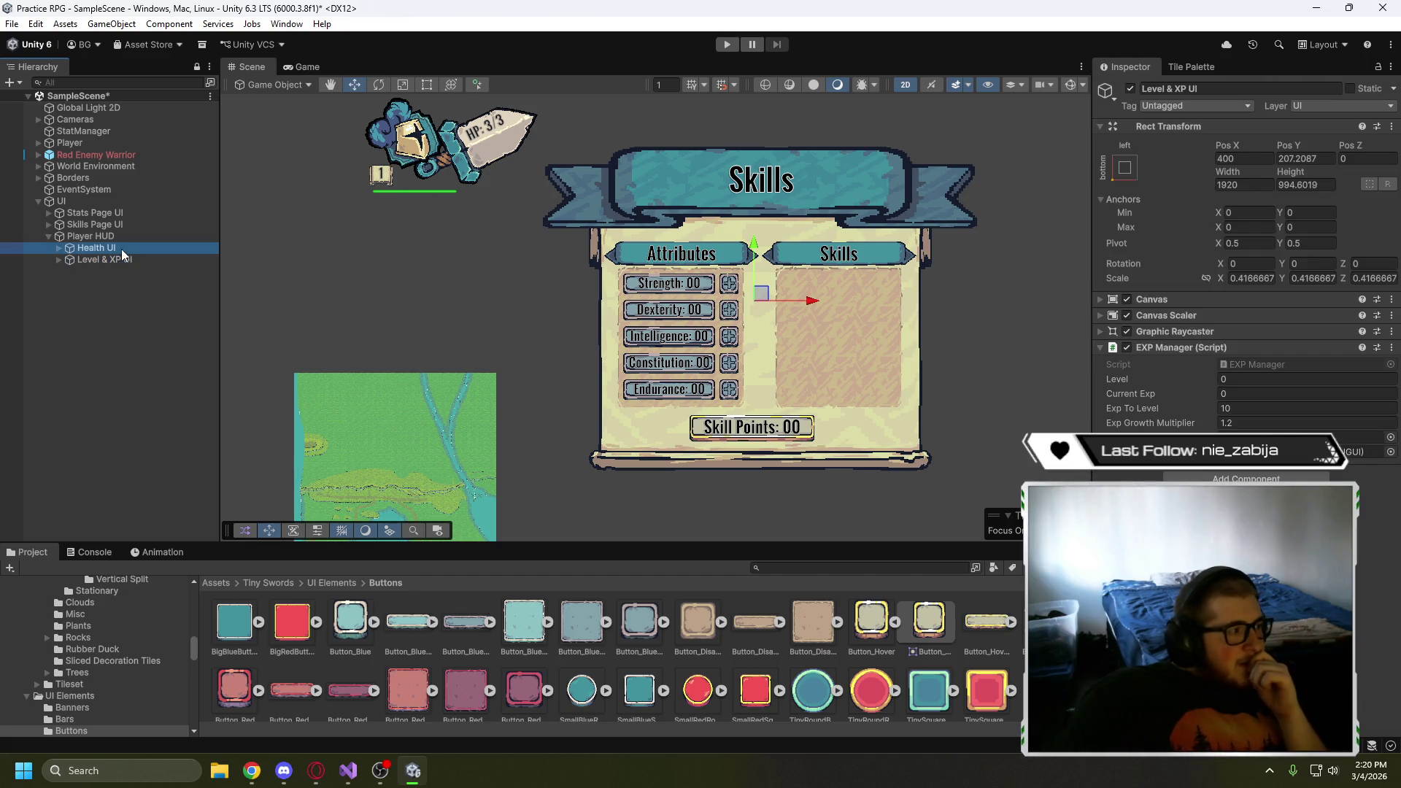
click(90, 236)
click(1228, 378)
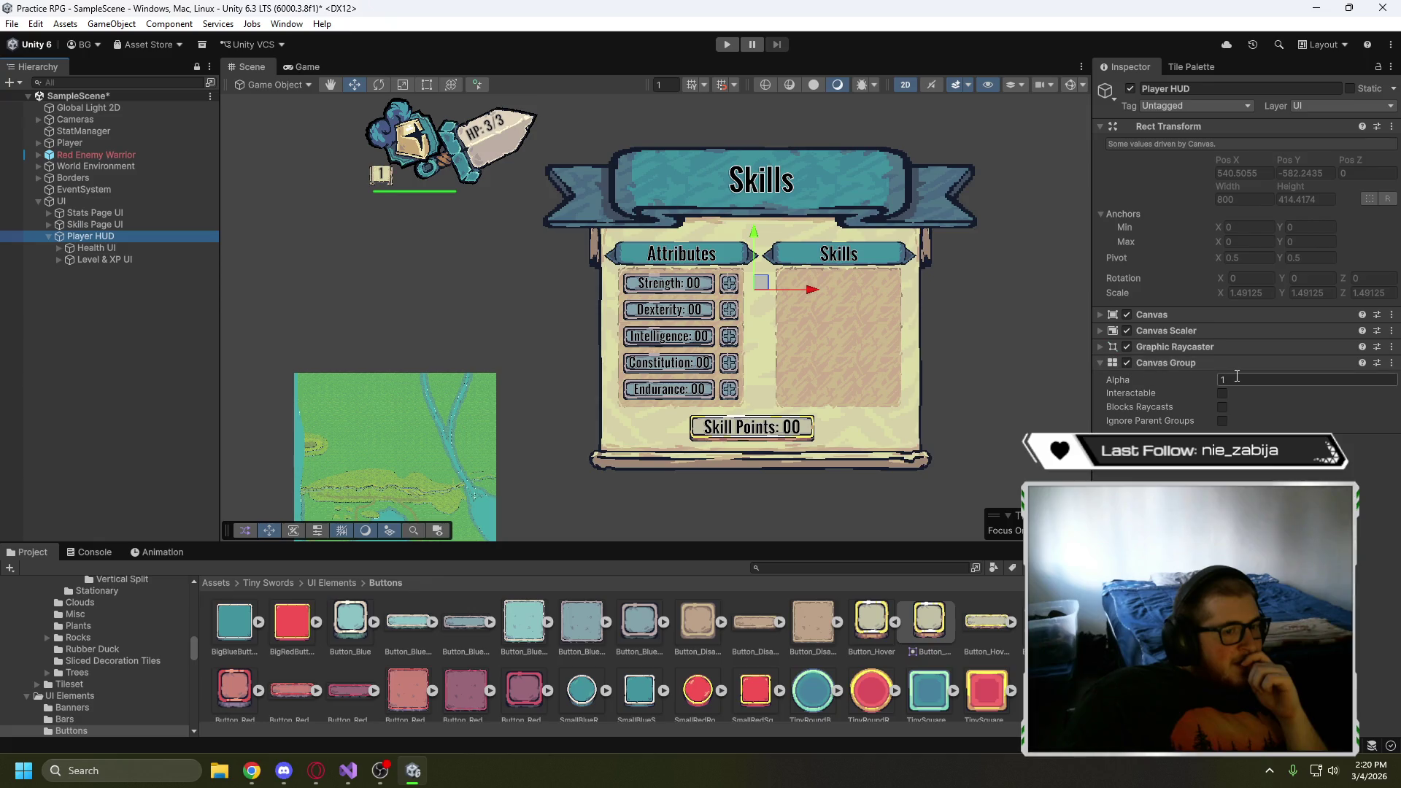
text(0)
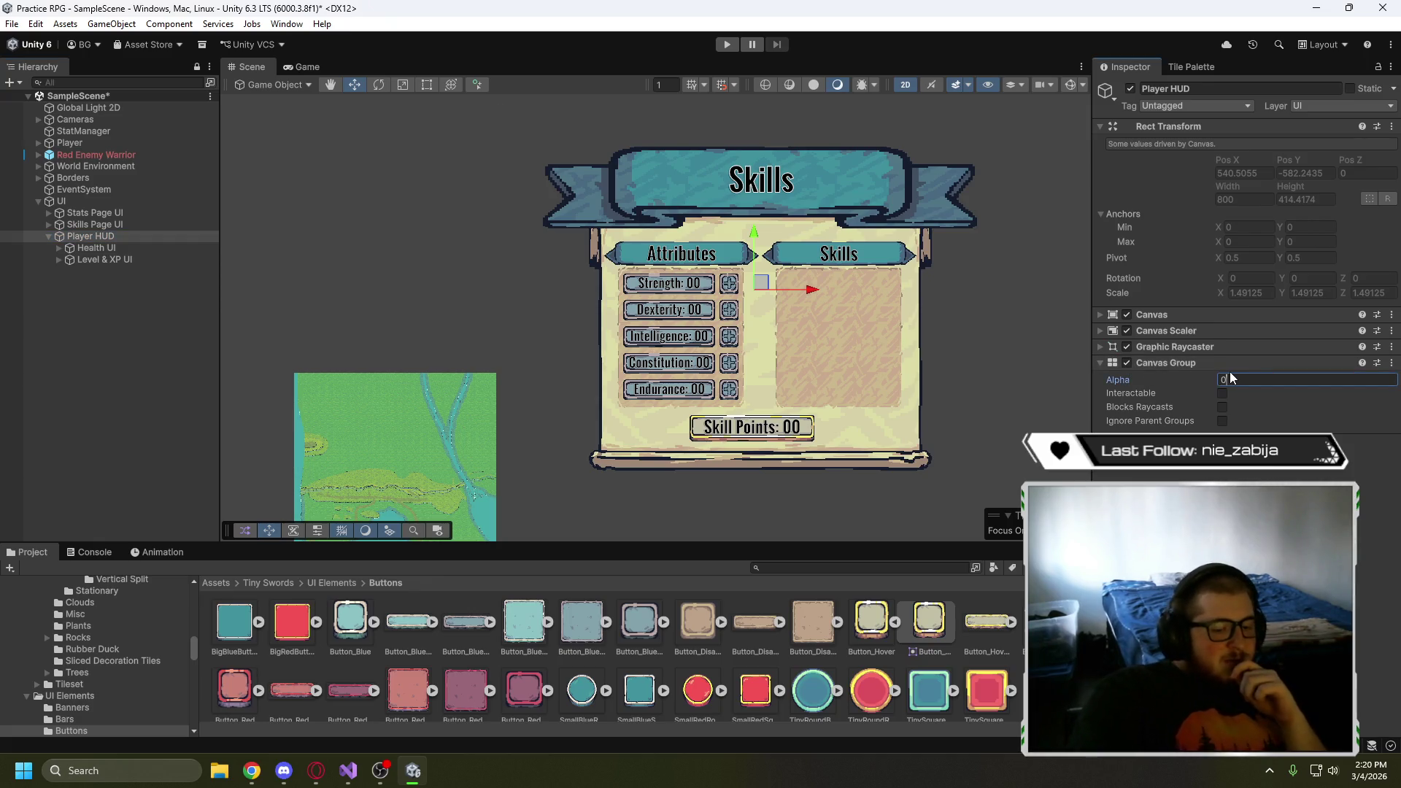
key(BackSpace)
text(1)
click(108, 297)
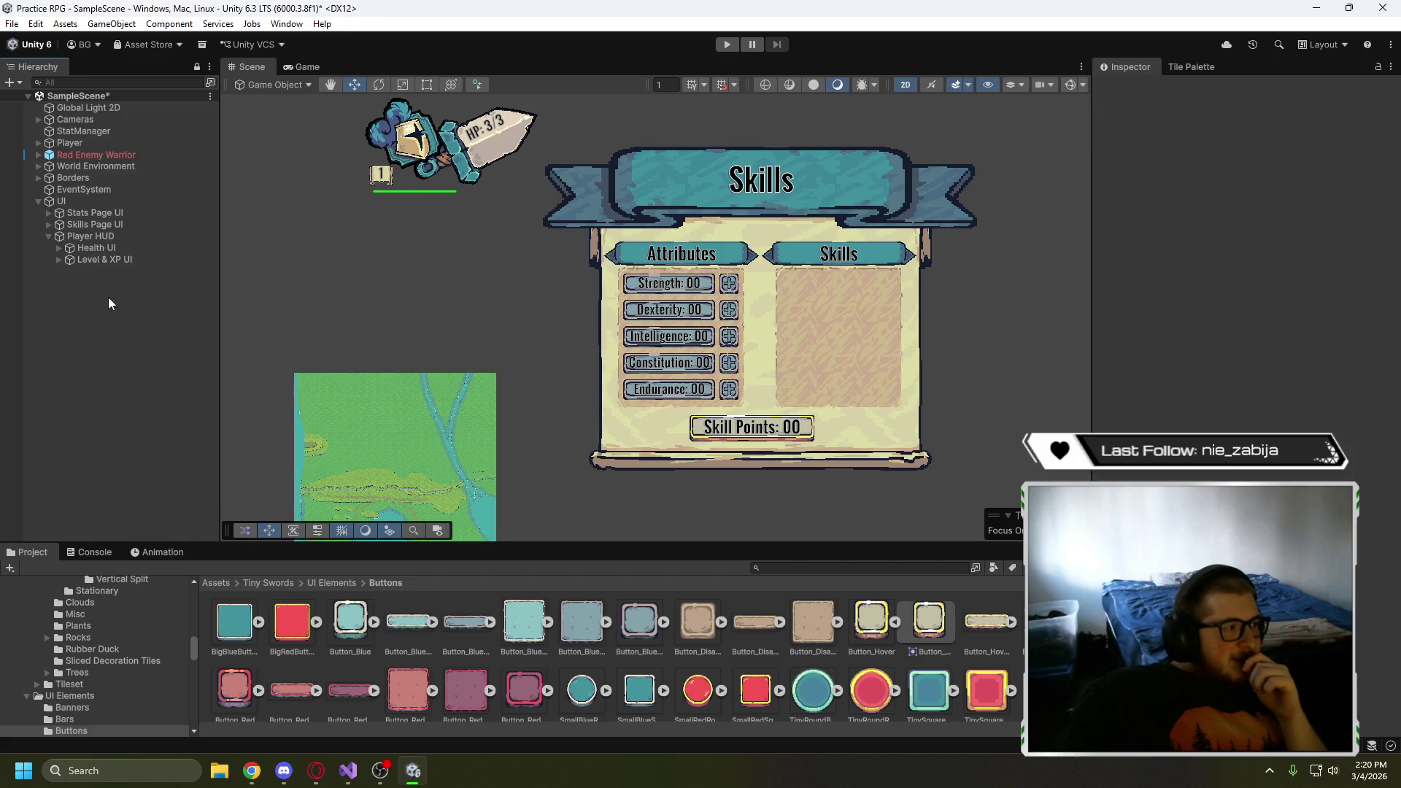
- Re-expand the UI and Player HUD hierarchy and reveal Skills Page UI's children
click(41, 201)
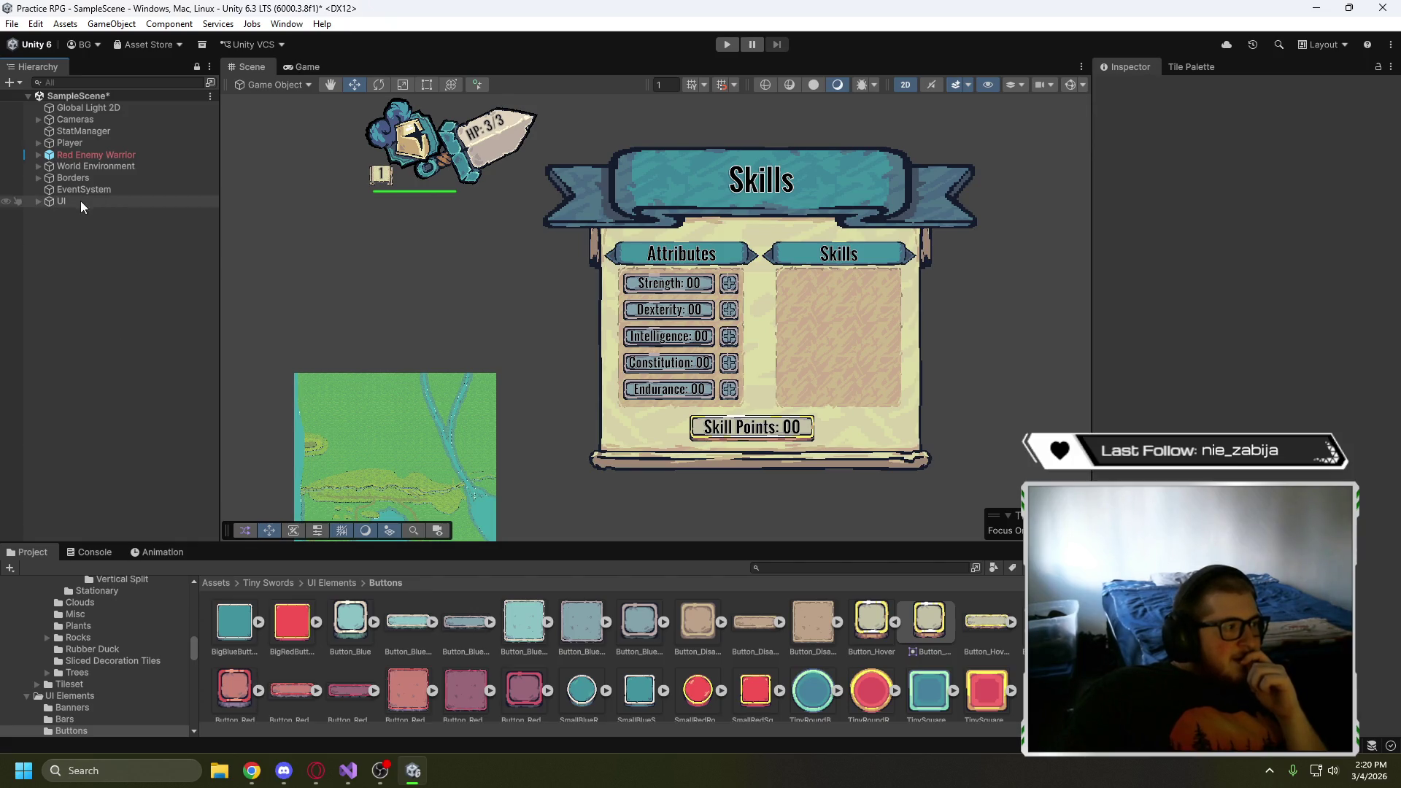
click(37, 200)
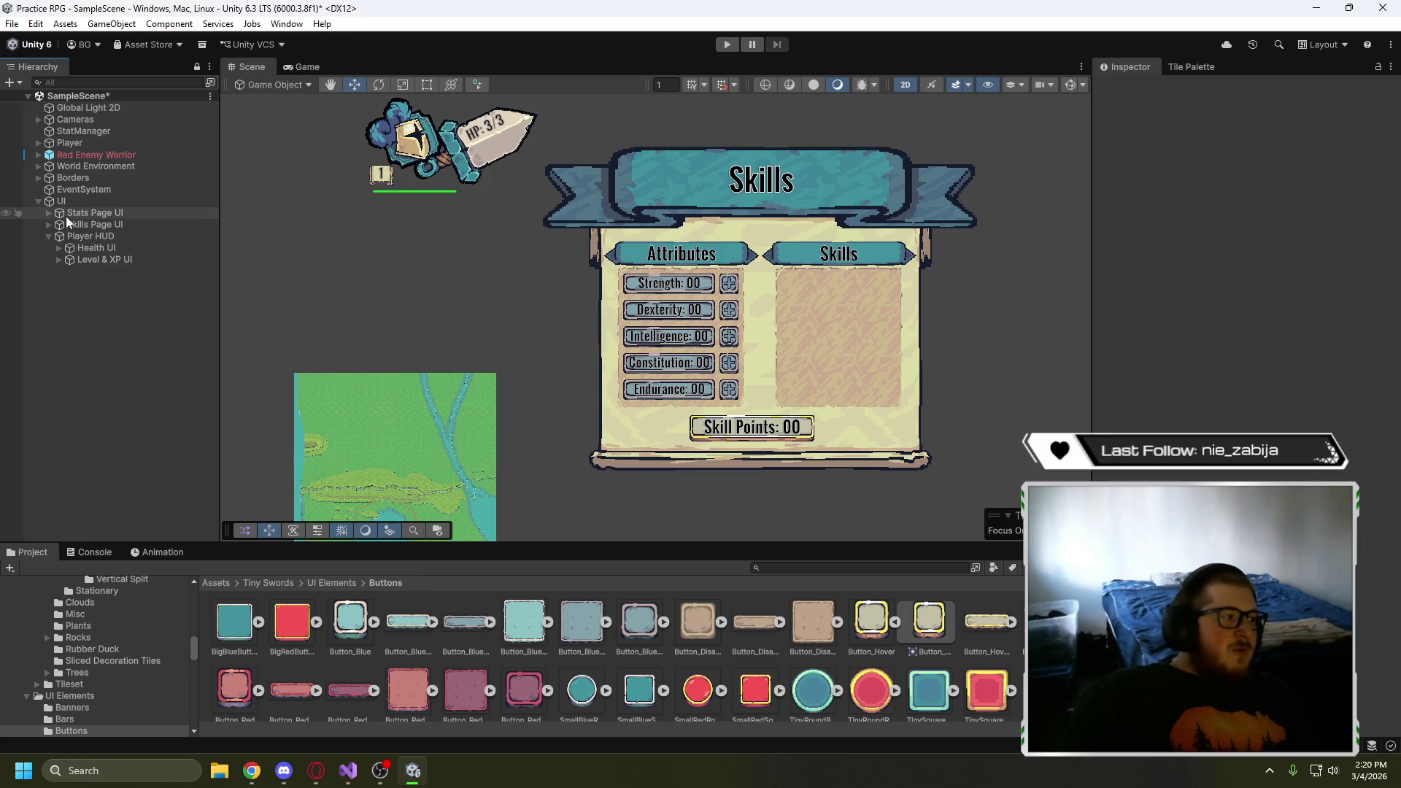
click(49, 236)
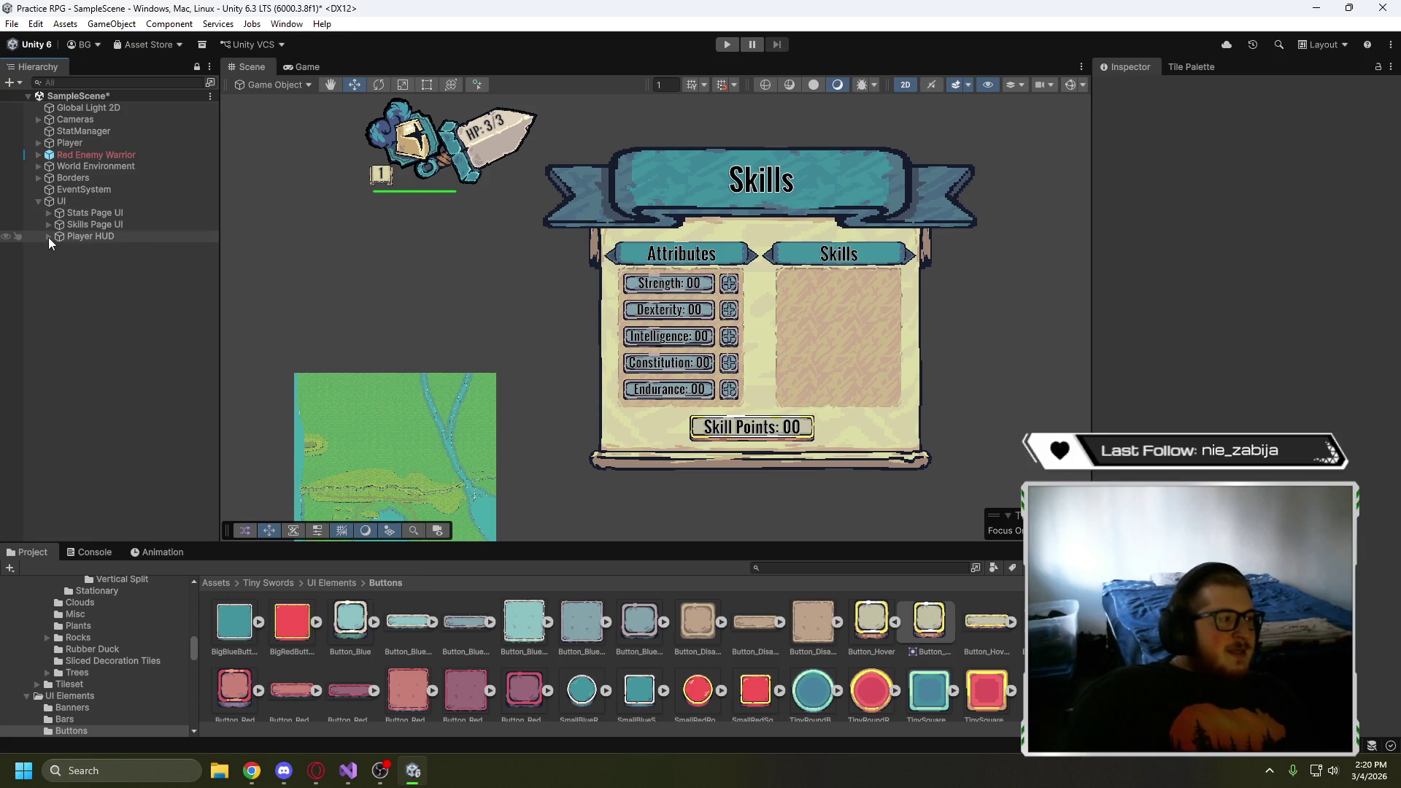
click(49, 237)
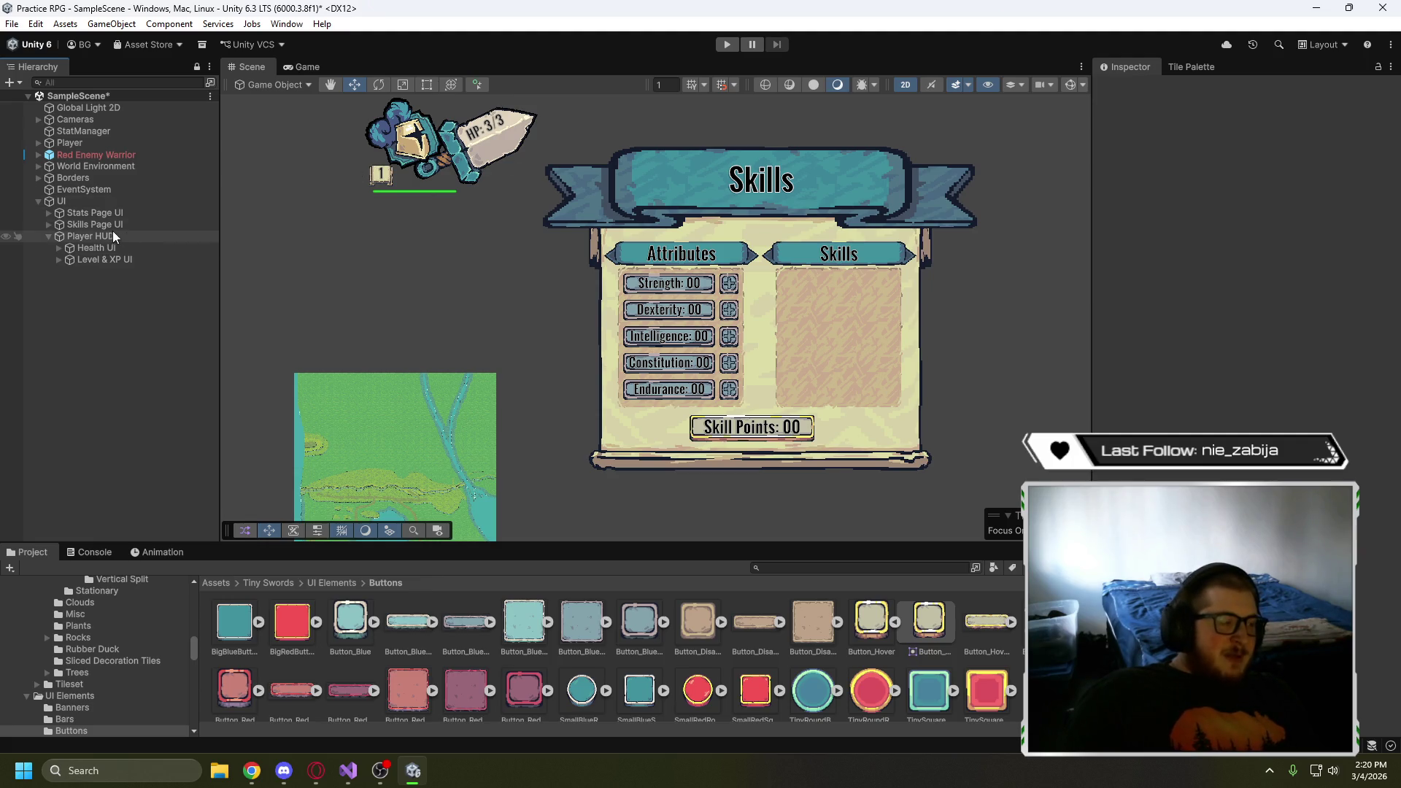
click(48, 224)
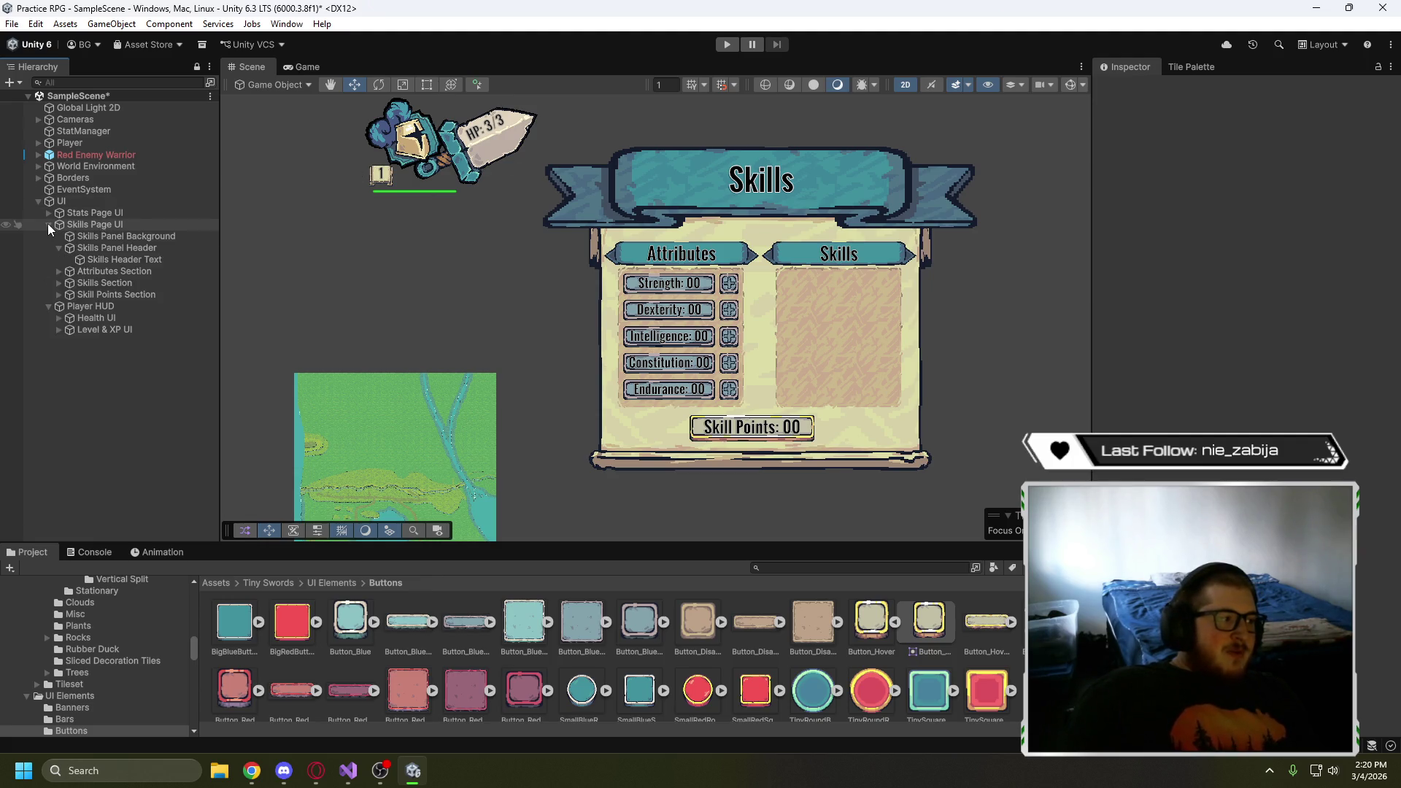
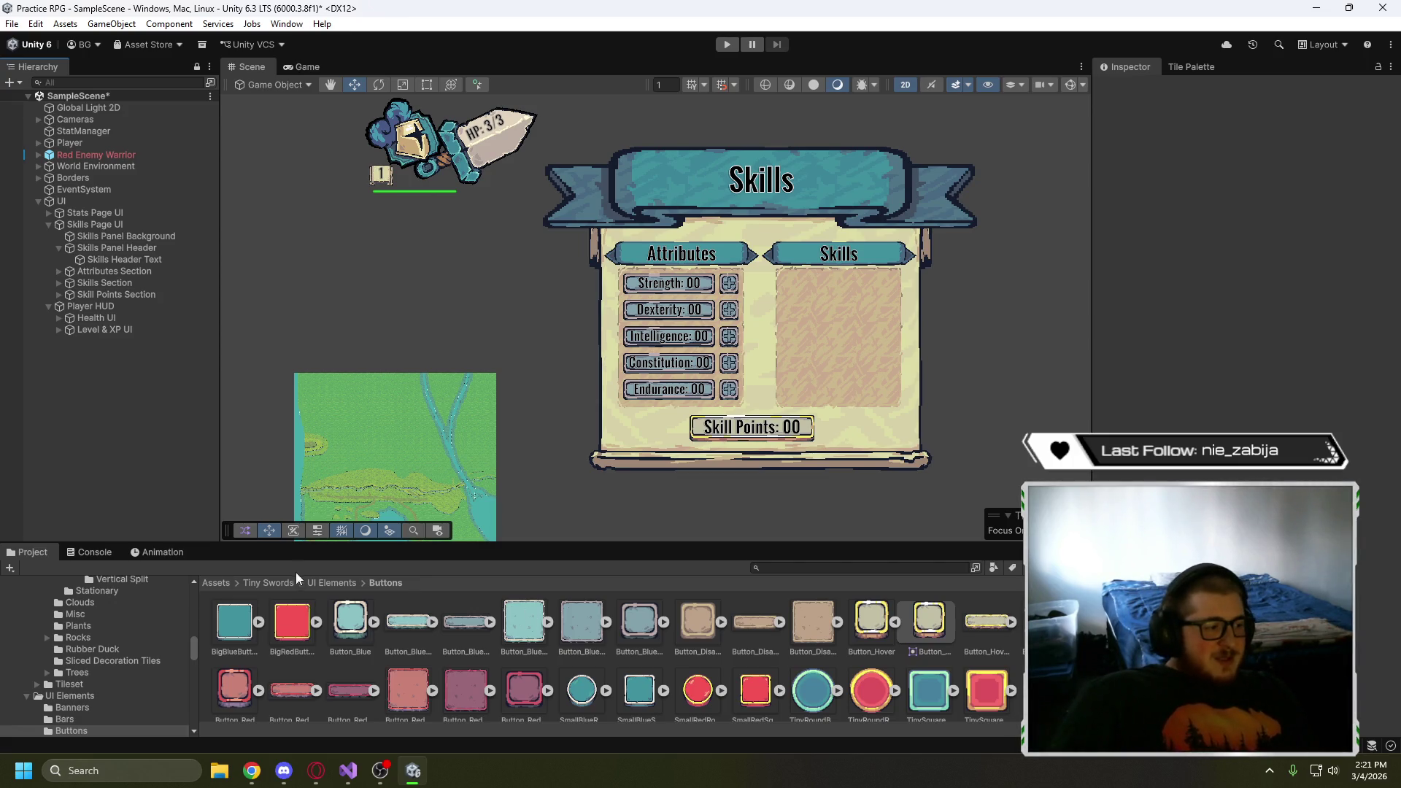
- Browse from Tiny Swords into Units > Humans > Blue Units > Warrior and select the Warrior_Blue sprite sheet
click(264, 583)
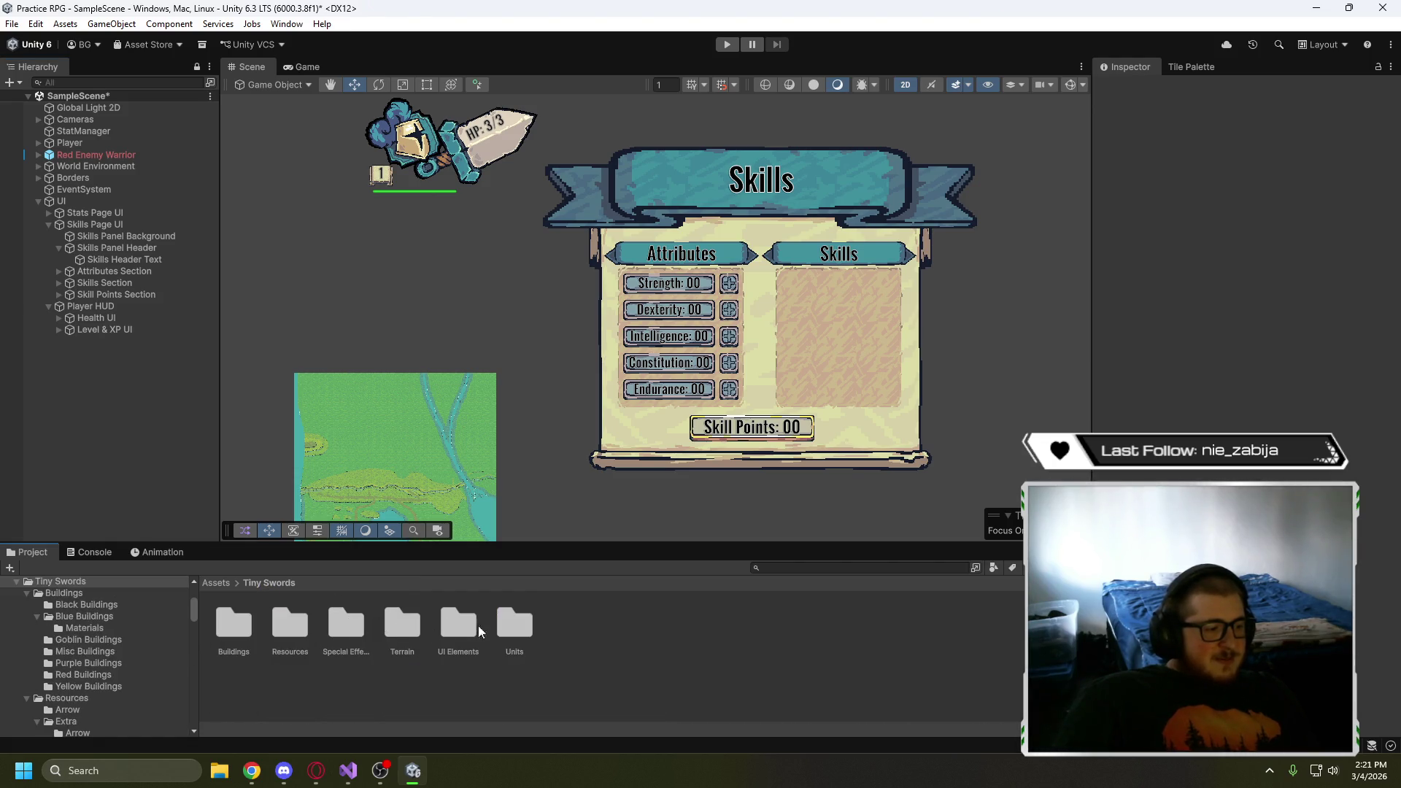
double_click(516, 627)
double_click(295, 626)
double_click(295, 626)
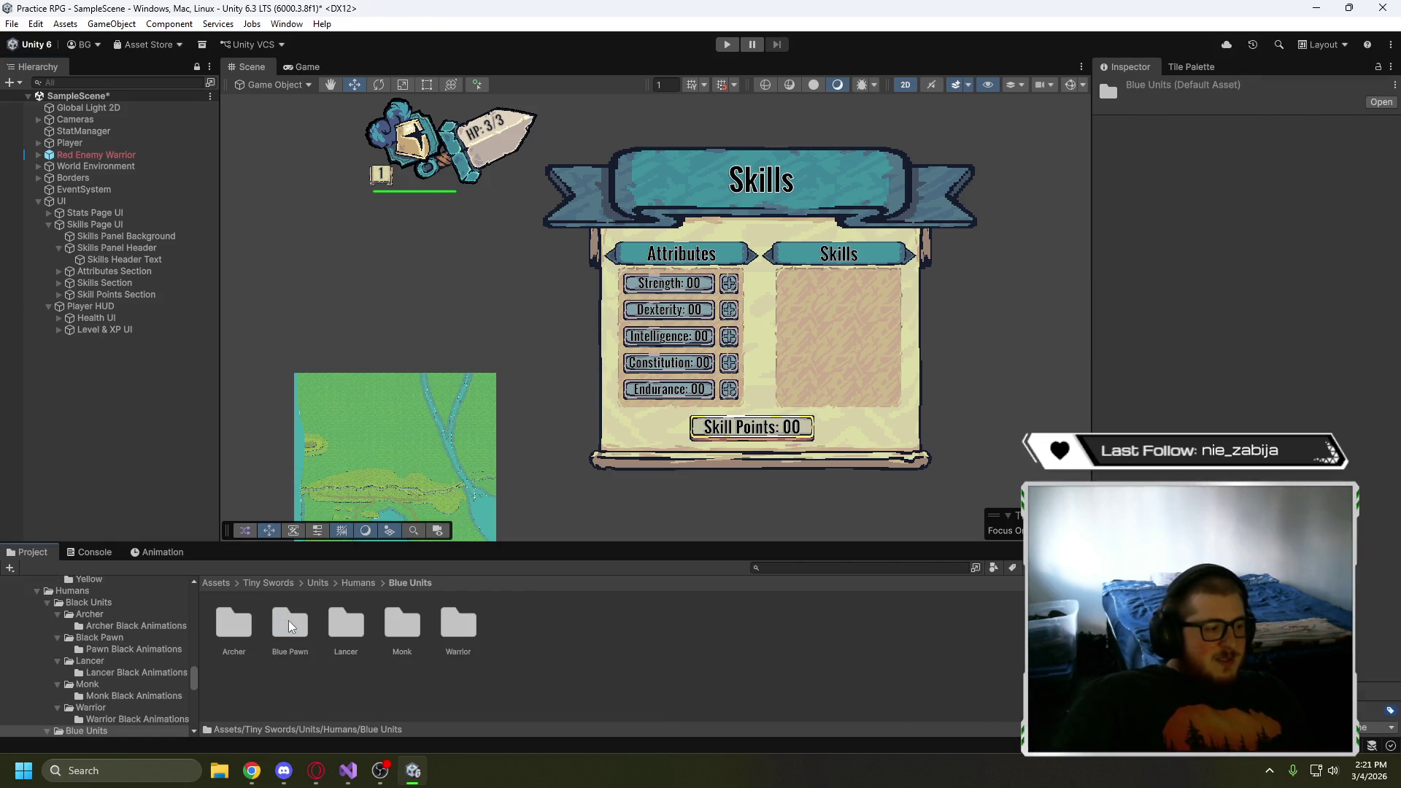
double_click(460, 626)
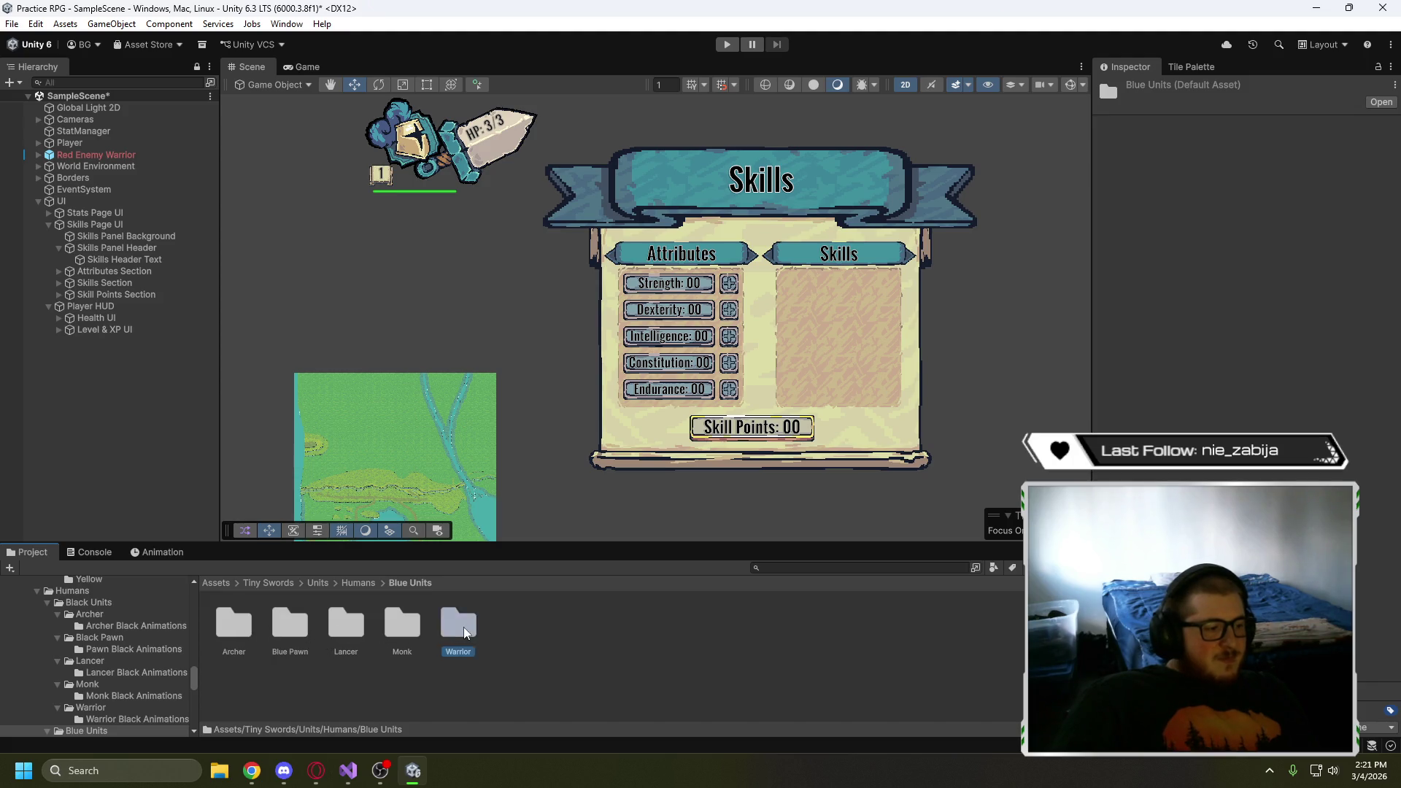
click(458, 641)
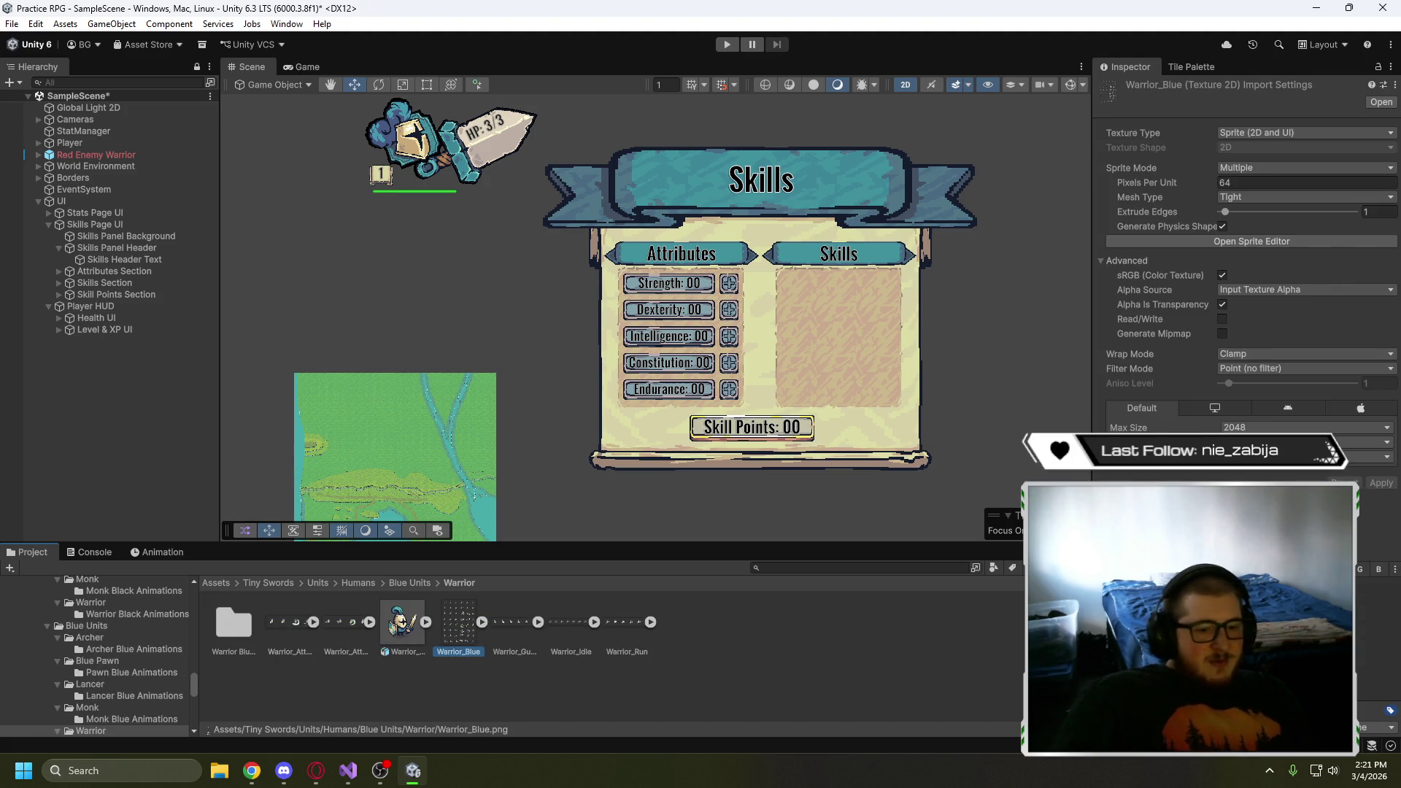
click(1245, 242)
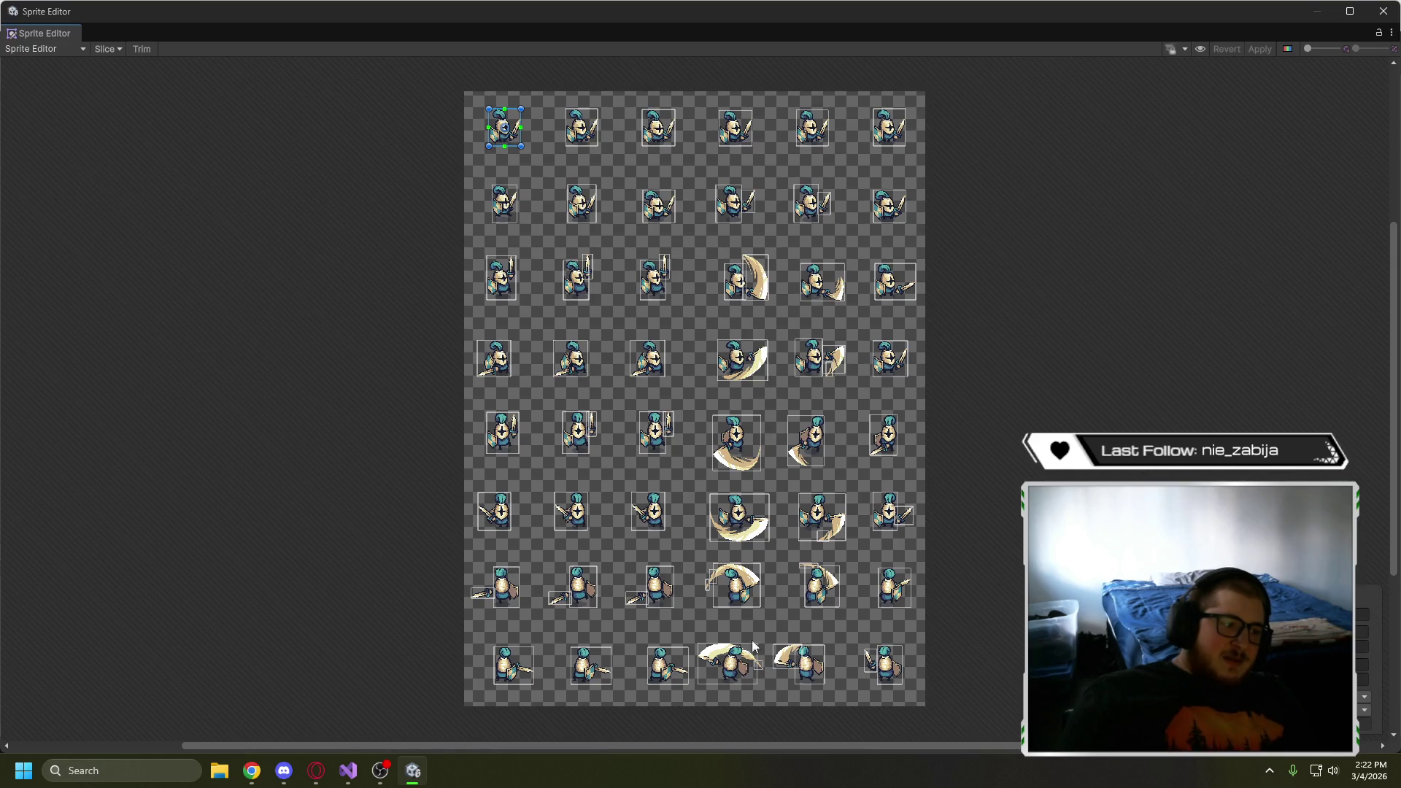
scroll(741, 444, up, 10)
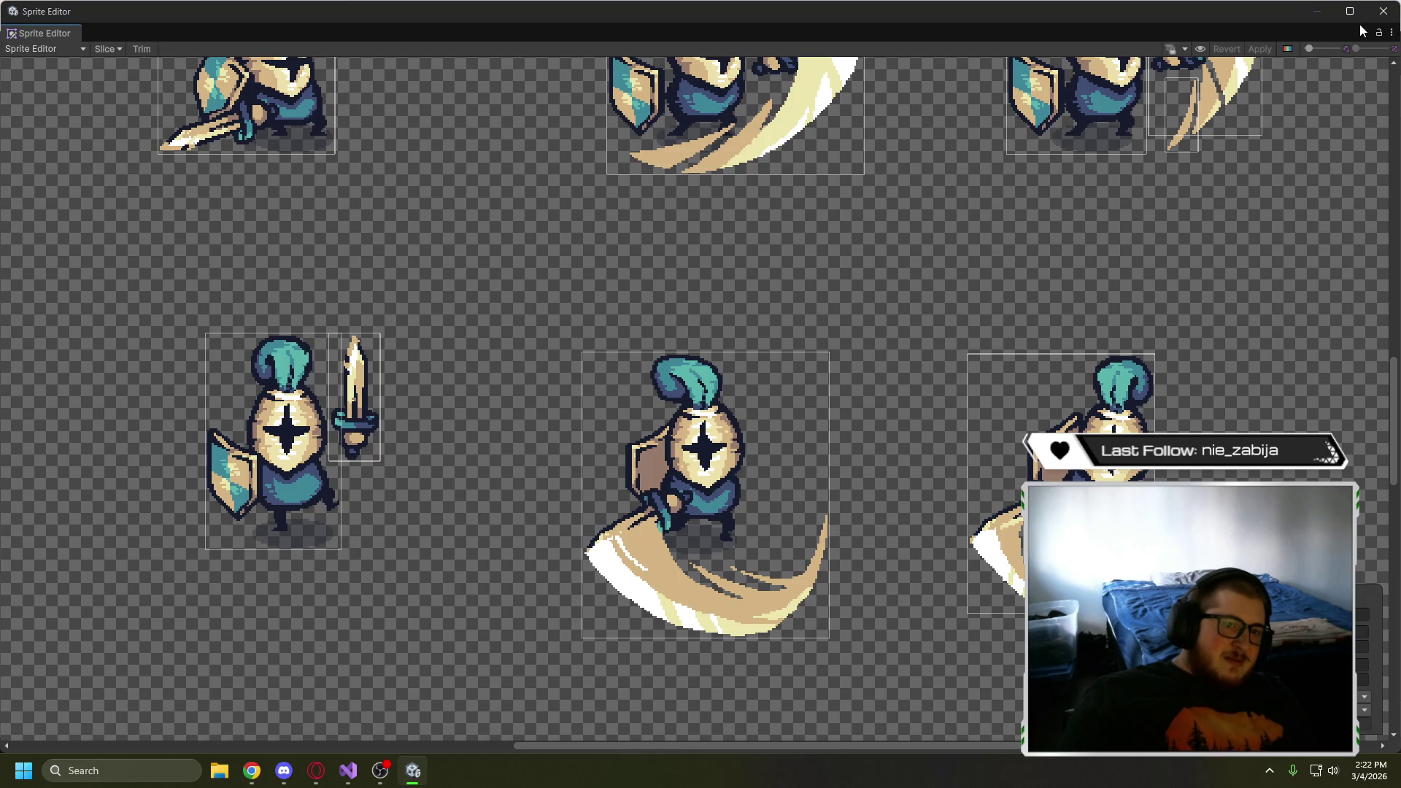
click(1383, 11)
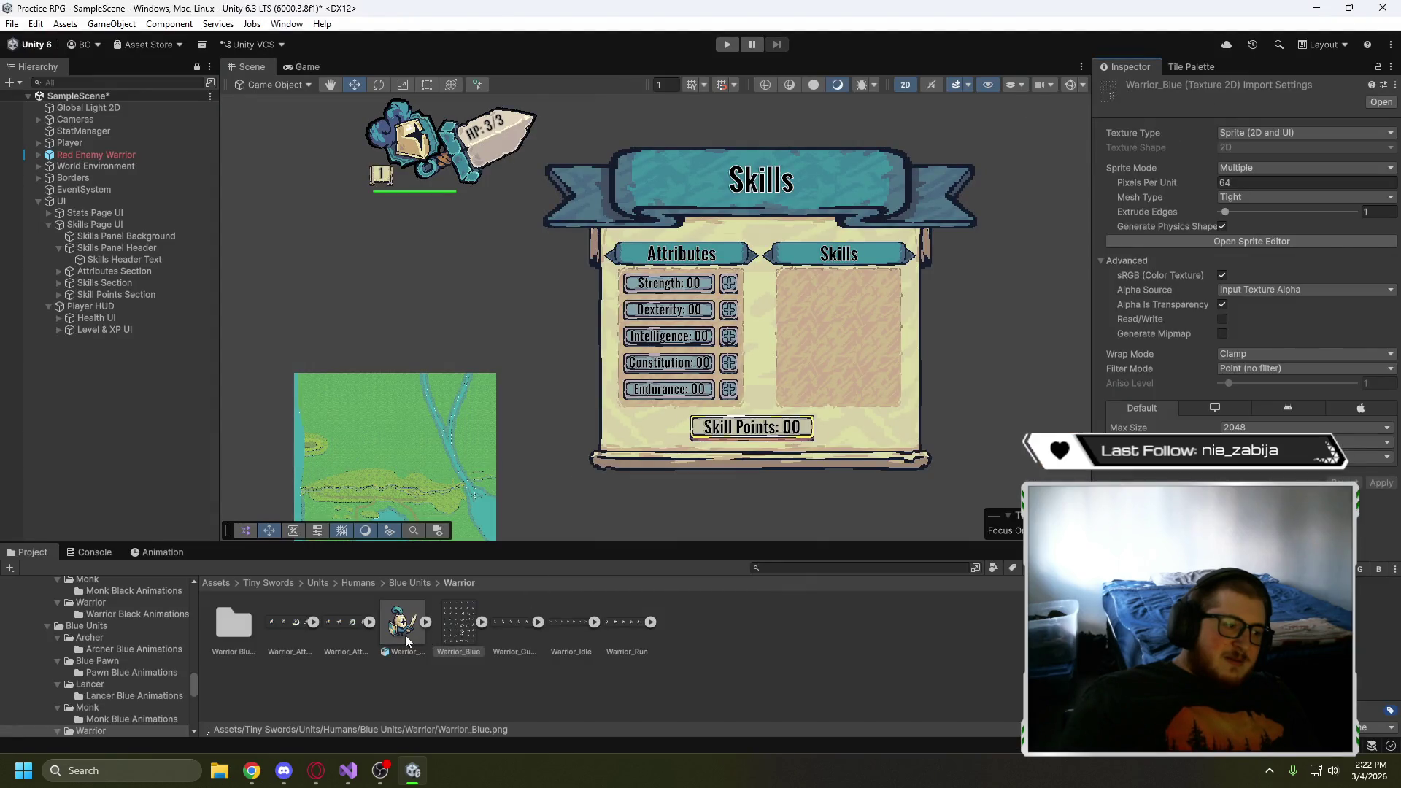
- Compare the Warrior_Attack1, Warrior_Blue and Warrior_Guard sheets, then collapse Skills Page UI
click(294, 626)
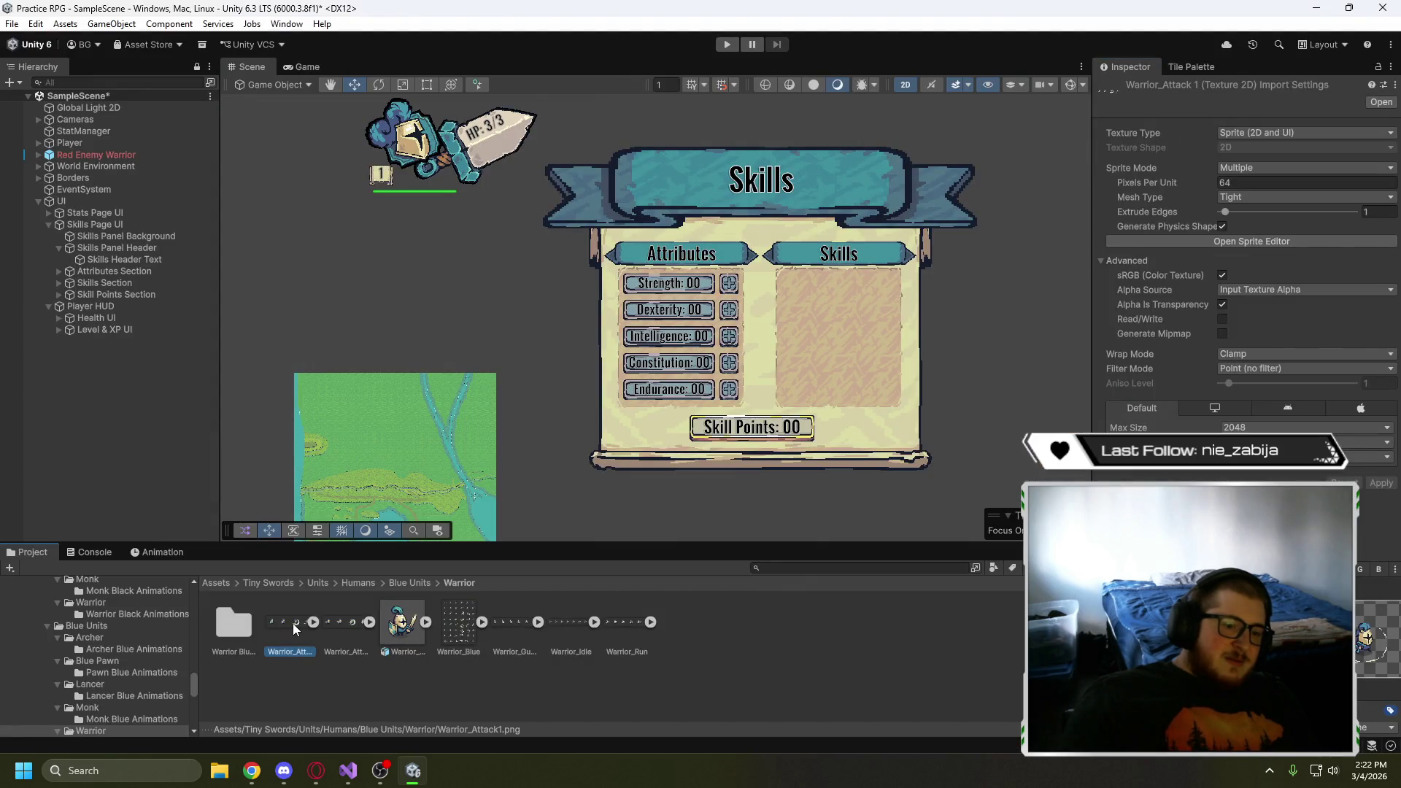
click(461, 628)
click(506, 626)
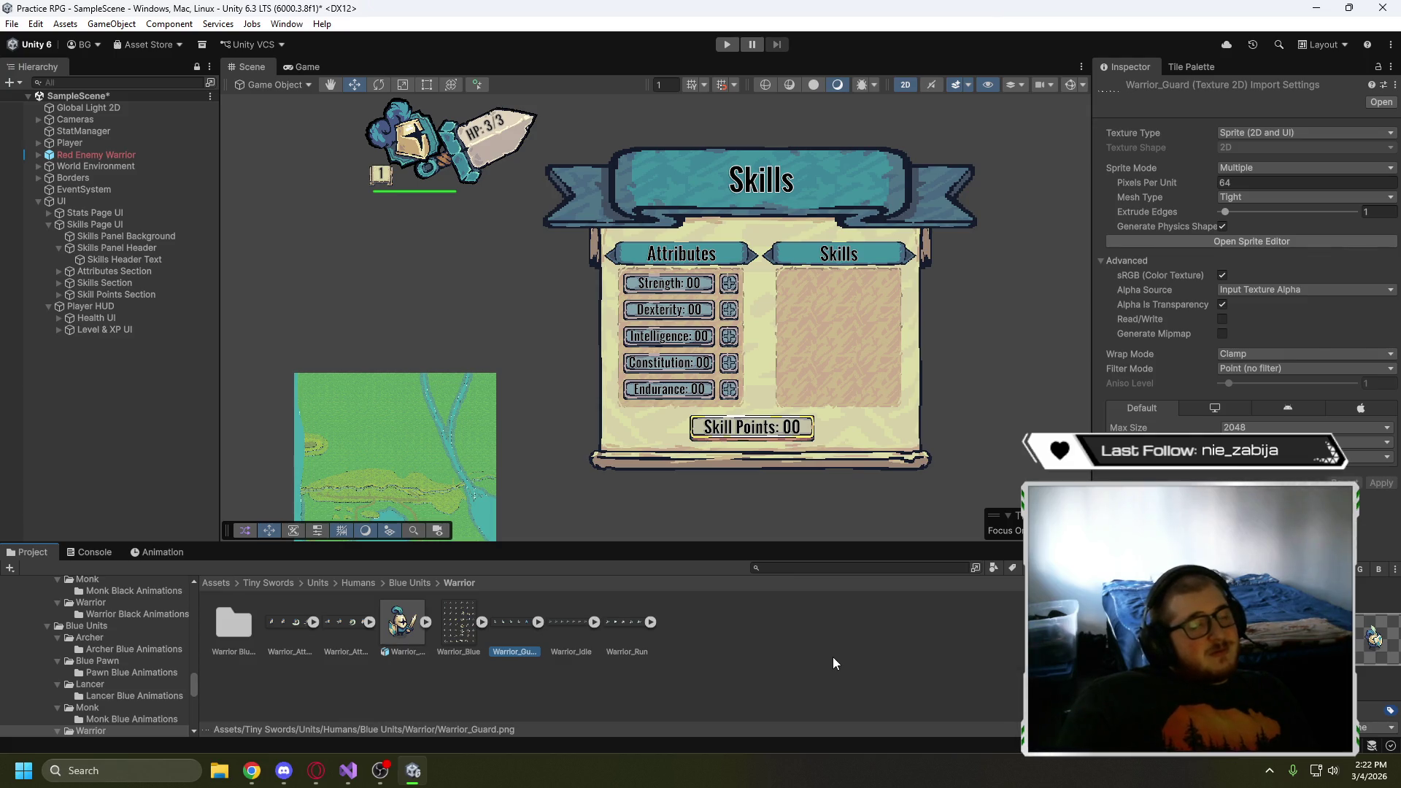
click(49, 223)
- Return the Project browser to Tiny Swords and check the Stats Page UI, Skills Page UI, Player HUD and UI objects
scroll(94, 656, up, 10)
click(21, 582)
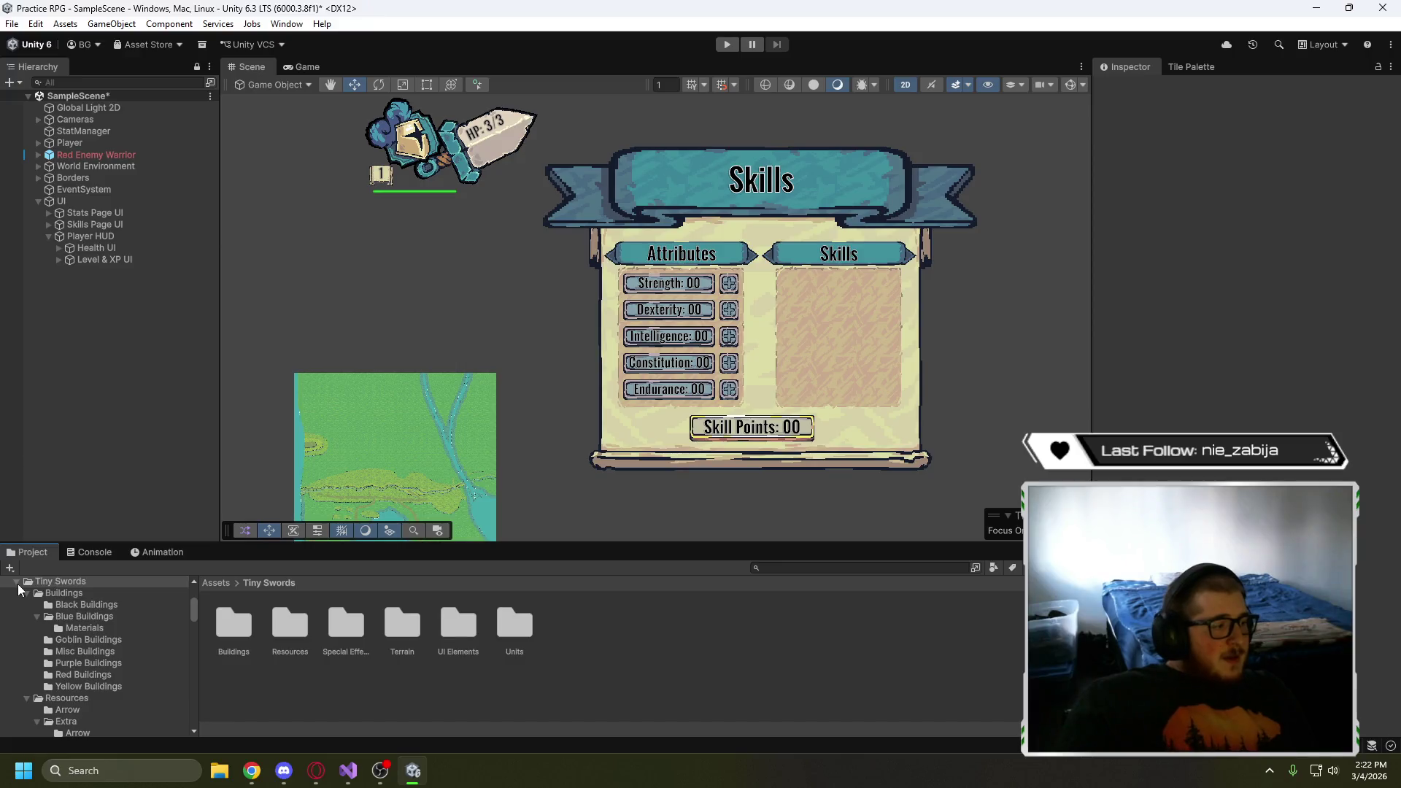
click(17, 582)
scroll(85, 659, up, 2)
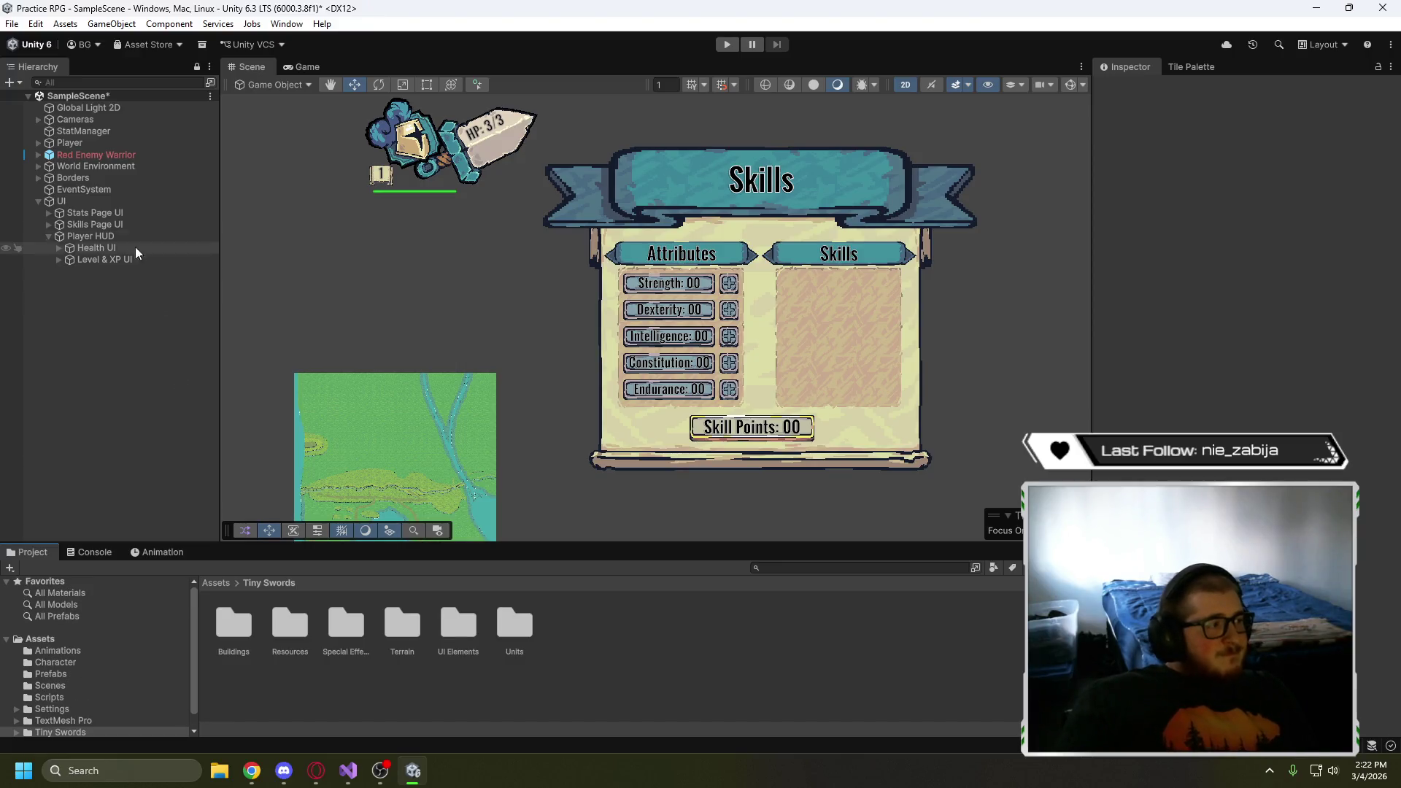
click(89, 213)
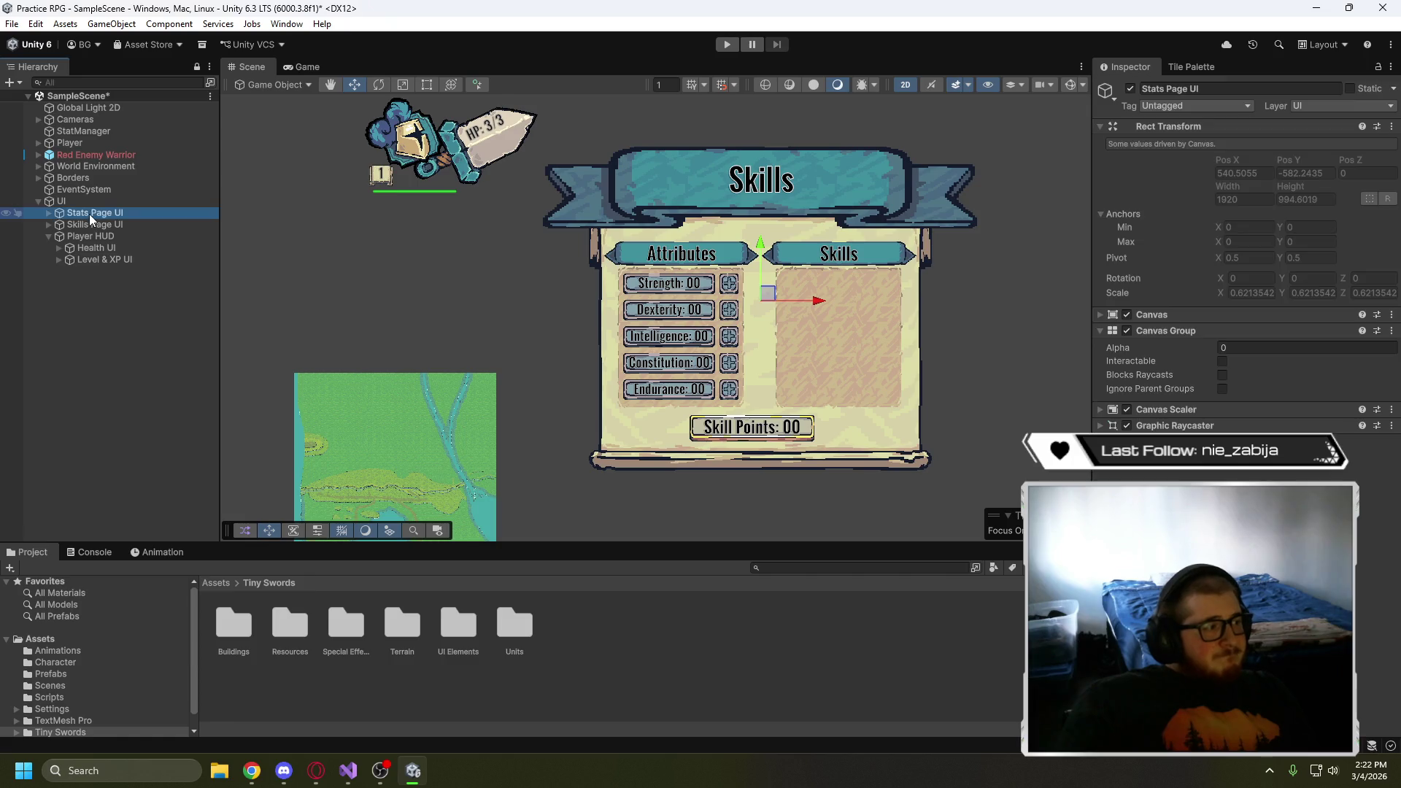
click(95, 223)
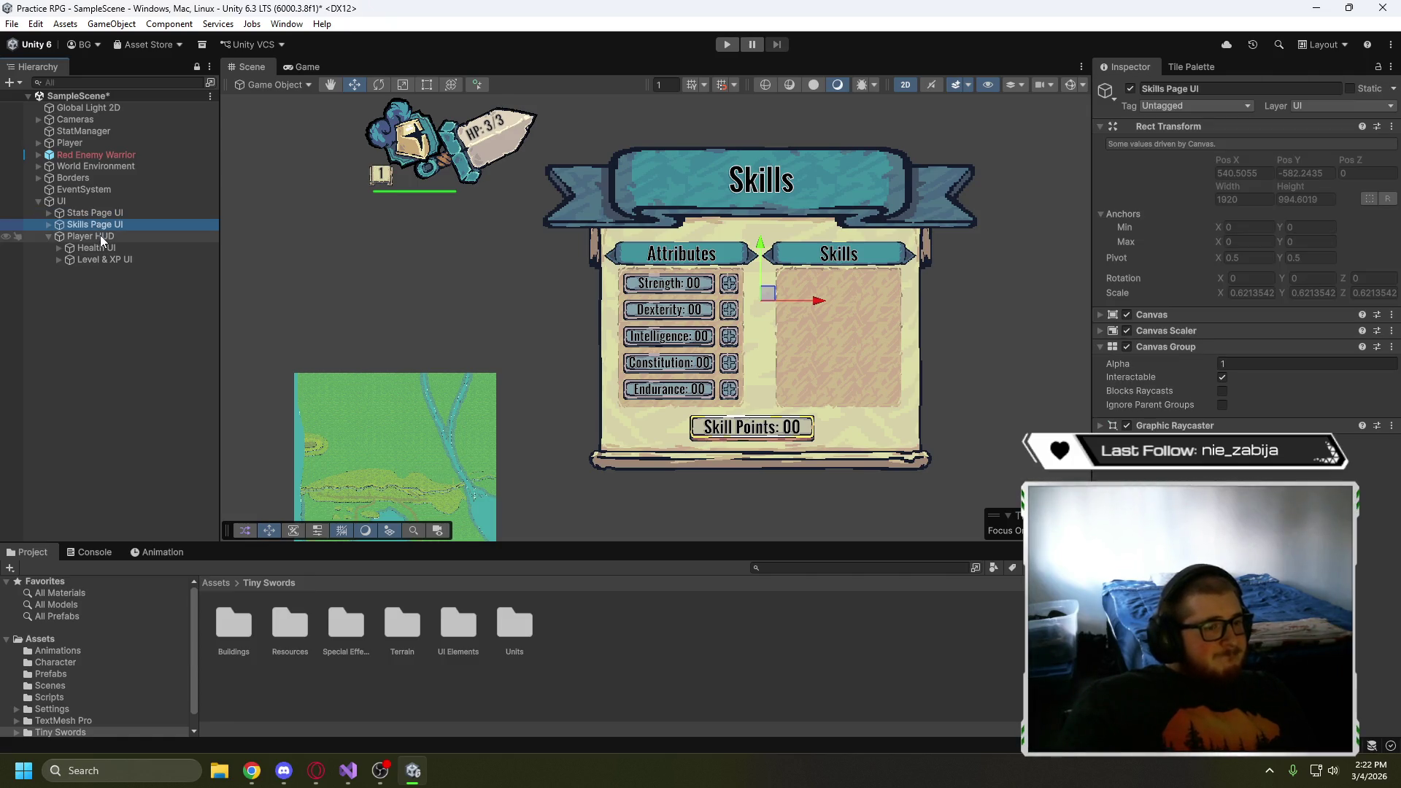
click(99, 234)
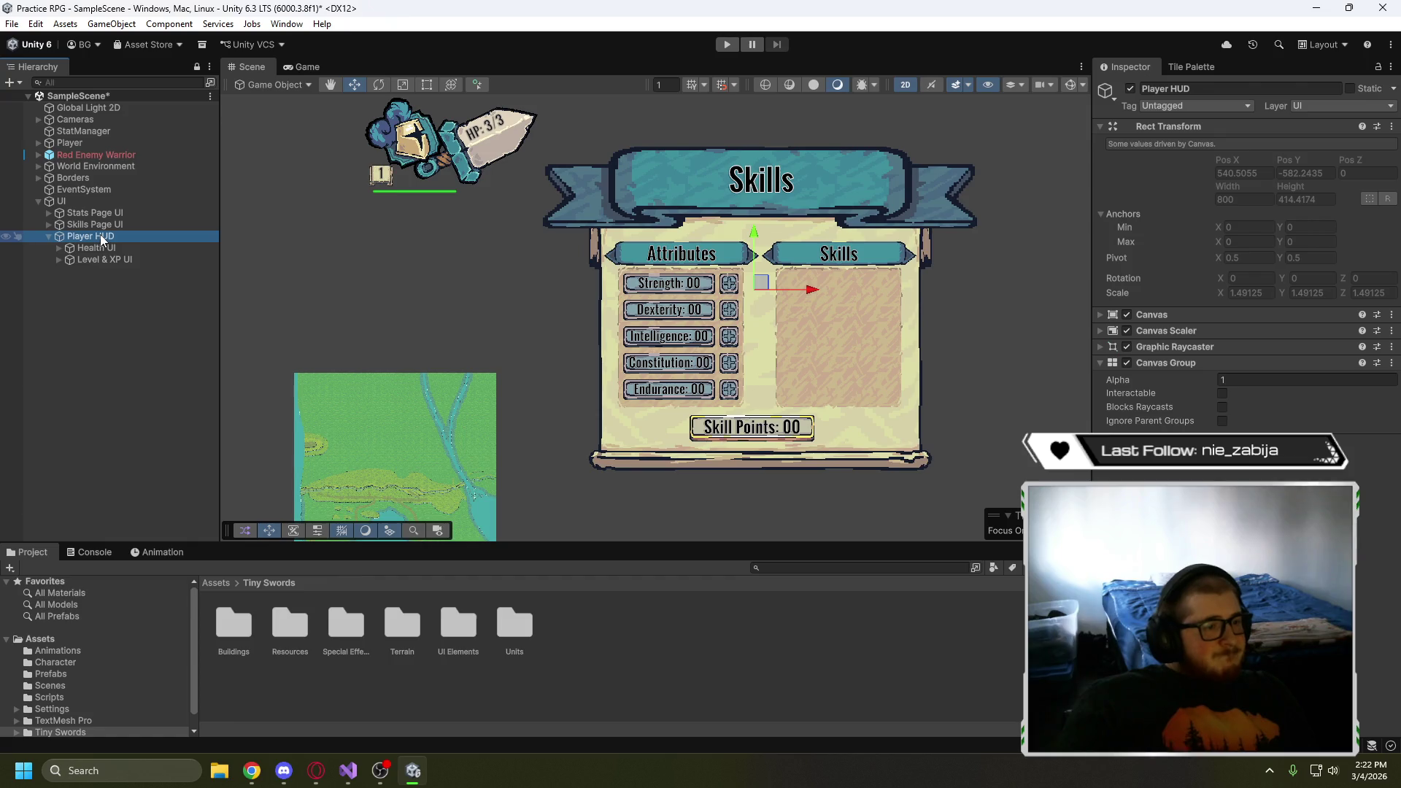
click(69, 203)
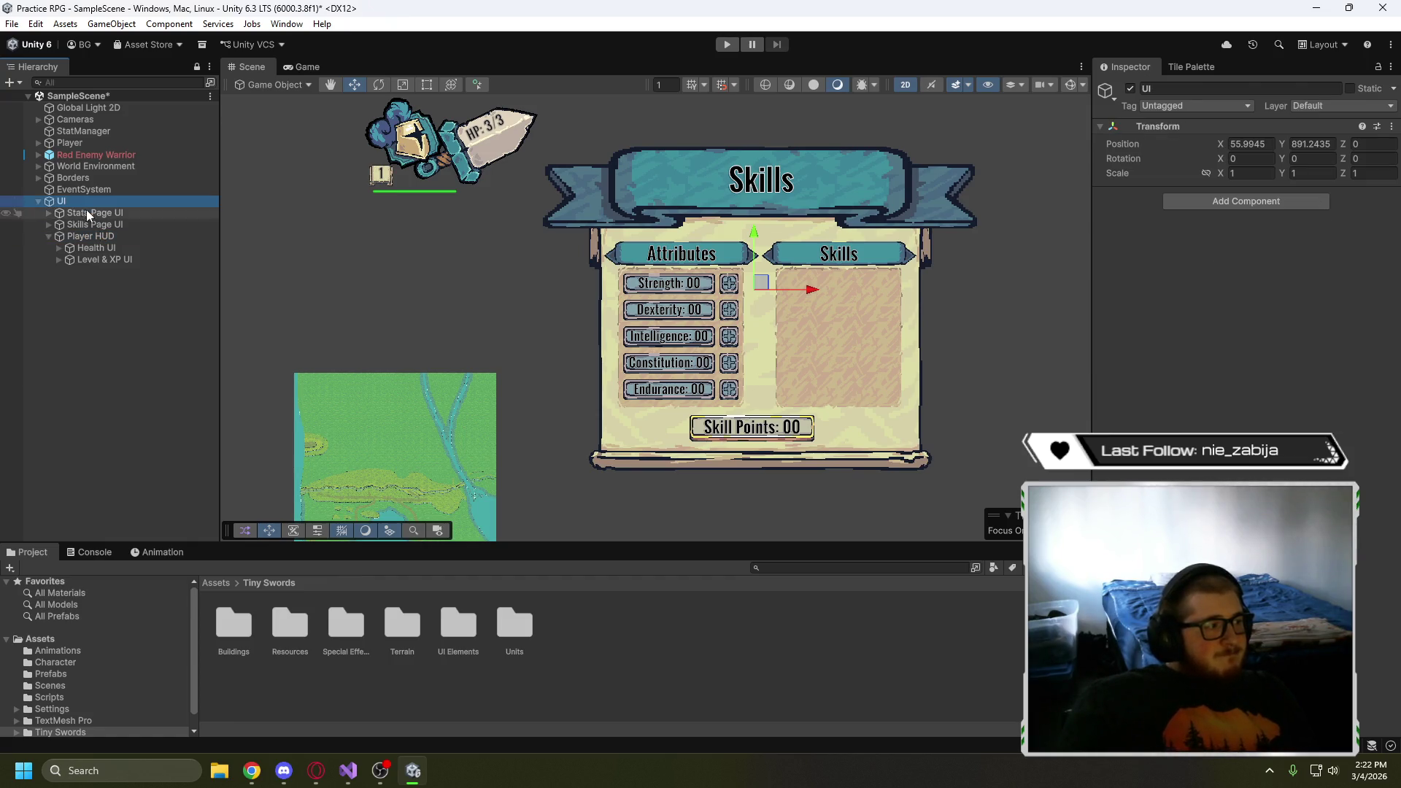
- Expand Skills Page UI > Skills Section and begin renaming Skills Background Header, removing 'Background'
click(49, 225)
click(89, 294)
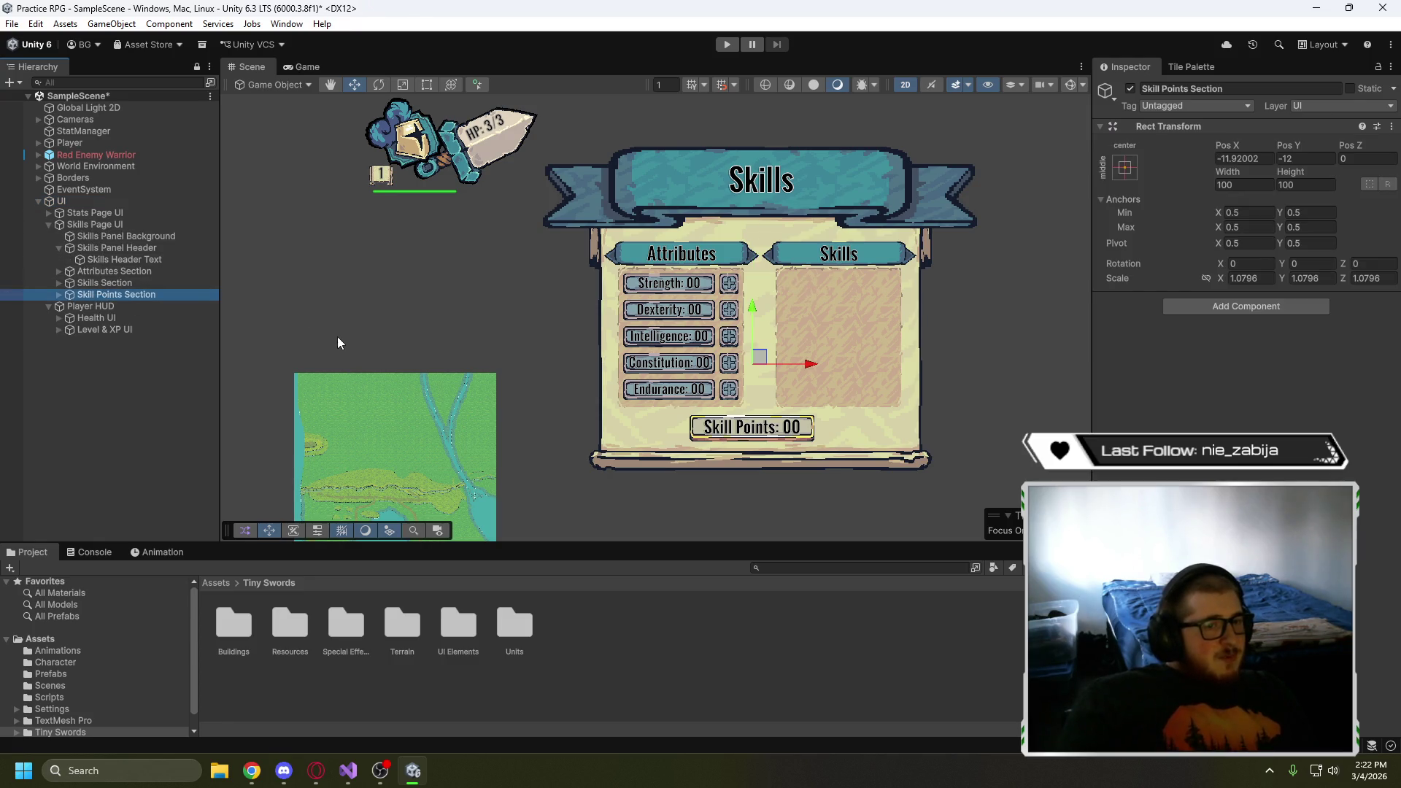
alt+click(58, 285)
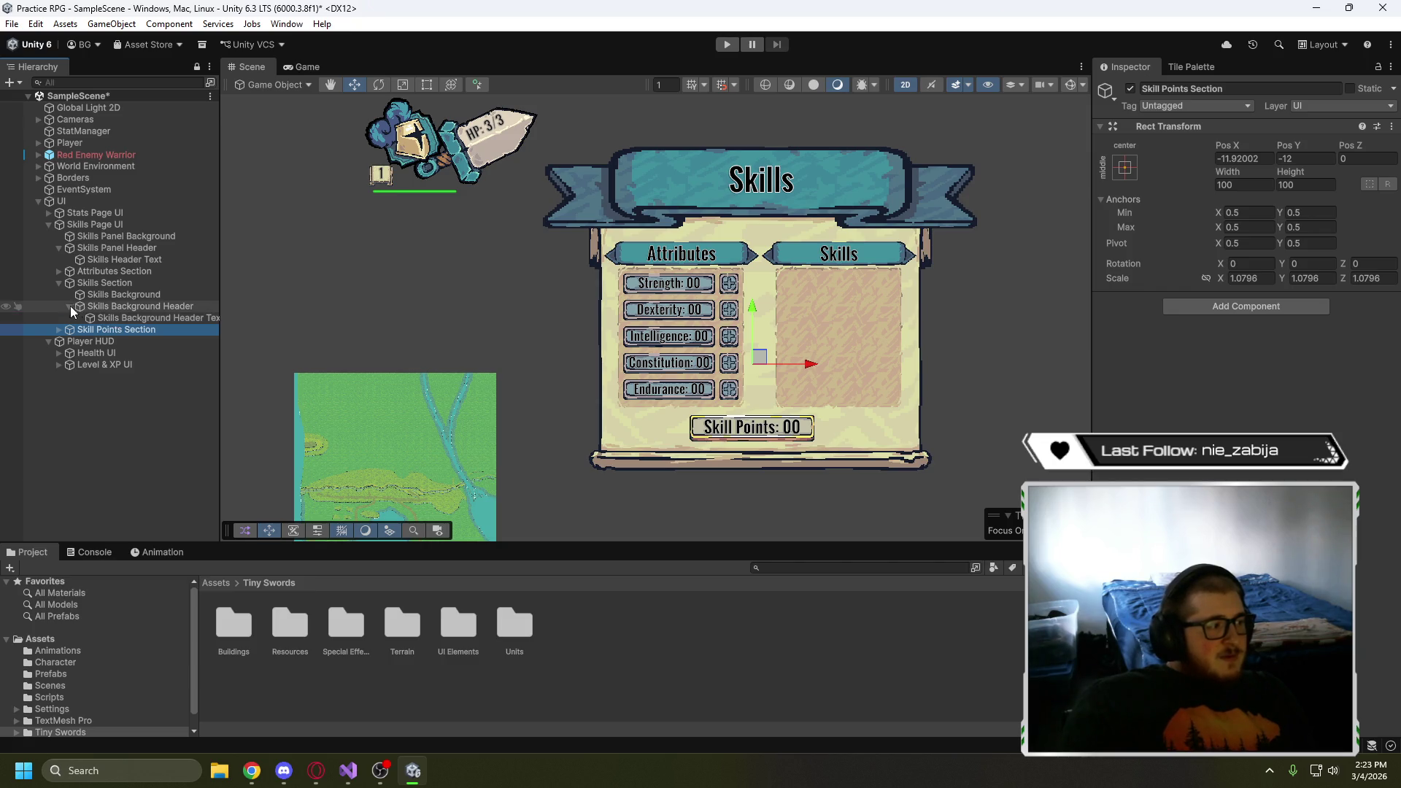
click(70, 306)
click(111, 296)
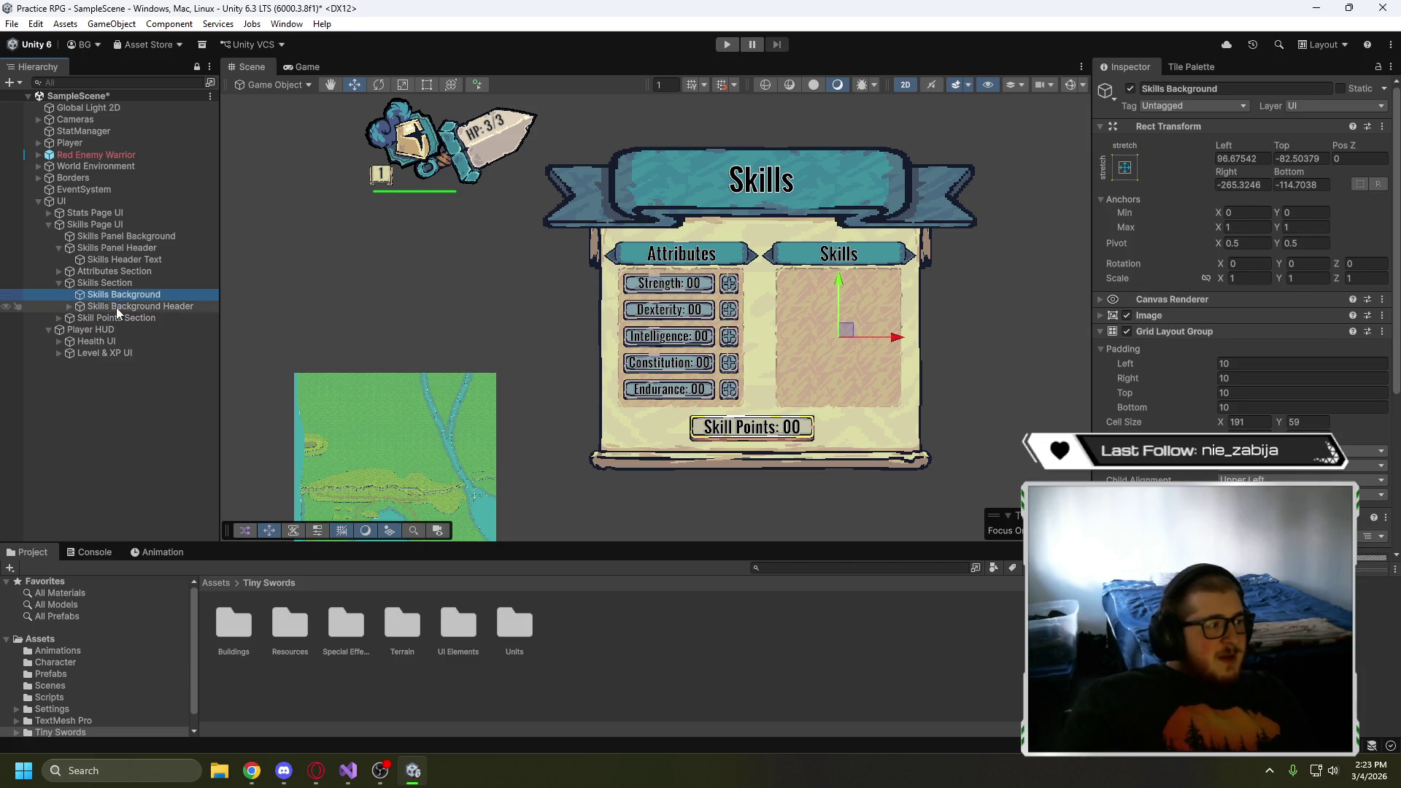
click(116, 308)
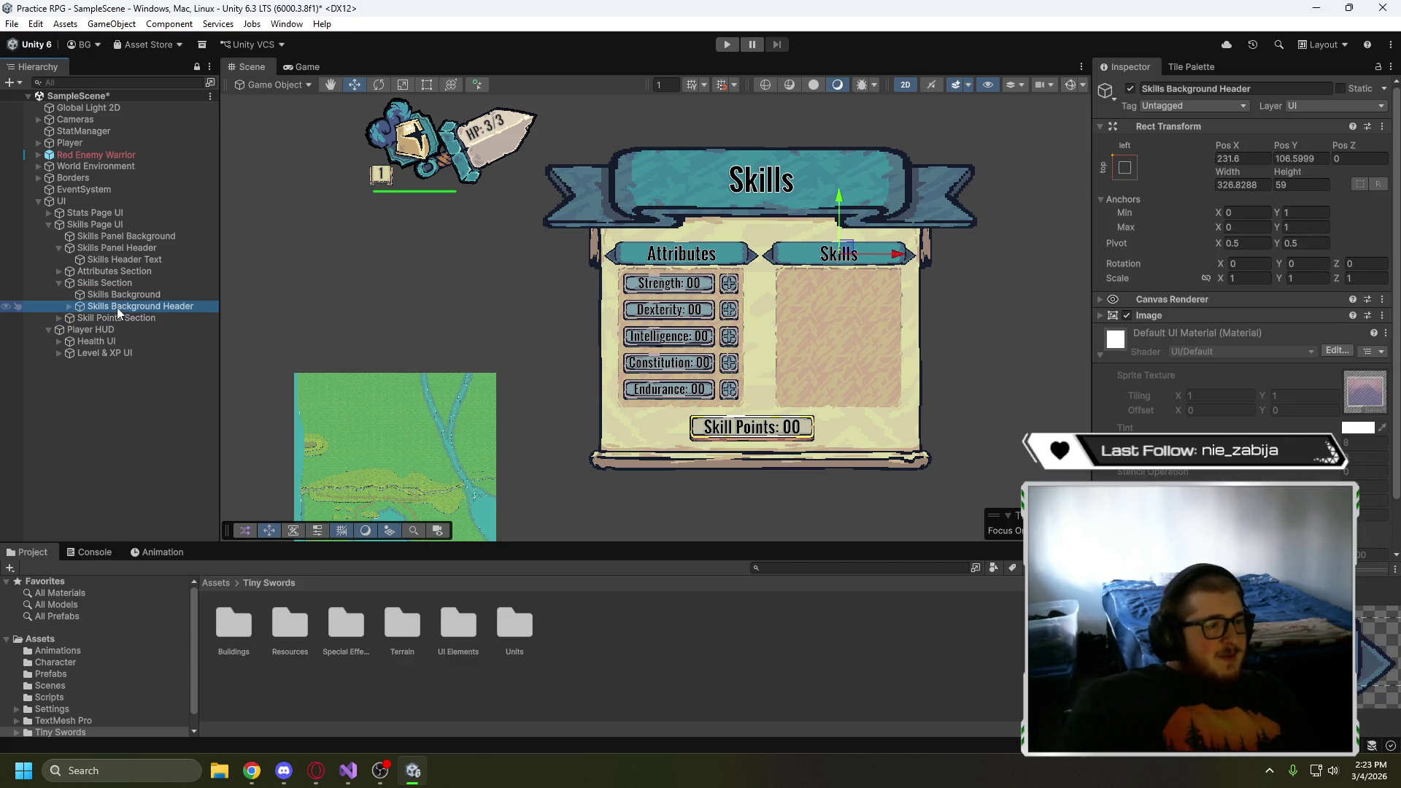
click(161, 305)
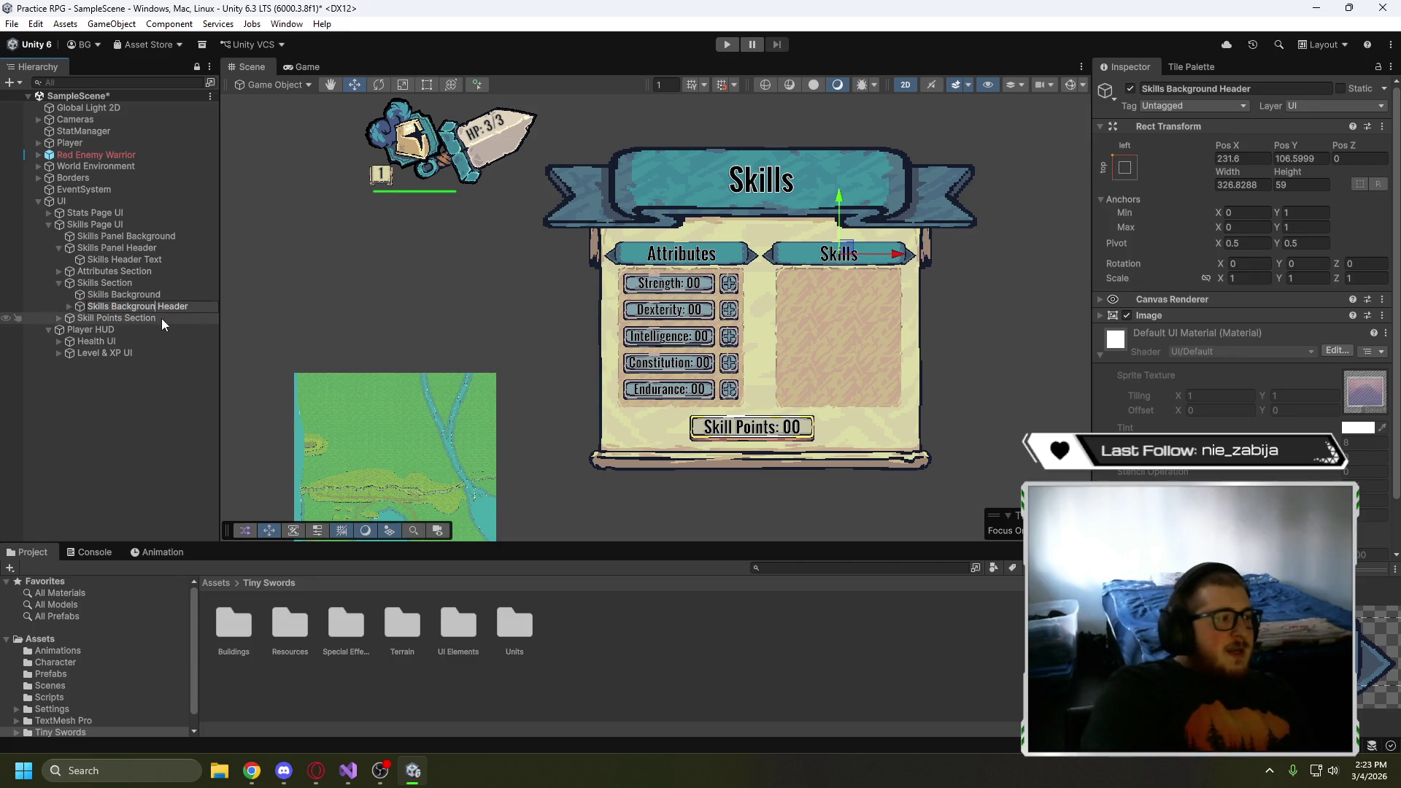
key(ctrl+BackSpace)
- Name the header 'Skills Section Header' and rename Skills Background to 'Skills Section Background'
text(Secti)
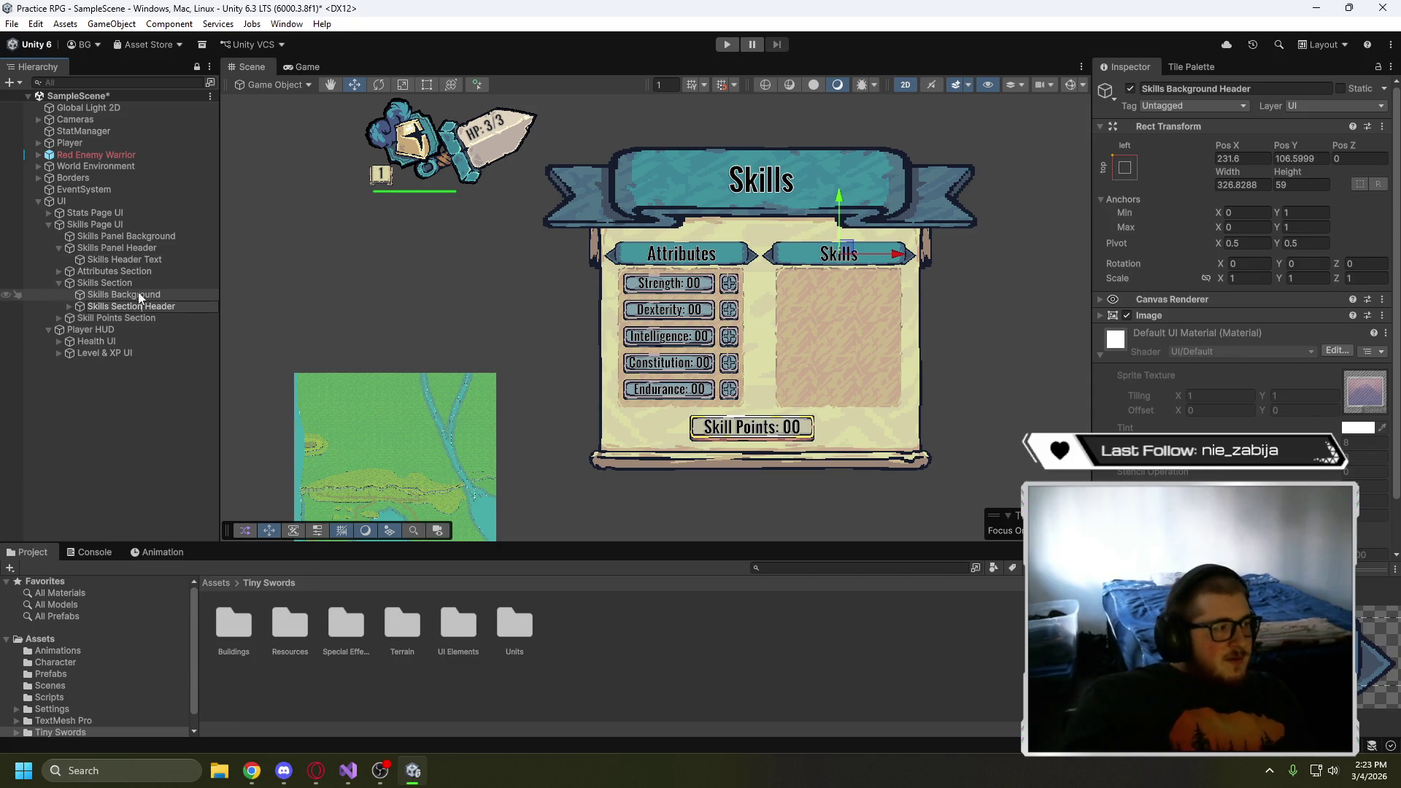
click(114, 296)
click(117, 295)
click(110, 296)
text(Section)
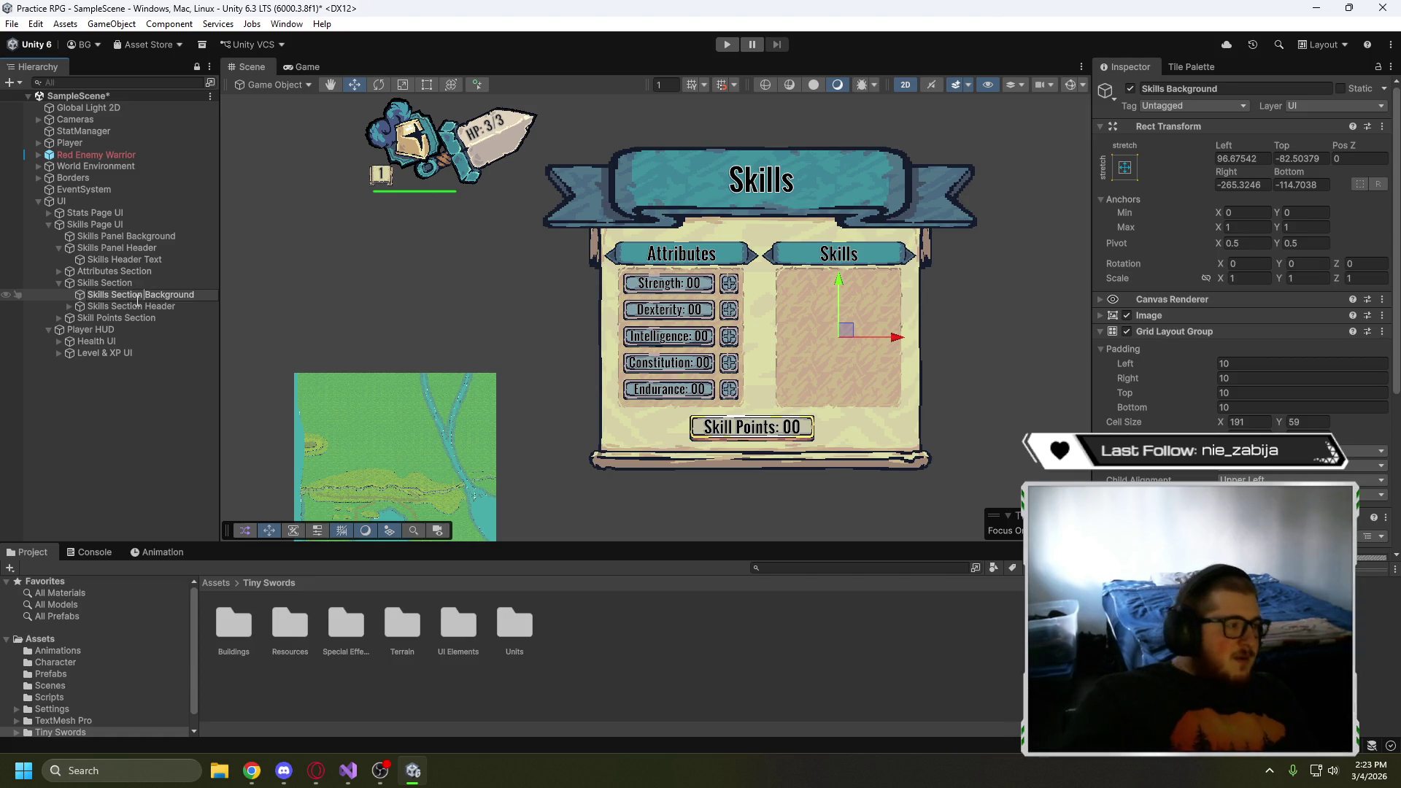
click(145, 318)
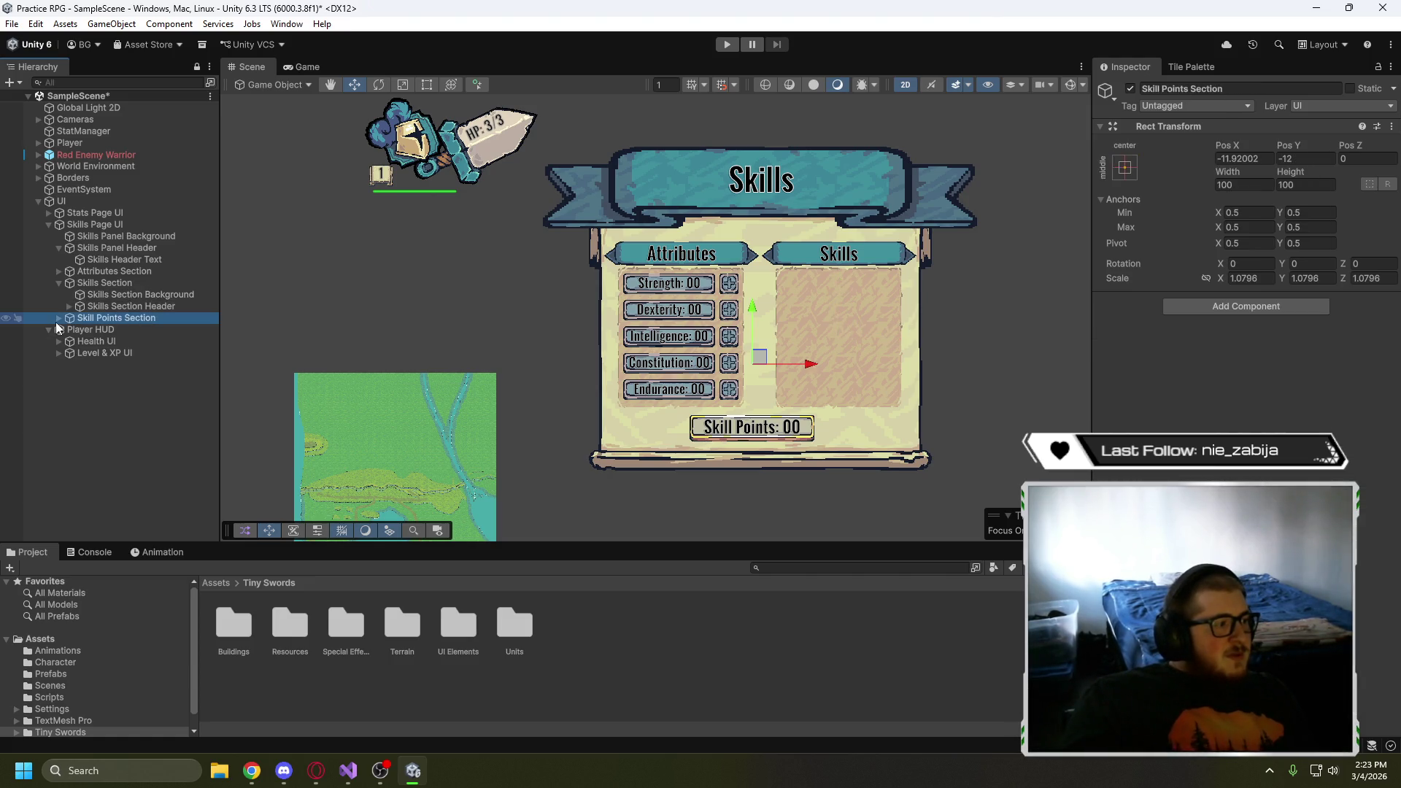
- Rename the header's text child from Skills Background Header Text to 'Skills Header Text'
key(Right)
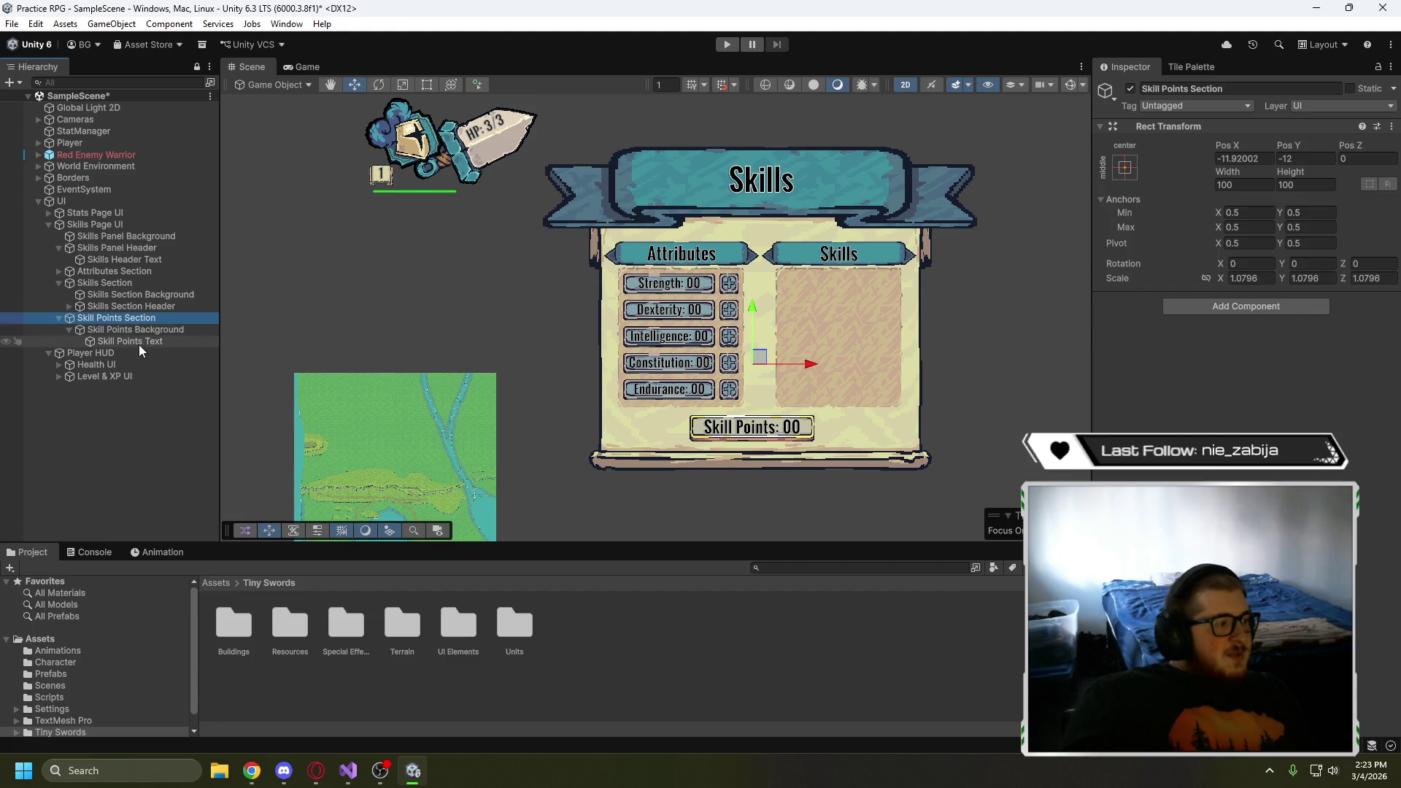
click(69, 306)
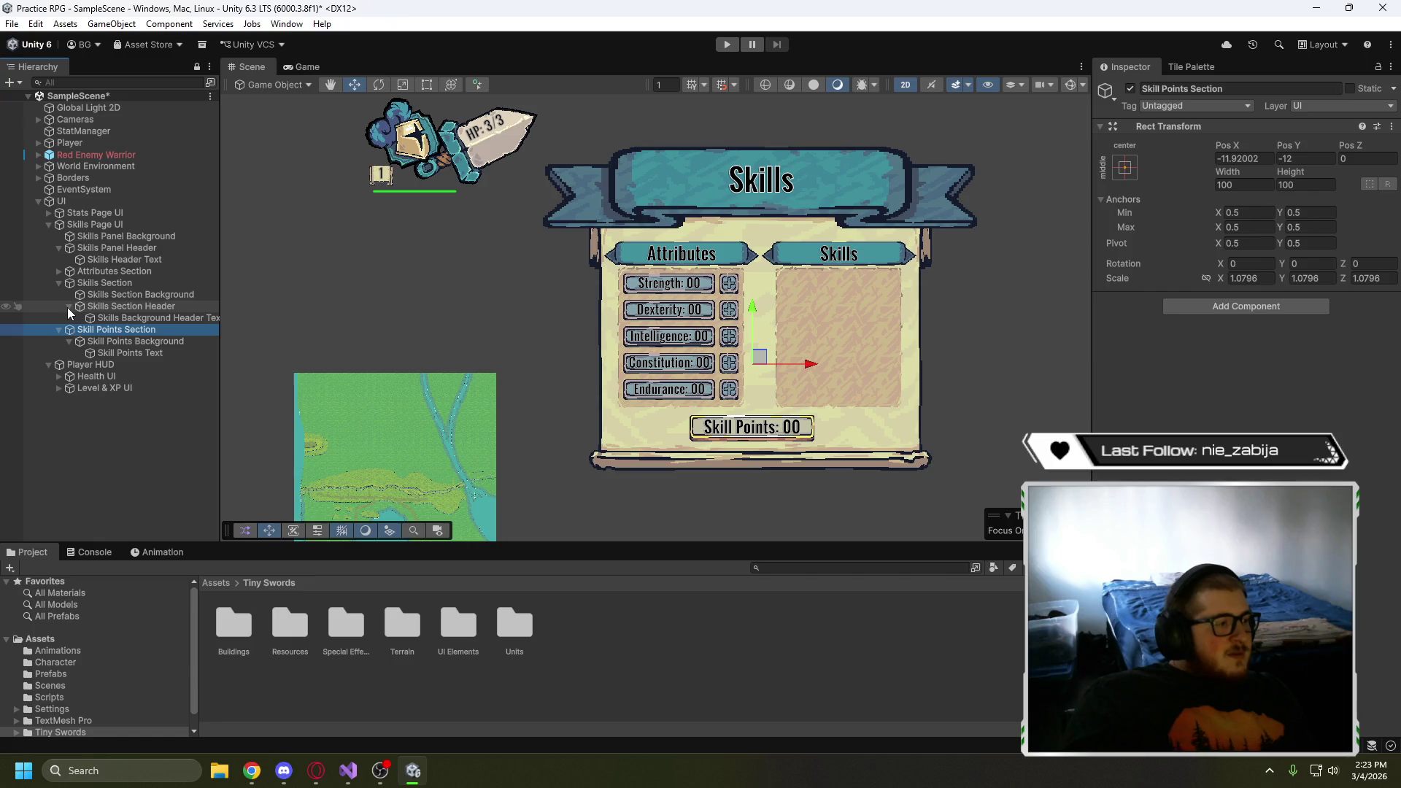
click(152, 317)
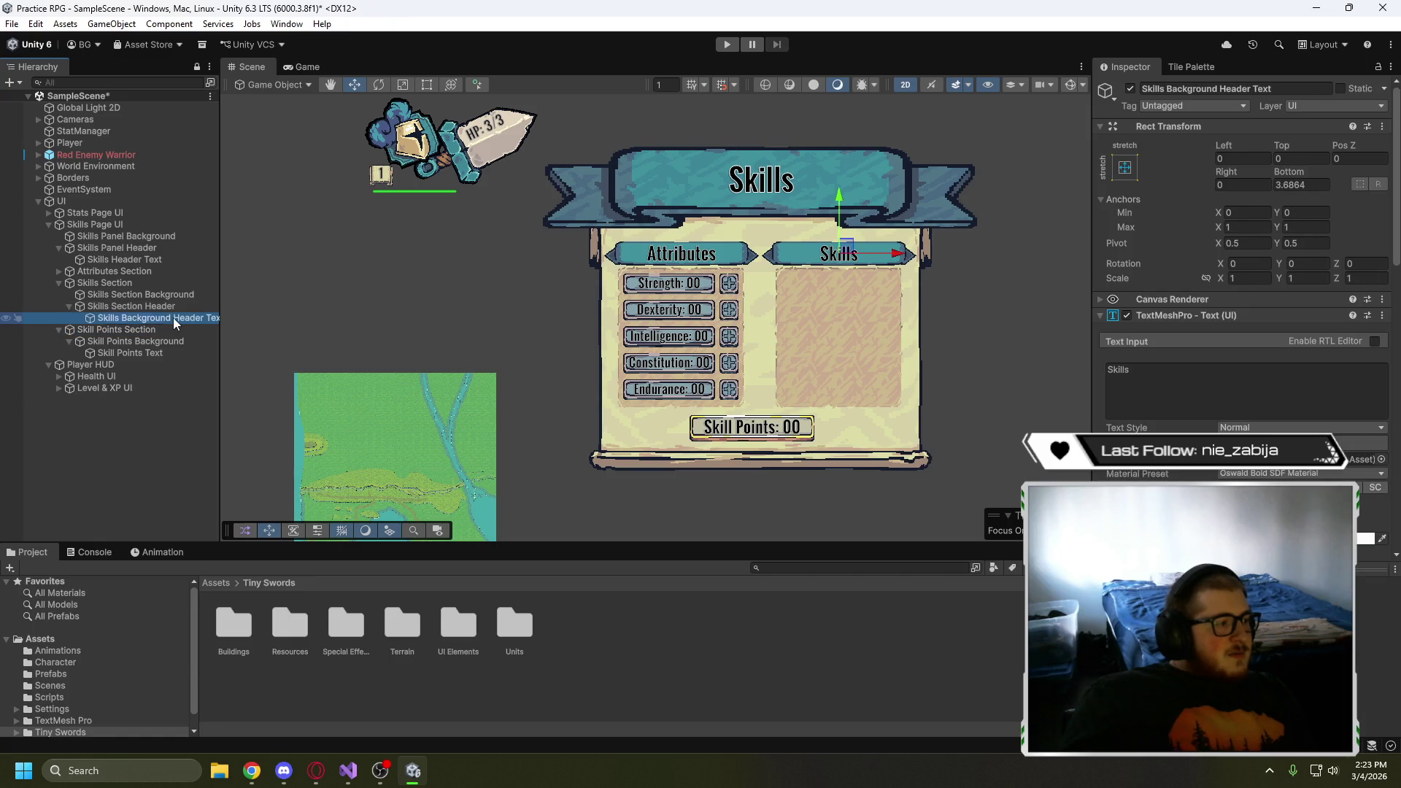
click(173, 317)
click(171, 317)
key(BackSpace)
key(BackSpace)
key(BackSpace)
key(Return)
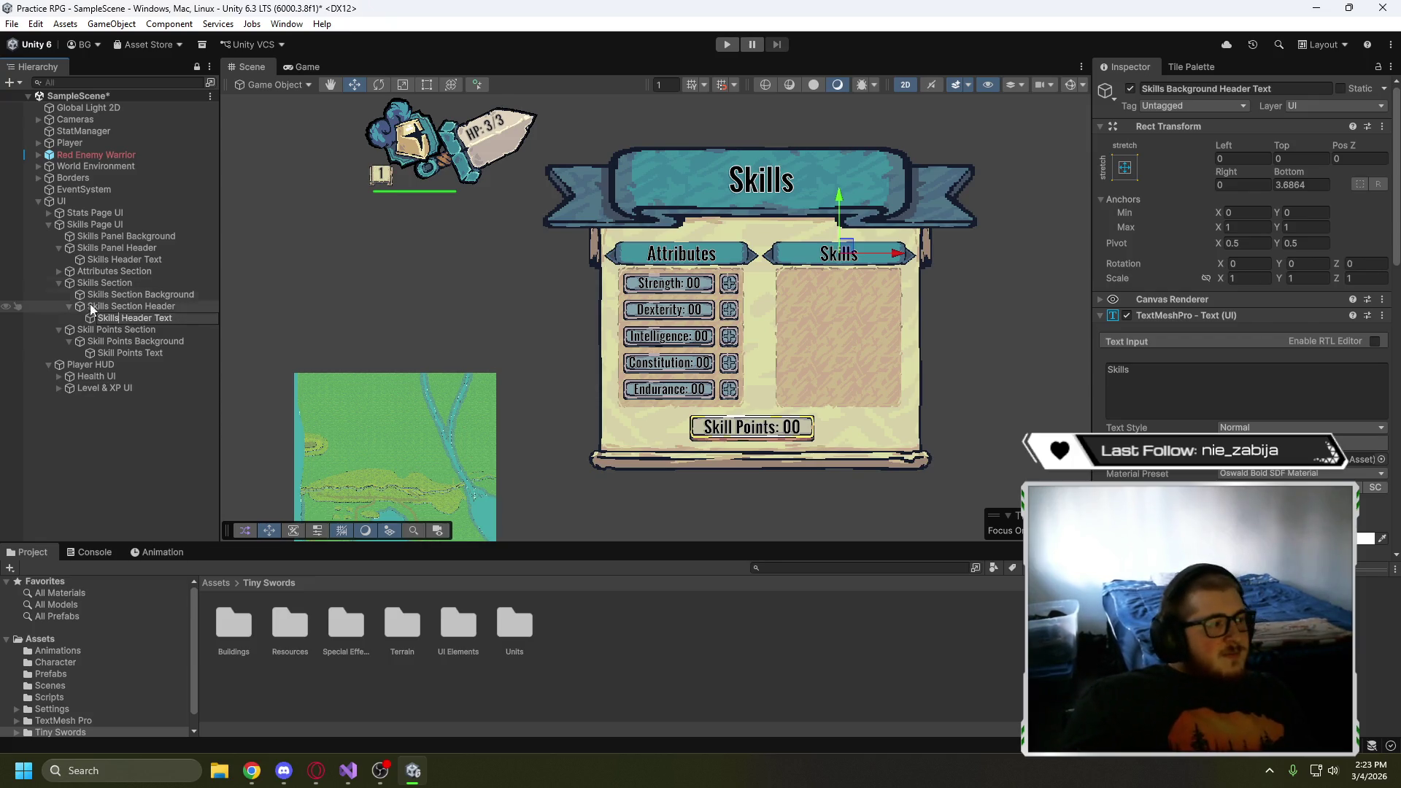
- Expand Attributes Section and inspect the Attributes Background (Stats) and (Buttons) grid layouts
click(59, 270)
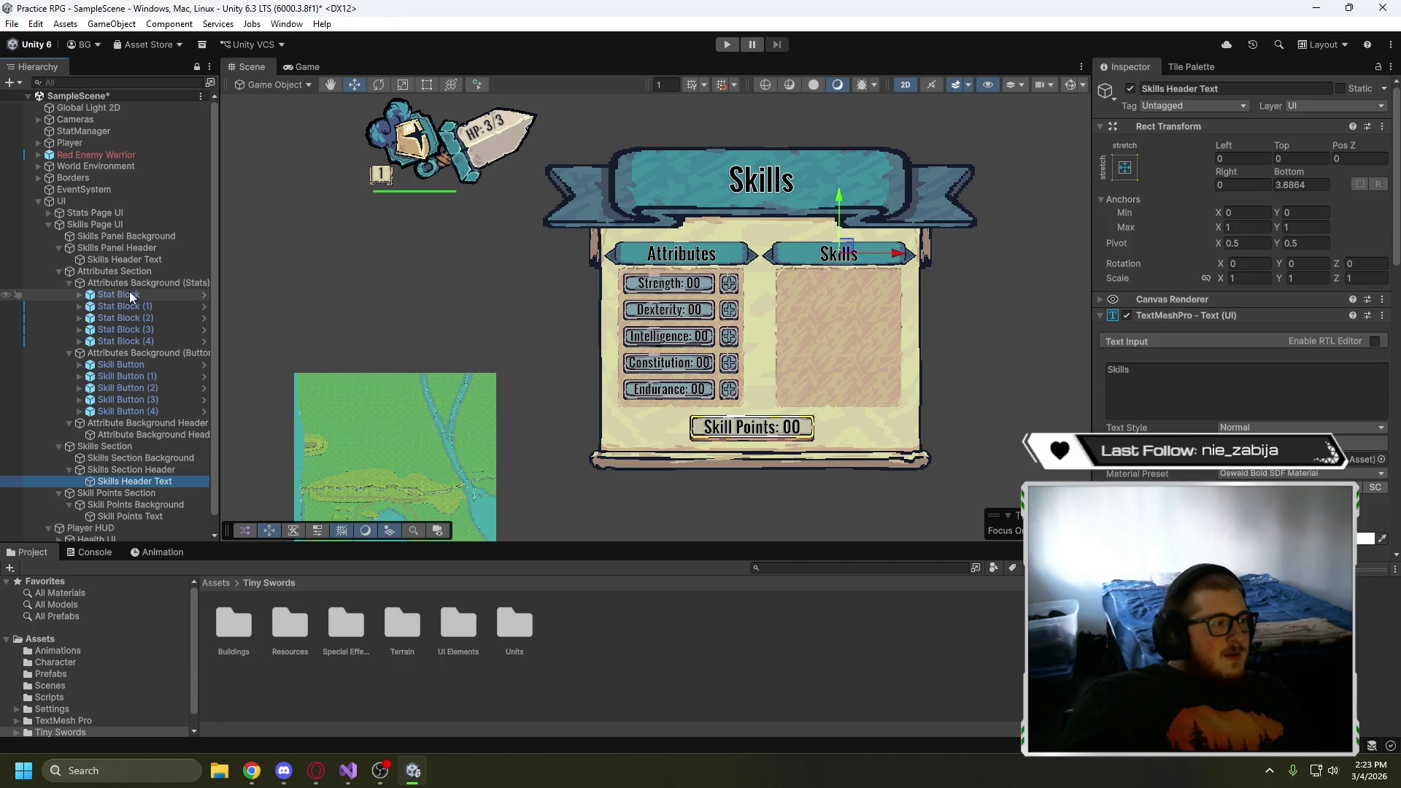
click(69, 282)
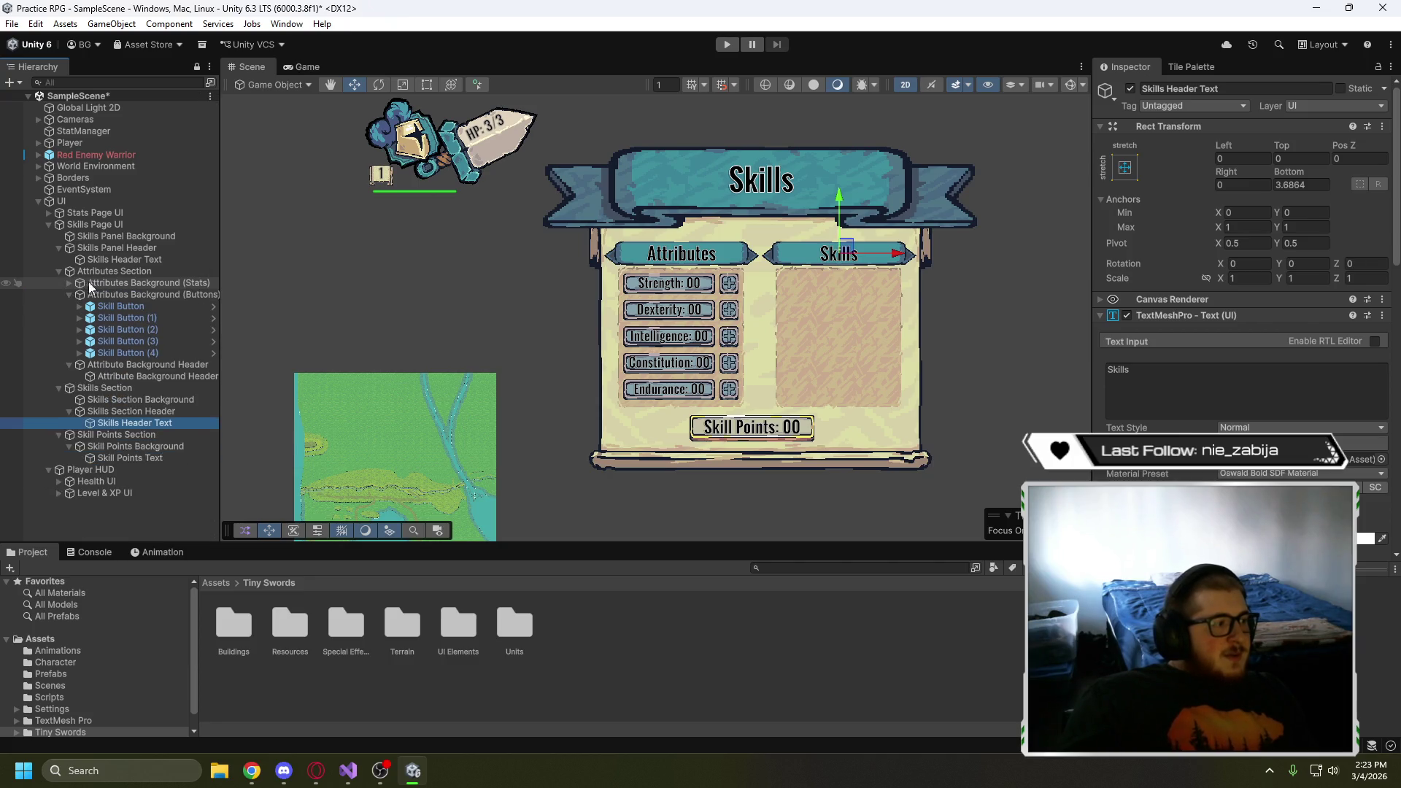
click(69, 282)
click(124, 281)
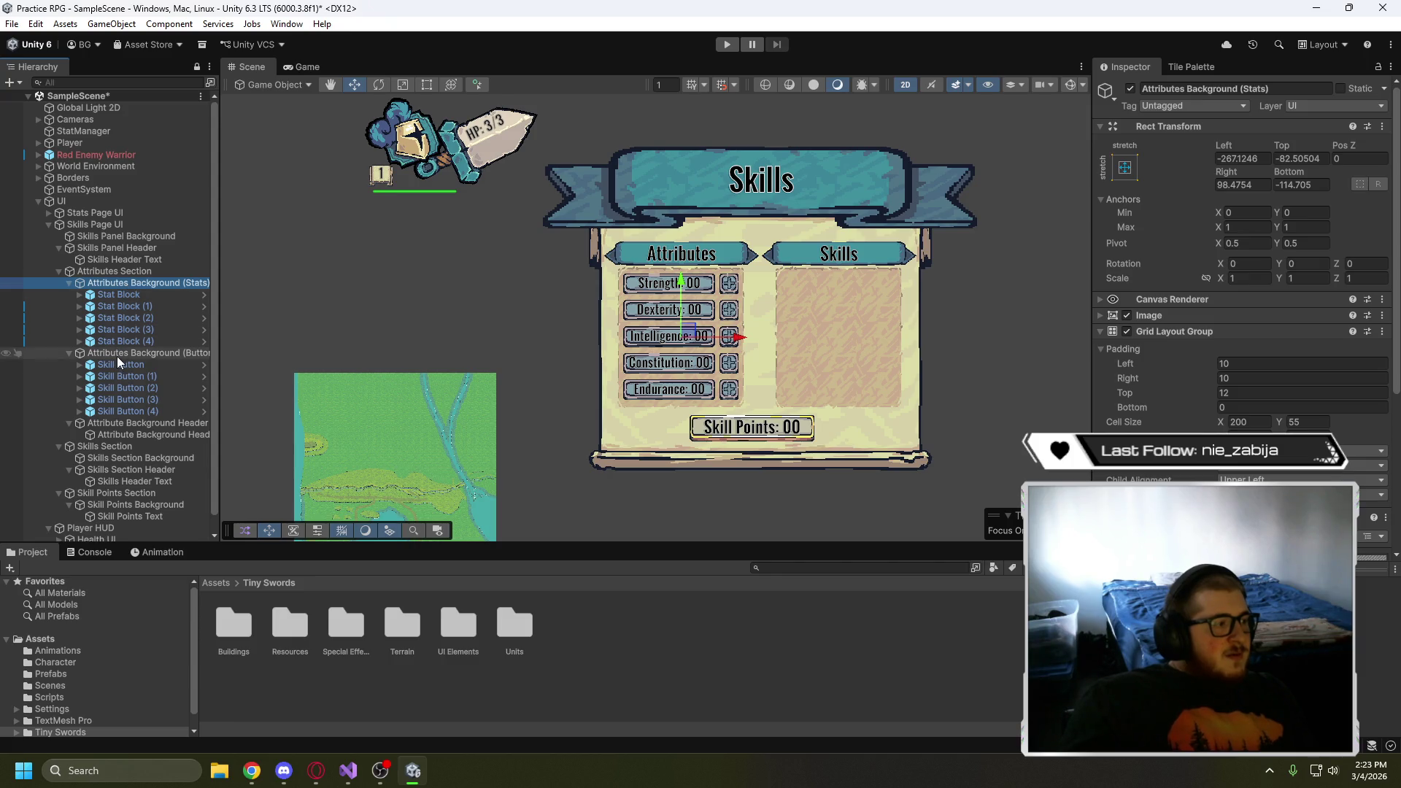
click(143, 352)
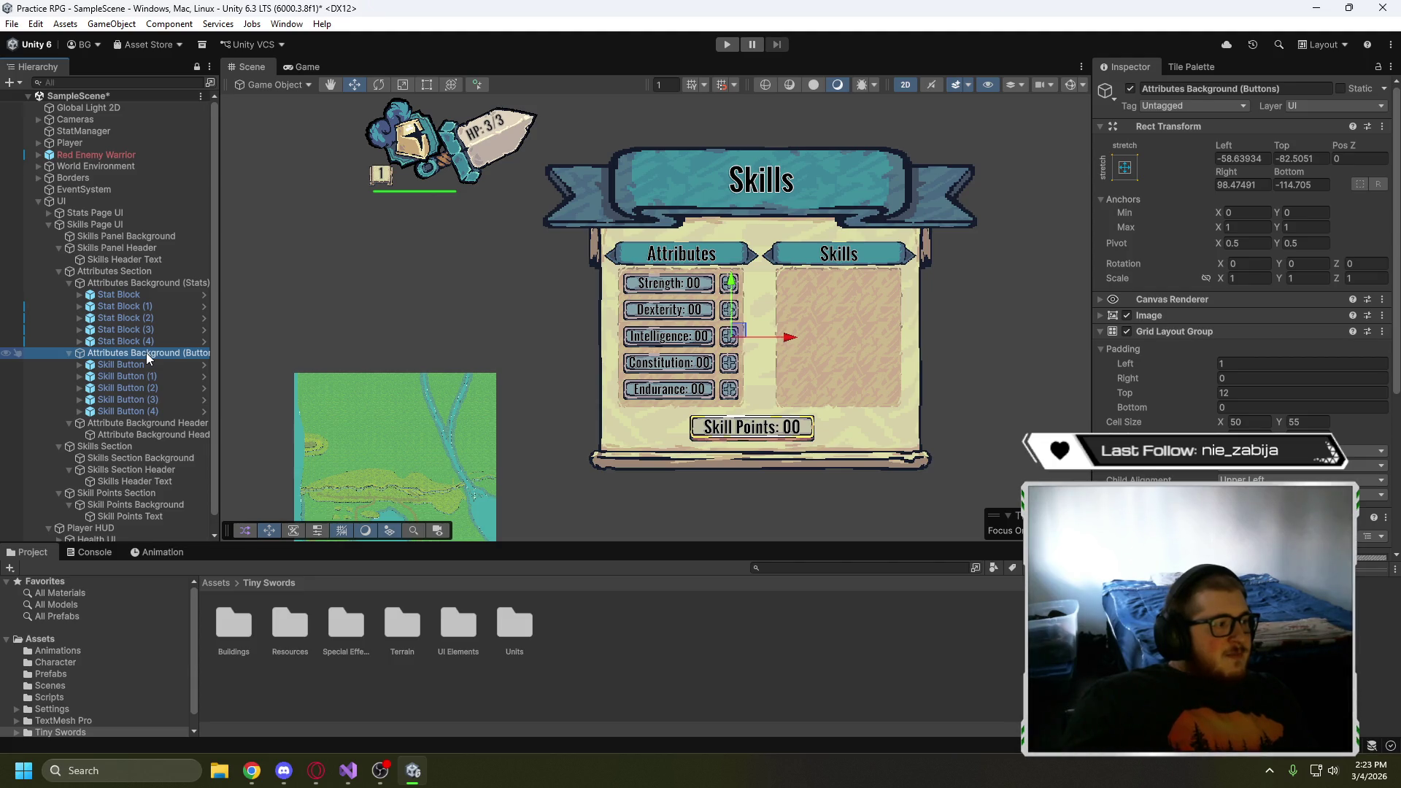
click(133, 422)
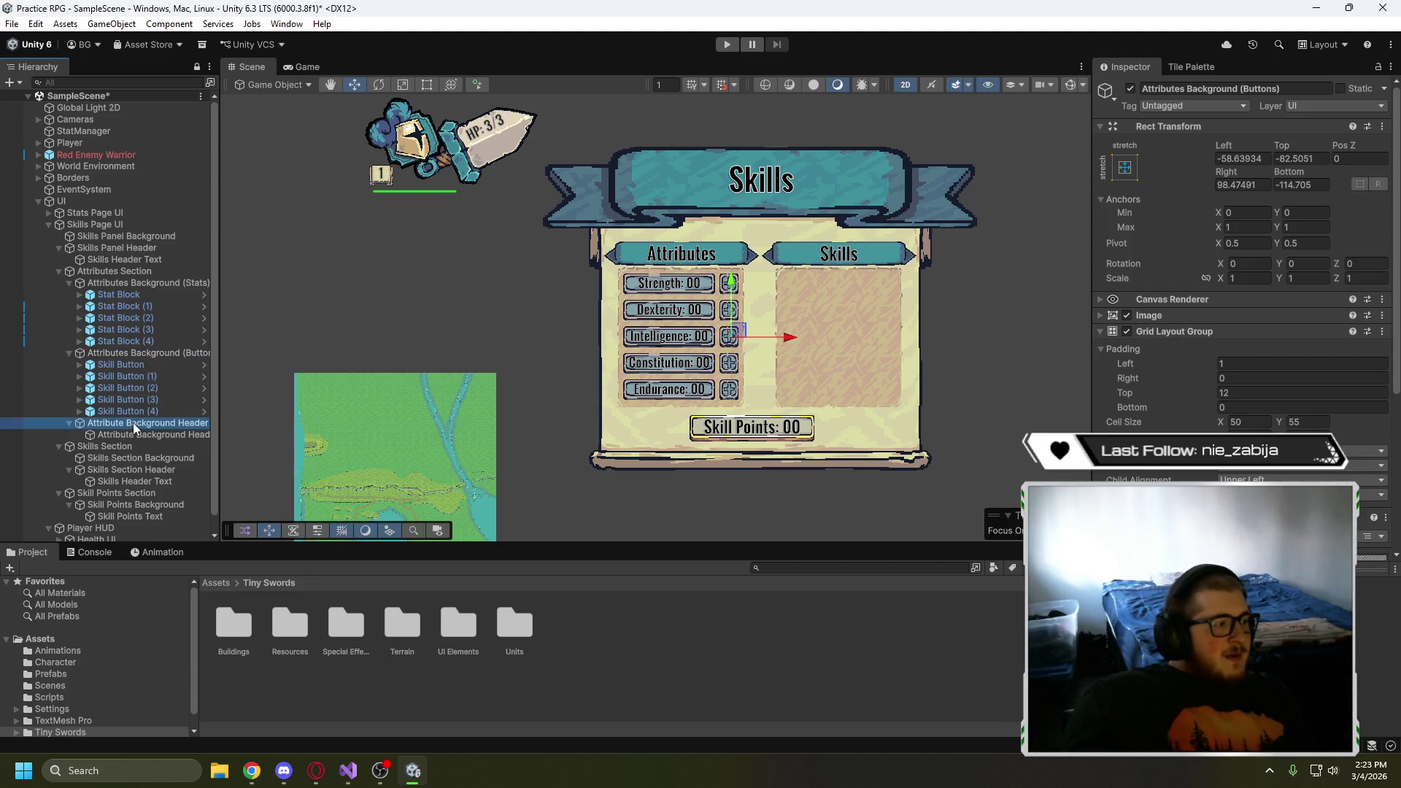
- Rename the attribute banner to 'Attribute Section Header' and its text to 'Attribute Header Text'
click(176, 427)
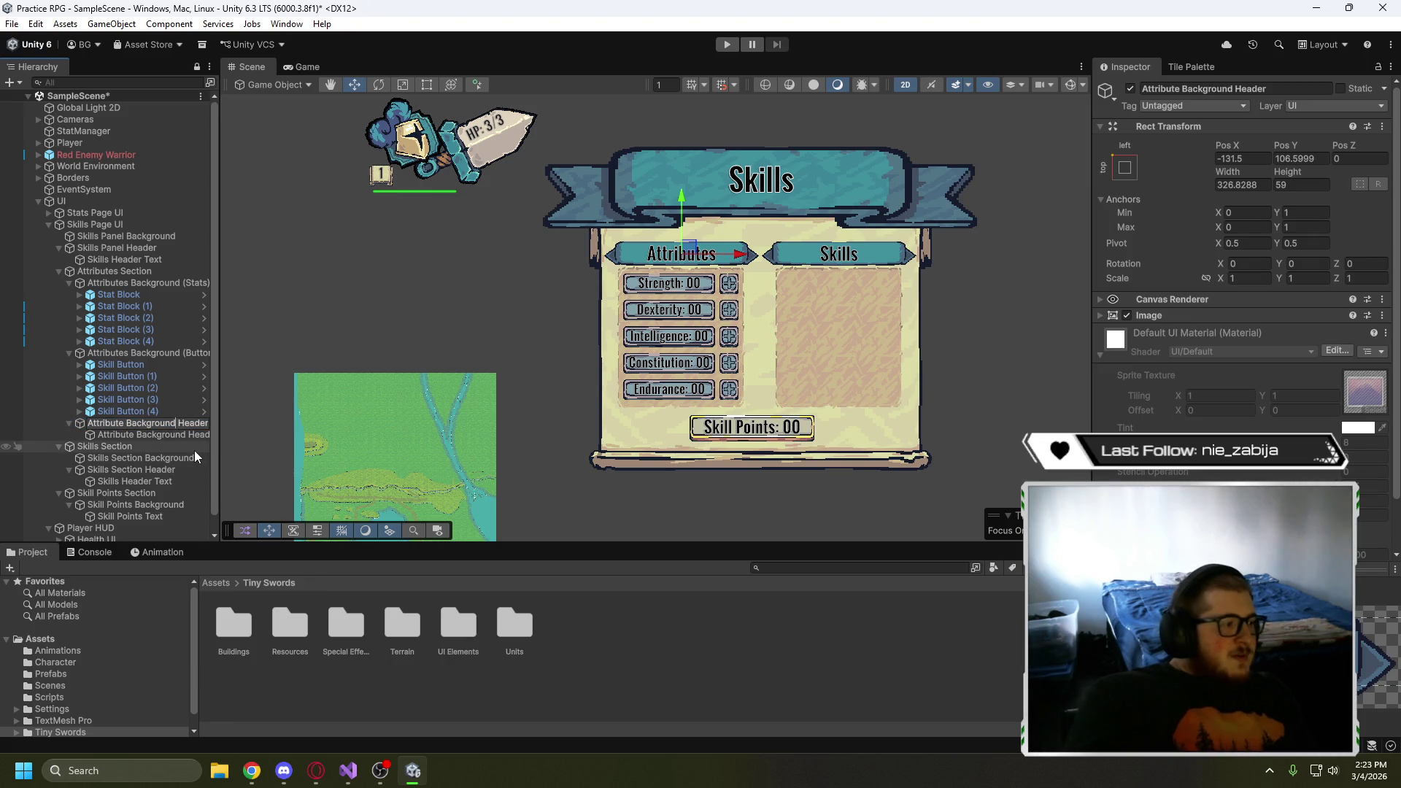
key(BackSpace)
key(BackSpace)
key(BackSpace)
text(Sectio)
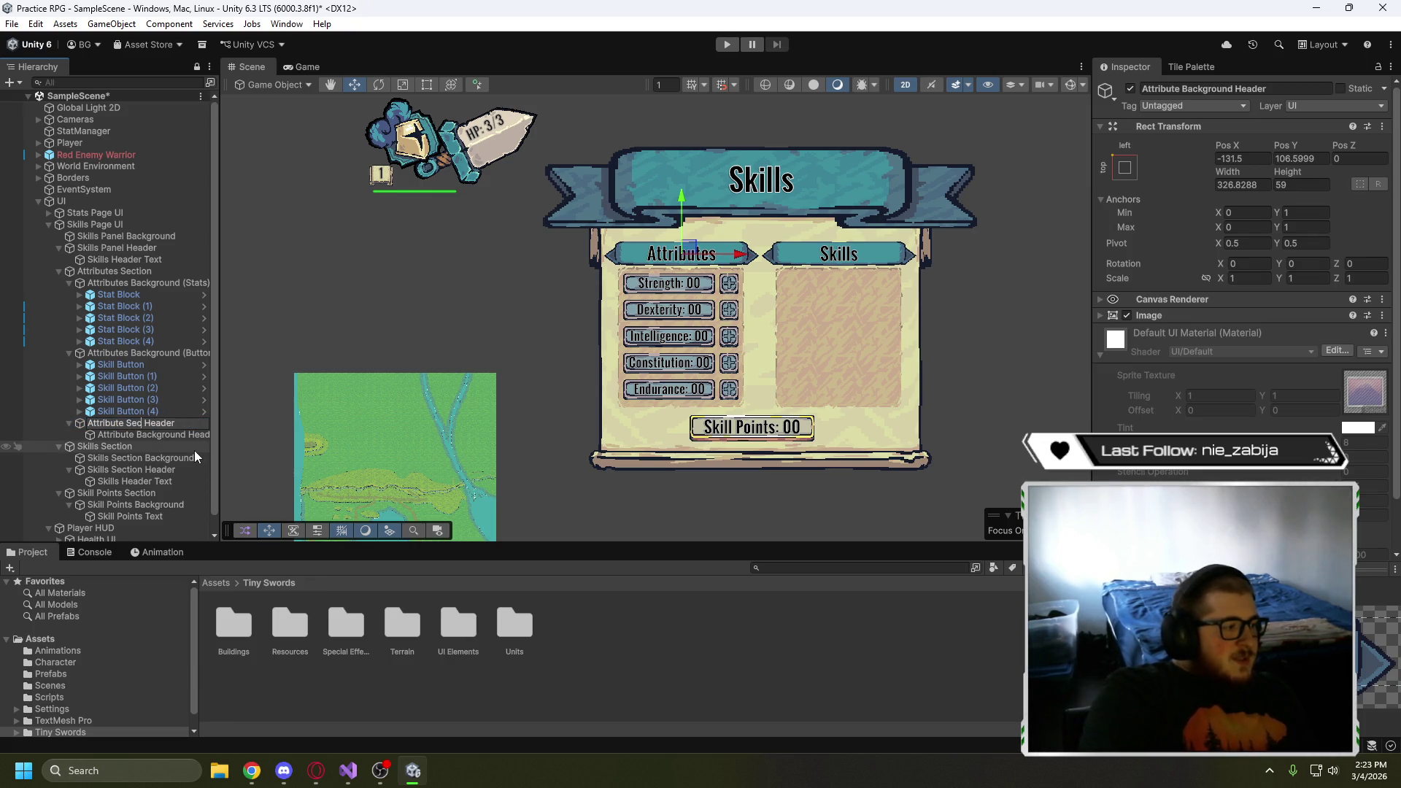
text(n)
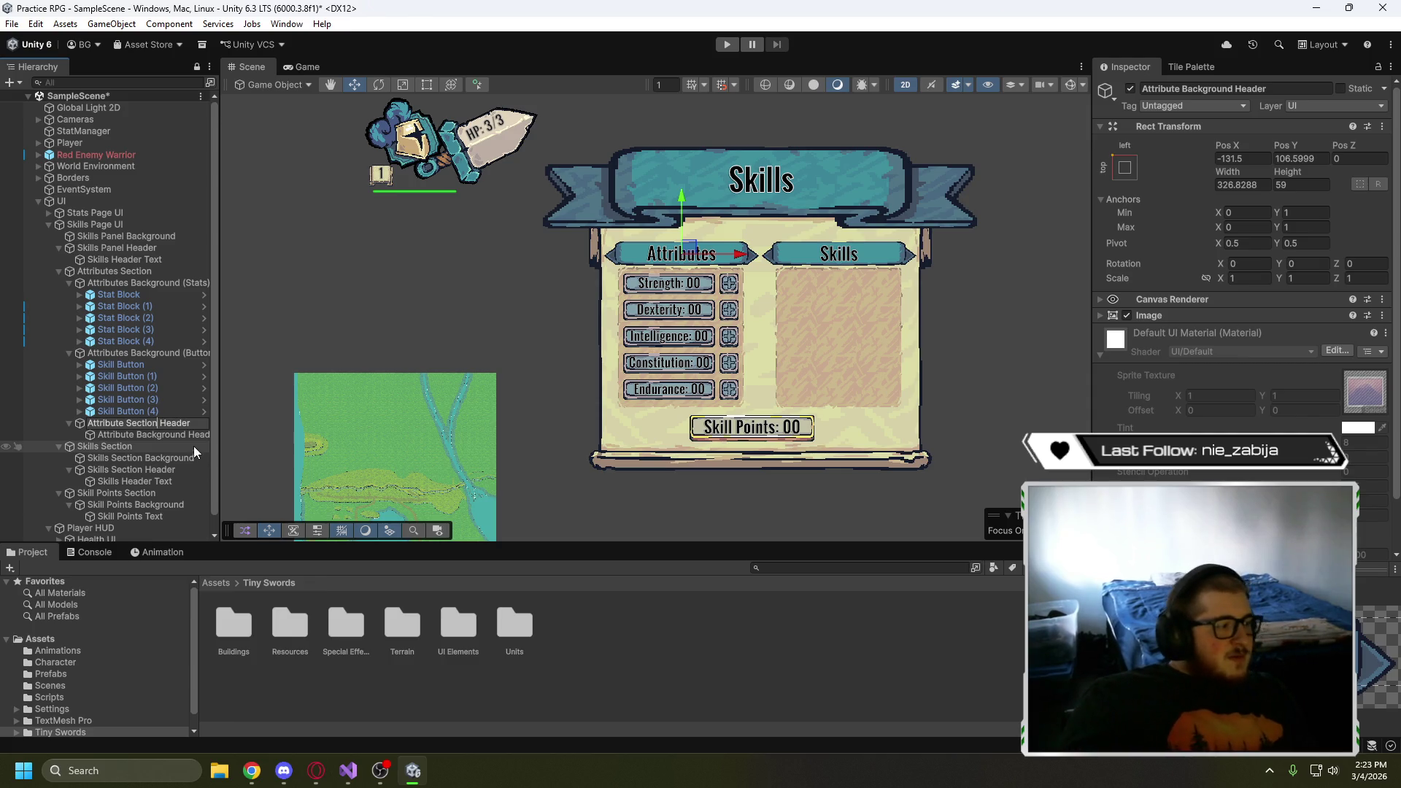
click(179, 435)
click(189, 434)
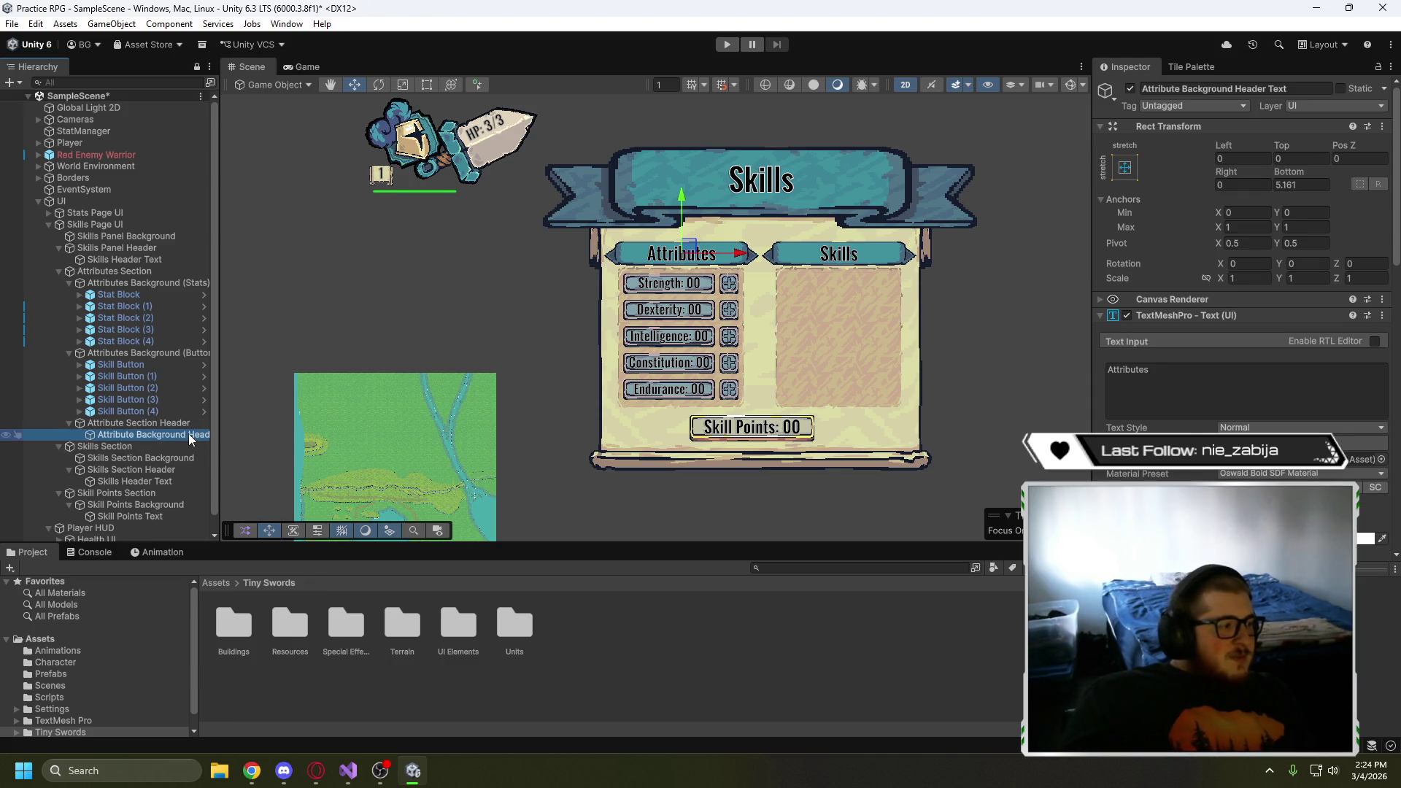
double_click(146, 436)
key(BackSpace)
key(BackSpace)
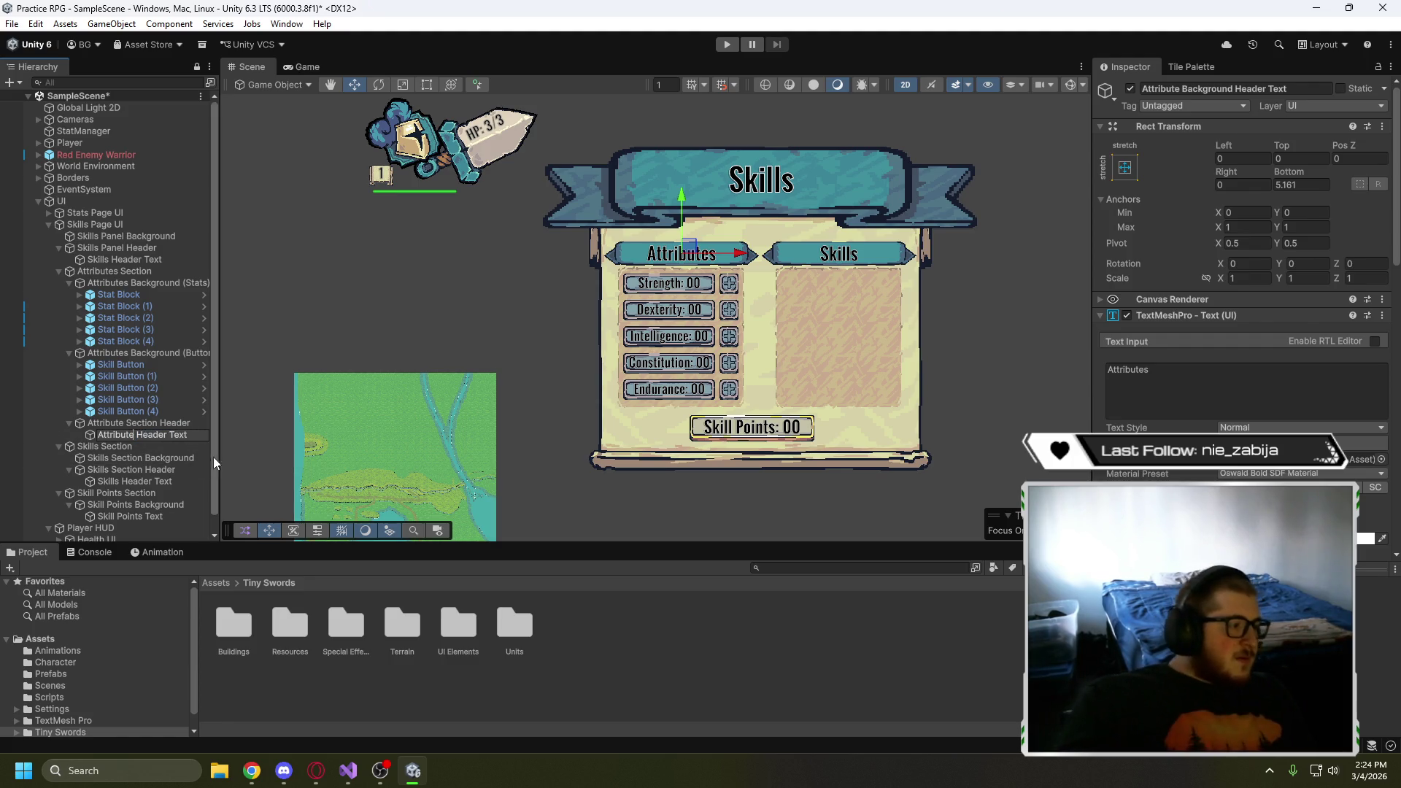
key(Return)
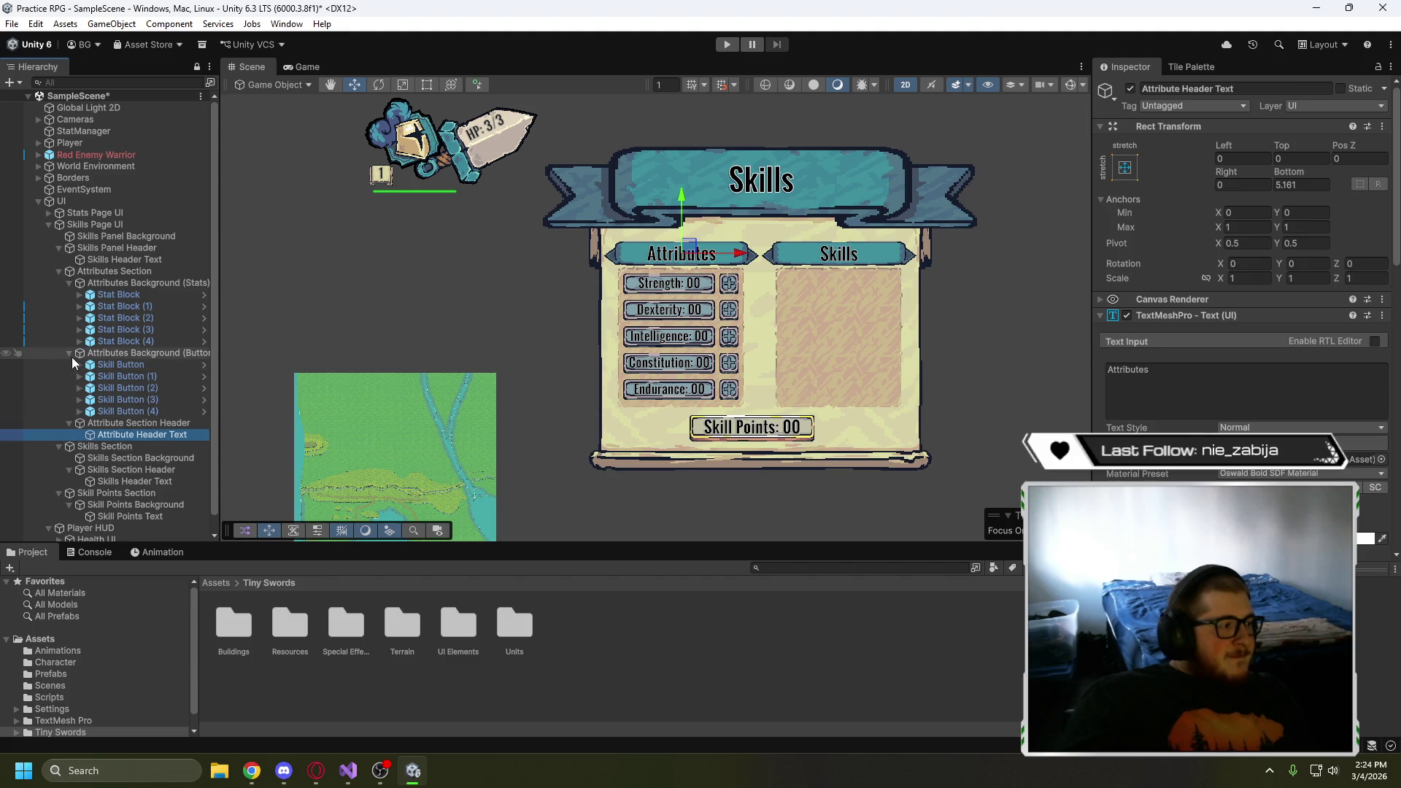
- Collapse the Buttons, Stat Block and Attribute Section Header foldouts, keeping Attributes Background (Stats) unrenamed
click(69, 353)
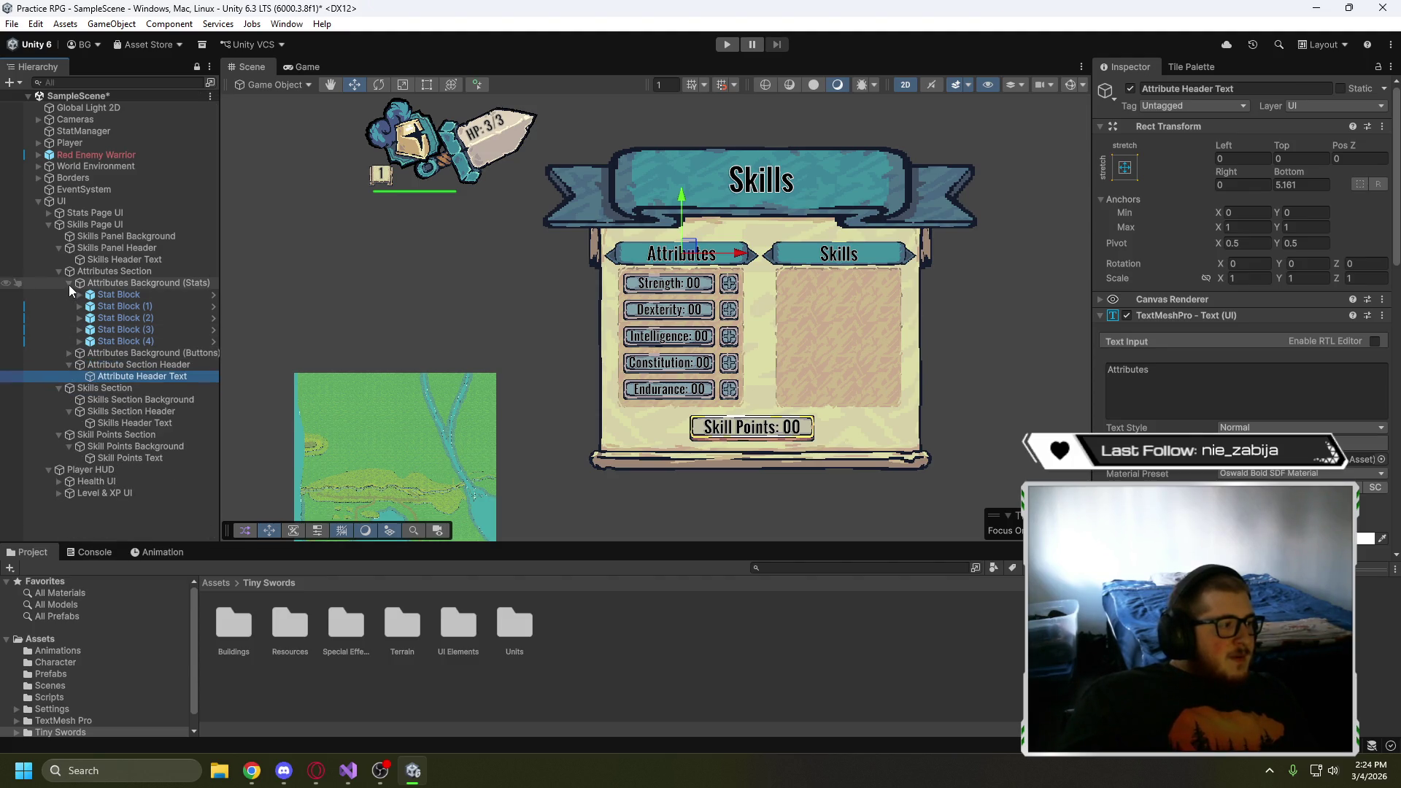
click(142, 283)
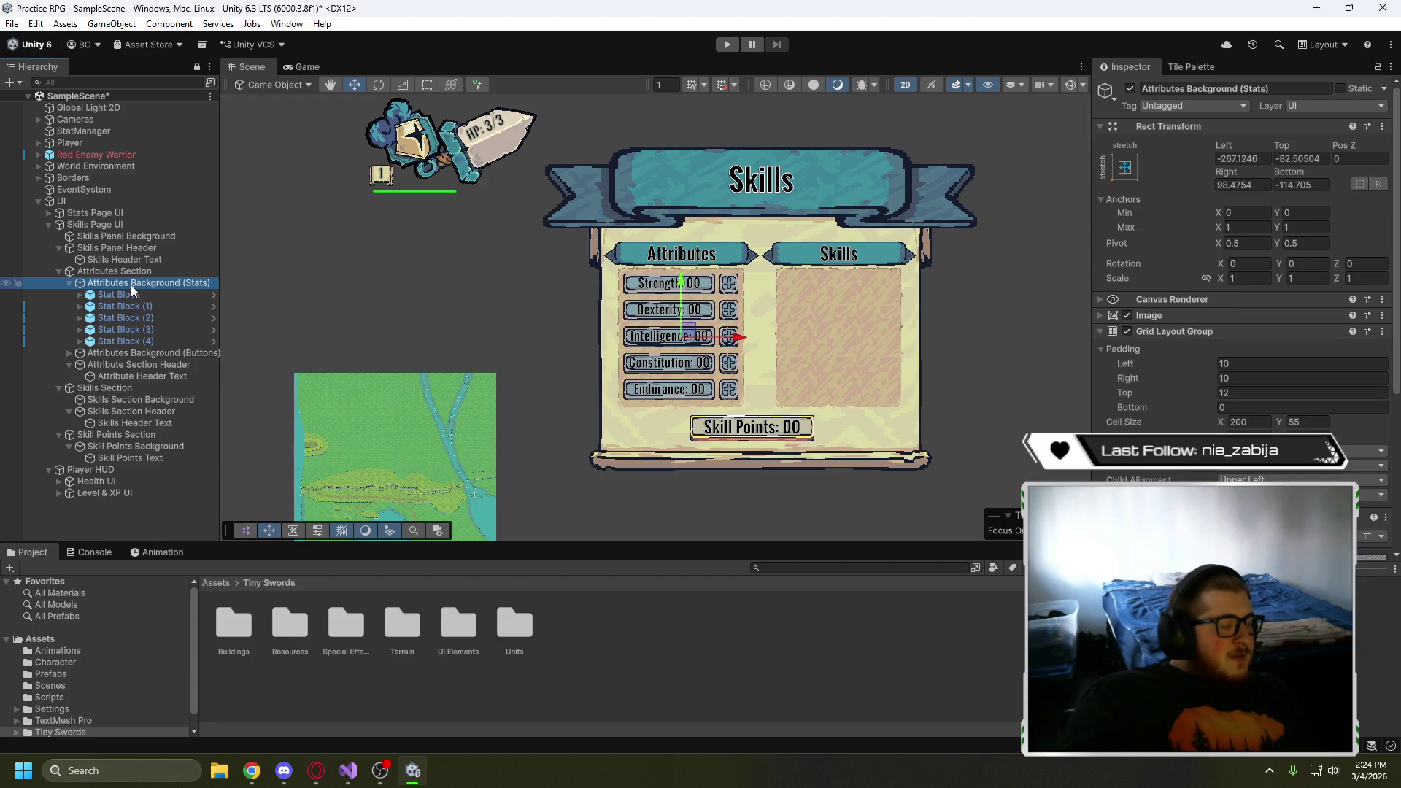
click(129, 284)
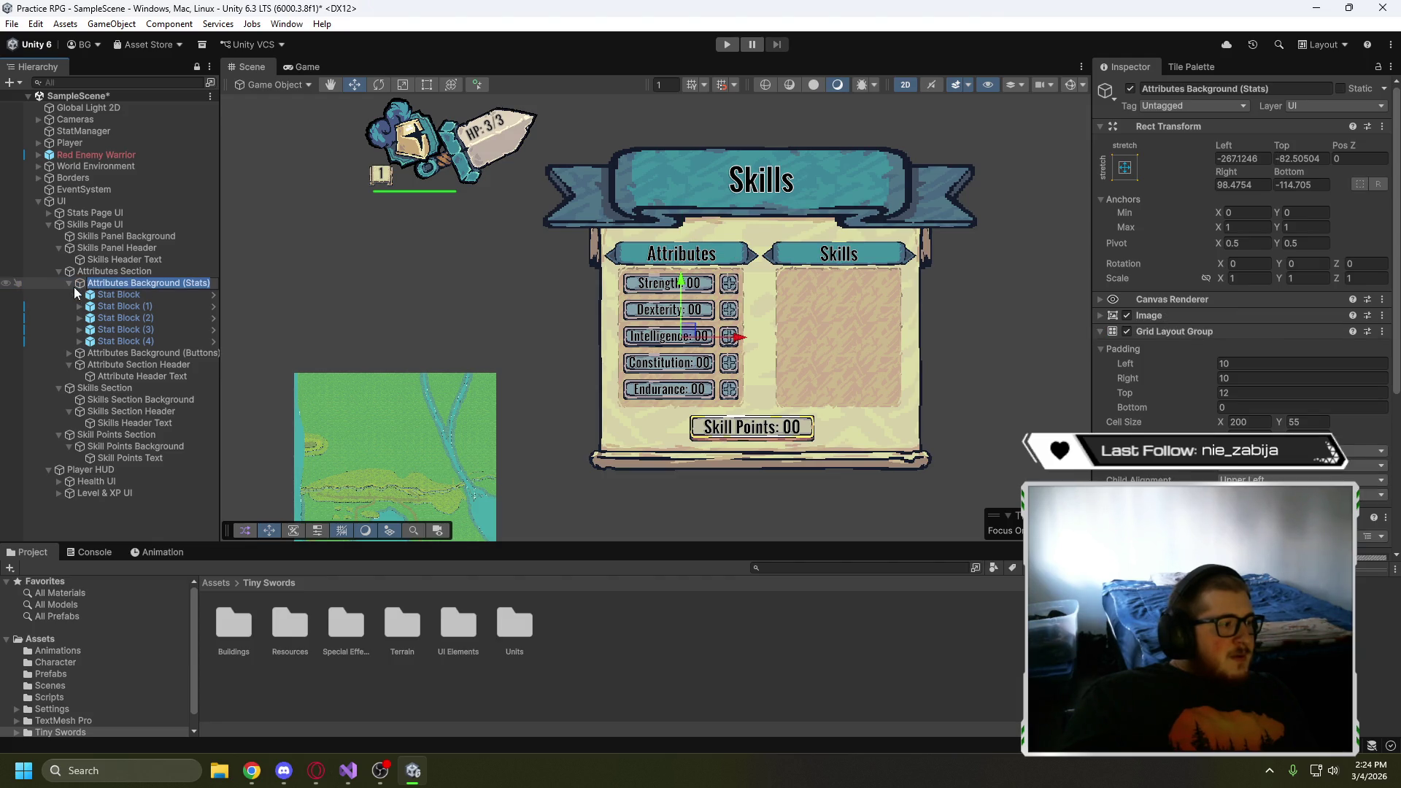
key(Escape)
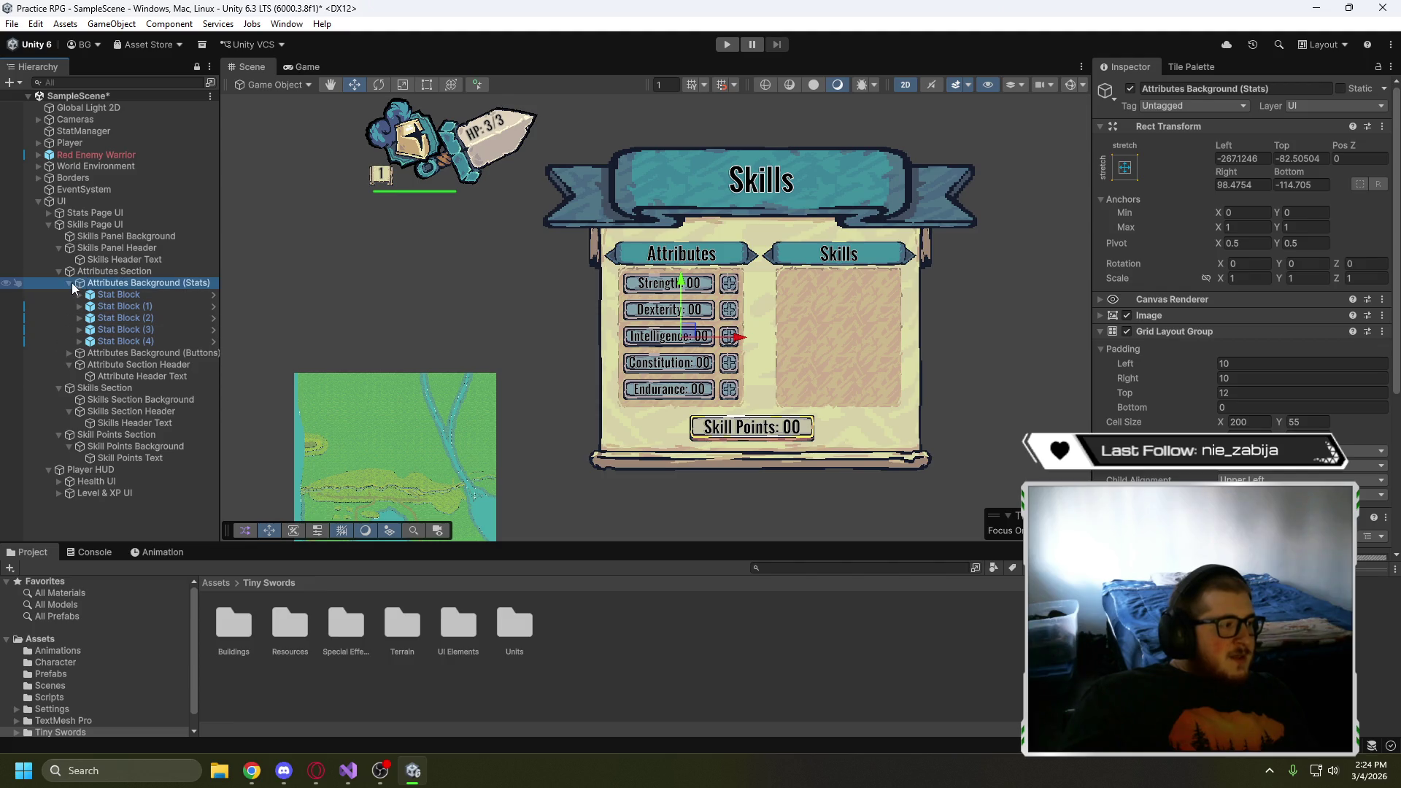
click(69, 283)
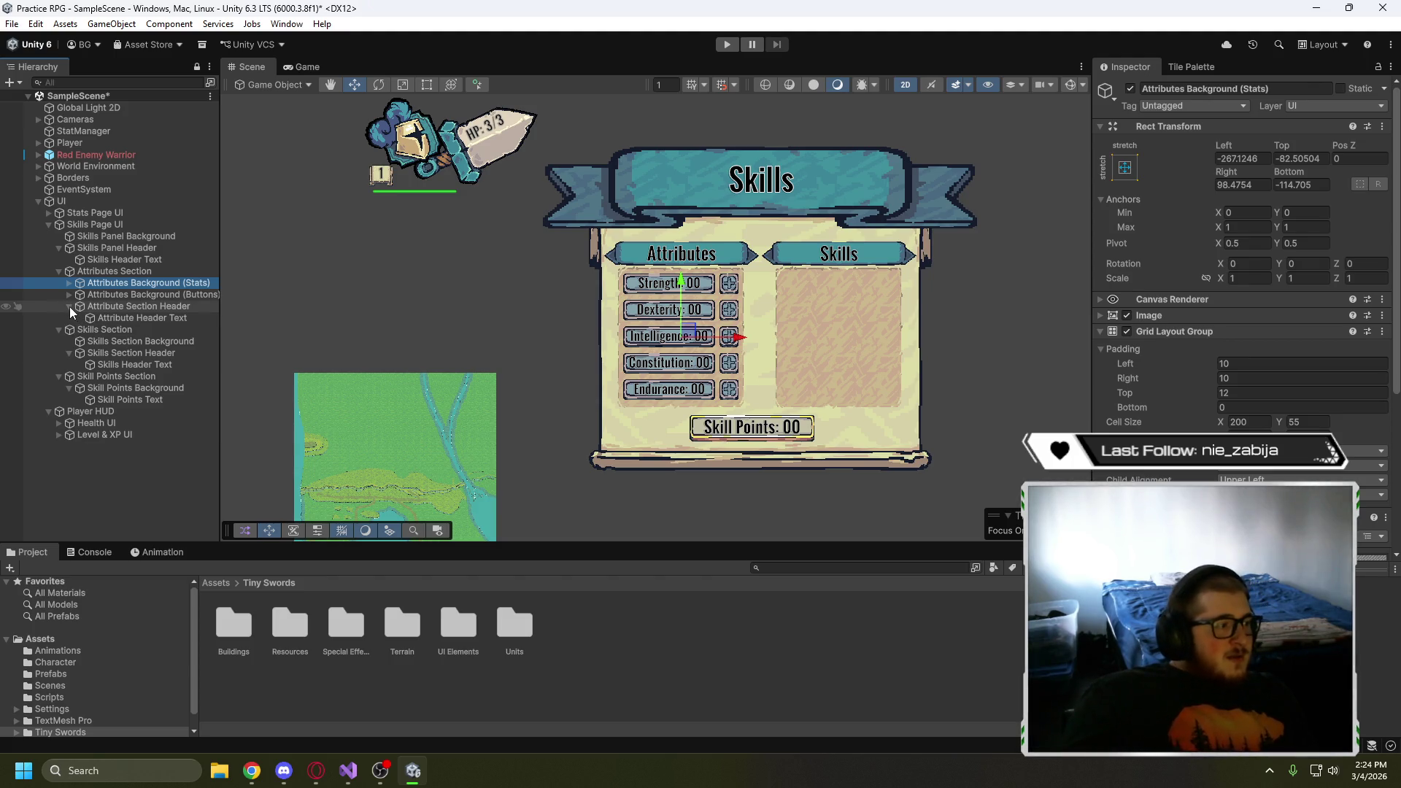
click(69, 306)
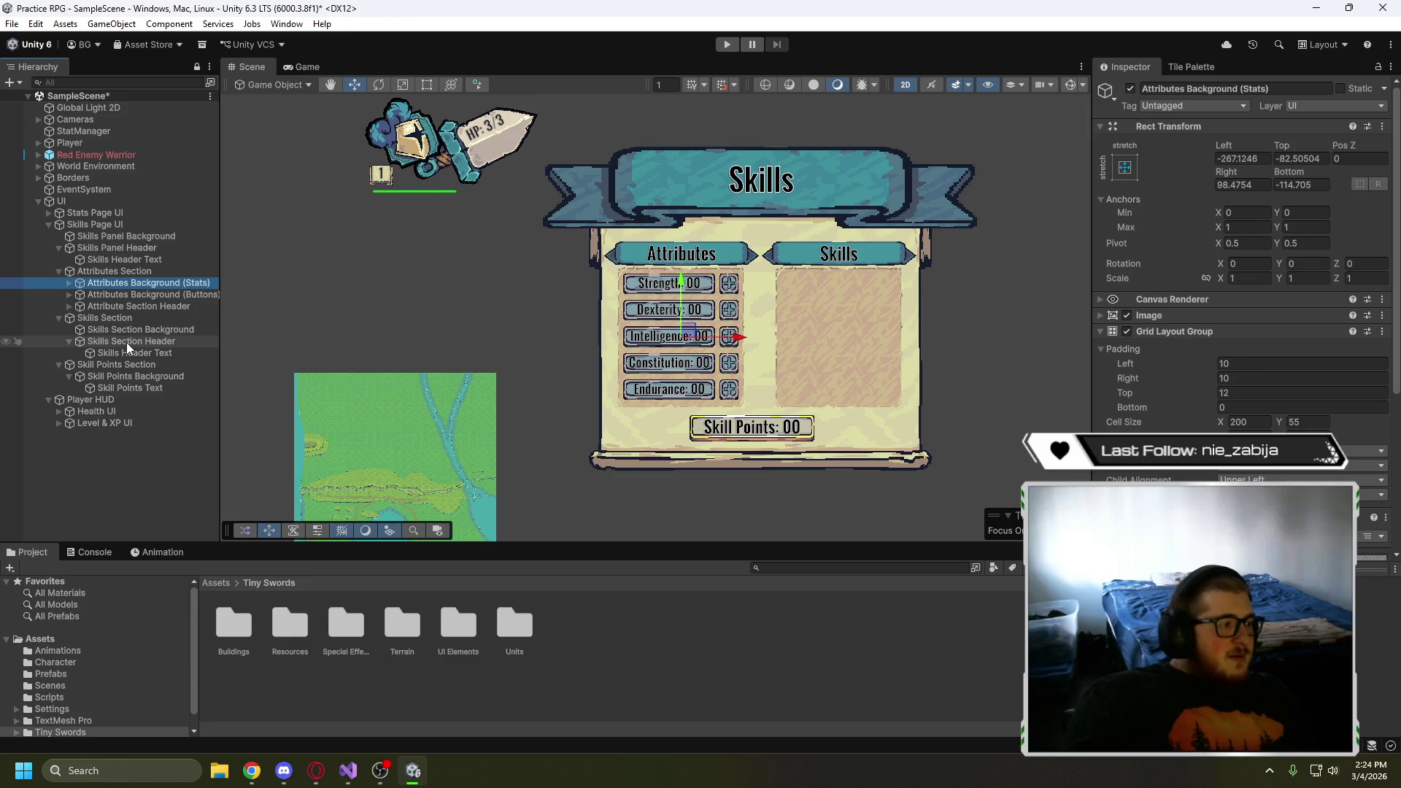
click(69, 340)
click(70, 341)
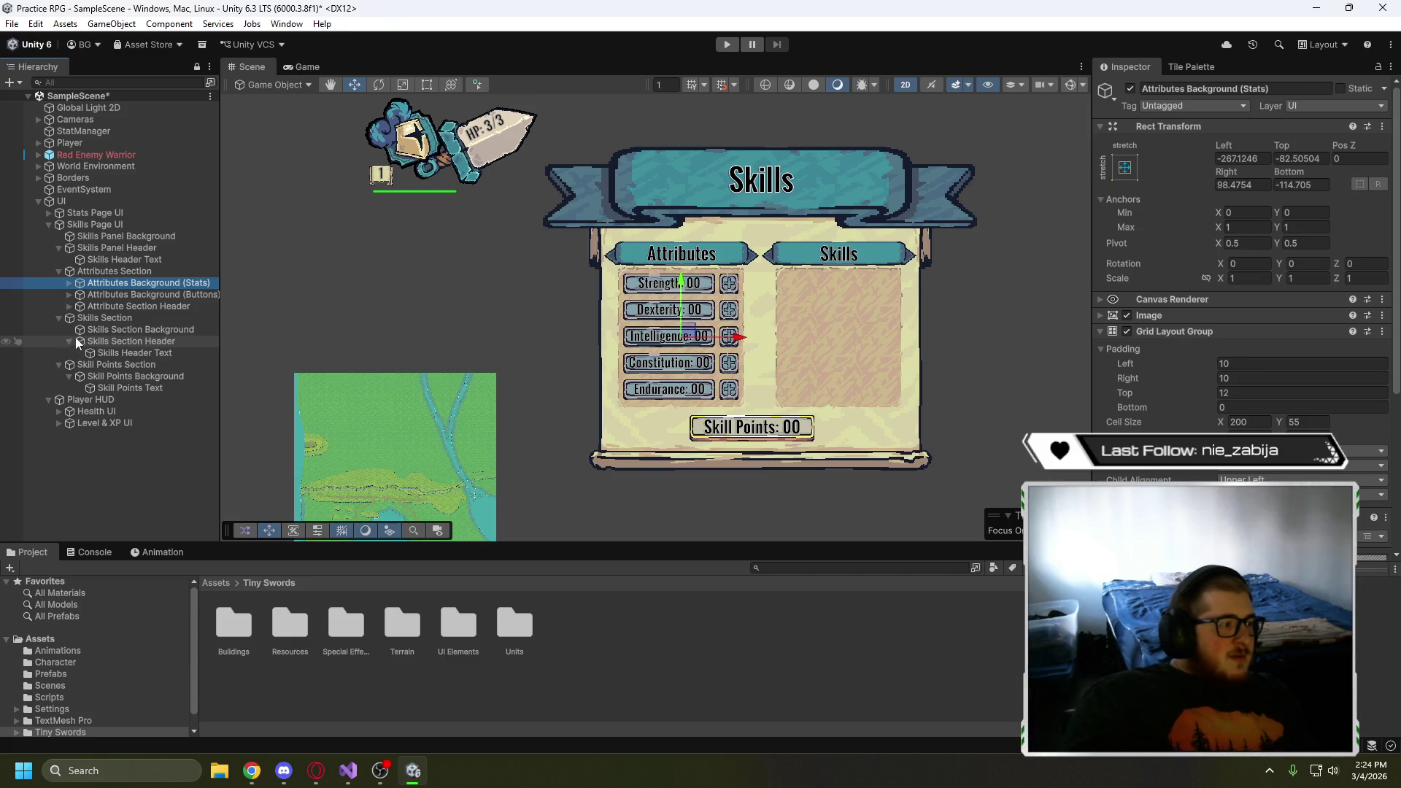
click(129, 331)
click(143, 328)
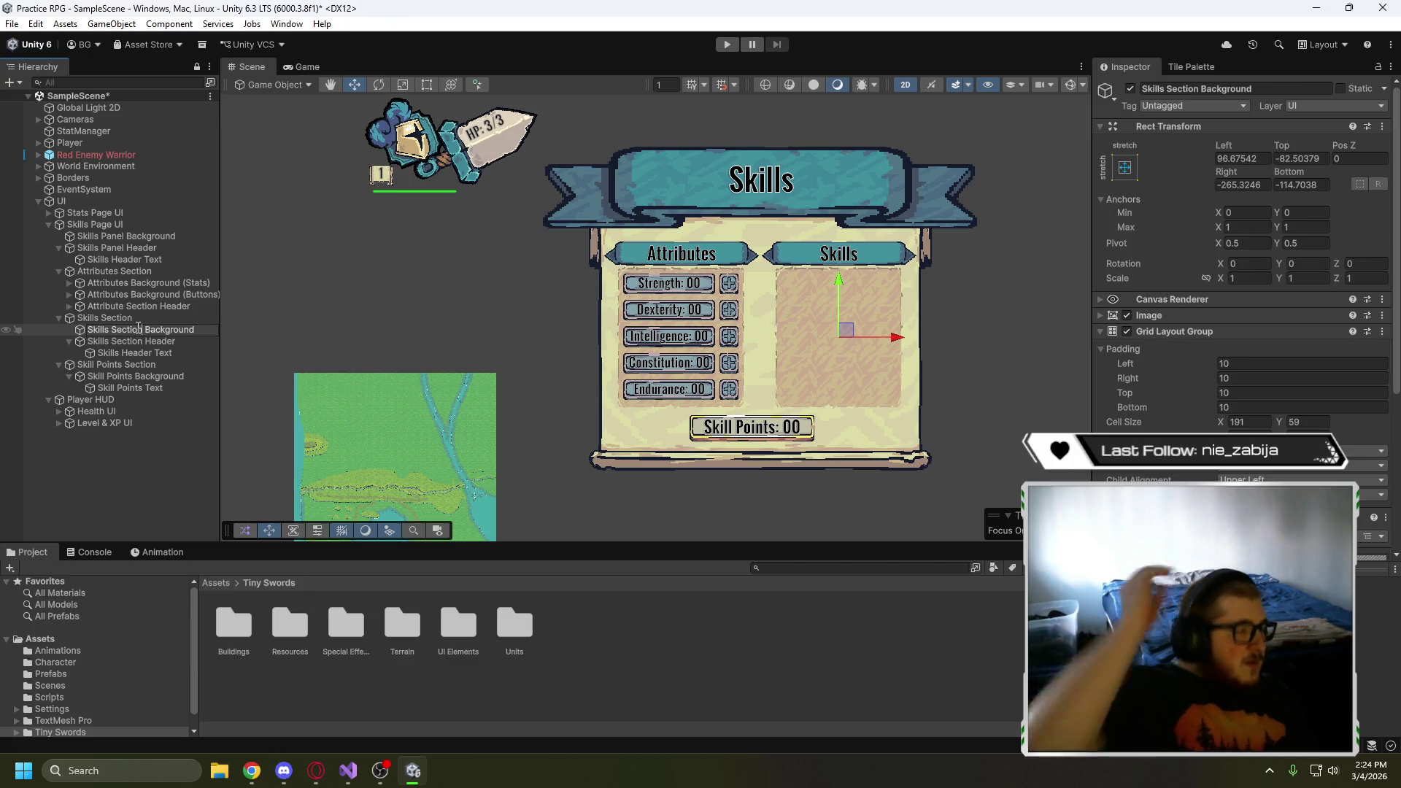
- Rename the panel title's text object to 'Skills Panel Header Text'
click(113, 261)
click(114, 264)
text(Panel)
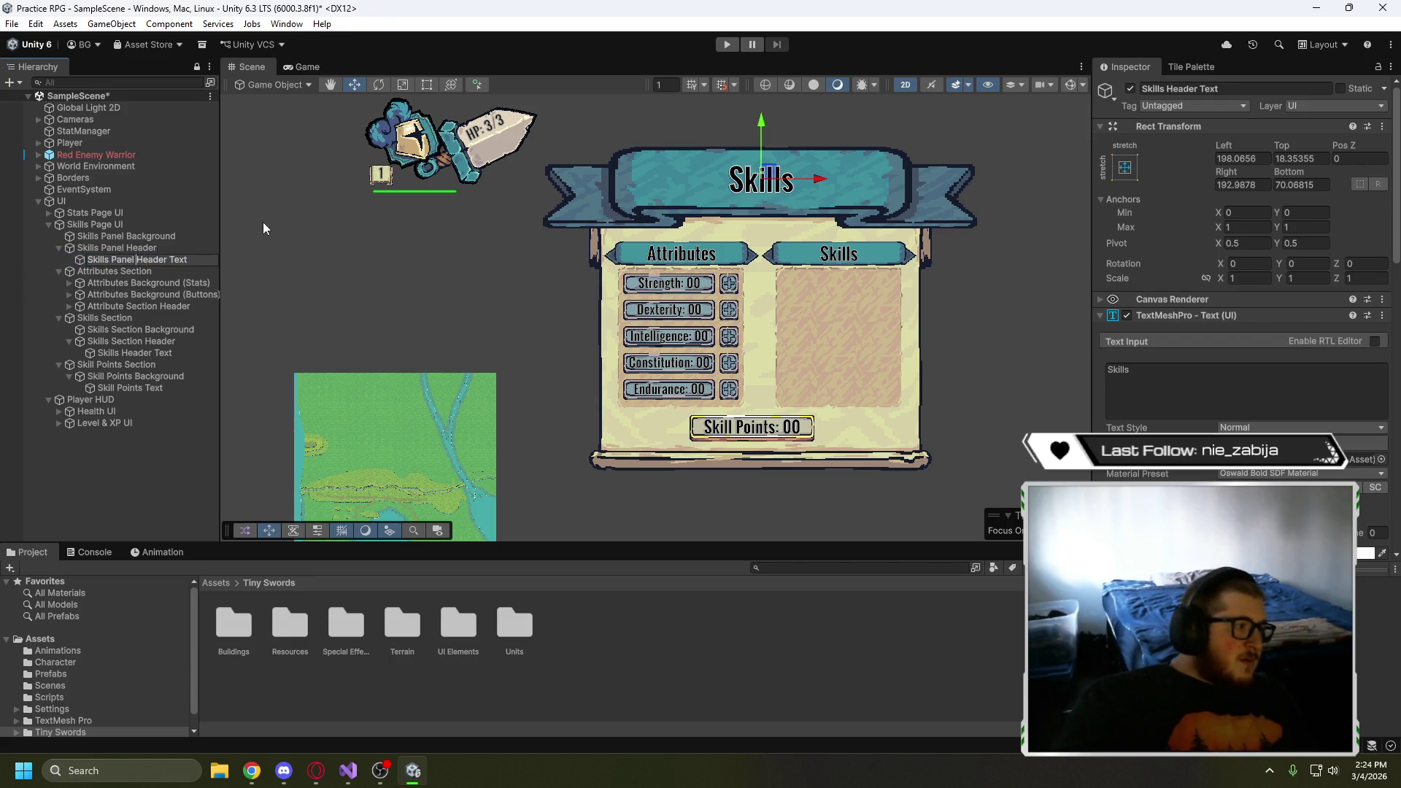
key(Return)
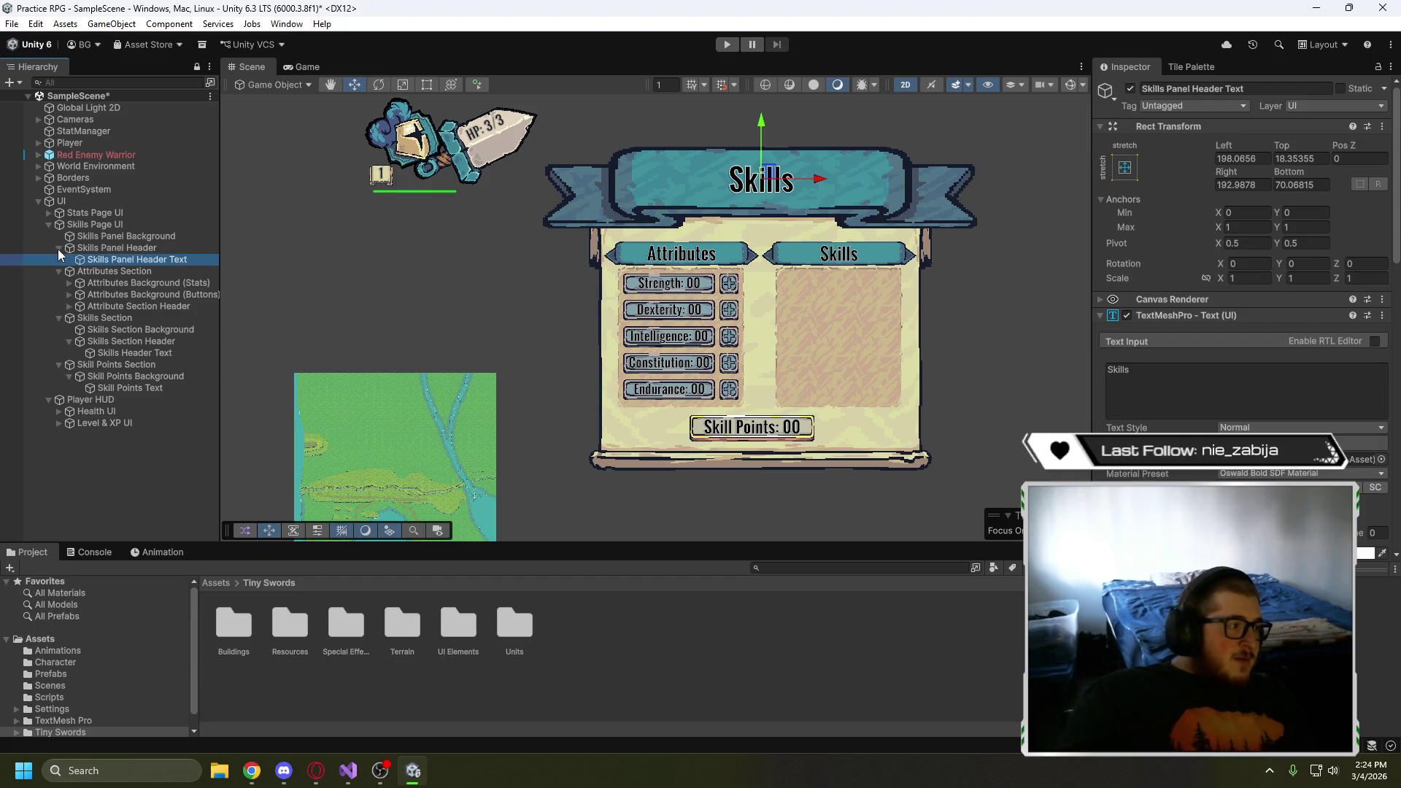
- Collapse the Skills Panel Header, Attributes, Skills, Skill Points and Player HUD branches
click(58, 248)
click(59, 260)
click(59, 271)
click(60, 283)
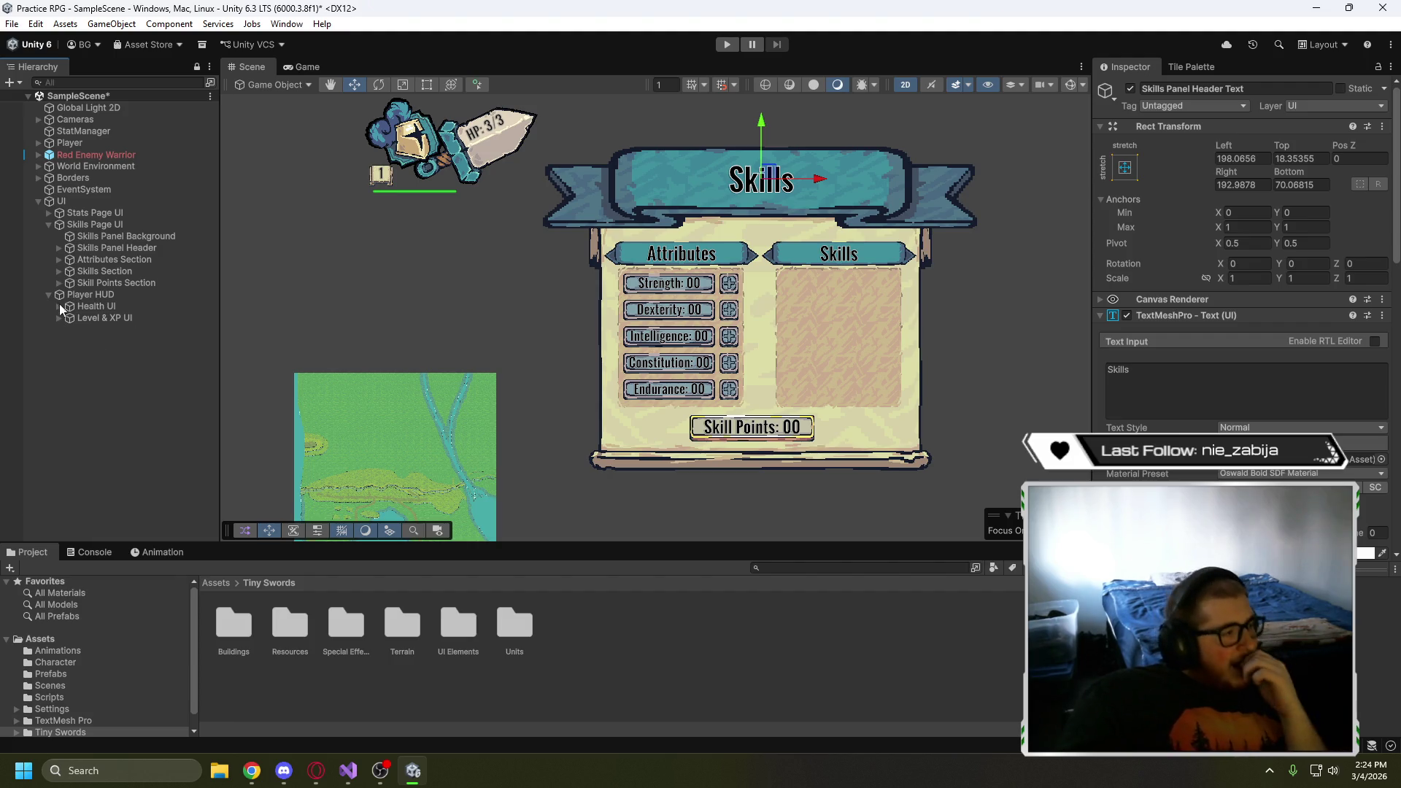
click(48, 296)
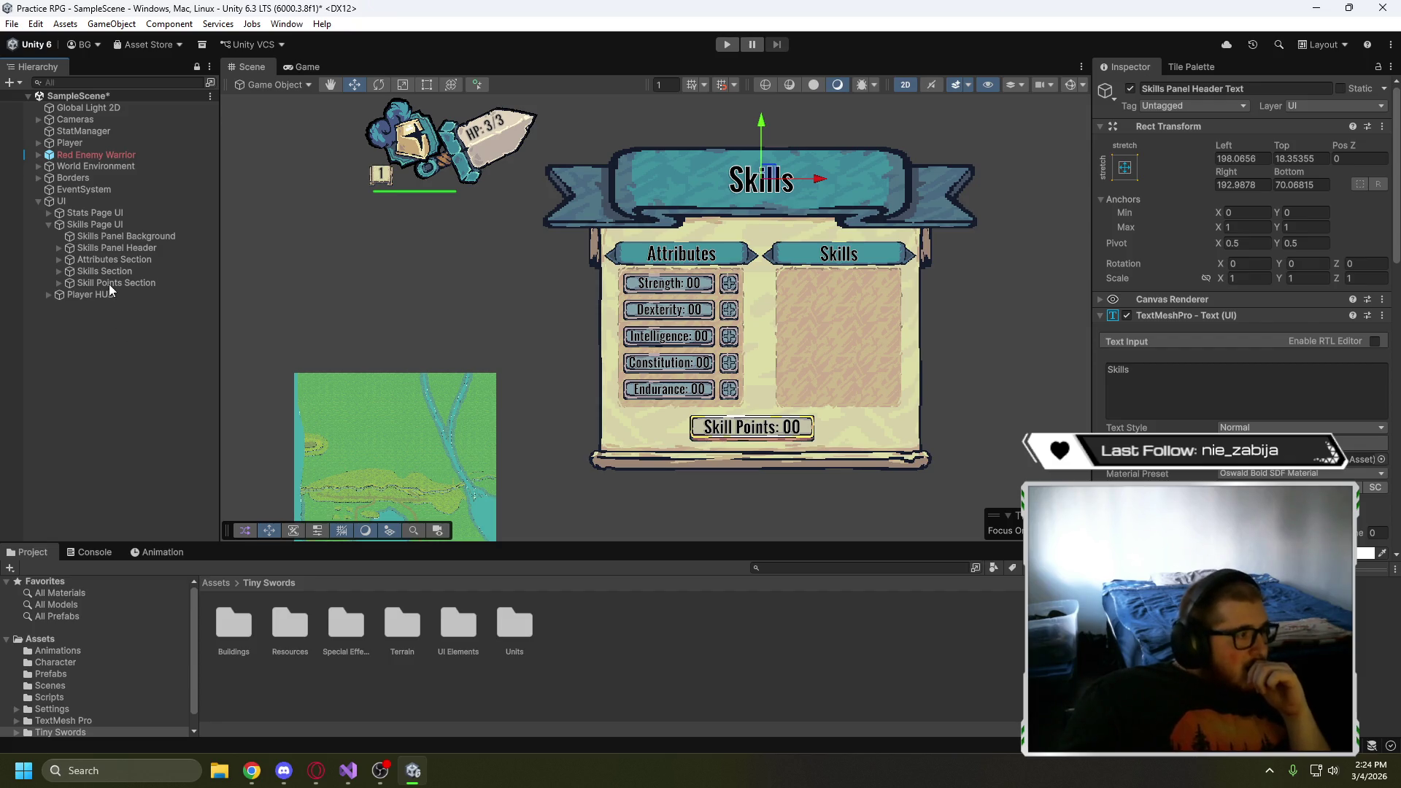
- Compare the stats grid's layout settings with Skills Section Background's grid settings
click(59, 272)
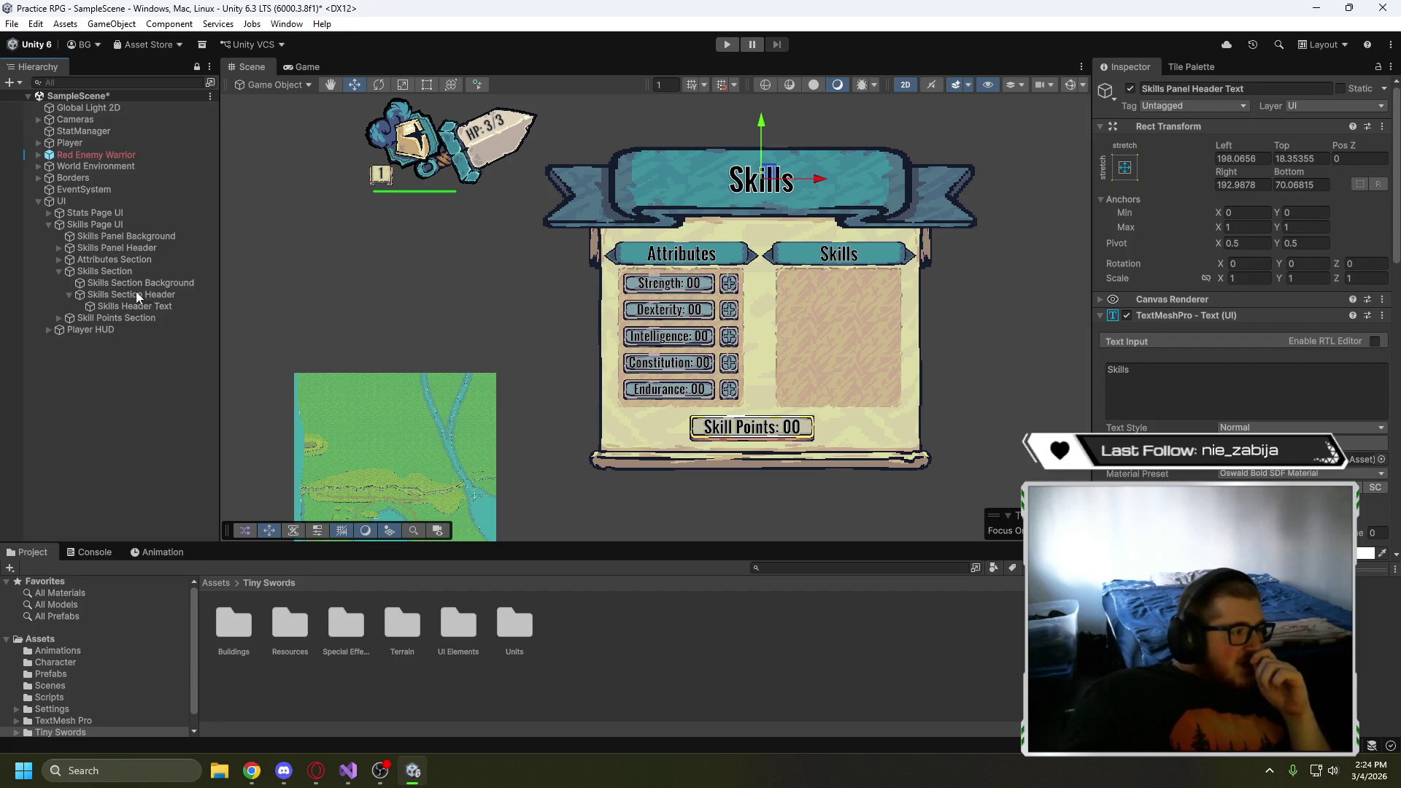
click(60, 260)
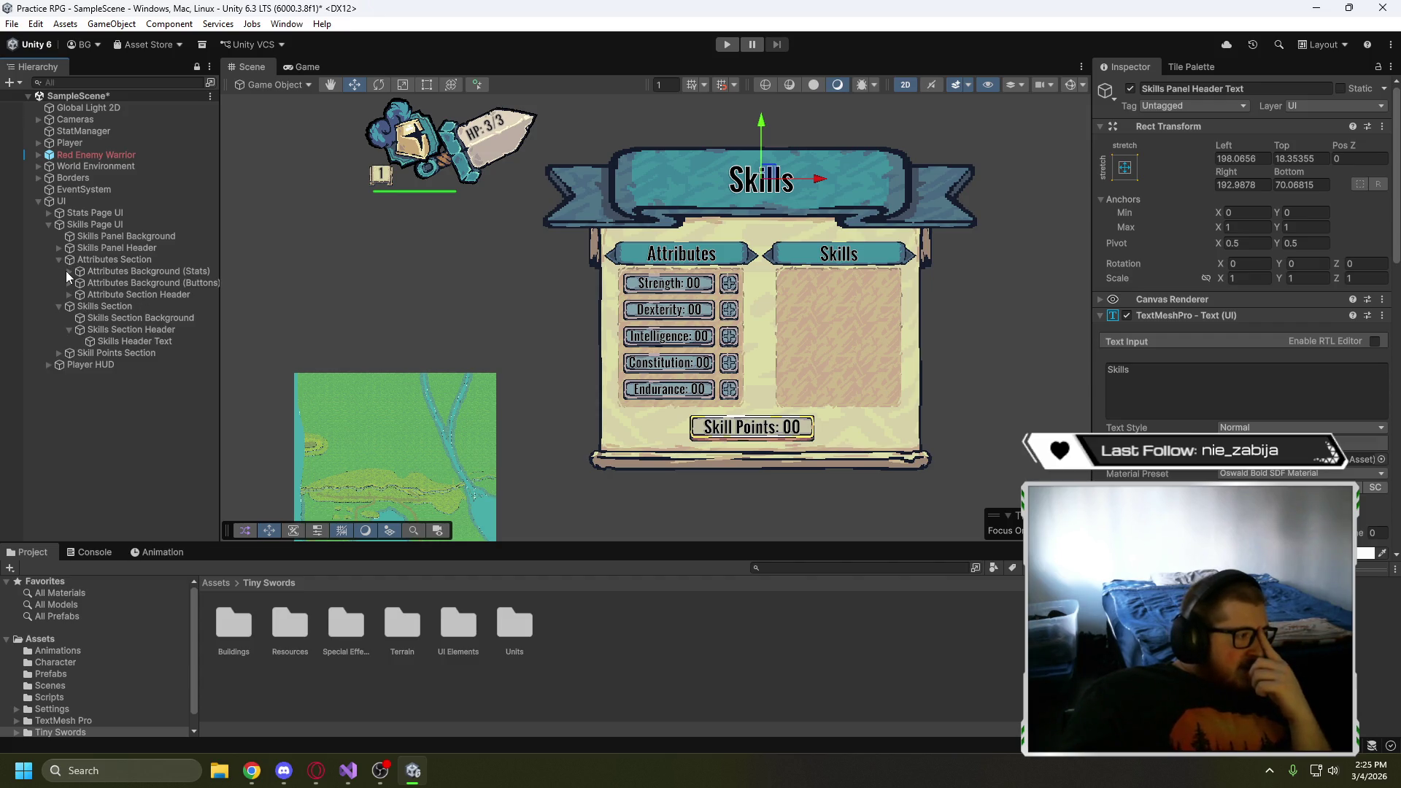
click(70, 271)
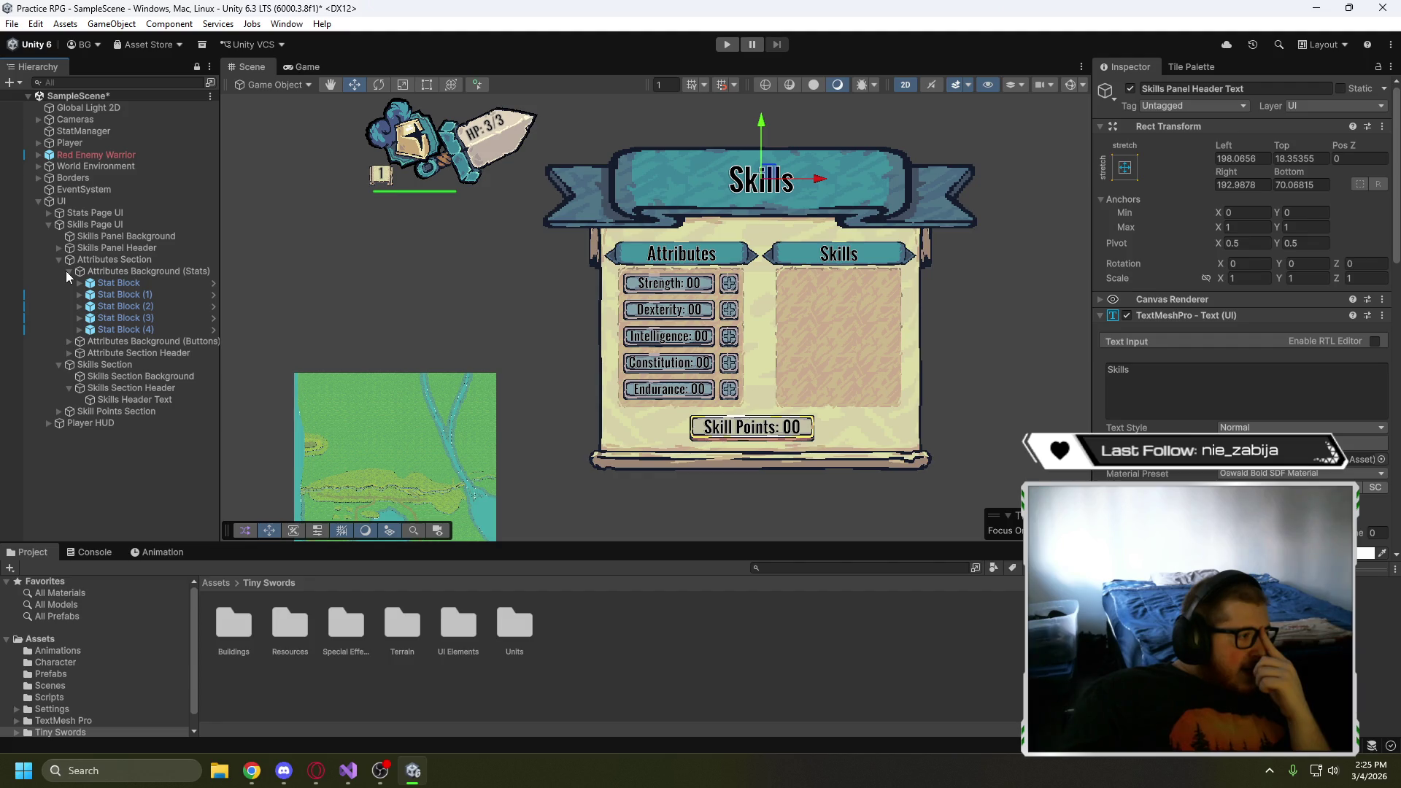
click(113, 272)
scroll(1162, 386, down, 5)
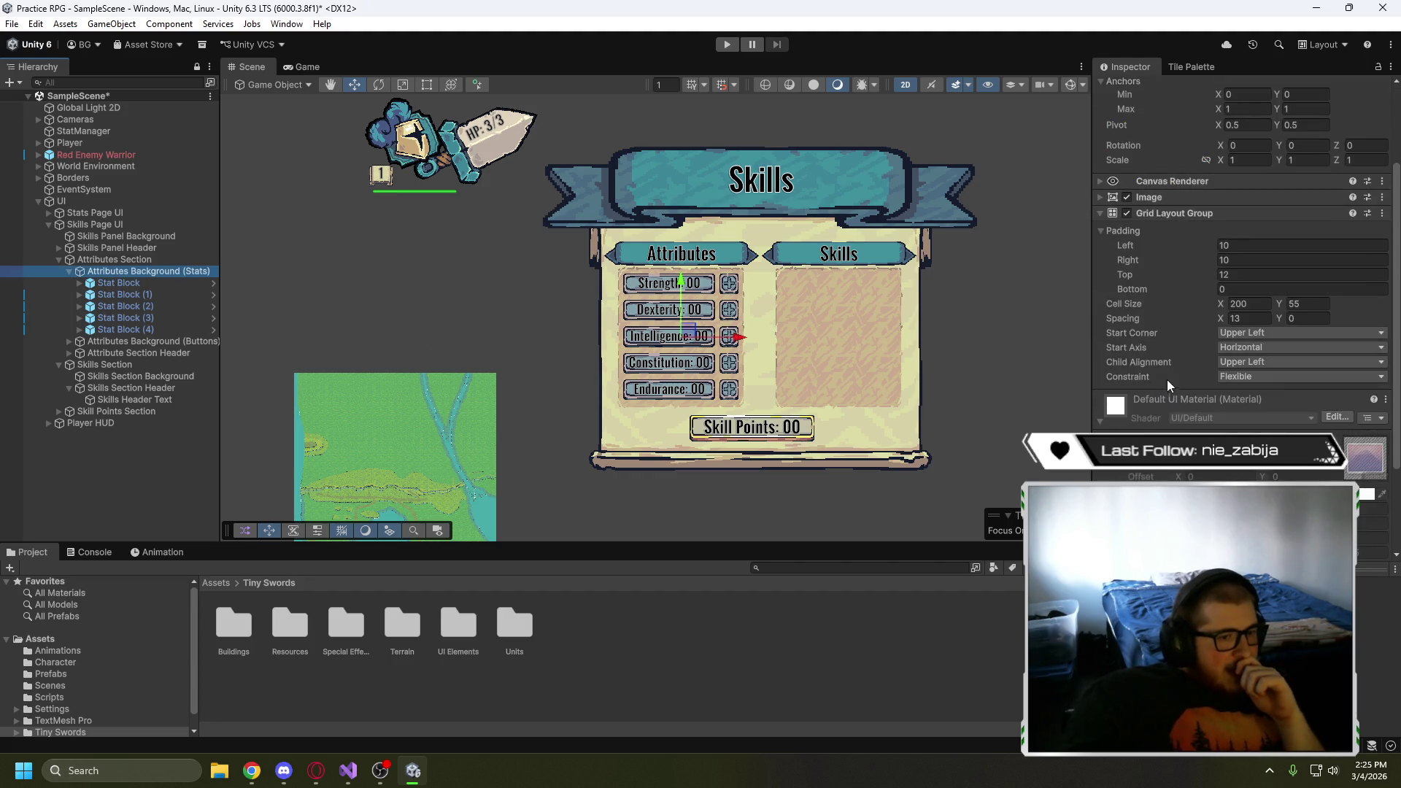
scroll(1170, 174, up, 2)
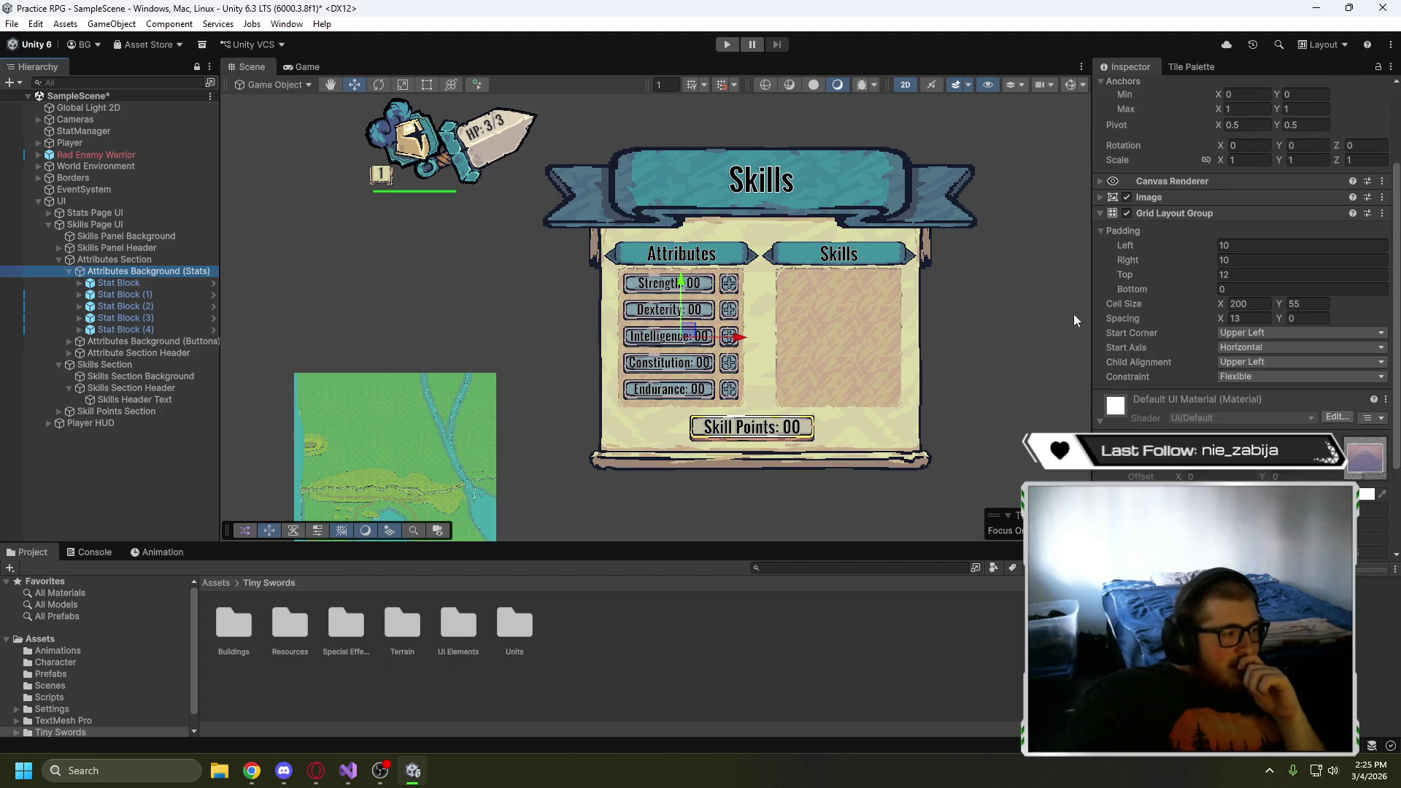
click(124, 381)
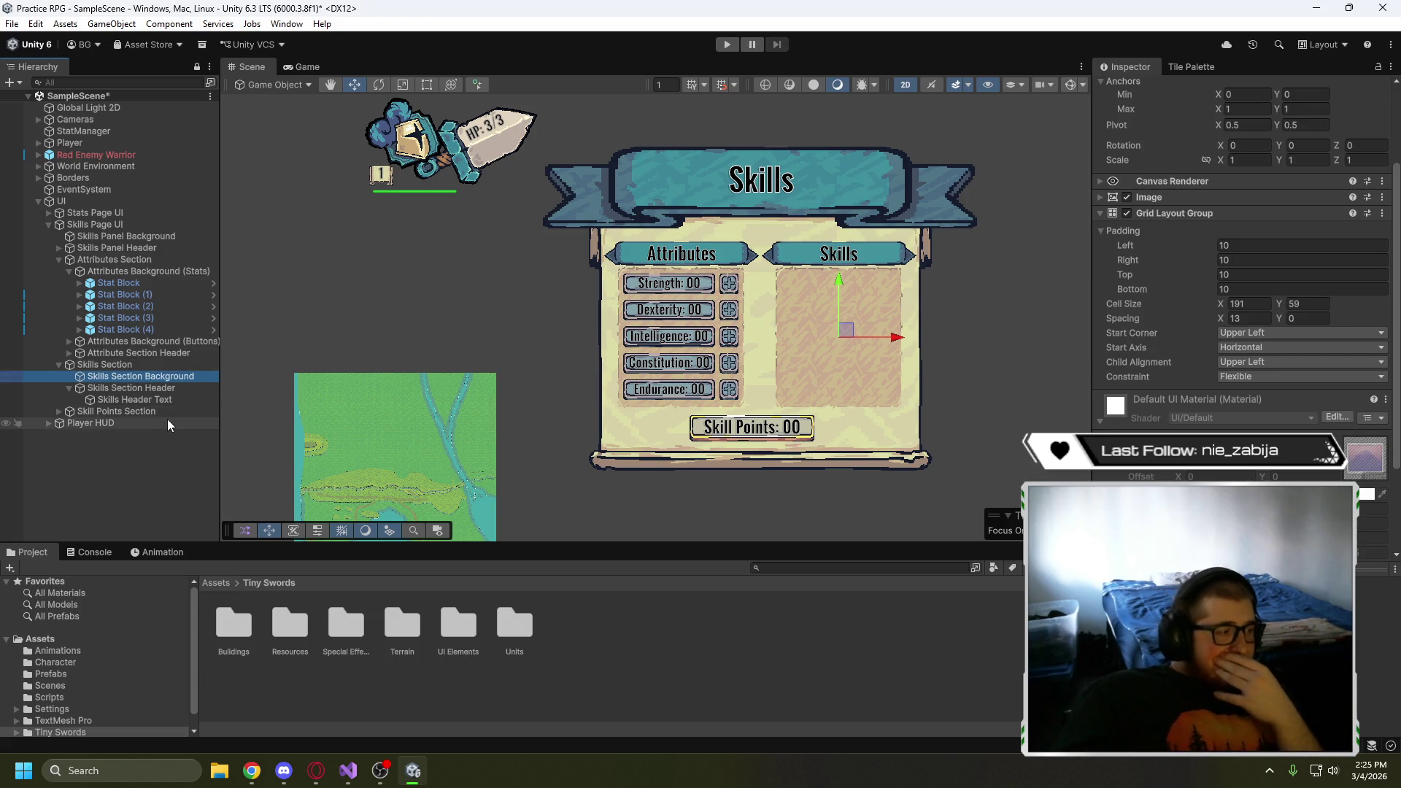
click(59, 260)
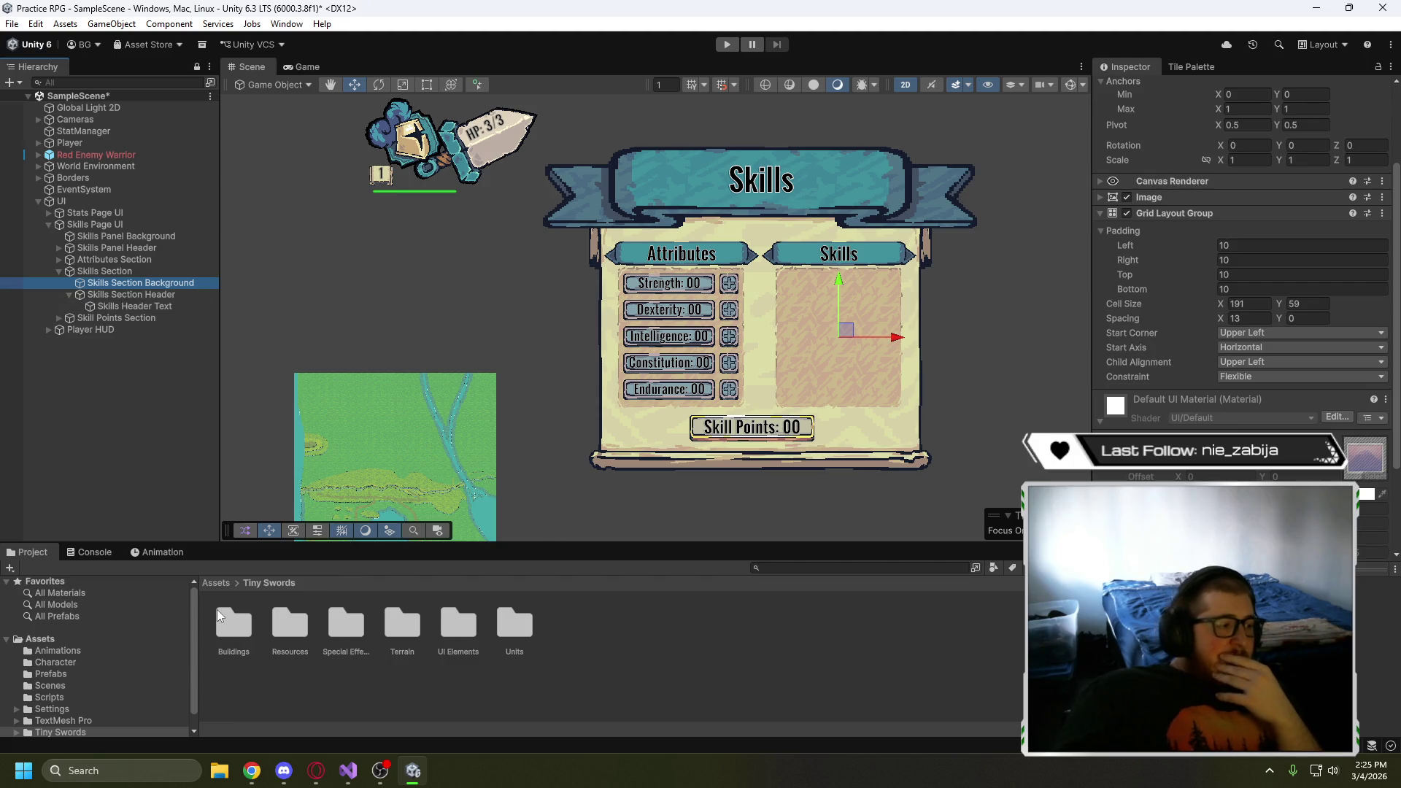
- Show the Prefabs folder, inspect the Stat Block prefab, then clear the selection
click(71, 669)
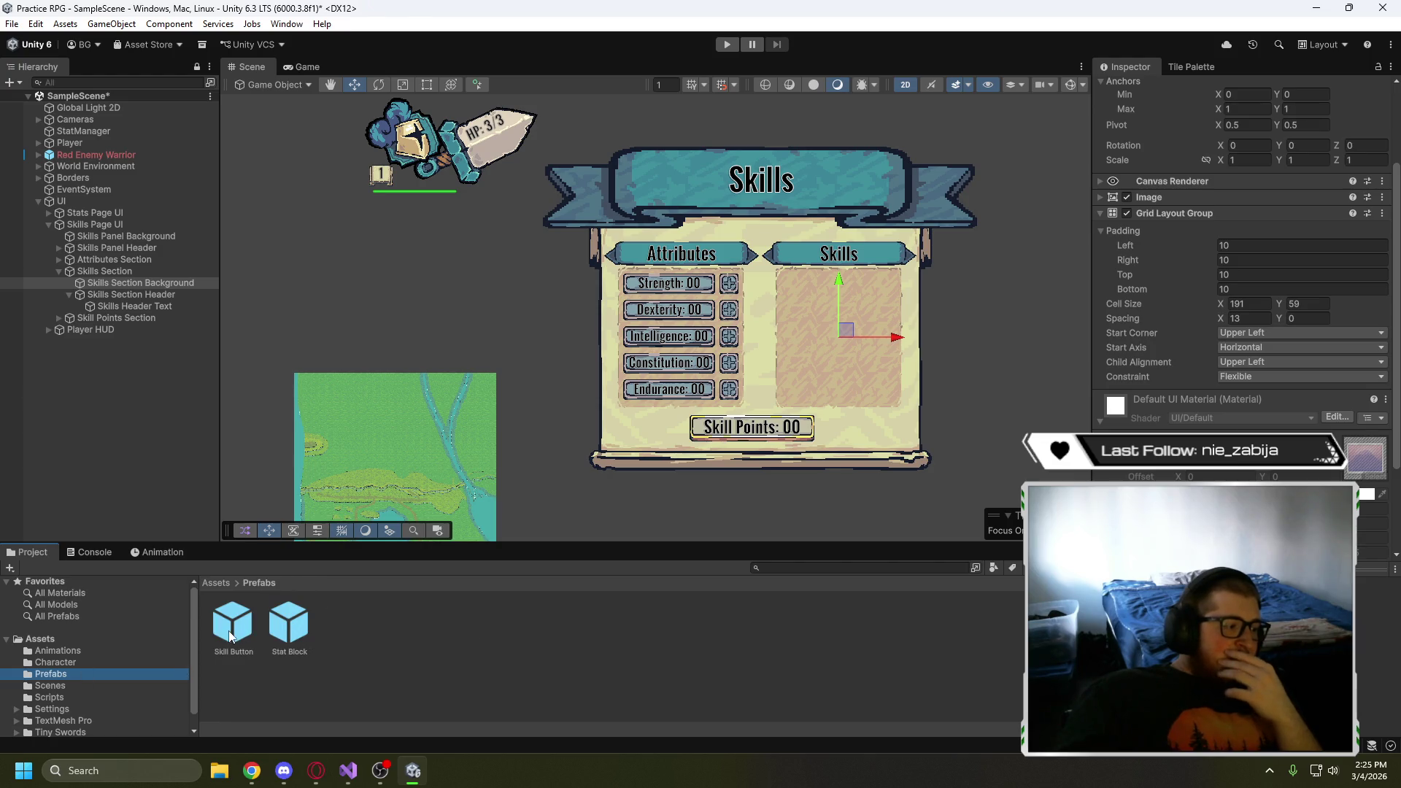
click(287, 628)
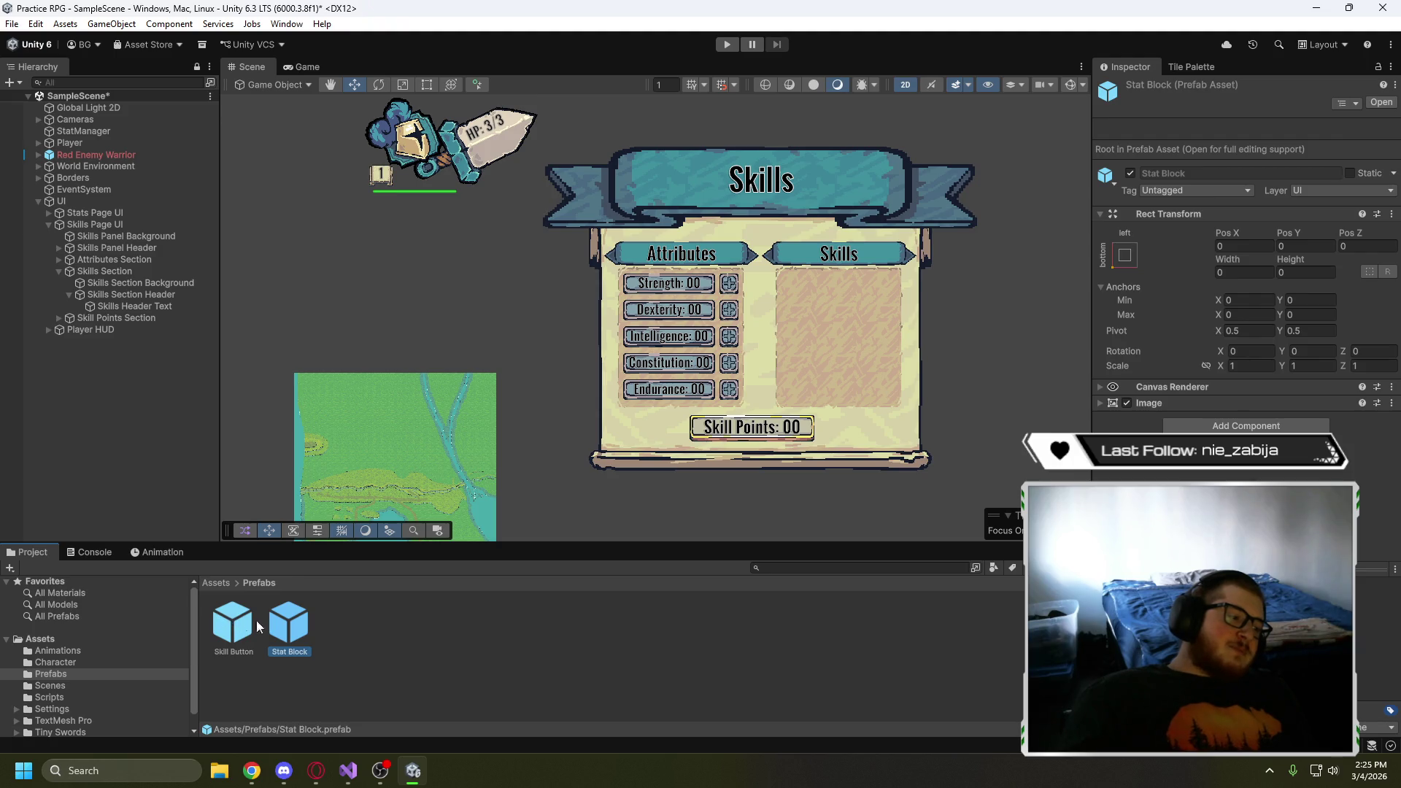
click(465, 664)
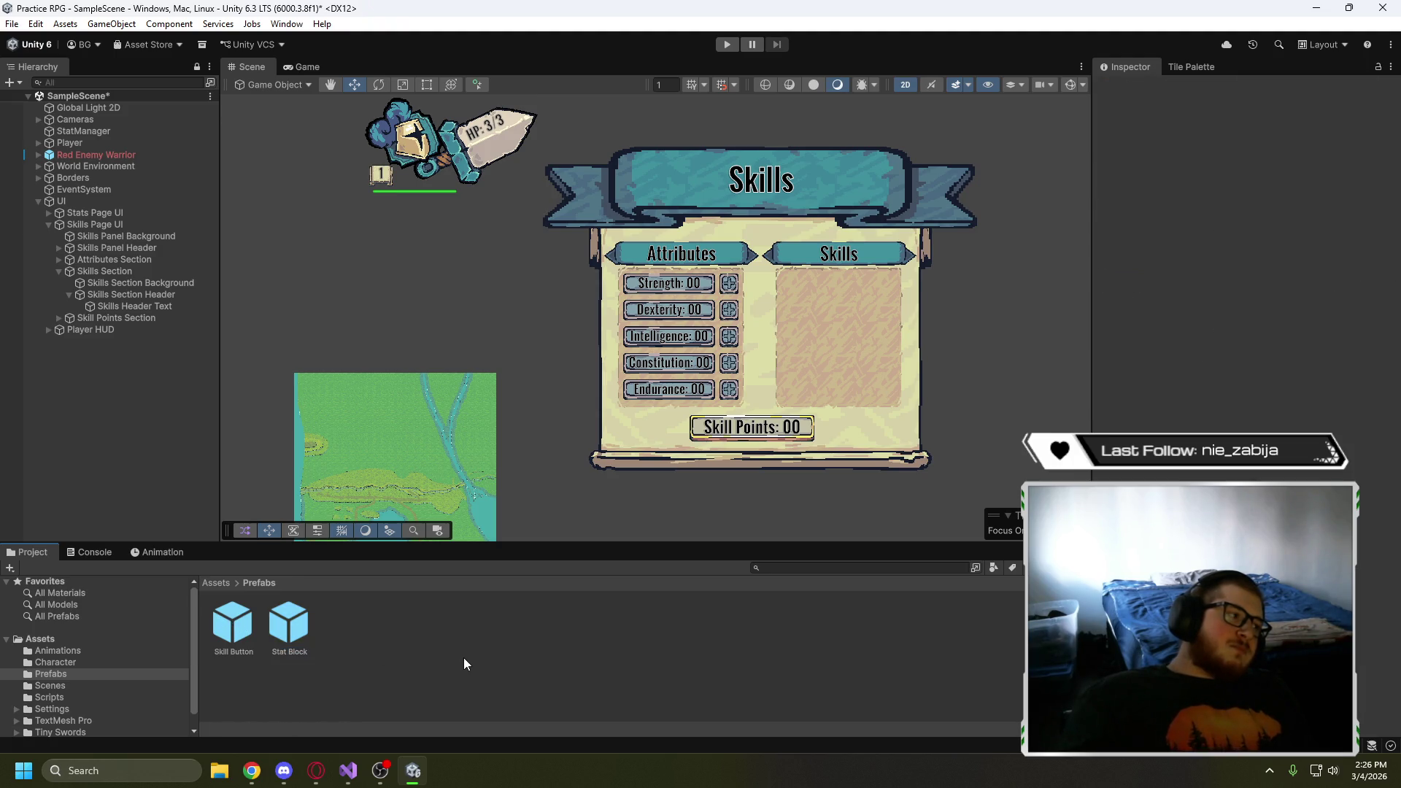
- Add a TextMeshPro button named 'Skill Button' under Skills Section Background and view the Skill Button prefab
right_click(156, 283)
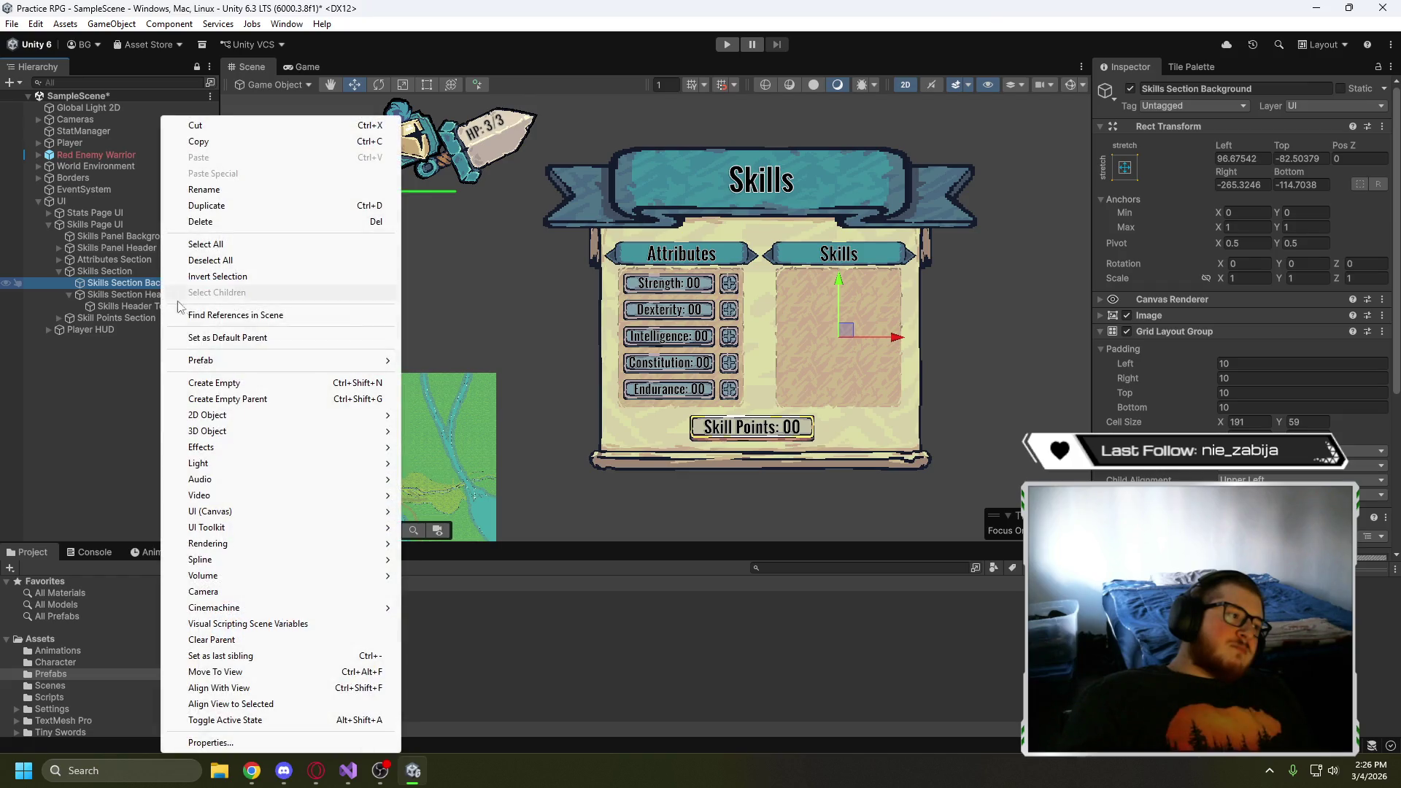
mouse_move(250, 517)
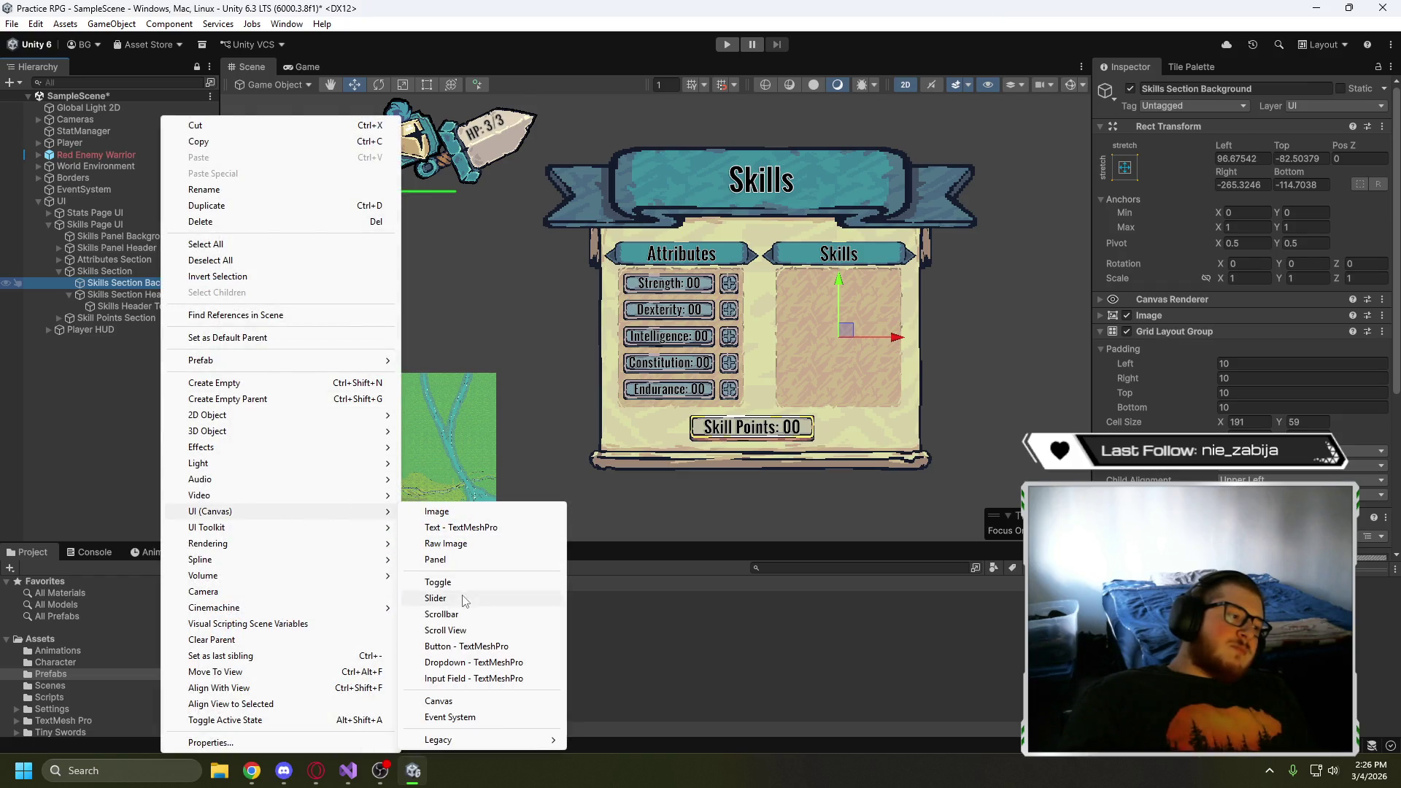
click(463, 647)
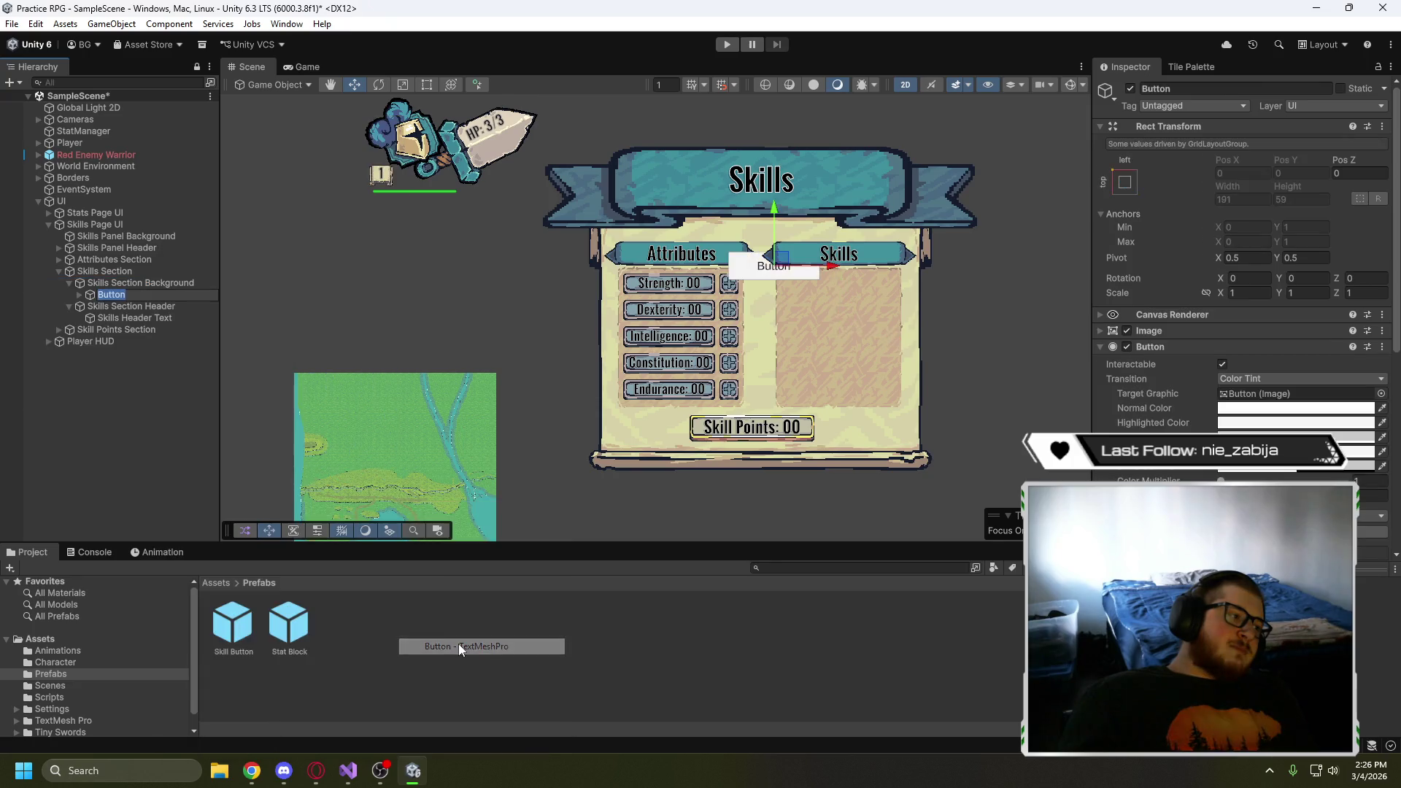
text(Skill)
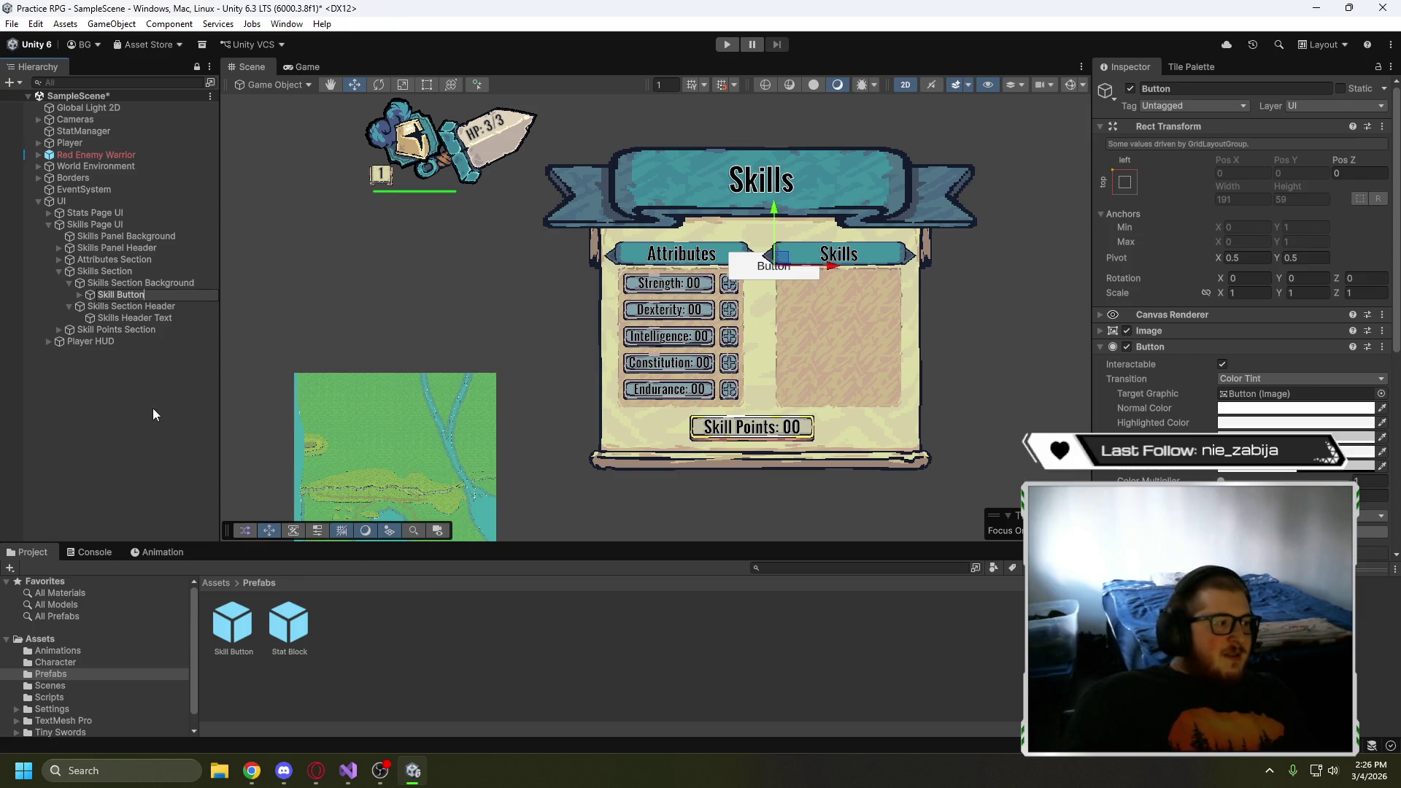
click(226, 625)
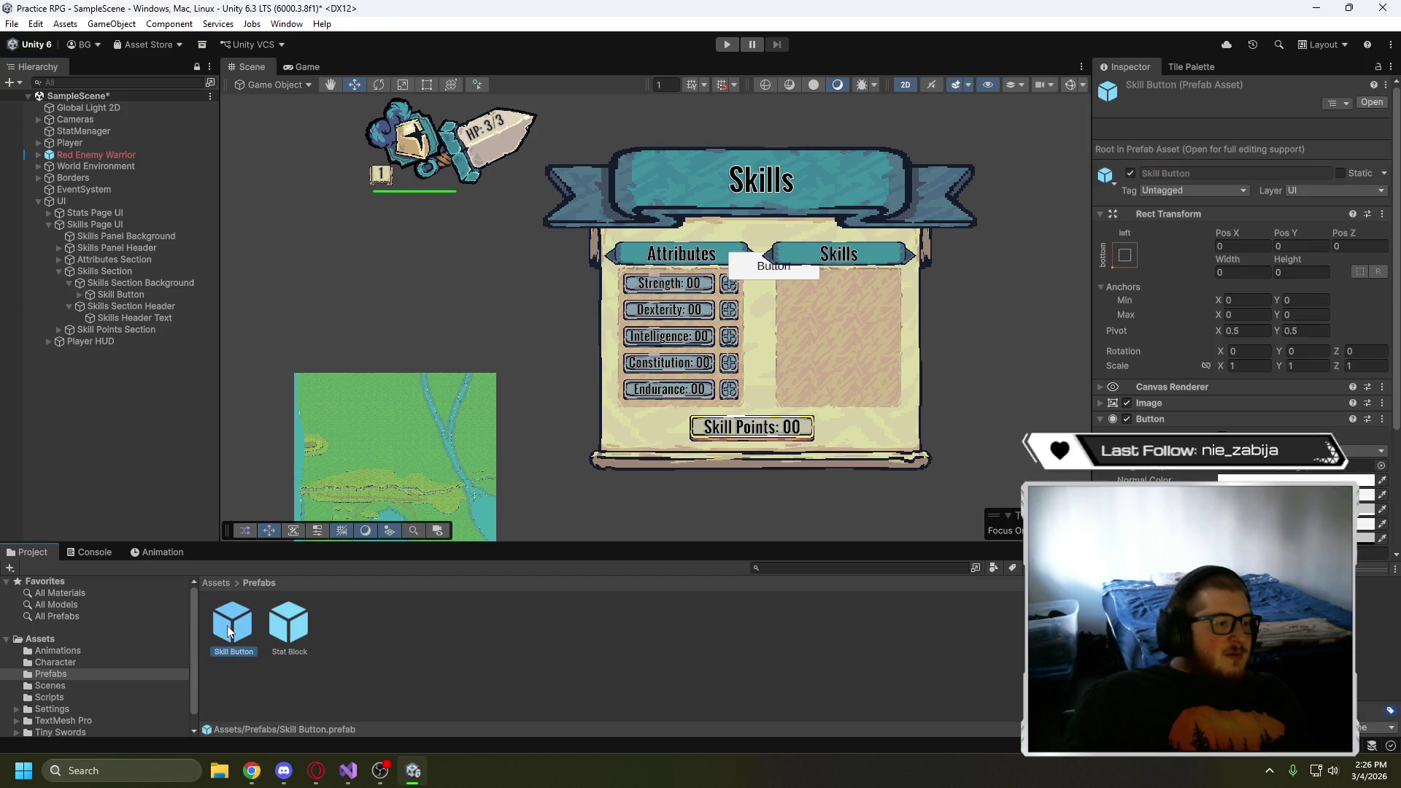
double_click(227, 628)
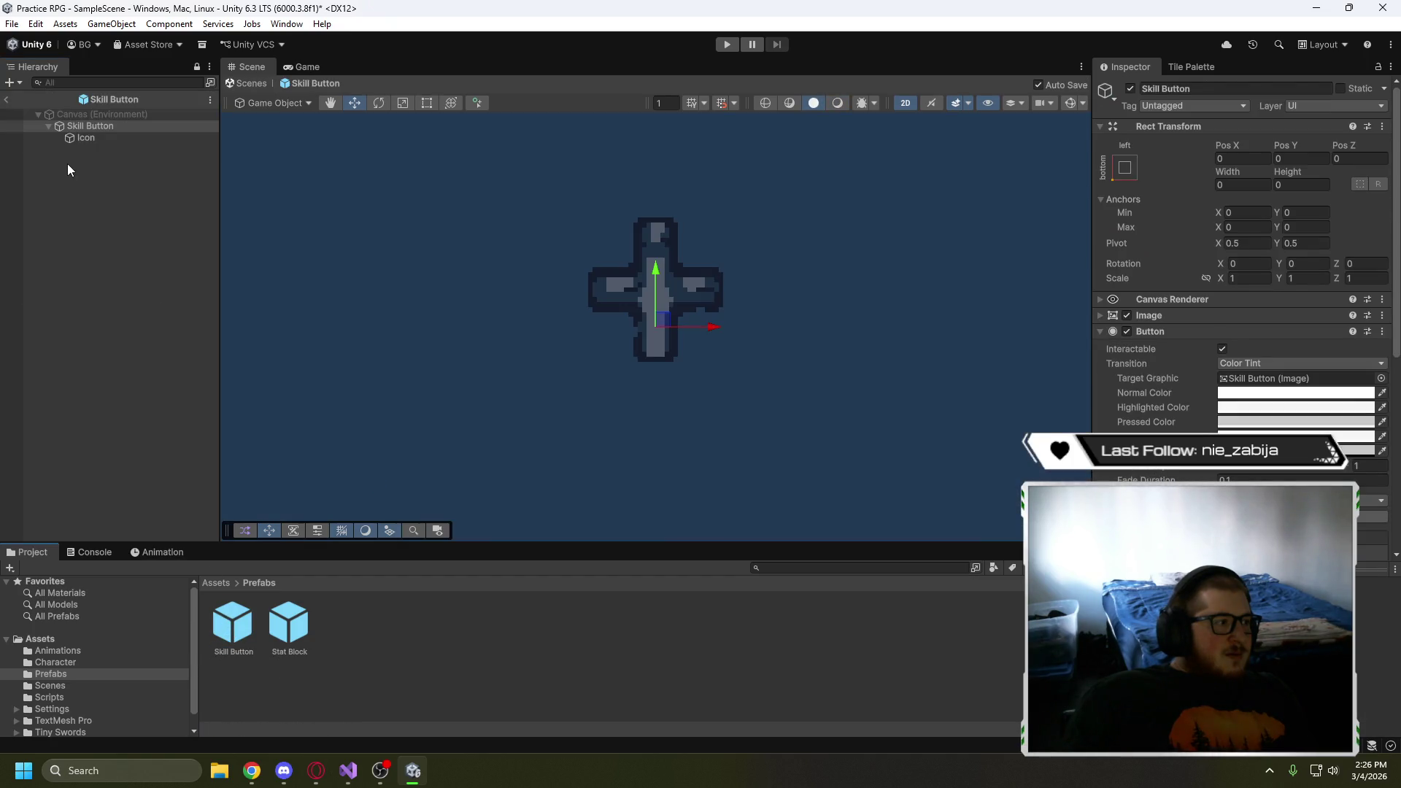
click(93, 138)
click(94, 132)
scroll(364, 362, down, 2)
scroll(413, 369, down, 2)
mouse_move(391, 369)
mouse_down()
mouse_move(581, 406)
mouse_move(522, 365)
mouse_up()
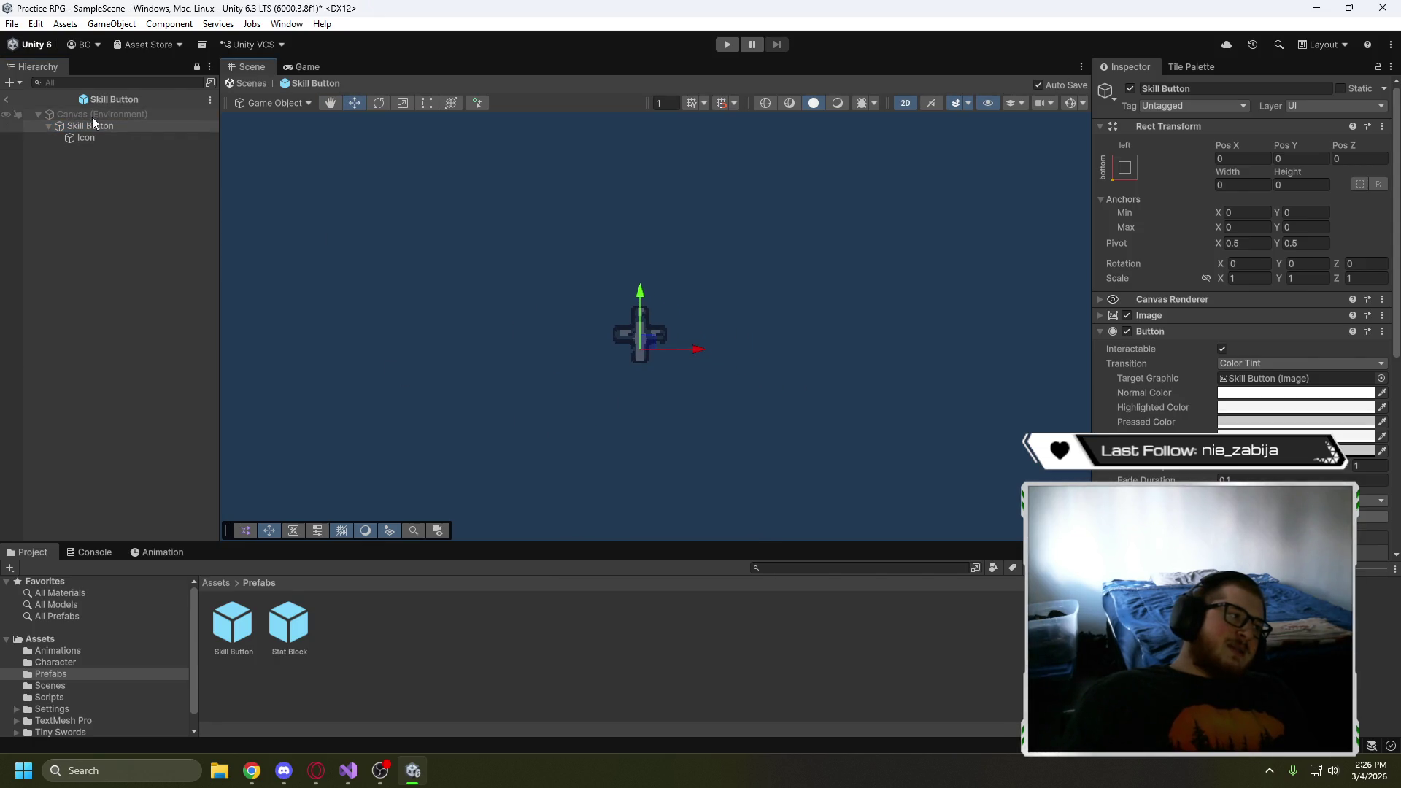
click(64, 117)
click(123, 139)
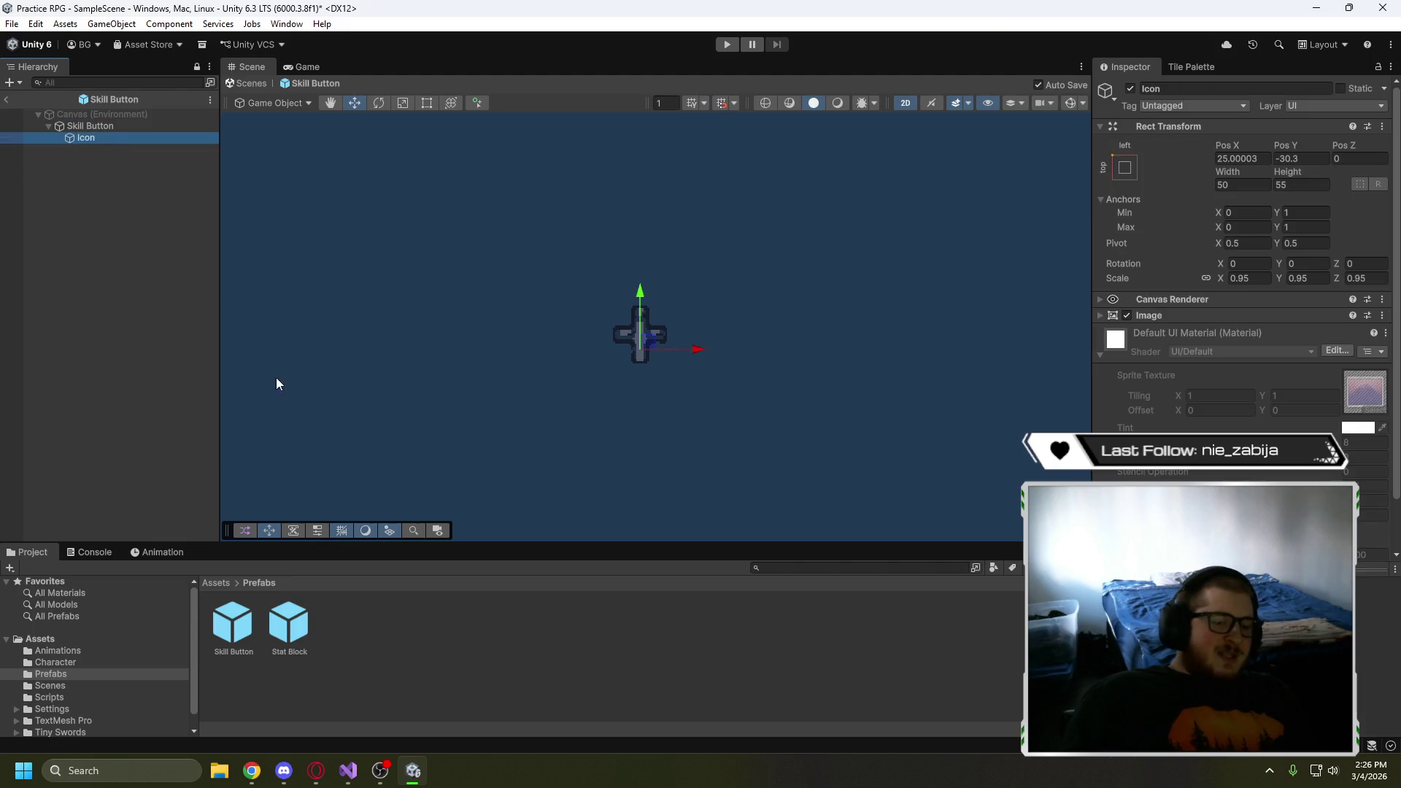
click(413, 370)
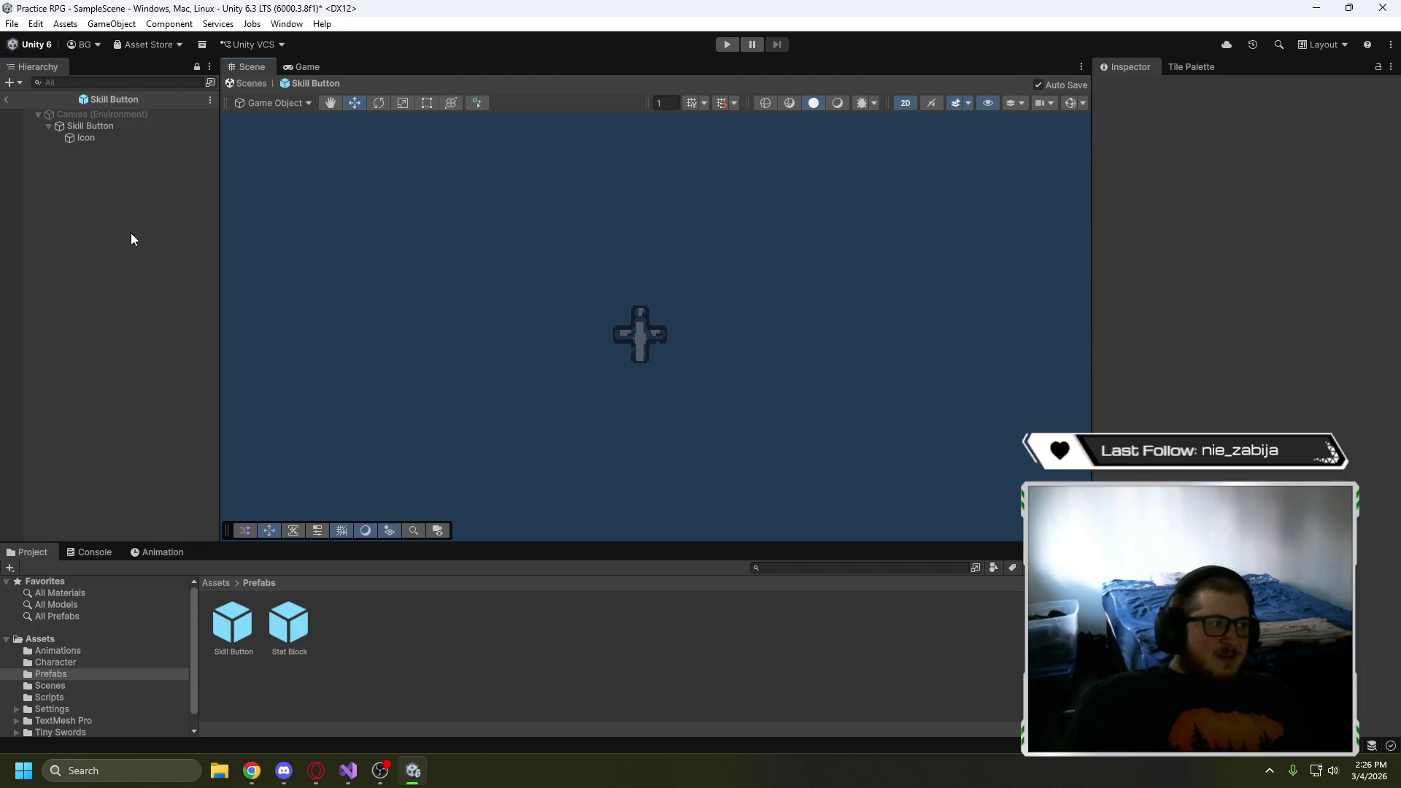
click(99, 140)
click(107, 126)
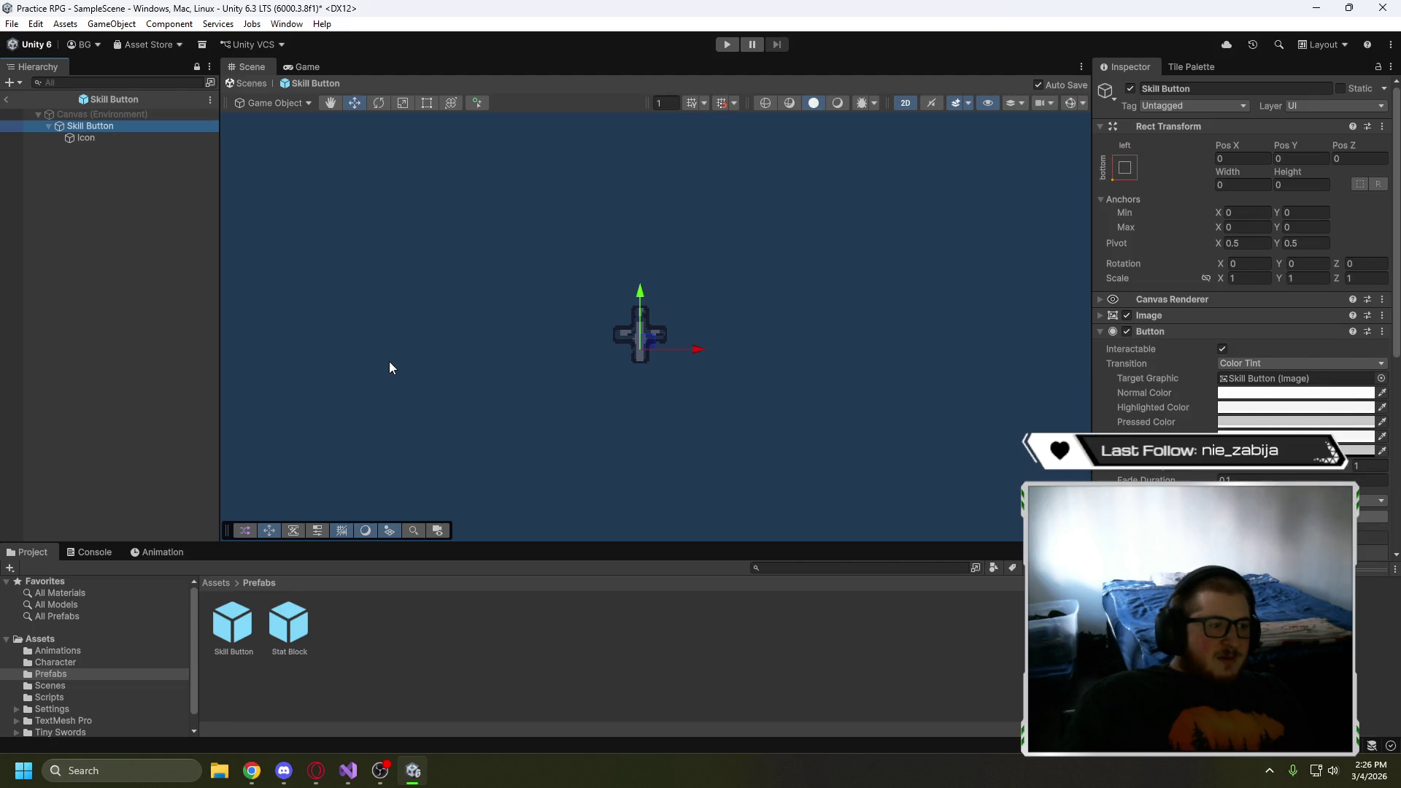
scroll(1240, 292, down, 10)
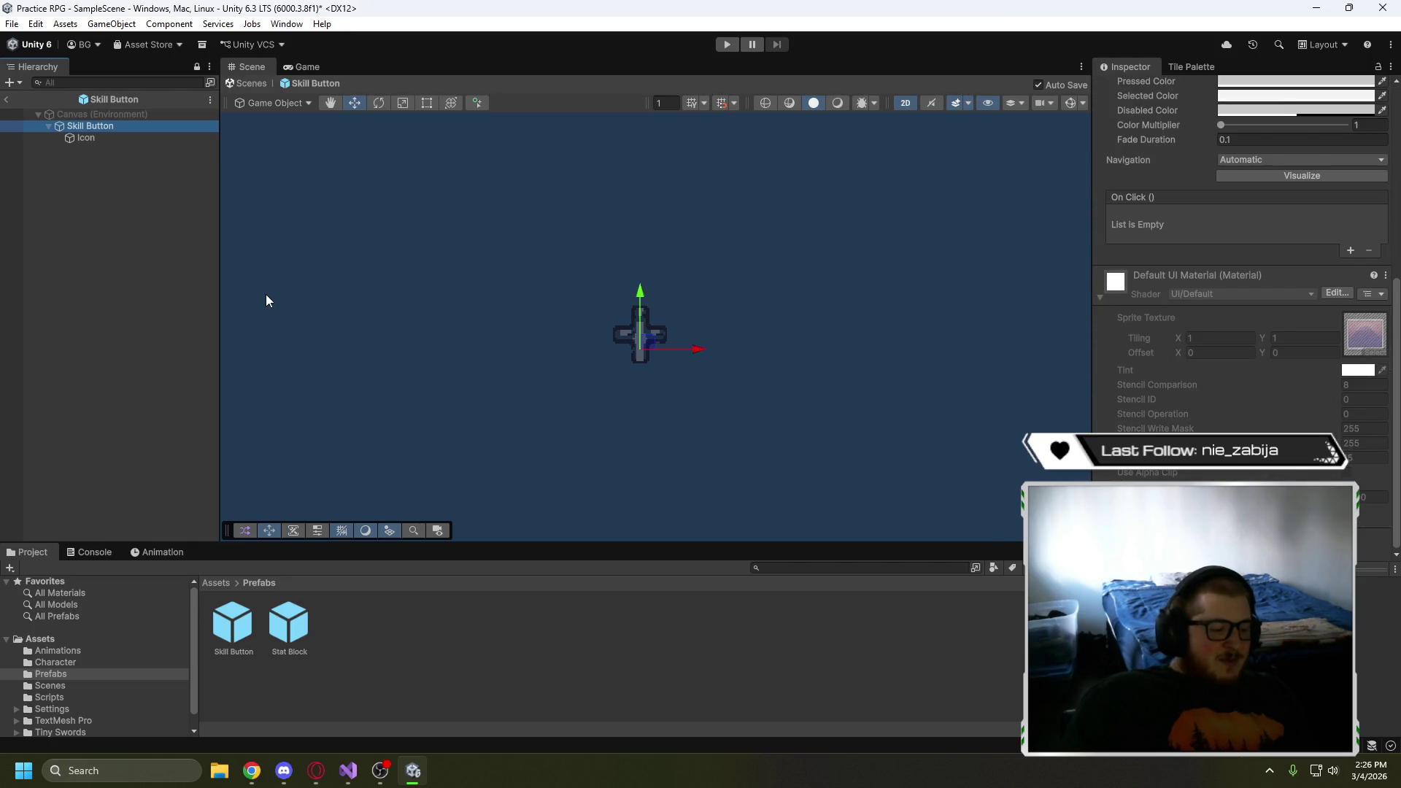
scroll(265, 295, up, 3)
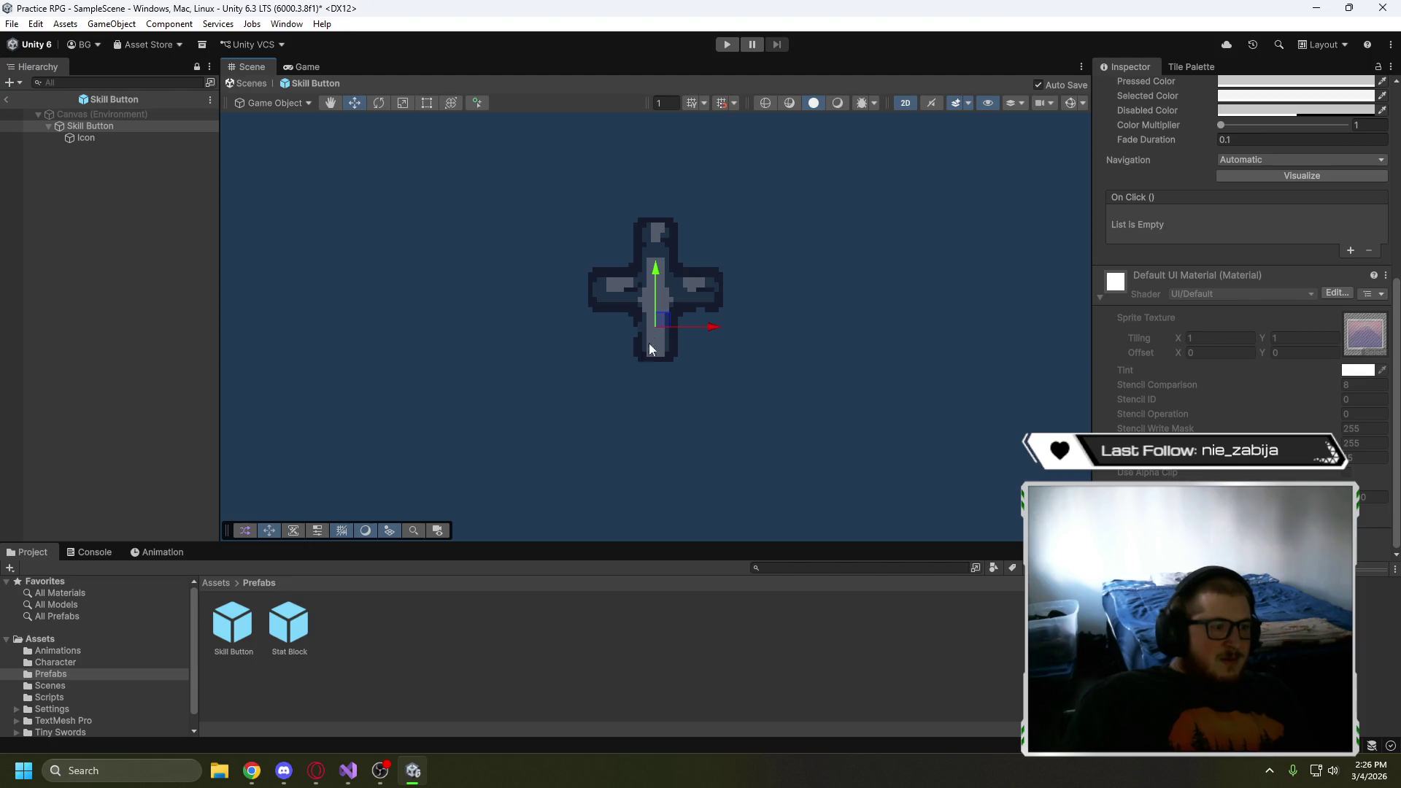
click(128, 138)
drag(664, 322, 507, 297)
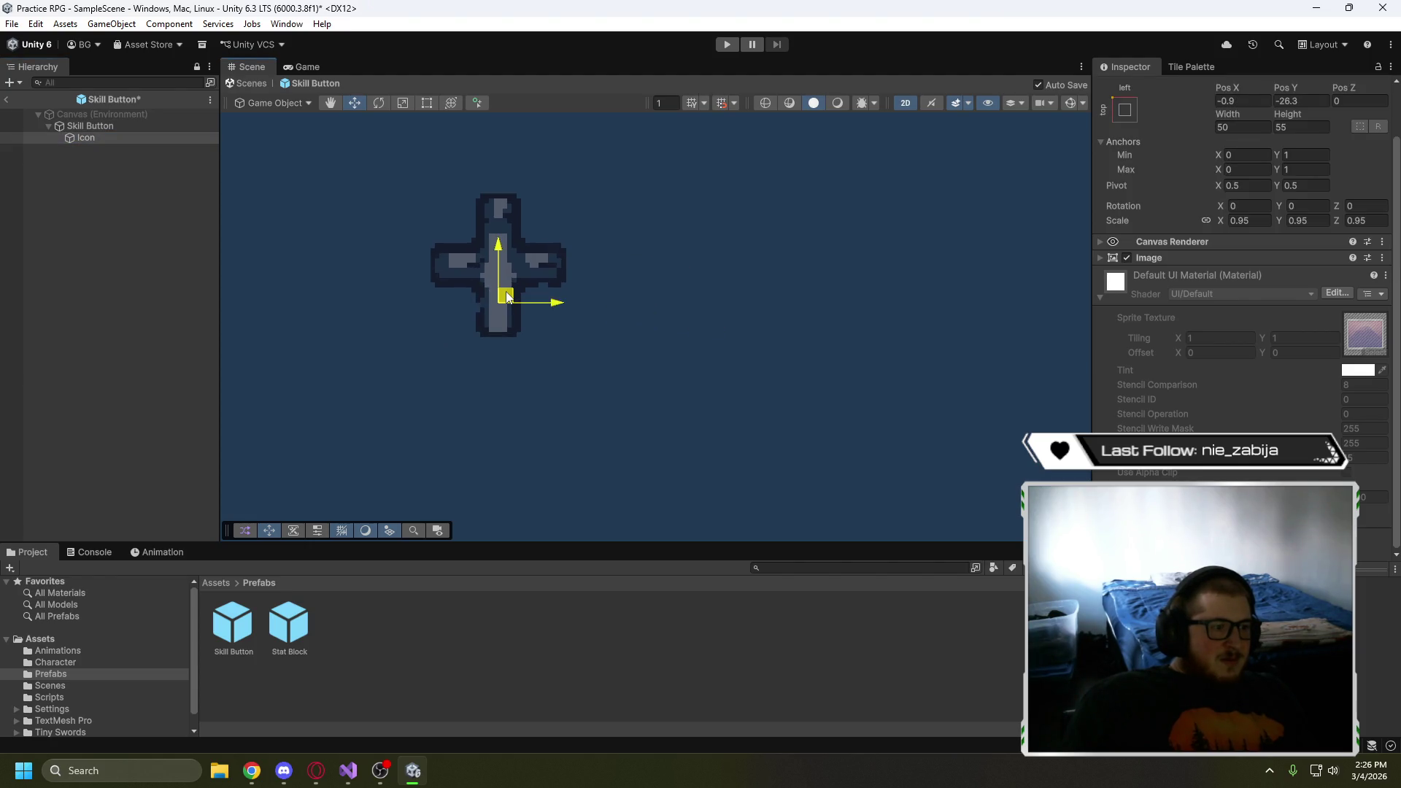
click(103, 128)
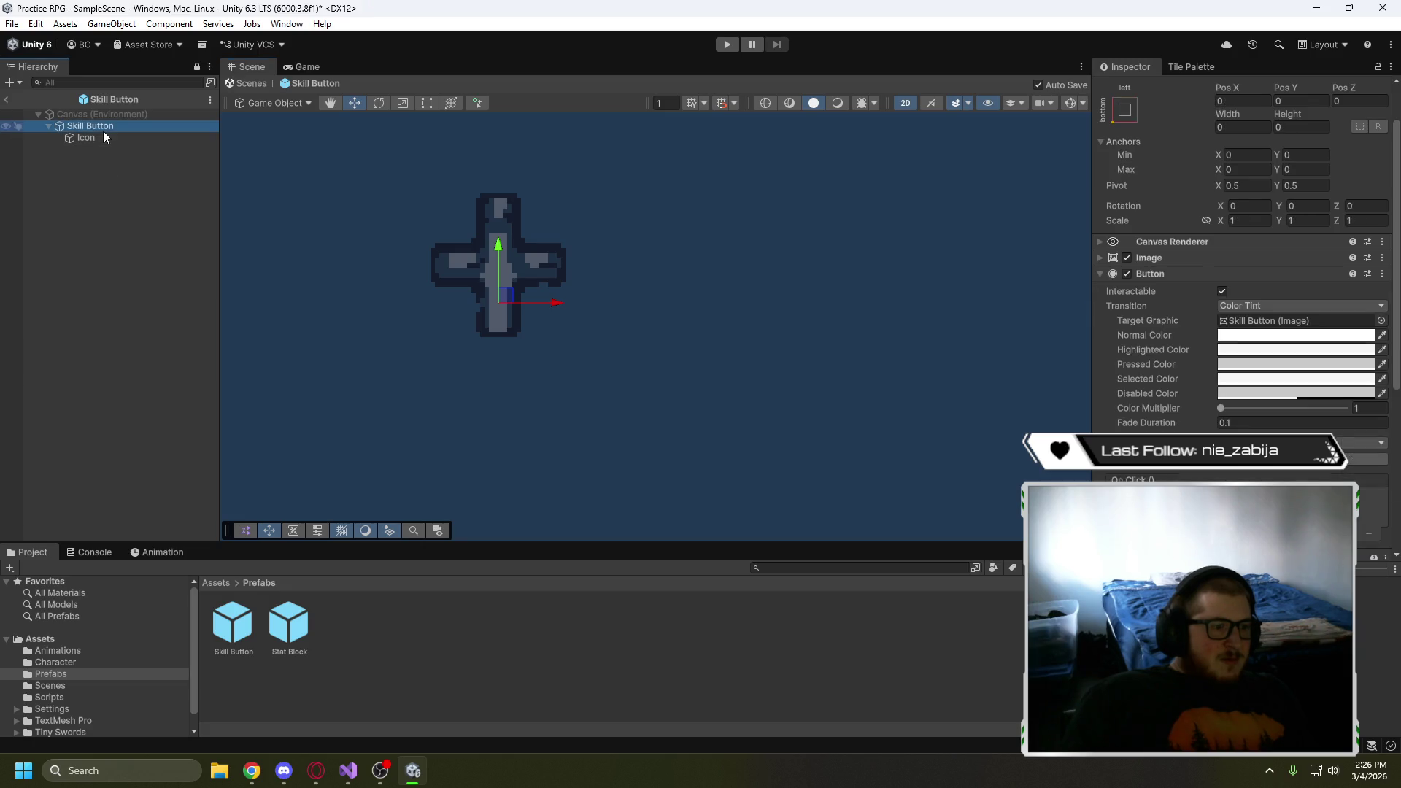
key(ctrl+z)
key(ctrl+z)
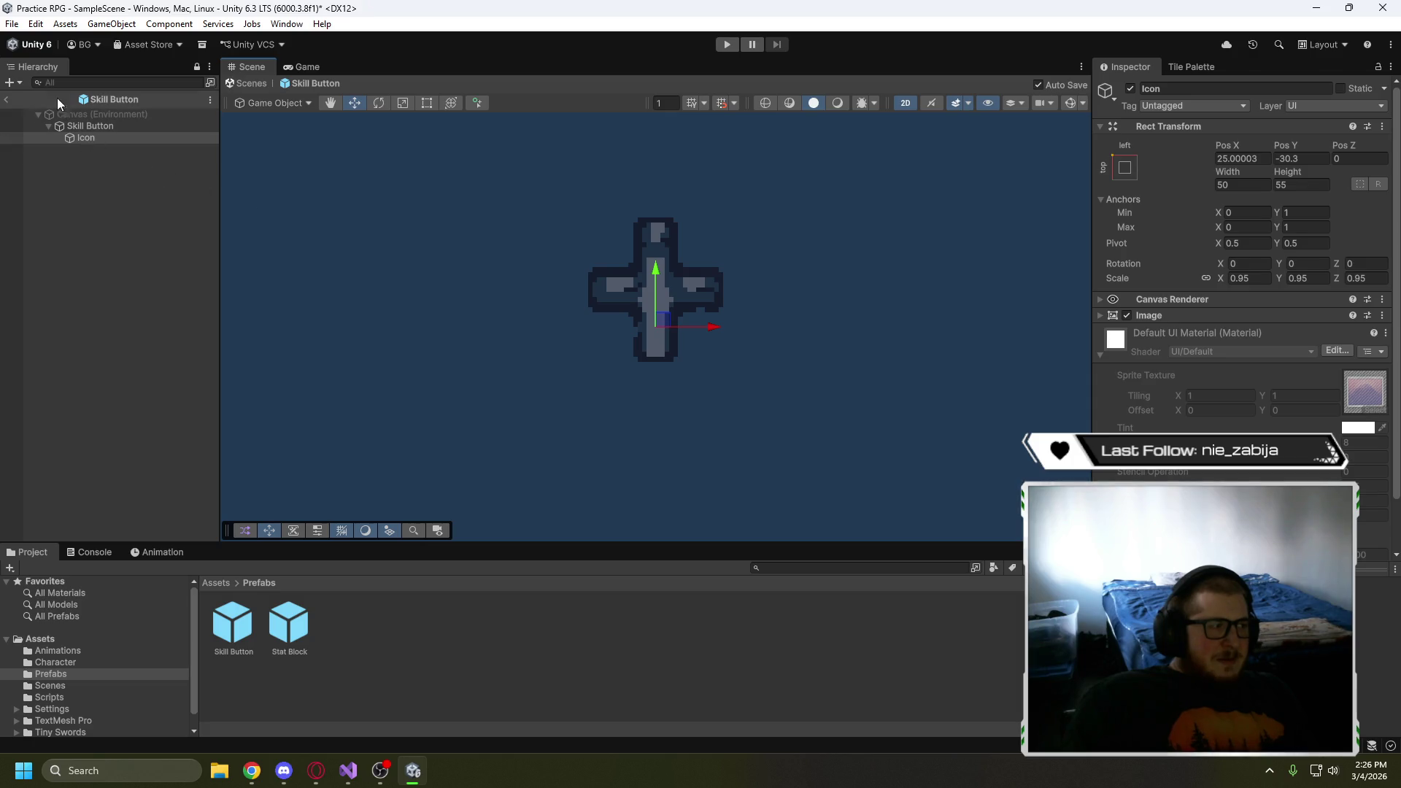
click(77, 257)
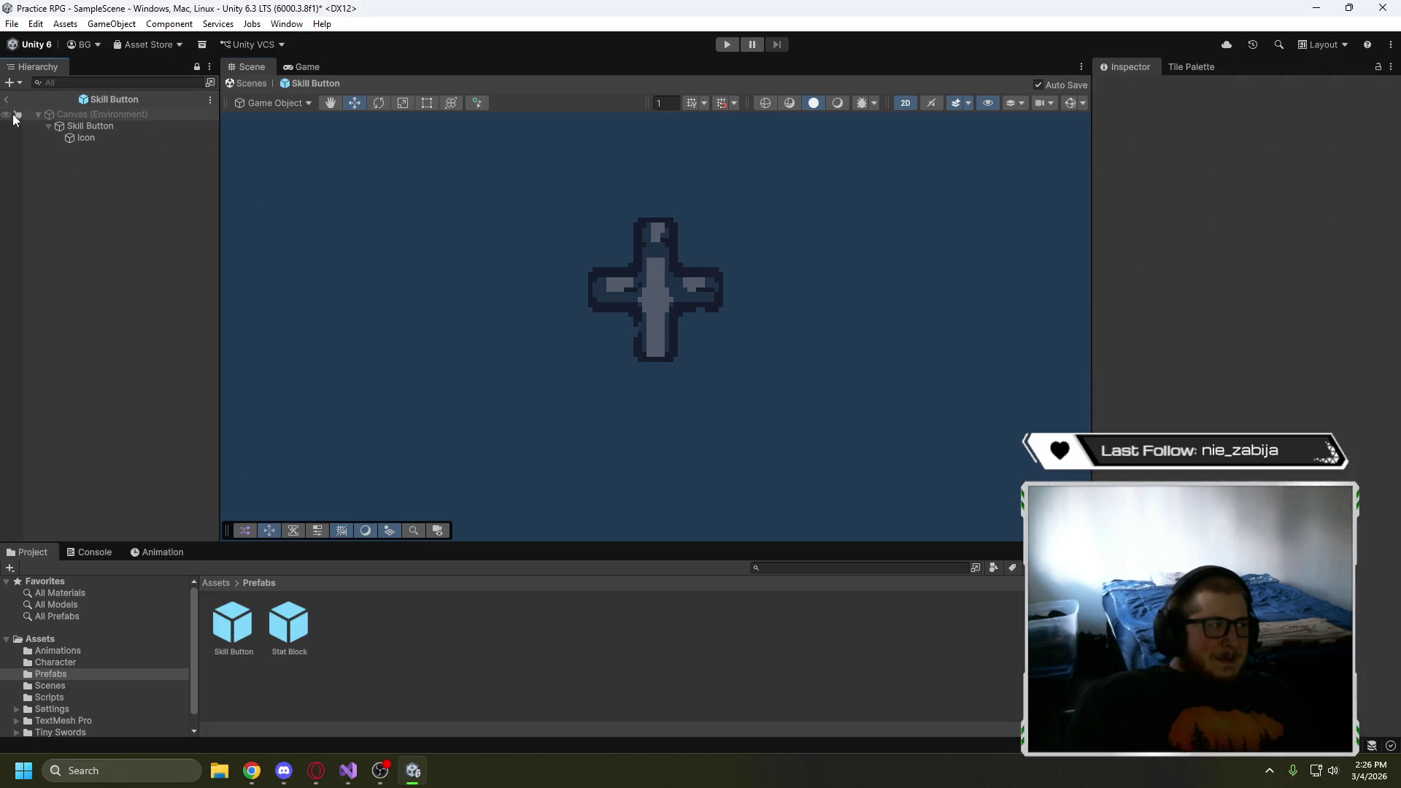
click(7, 100)
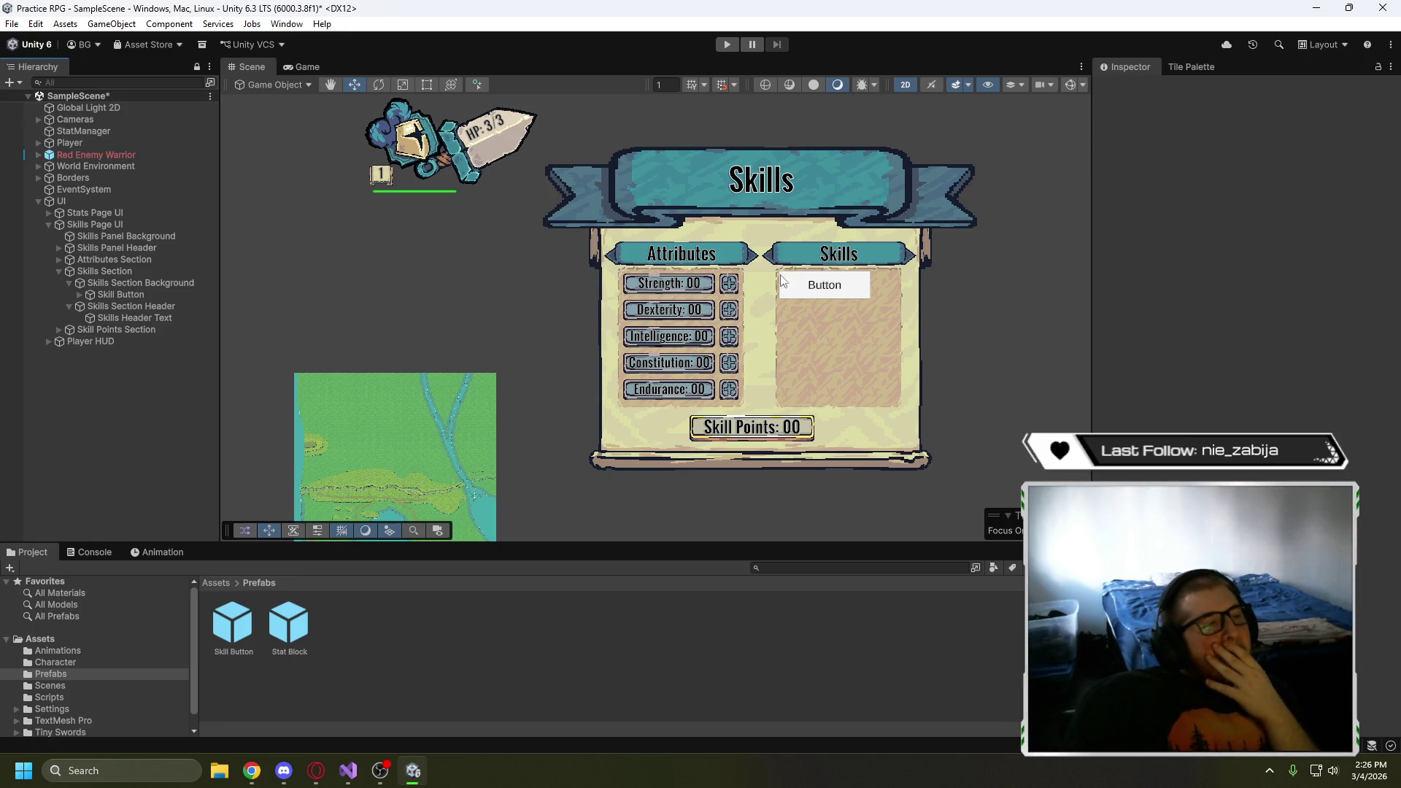
- Expand Attributes Background (Stats) and (Buttons), then inspect the first Skill Button instance and its Icon child
scroll(773, 281, up, 5)
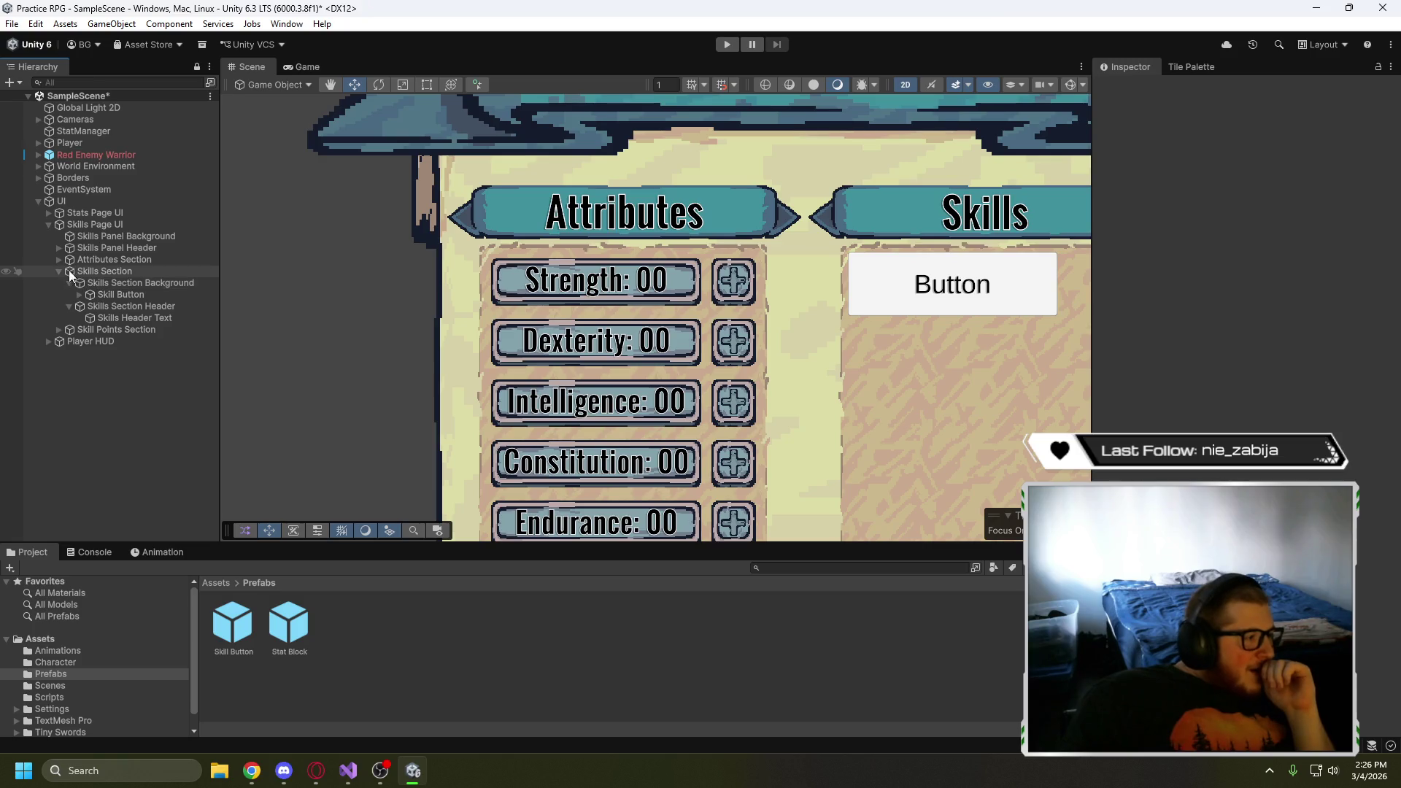
click(59, 259)
click(69, 271)
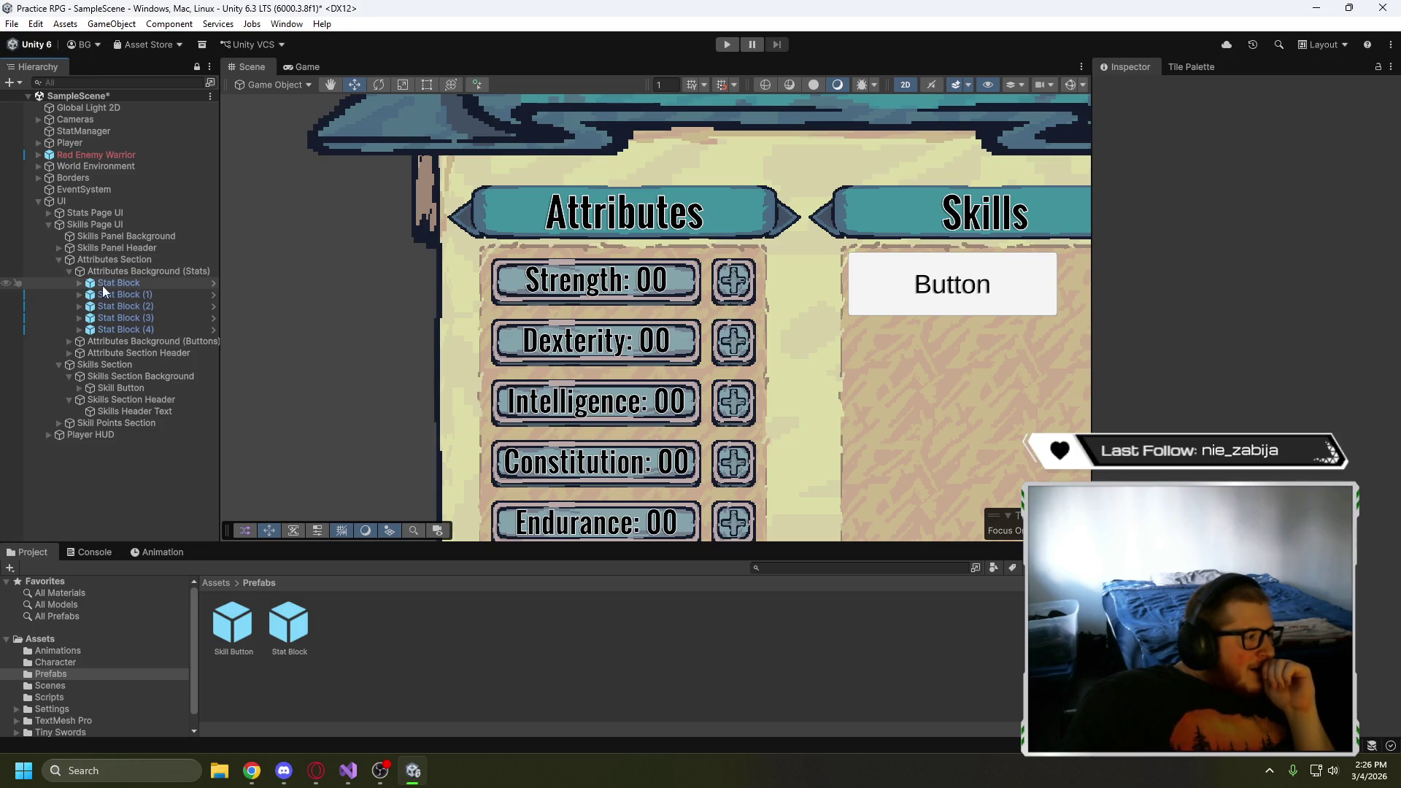
click(79, 283)
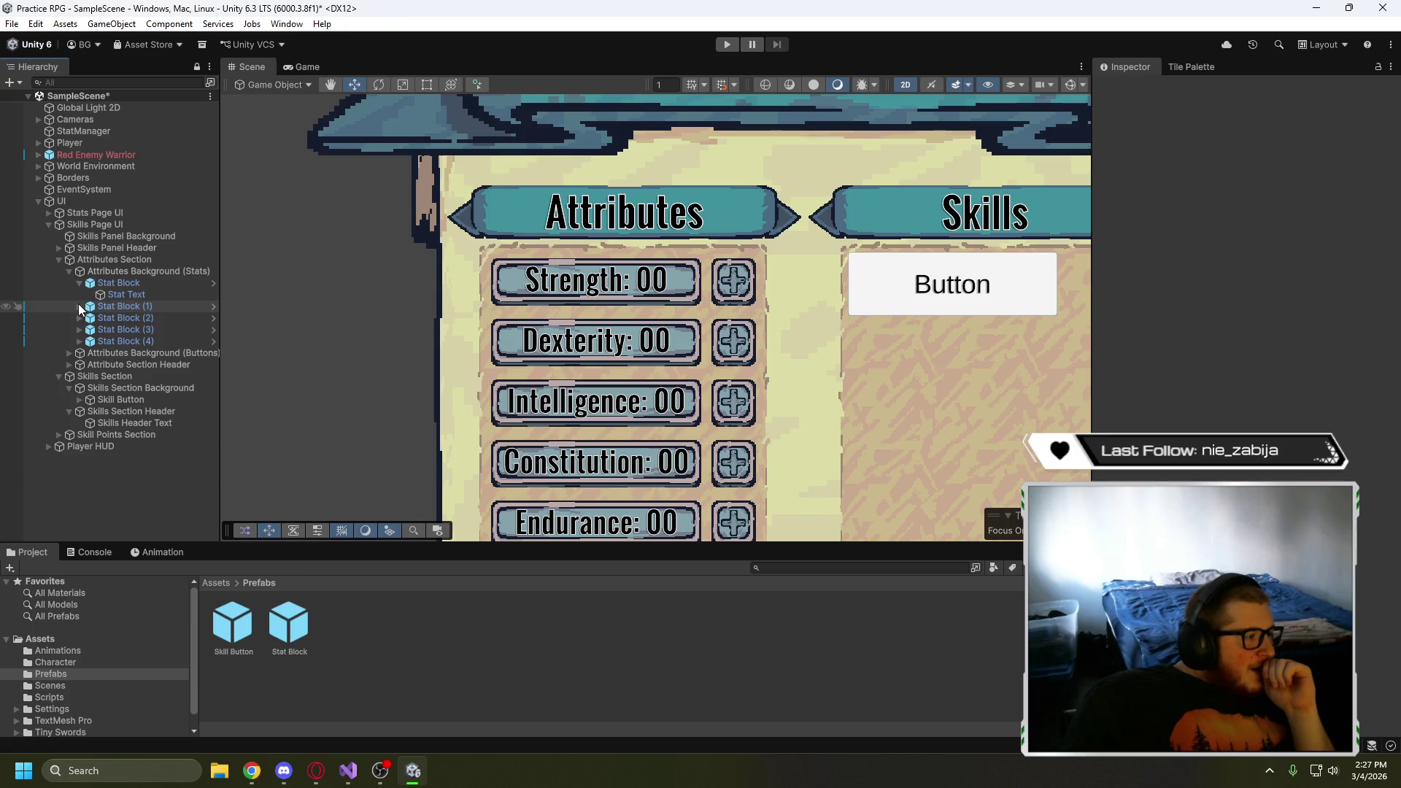
click(79, 284)
click(73, 274)
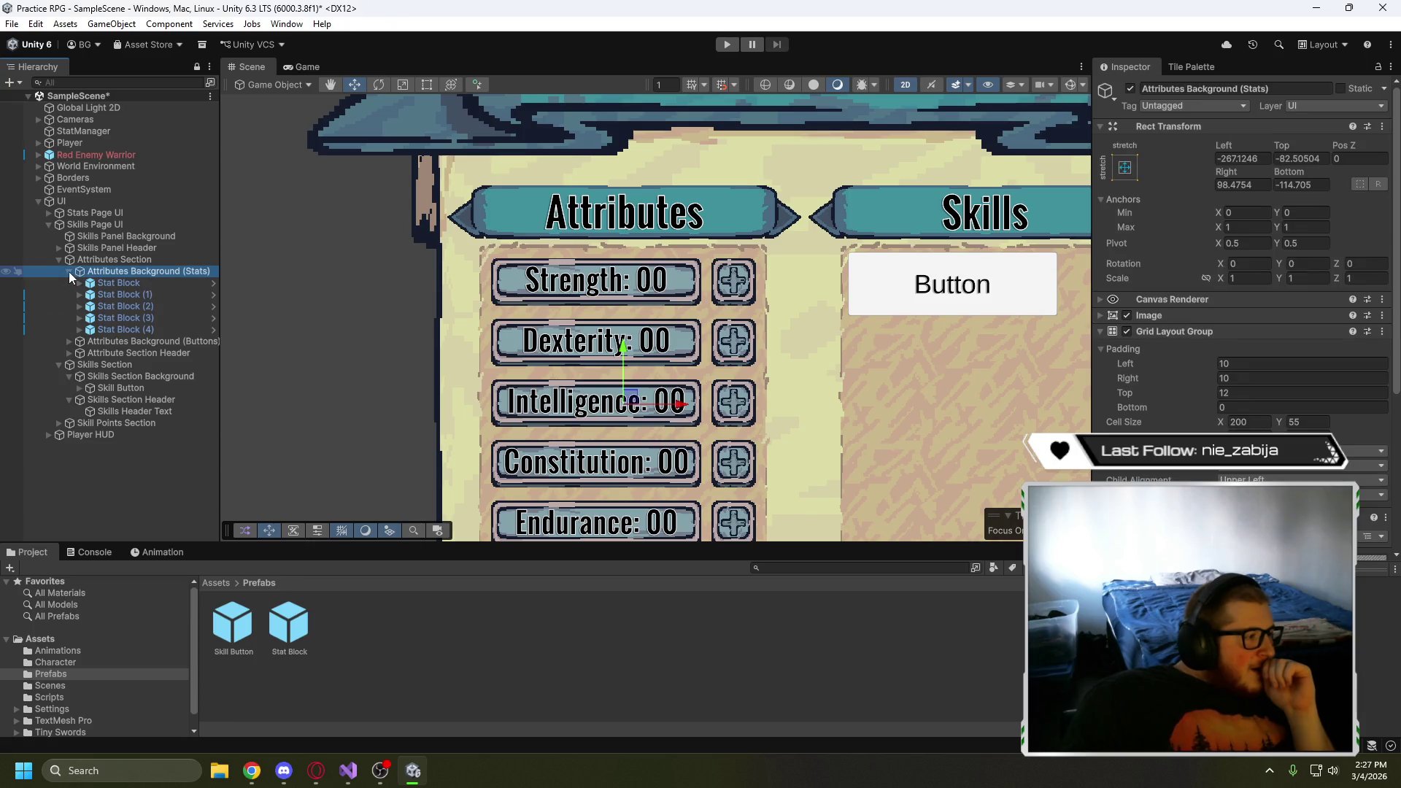
click(69, 272)
click(69, 283)
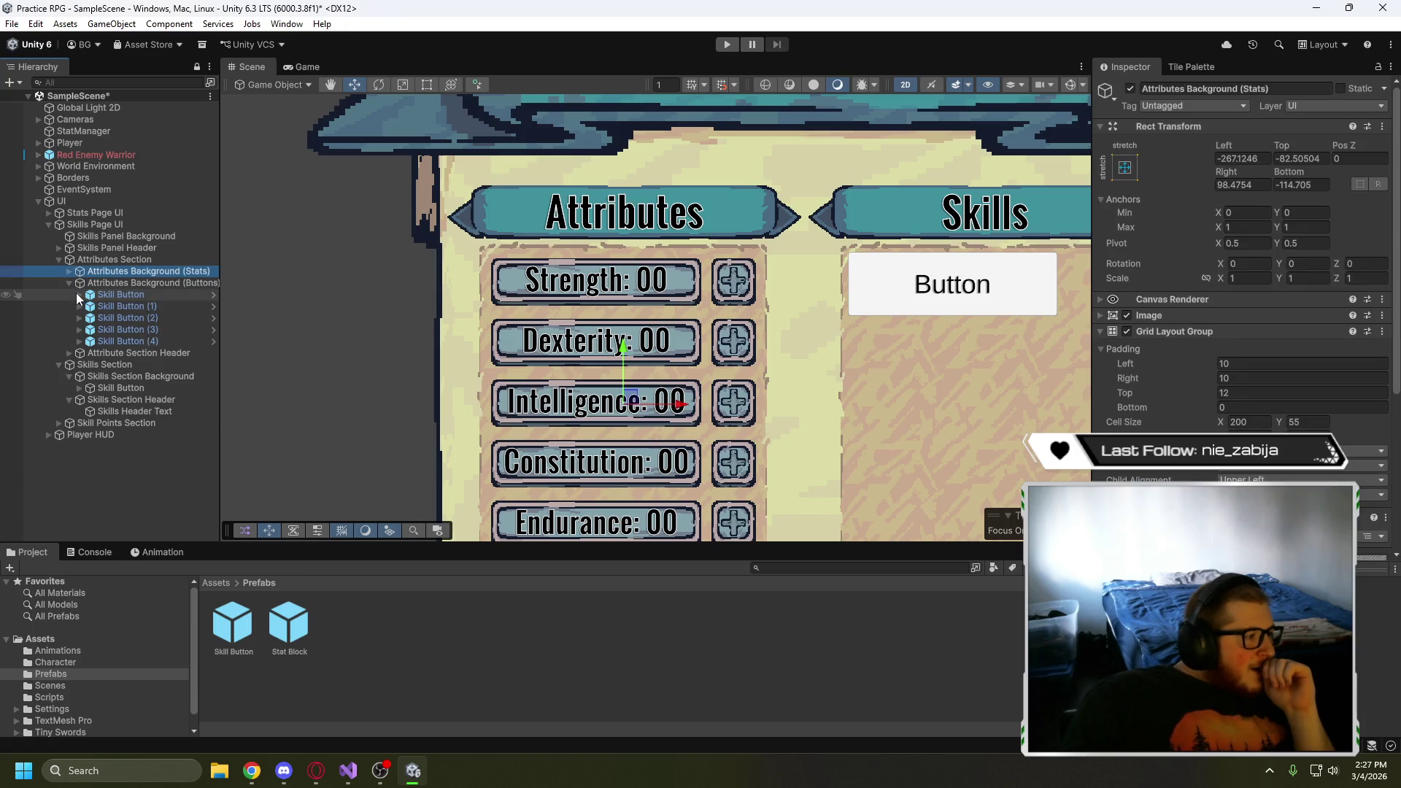
click(79, 295)
click(116, 296)
click(124, 305)
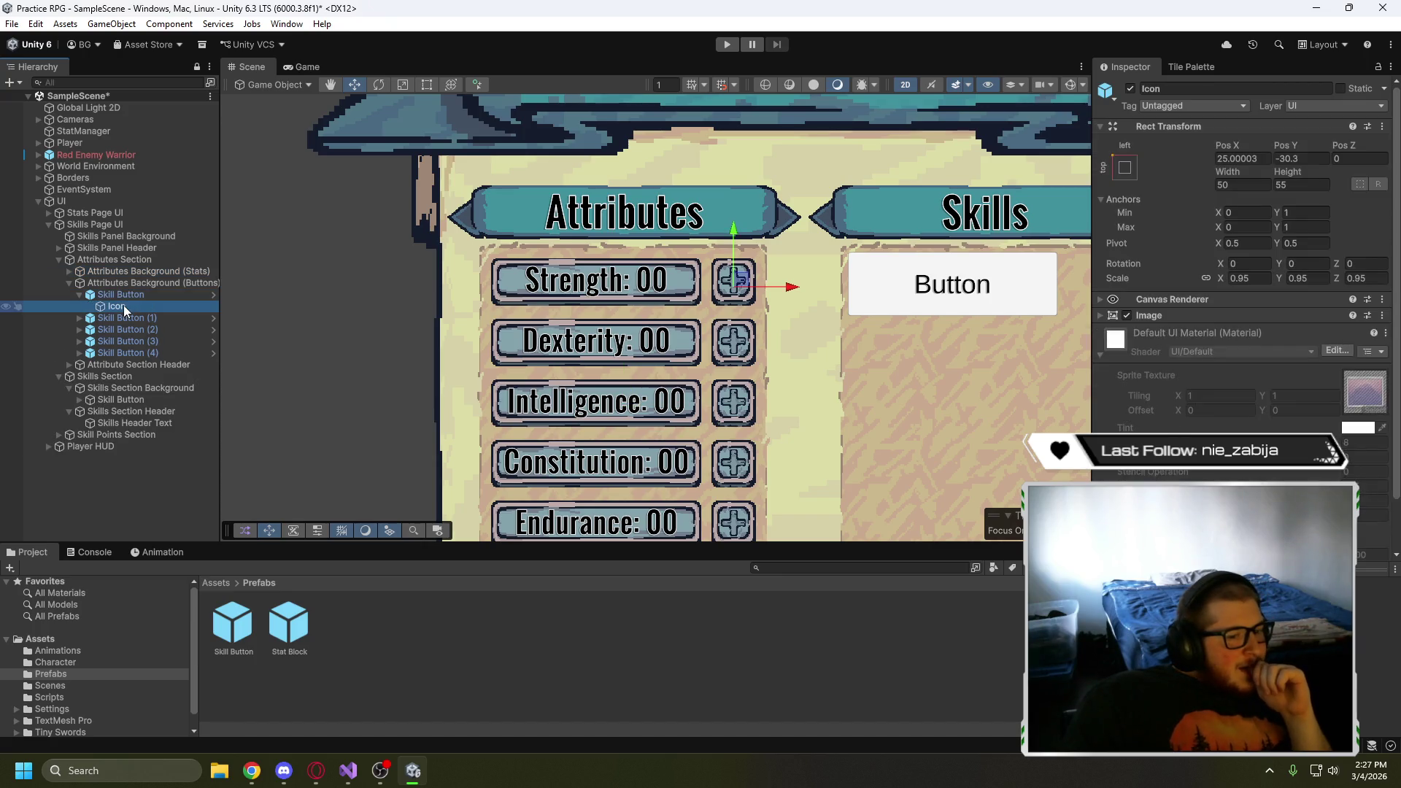
click(133, 296)
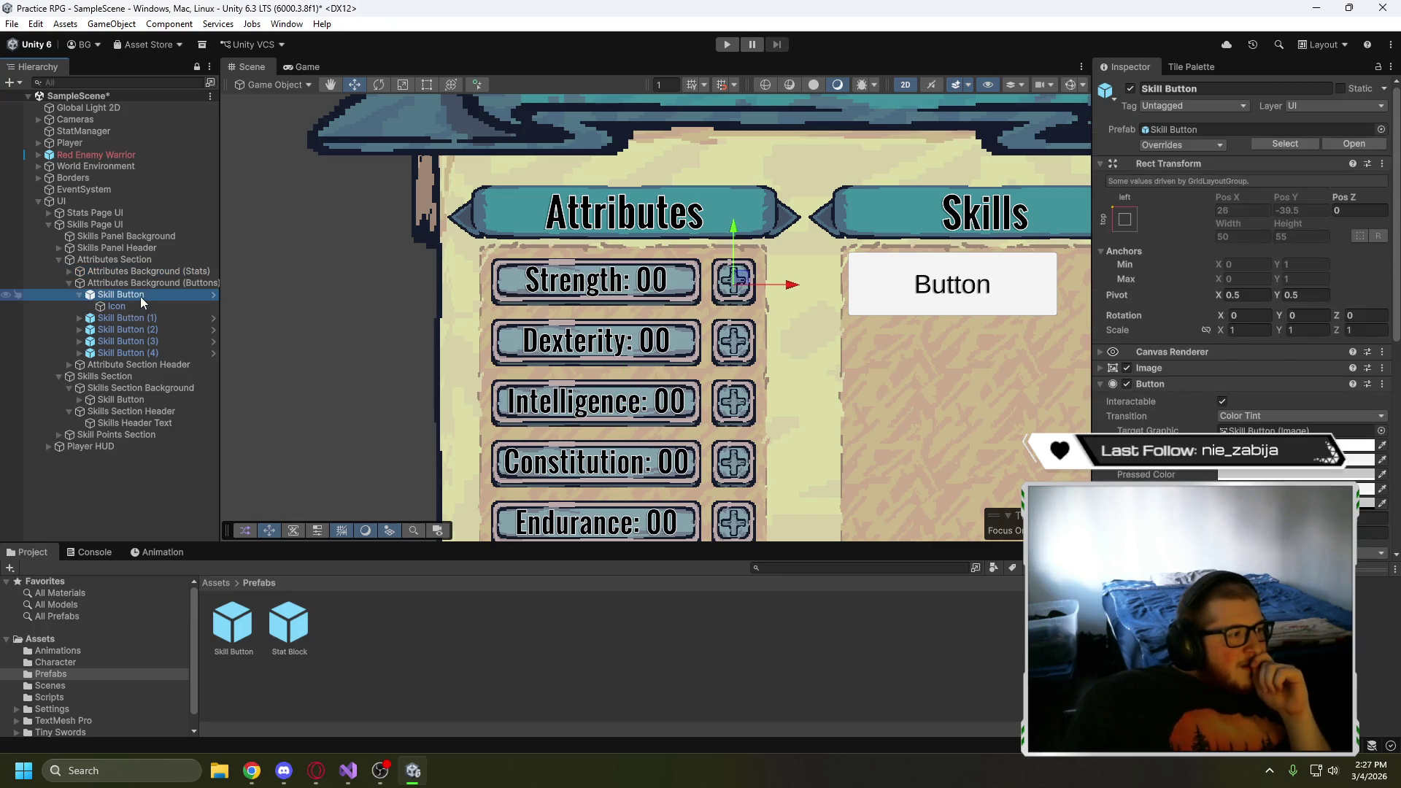
click(213, 295)
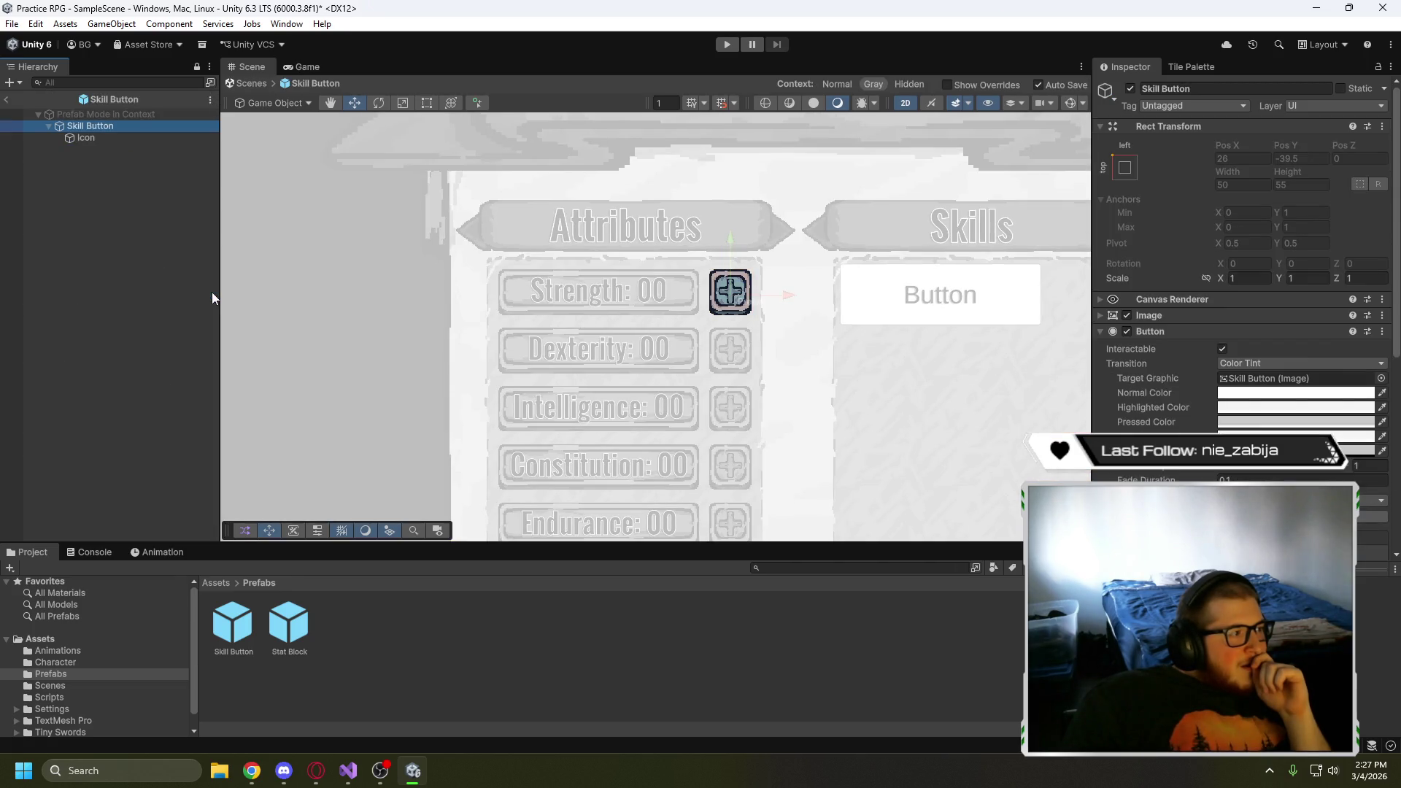
click(96, 138)
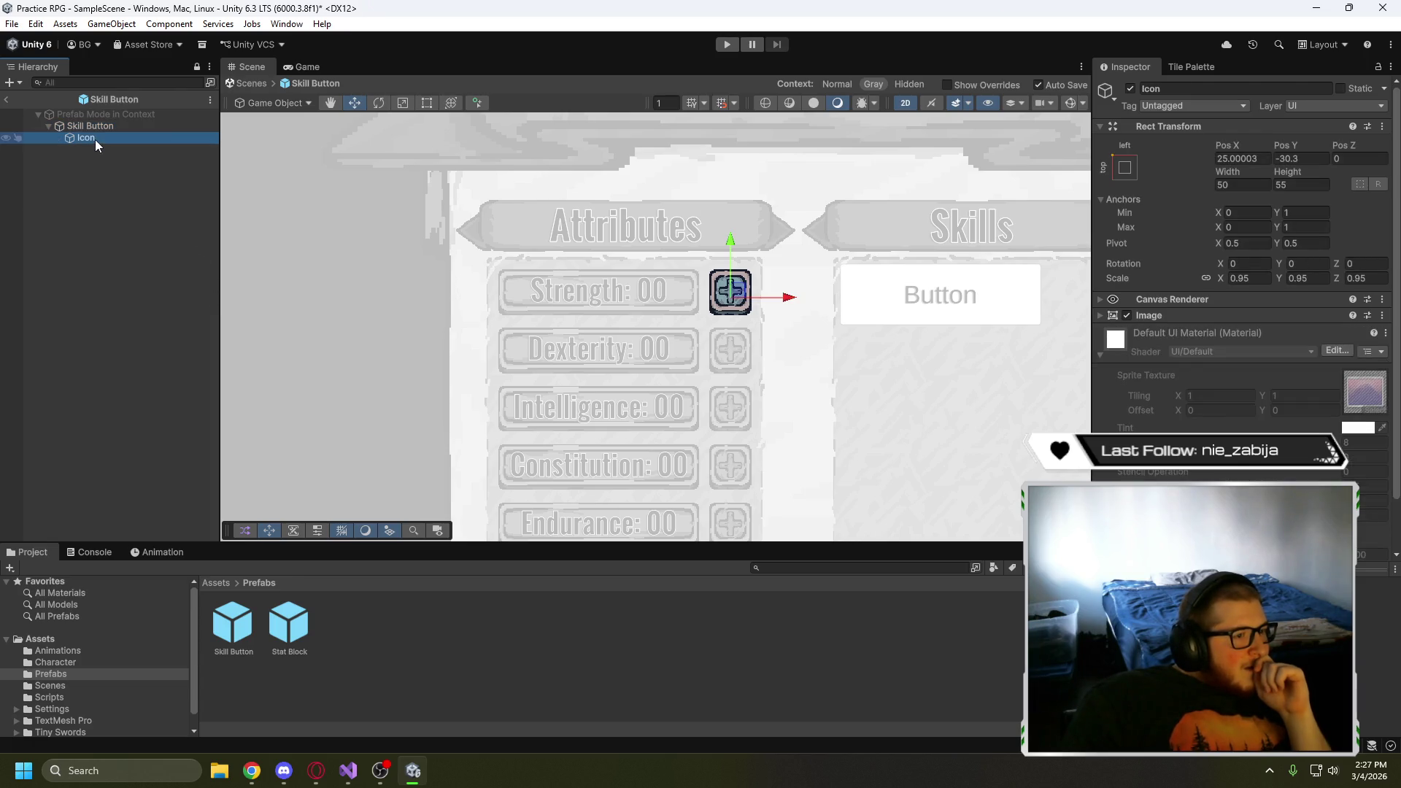
click(93, 126)
click(233, 617)
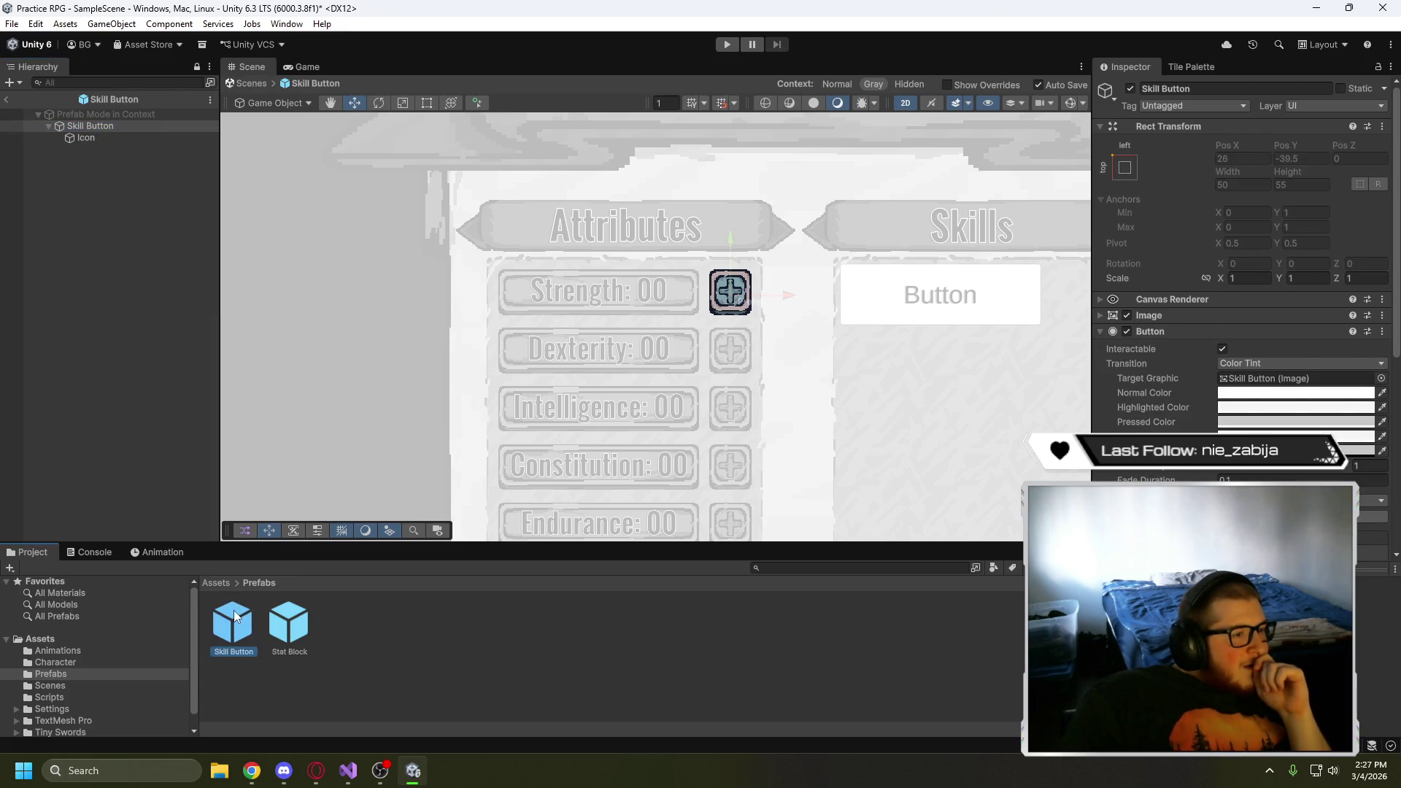
double_click(284, 625)
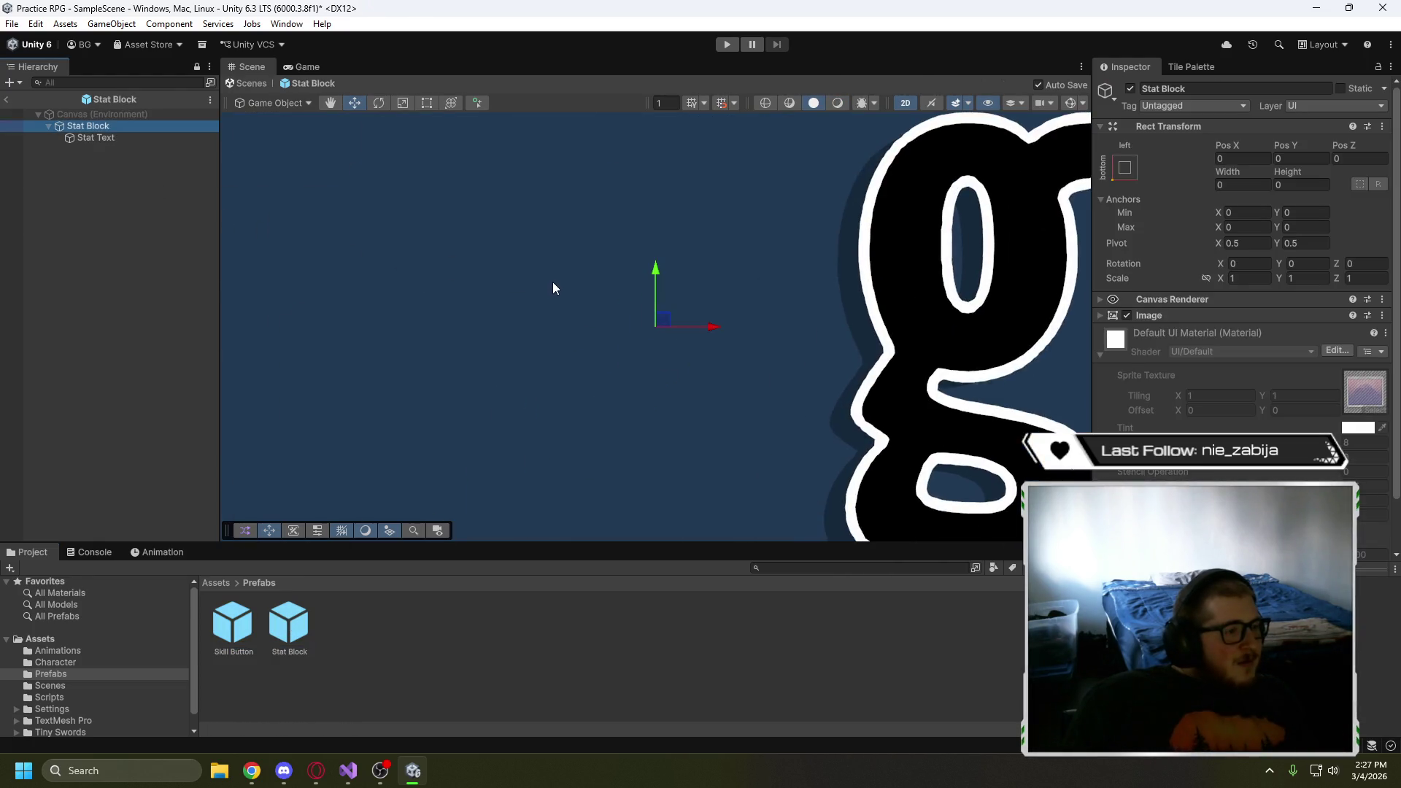
scroll(569, 299, down, 10)
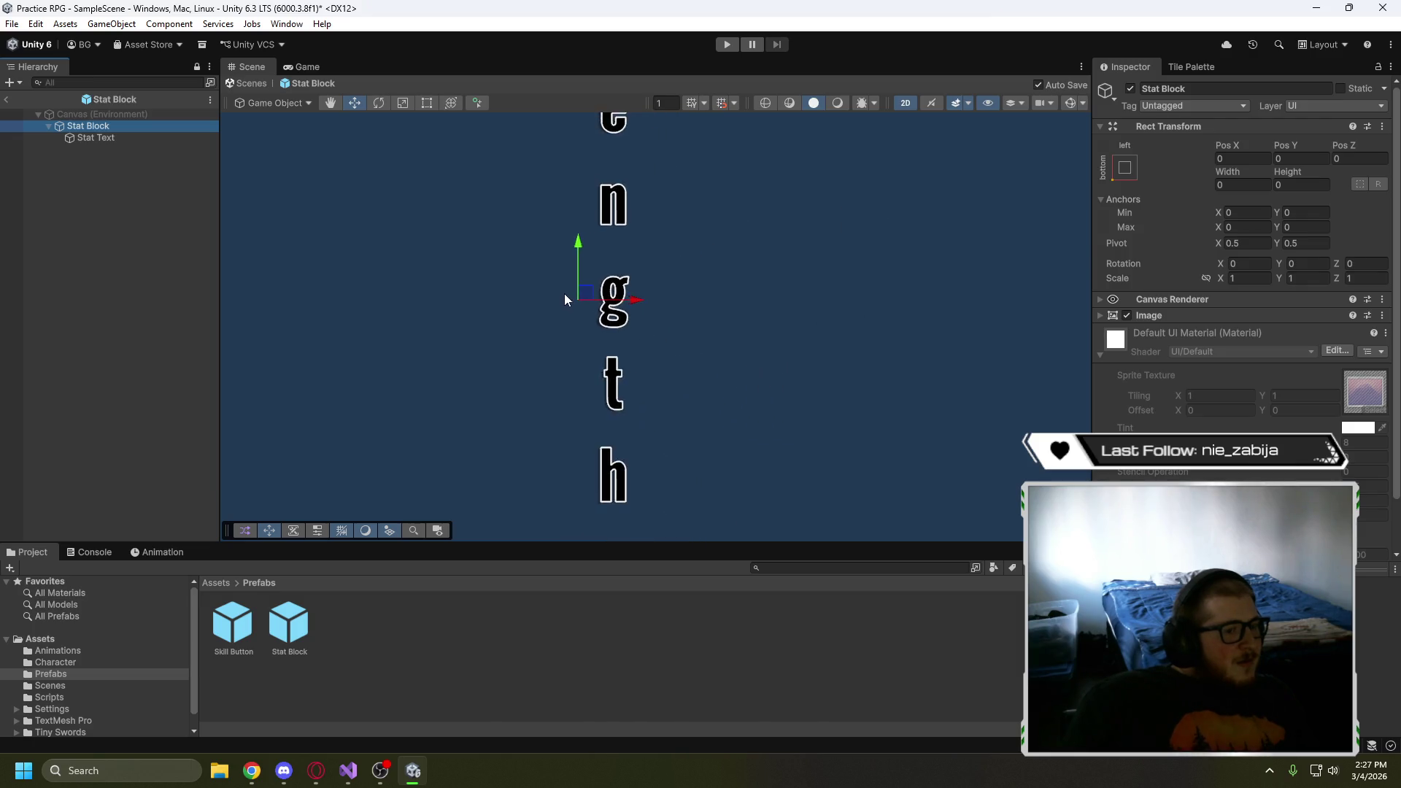
scroll(538, 295, down, 2)
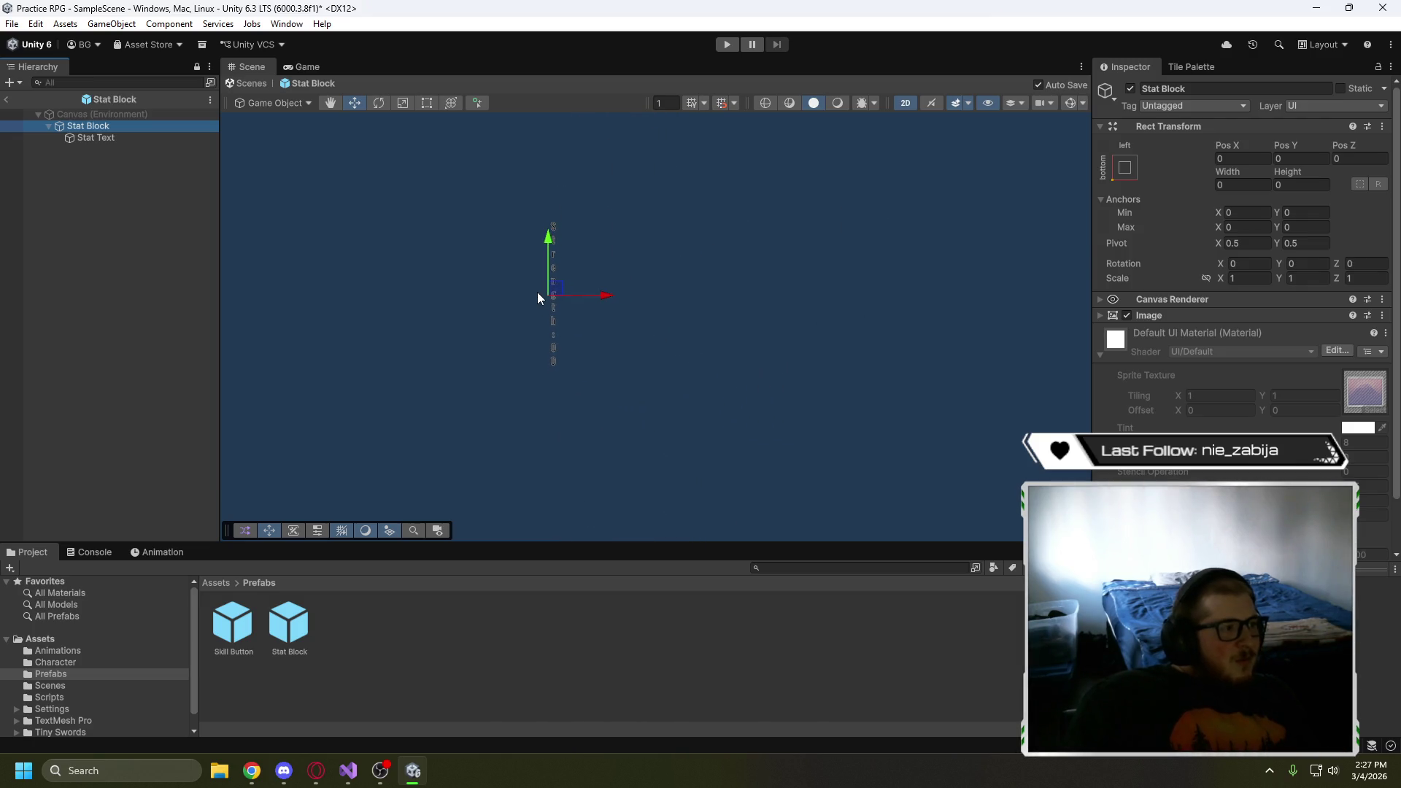
scroll(523, 288, up, 2)
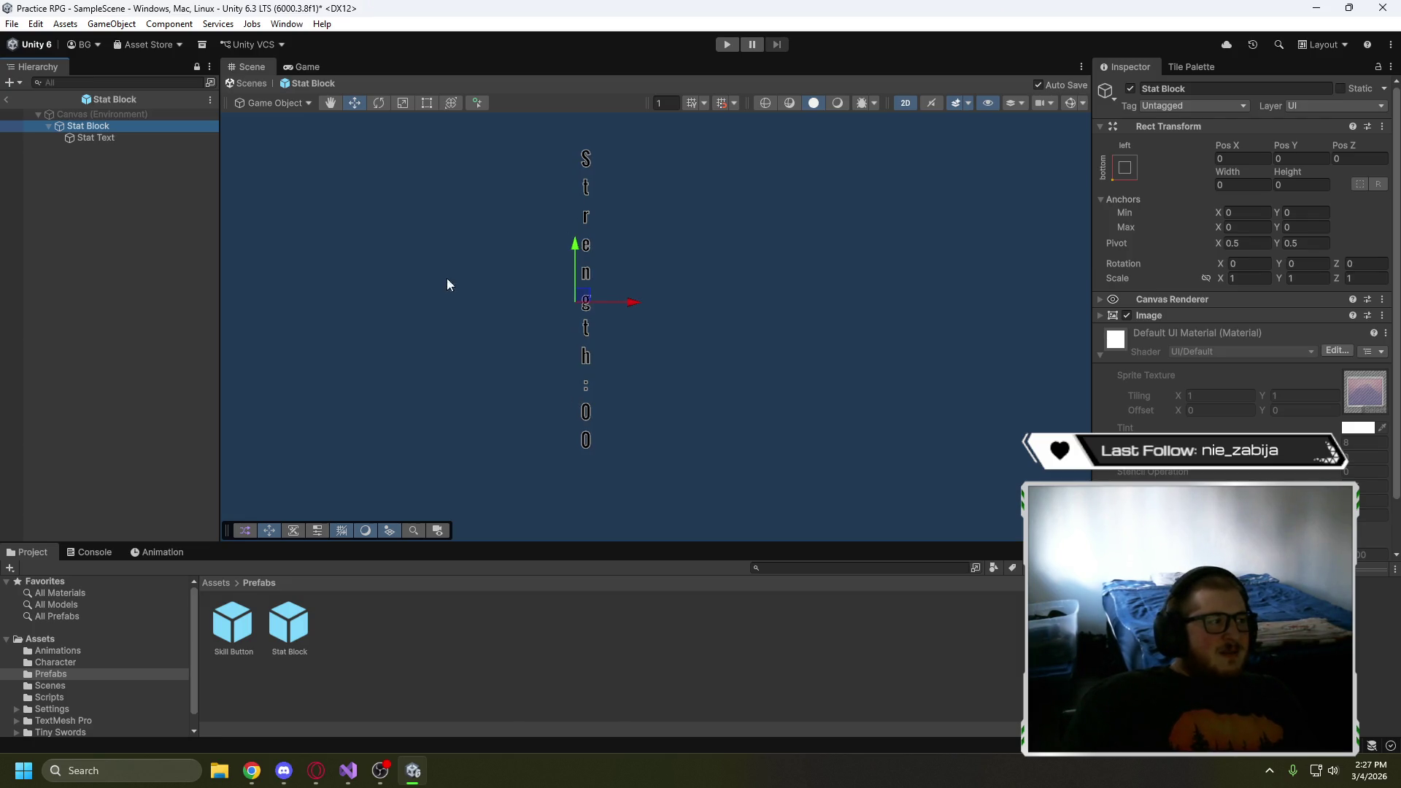
double_click(233, 632)
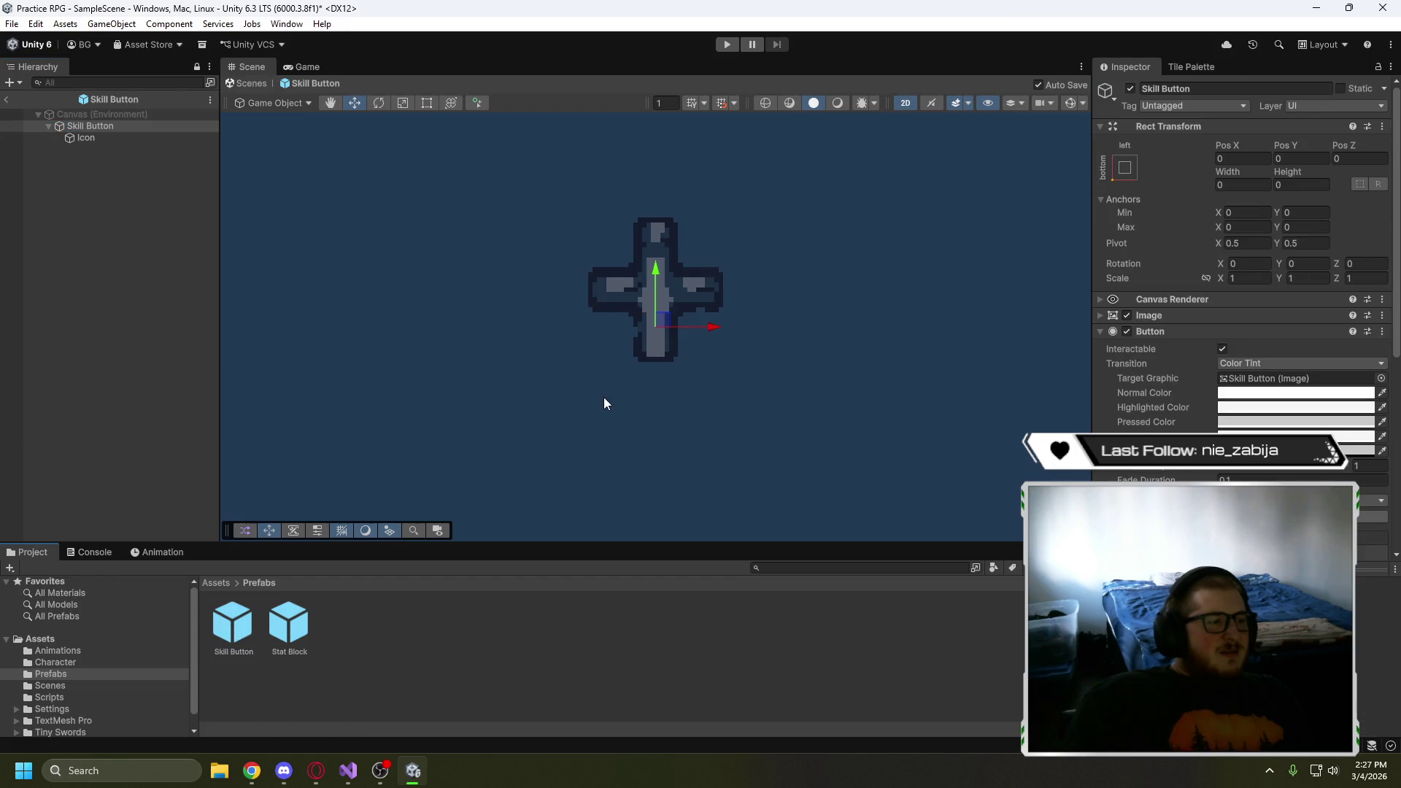
scroll(602, 397, down, 2)
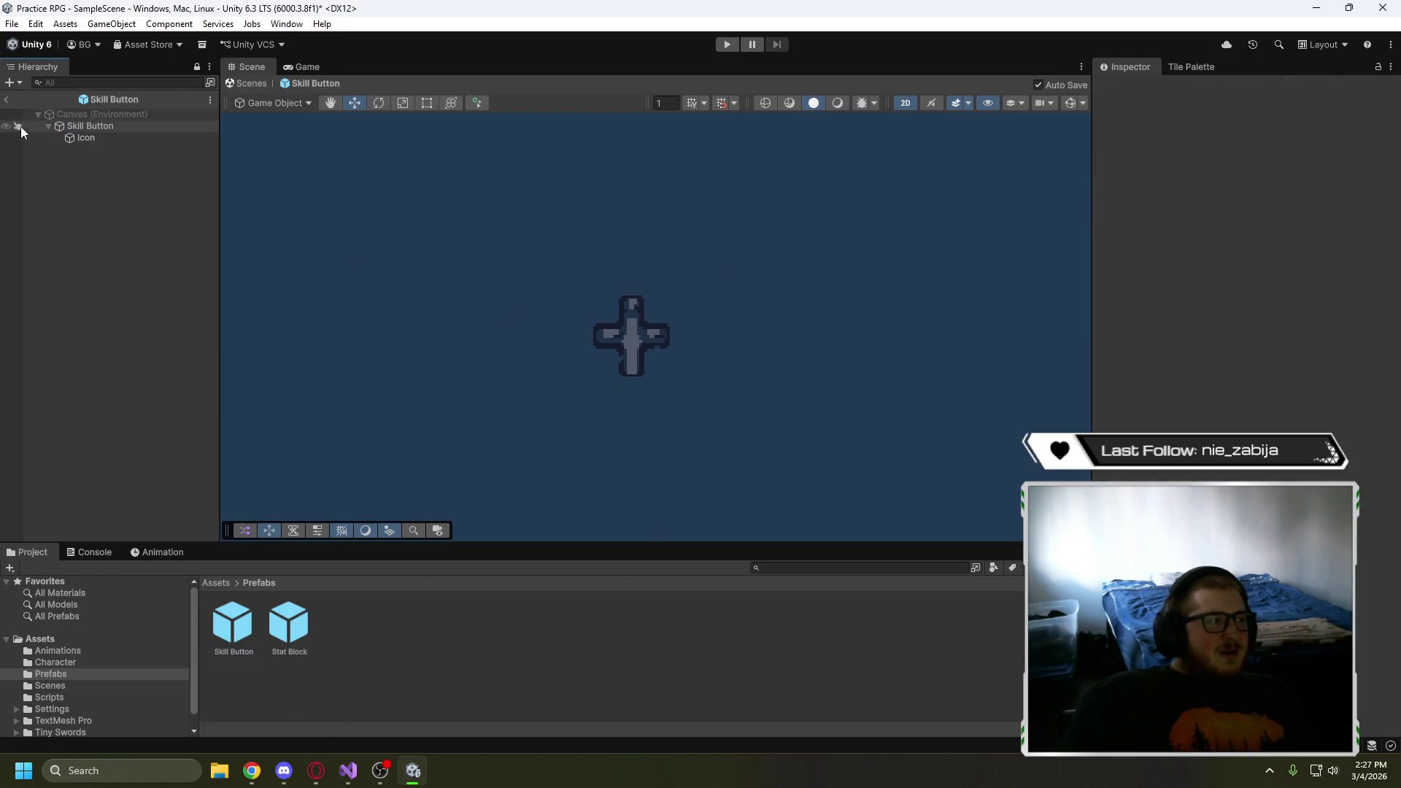
click(6, 99)
scroll(296, 343, down, 2)
- Frame the Player, drop a Skill Button prefab instance into the scene and move it up-left
mouse_move(286, 344)
mouse_down()
mouse_move(704, 194)
mouse_move(728, 160)
mouse_up()
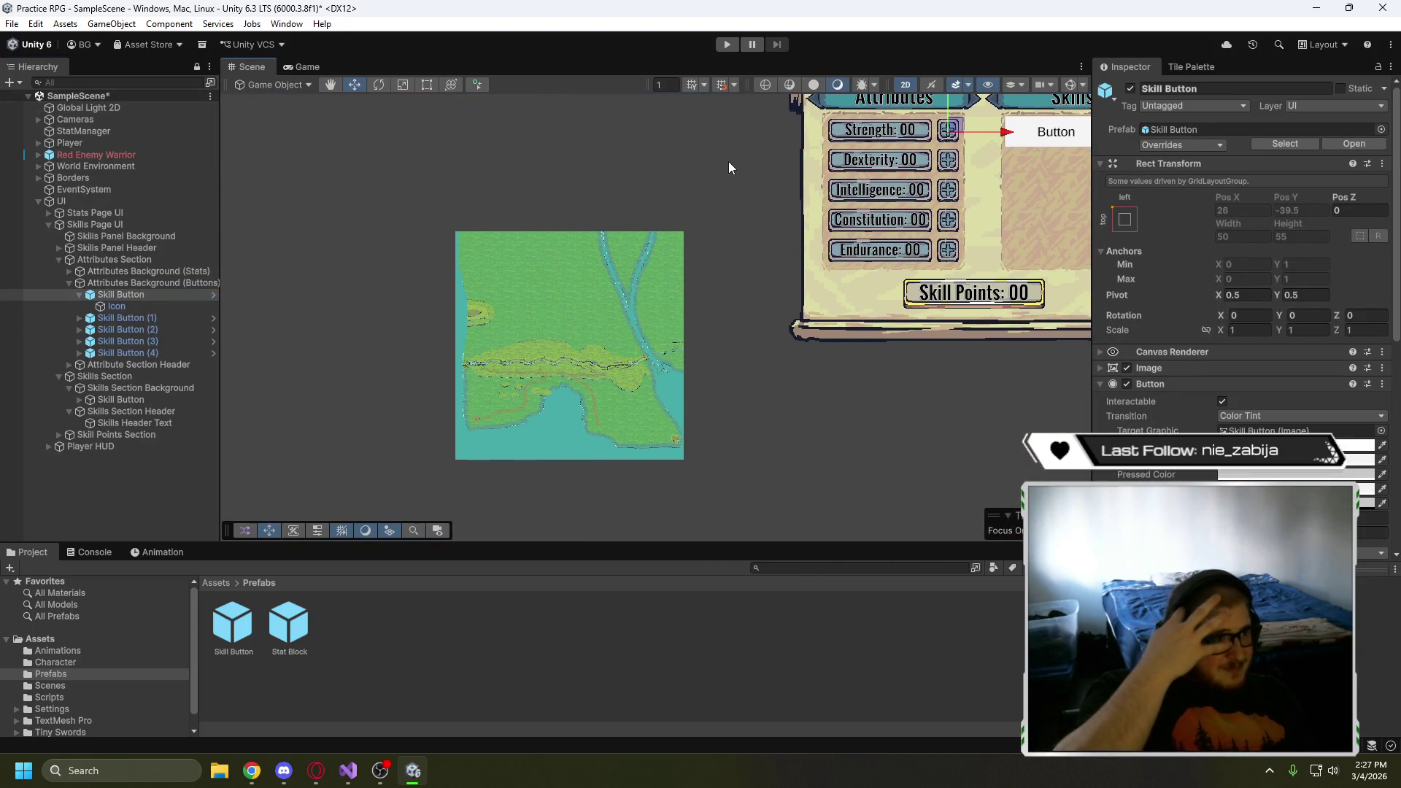
click(86, 144)
key(f)
scroll(741, 413, down, 5)
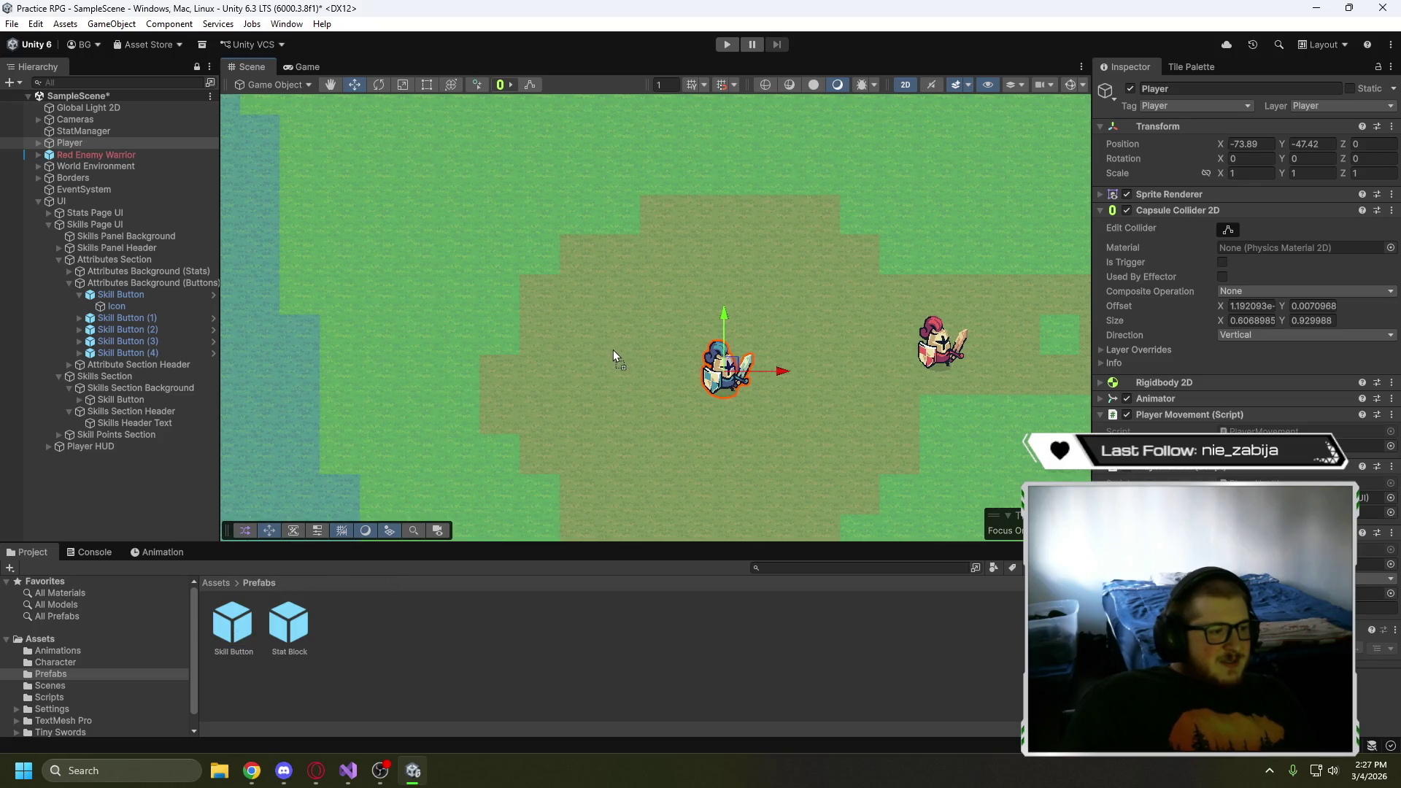
drag(616, 355, 614, 353)
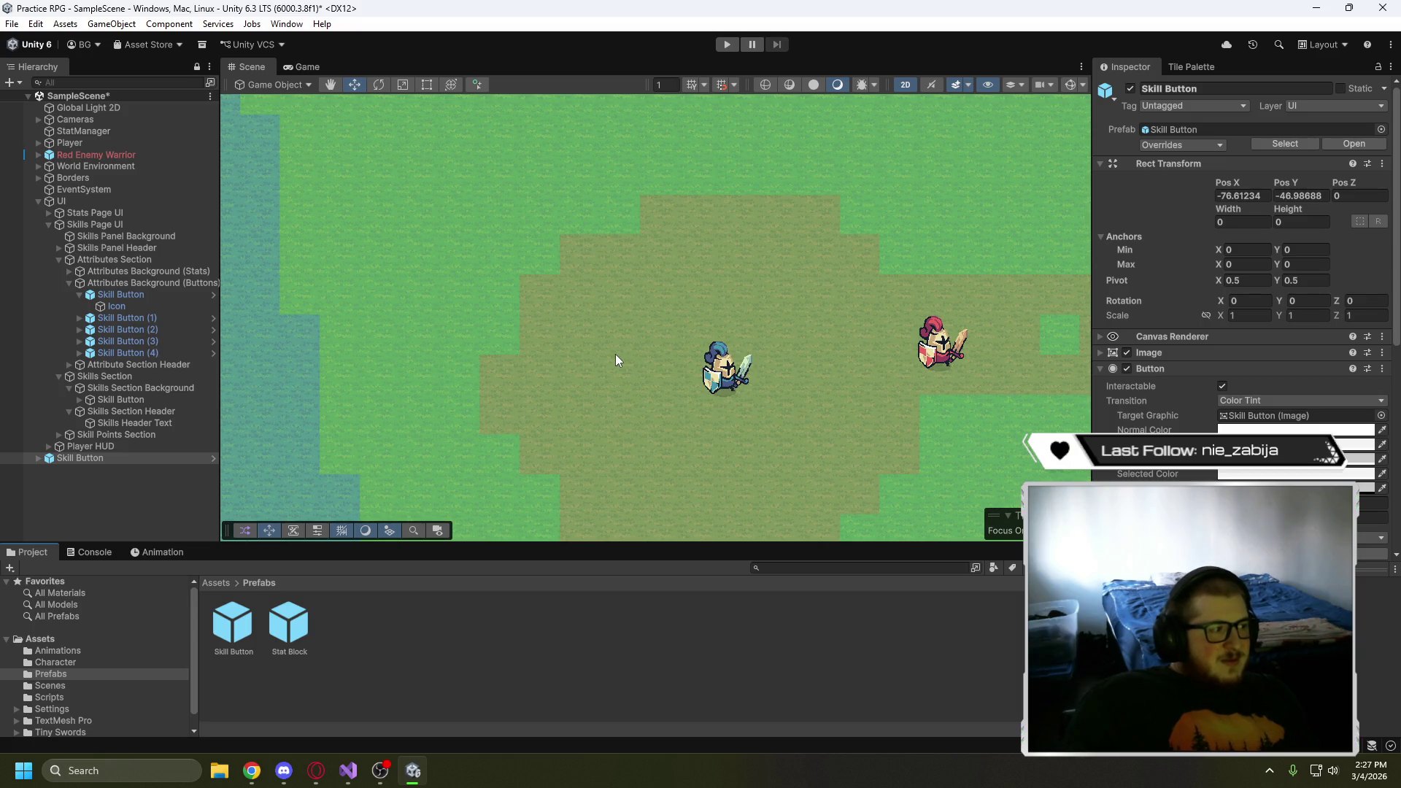
key(f)
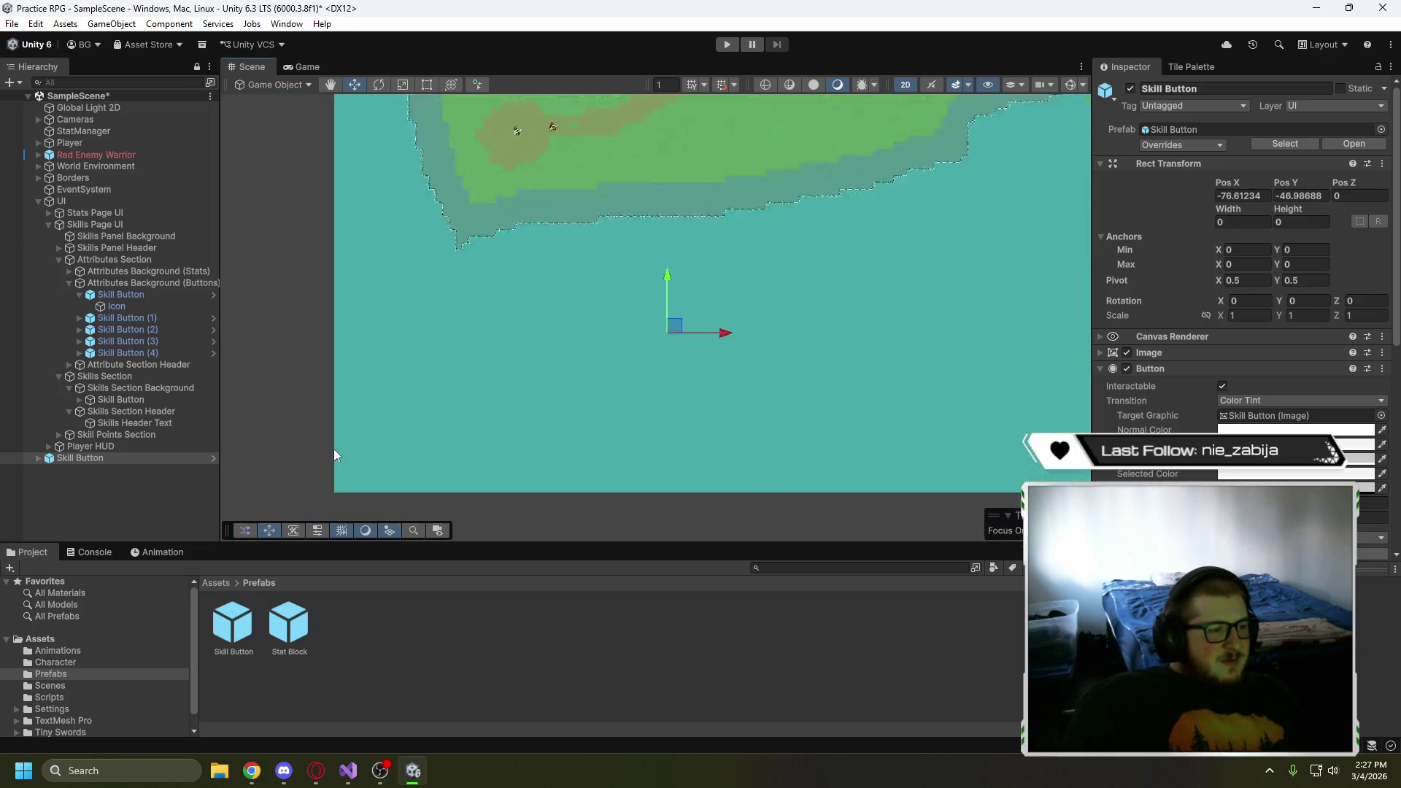
drag(658, 313, 537, 143)
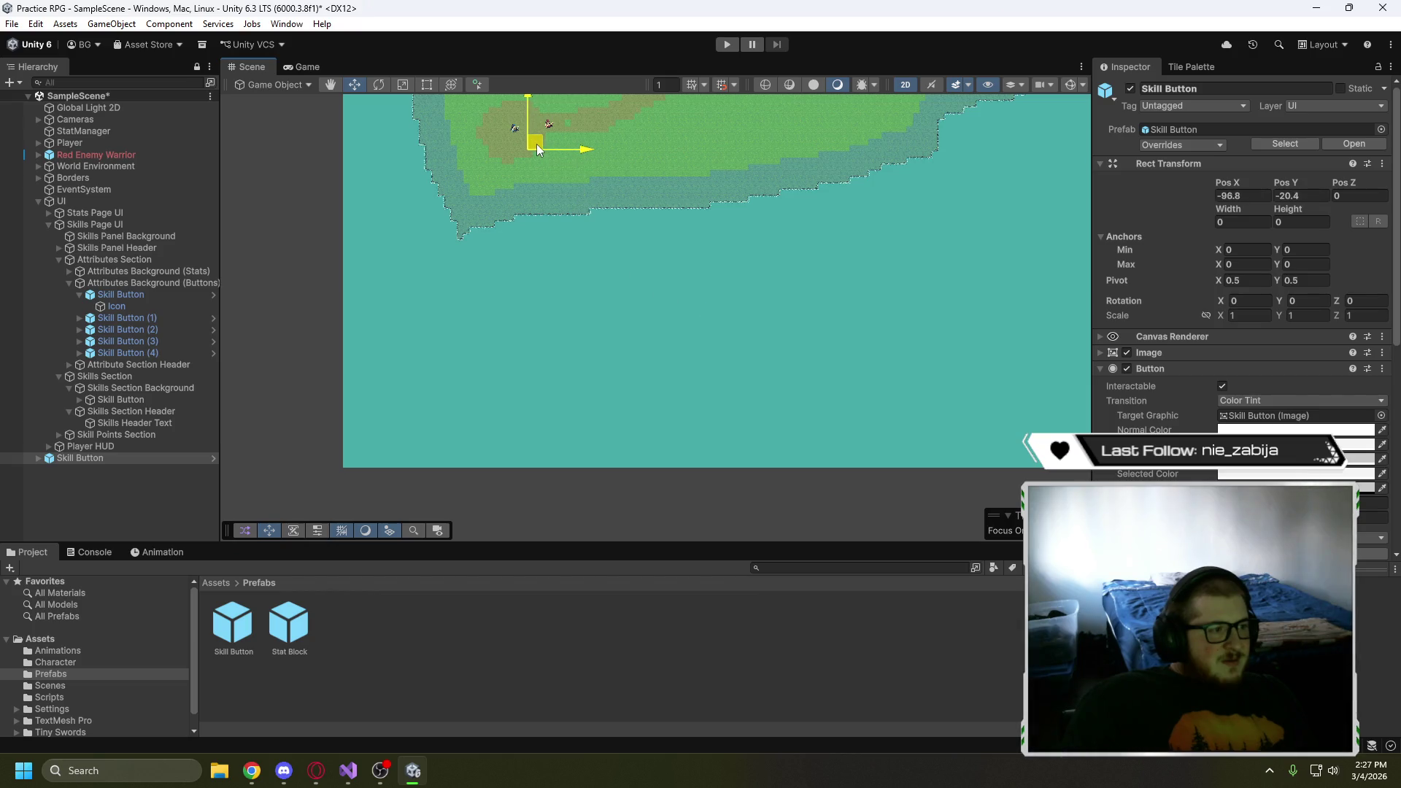
scroll(534, 219, up, 5)
scroll(550, 185, down, 5)
scroll(600, 260, up, 4)
scroll(656, 299, up, 3)
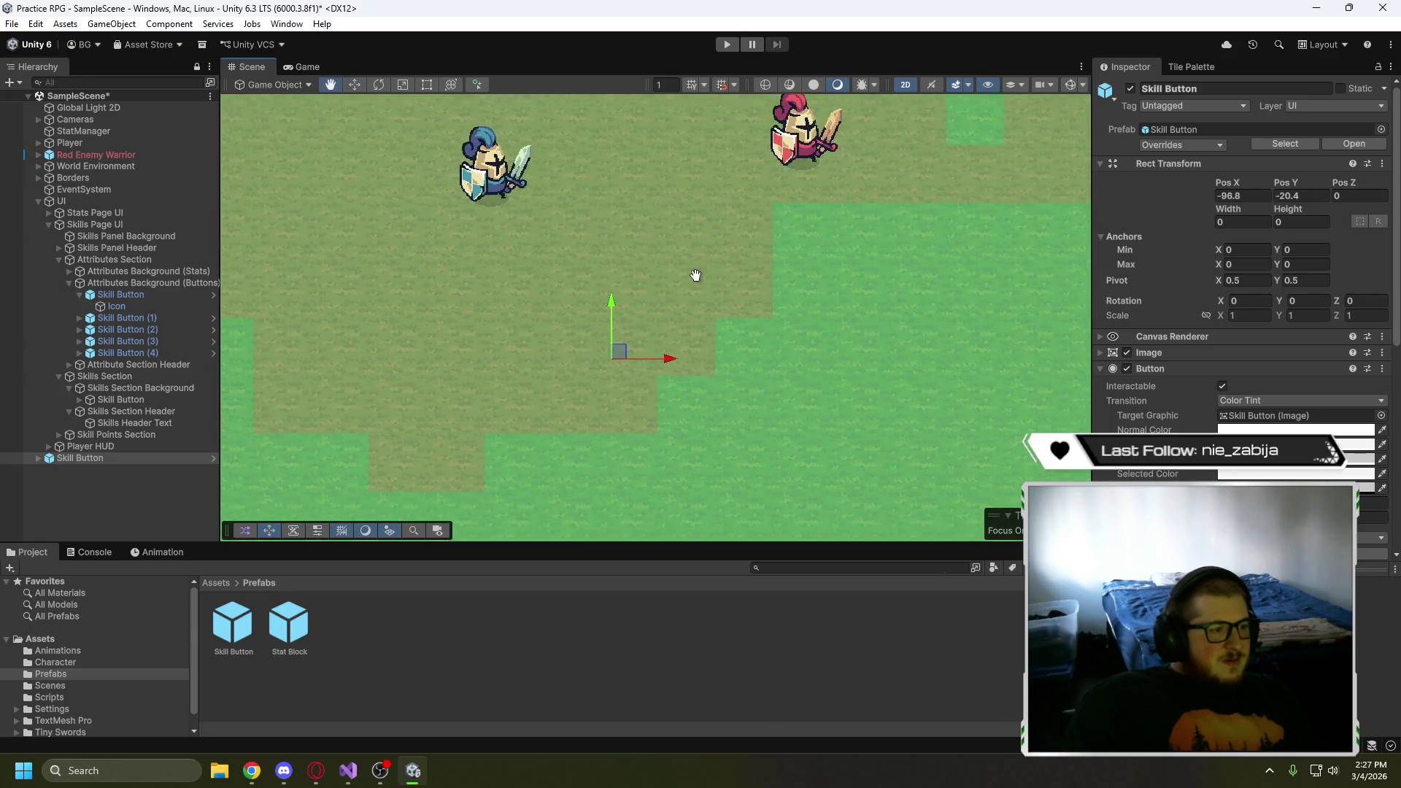
- Set the stray Skill Button and its children to the Player layer, then delete it
click(1324, 107)
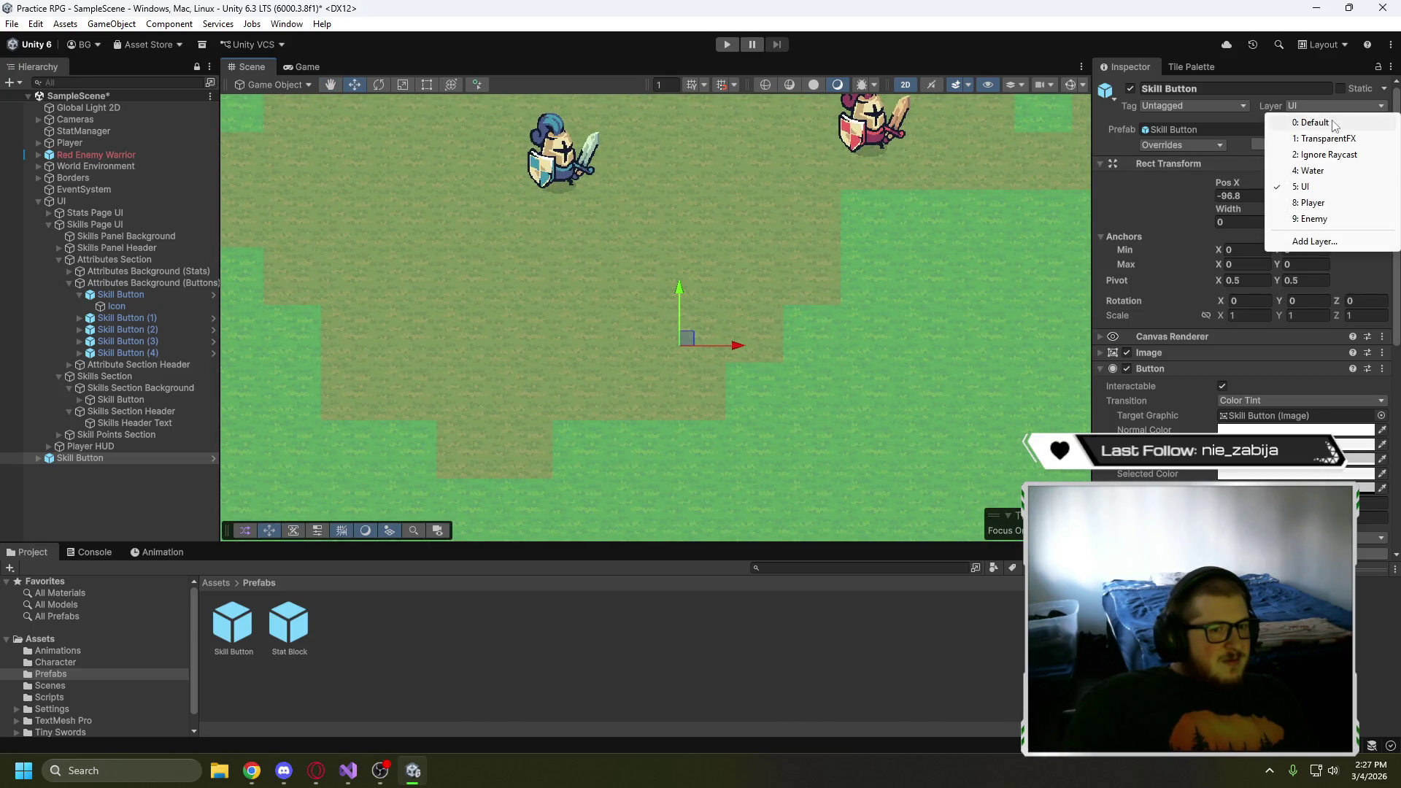
click(1324, 202)
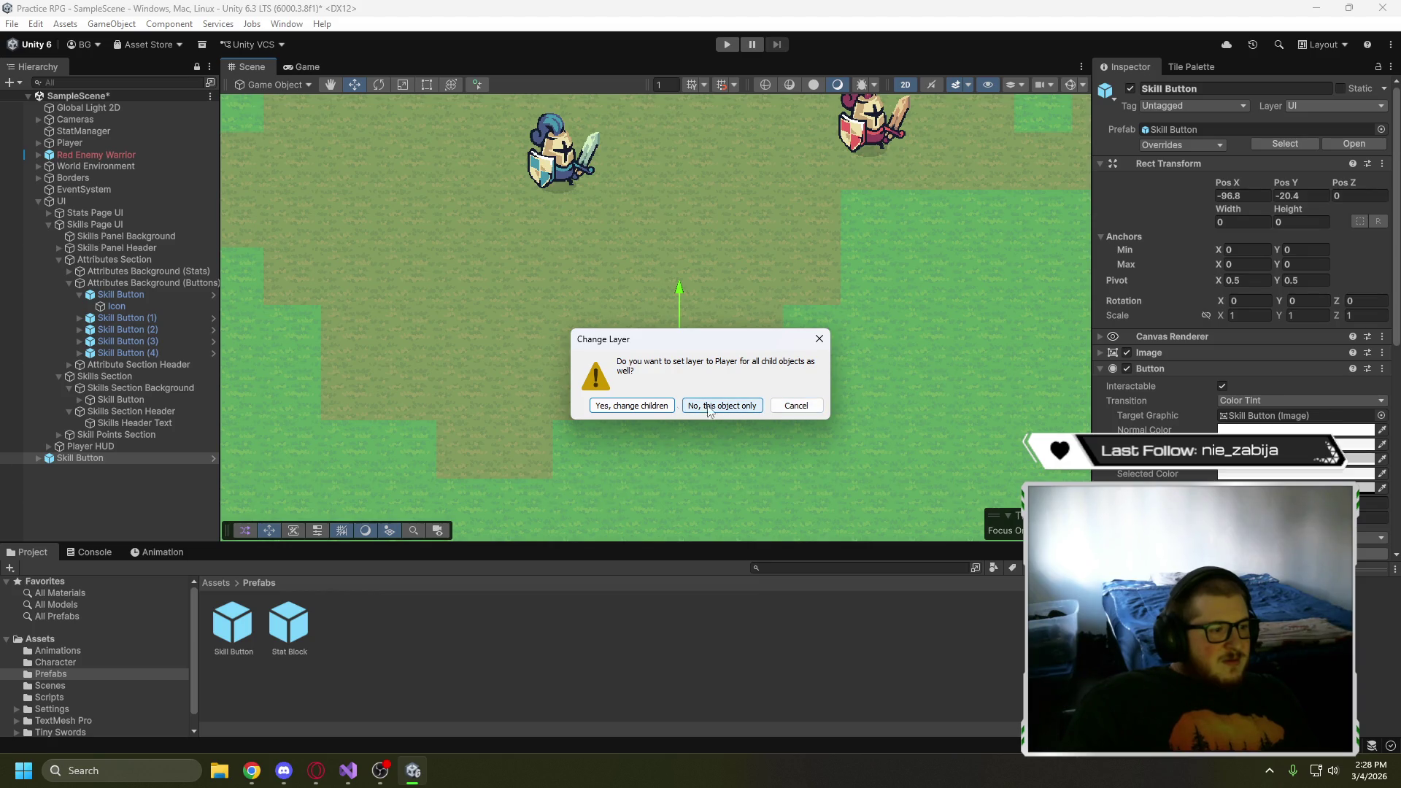
click(651, 405)
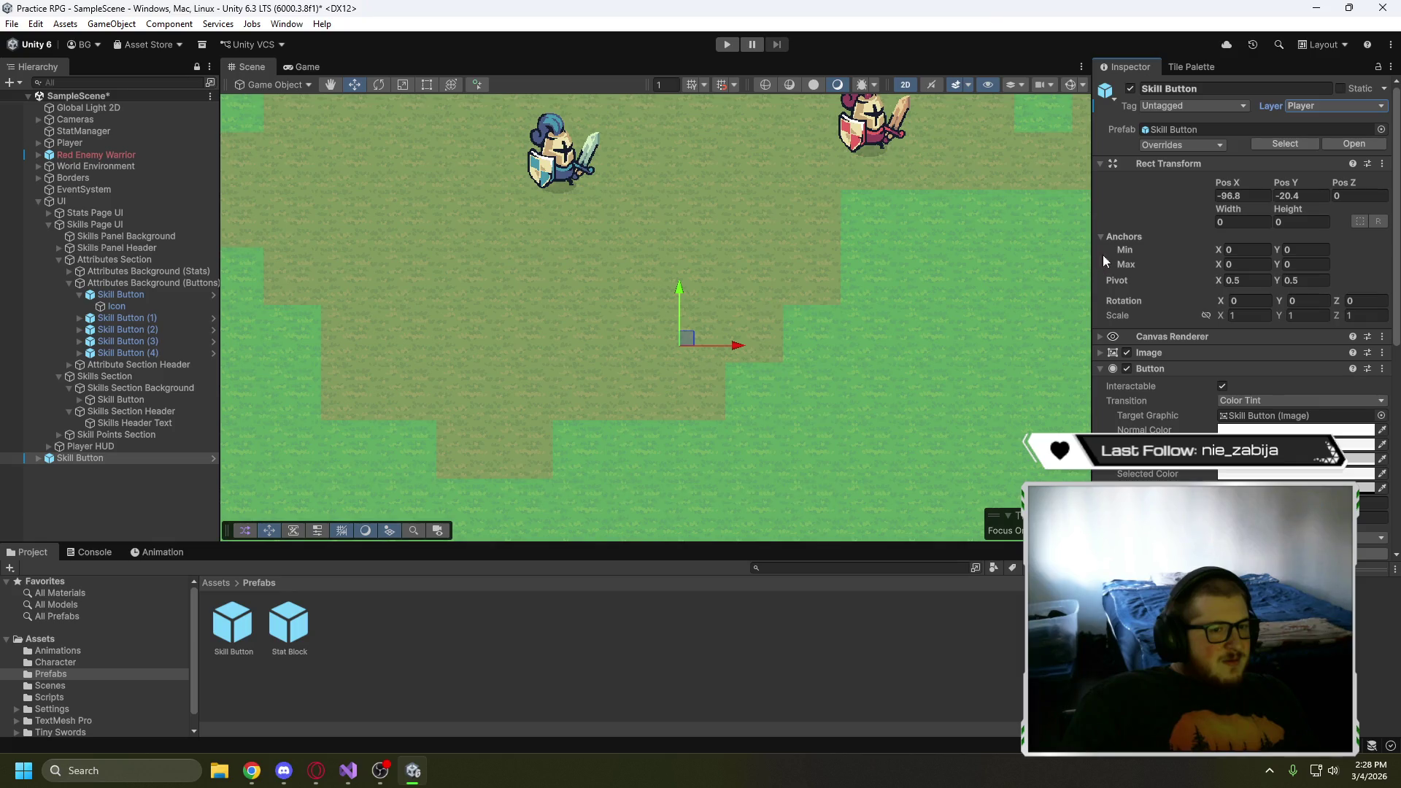
click(1100, 354)
click(1098, 355)
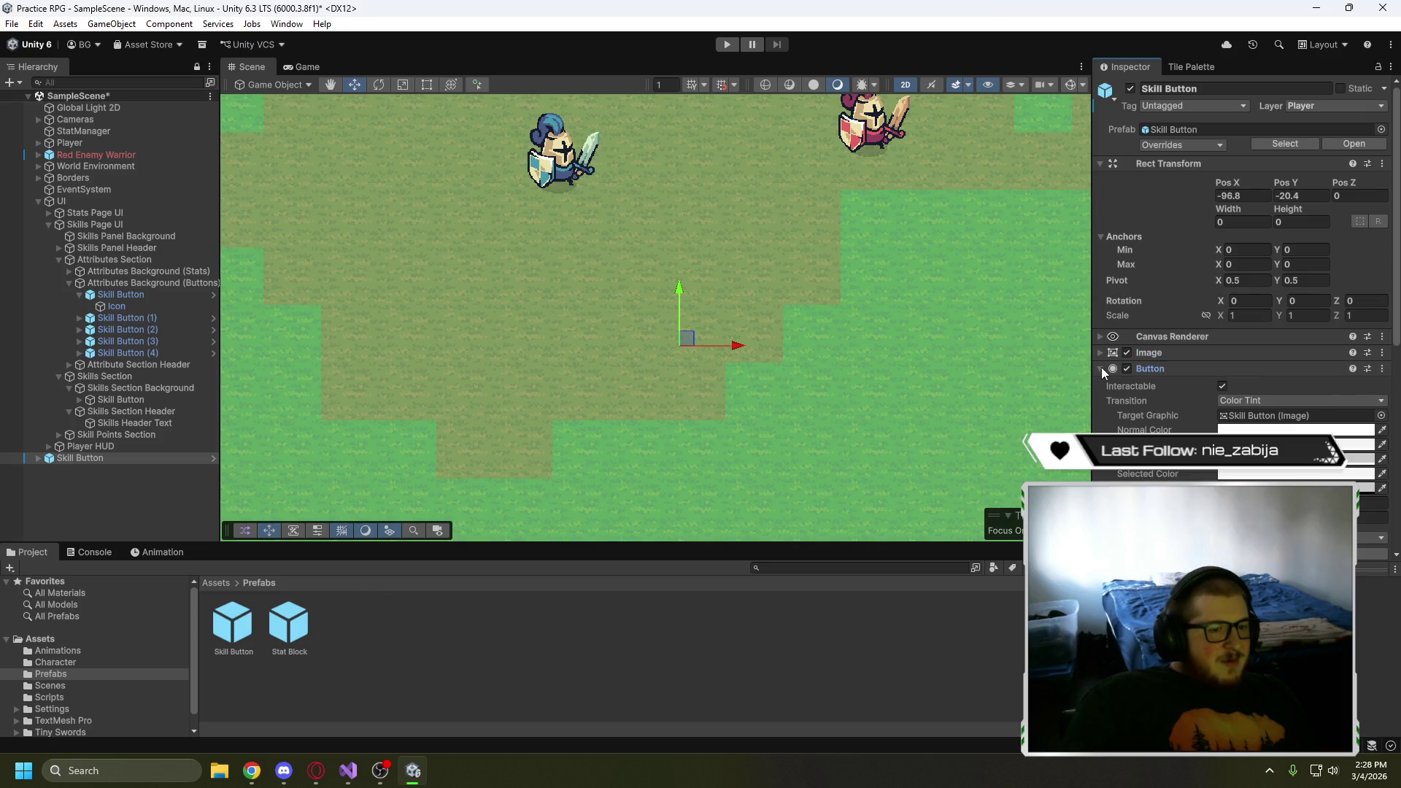
click(1101, 367)
click(1100, 336)
click(1100, 335)
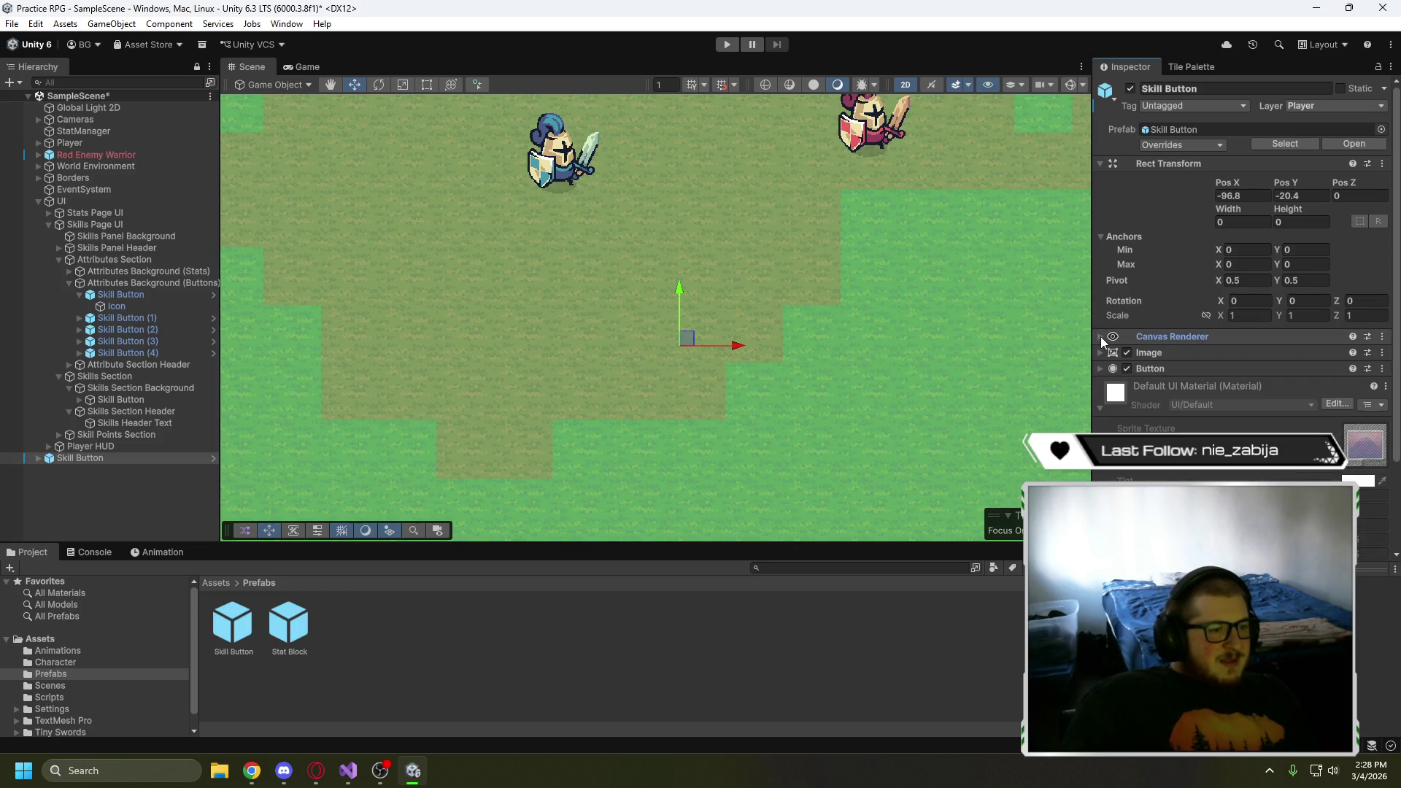
right_click(116, 458)
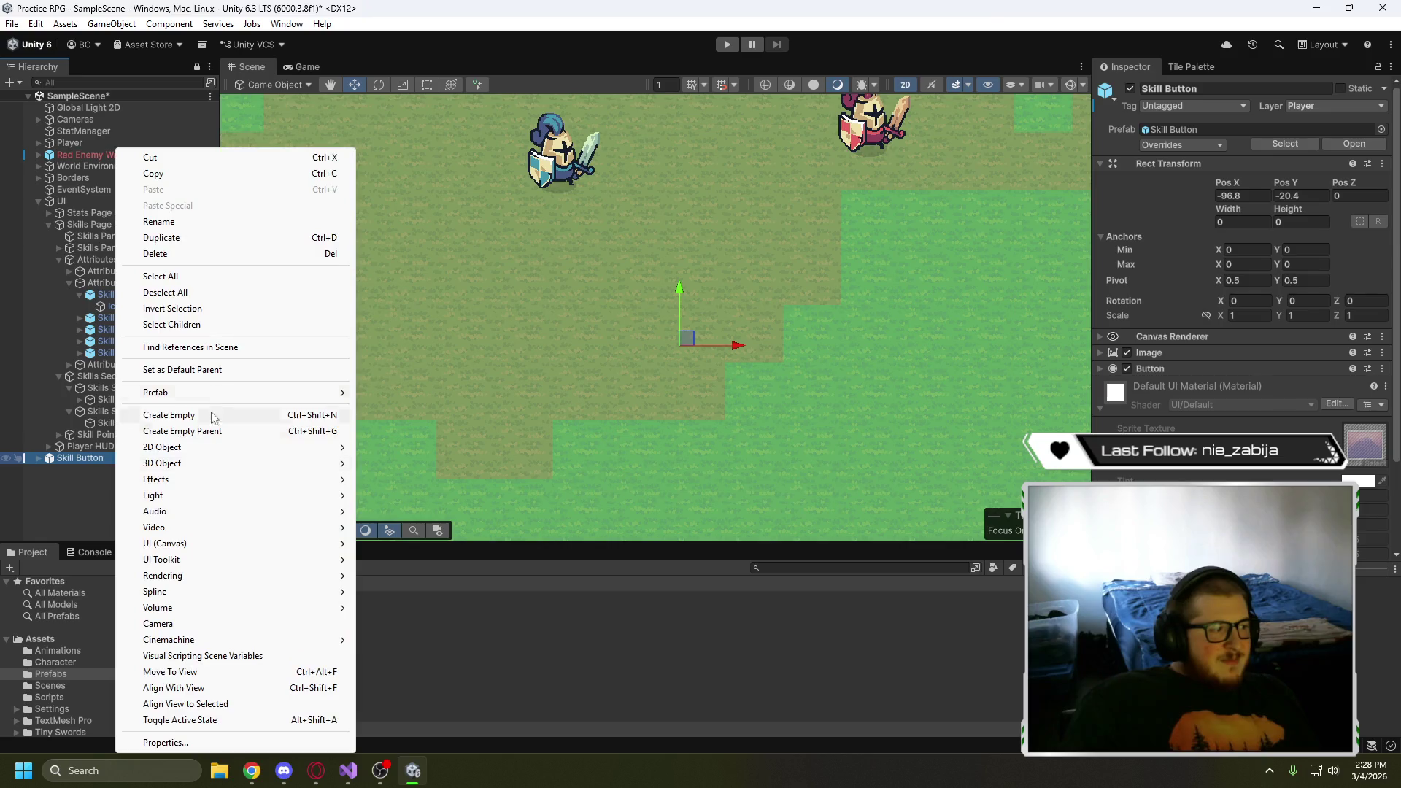
click(168, 253)
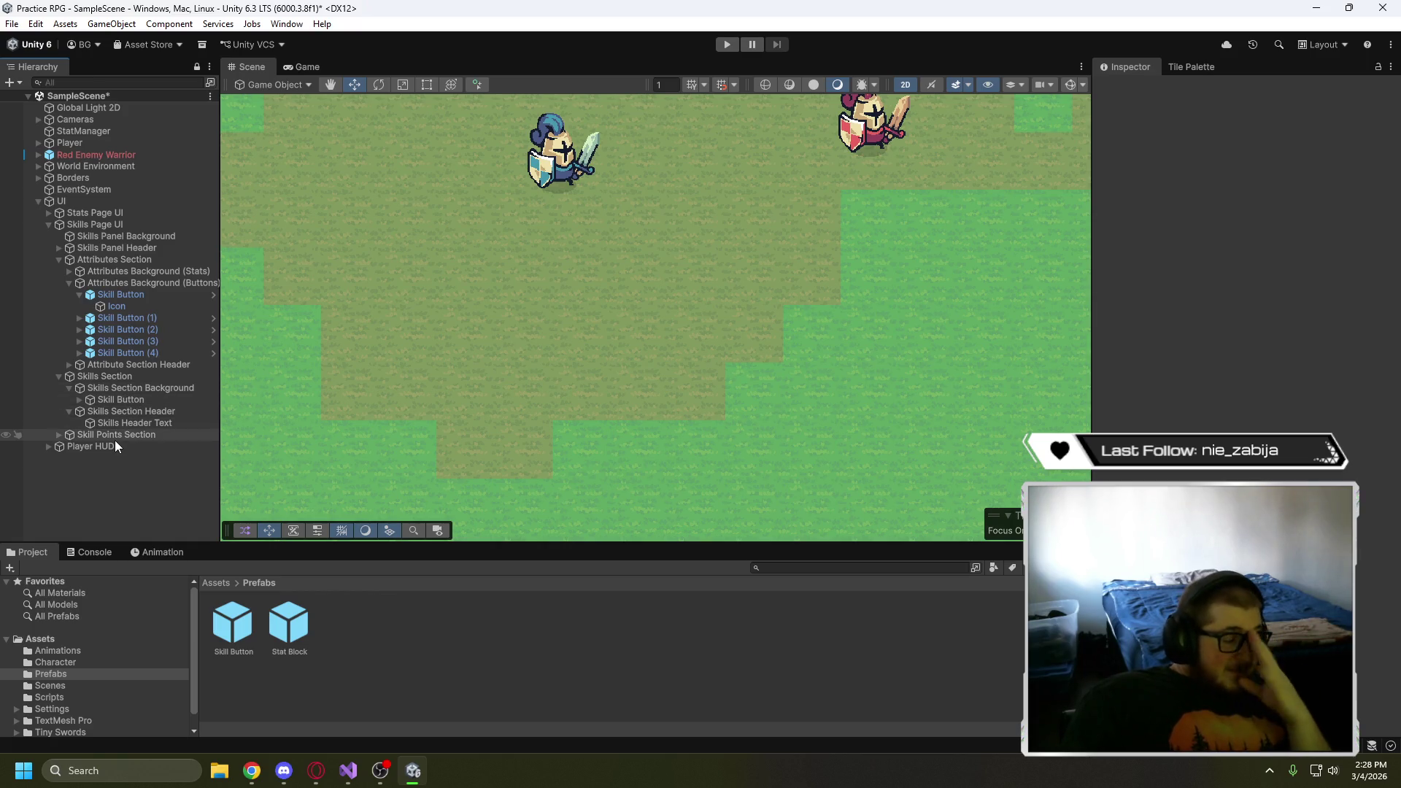
- Compare the first attribute Skill Button with the Skill Button under Skills Section Background
double_click(120, 296)
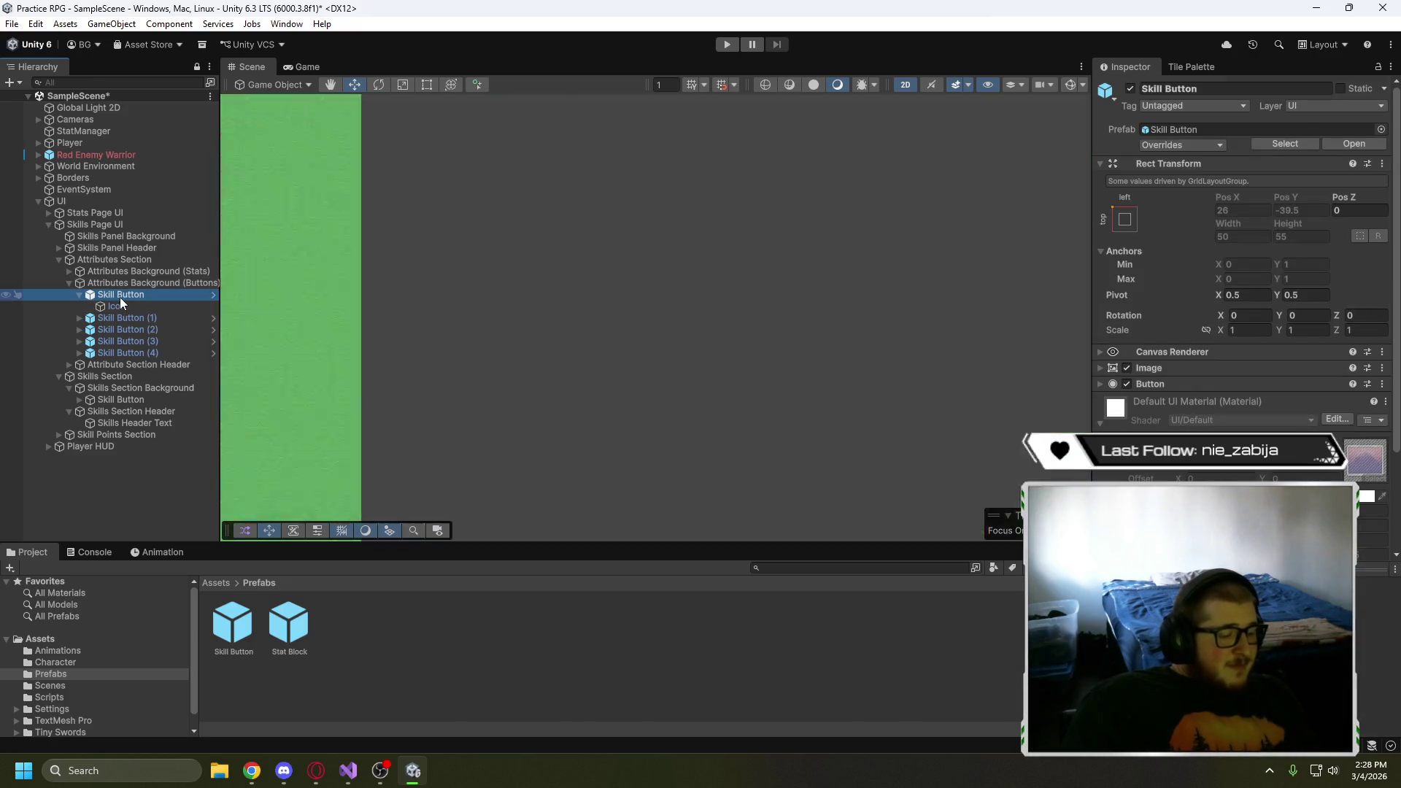
scroll(515, 339, down, 10)
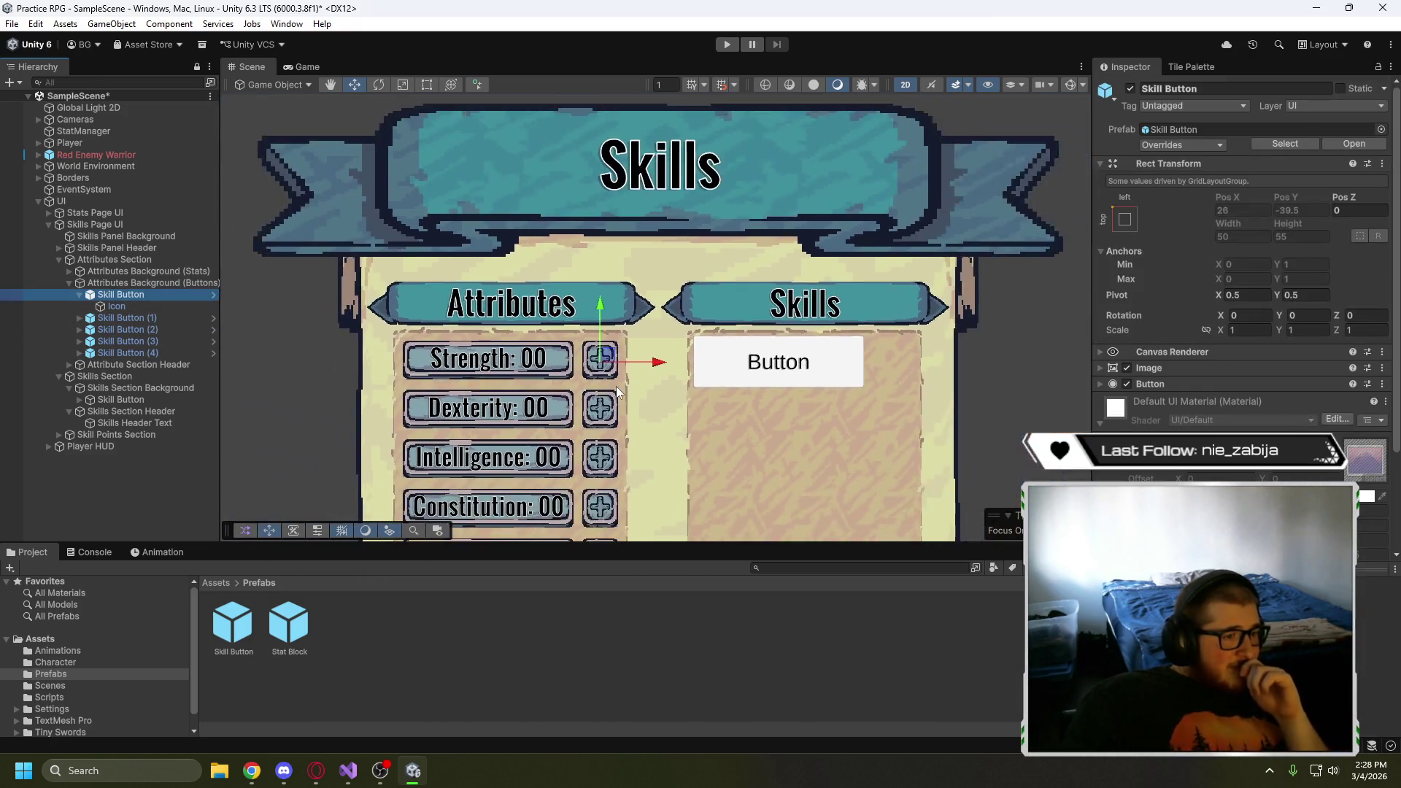
scroll(627, 317, up, 3)
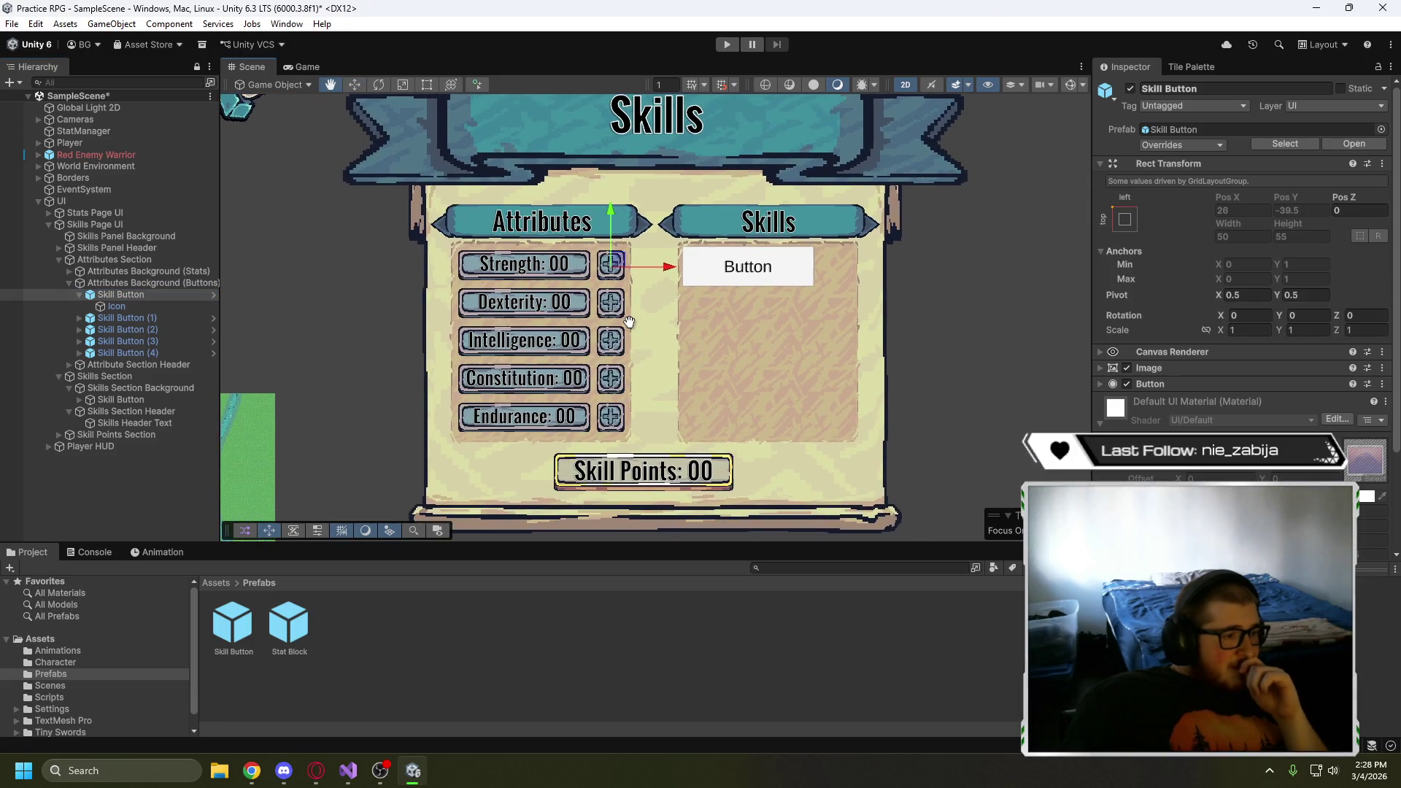
click(80, 295)
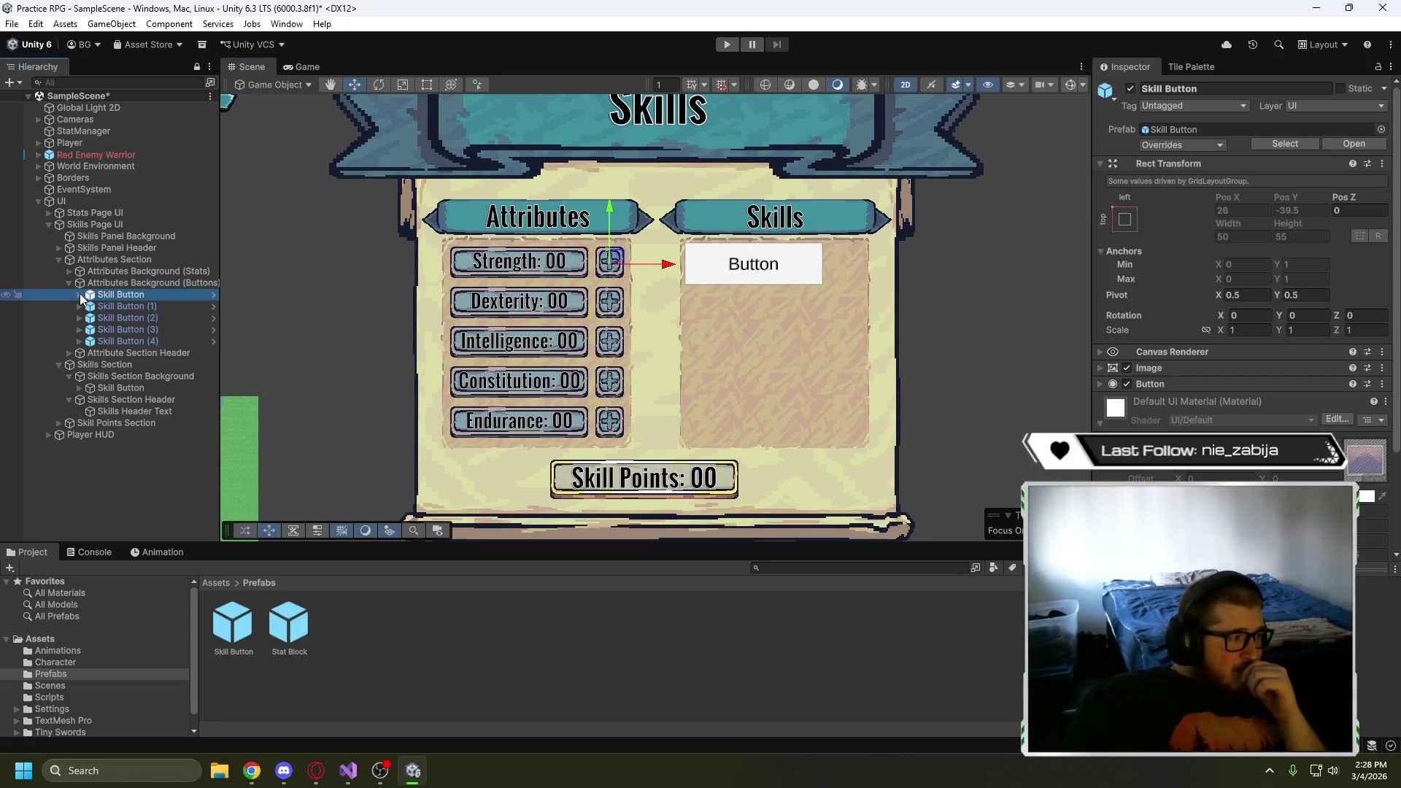
click(68, 283)
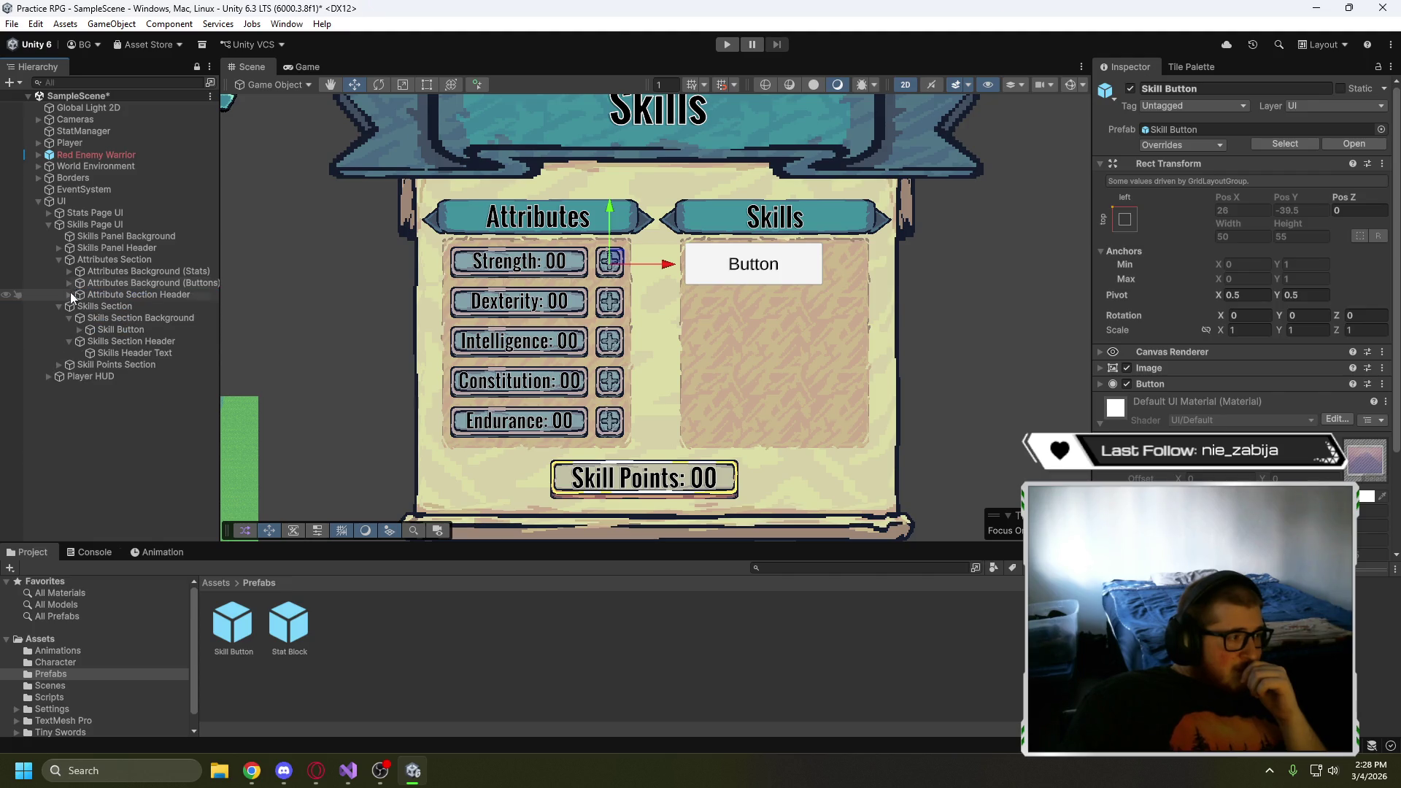
click(108, 331)
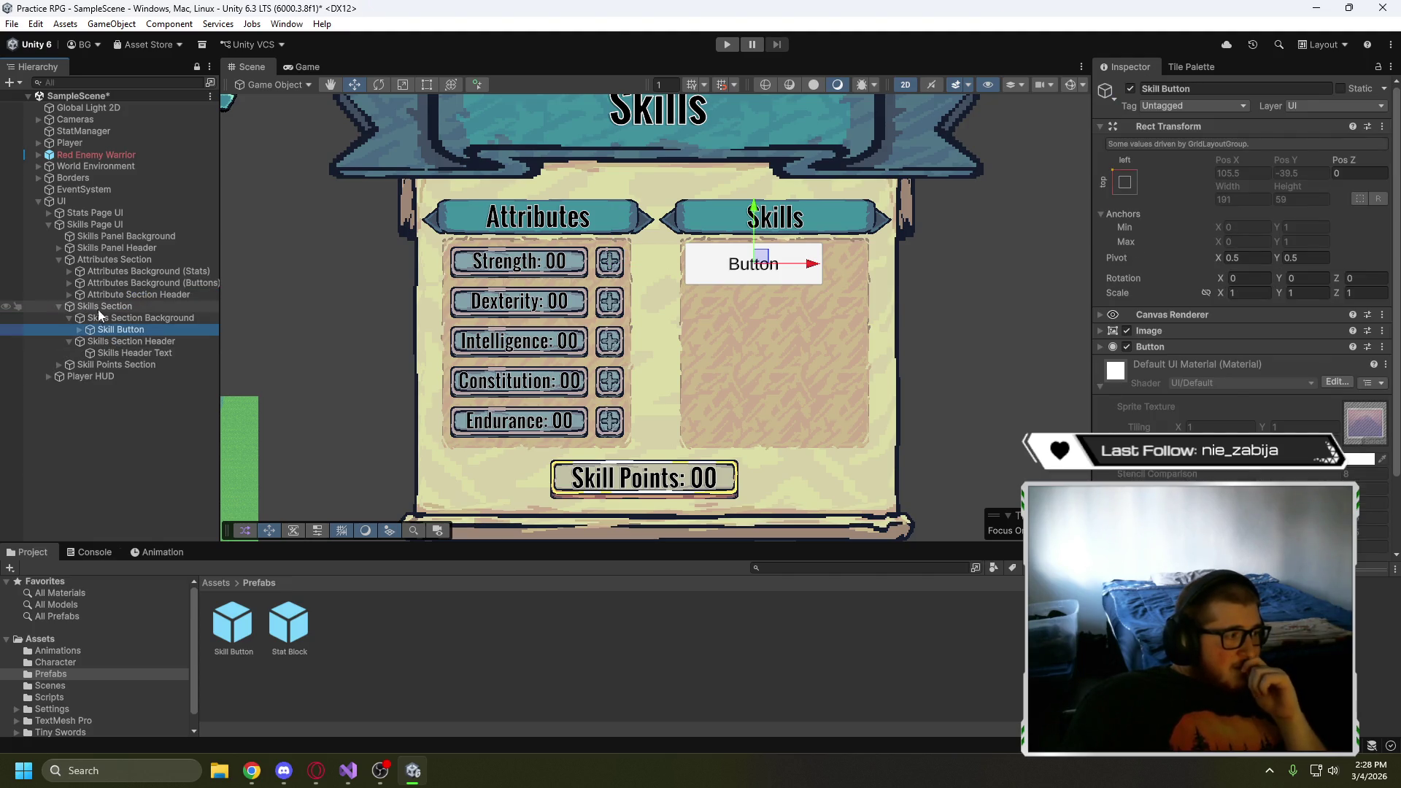
click(70, 282)
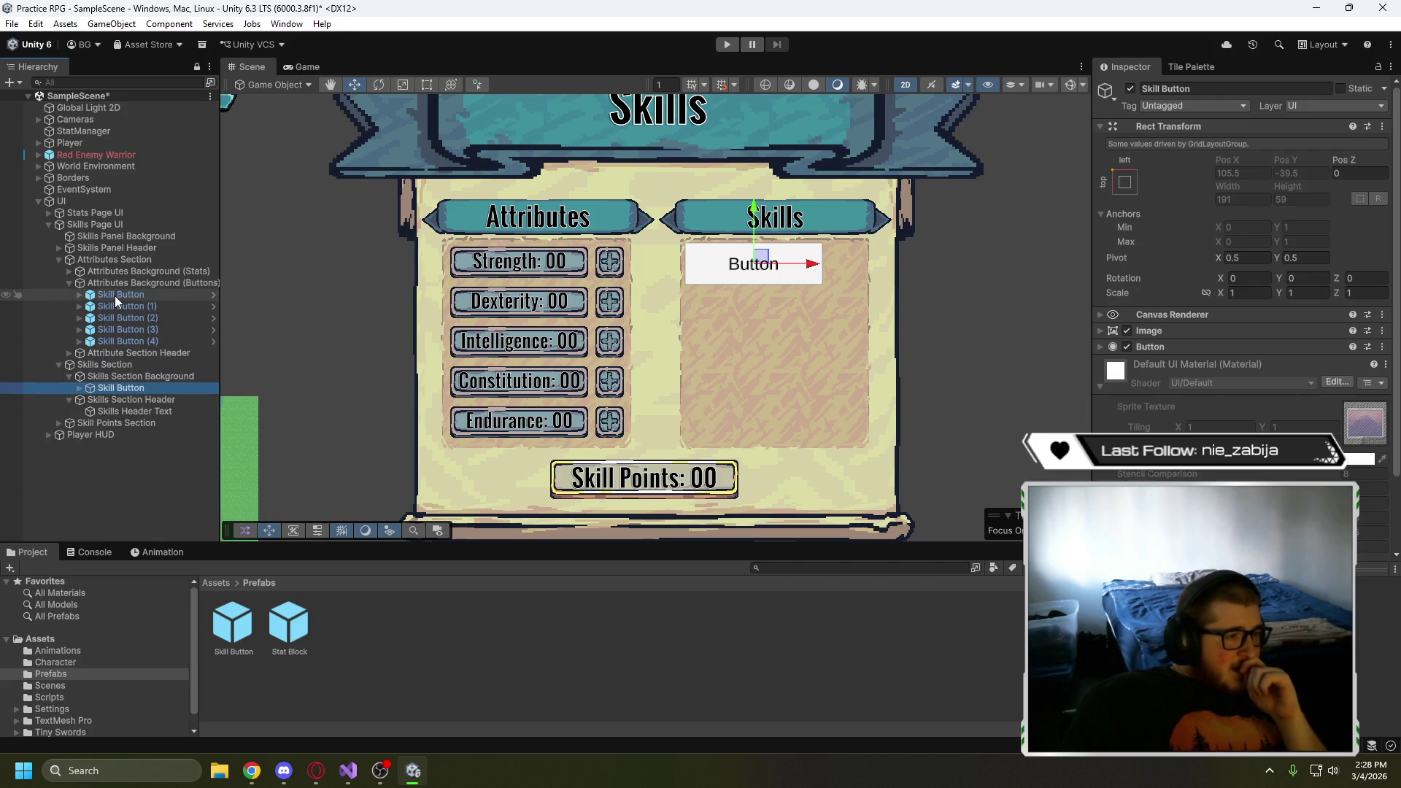
- Rename the Skill Button prefab asset to 'Attribute Button'
click(225, 650)
click(227, 652)
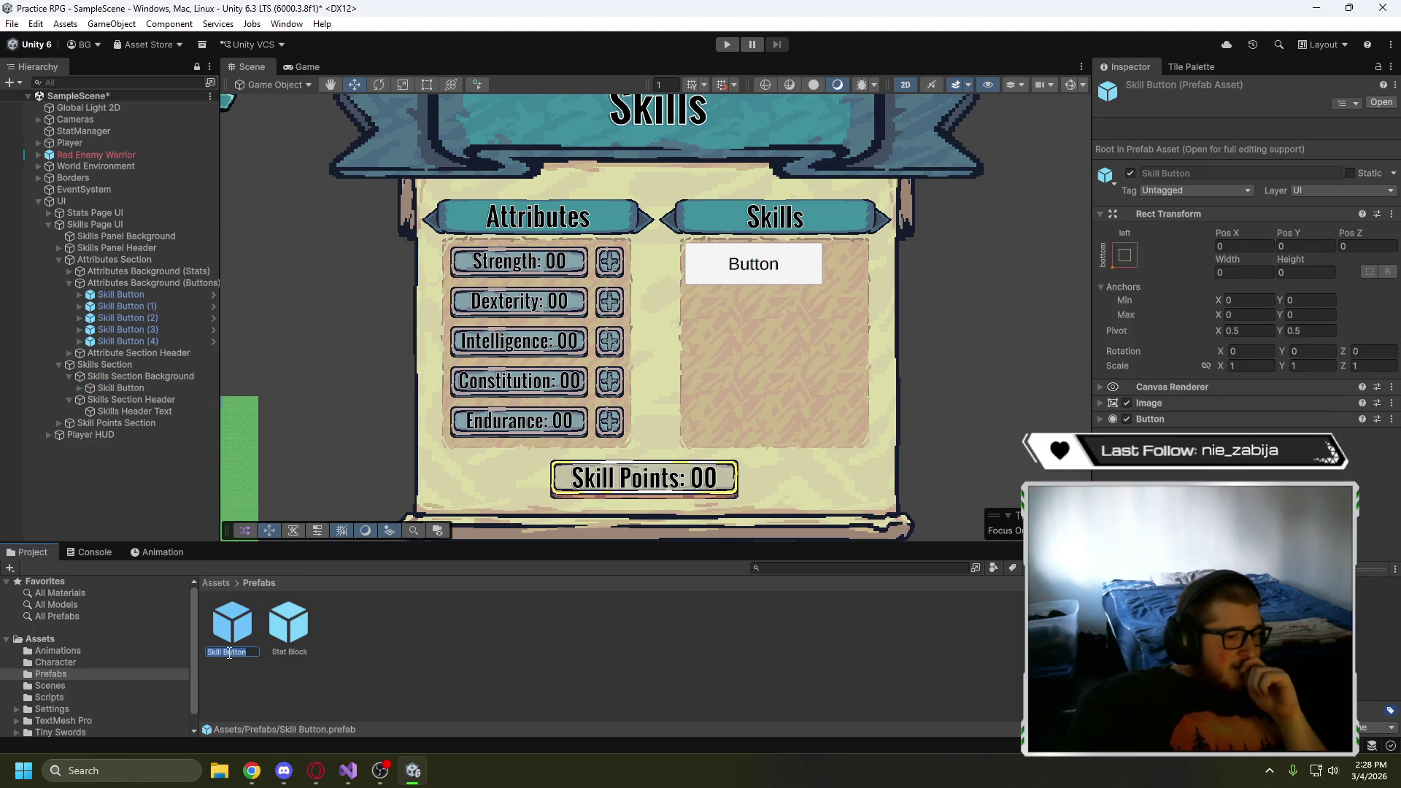
key(BackSpace)
text(Attr)
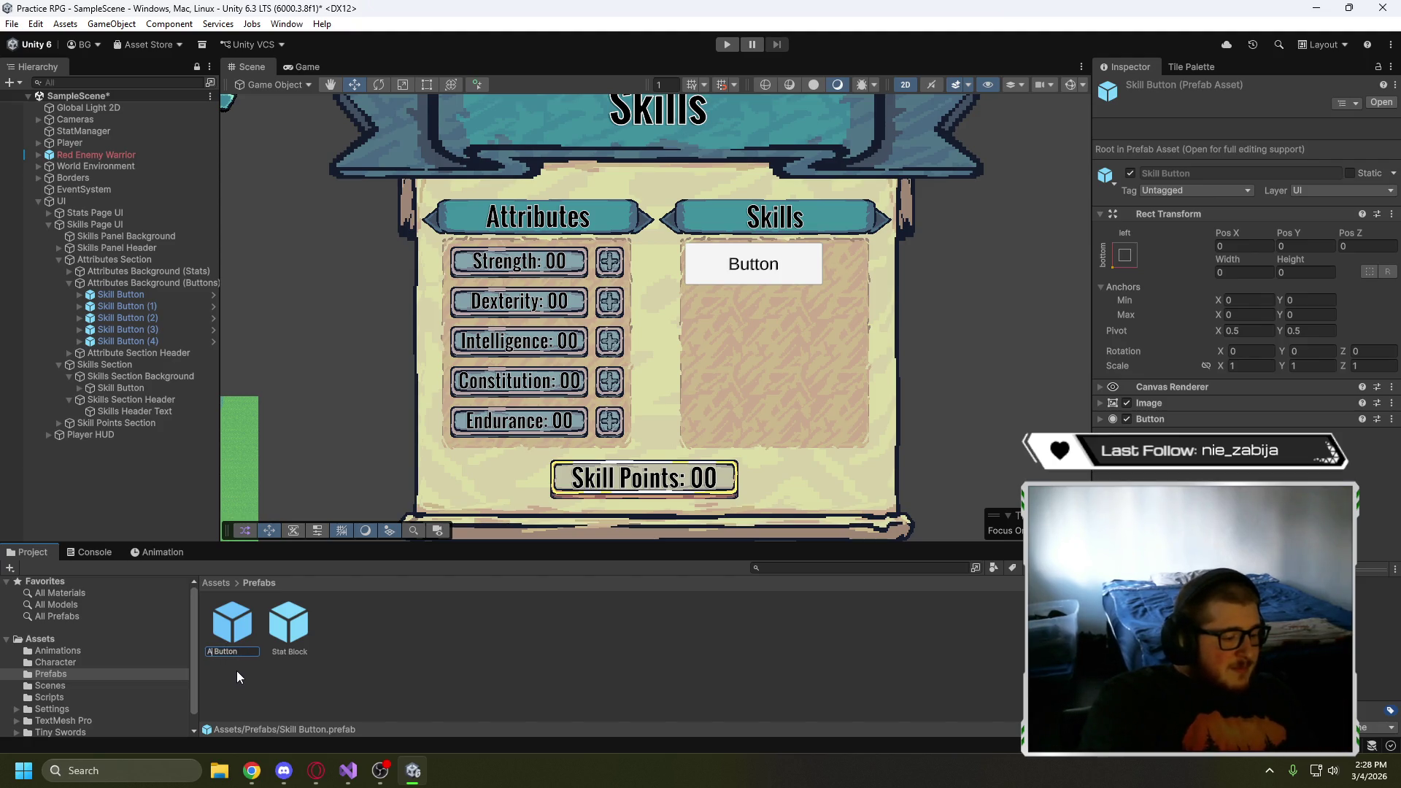
text(ibute)
key(Return)
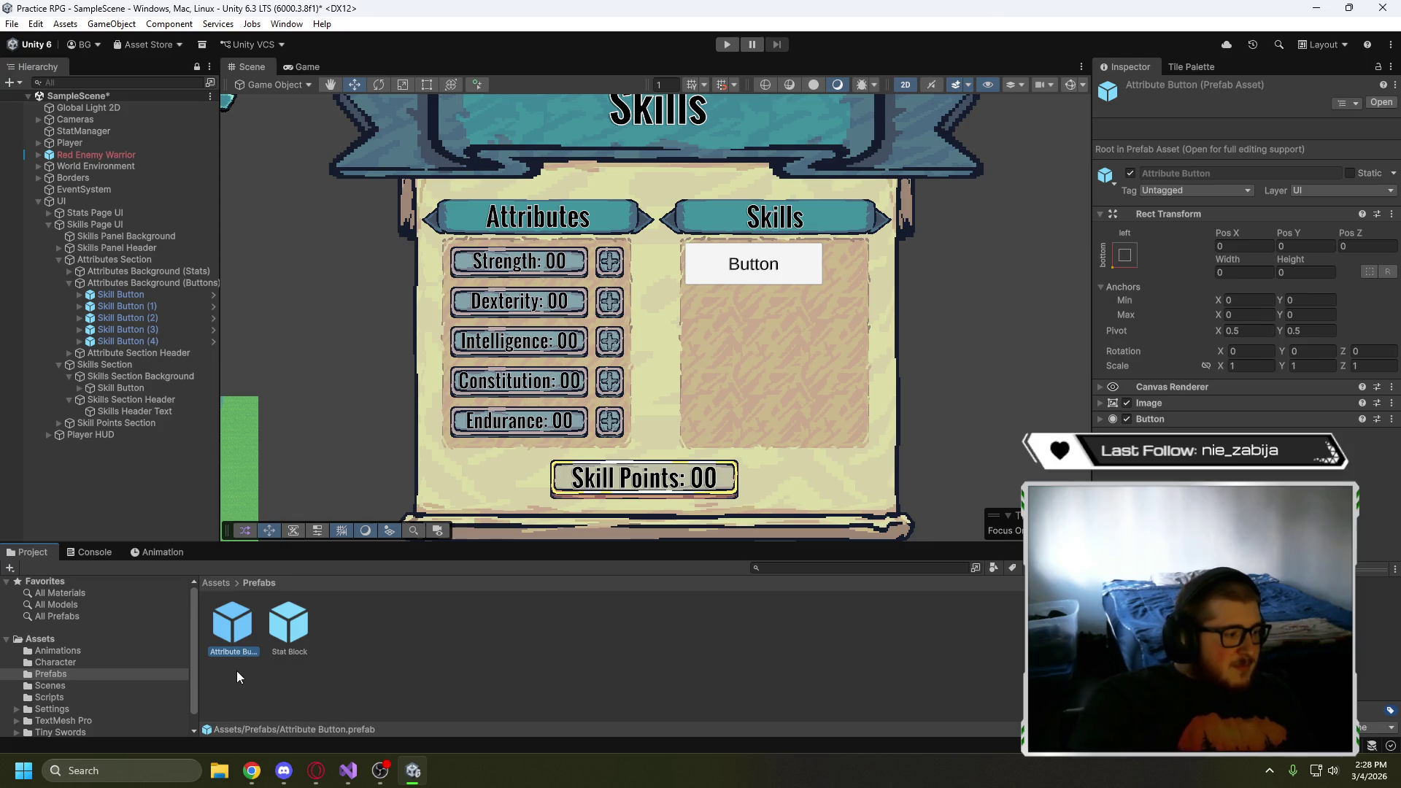
click(239, 671)
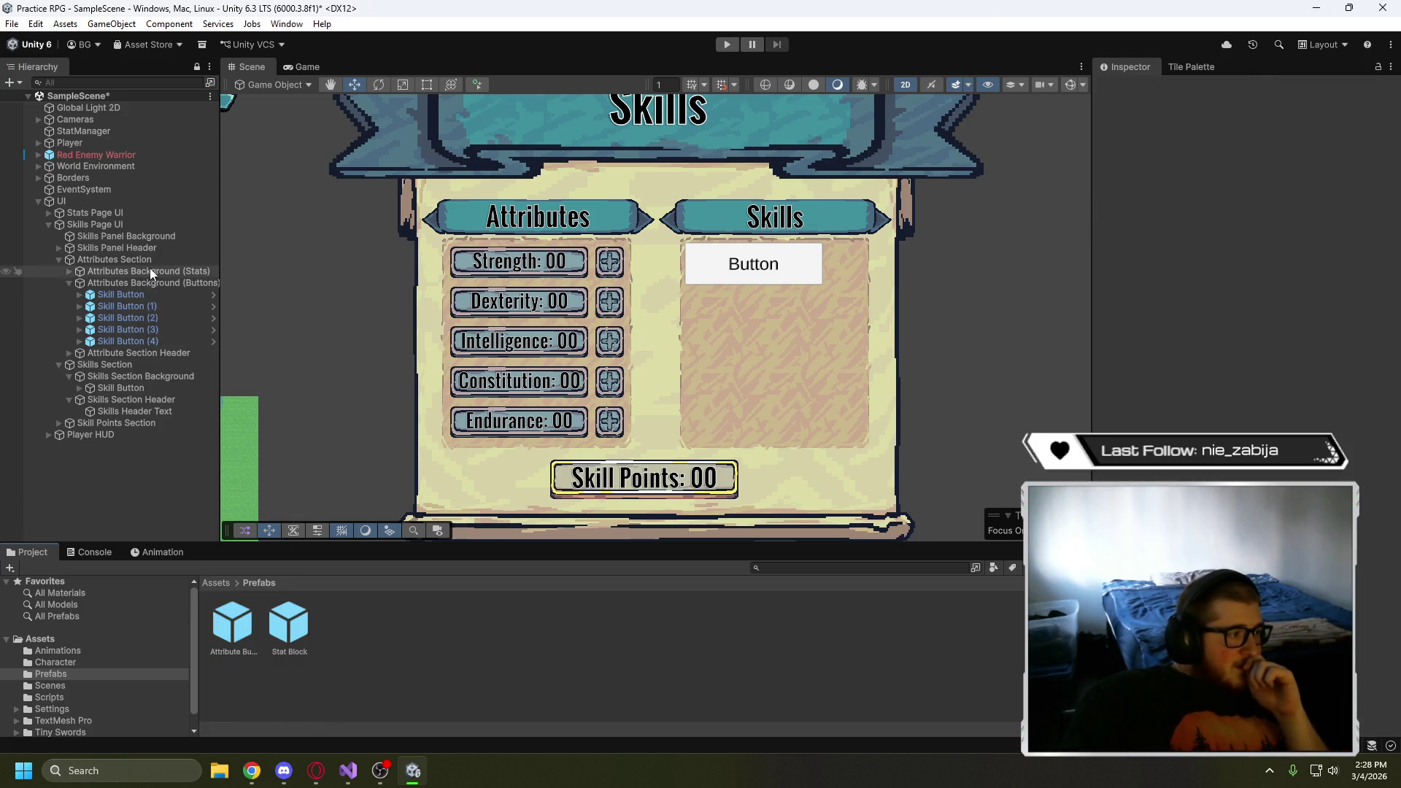
click(70, 271)
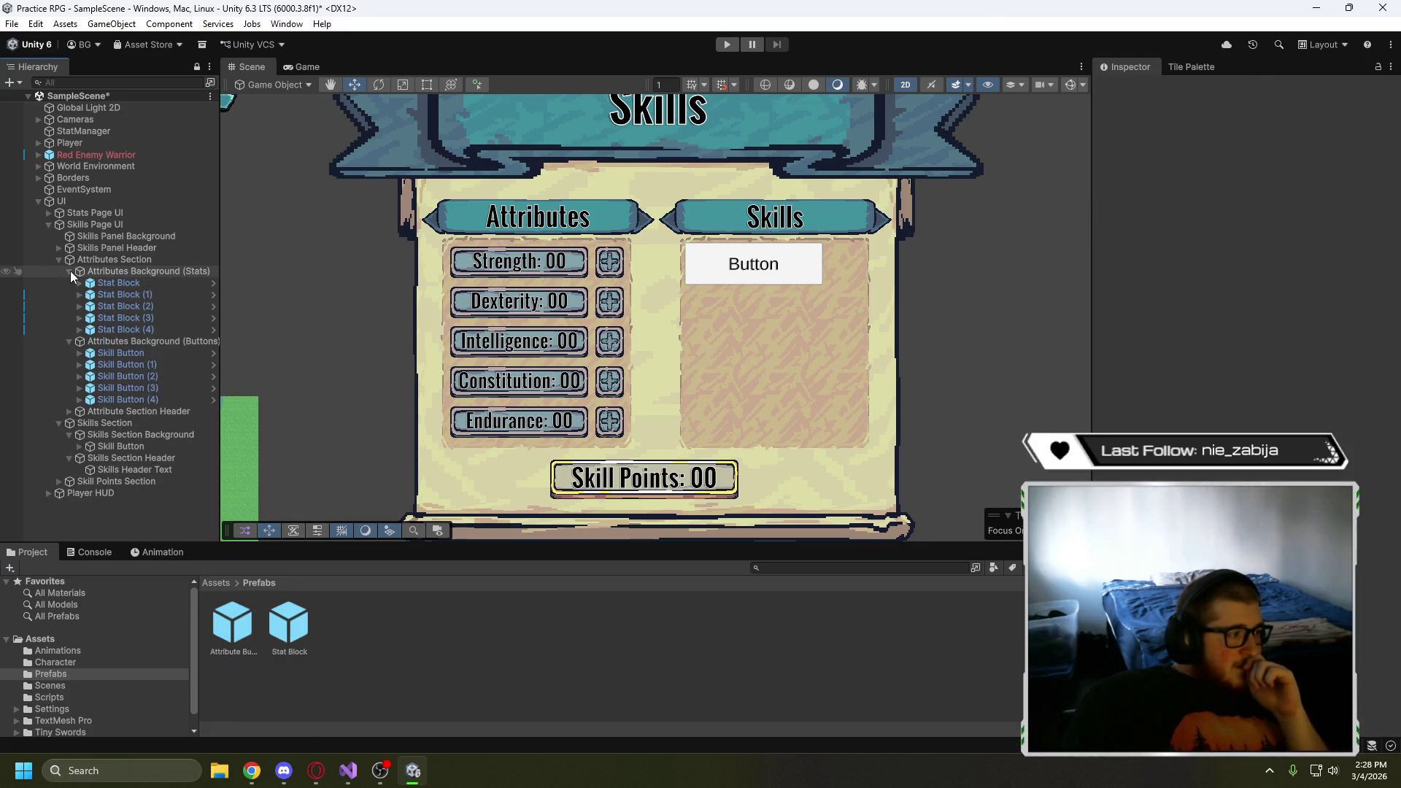
click(137, 353)
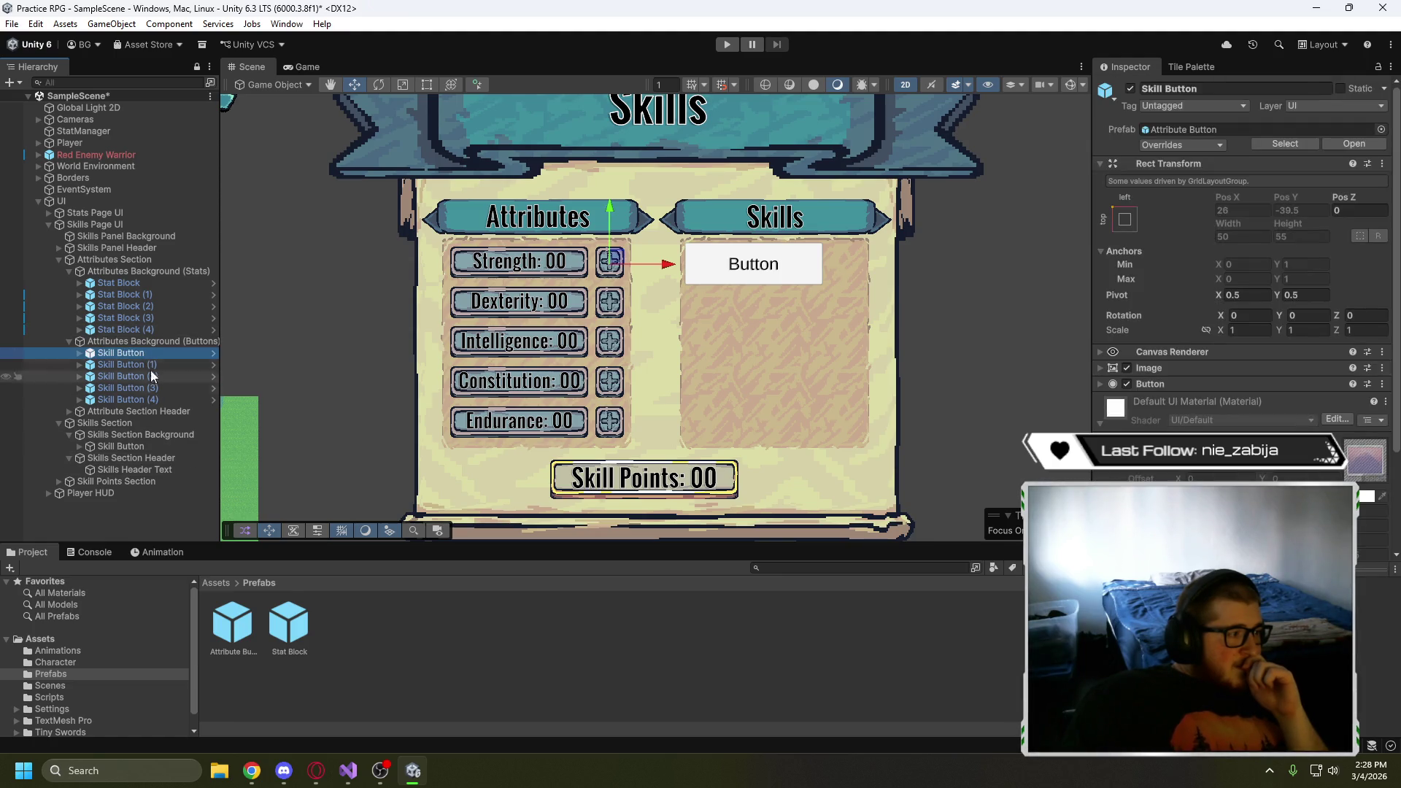
click(116, 352)
key(BackSpace)
key(BackSpace)
key(BackSpace)
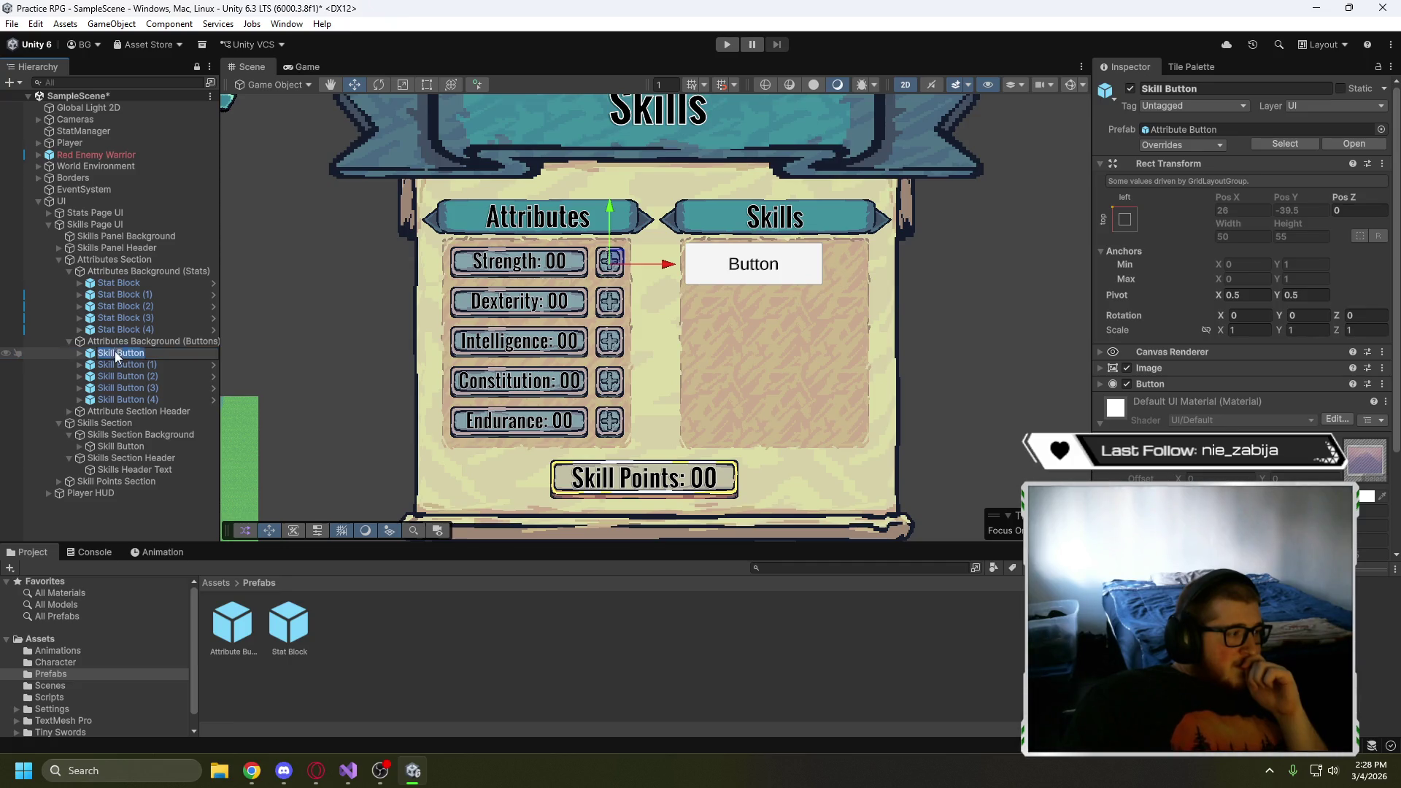
key(BackSpace)
key(BackSpace)
text(Attribute)
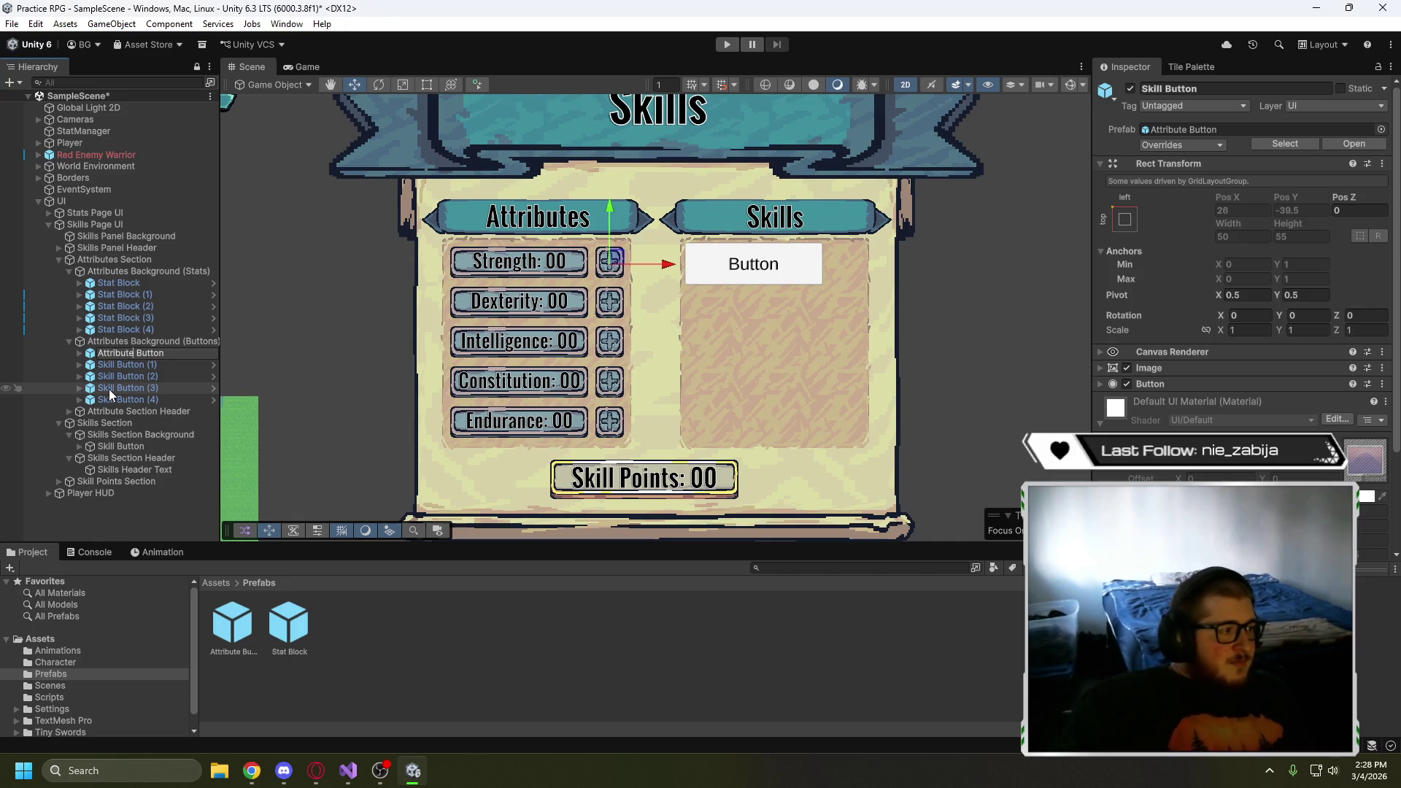
click(116, 364)
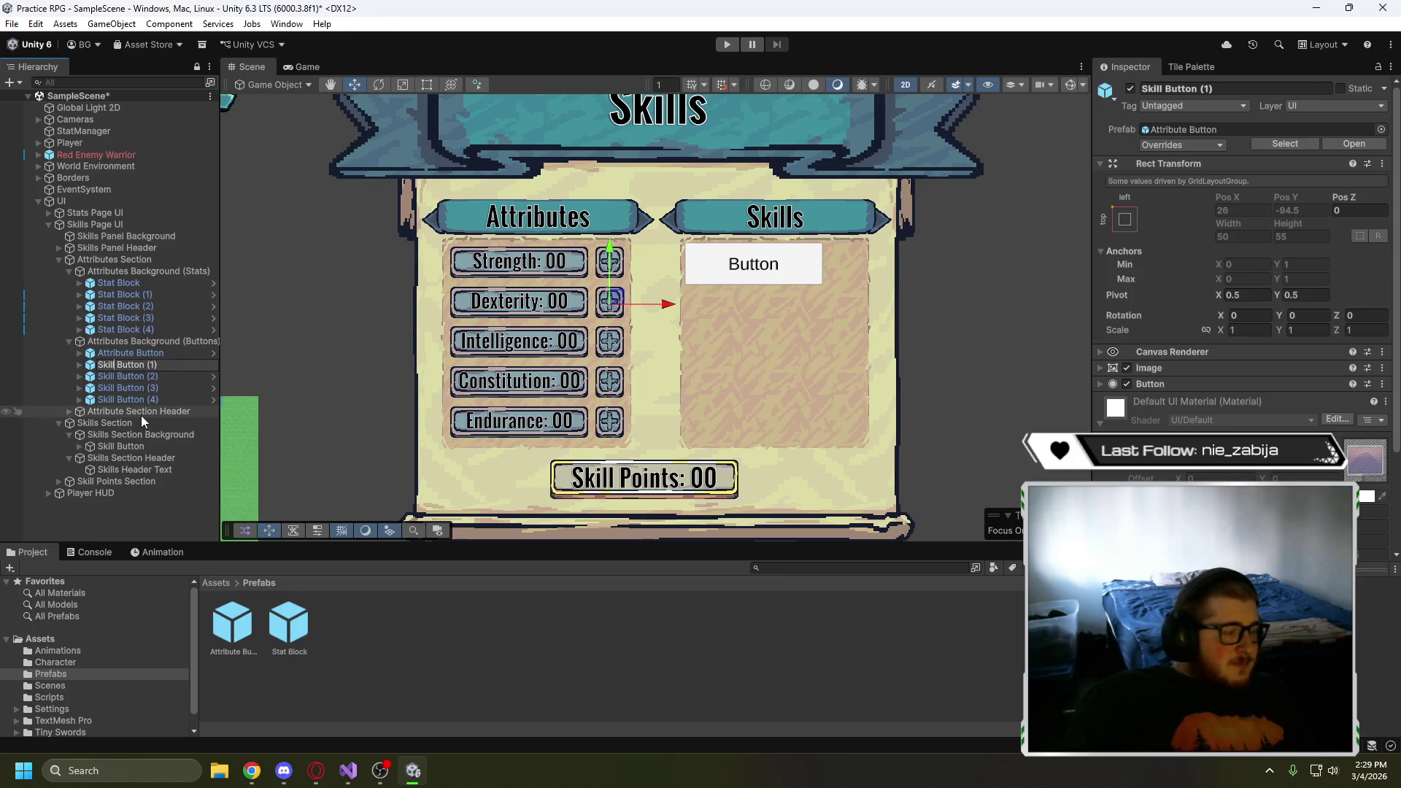
key(F2)
key(Left)
key(Delete)
key(Delete)
key(Delete)
text(Attribute)
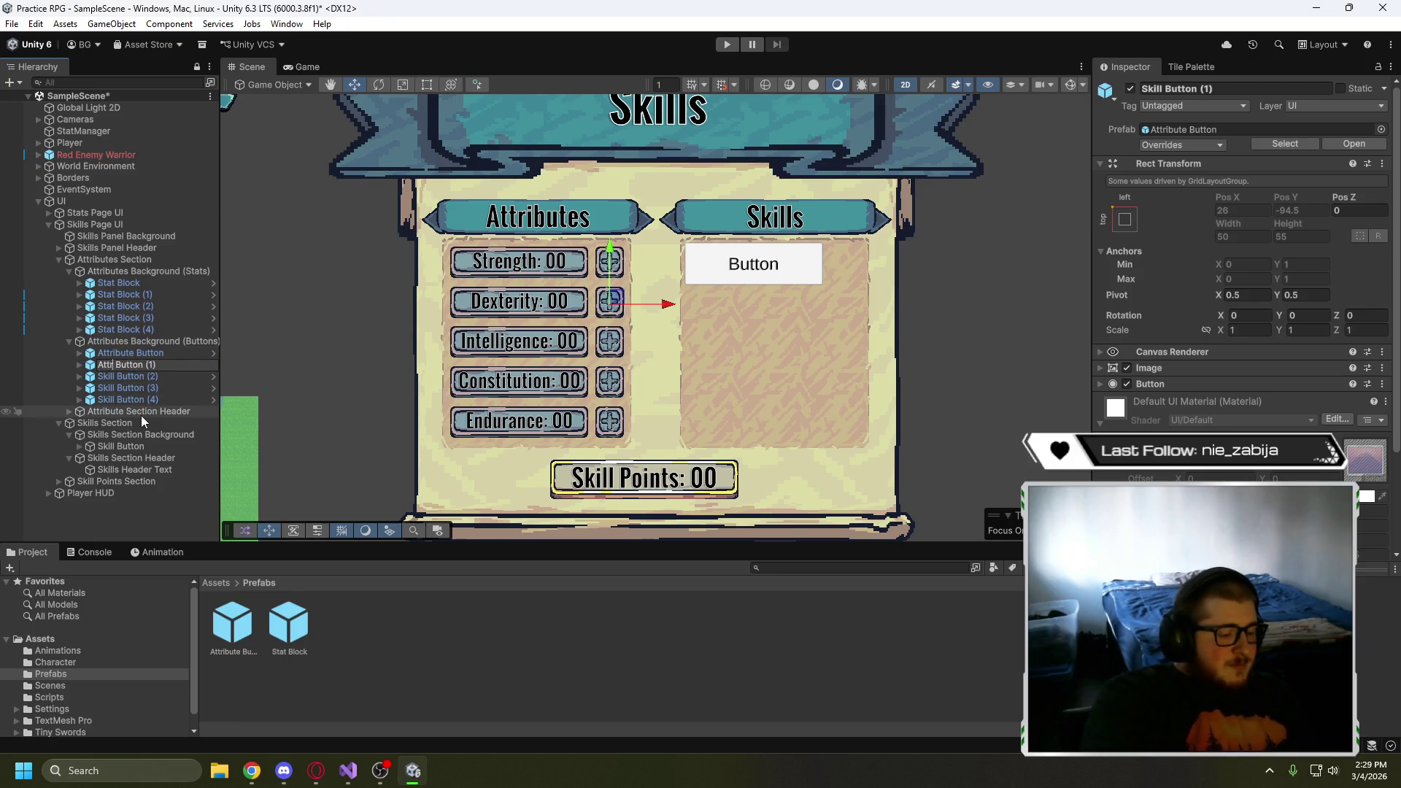
key(BackSpace)
key(BackSpace)
key(BackSpace)
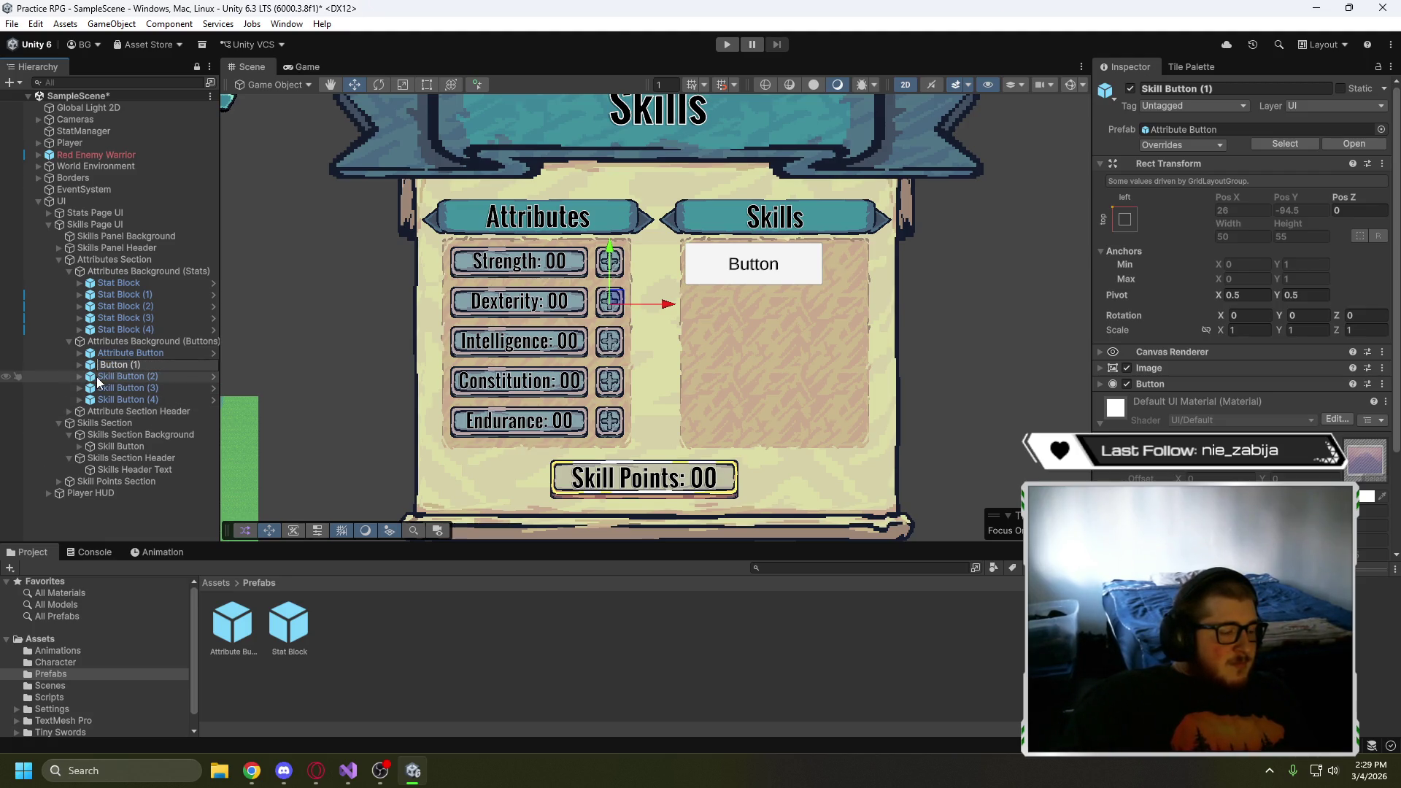
text(Attribute)
click(121, 378)
click(116, 378)
click(115, 376)
text(Attribute)
double_click(116, 388)
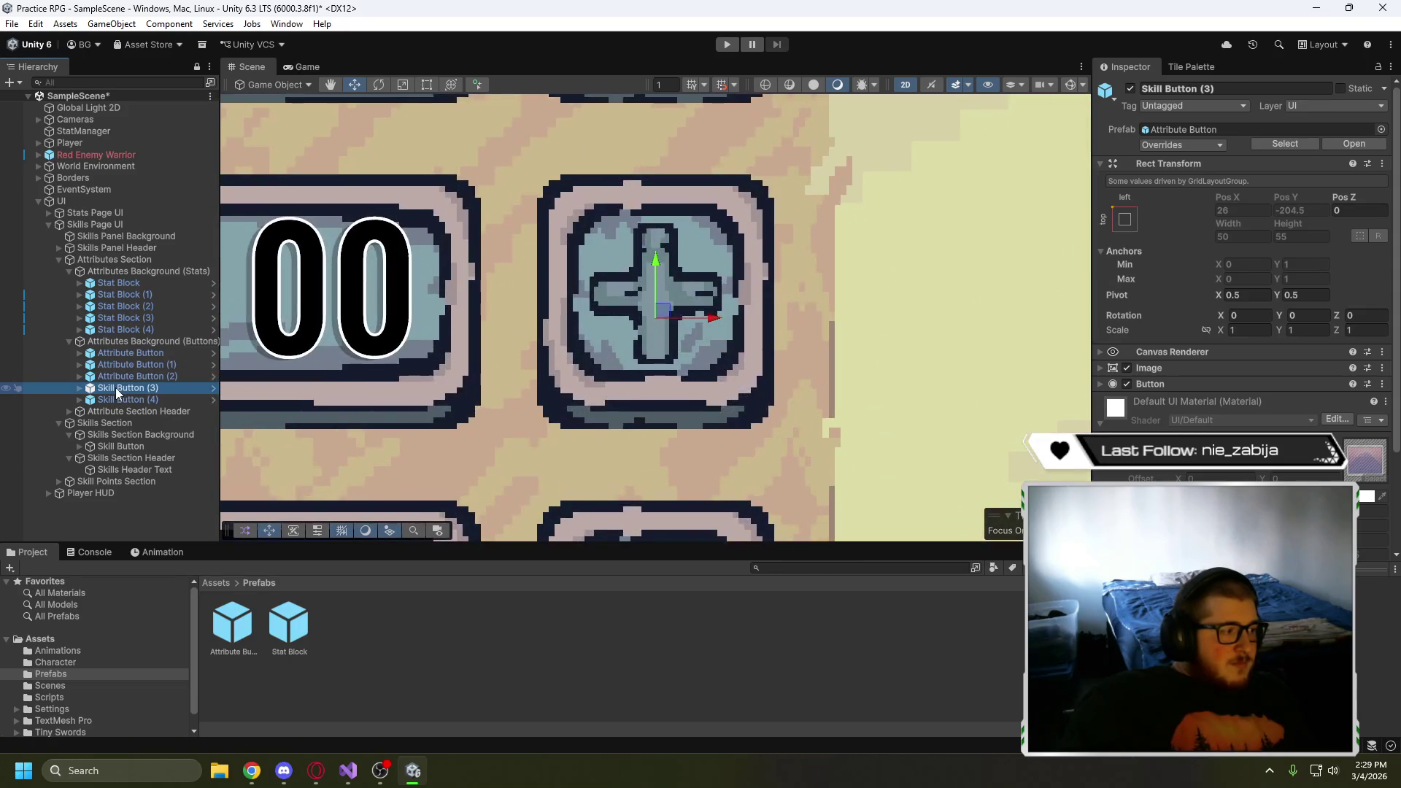
click(115, 389)
double_click(111, 389)
text(Attribute)
click(118, 399)
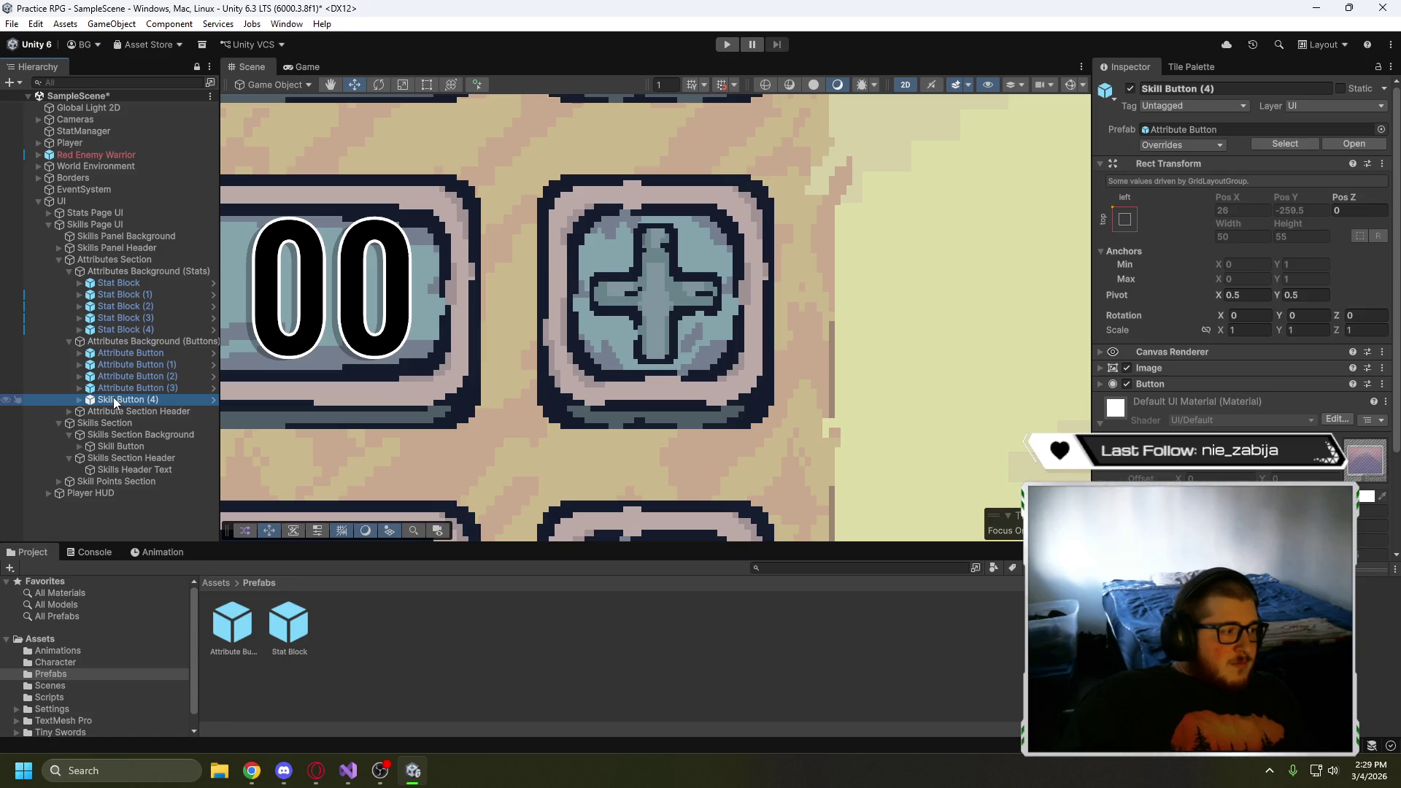
click(116, 400)
text(Attribute)
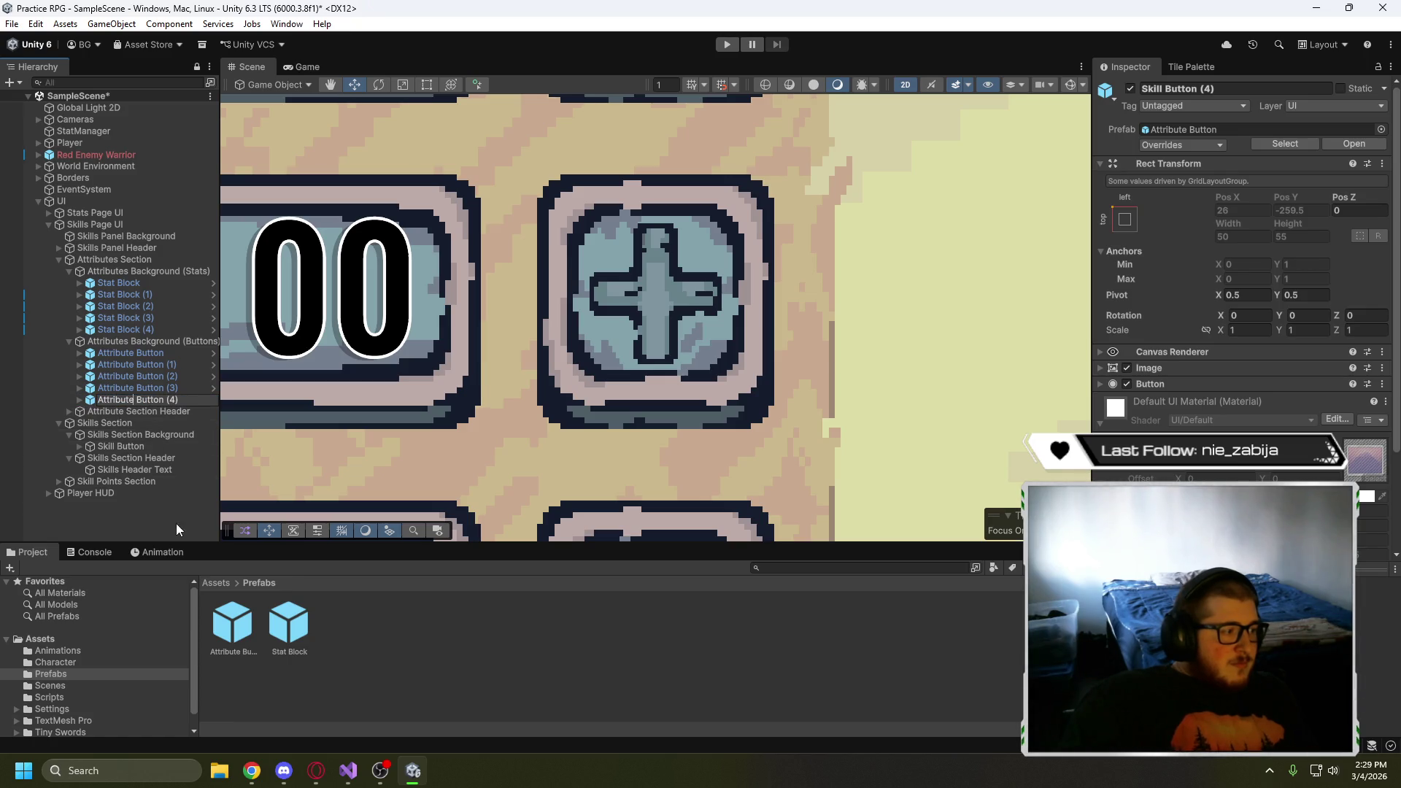
key(Return)
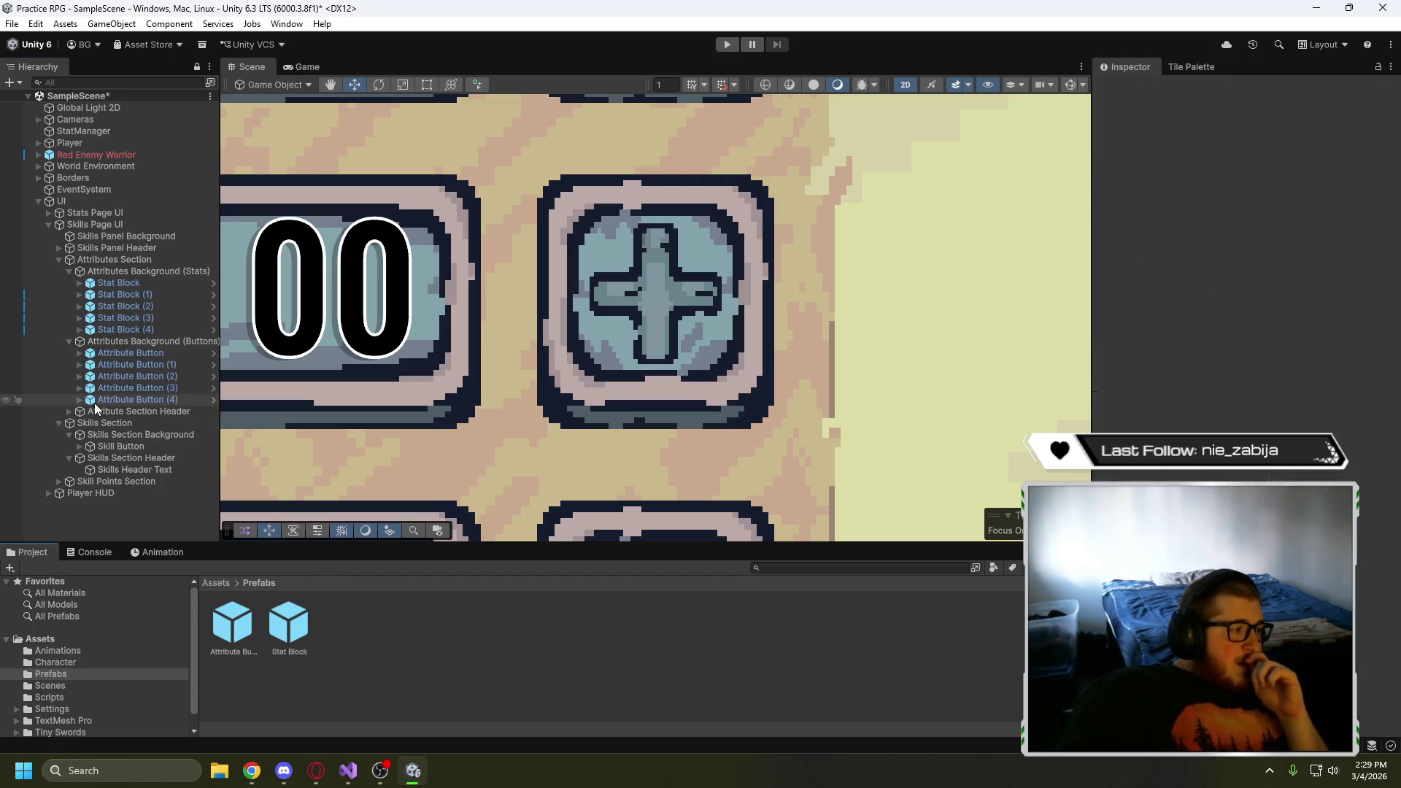
- Center the skills panel and collapse the attribute stat block and attribute button groups
scroll(467, 411, down, 10)
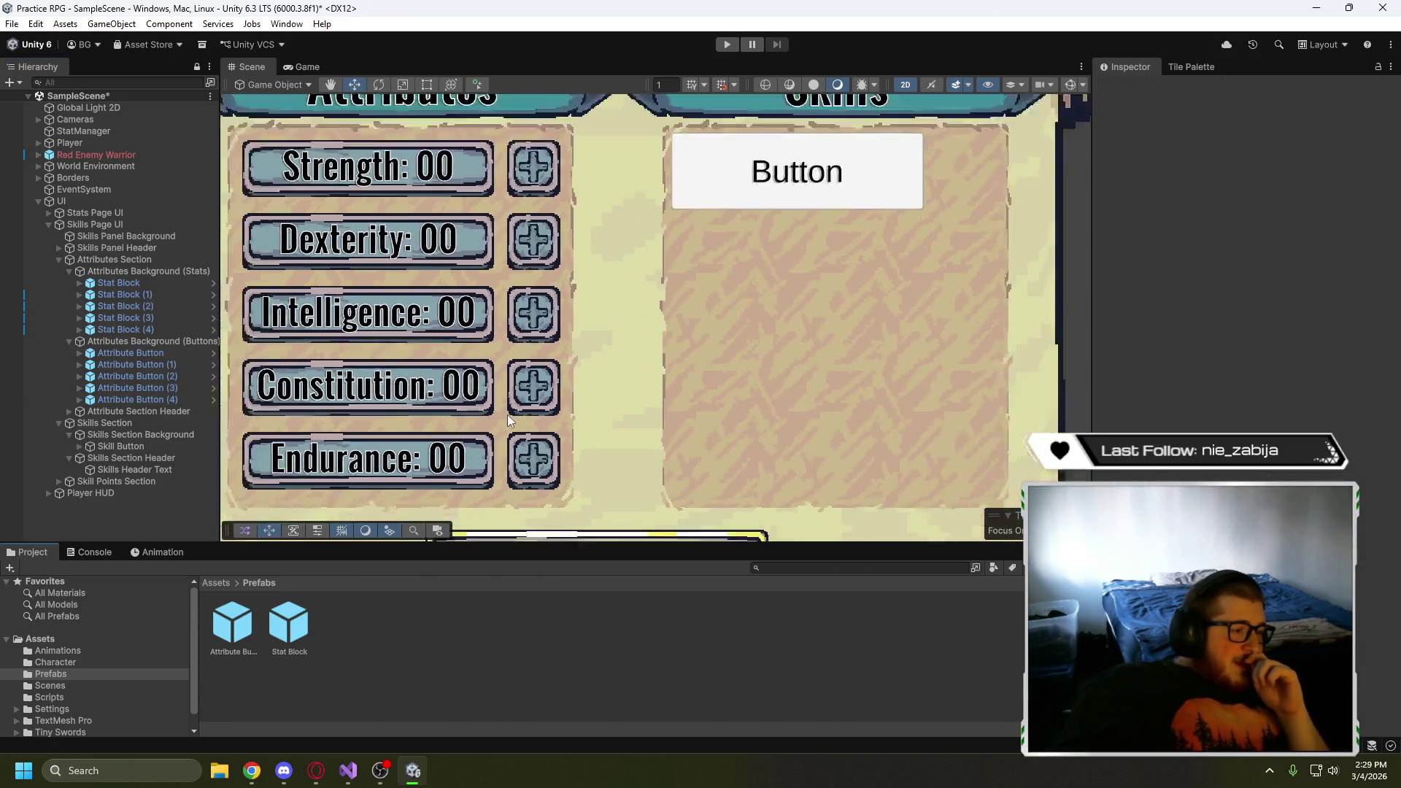
drag(536, 405, 616, 399)
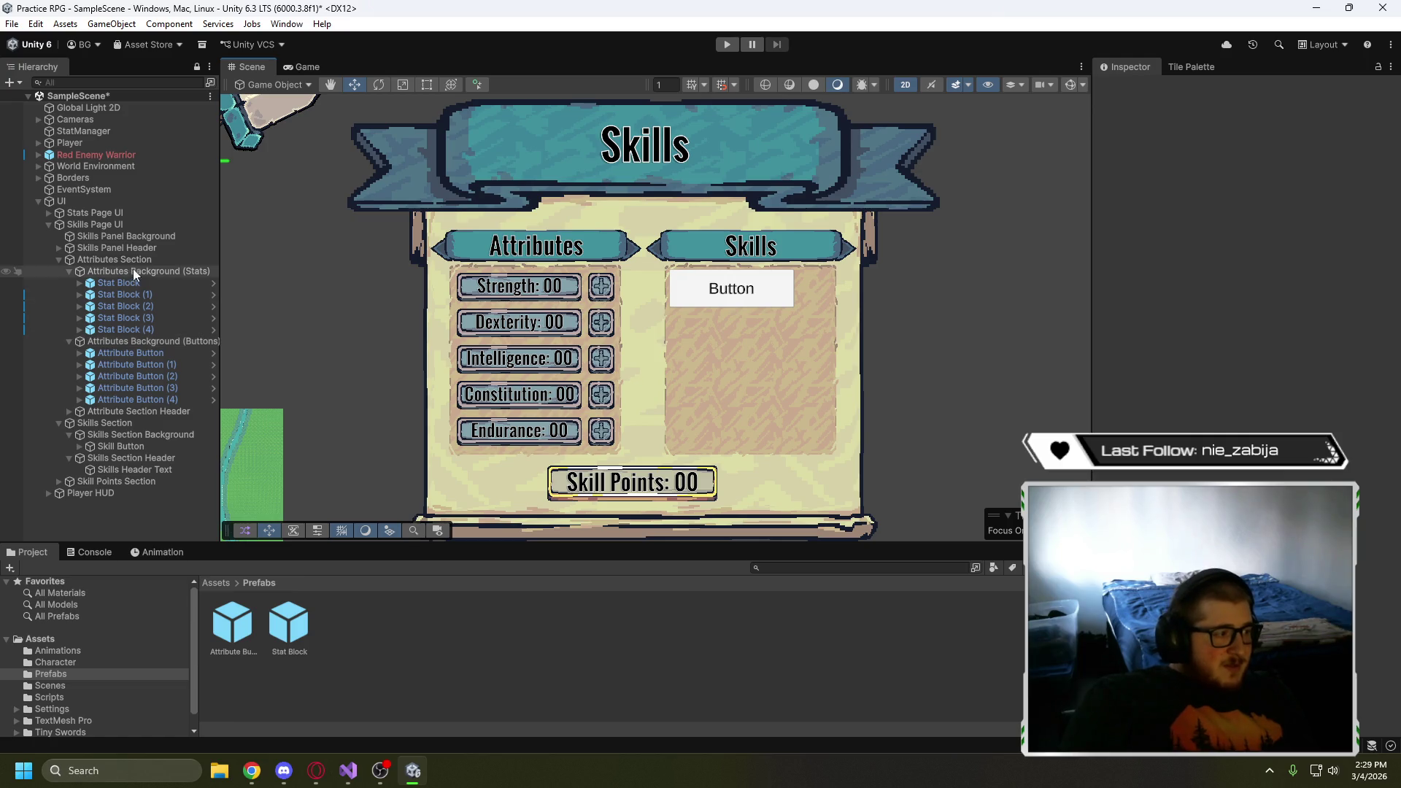
click(140, 286)
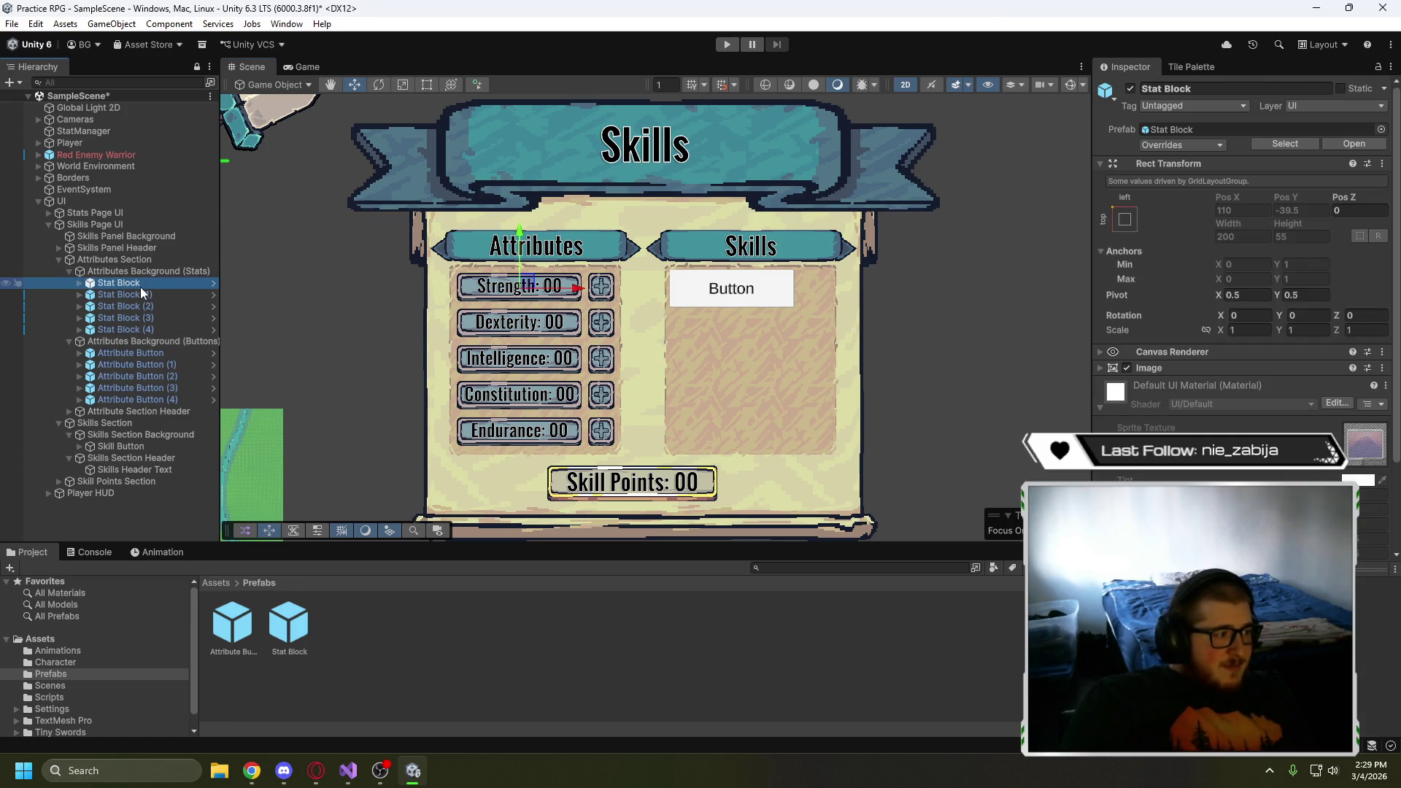
click(143, 355)
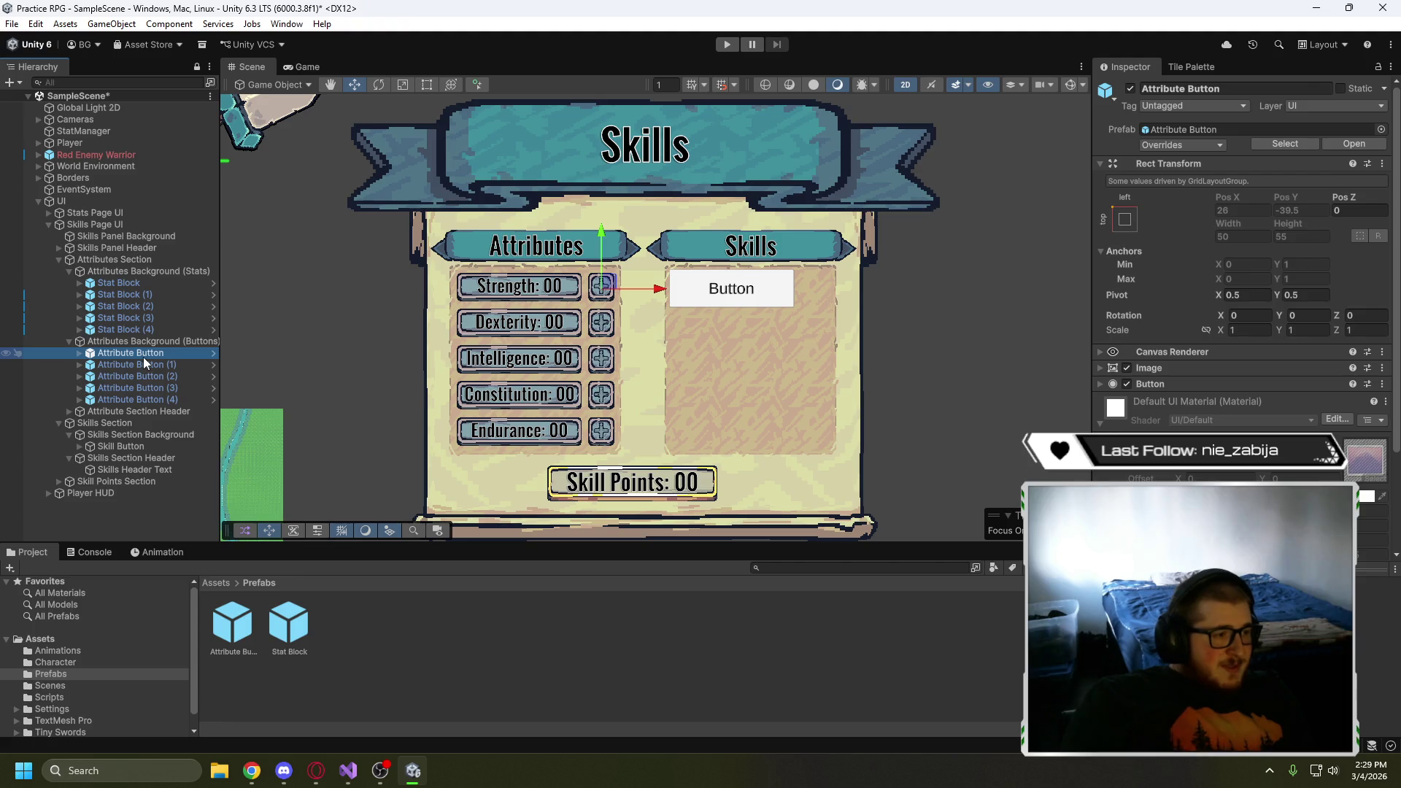
click(70, 341)
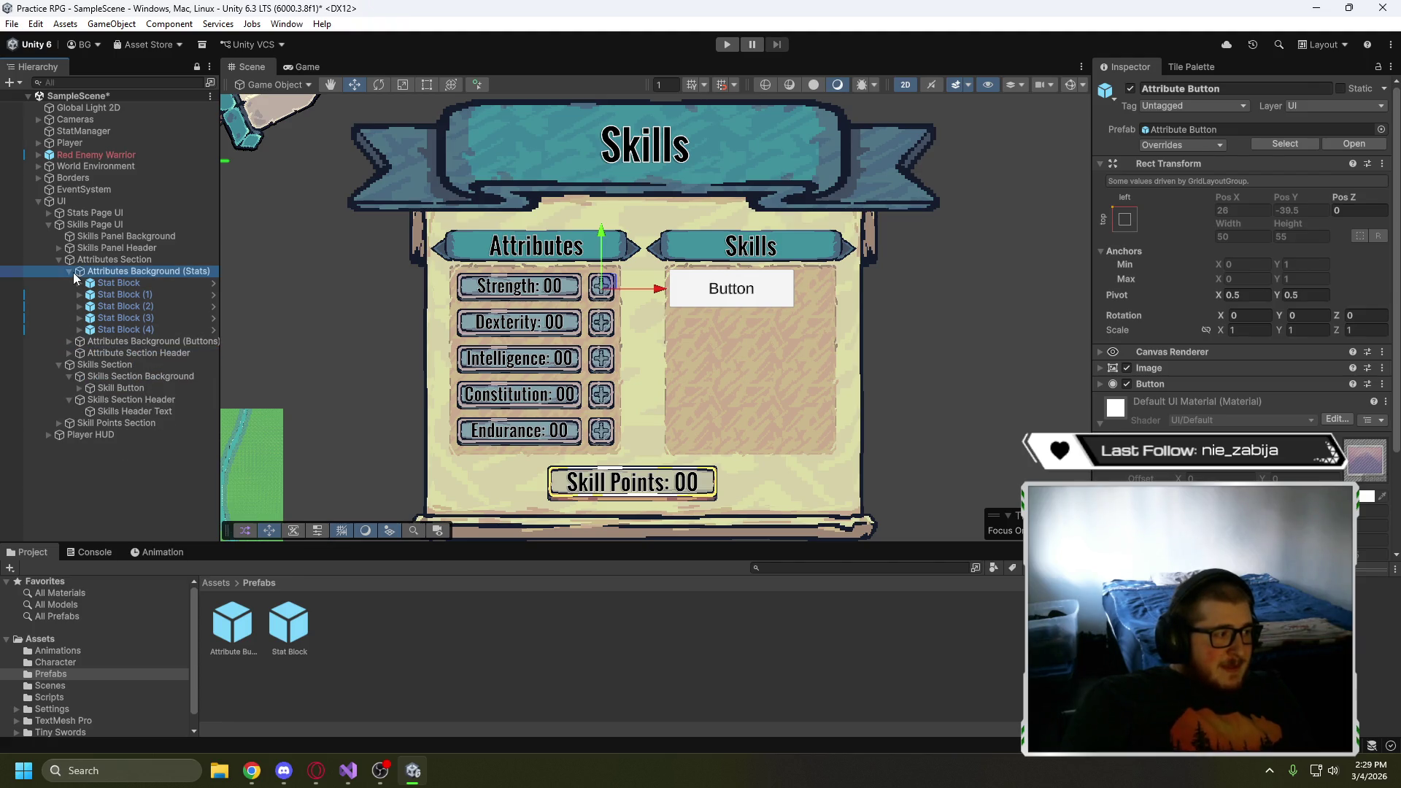
click(69, 272)
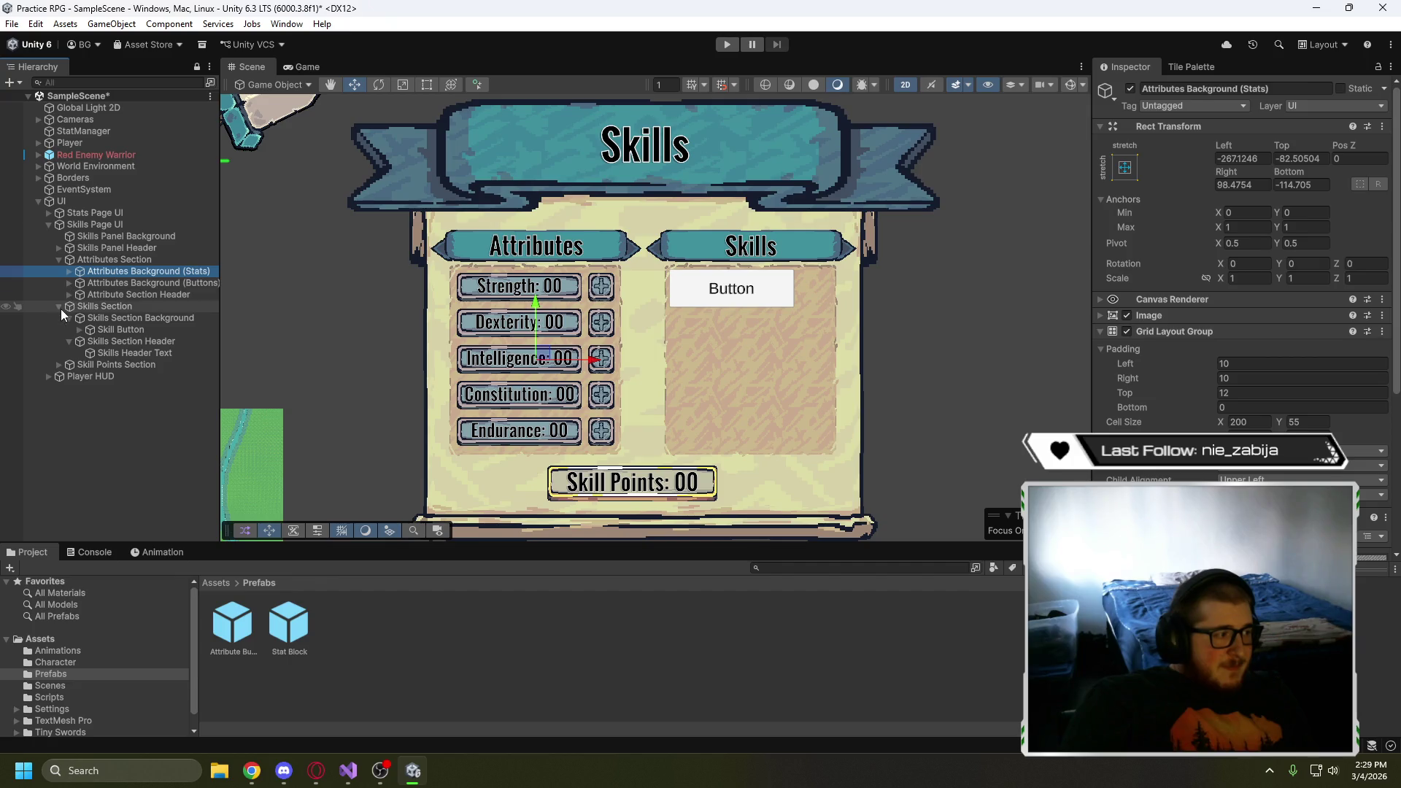
- Select Skill Button and expand its Image settings in the Inspector
click(113, 328)
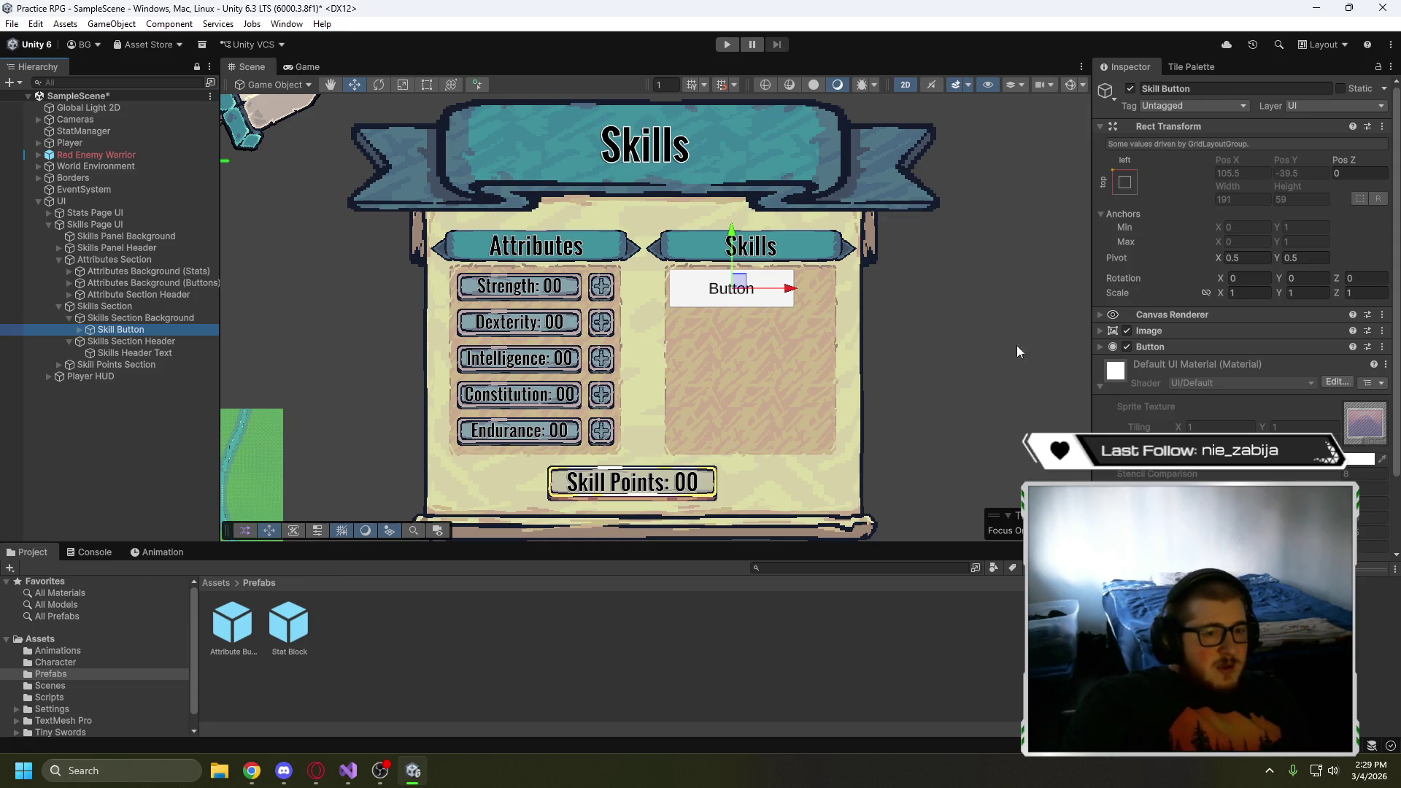
scroll(1145, 394, down, 3)
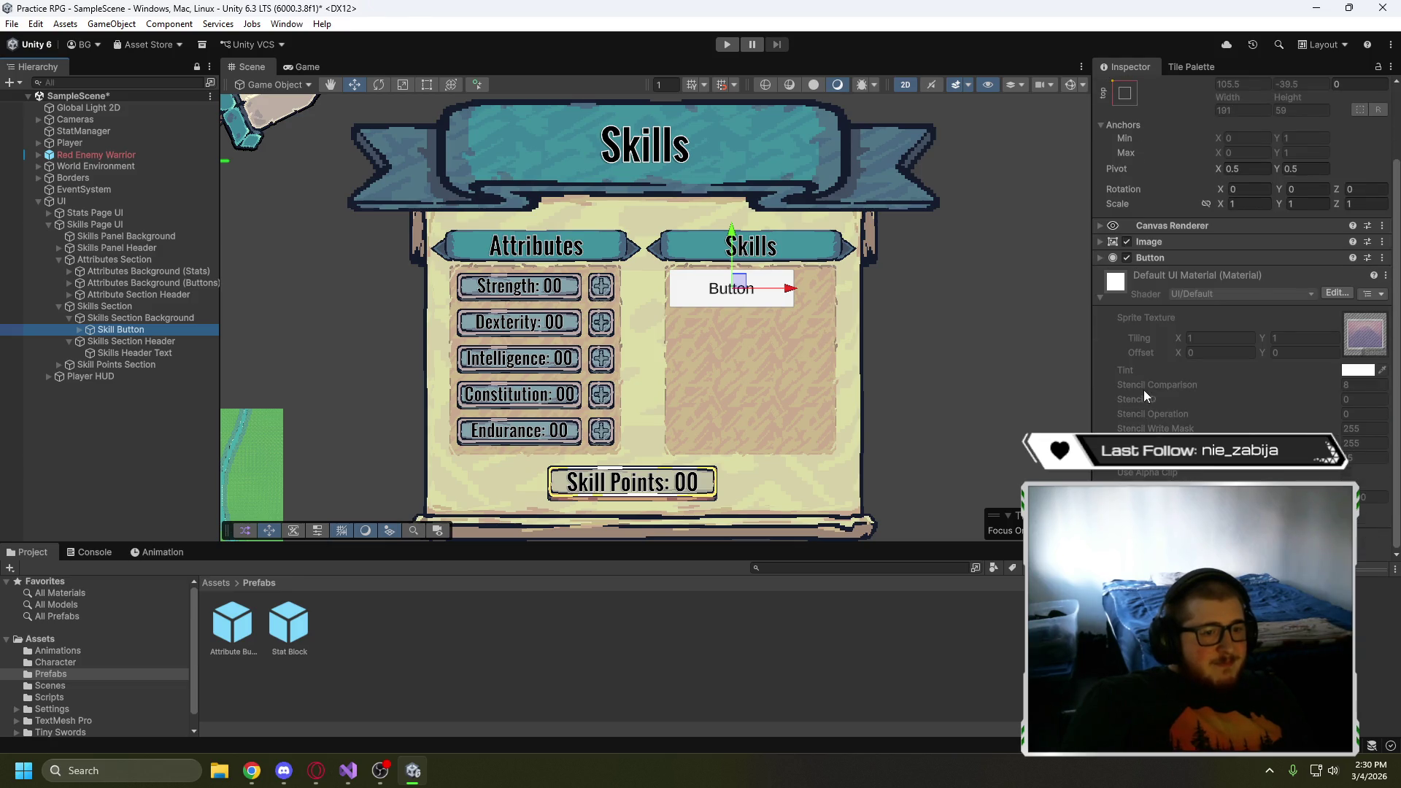
click(1099, 241)
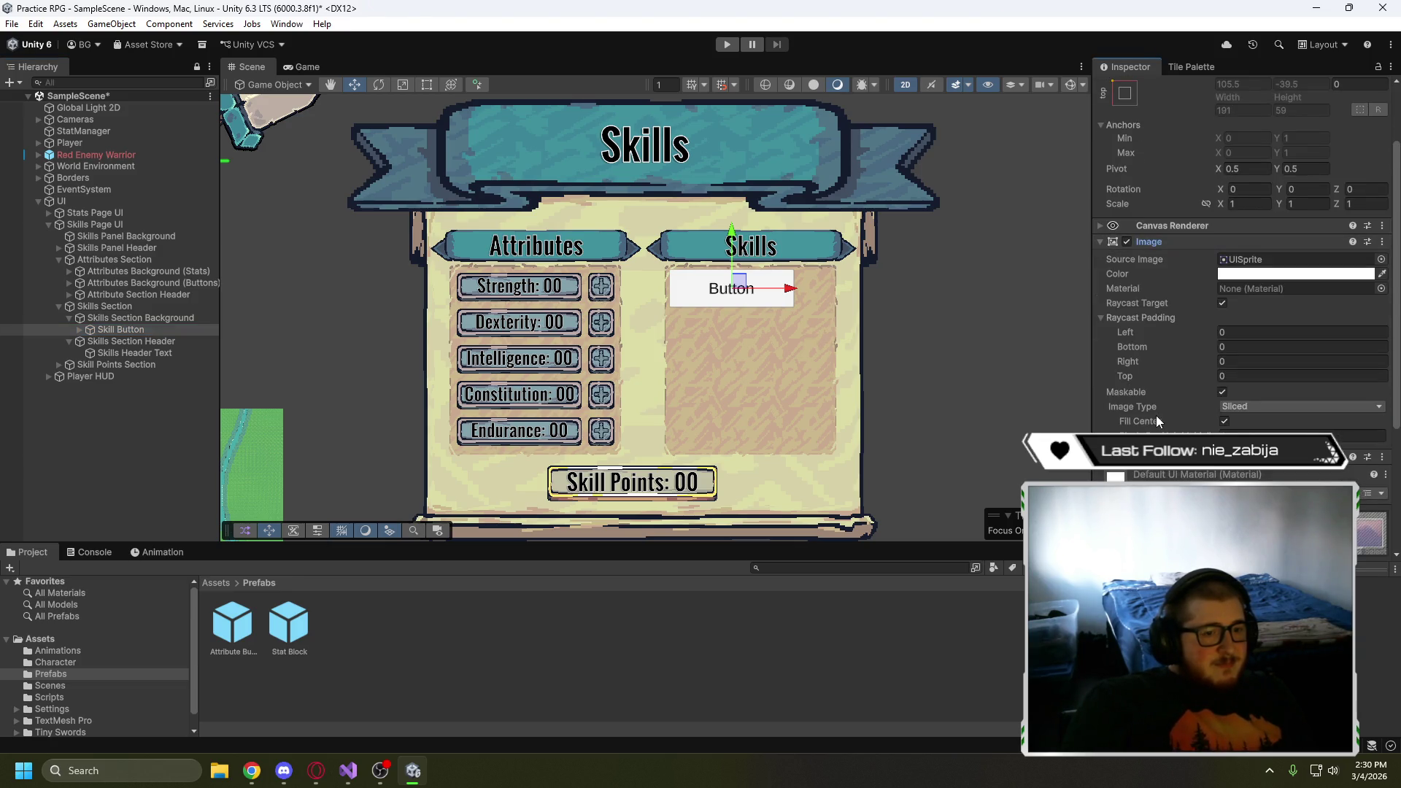
scroll(1155, 414, up, 2)
scroll(1156, 415, up, 2)
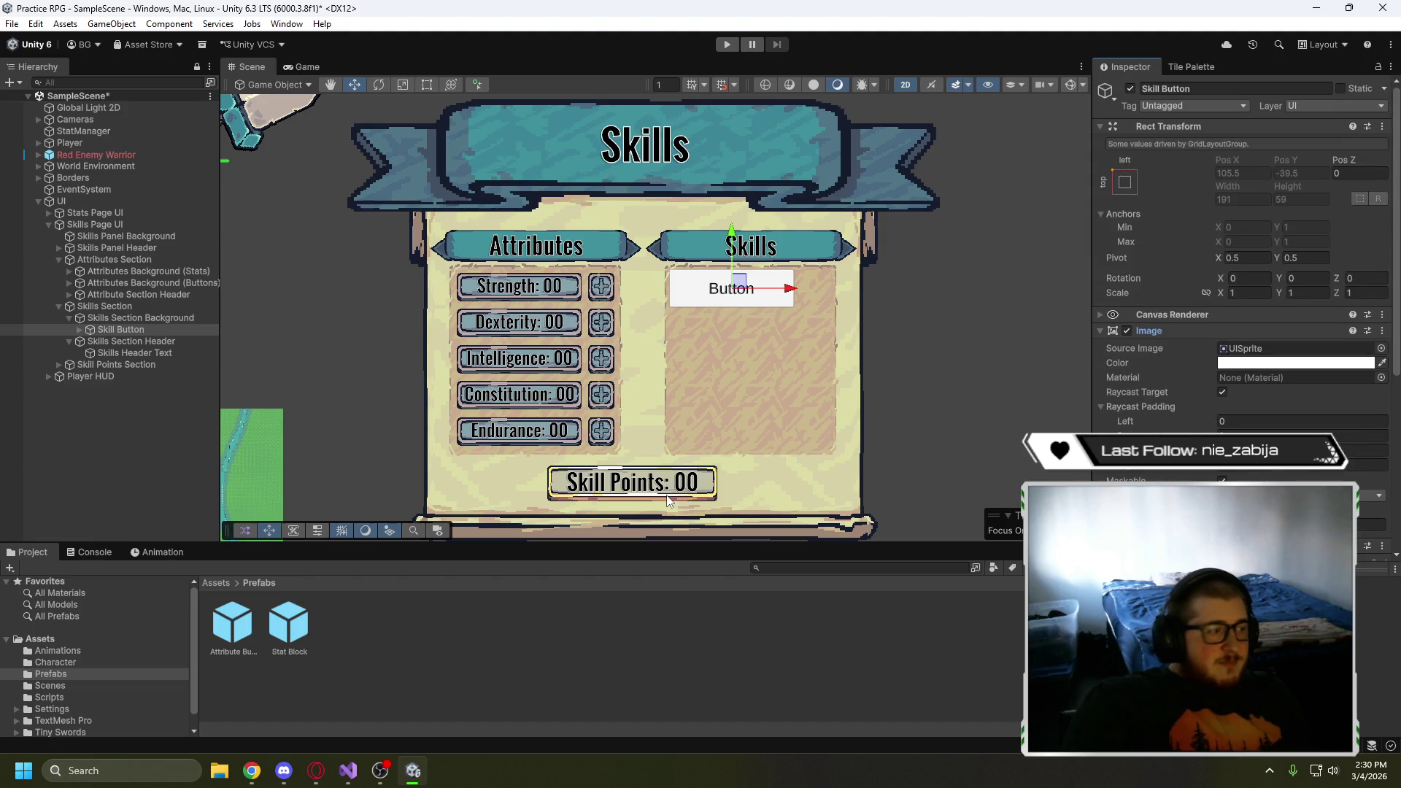
- Browse the Project window from Assets to Tiny Swords > UI Elements > Buttons
click(220, 584)
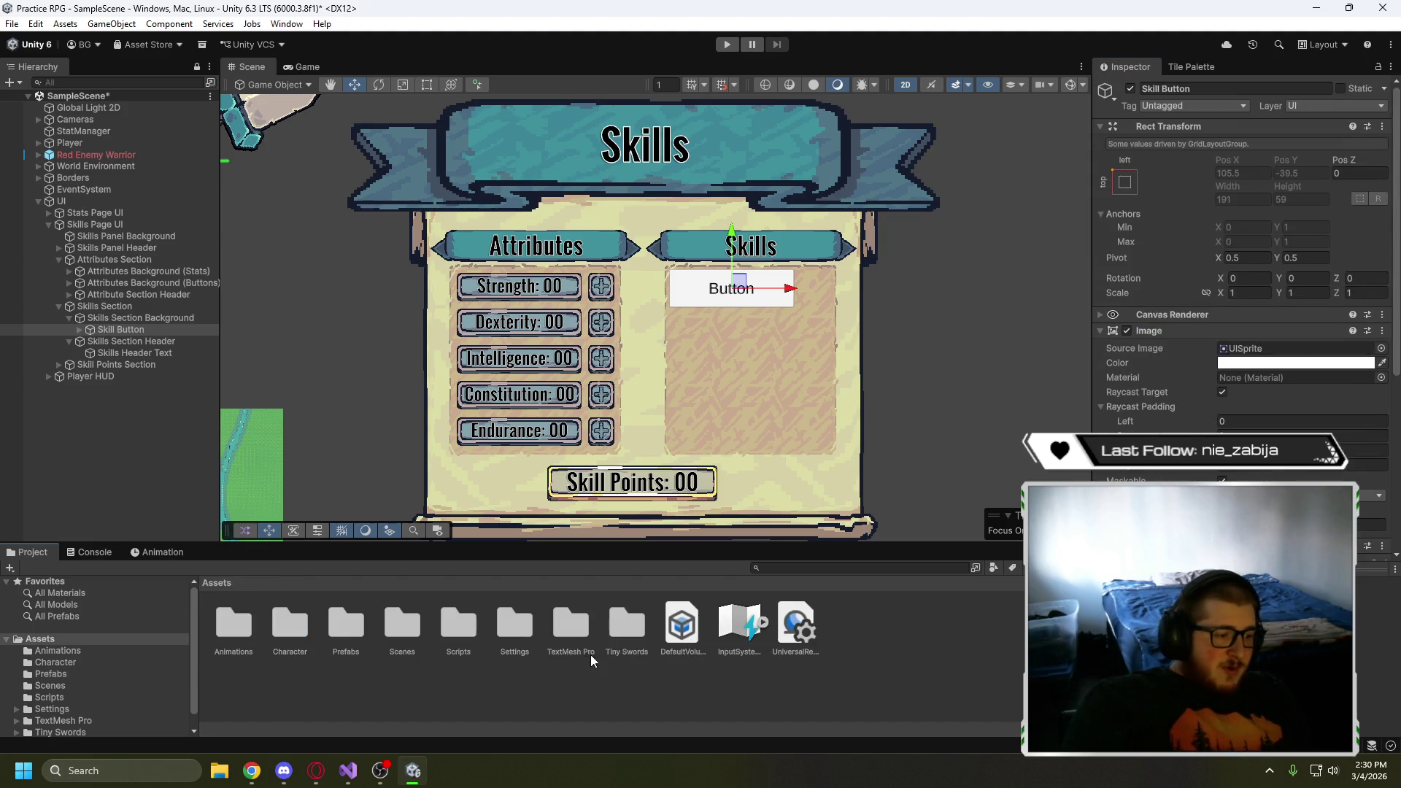
double_click(623, 622)
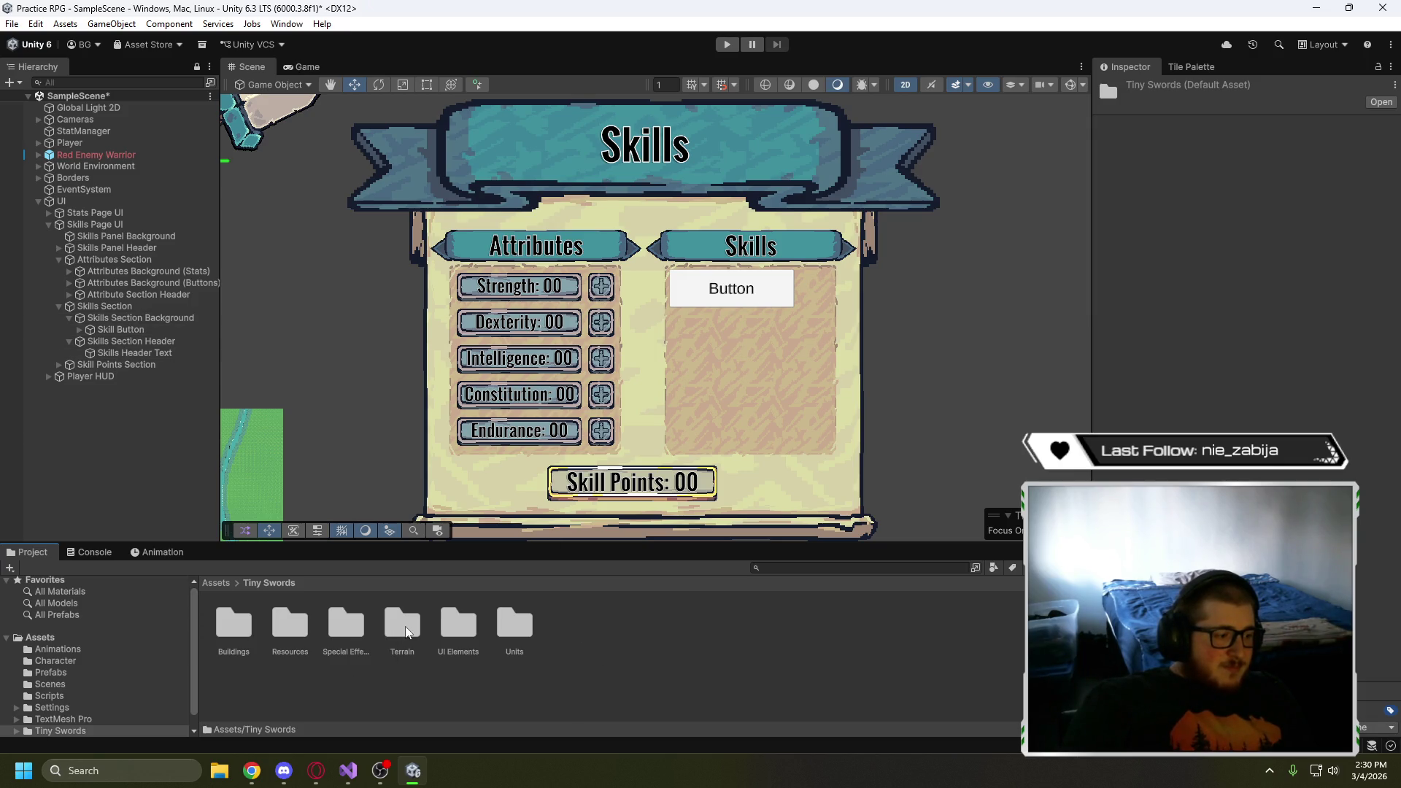
double_click(459, 632)
double_click(347, 629)
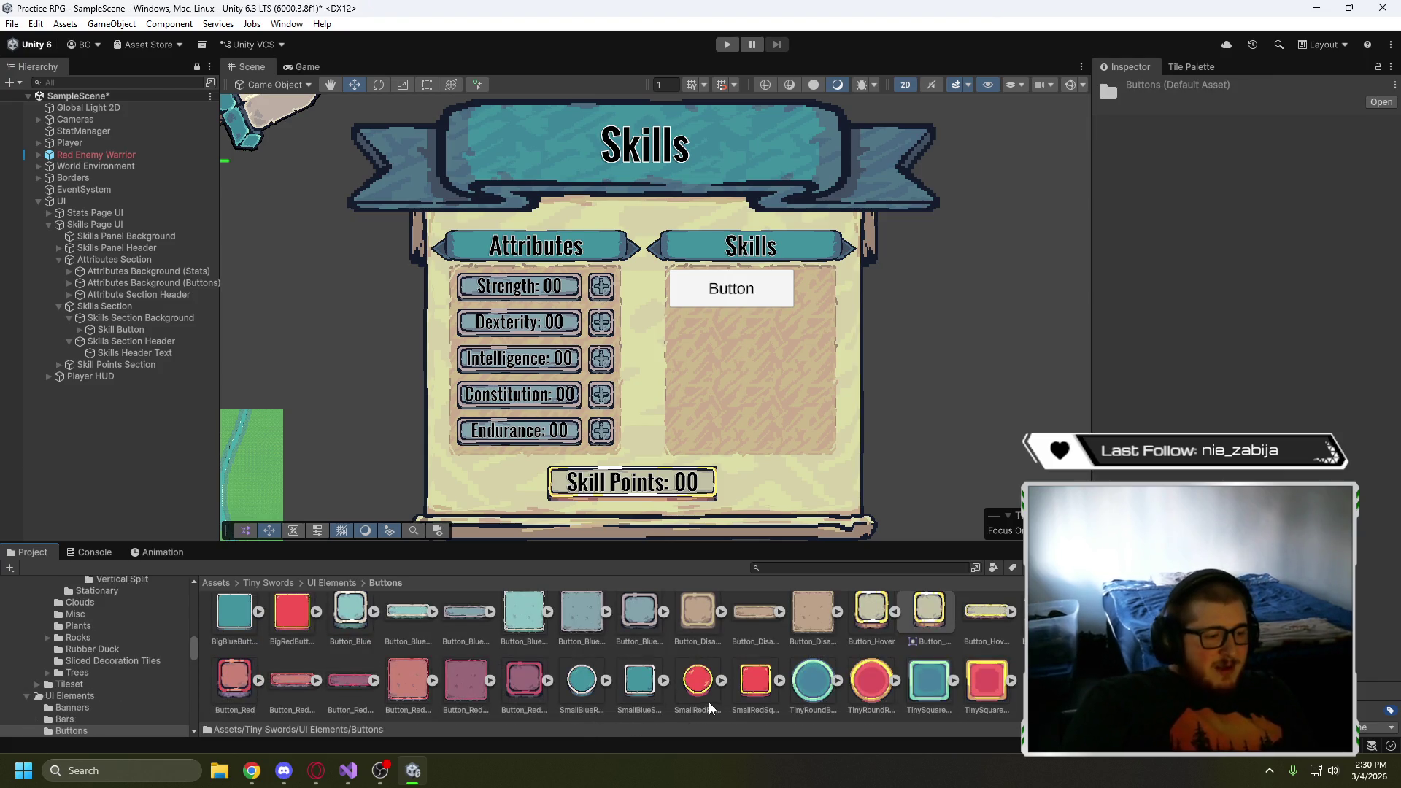
scroll(700, 724, up, 1)
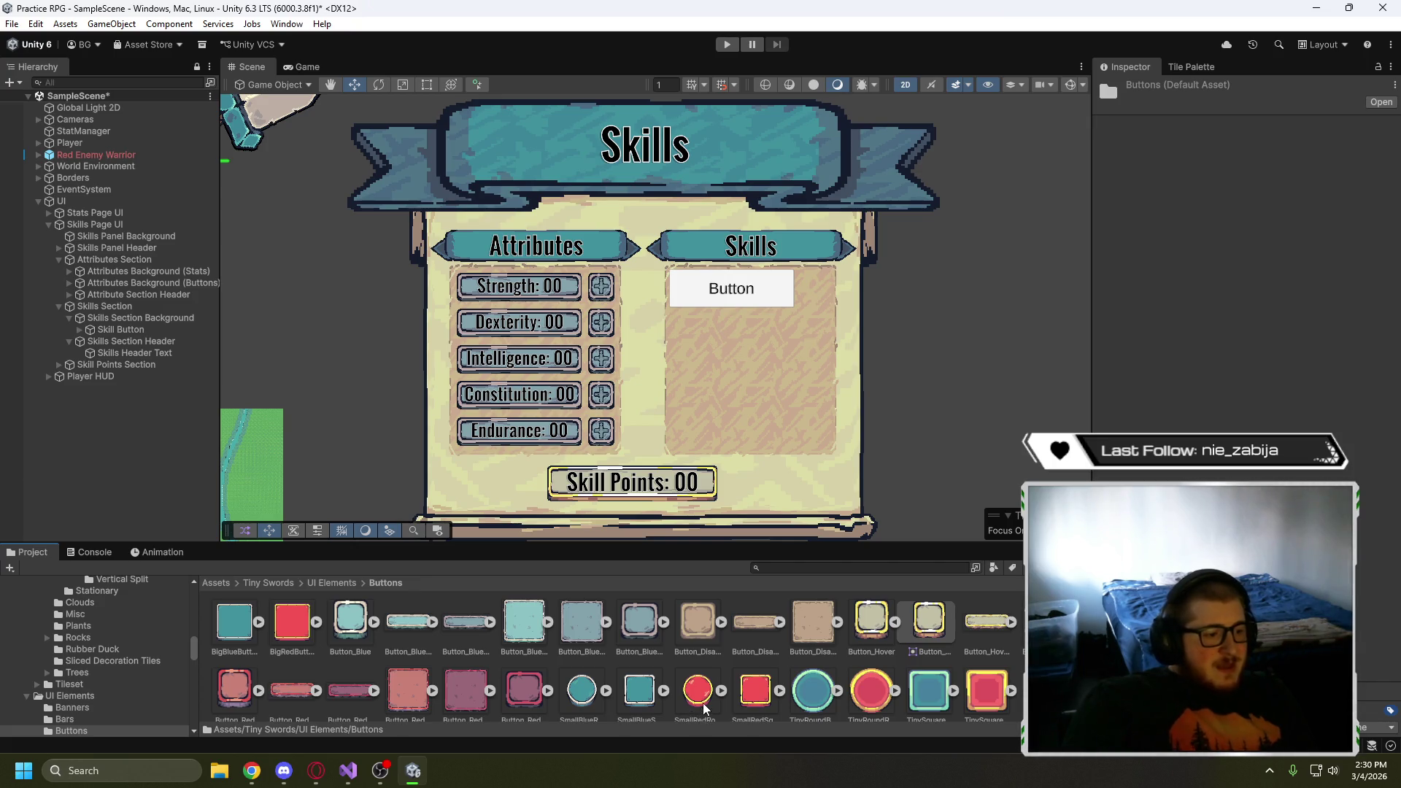
- Compare the small red and blue round button sprites, settling on SmallBlueRoundButton_Regular
click(701, 704)
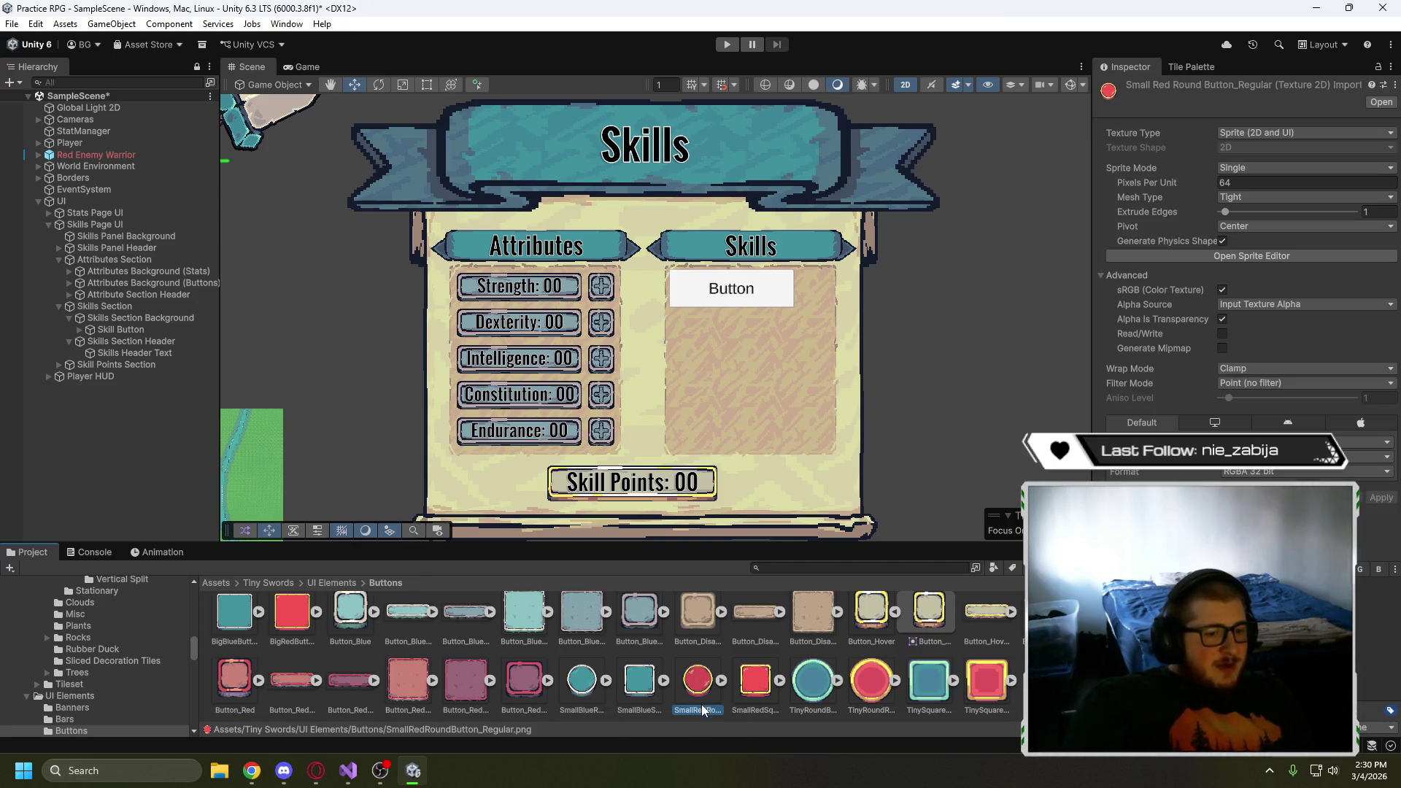
click(588, 684)
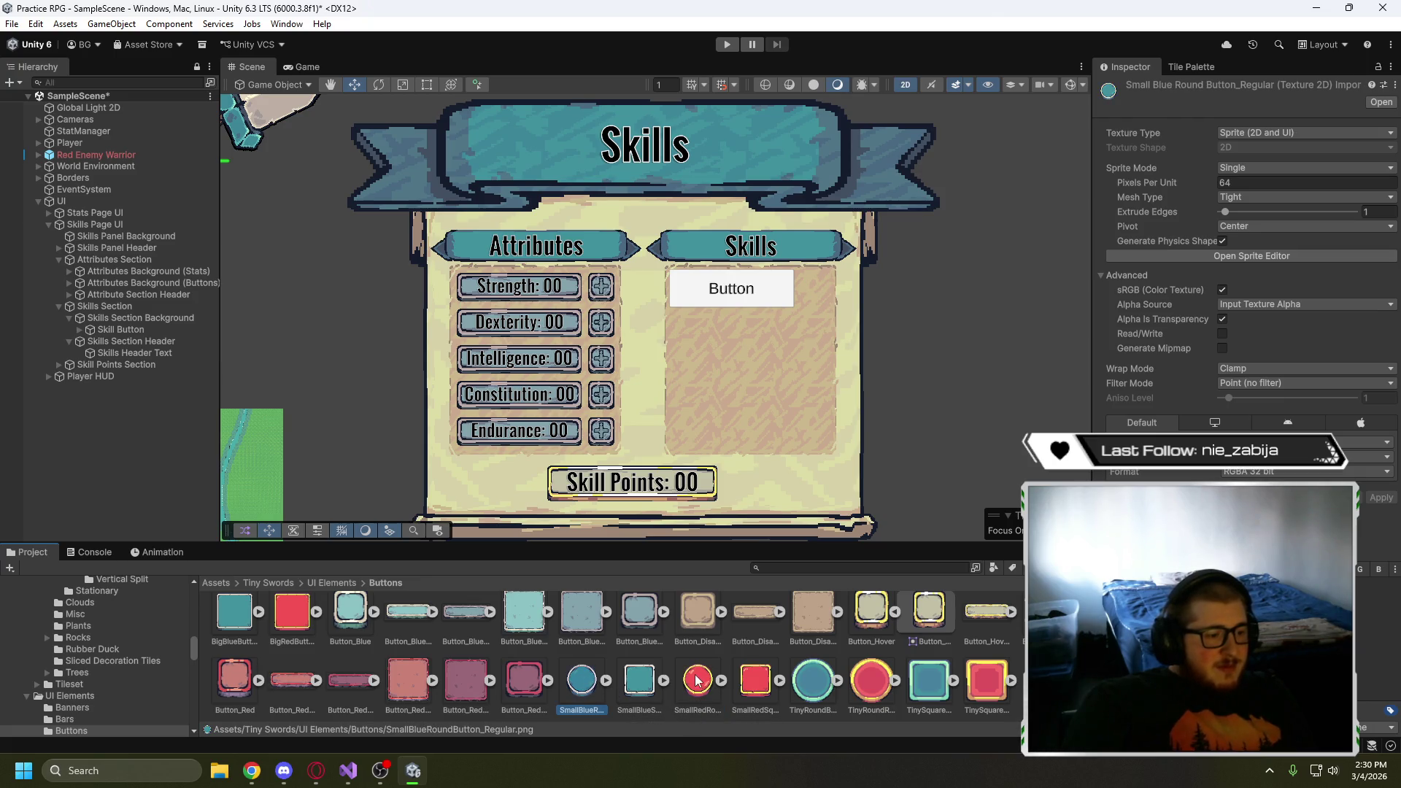
click(696, 697)
click(581, 682)
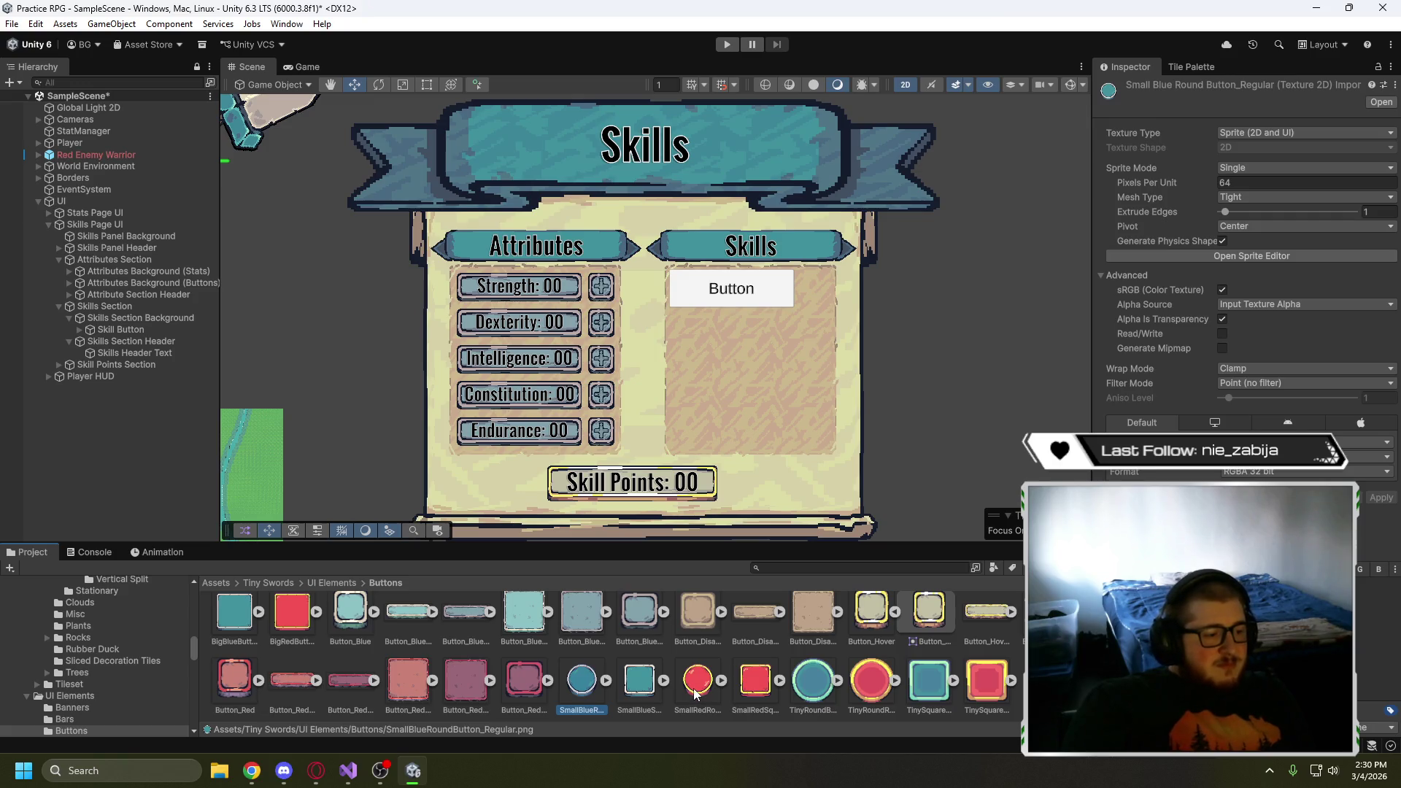
scroll(694, 690, up, 1)
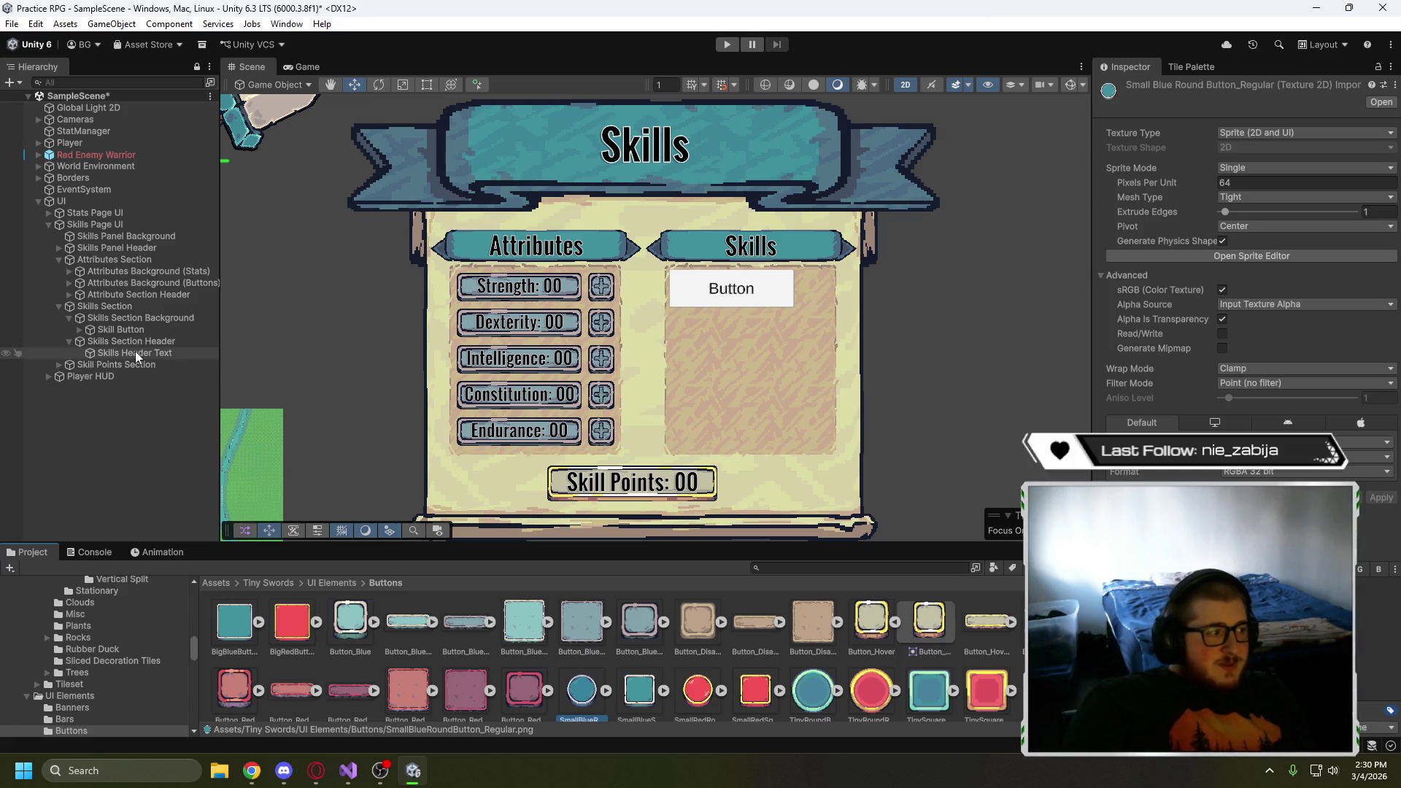
click(110, 330)
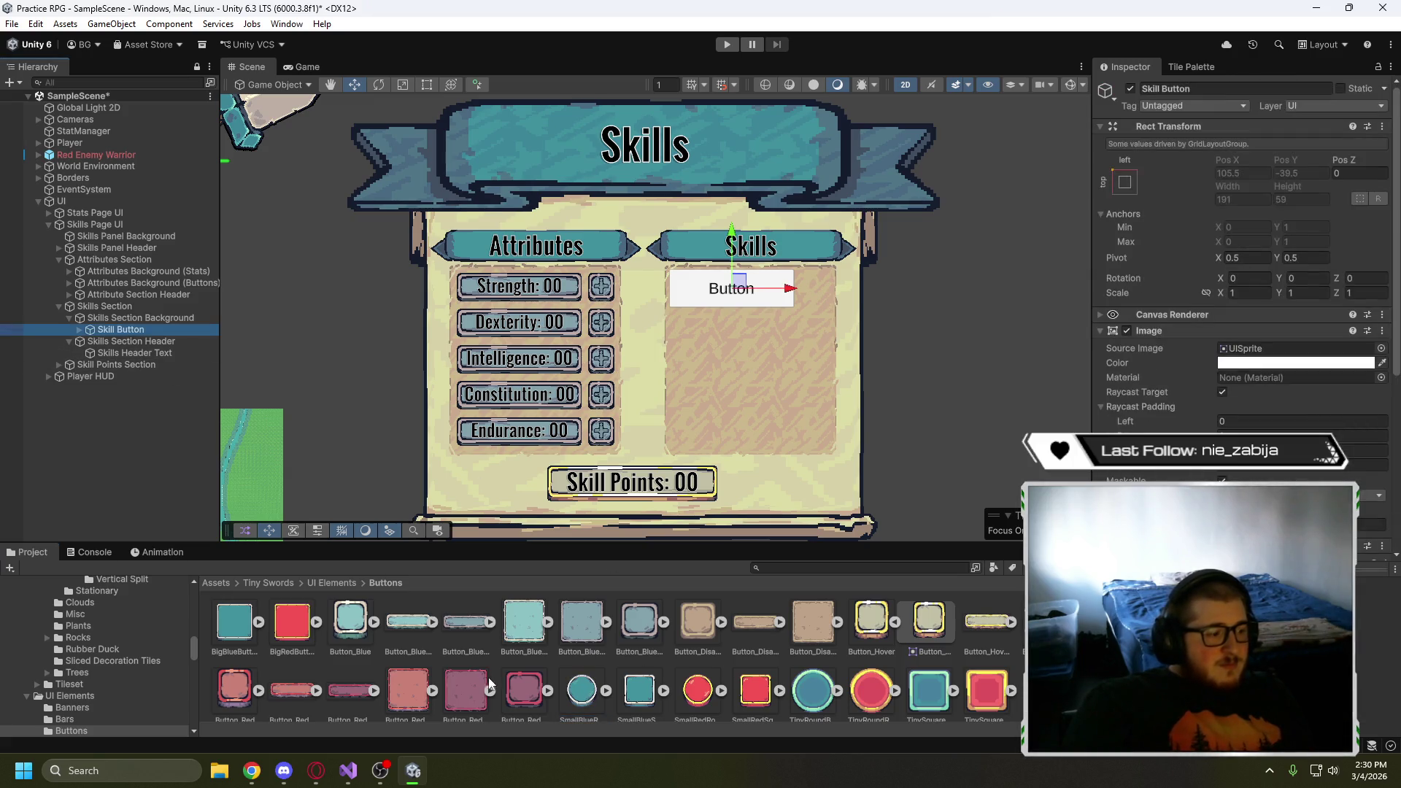
- Give Skill Button the SmallBlueRoundButton sprite and set the grid Cell Size to 64 × 64
scroll(646, 710, down, 1)
drag(582, 679, 1291, 349)
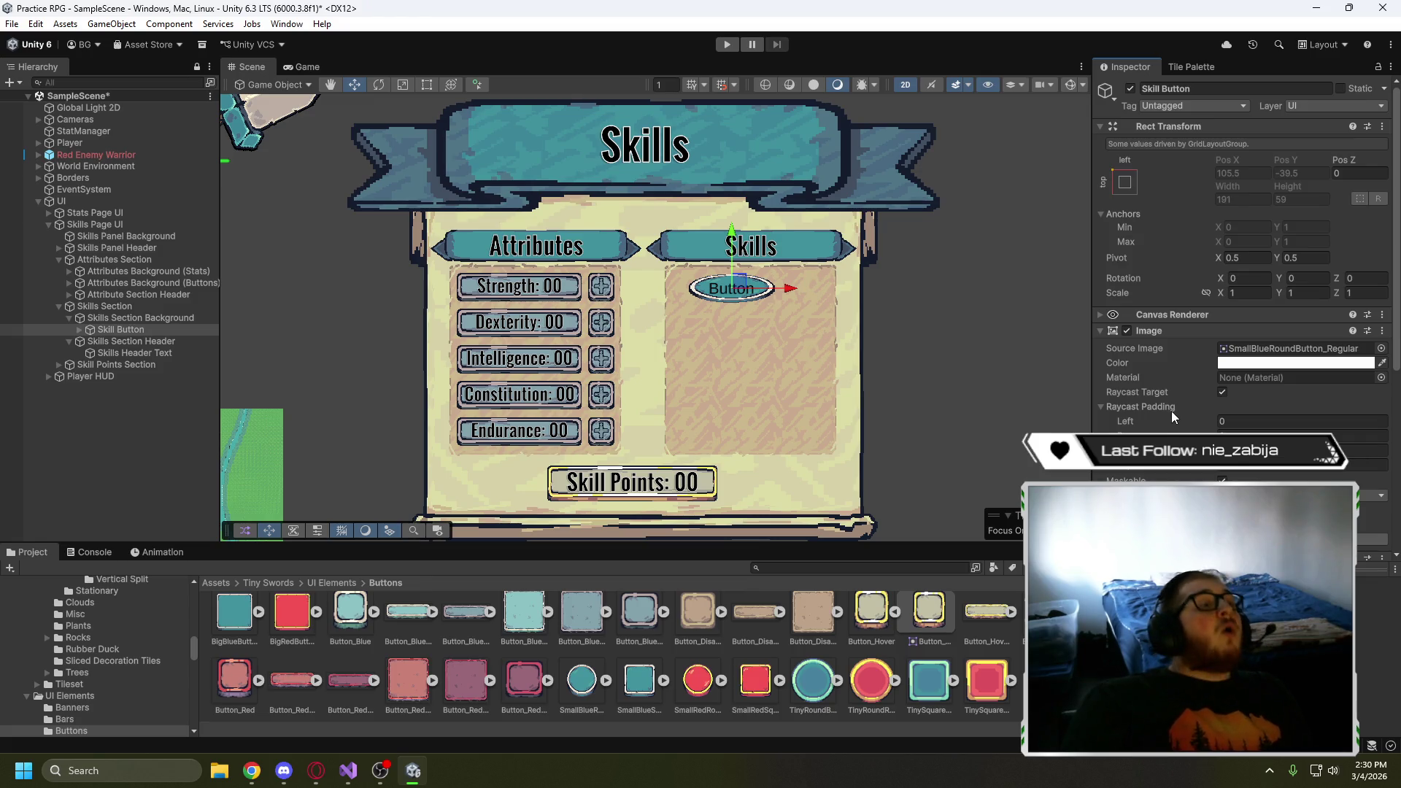
click(107, 318)
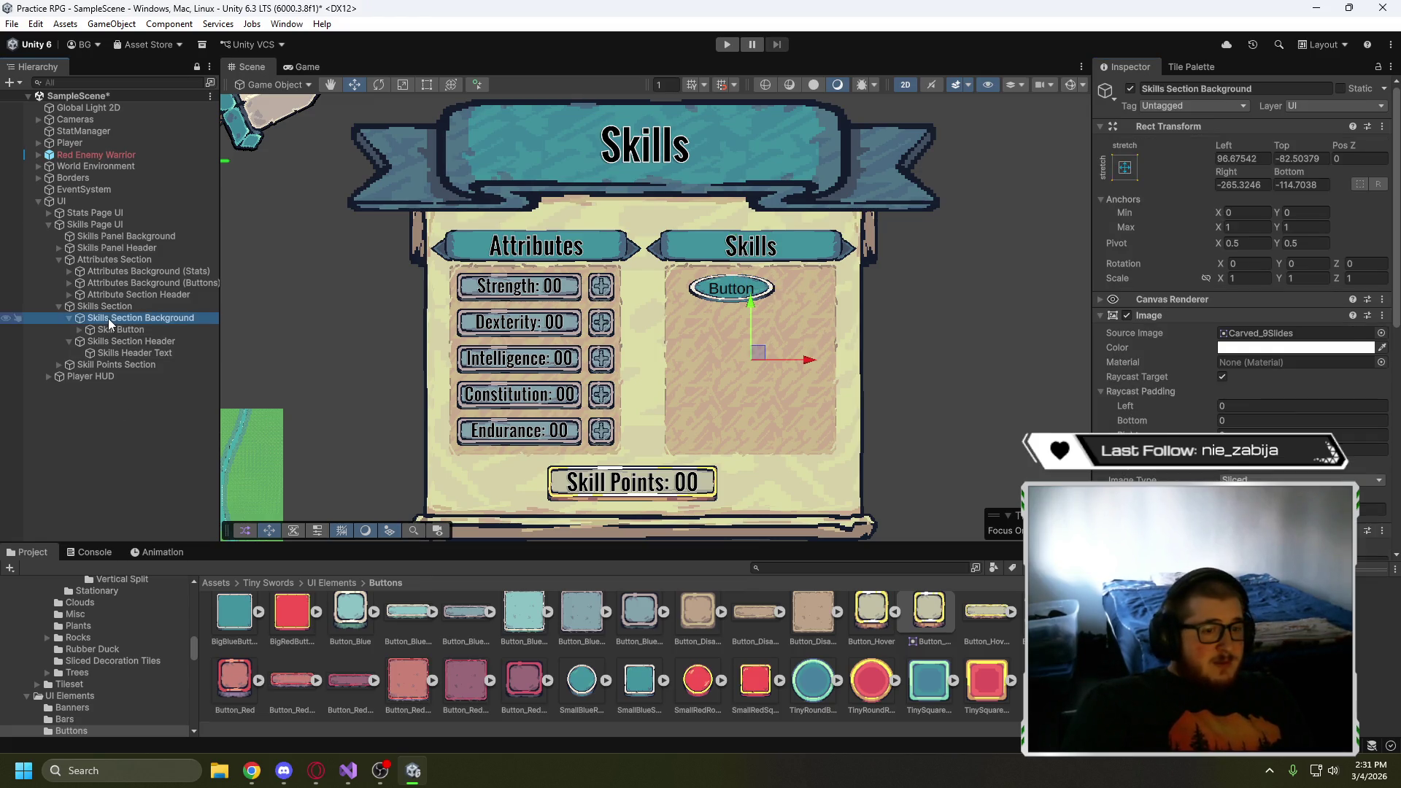
scroll(1157, 383, down, 3)
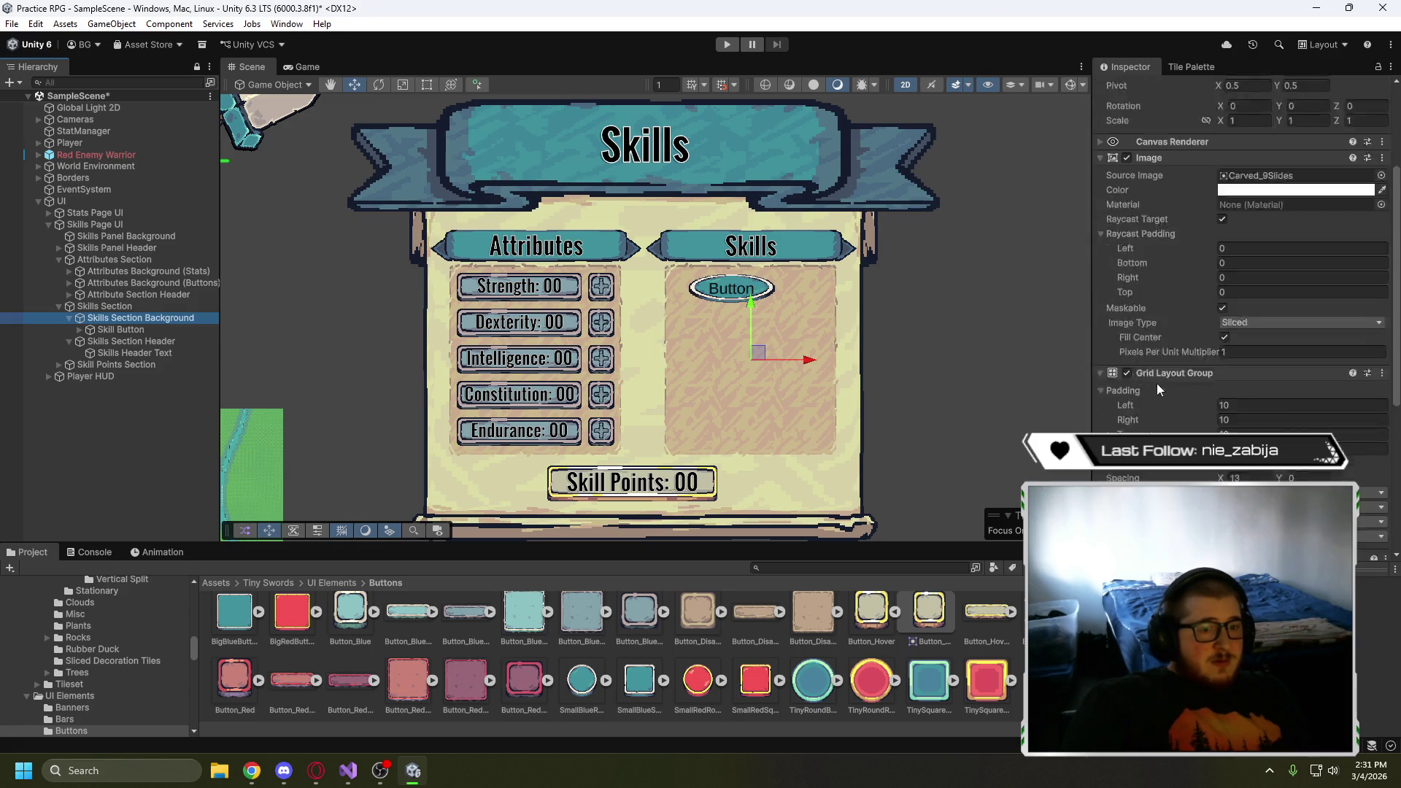
click(1102, 238)
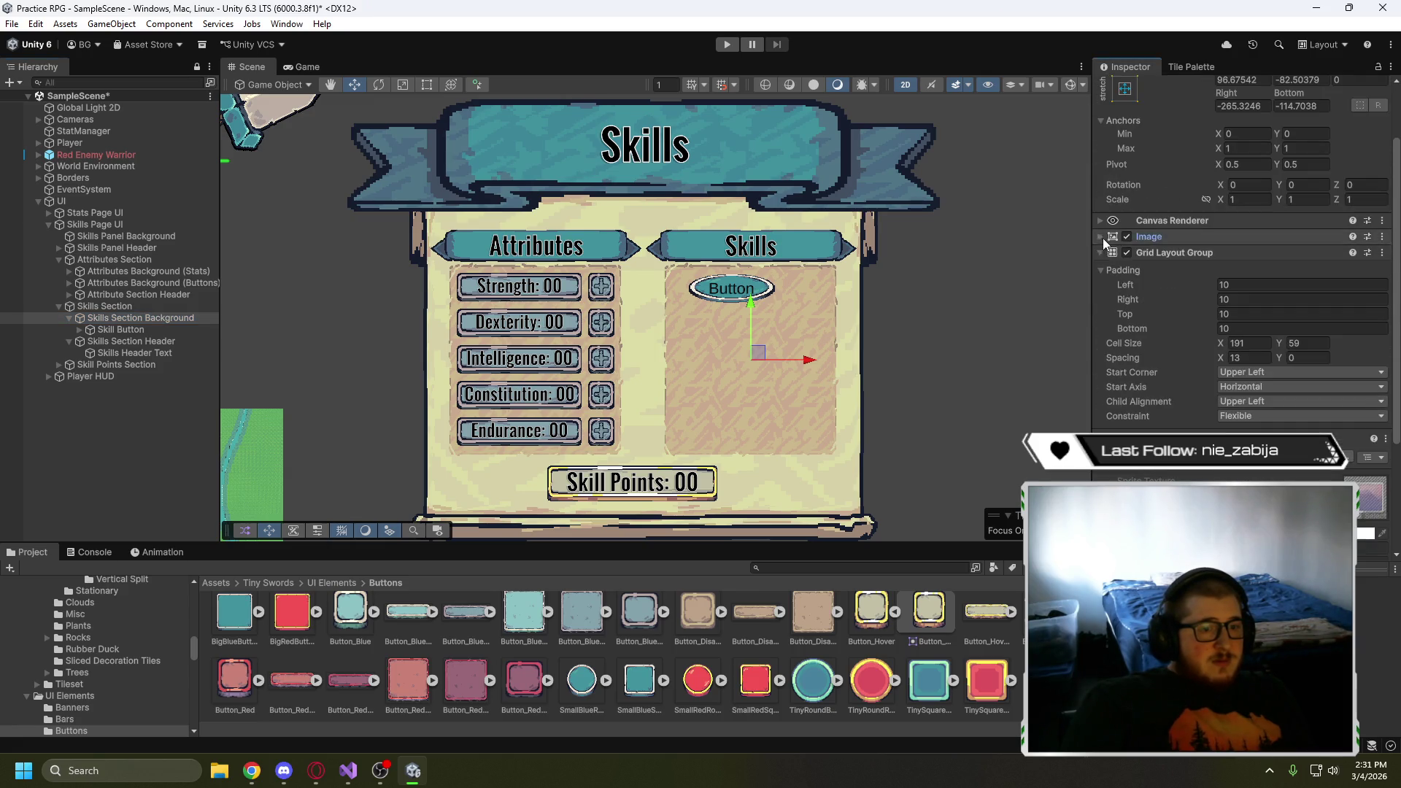
click(1244, 346)
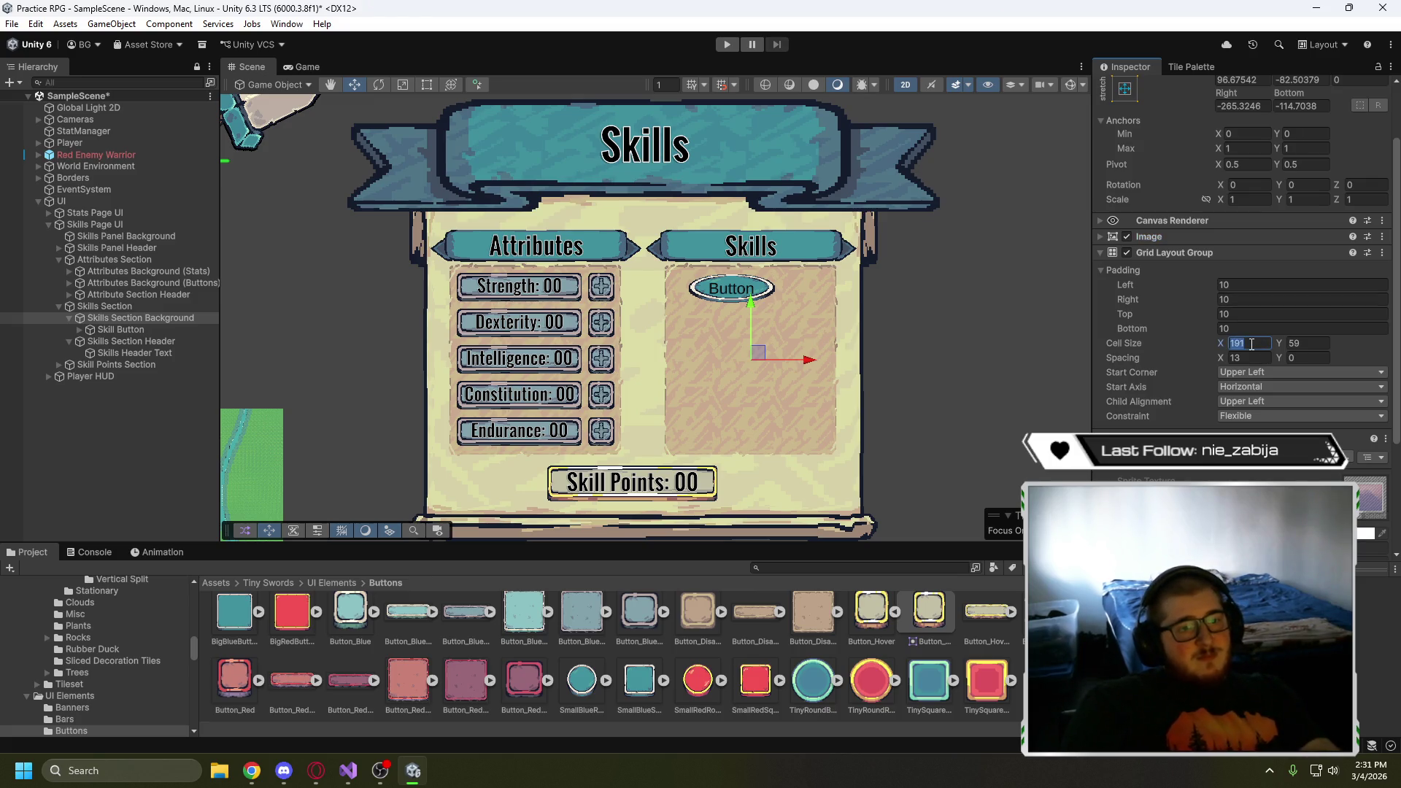
text(64)
click(1309, 345)
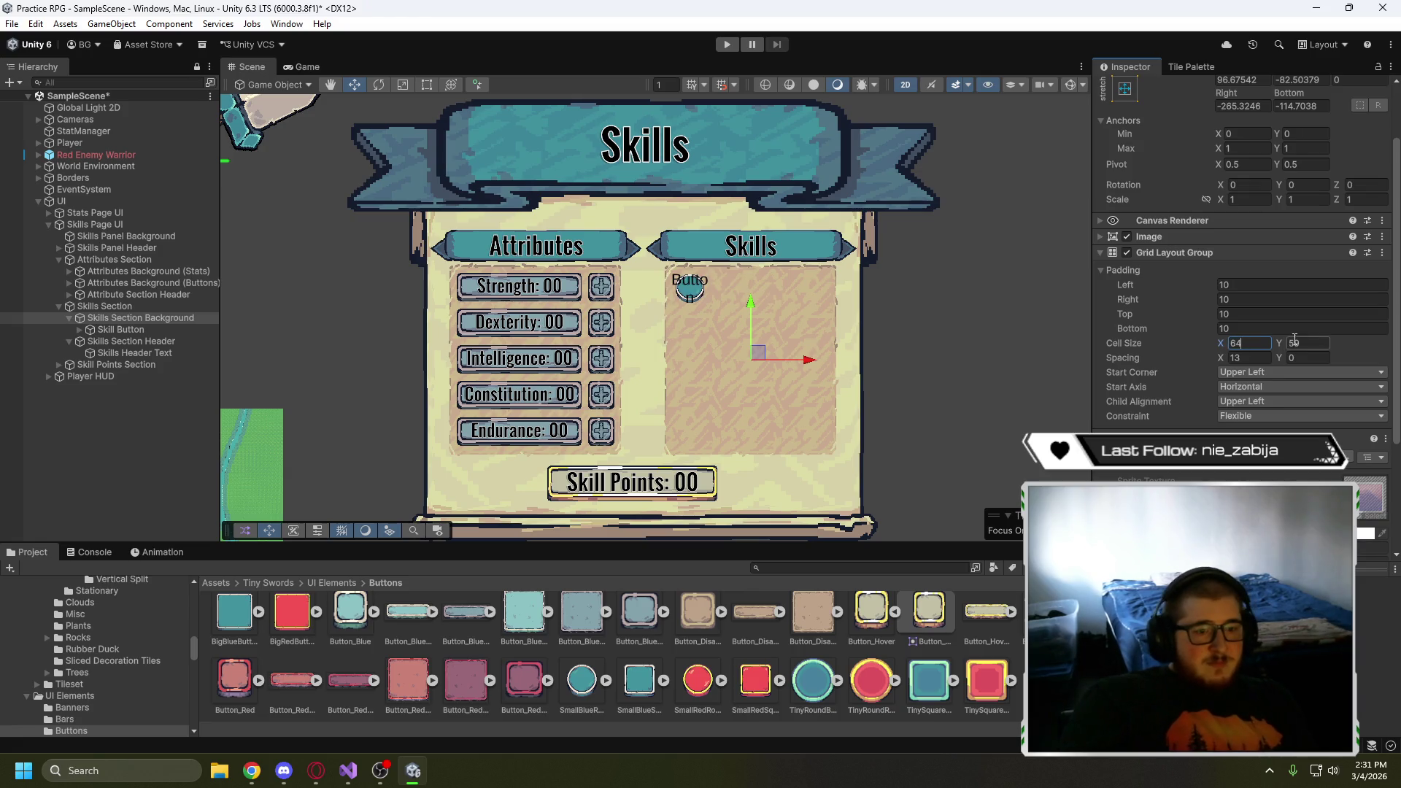
text(64)
click(1248, 330)
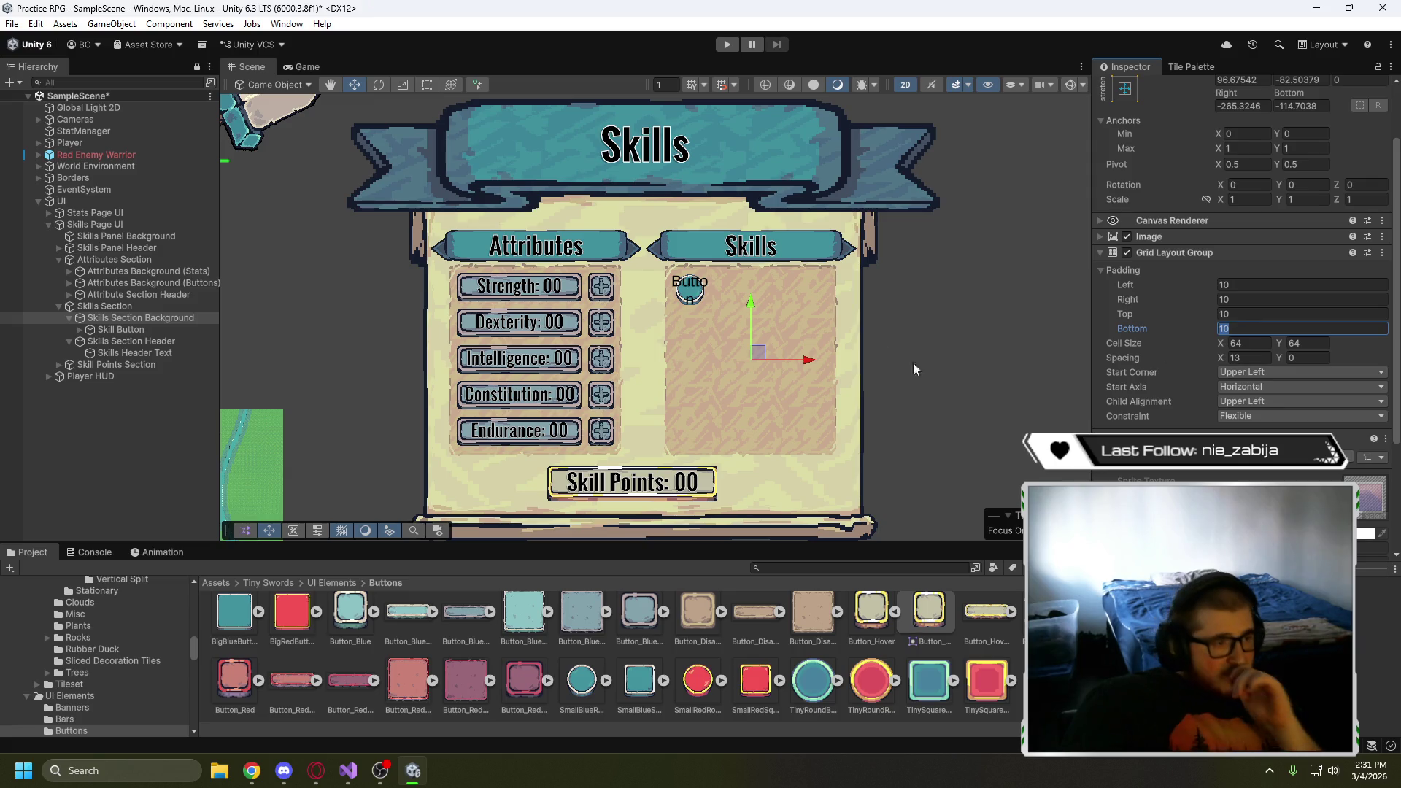
- Delete Skill Button's Text (TMP) child label
click(81, 331)
click(116, 342)
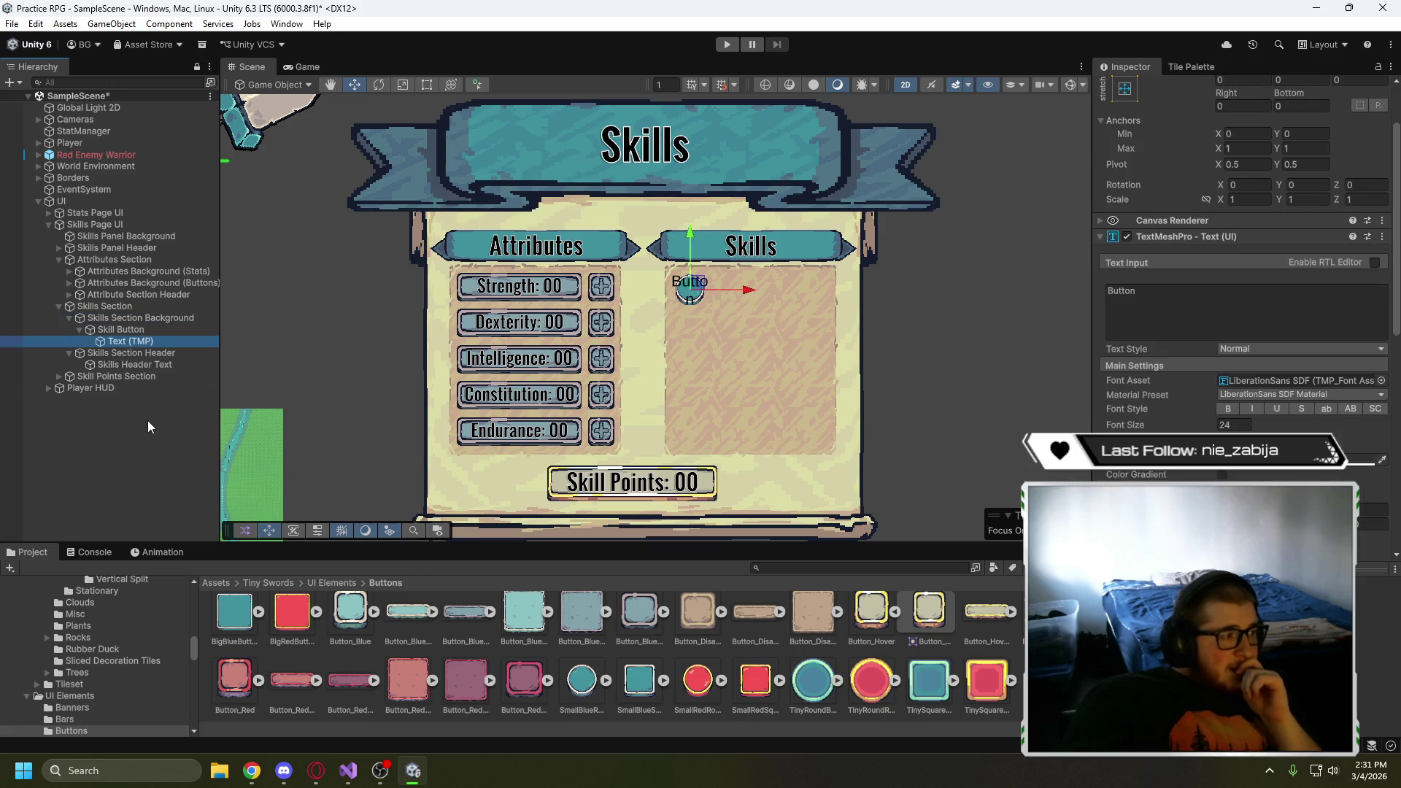
key(Delete)
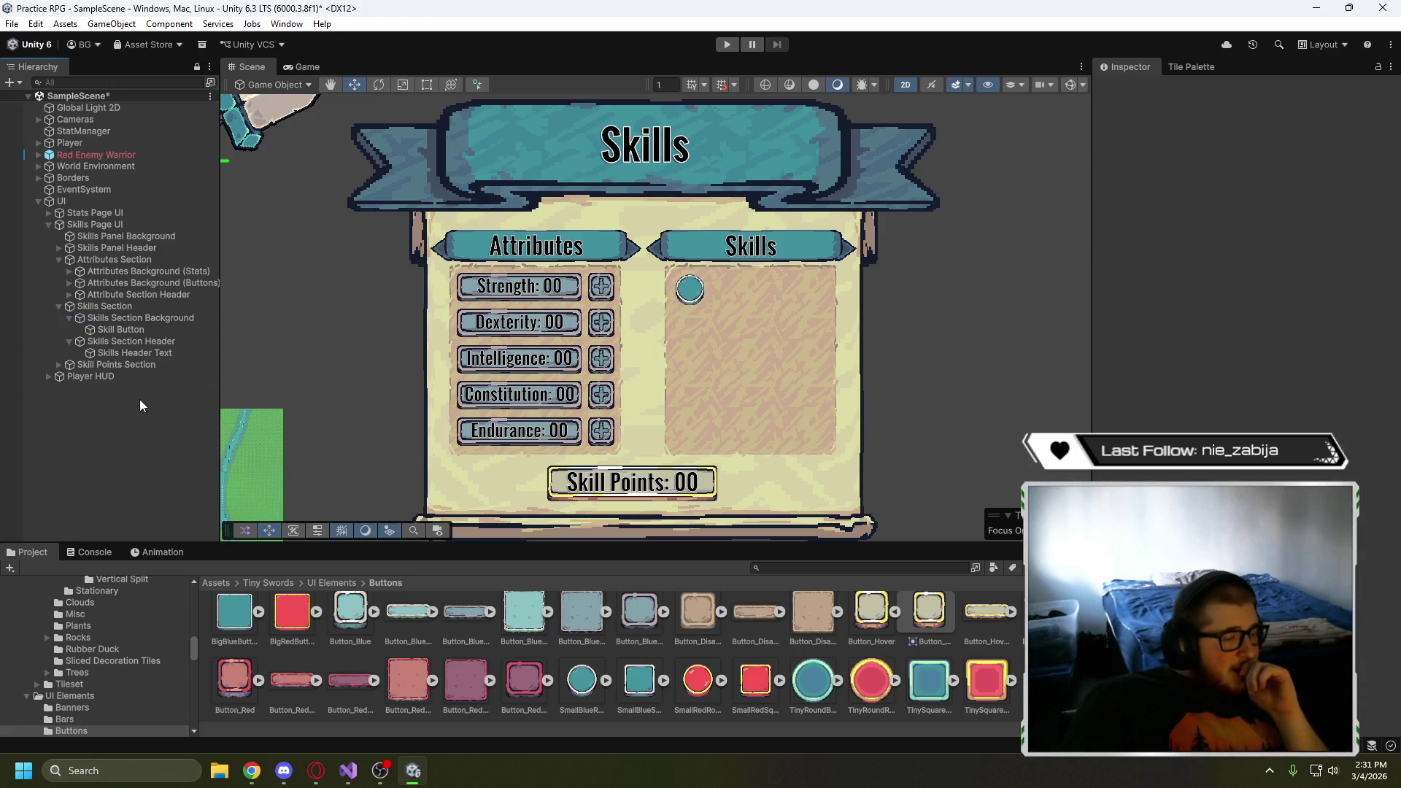
- Select Skills Section Background and try a 128 × 128 grid cell size
click(117, 331)
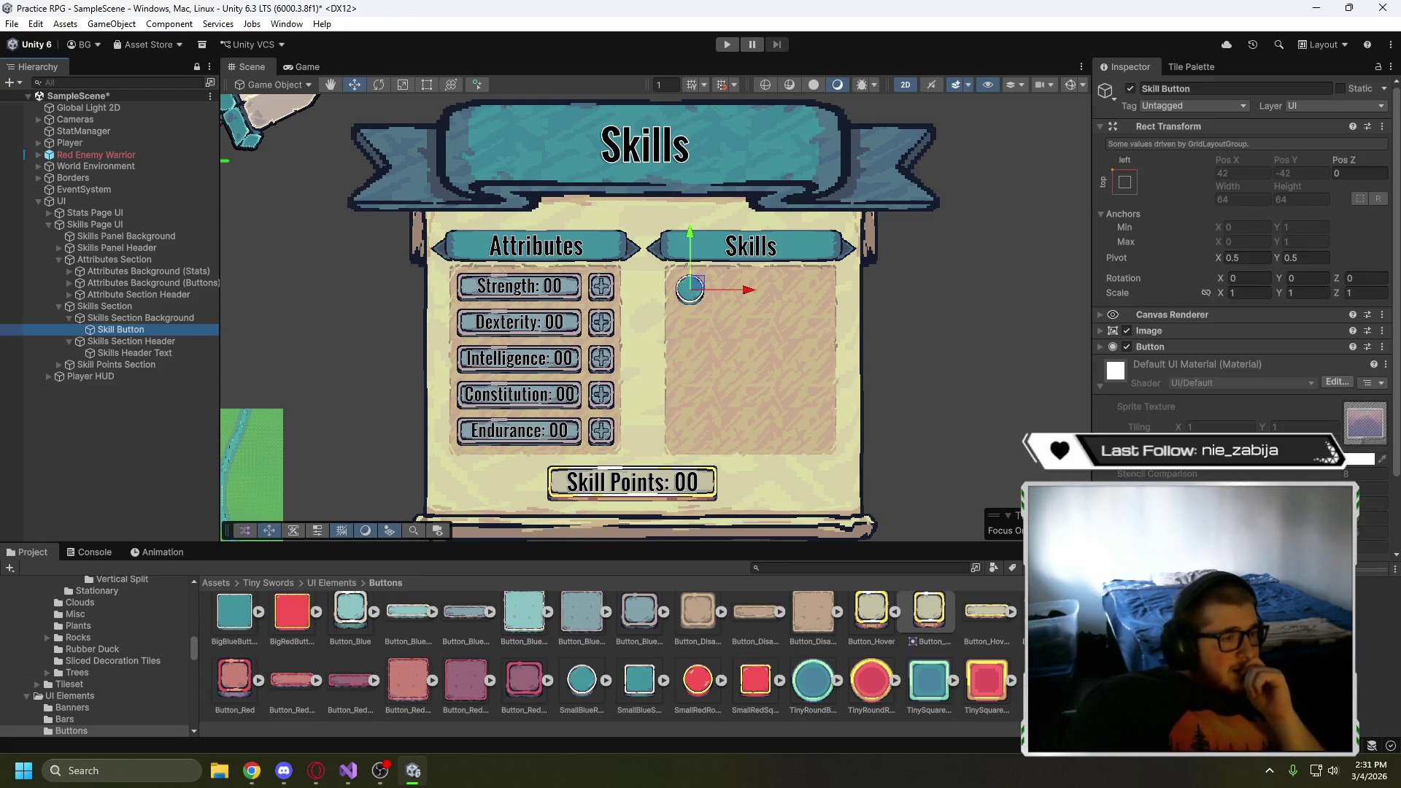
click(173, 318)
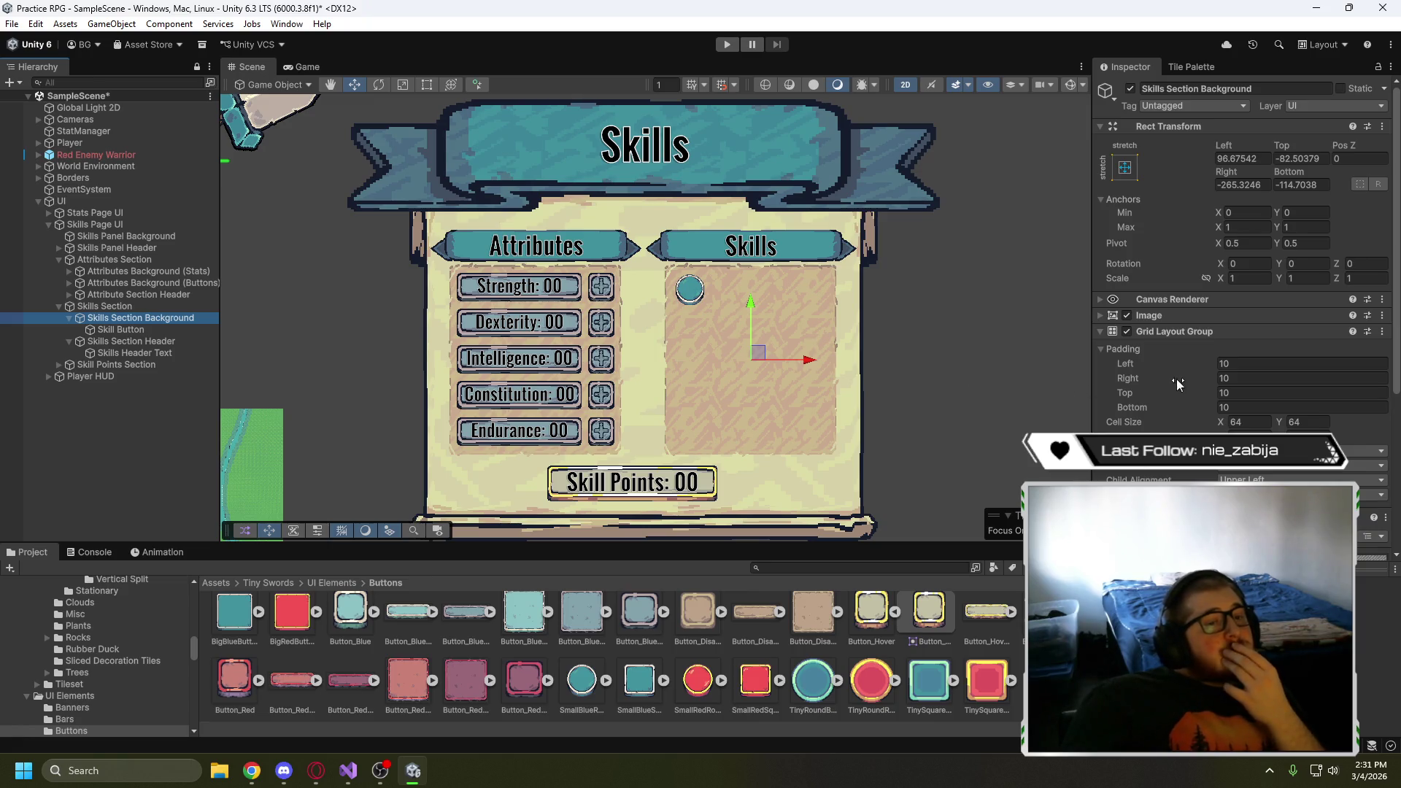
scroll(1186, 362, down, 2)
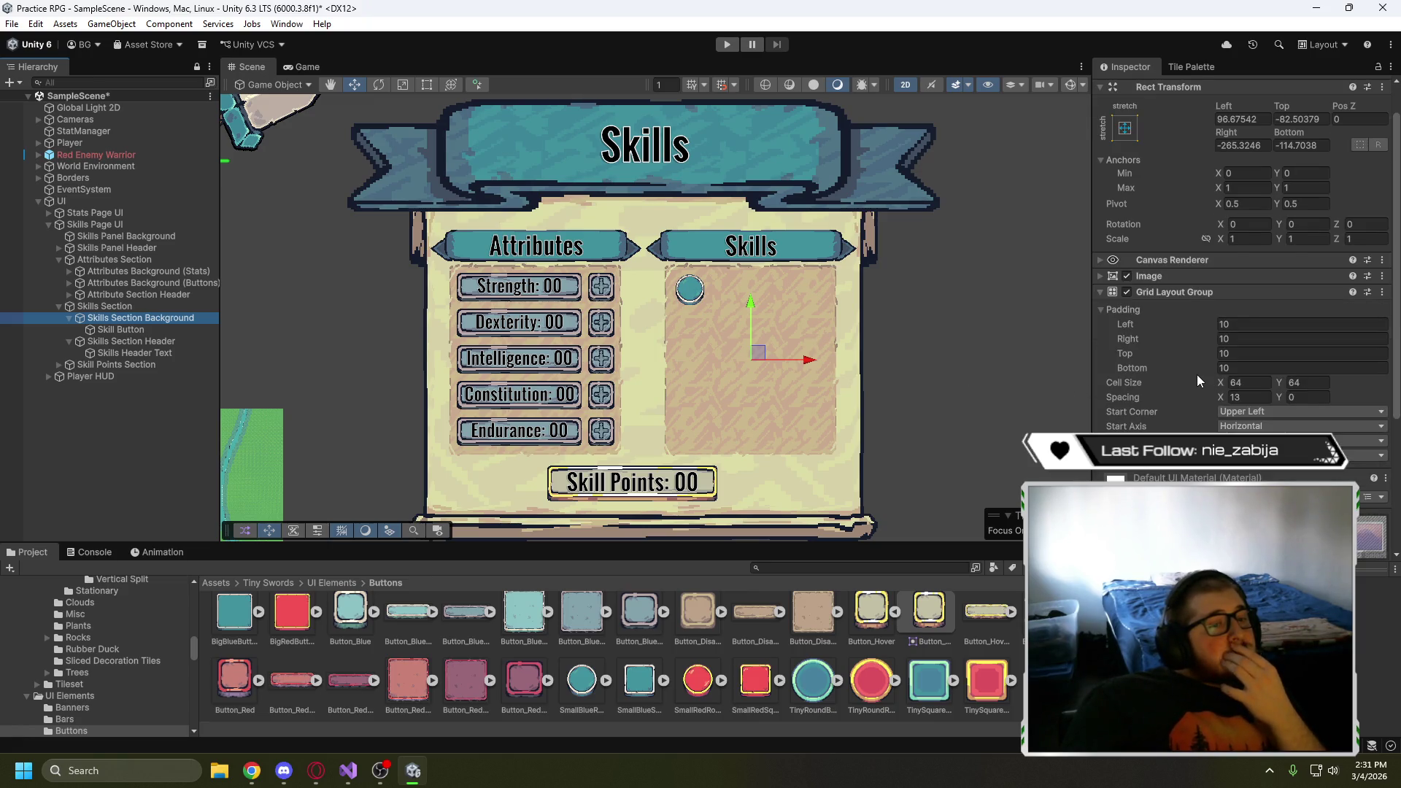
click(1250, 398)
text(0)
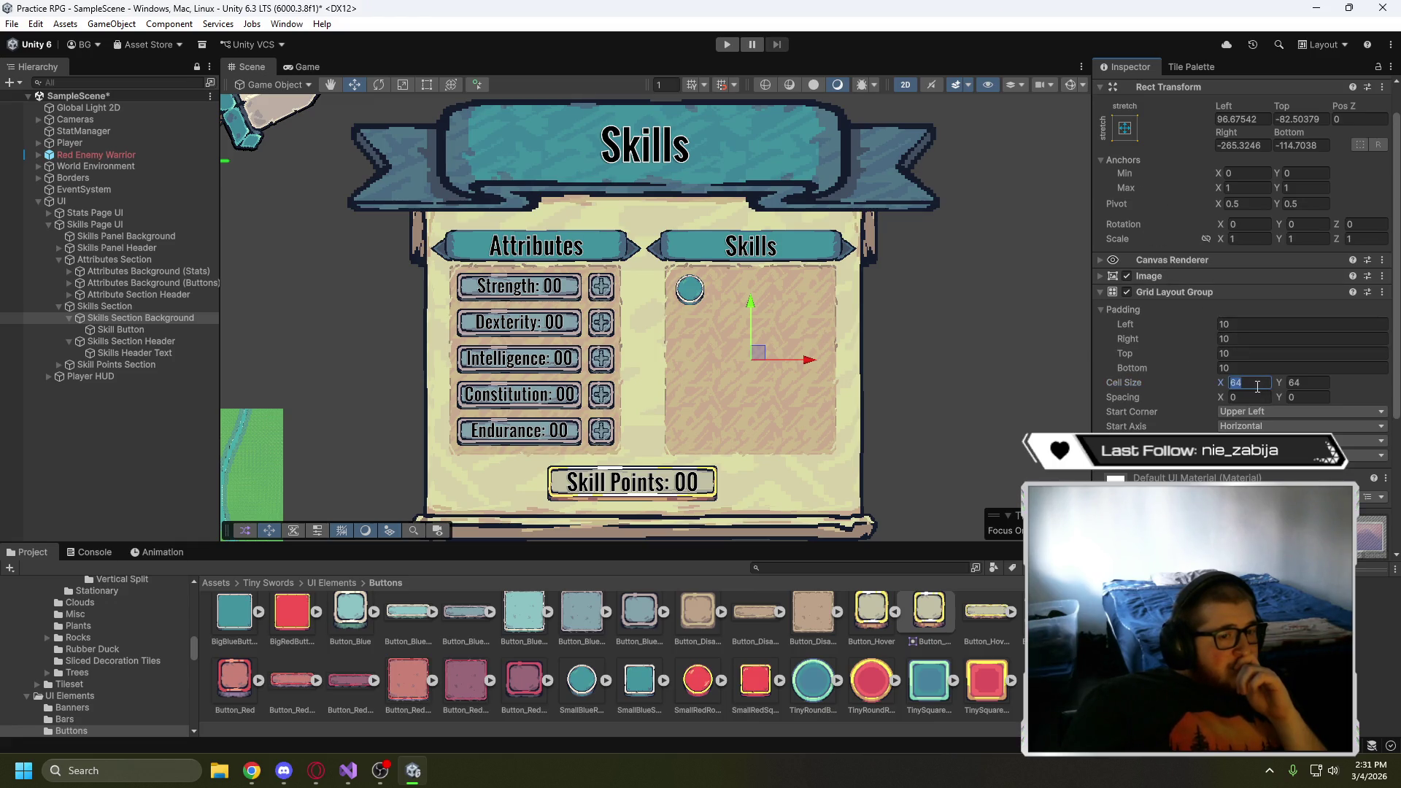
text(128)
click(1326, 377)
text(128)
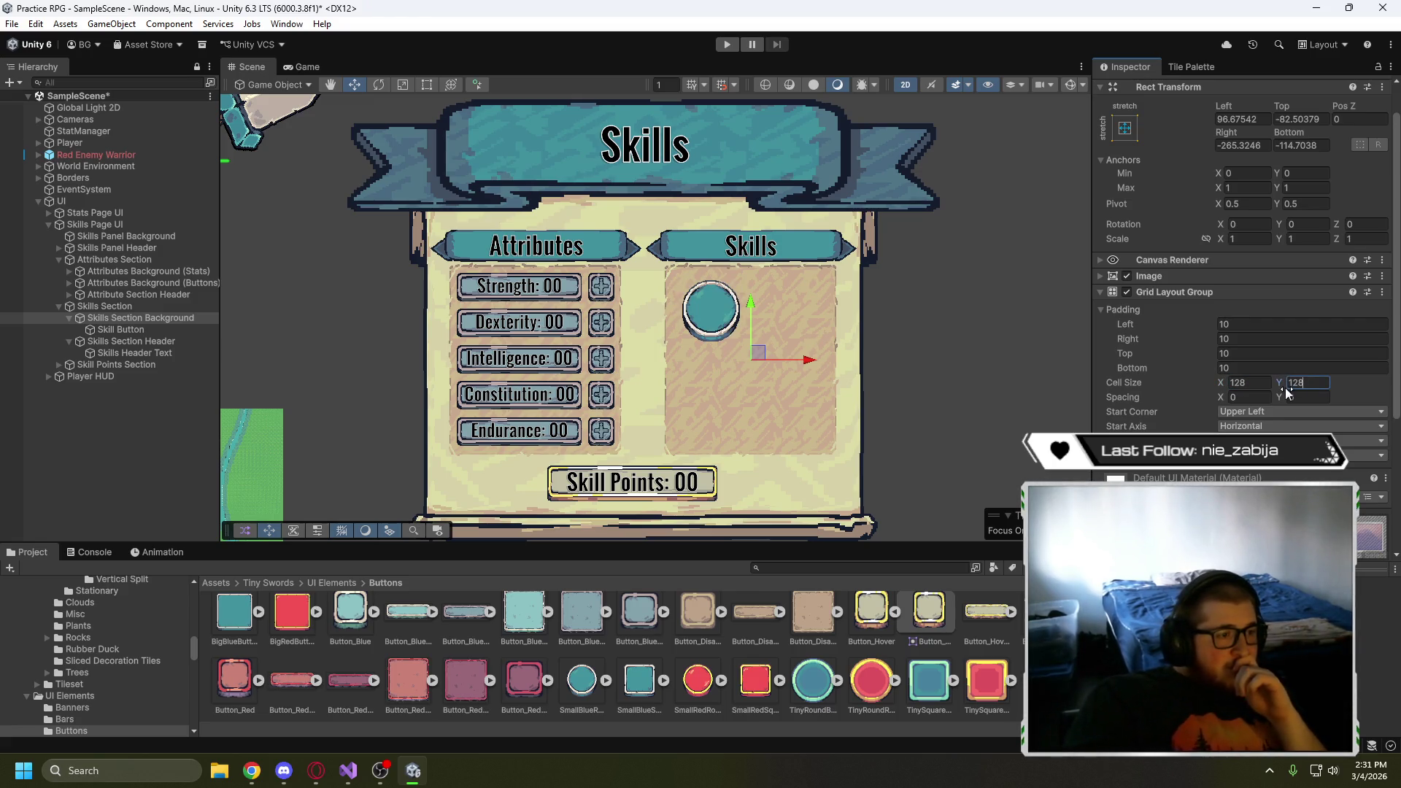
click(1234, 384)
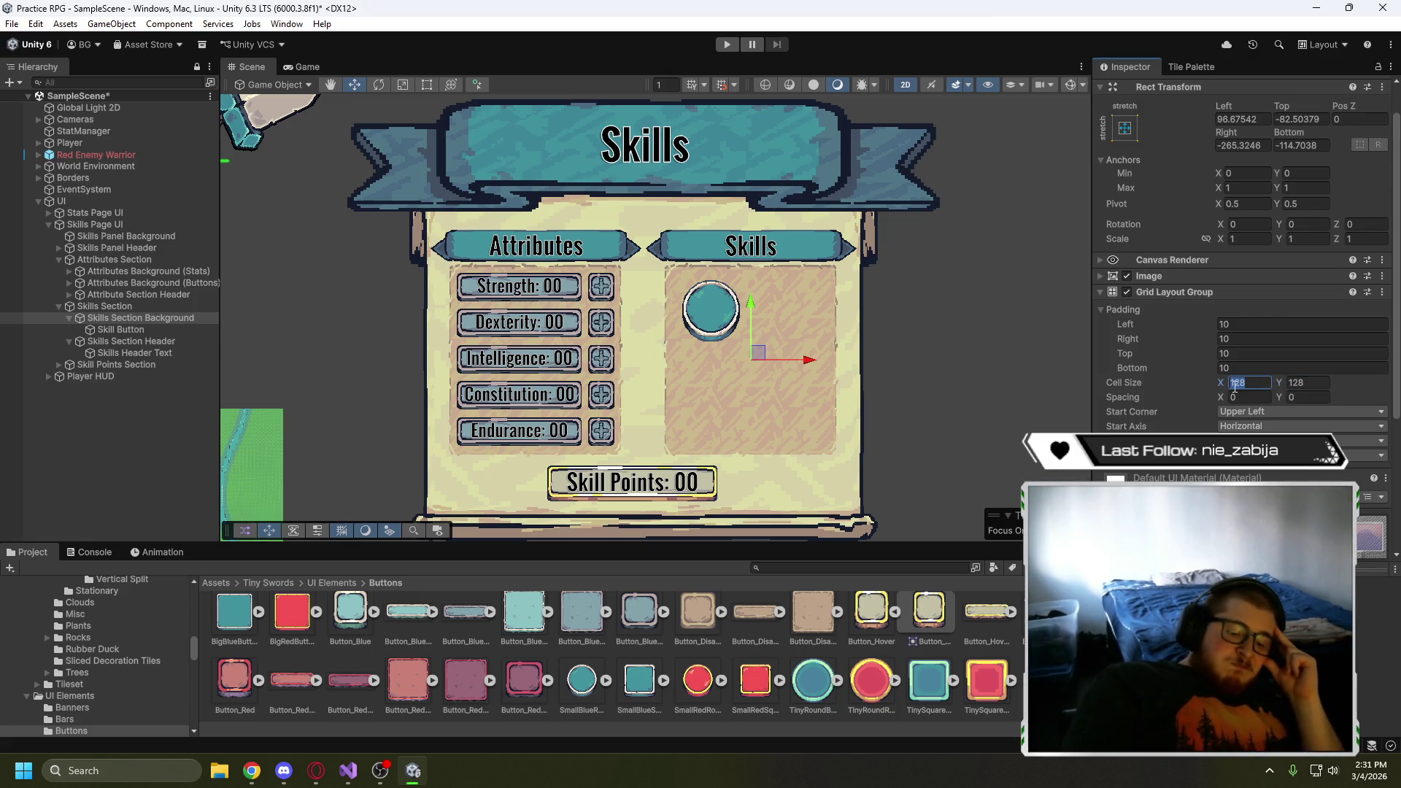
- Try cell sizes 96 × 96 and 80 × 80, then settle on 90 × 90
text(96)
click(1291, 382)
text(96)
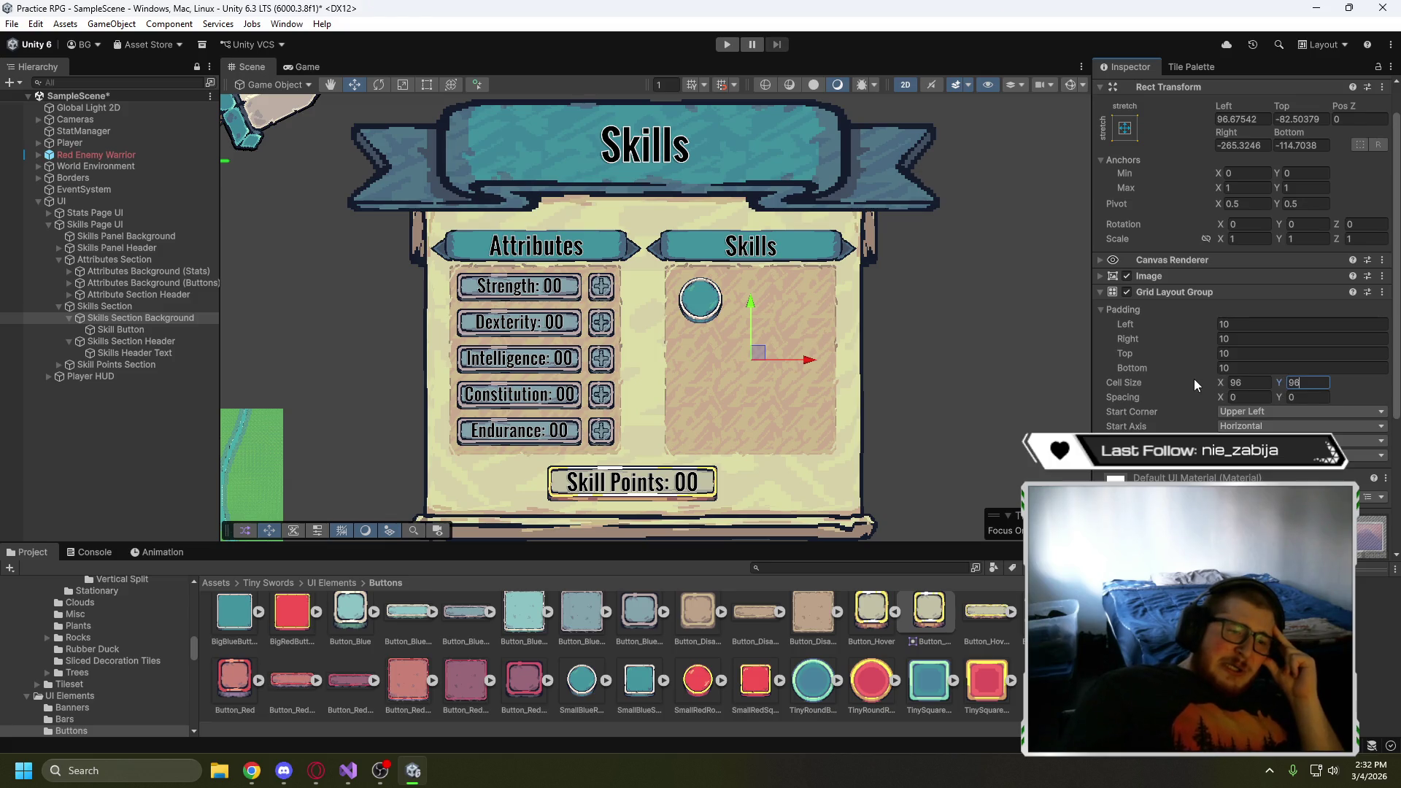
click(1253, 382)
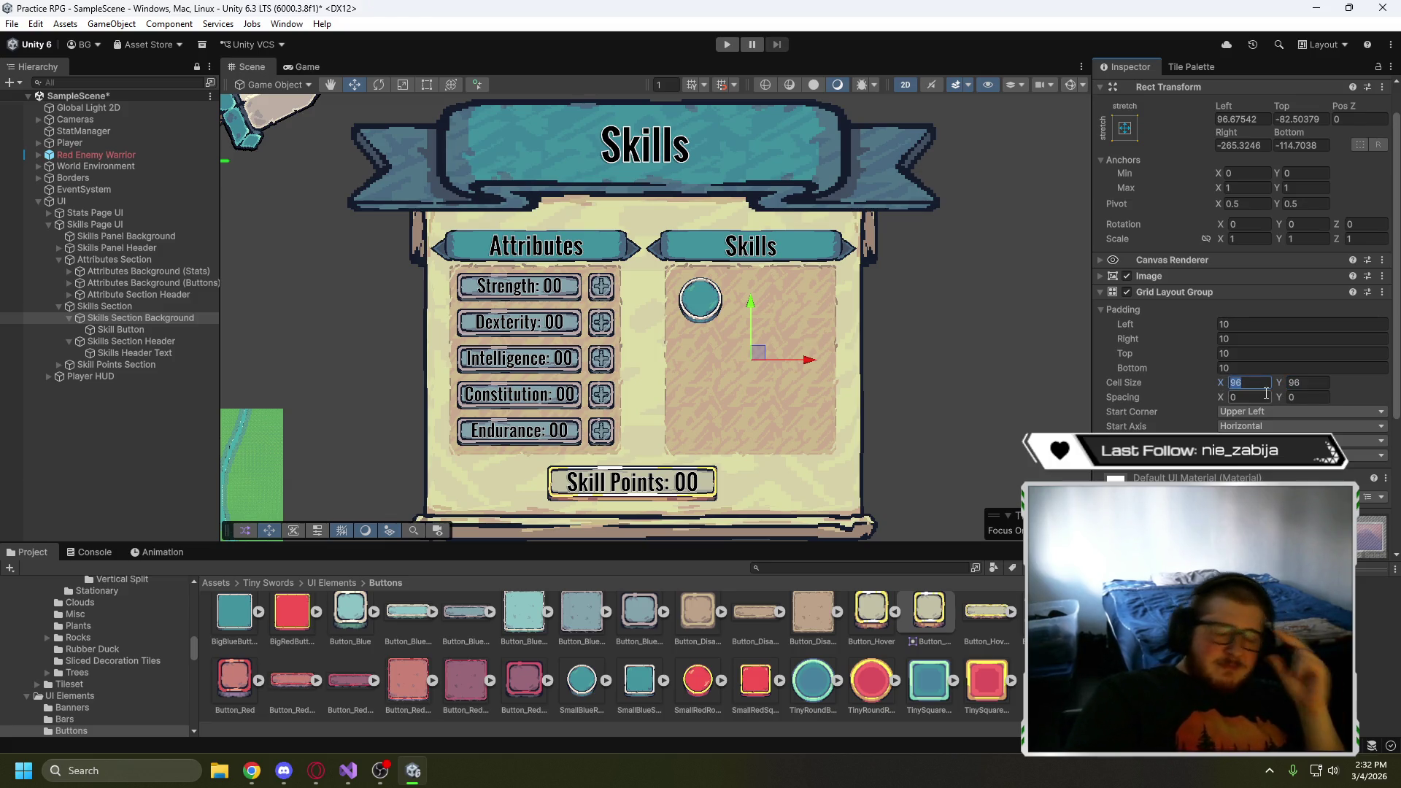
text(80)
key(Tab)
text(80)
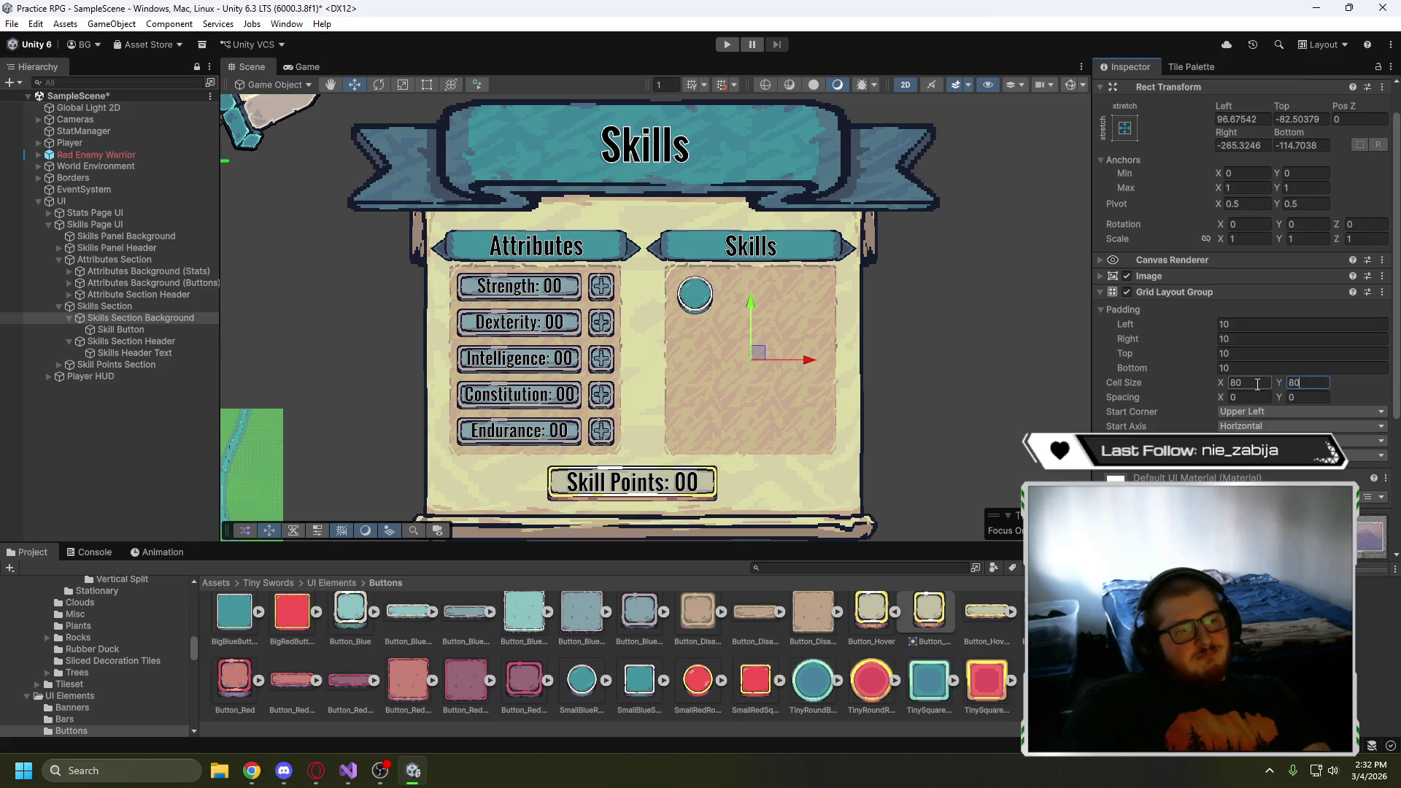
click(1236, 383)
text(90)
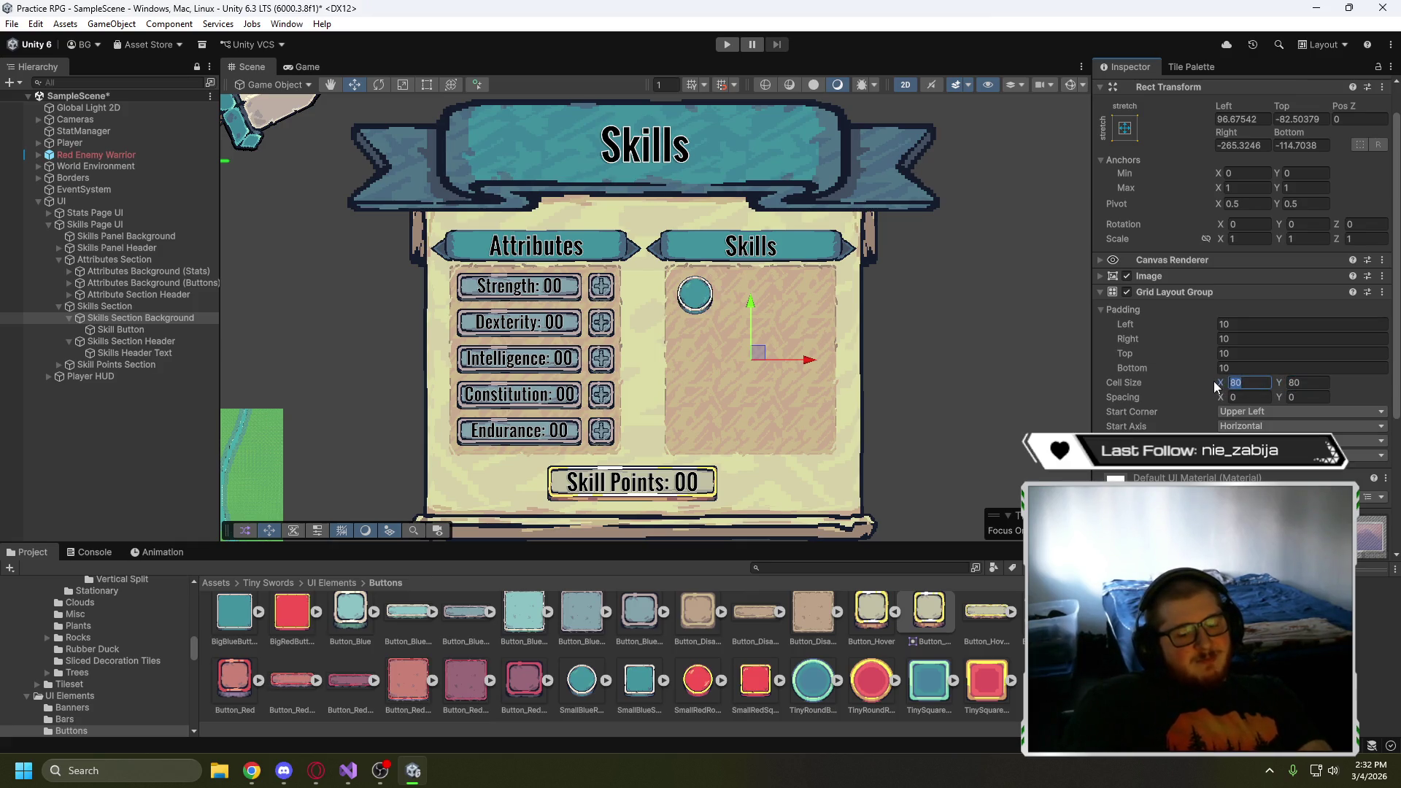
key(Tab)
text(90)
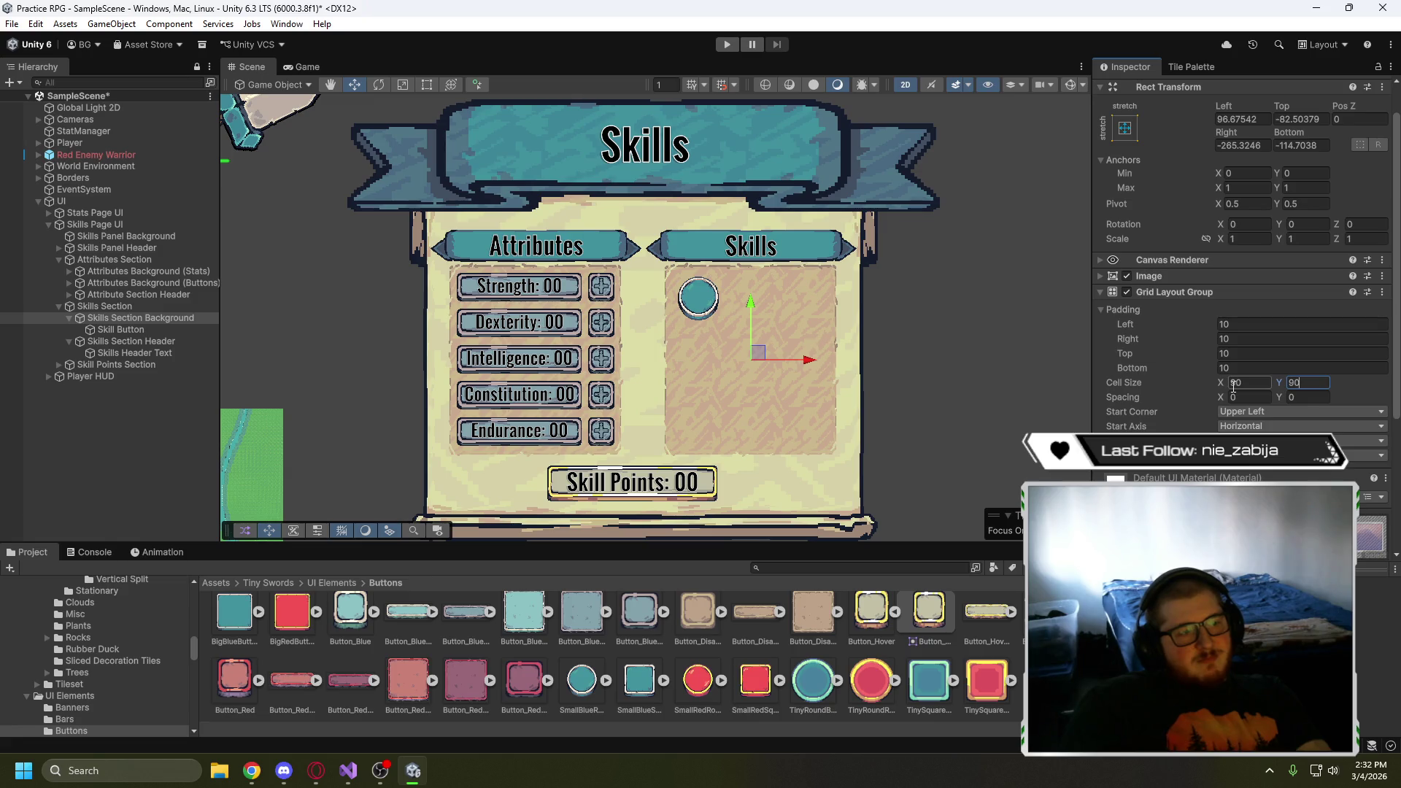
scroll(780, 294, up, 2)
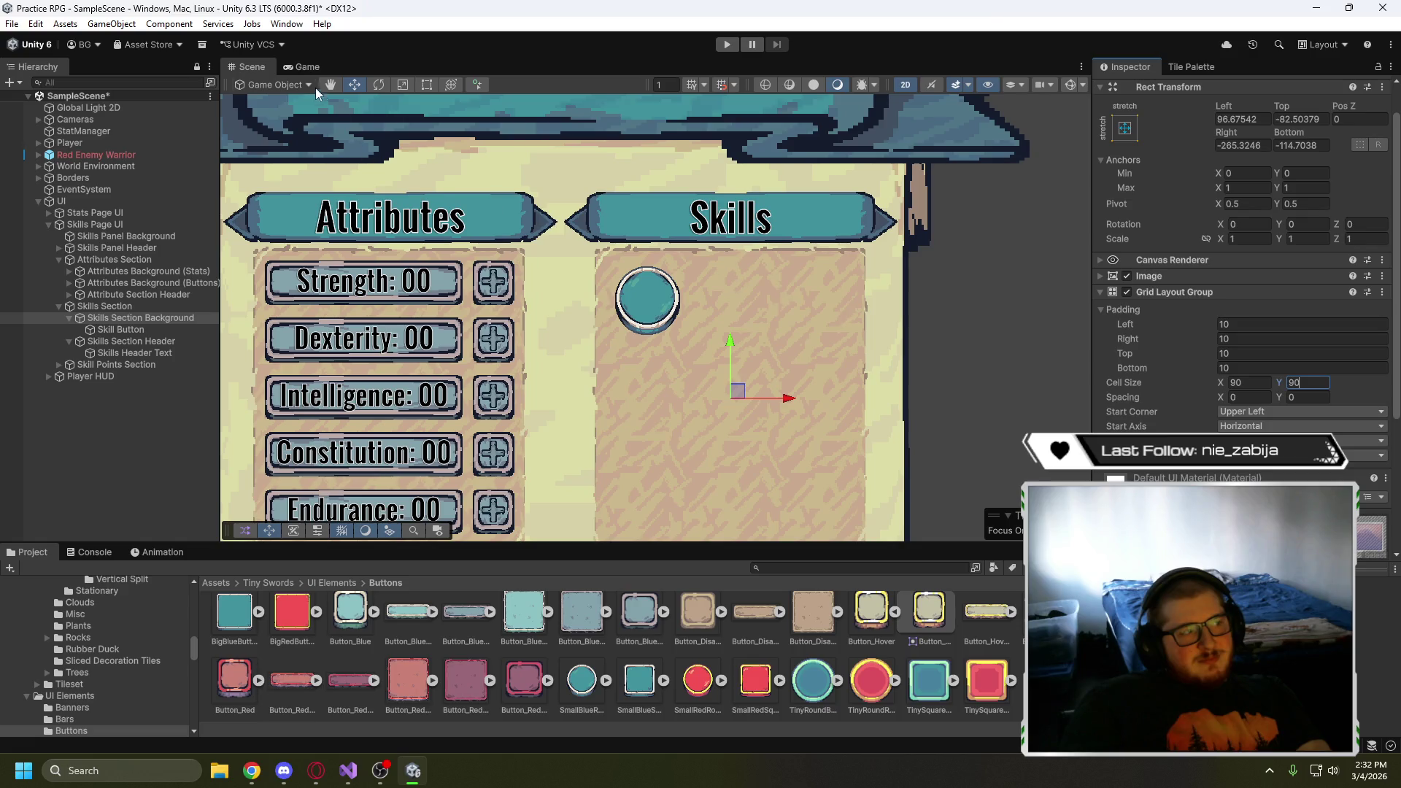
- Preview the skills page in the Game view, then return to Scene and select Skill Button
click(300, 67)
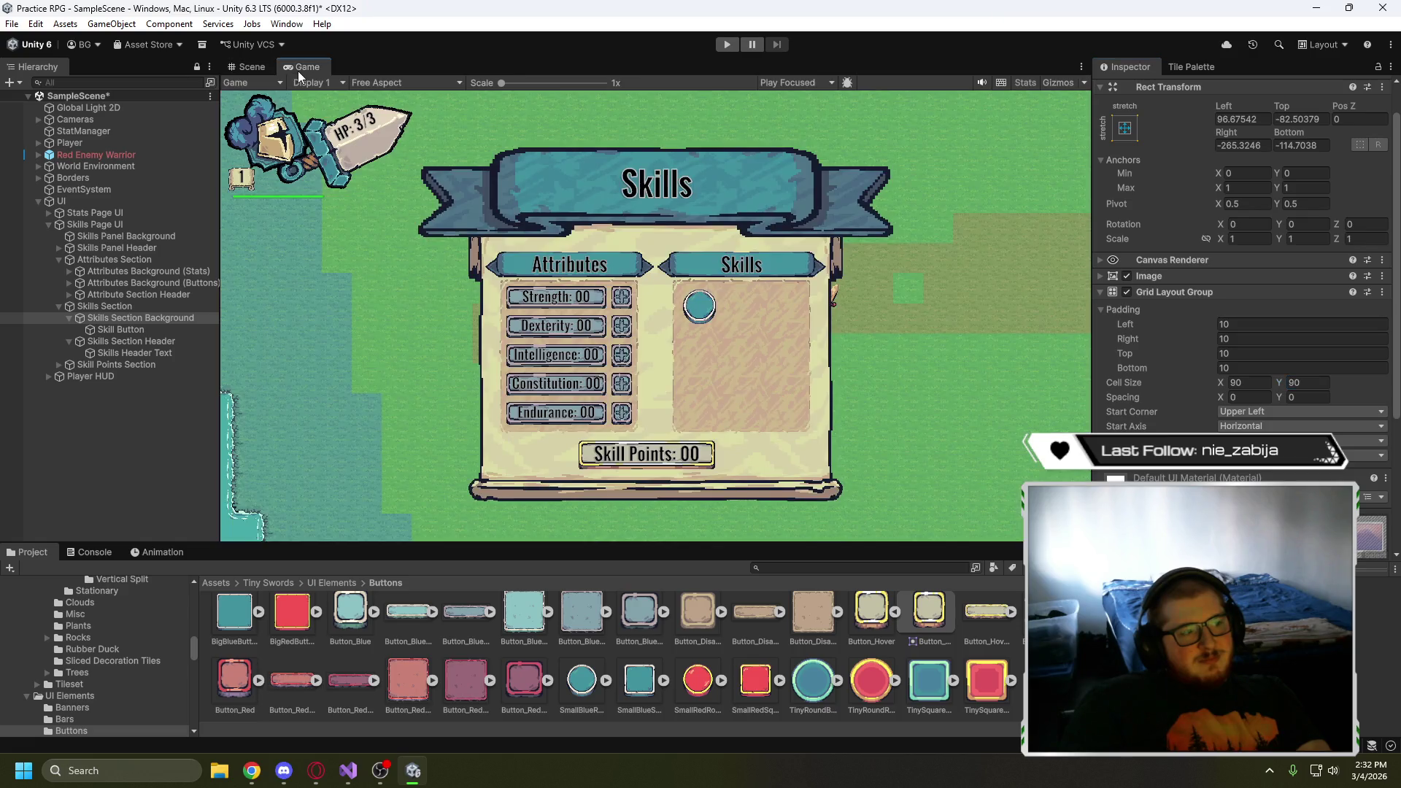
click(252, 68)
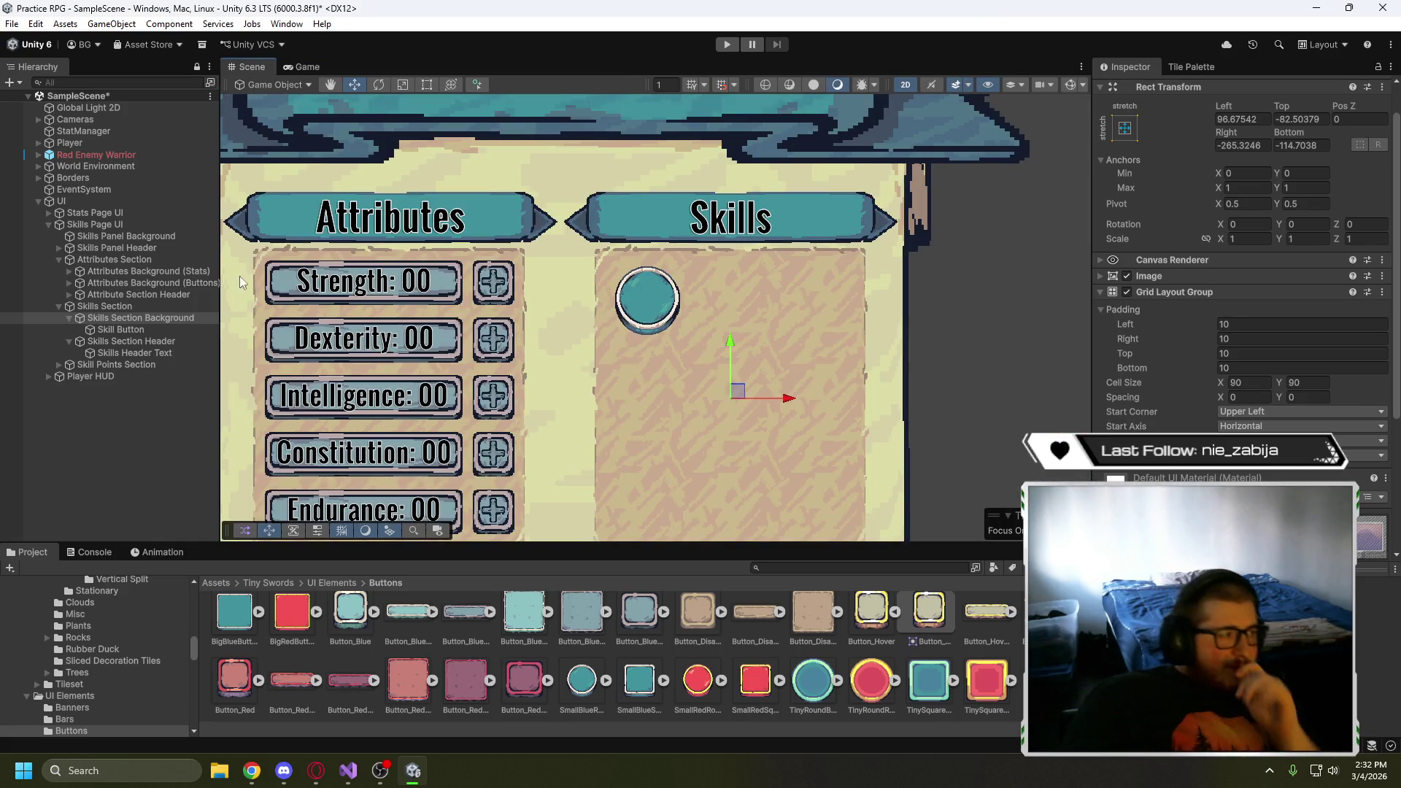
click(109, 330)
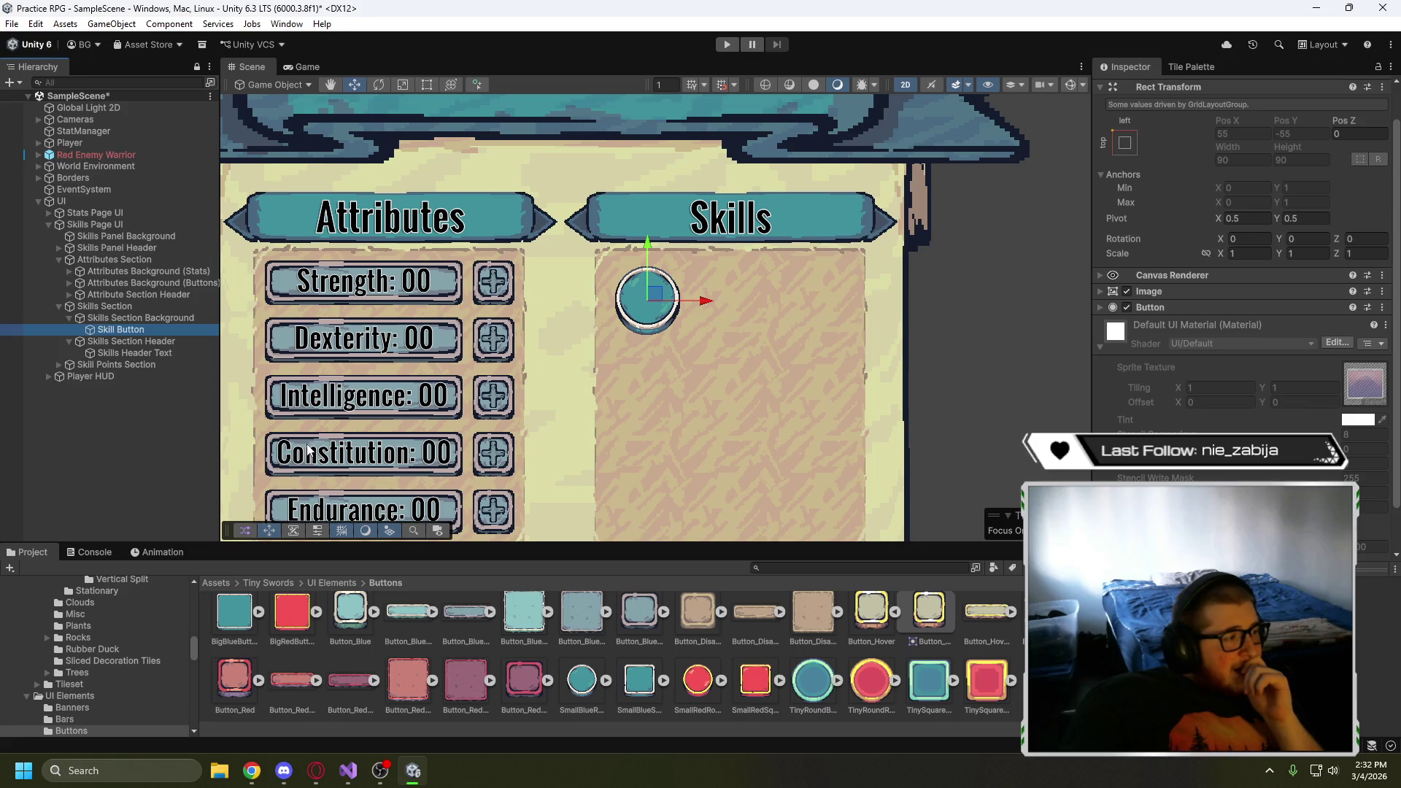
- Open the UI Elements > Icons folder and inspect the Icon_05 sword icon
click(345, 584)
double_click(514, 620)
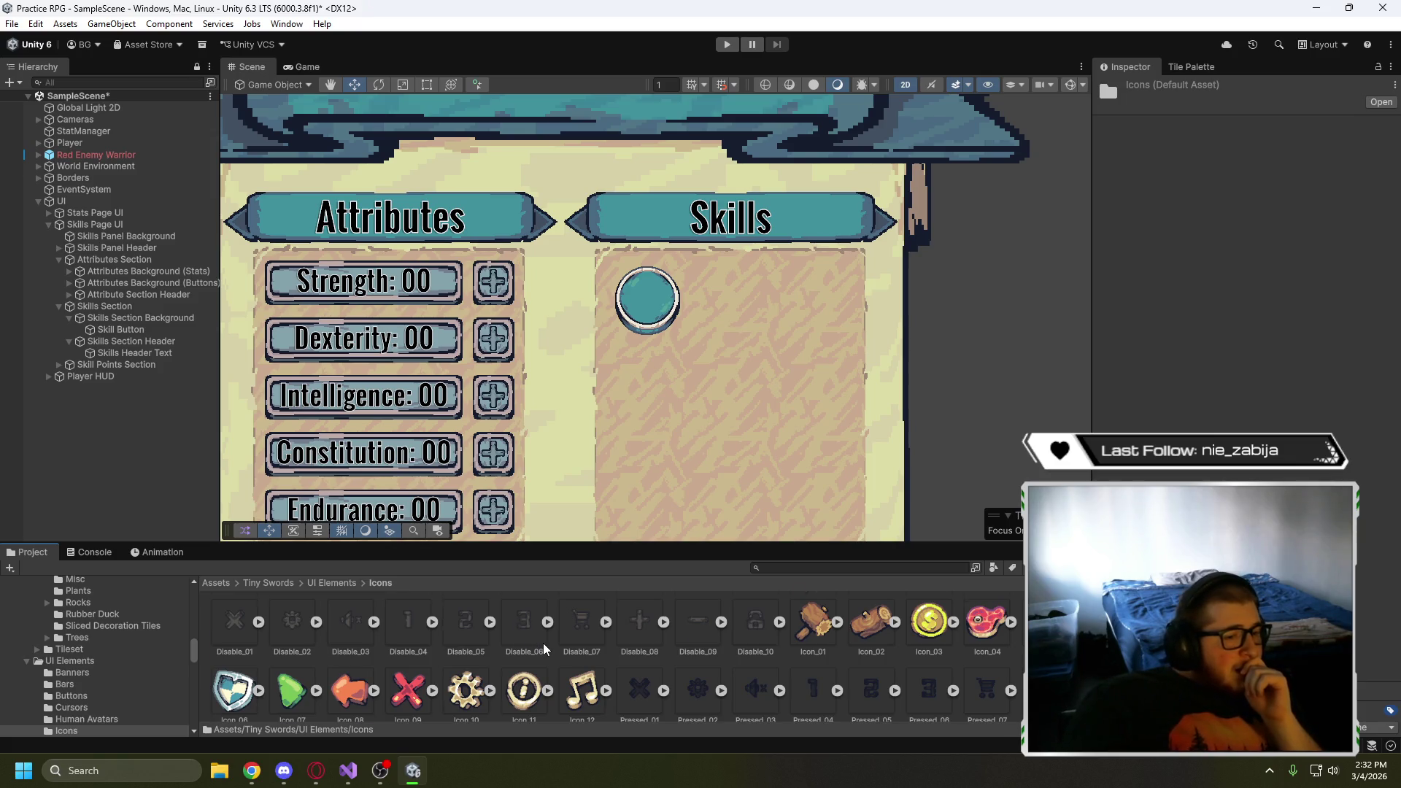
scroll(542, 642, down, 1)
scroll(638, 665, up, 1)
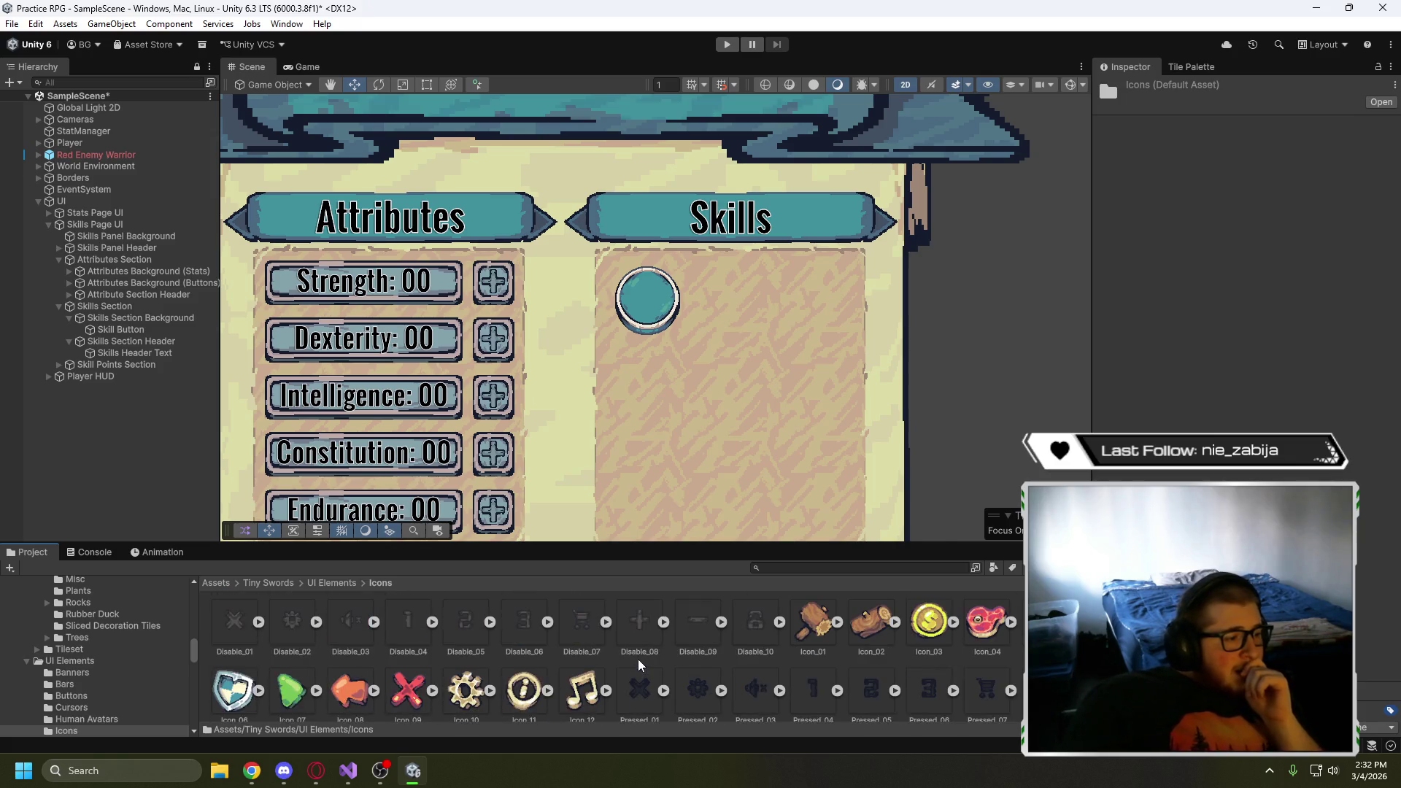
click(1044, 621)
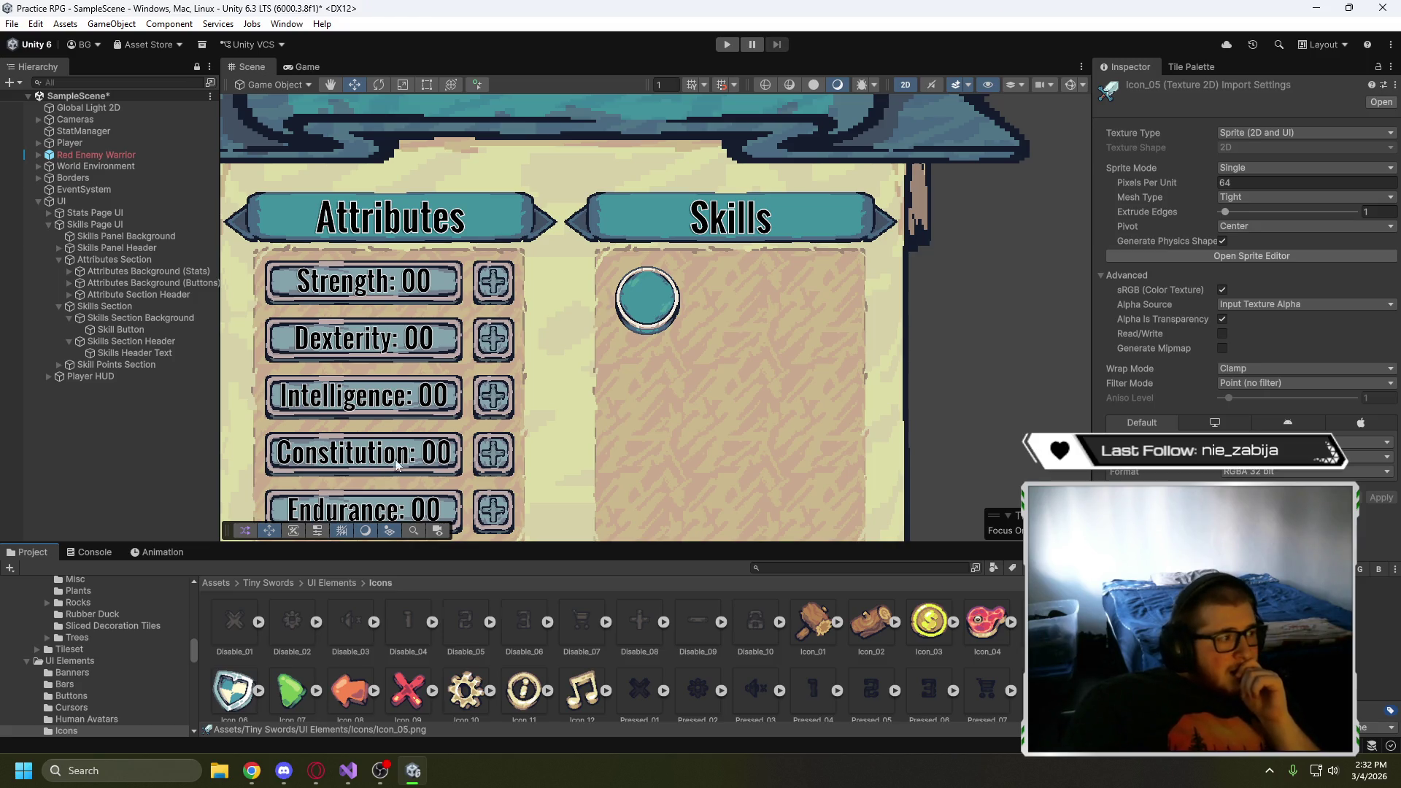
right_click(117, 329)
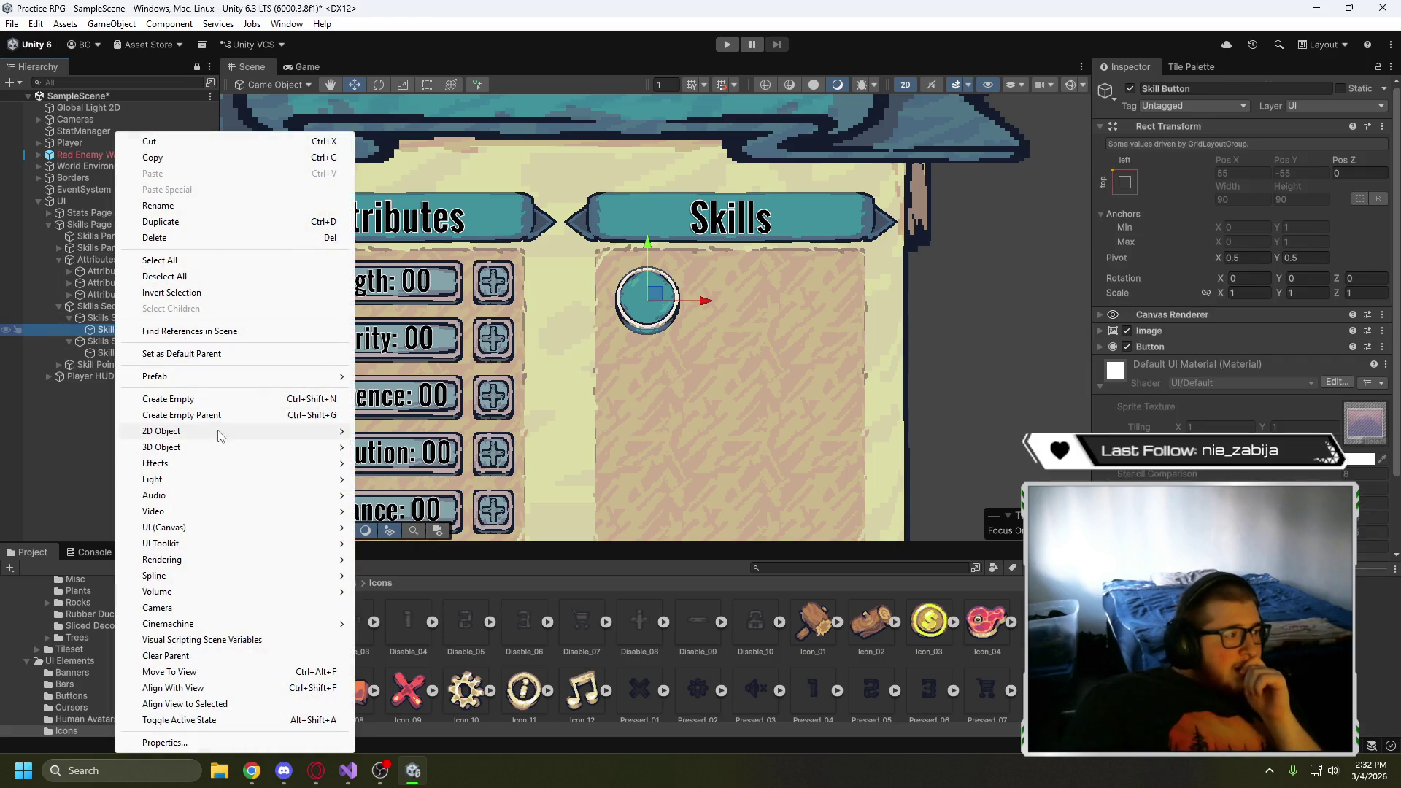
- Add an Image child to Skill Button using the Icon_05 sword sprite as Source Image
mouse_move(214, 529)
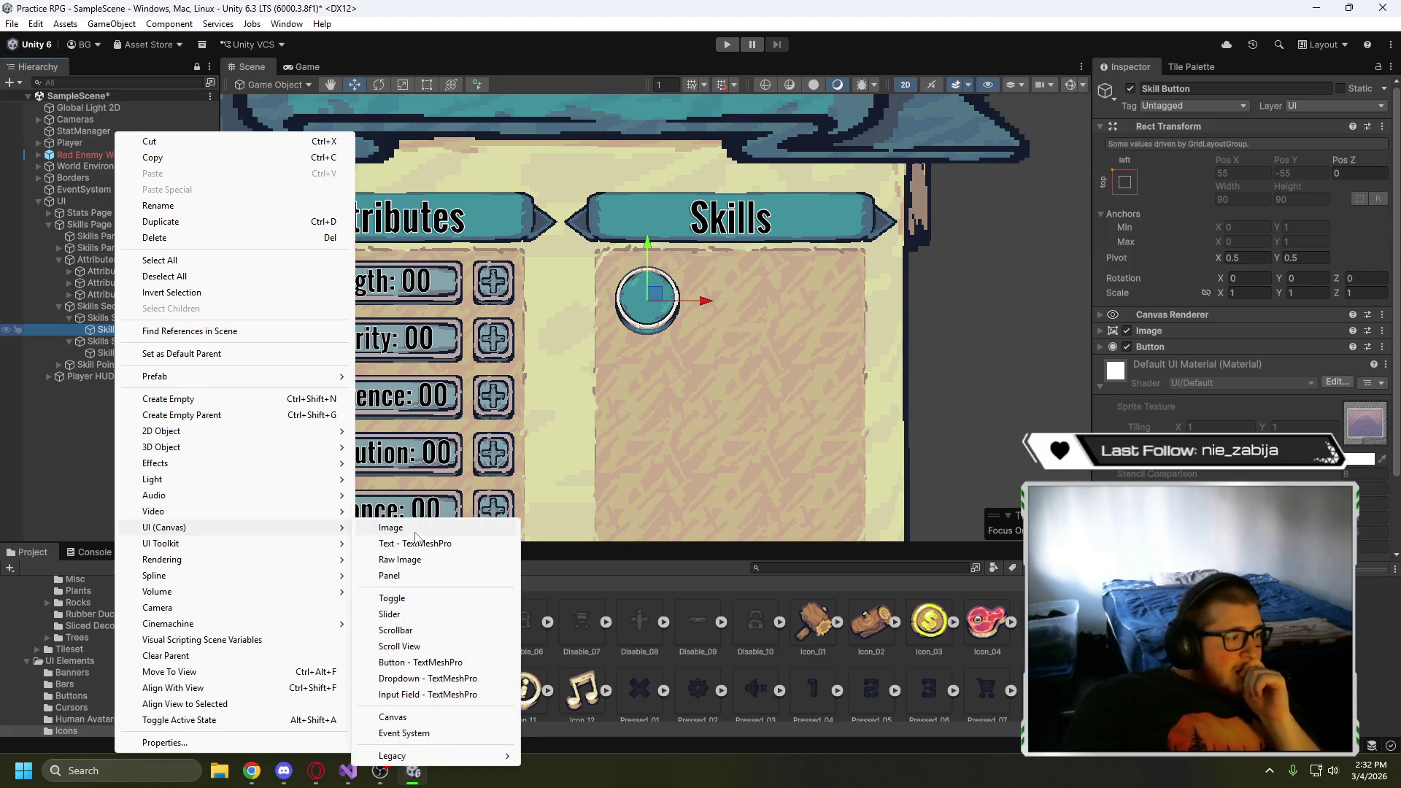
click(413, 531)
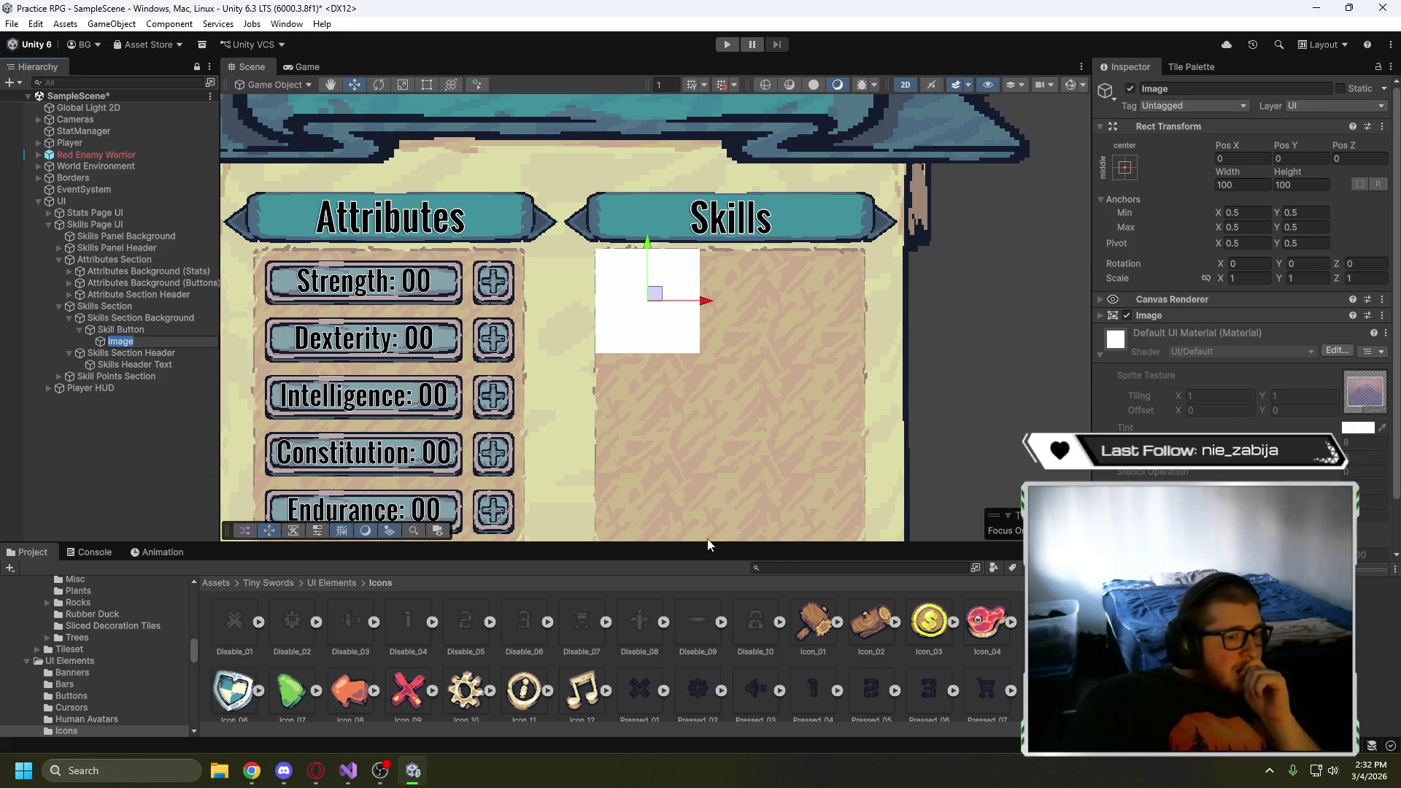
scroll(1241, 292, down, 3)
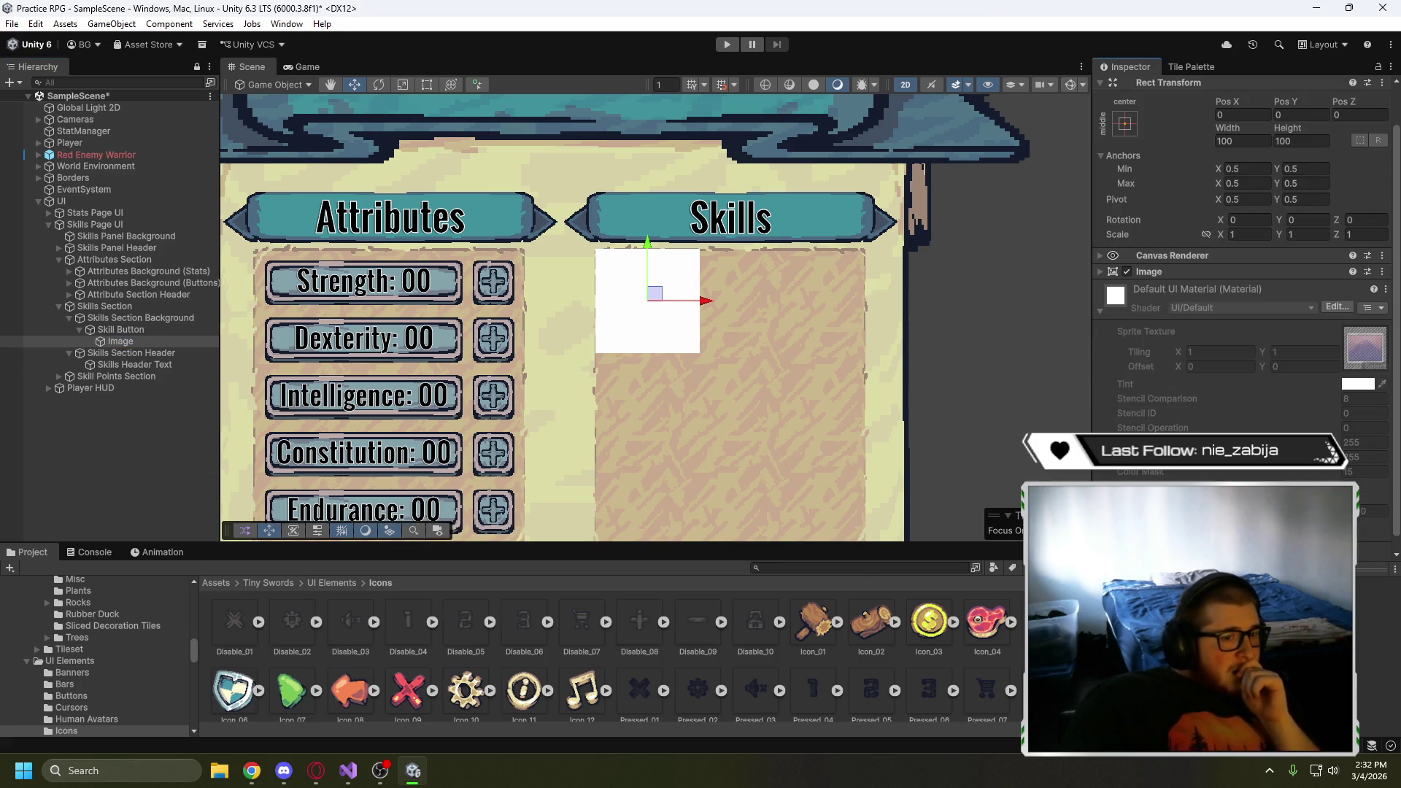
scroll(1167, 292, up, 3)
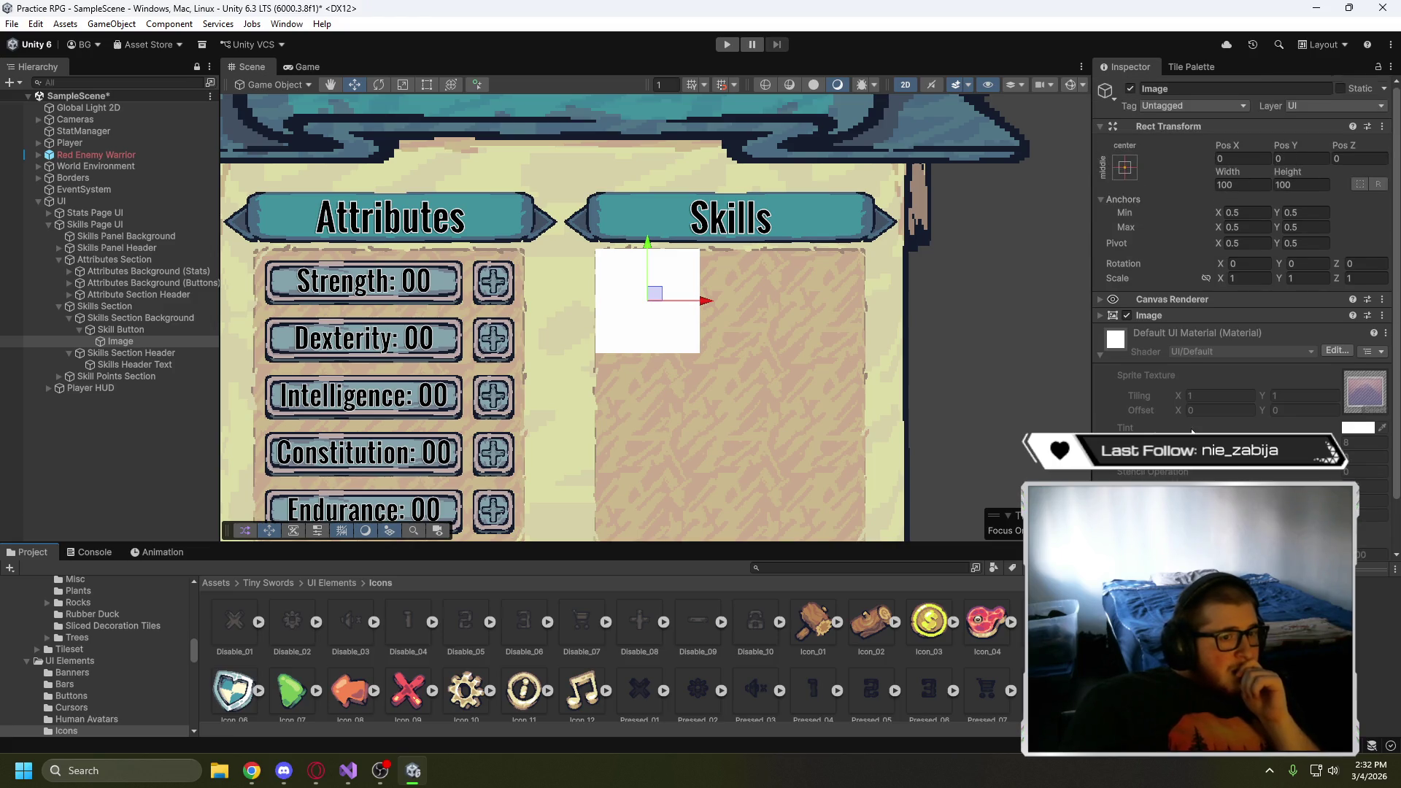
click(1103, 315)
scroll(1151, 427, down, 3)
mouse_move(1045, 620)
mouse_down()
mouse_move(1273, 246)
mouse_move(1267, 261)
mouse_up()
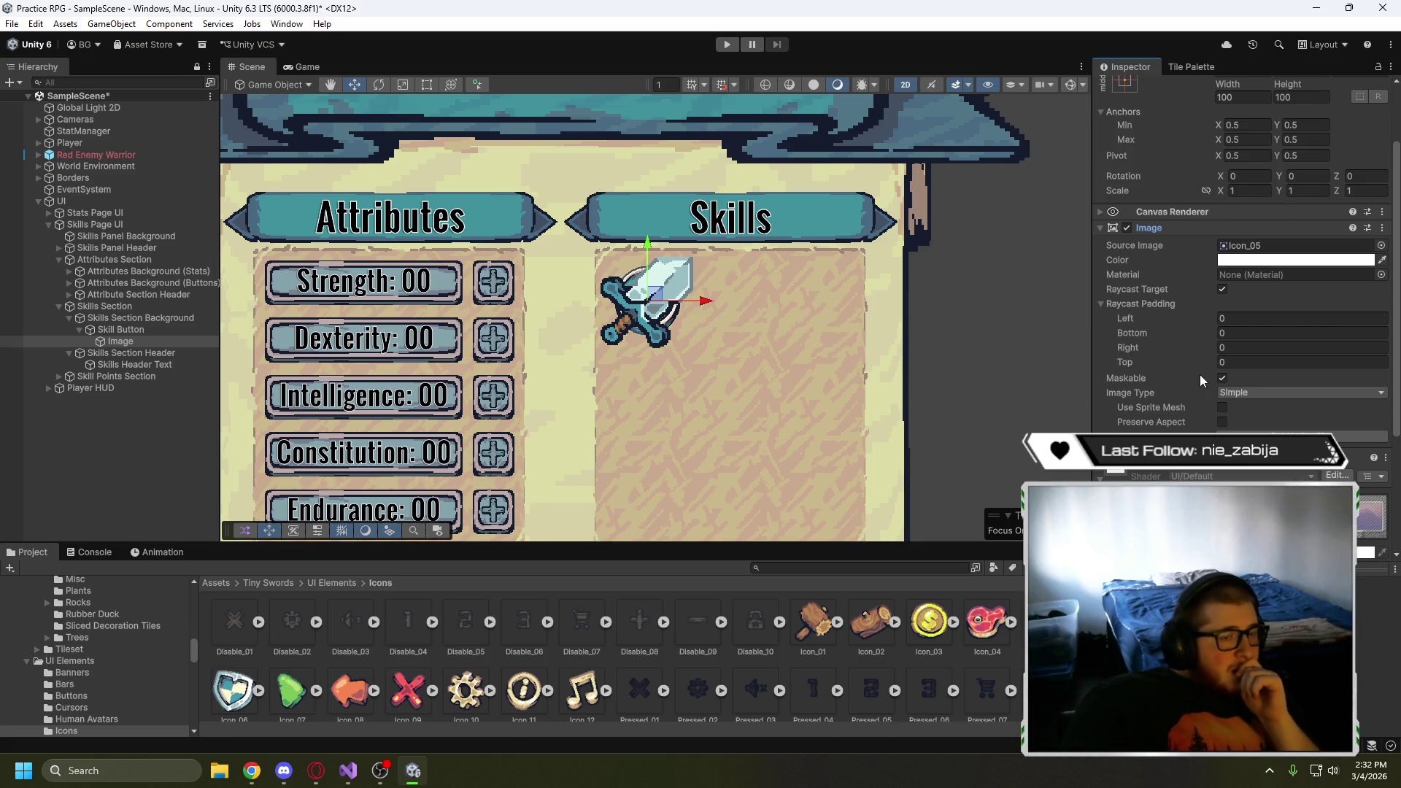
- Link the scale and shrink the sword icon to about 0.355 inside the round button
scroll(1202, 343, up, 3)
click(1206, 280)
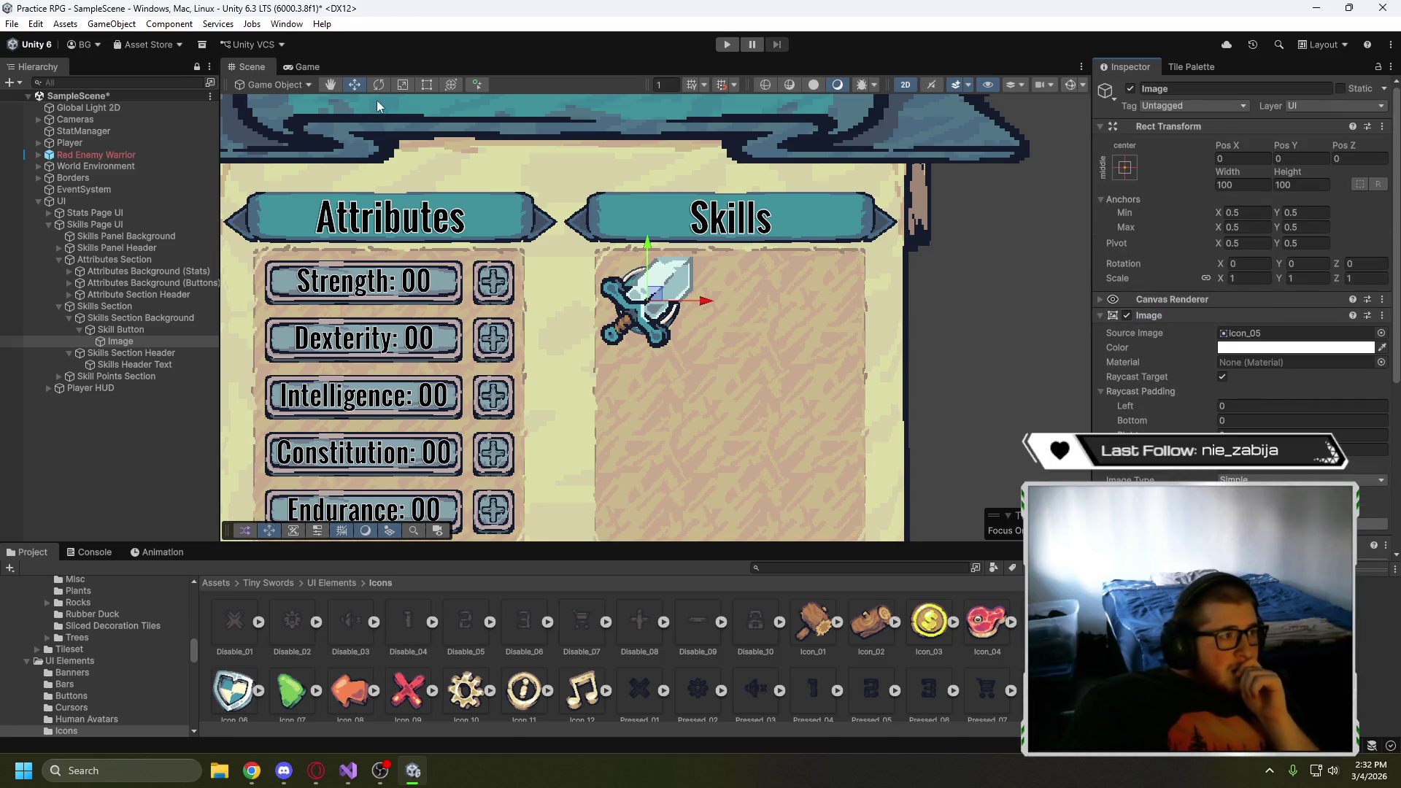
click(402, 85)
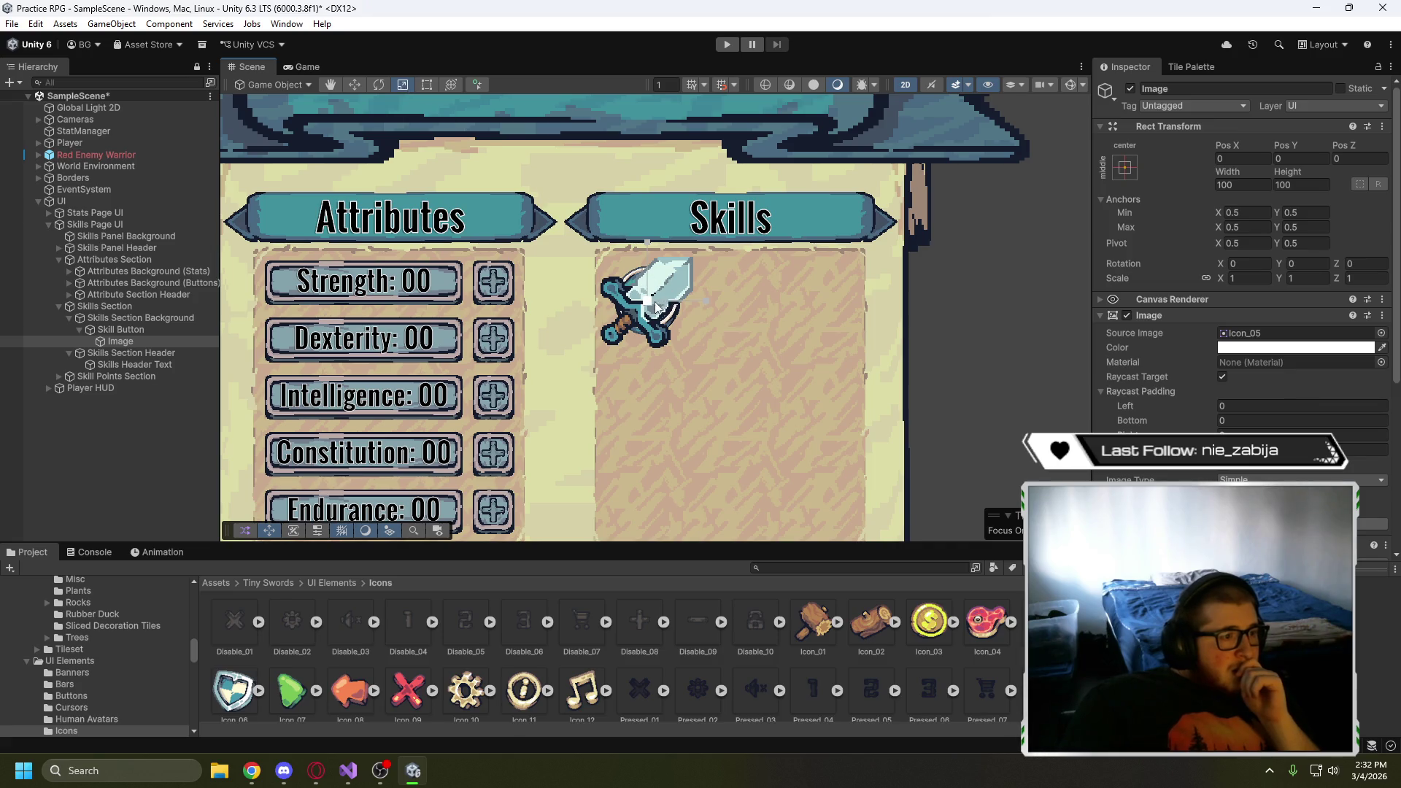
drag(647, 300, 620, 326)
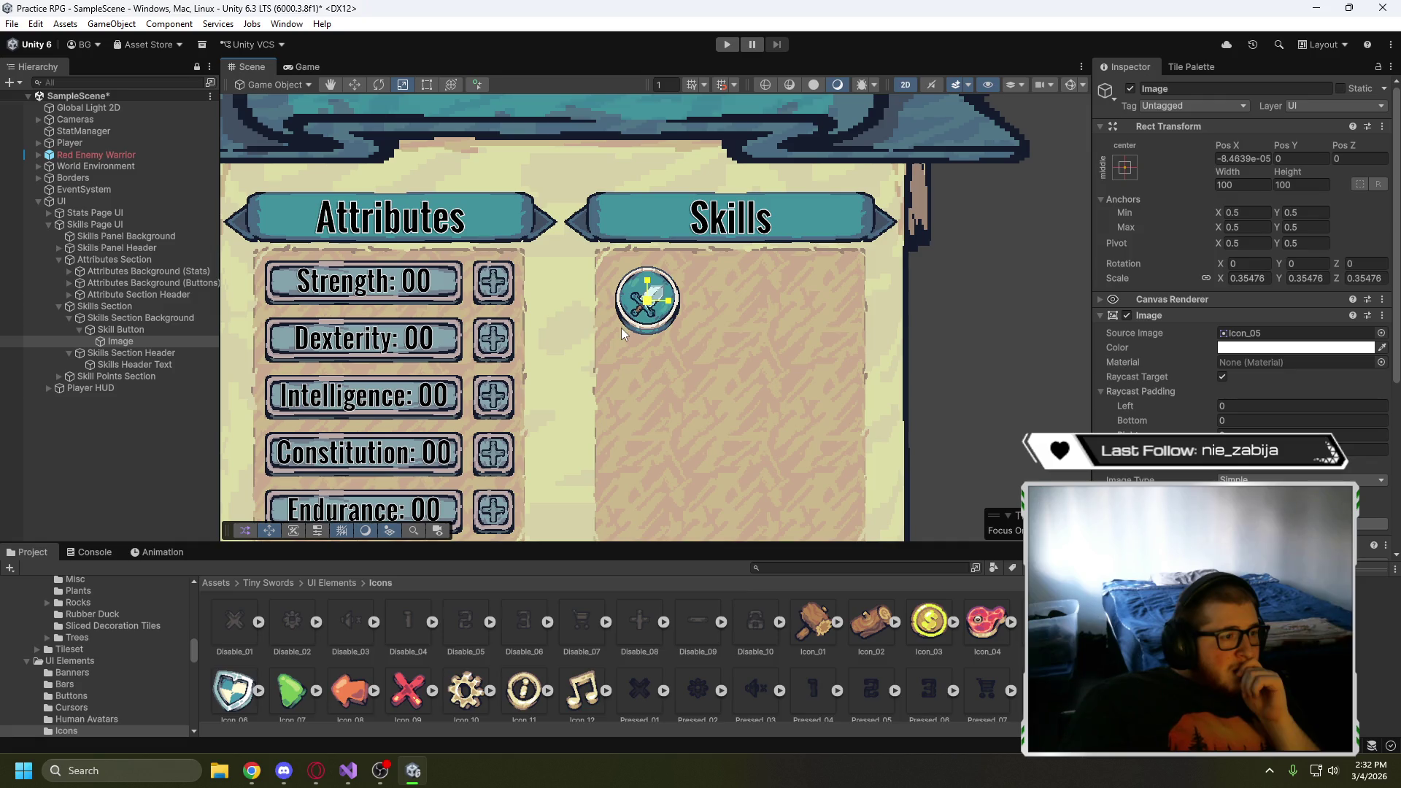
click(359, 89)
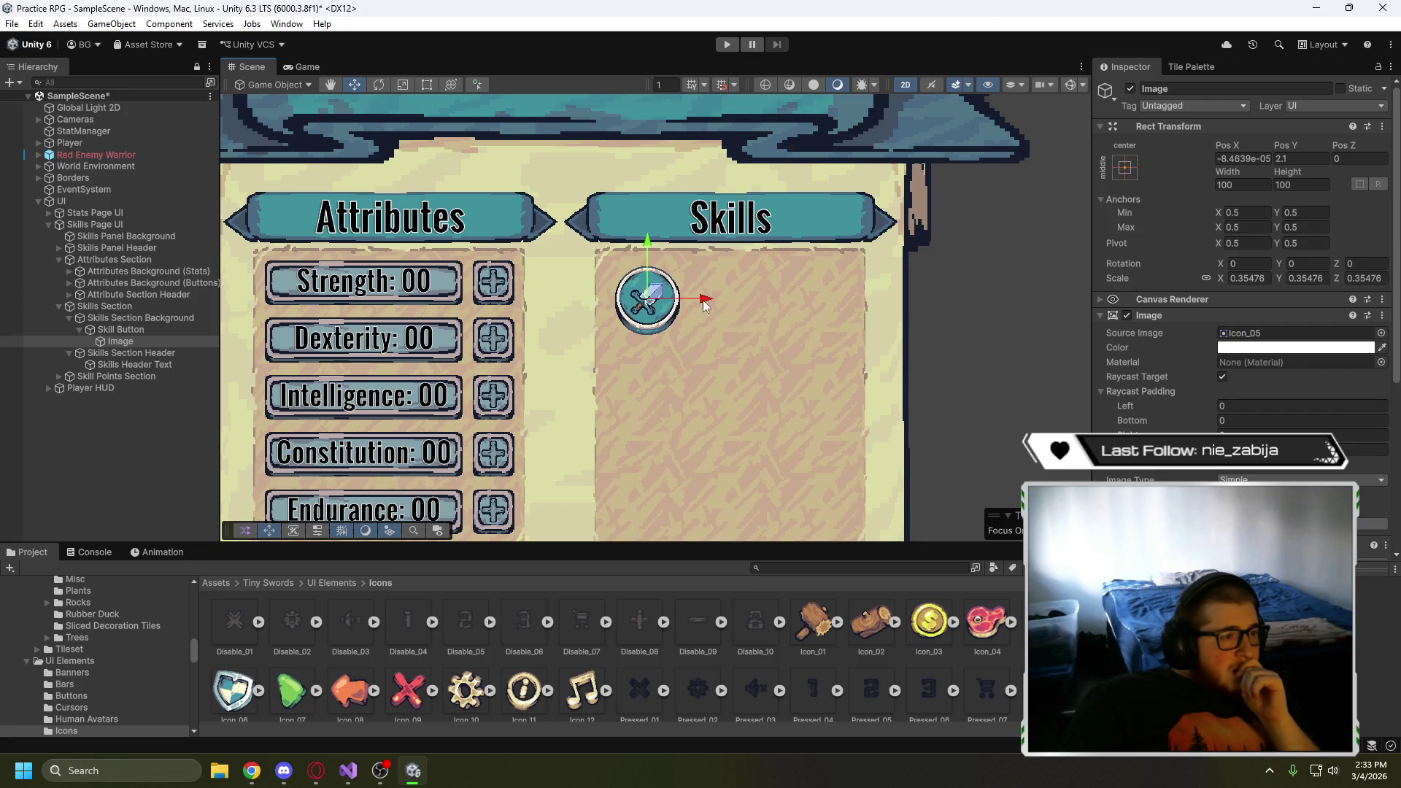
- Review the sword button, then duplicate Skill Button with Ctrl+D to create Skill Button (1)
click(764, 340)
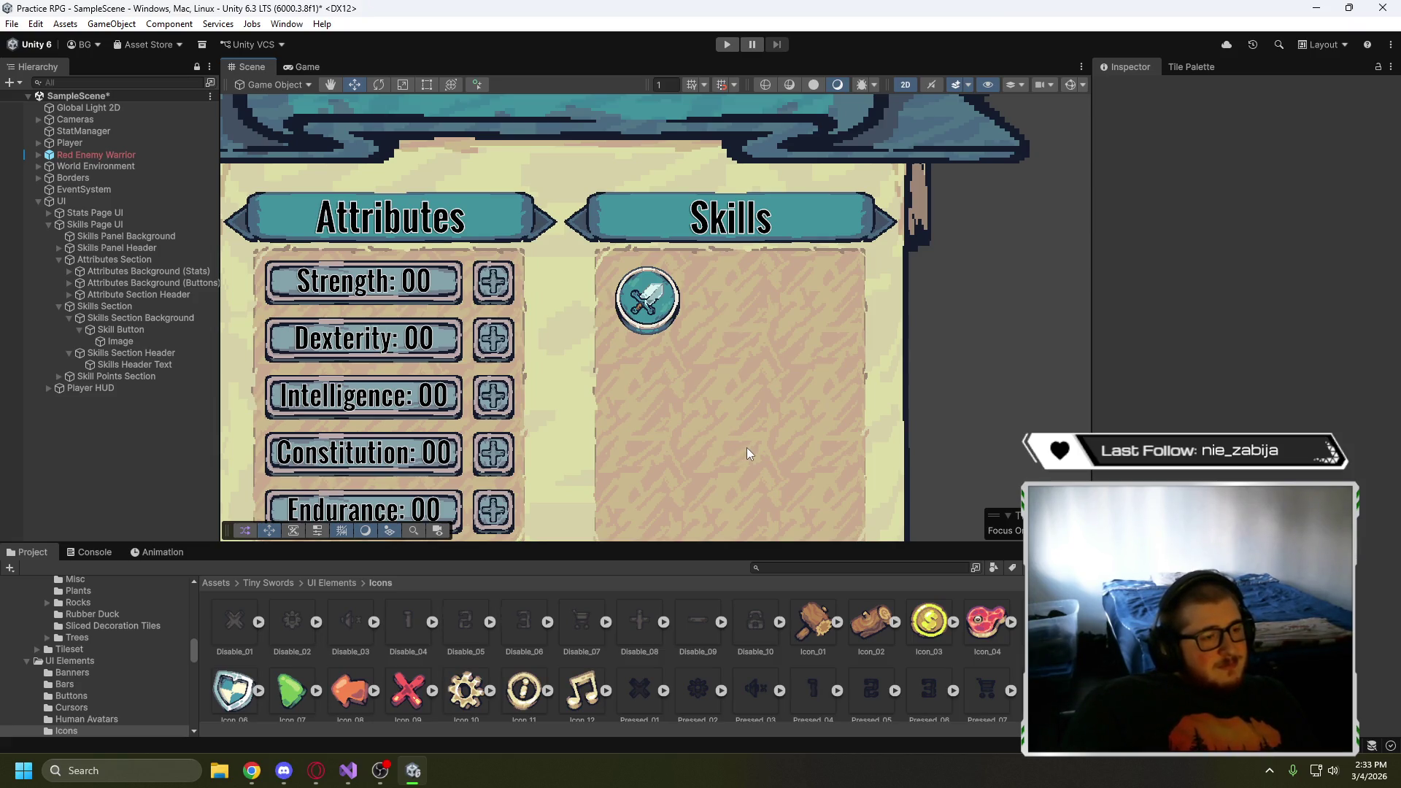
click(135, 341)
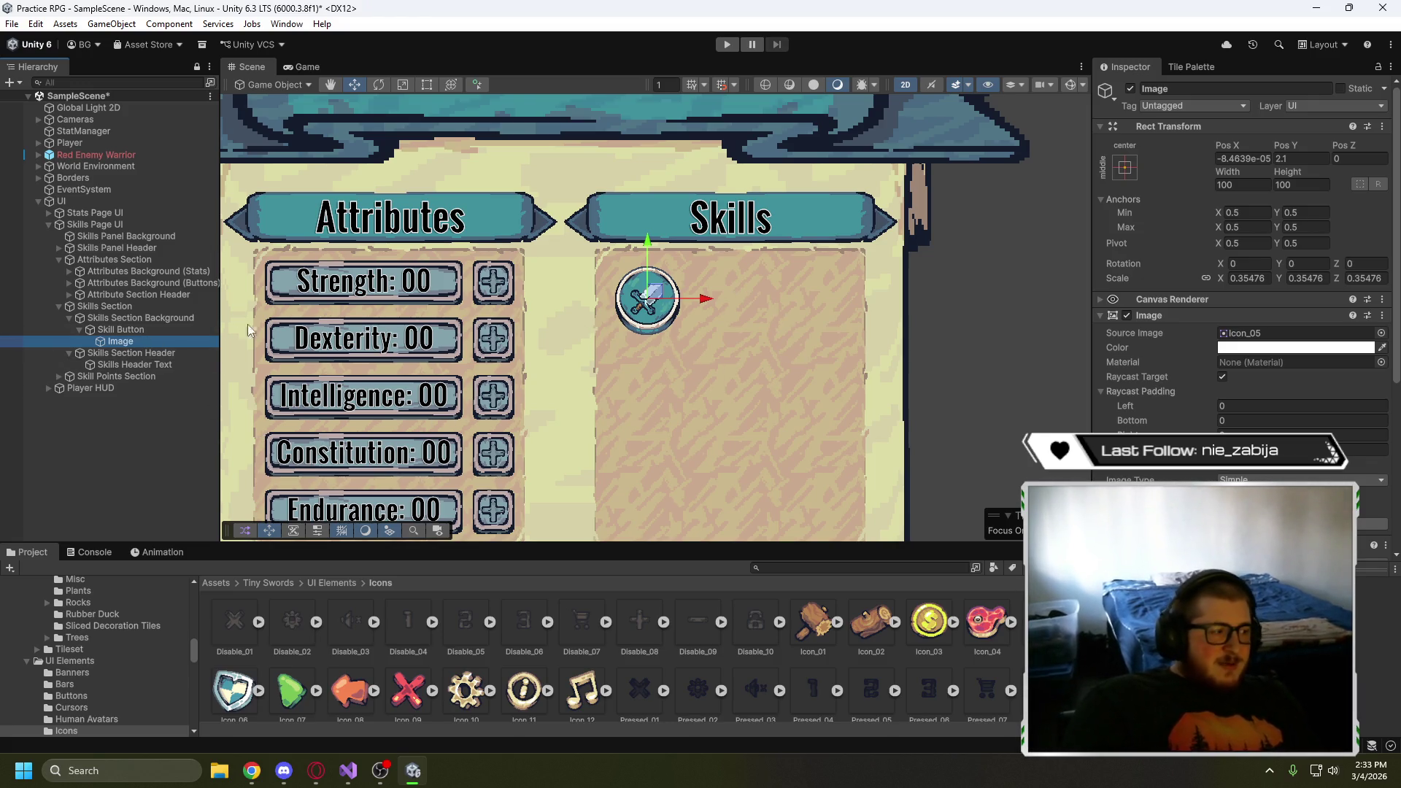
click(152, 330)
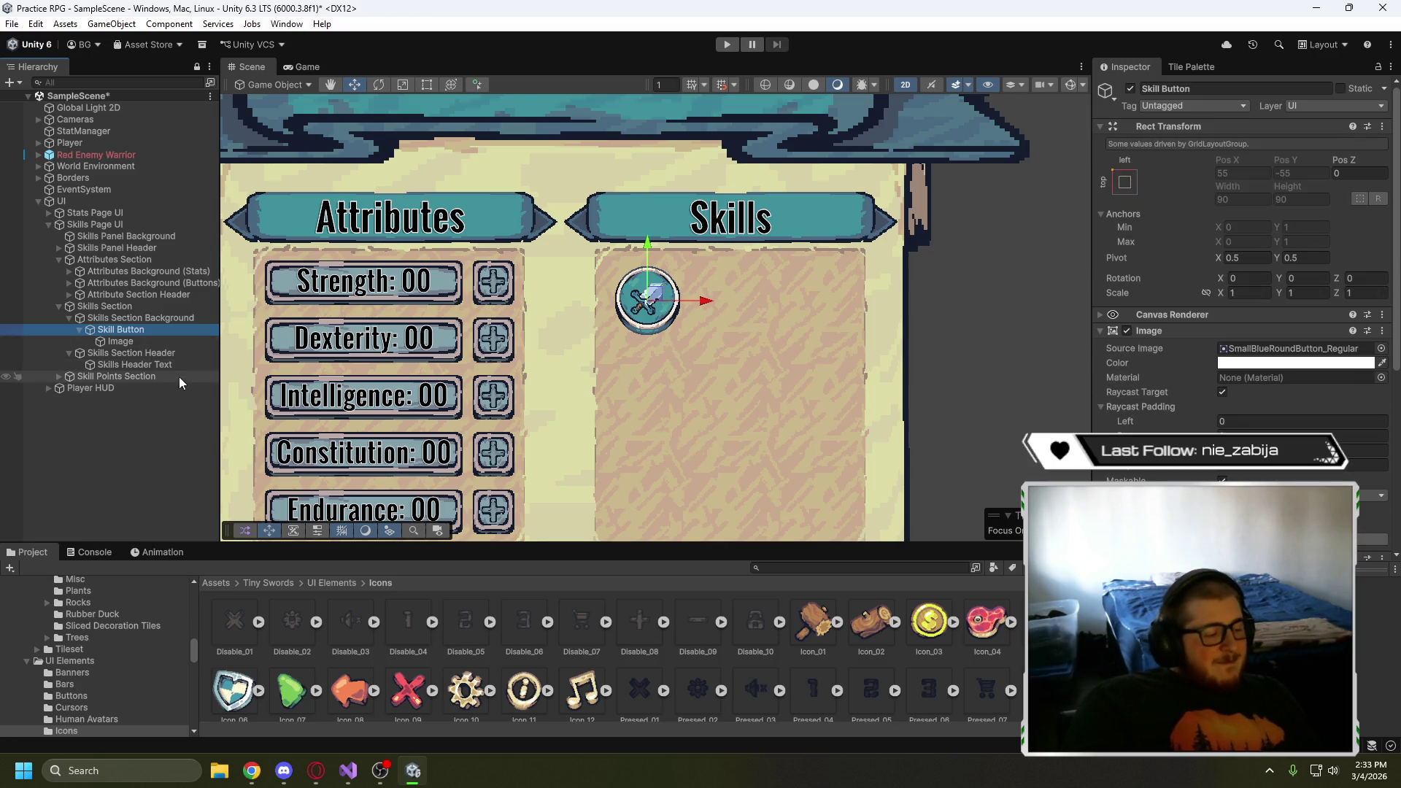
key(ctrl+d)
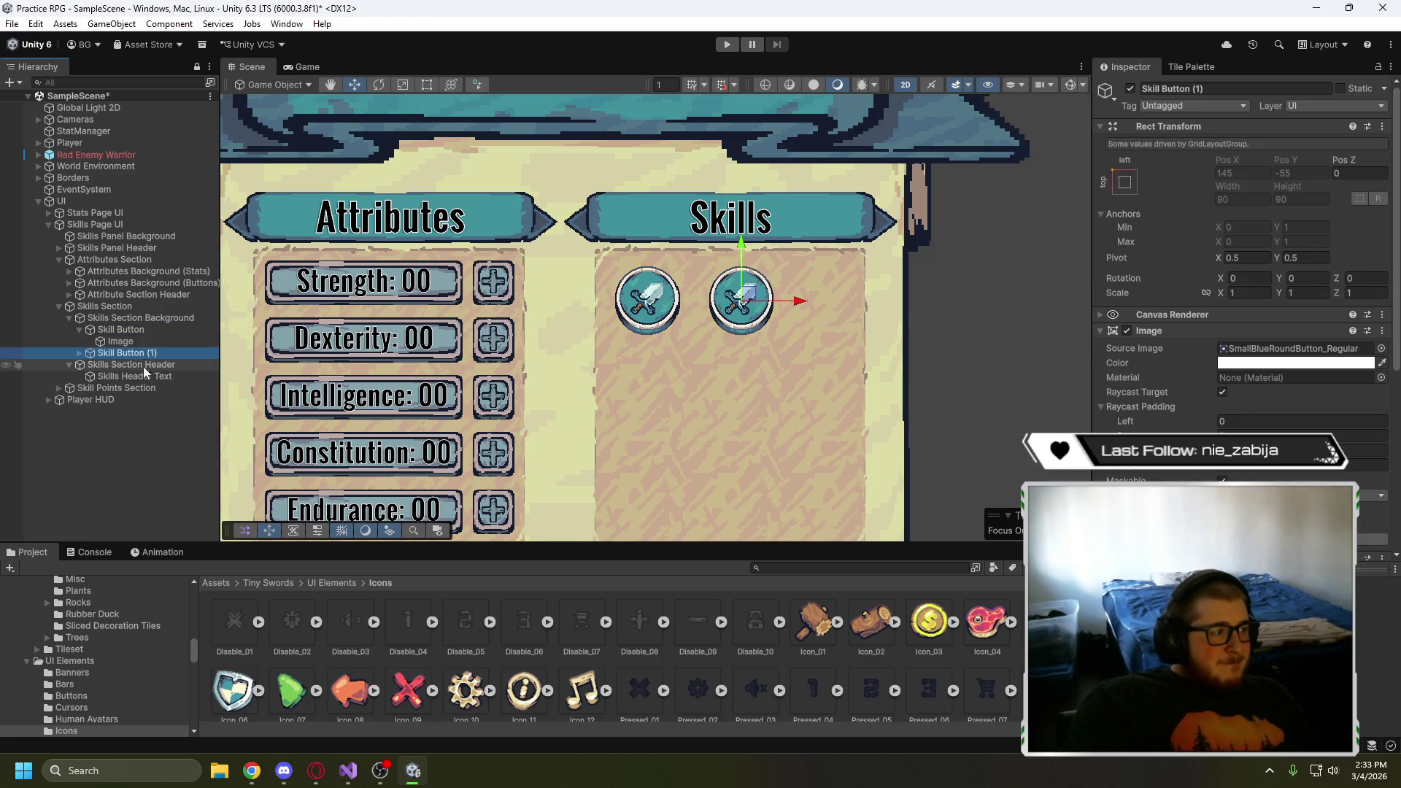
- Duplicate the skill button again to create Skill Button (2) and (3)
click(79, 352)
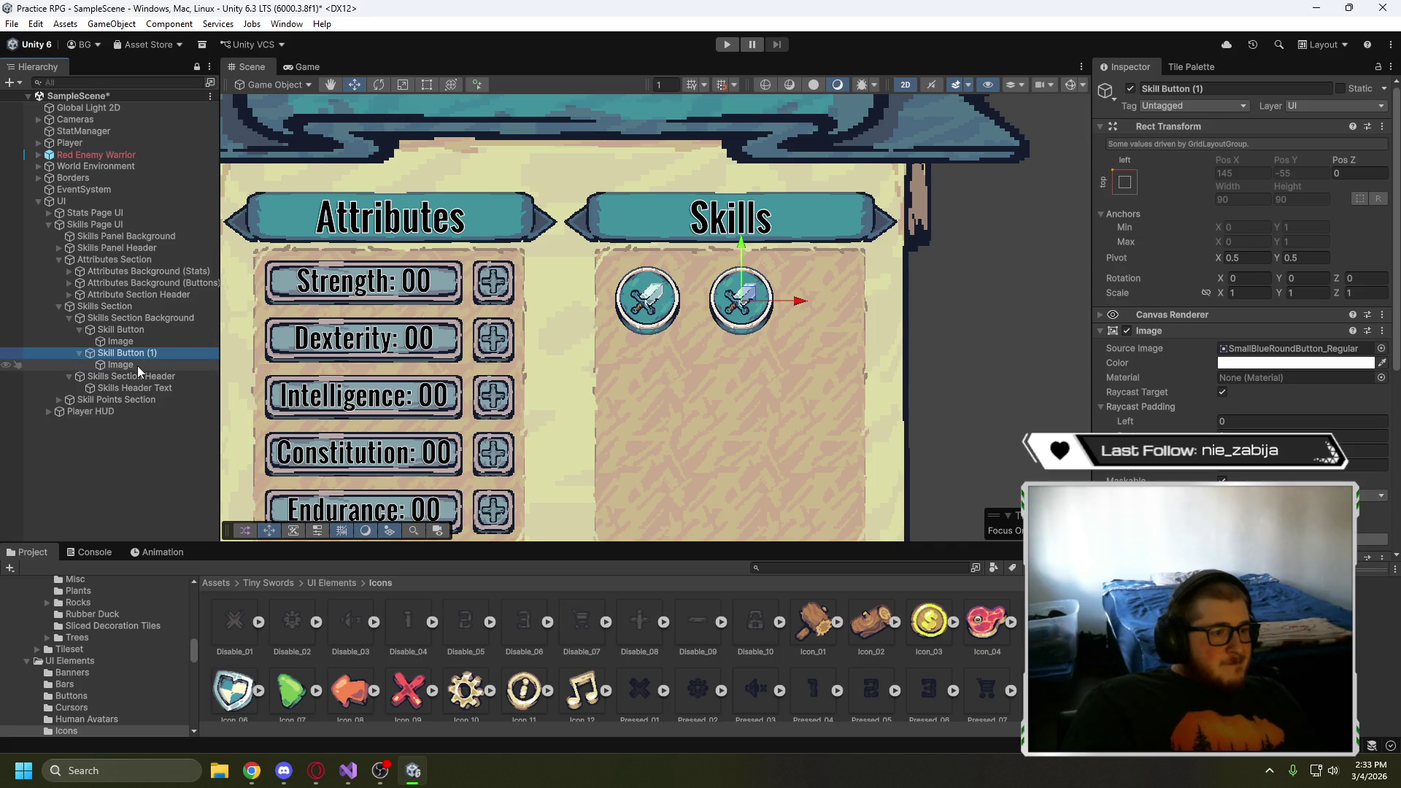
key(ctrl+d)
key(ctrl+d)
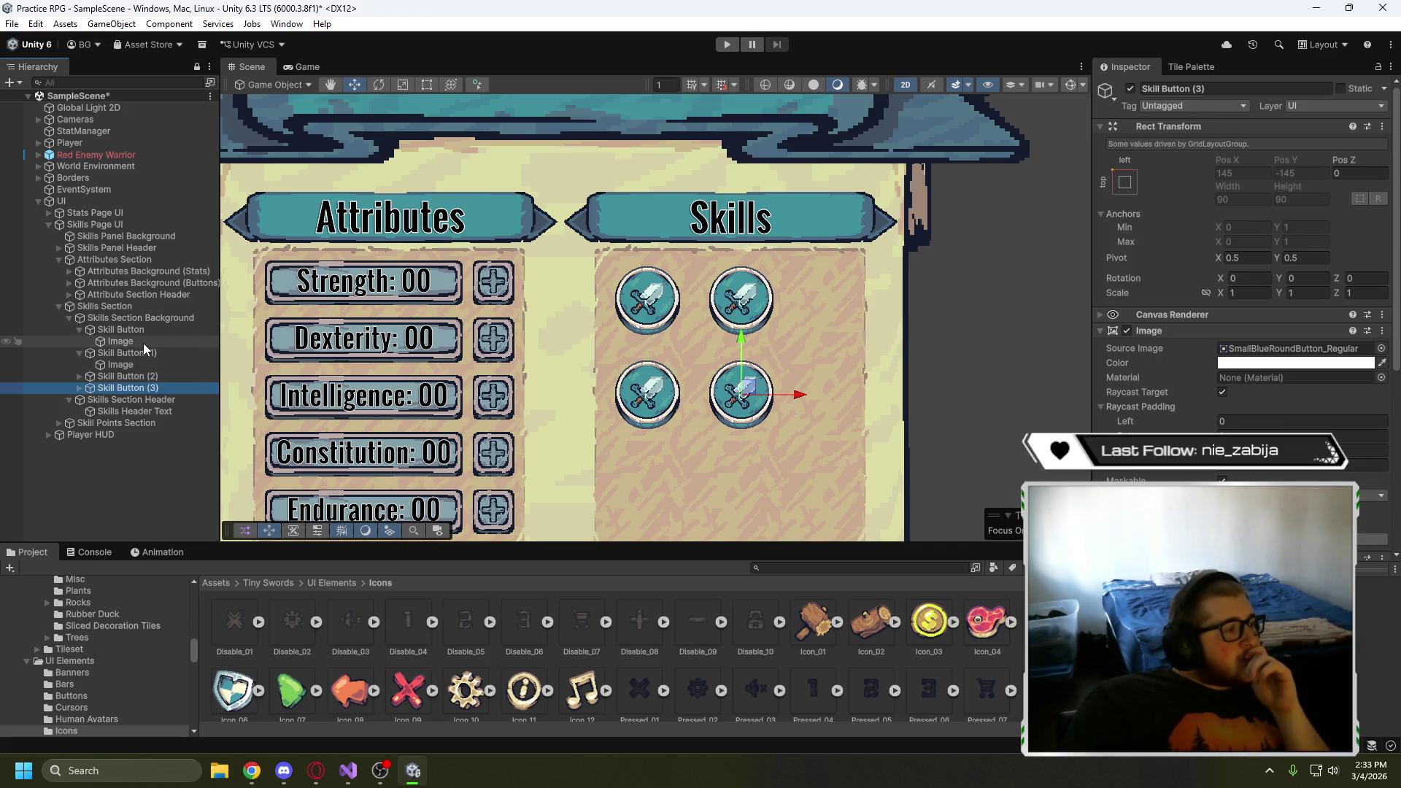
click(146, 342)
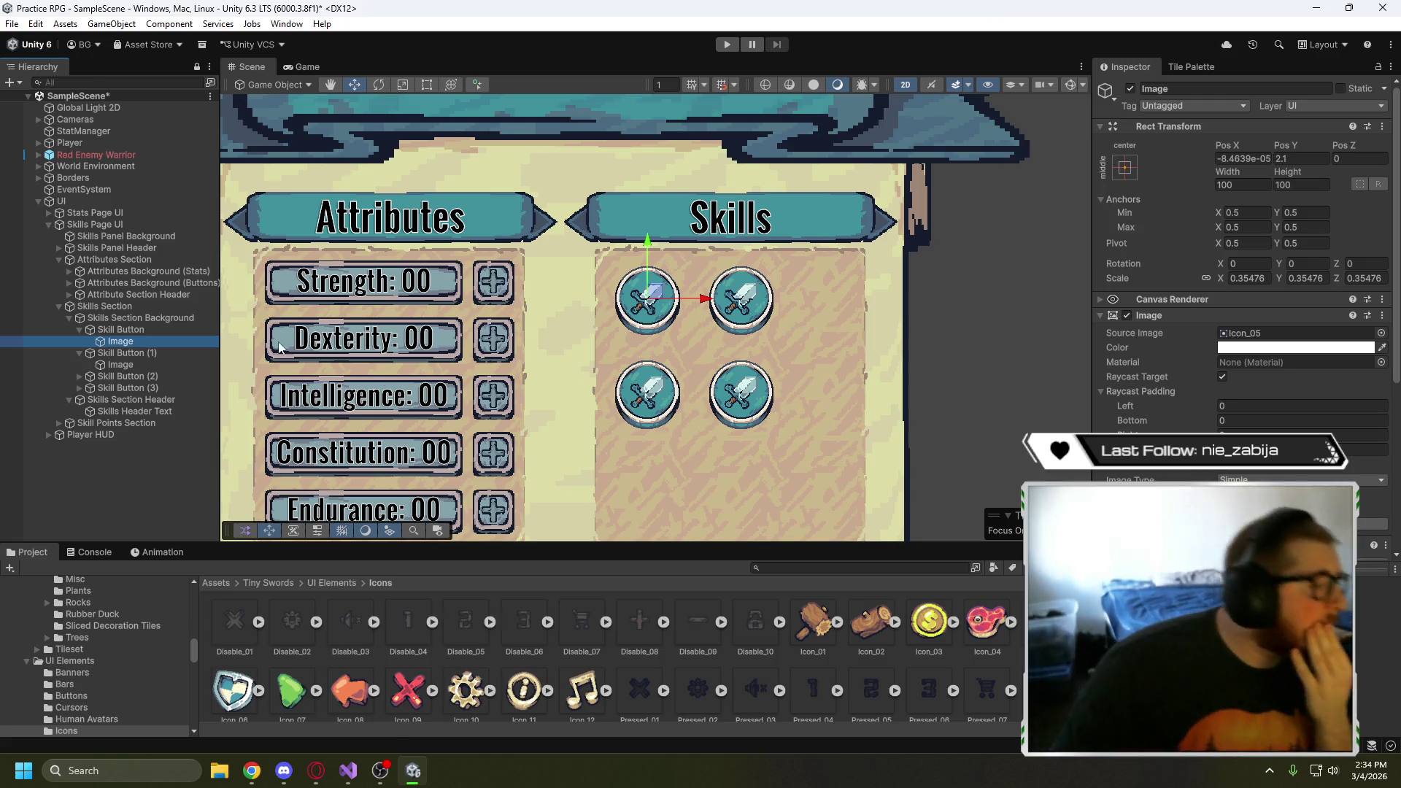
click(156, 330)
- Set the Skills Section Background grid Cell Size to 85 × 85
click(159, 318)
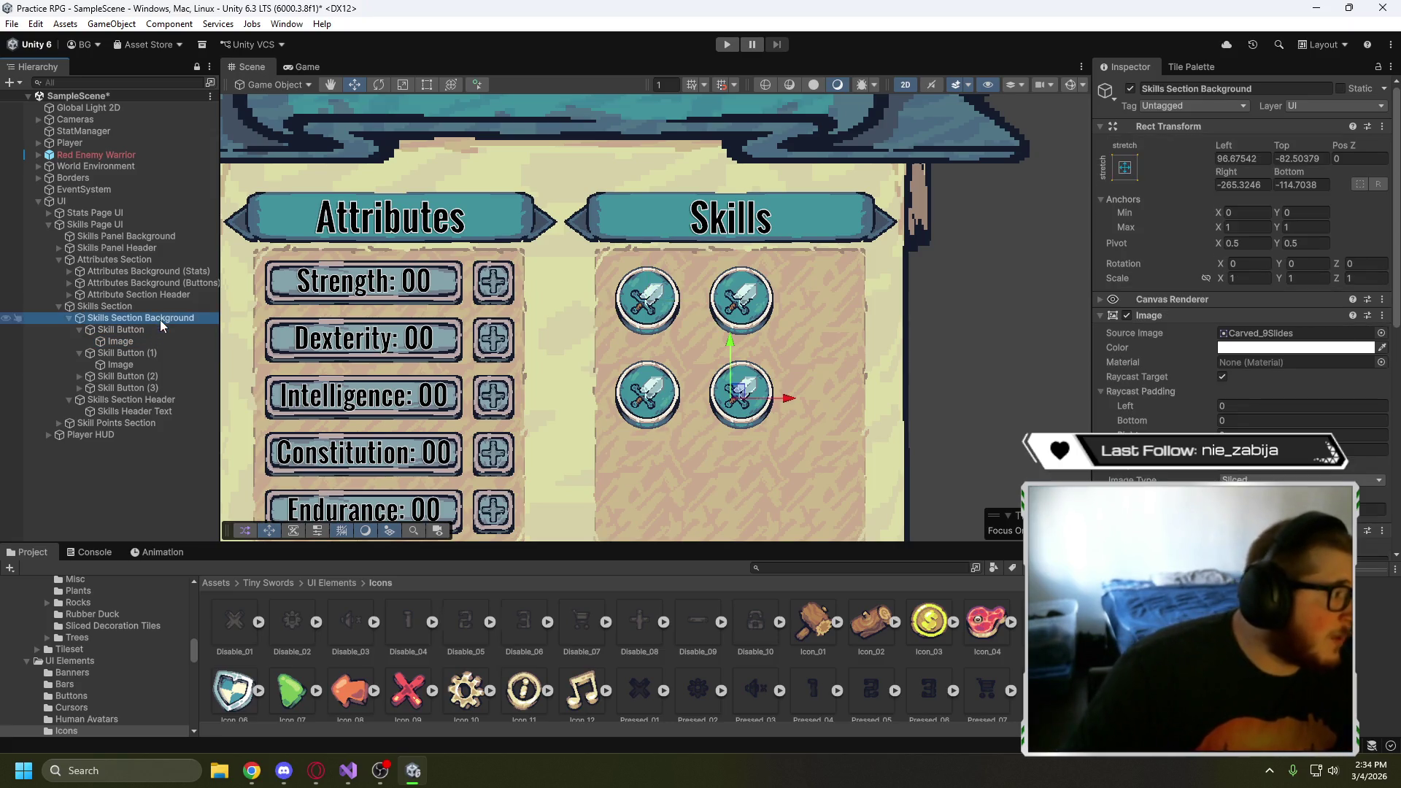
scroll(1158, 388, down, 5)
click(1249, 426)
text(85)
click(1290, 424)
text(85)
- Set the grid's left, right, top and bottom padding all to 0
scroll(785, 404, down, 2)
scroll(786, 386, up, 5)
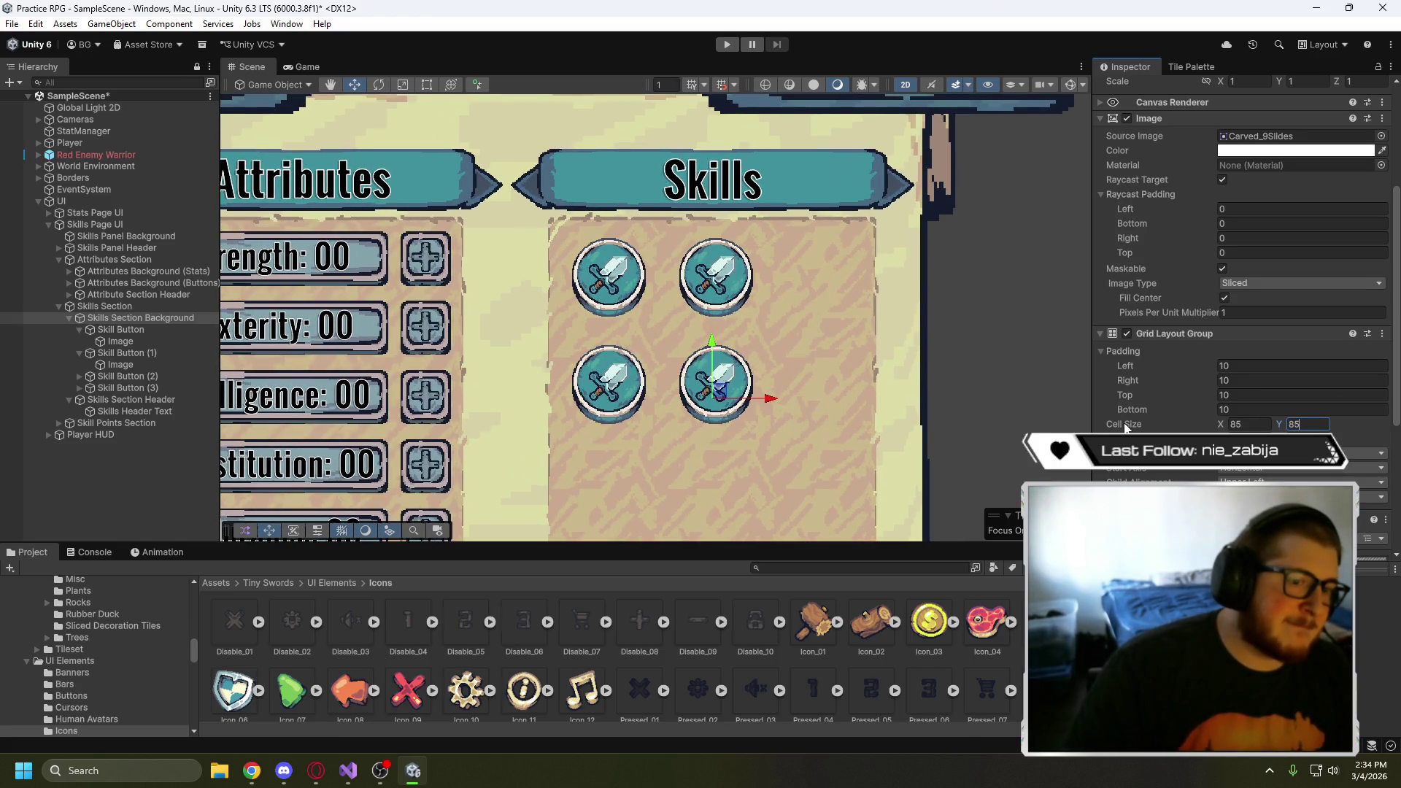
click(1240, 366)
text(0)
click(1241, 380)
key(BackSpace)
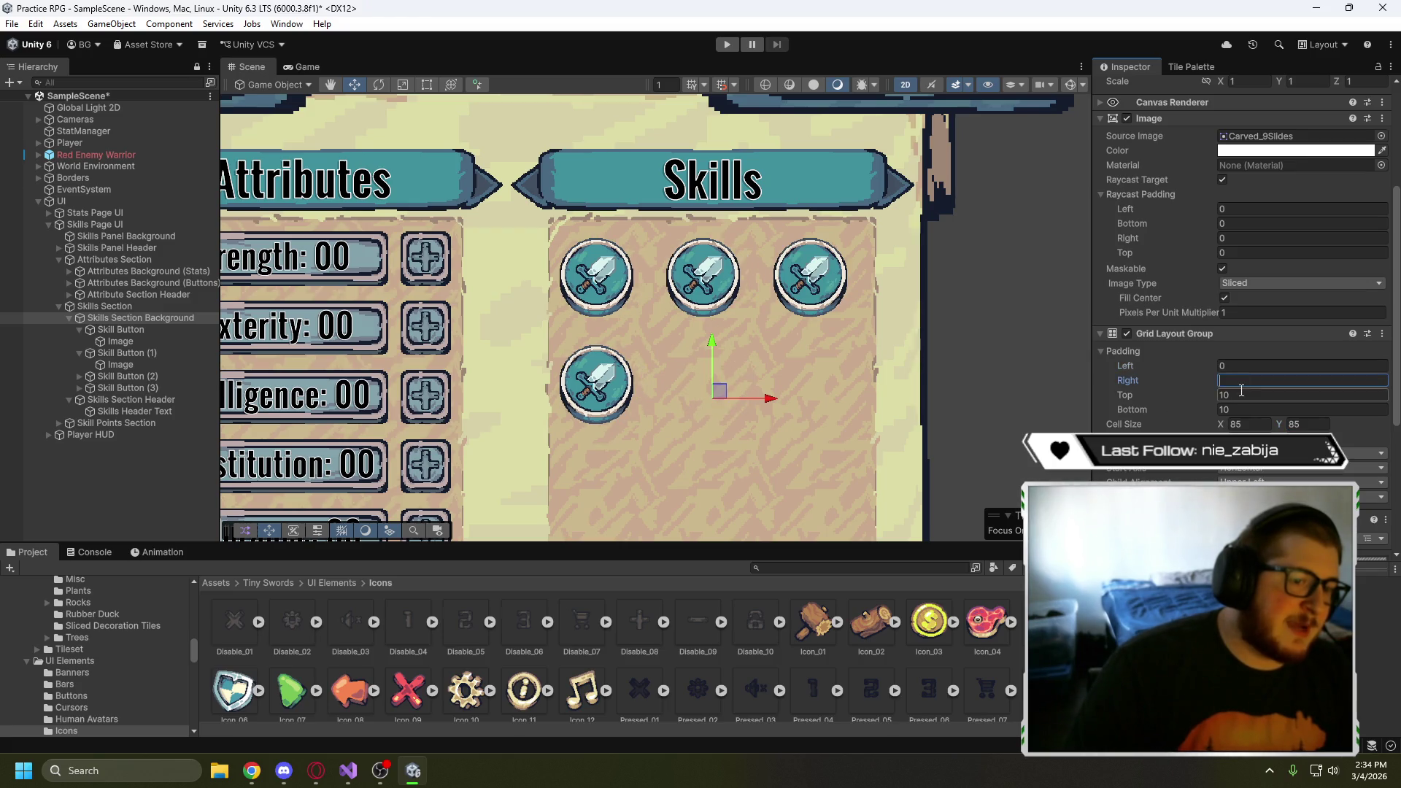
text(0)
click(1240, 394)
text(0)
click(1229, 411)
key(BackSpace)
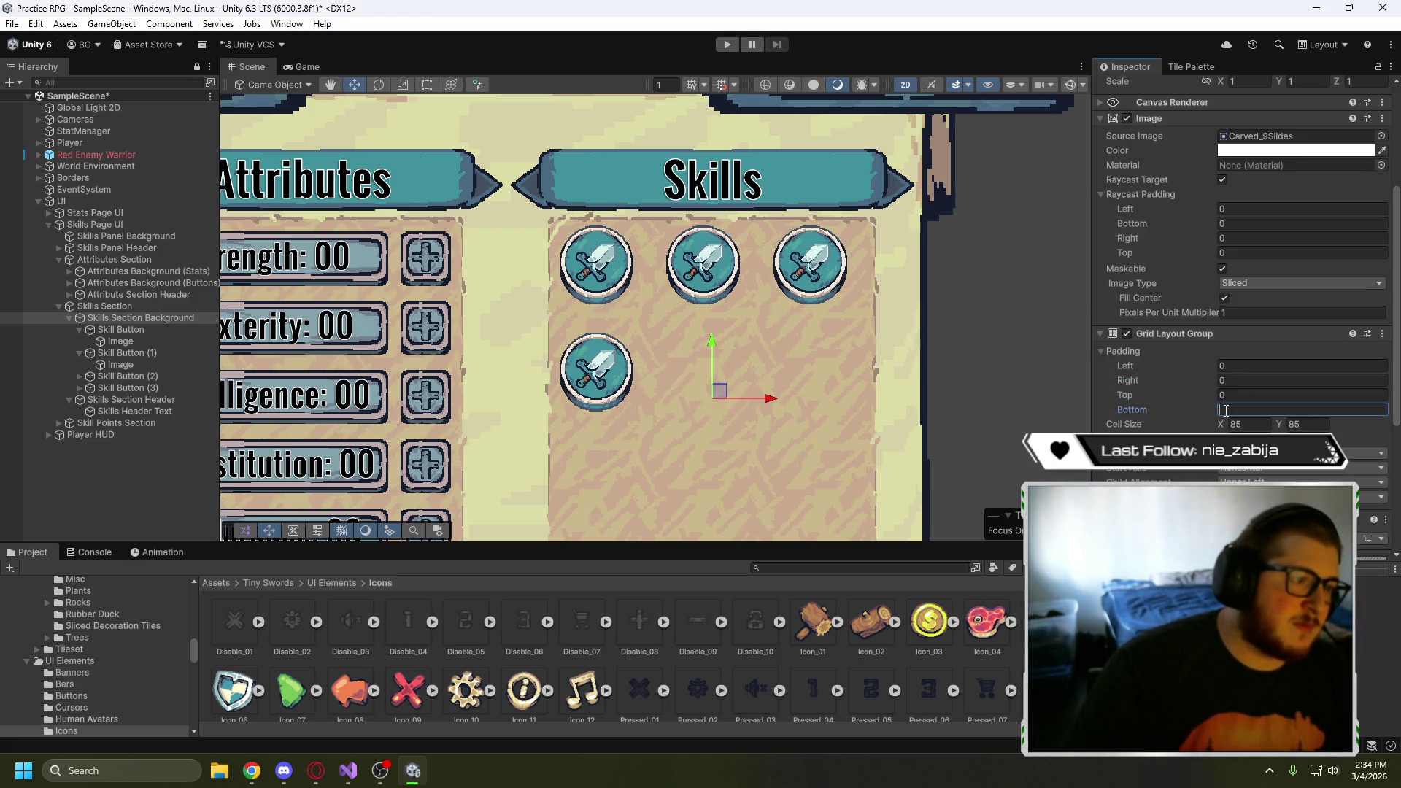
- Duplicate Skill Button to add Skill Button (4) and (5), making two rows of three
click(133, 328)
key(ctrl+d)
key(ctrl+d)
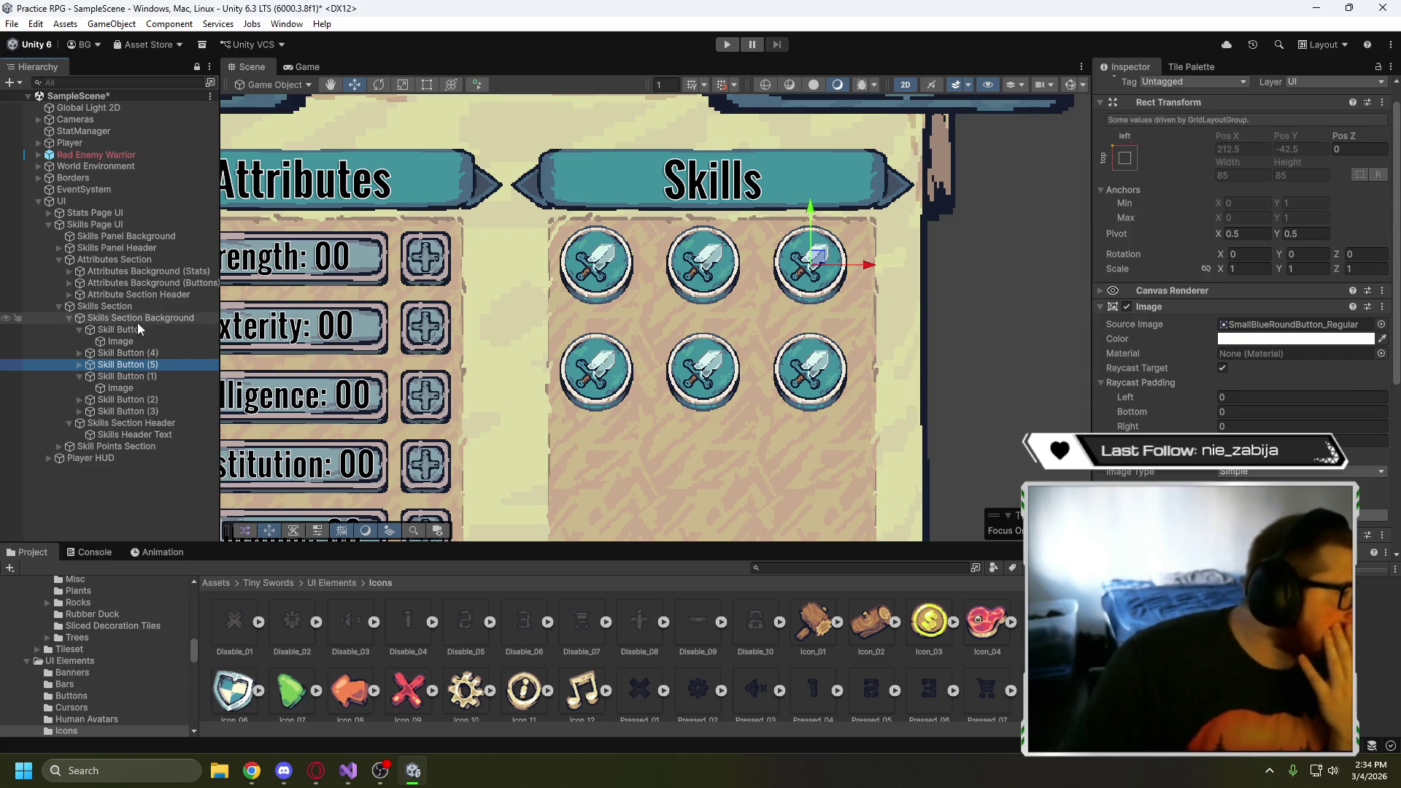
click(149, 322)
click(1240, 380)
click(1239, 426)
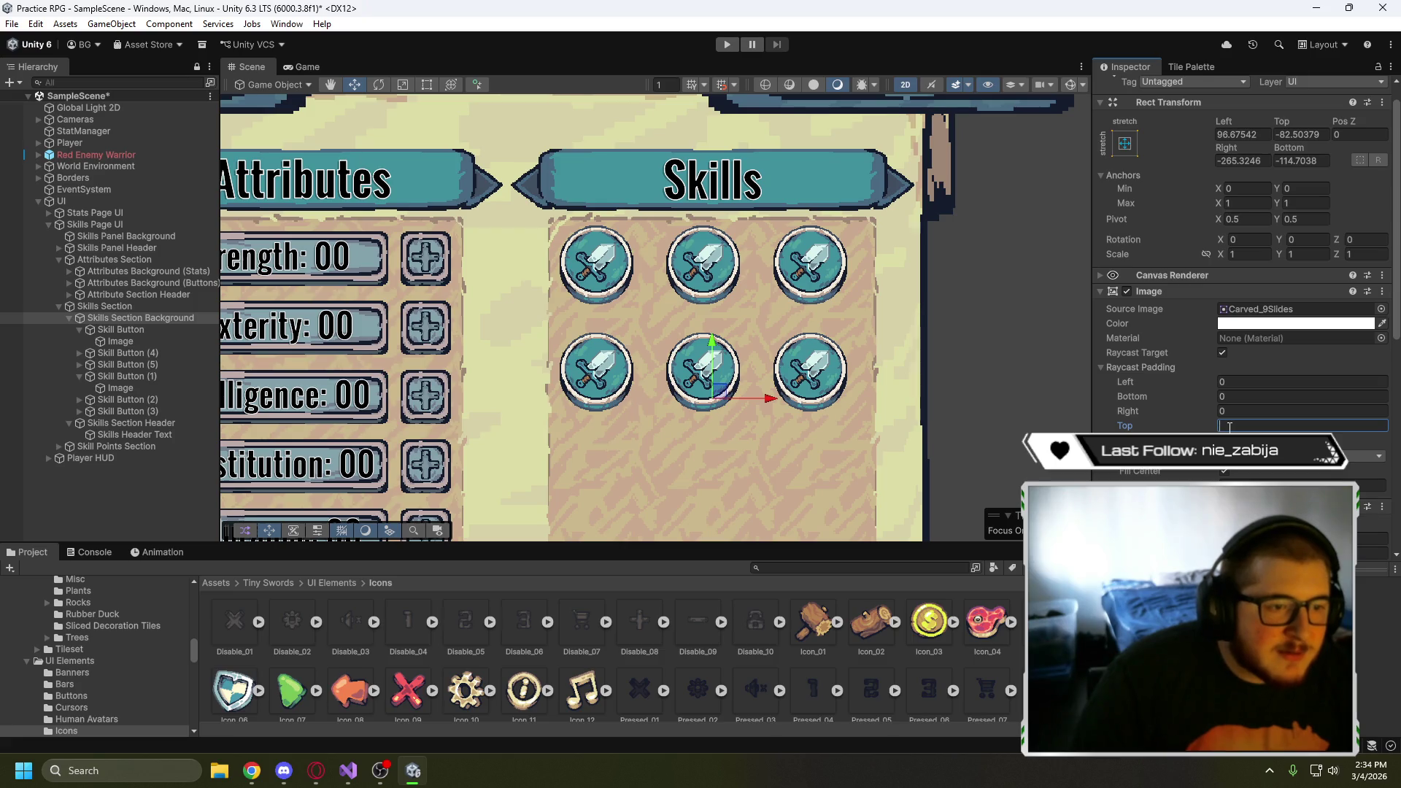
- Try grid top padding values 10, 7, 5, 20 and 30
click(1101, 366)
click(1100, 291)
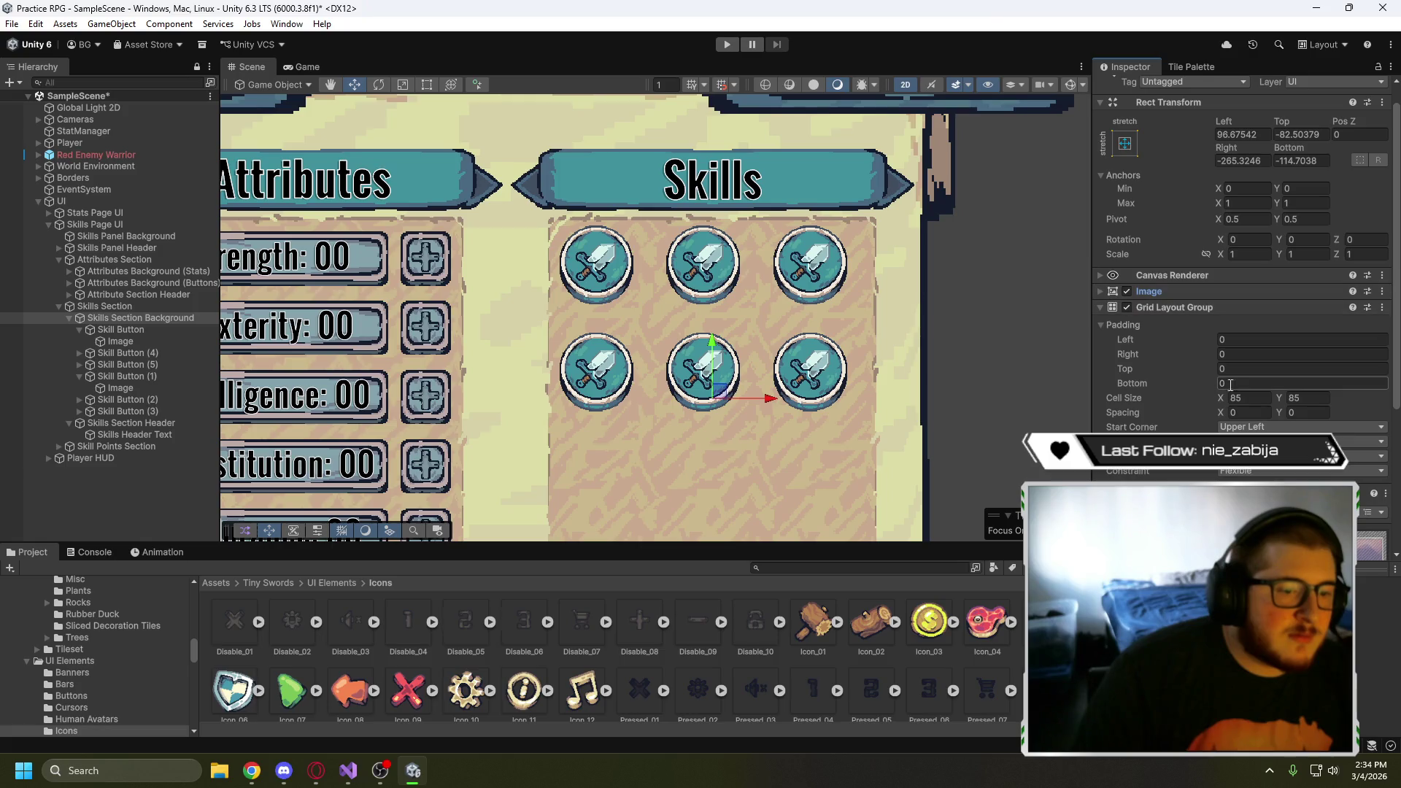
click(1229, 369)
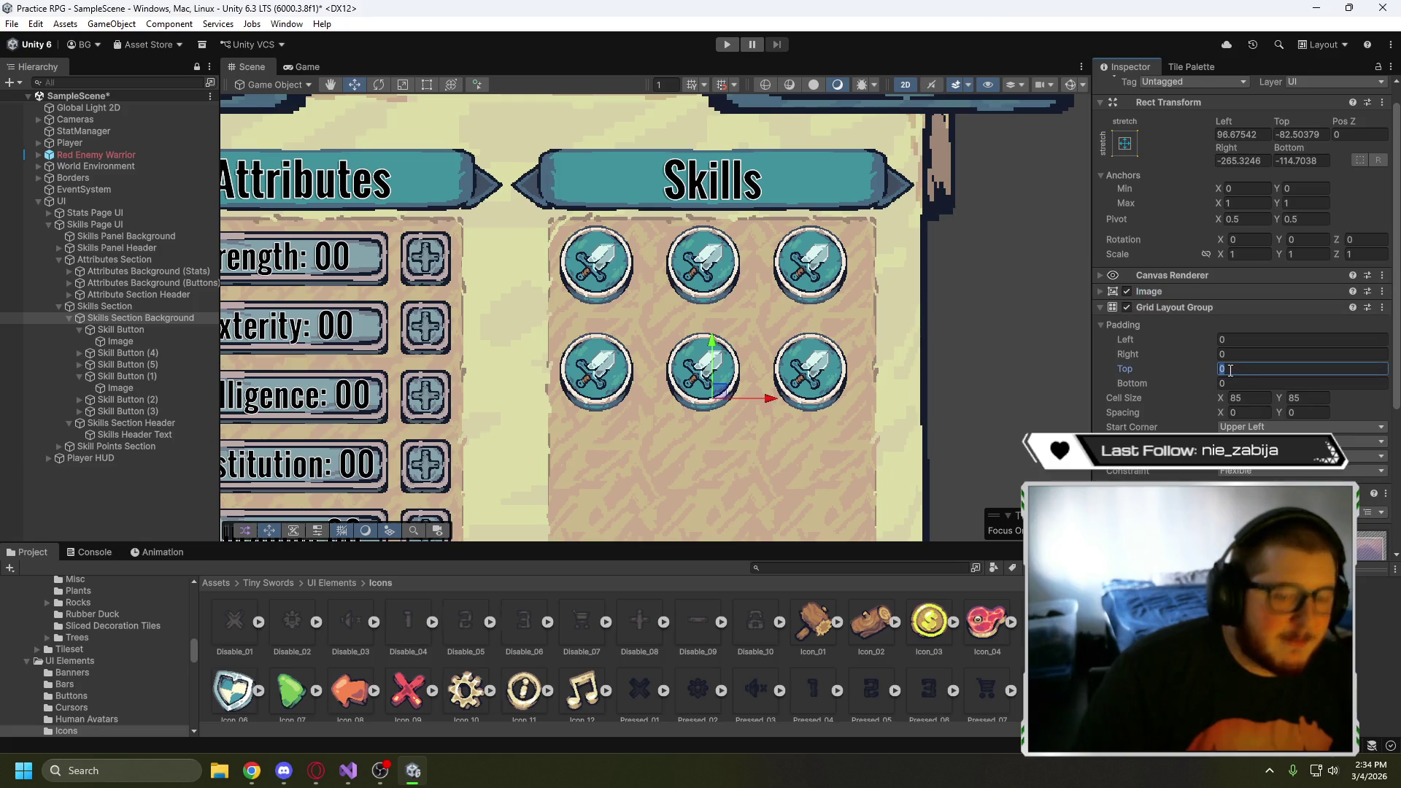
text(10)
key(BackSpace)
key(BackSpace)
text(7)
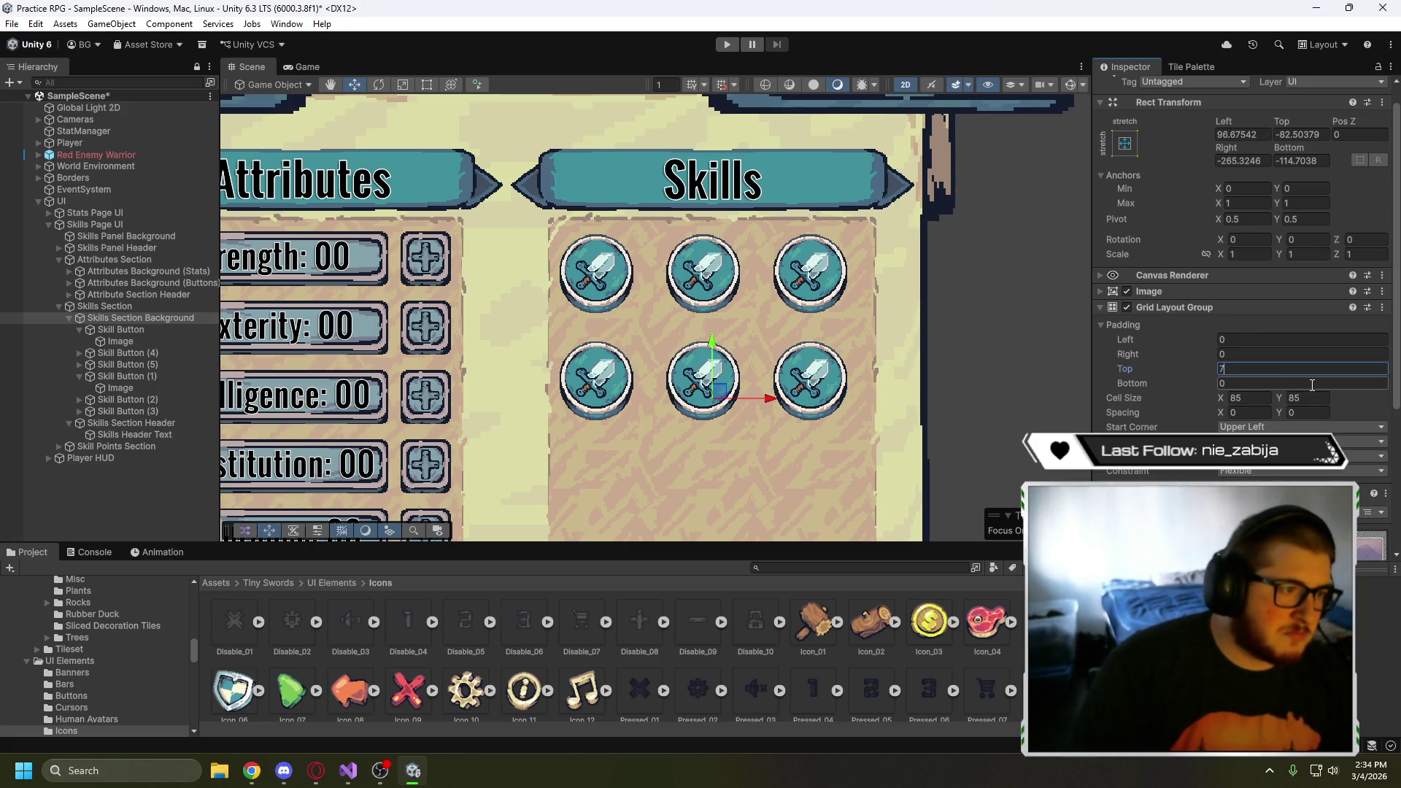
key(BackSpace)
text(5)
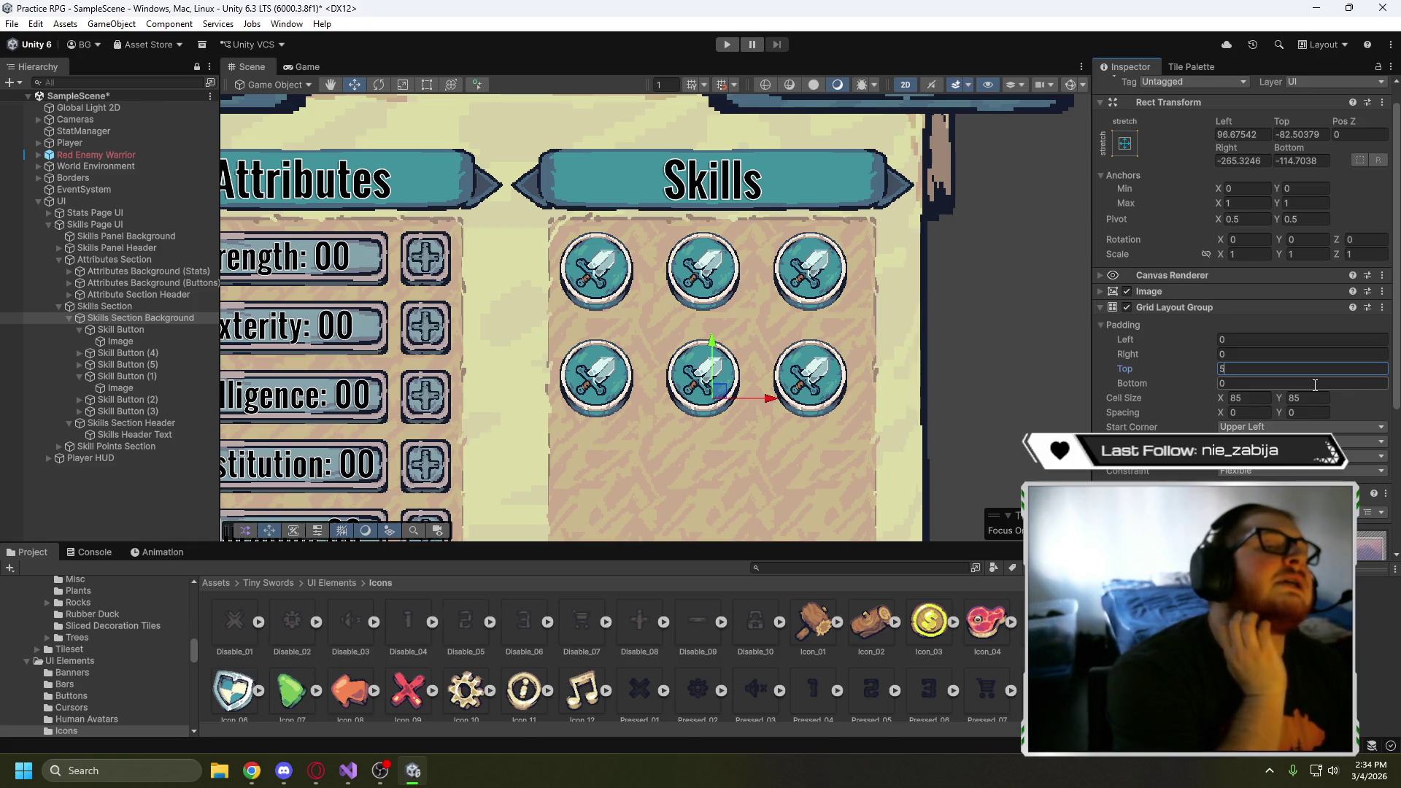
key(BackSpace)
text(20)
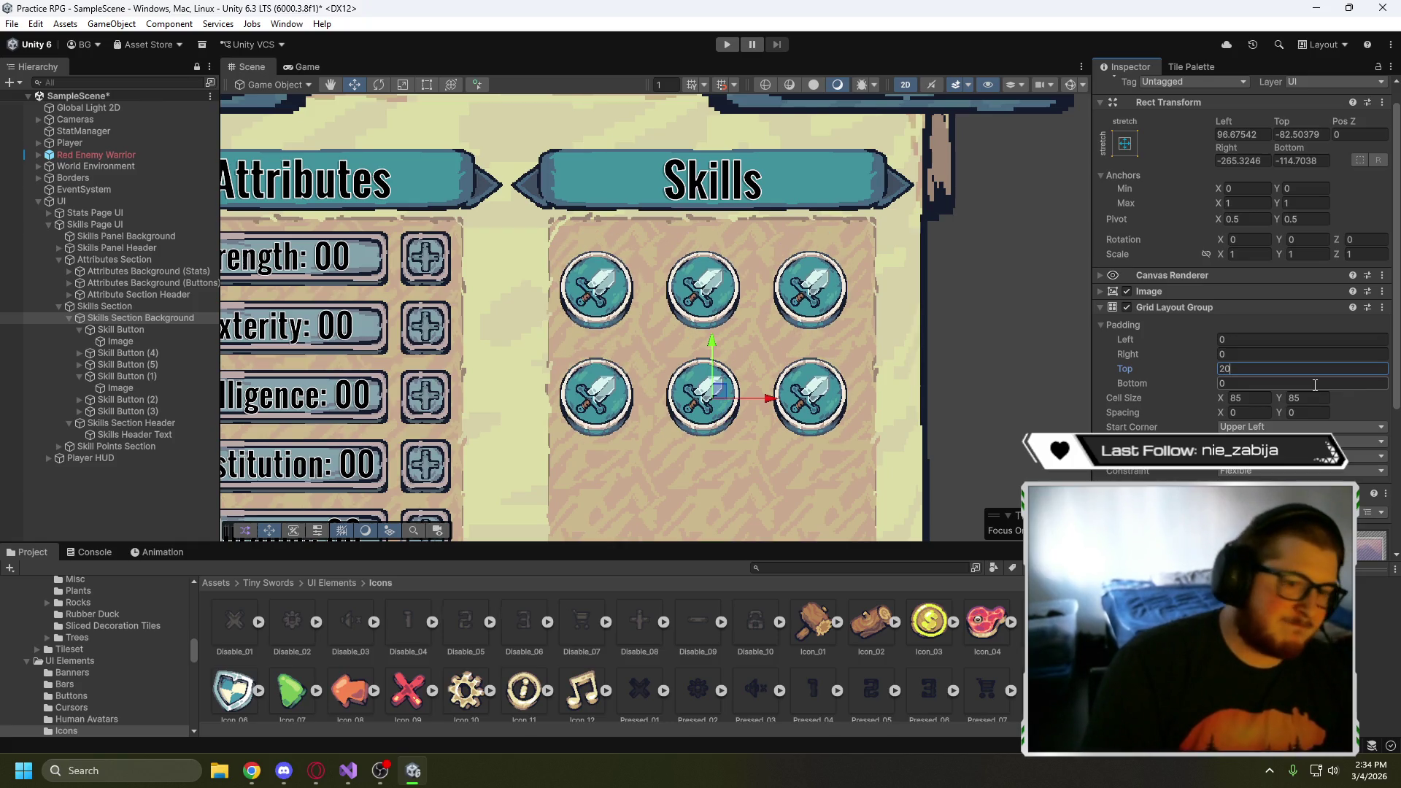
key(BackSpace)
key(BackSpace)
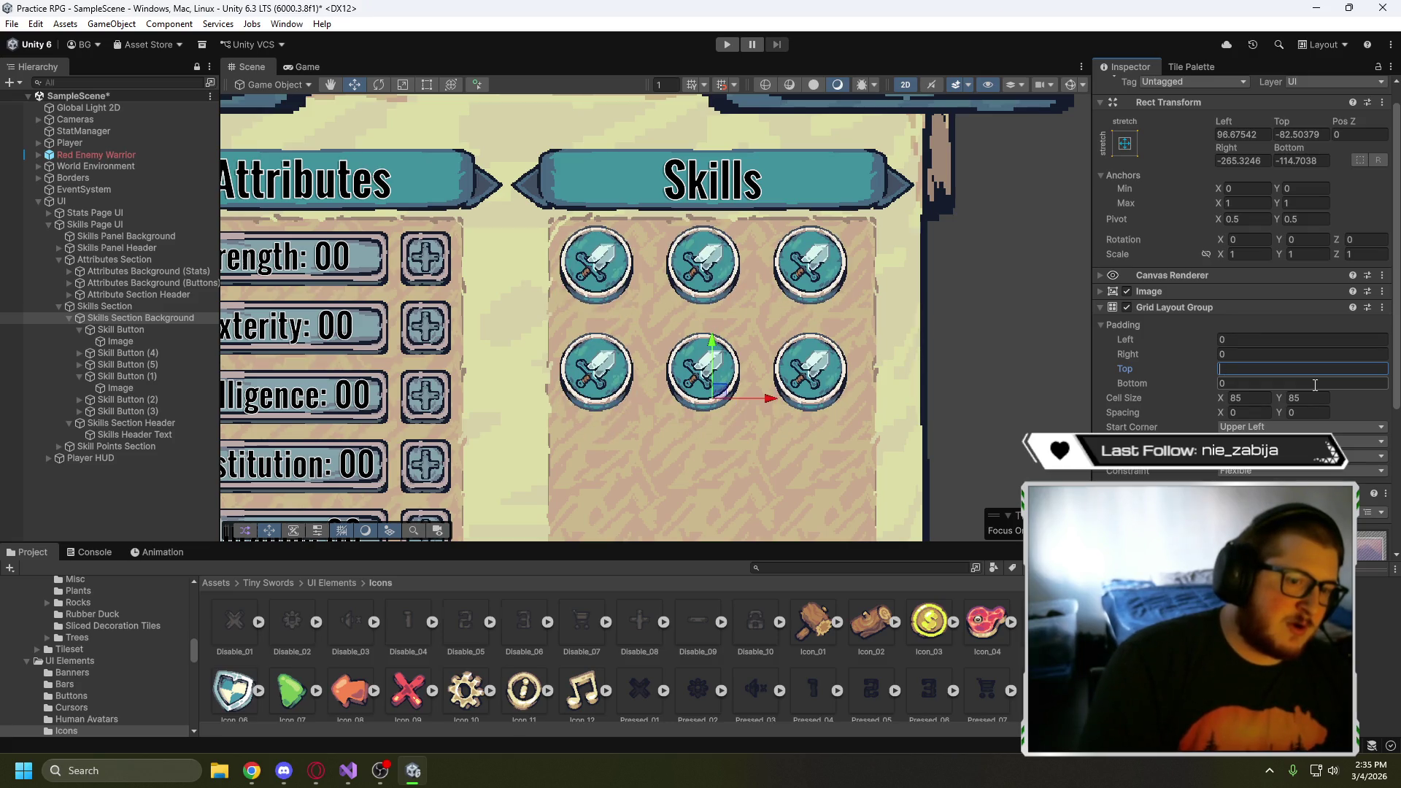
text(30)
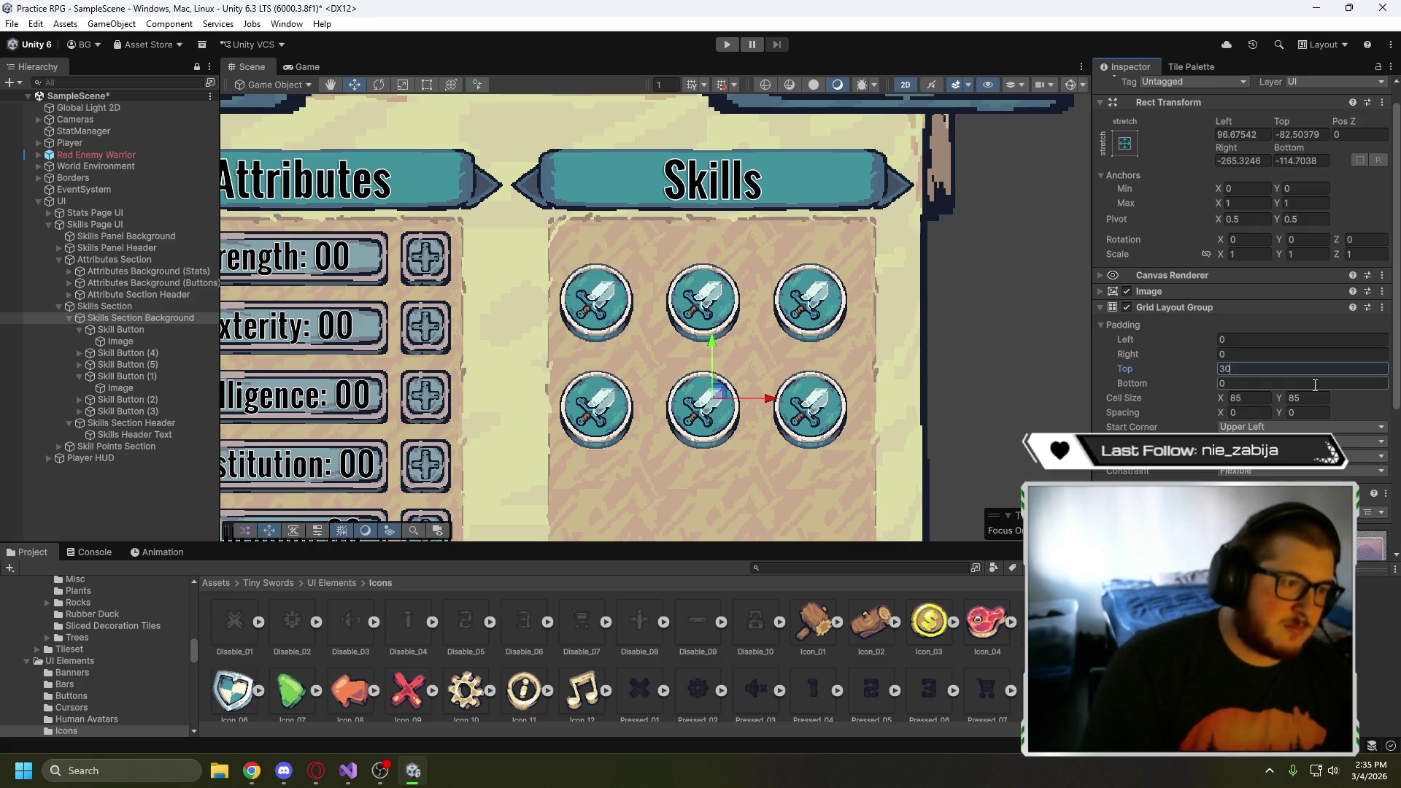
- Set the grid's left padding to 6 after trying 5 and 7
click(1255, 340)
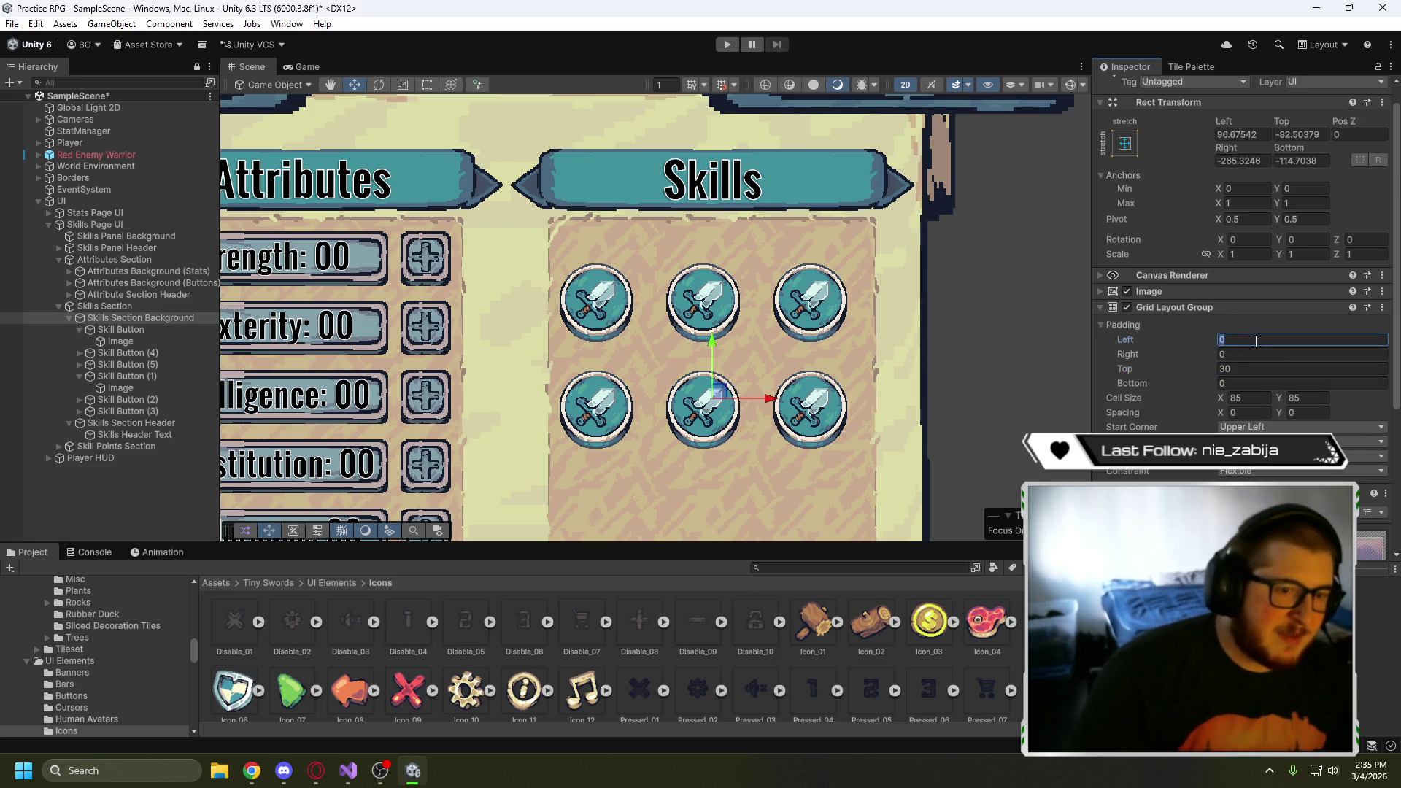
text(5)
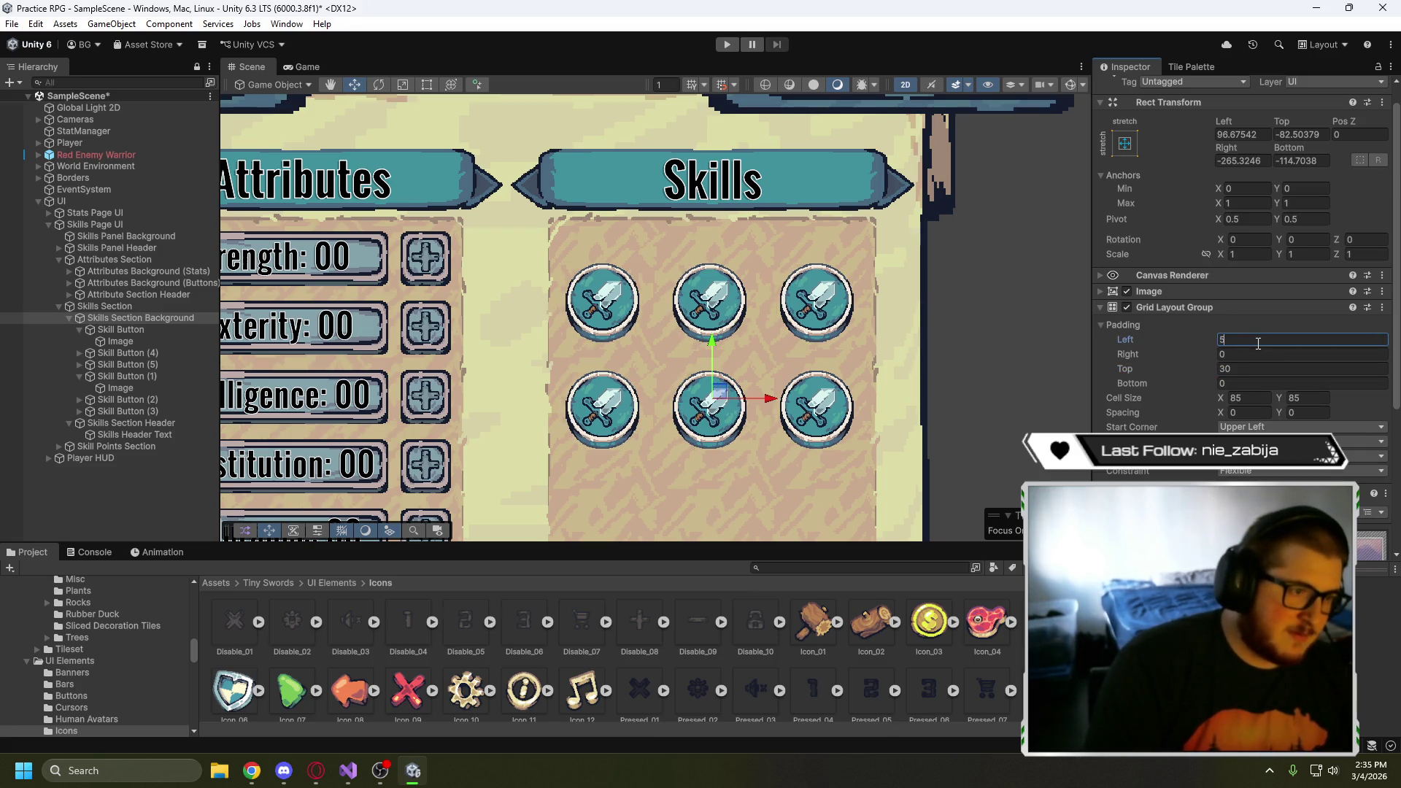
key(BackSpace)
text(6)
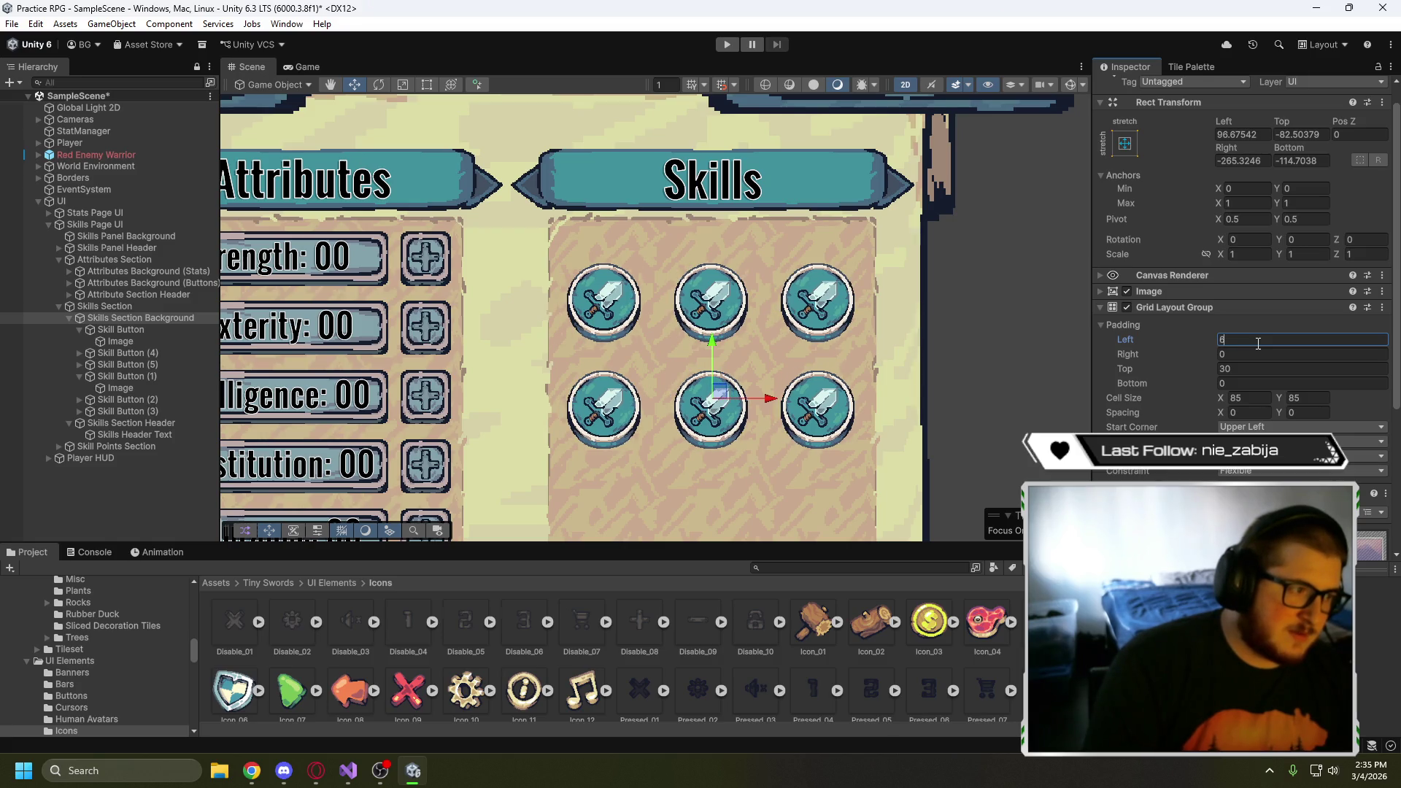
key(BackSpace)
text(7)
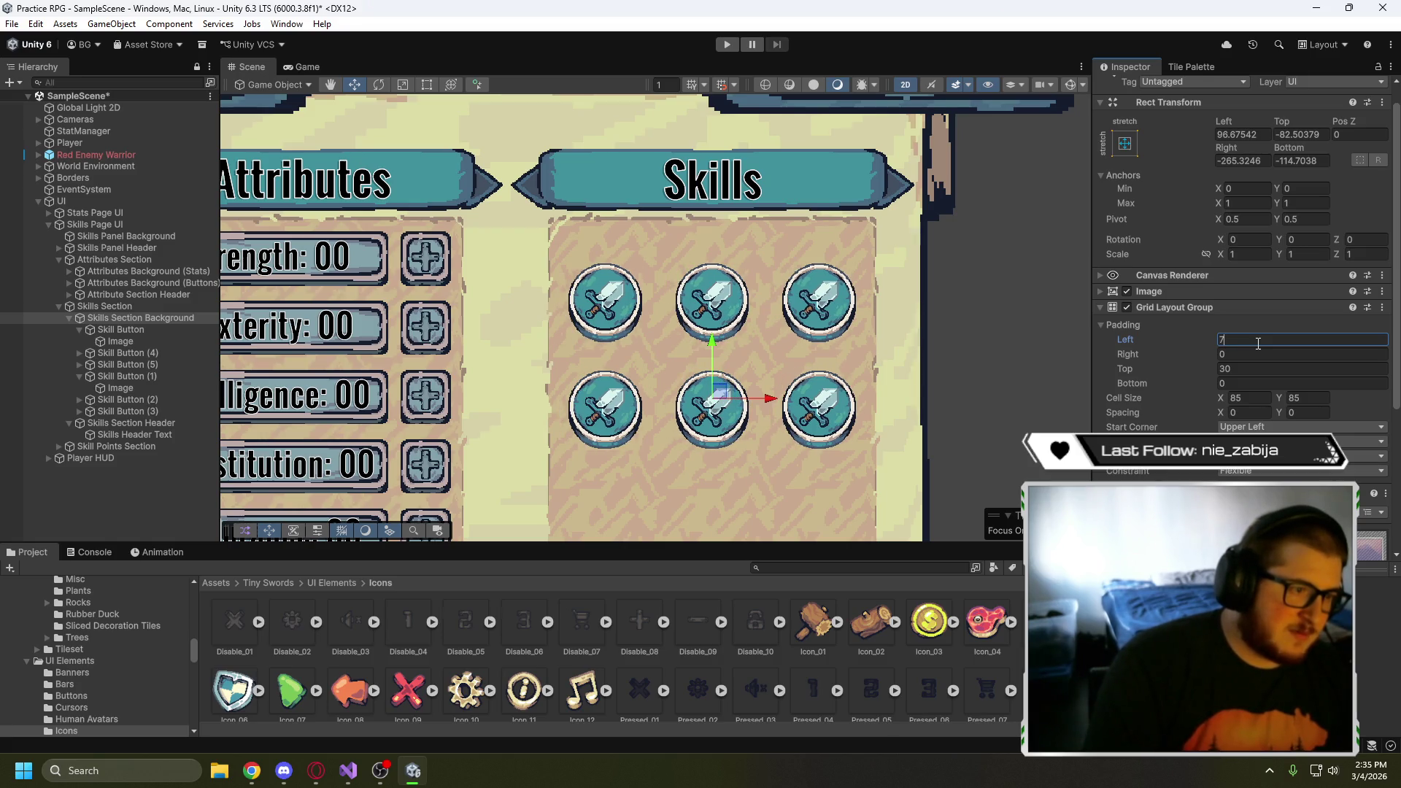
key(BackSpace)
text(6)
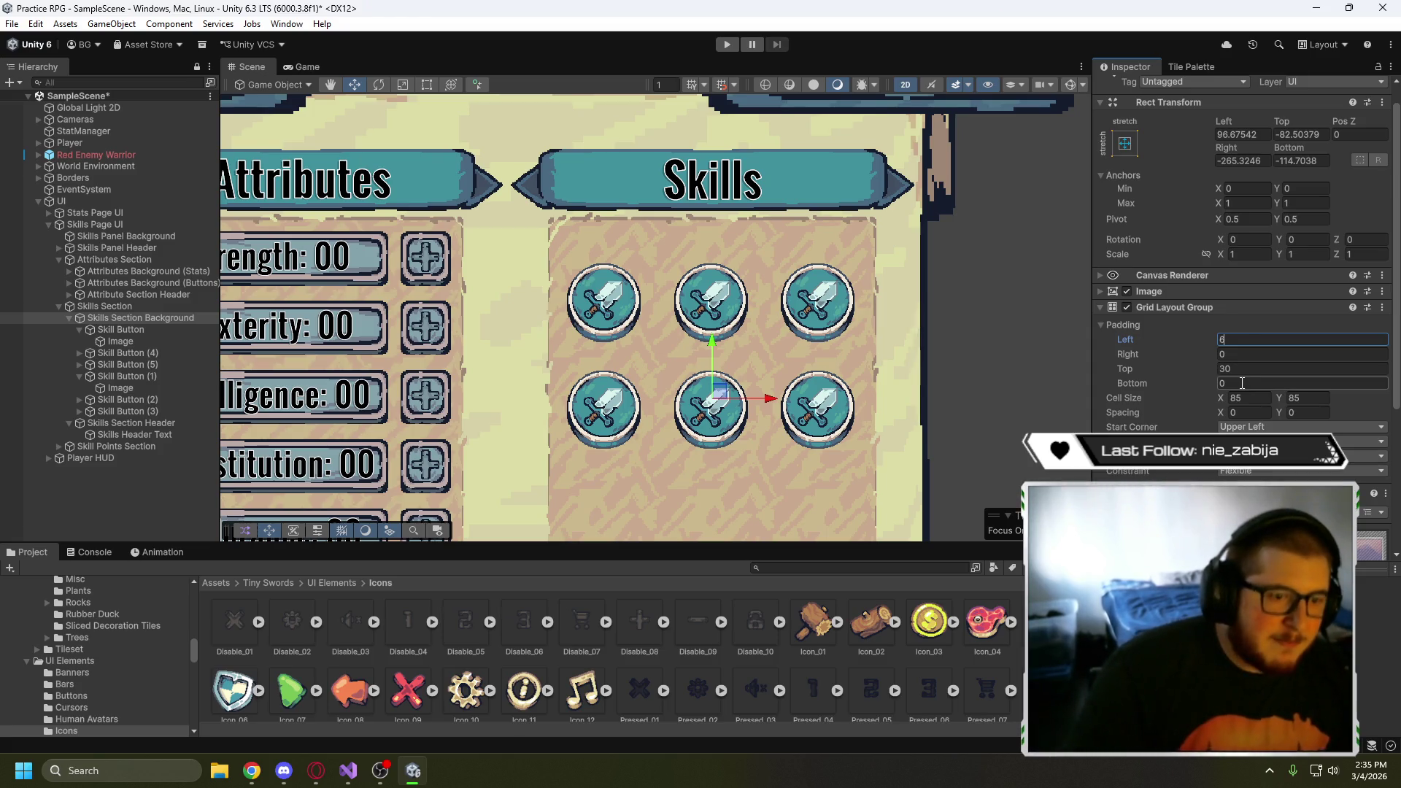
- Set the vertical spacing between grid rows to 40 and the top padding to 40
click(1297, 412)
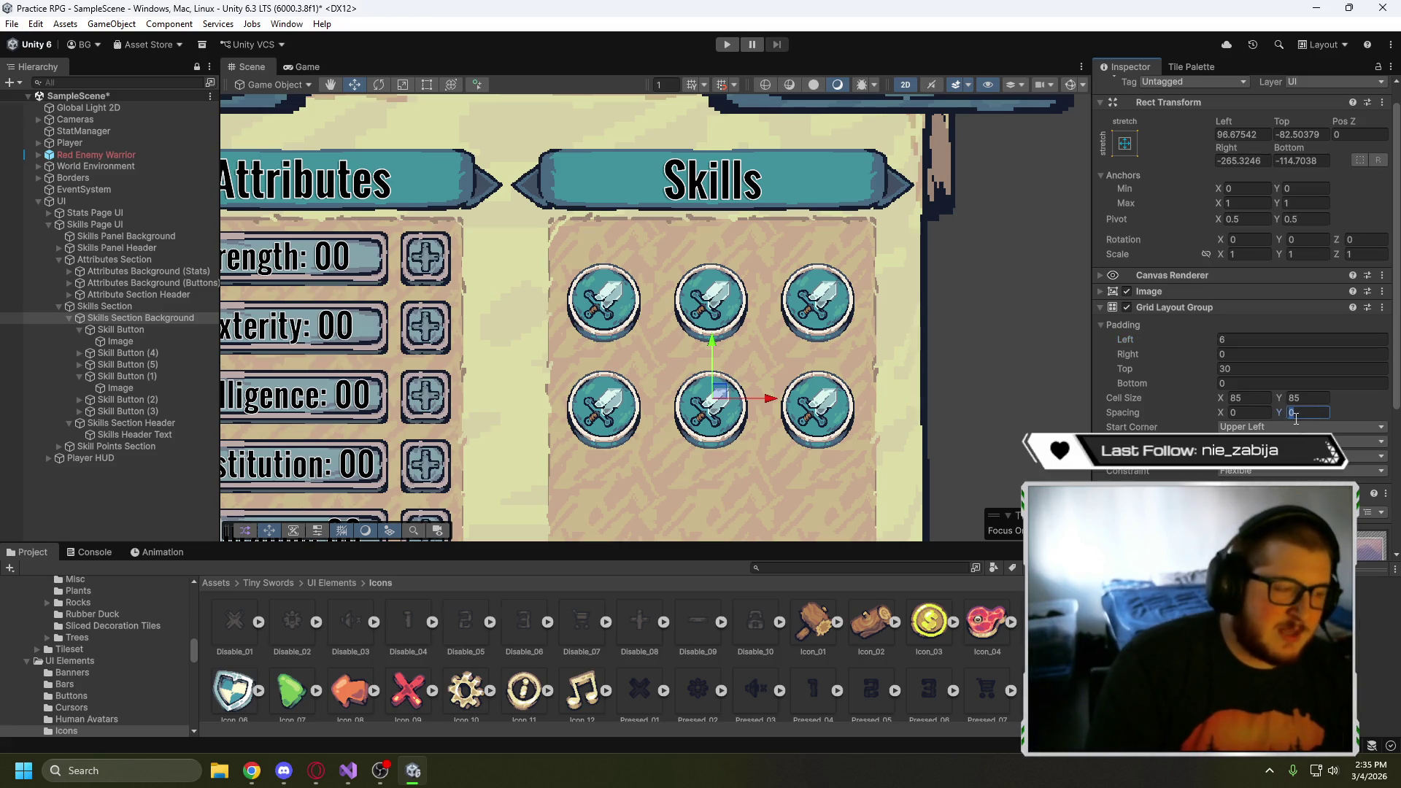
key(BackSpace)
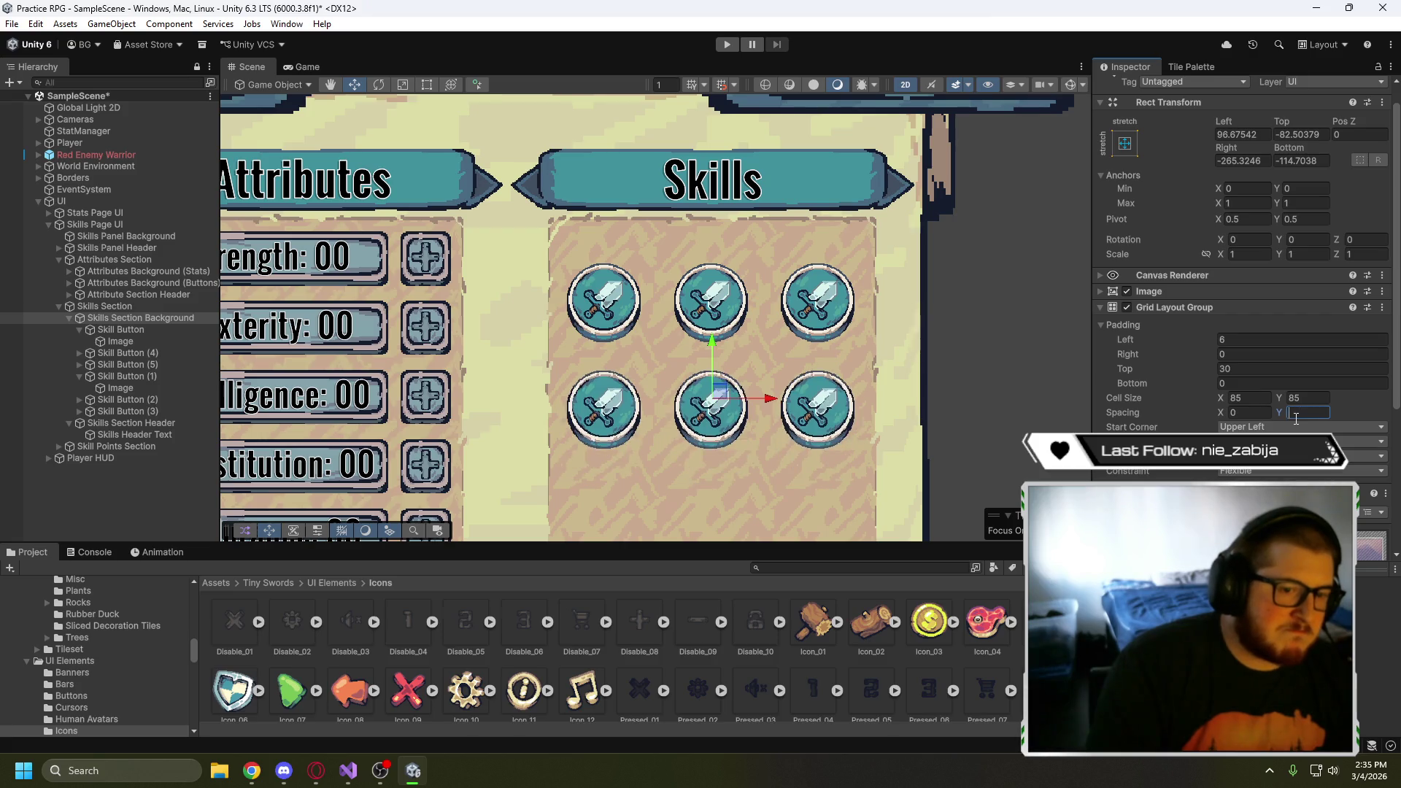
text(40)
scroll(848, 395, up, 1)
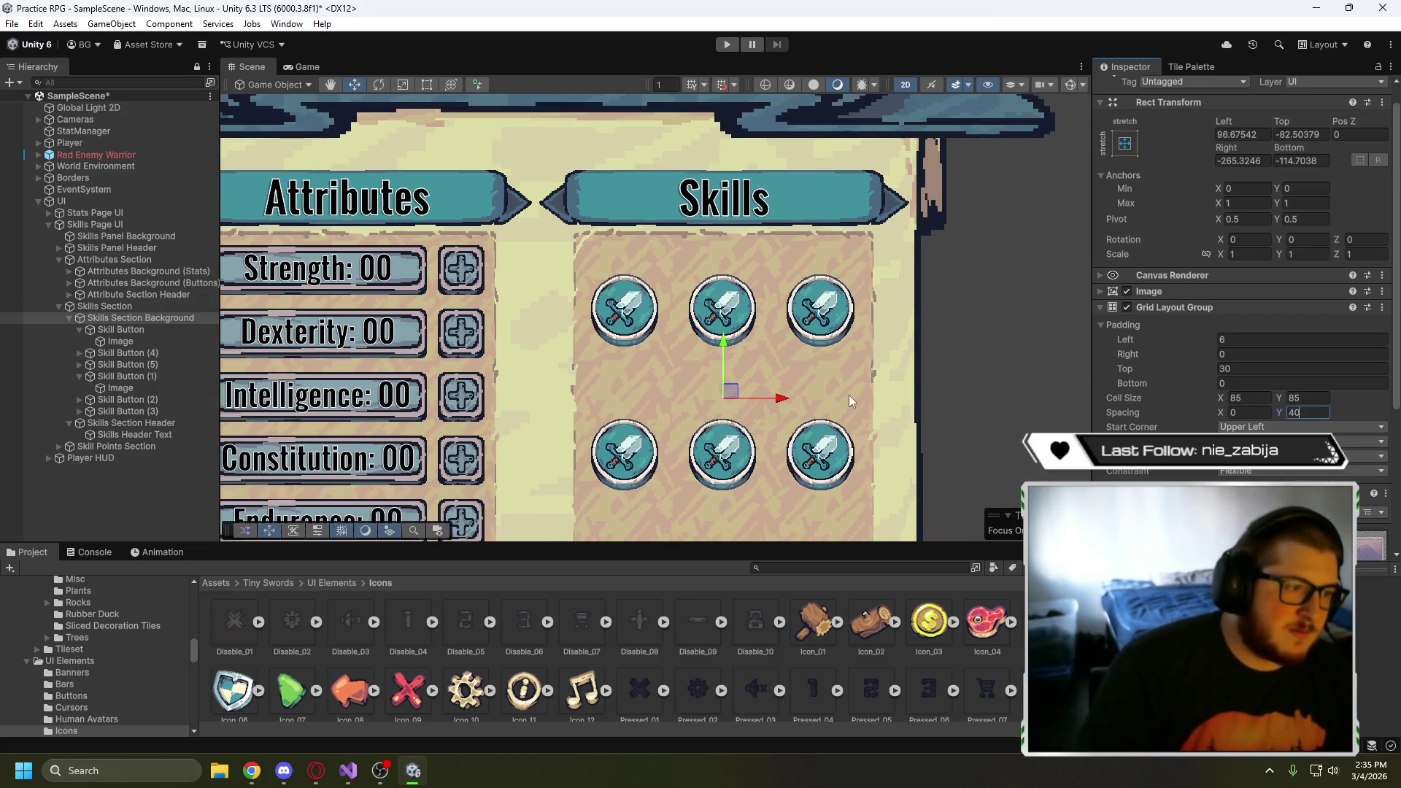
scroll(868, 400, down, 2)
drag(873, 377, 931, 312)
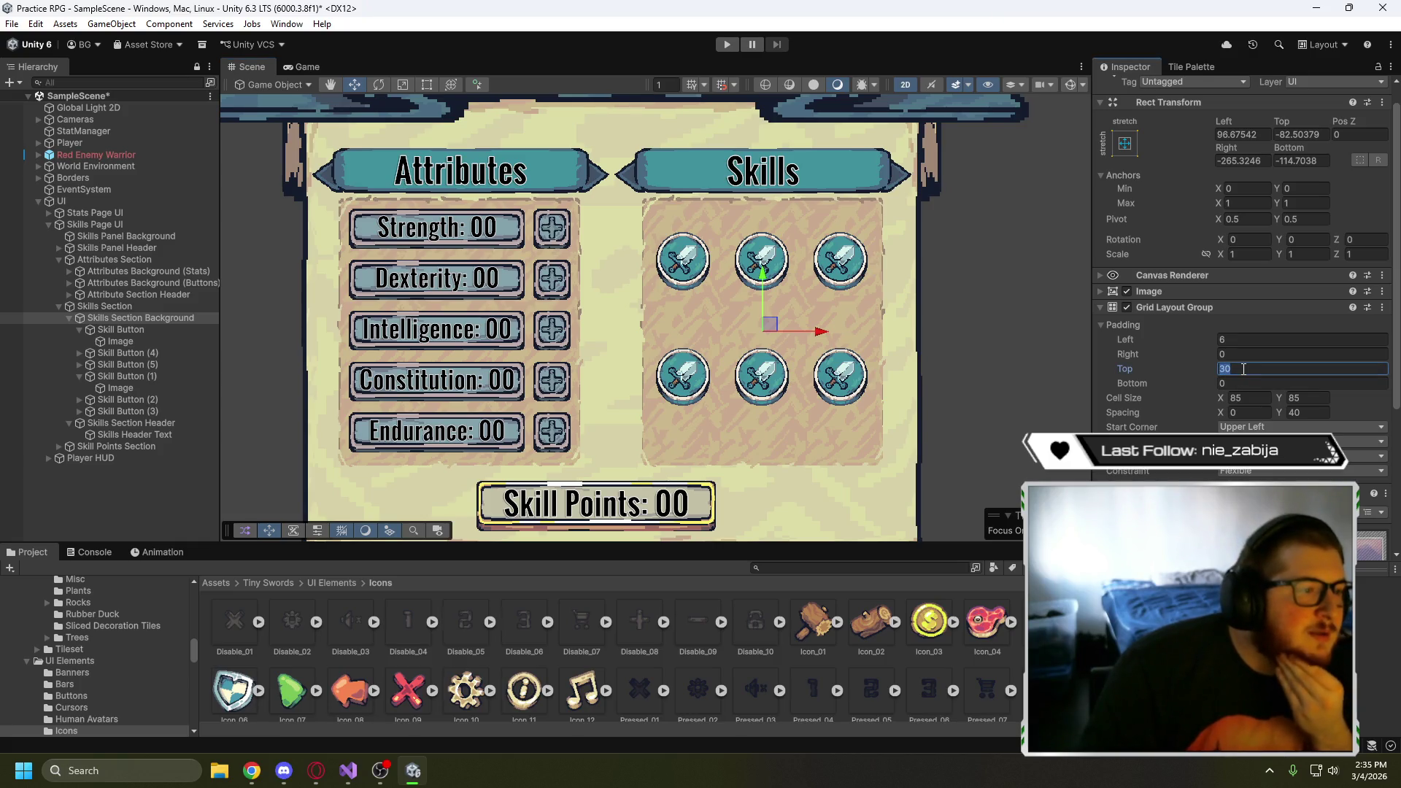
text(40)
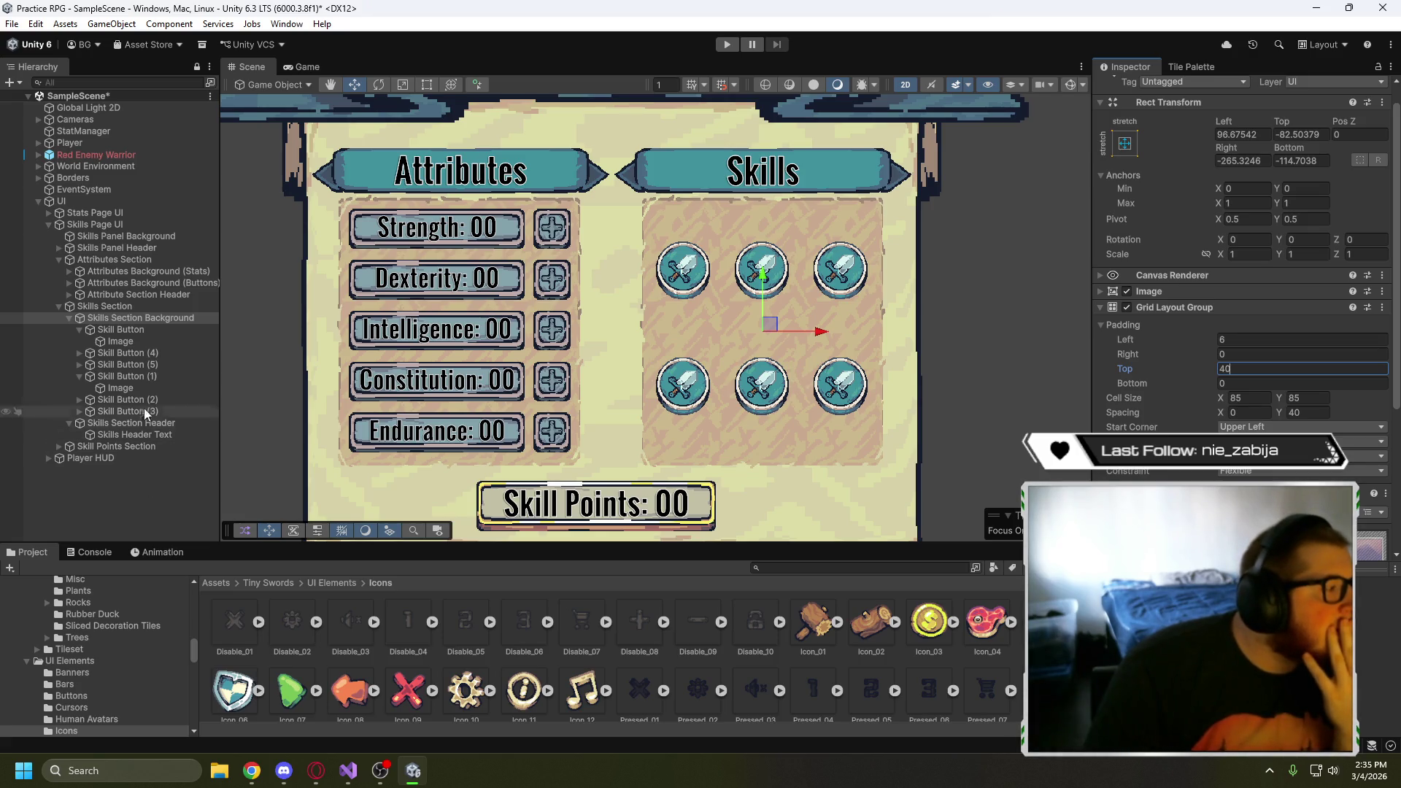
- Collapse the Skills Section Background and Skills Section Header foldouts in the Hierarchy
click(67, 317)
click(68, 318)
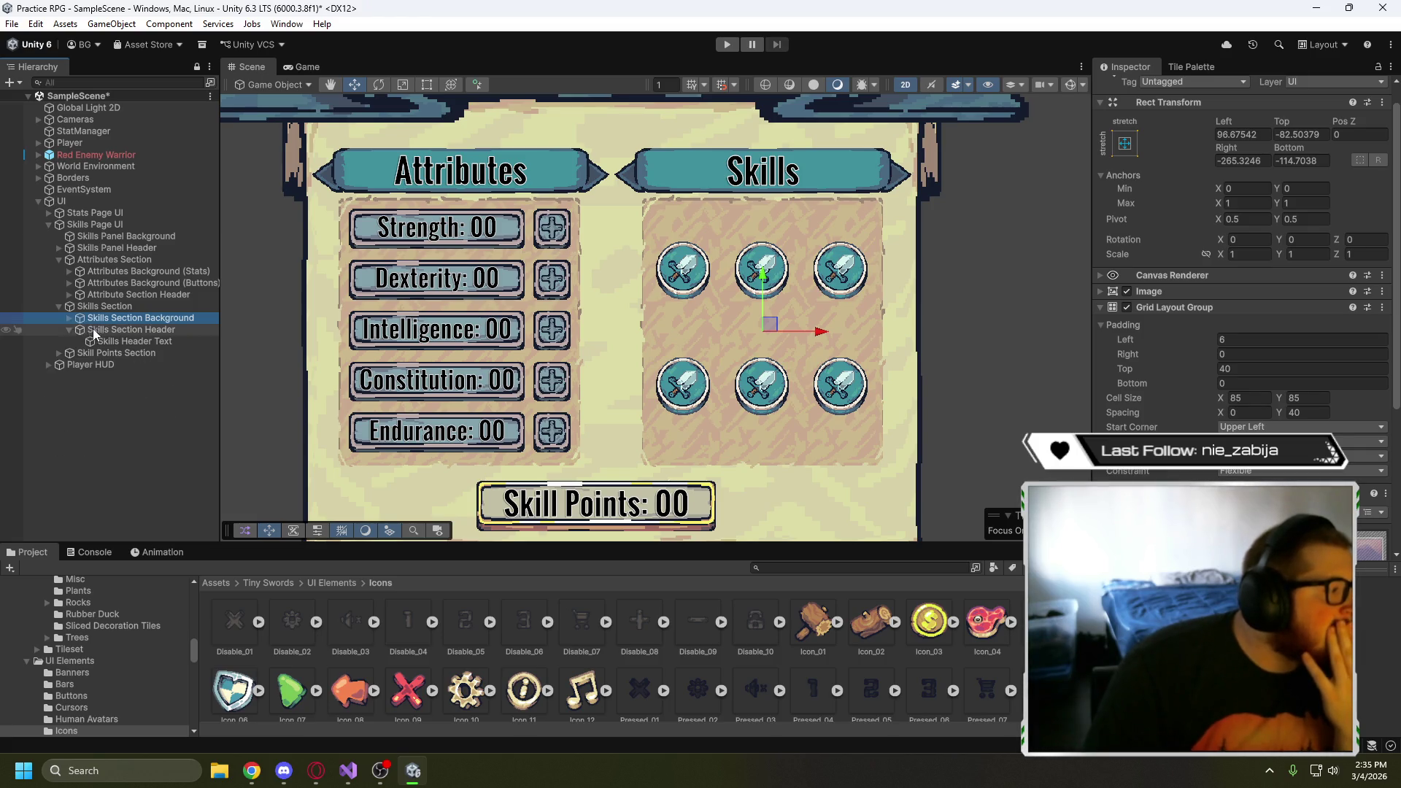
click(70, 330)
click(103, 330)
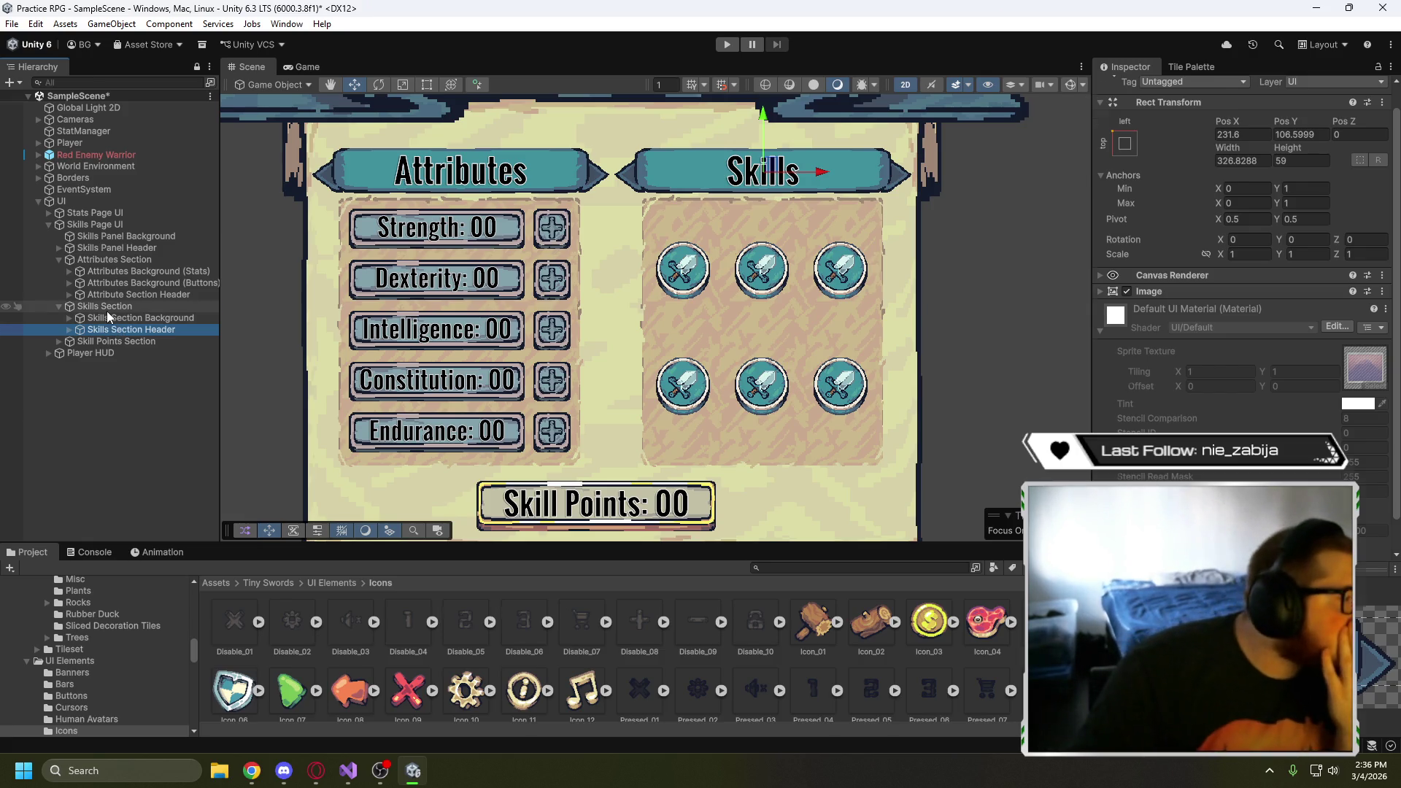
- Add a UI Image inside Skills Section, then undo it with Ctrl+Z
right_click(108, 308)
mouse_move(202, 497)
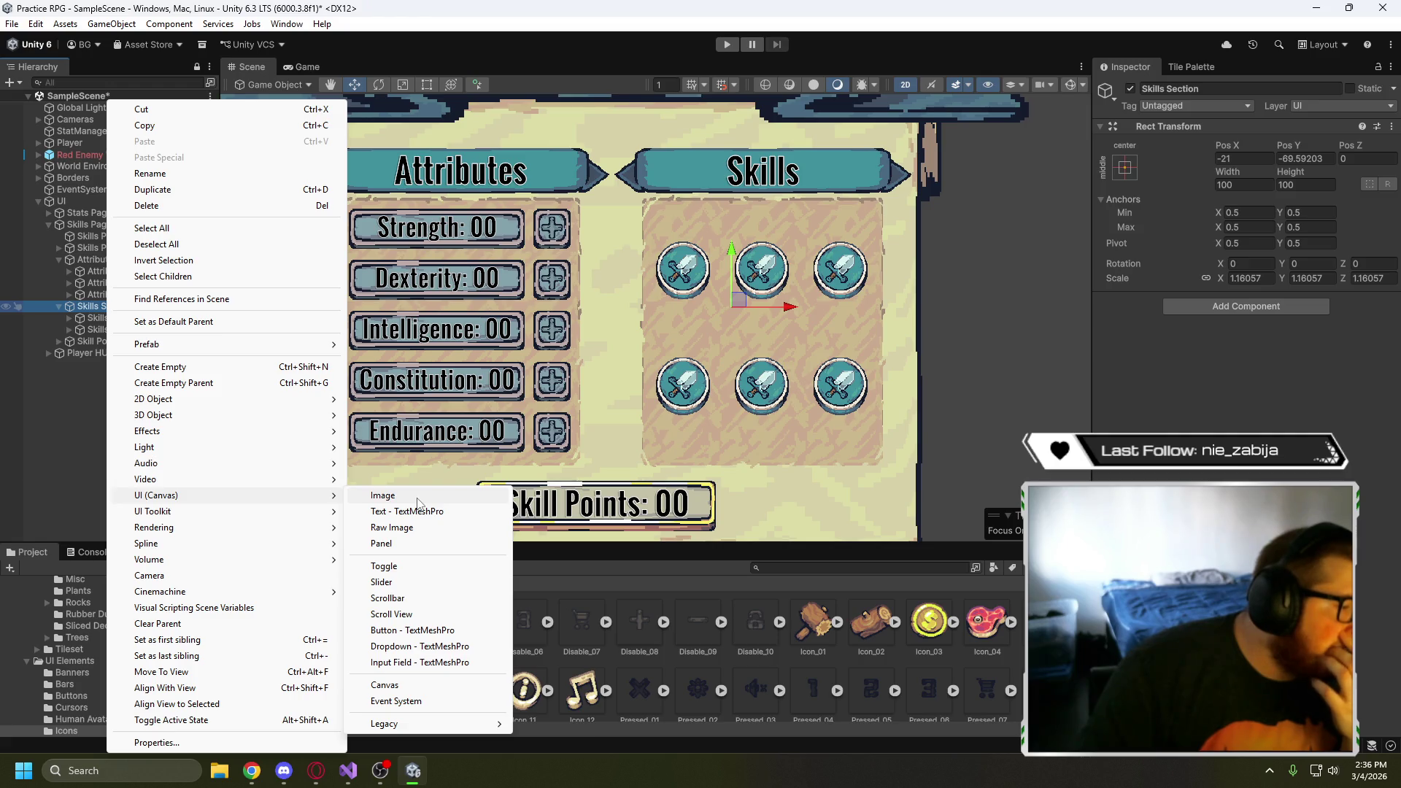
click(382, 495)
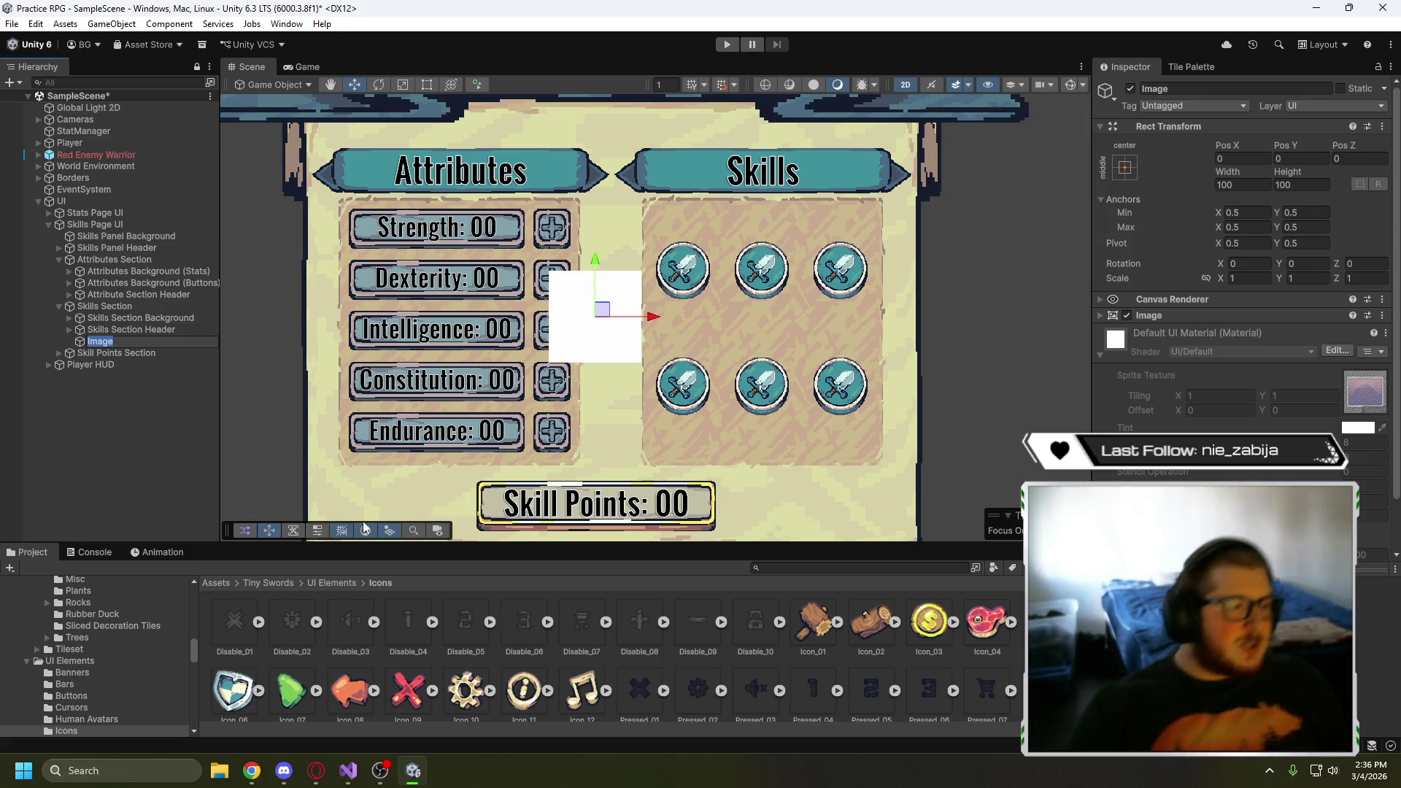
key(ctrl+z)
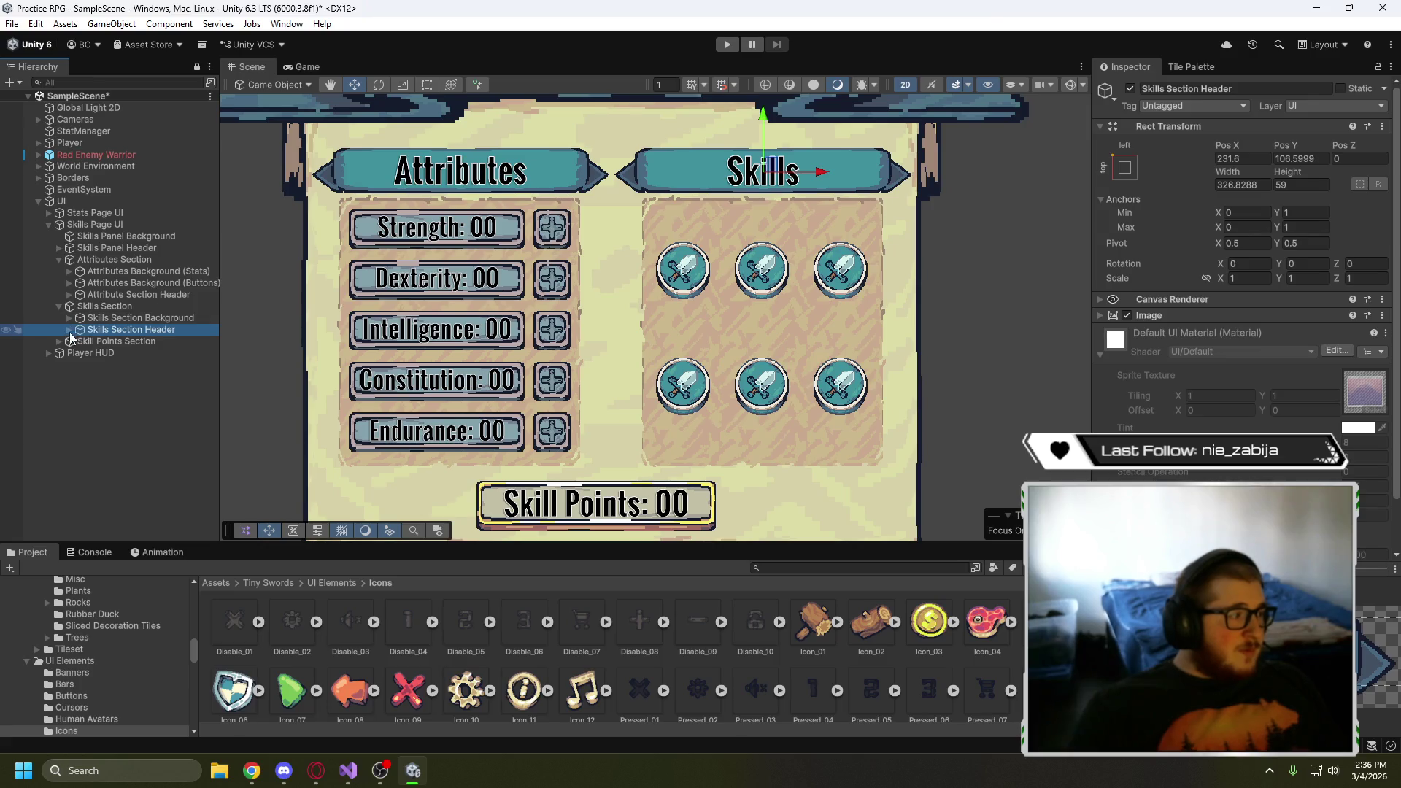
- Duplicate the Skills Section Header twice and rename the first copy Martial Skills Header
key(ctrl+d)
key(ctrl+d)
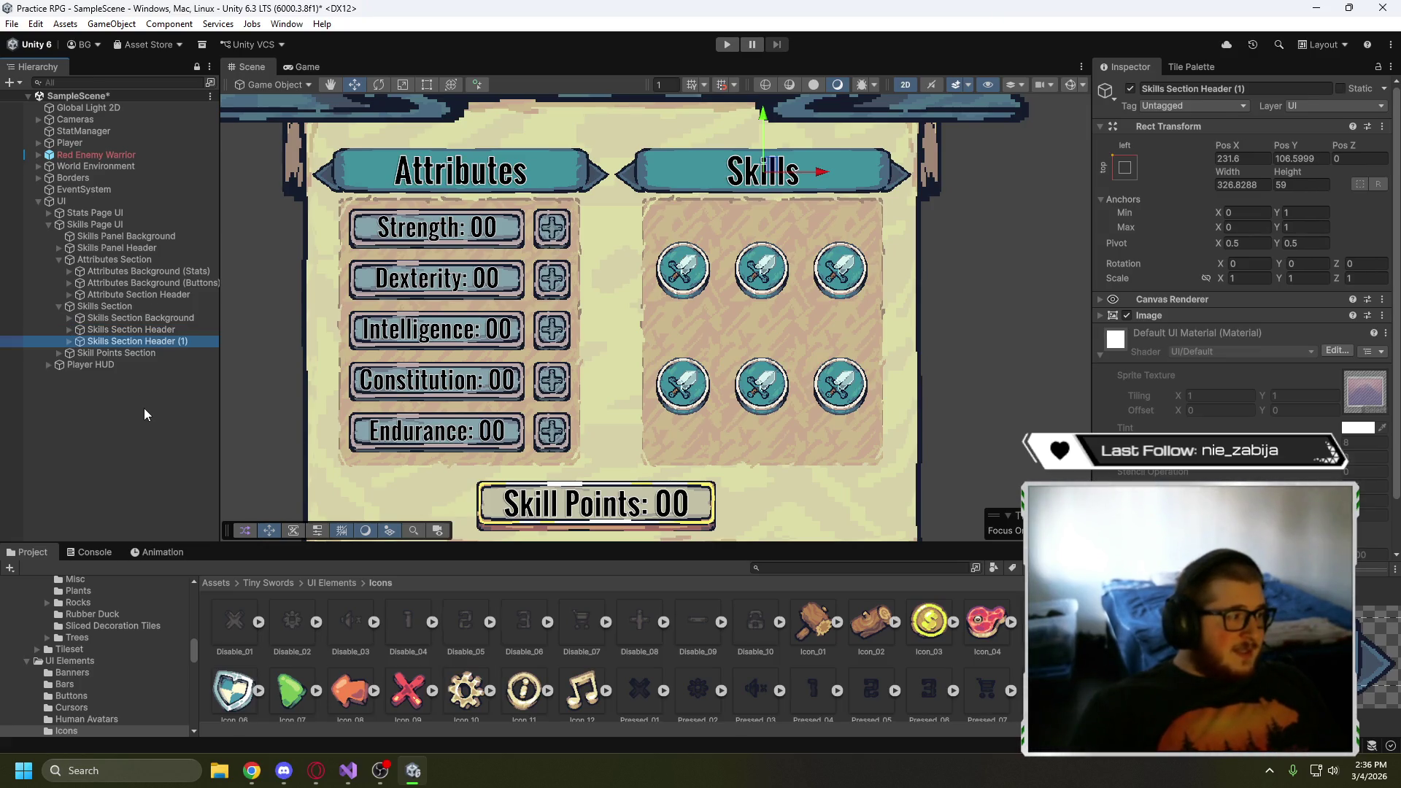
click(190, 344)
click(192, 342)
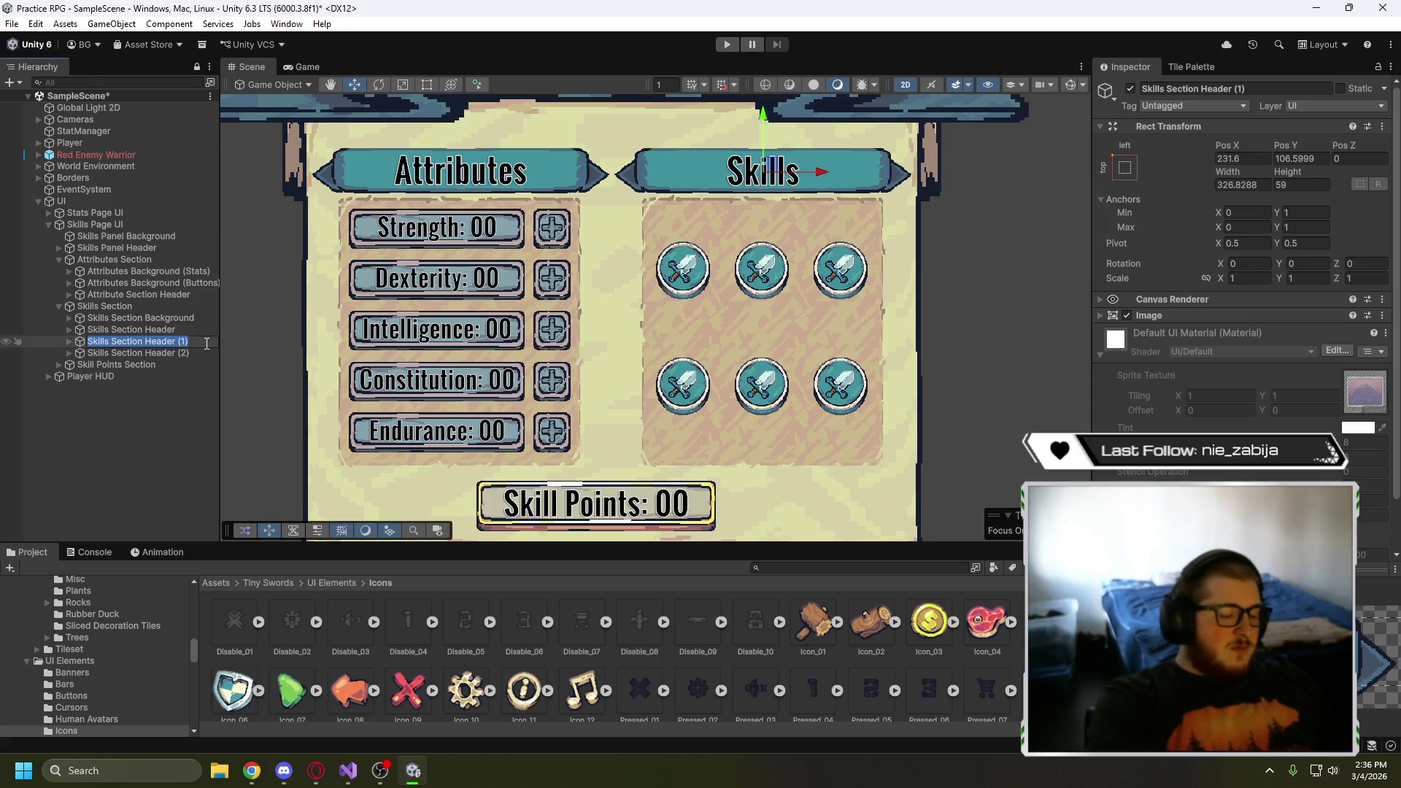
click(207, 343)
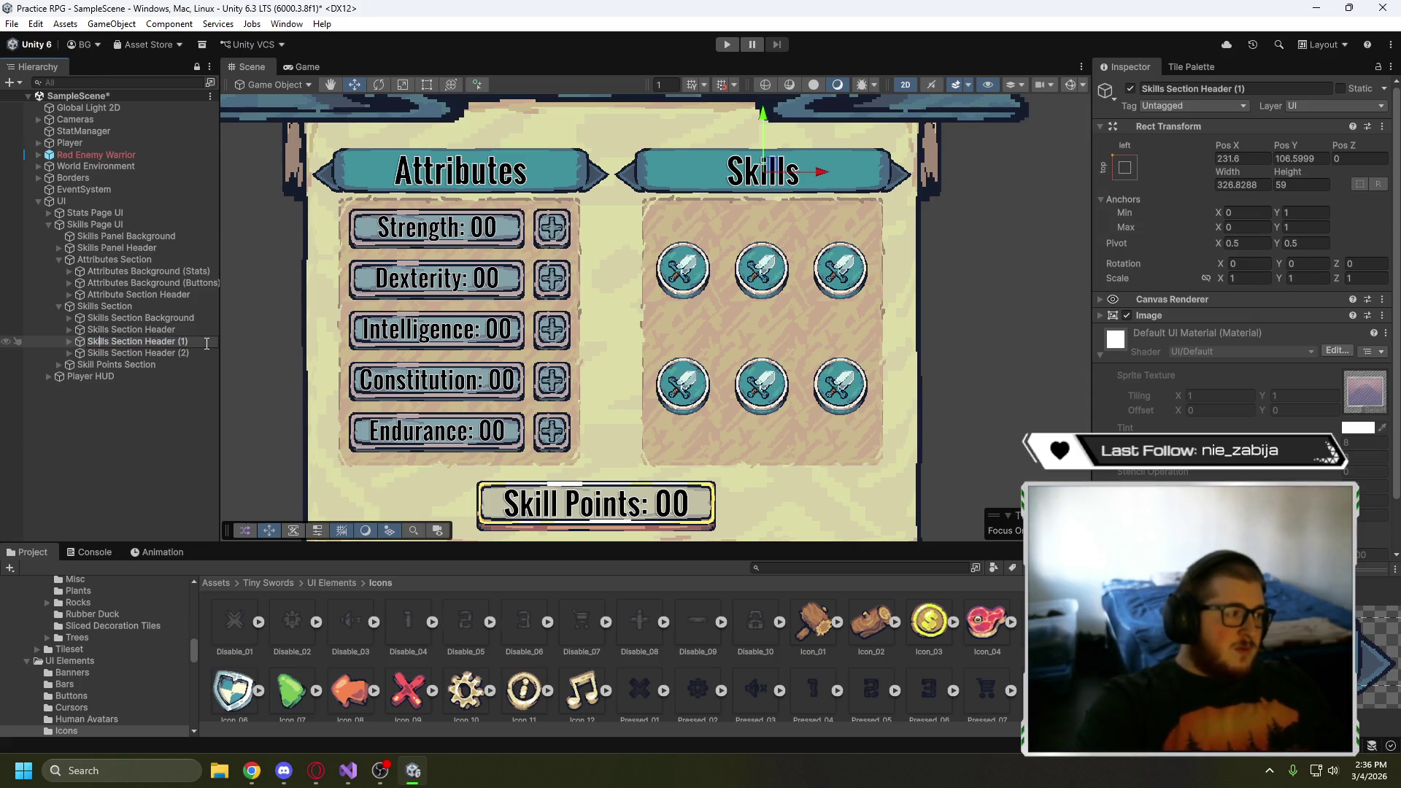
key(Right)
key(Right)
key(Right)
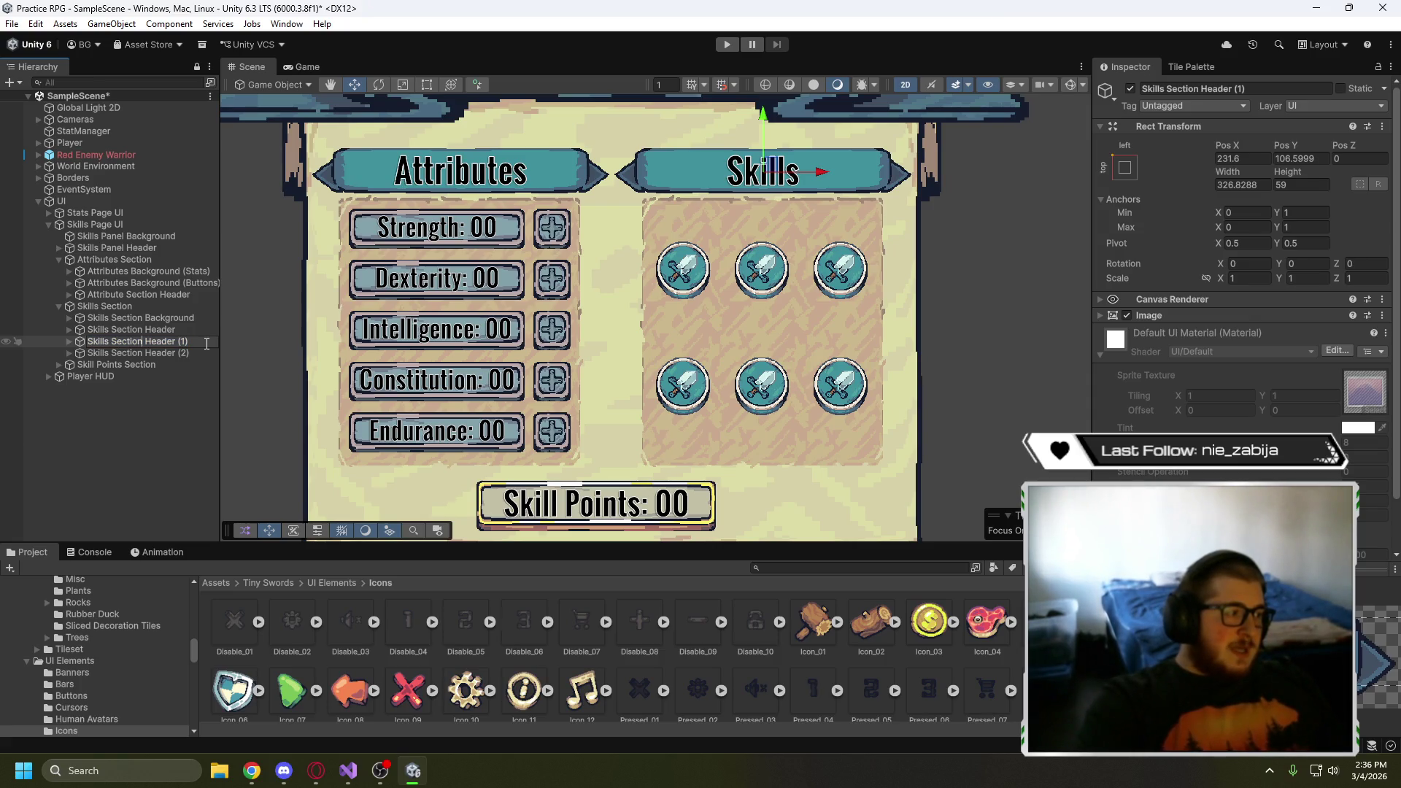
key(BackSpace)
key(BackSpace)
key(BackSpace)
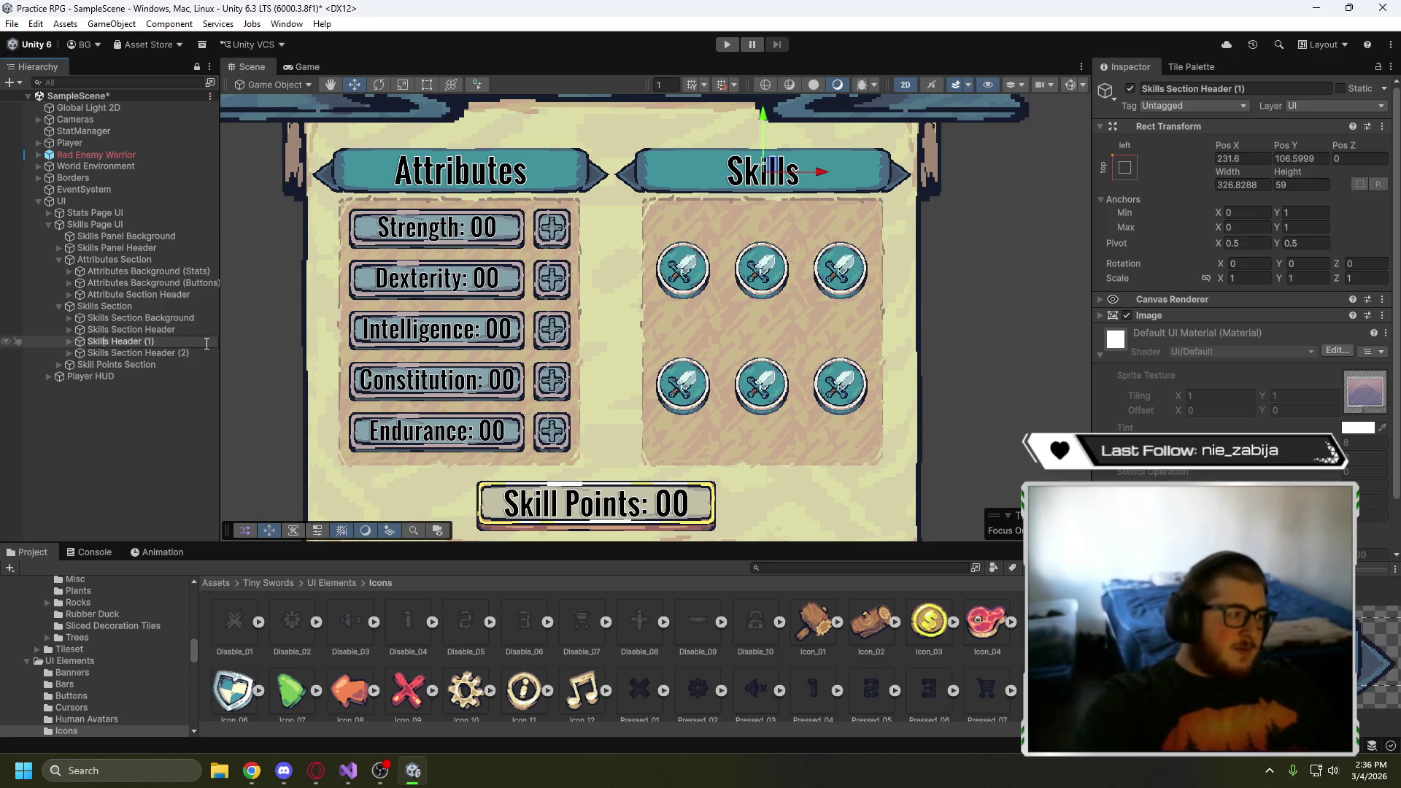
text(Martial)
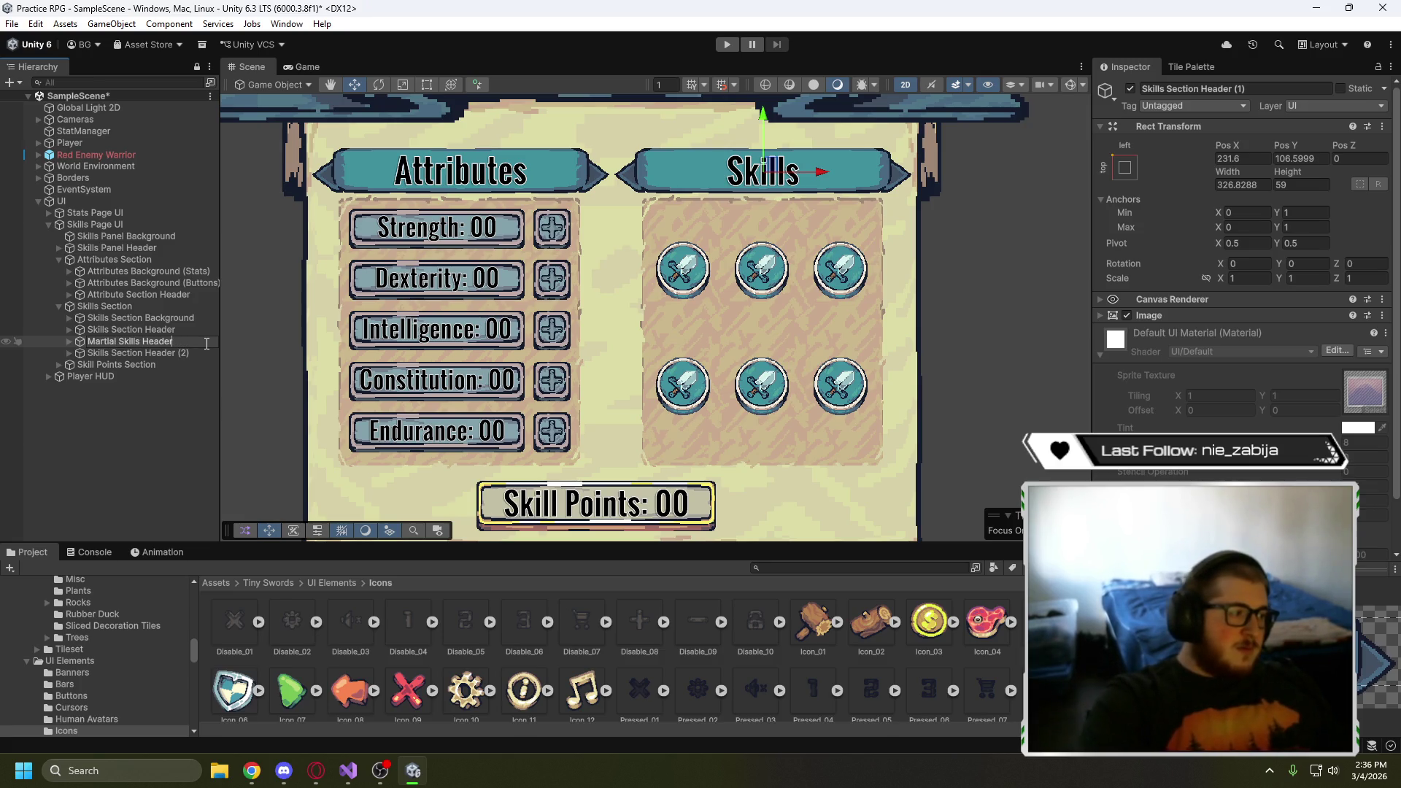
- Rename the second header copy to Spell Skills Header
click(116, 353)
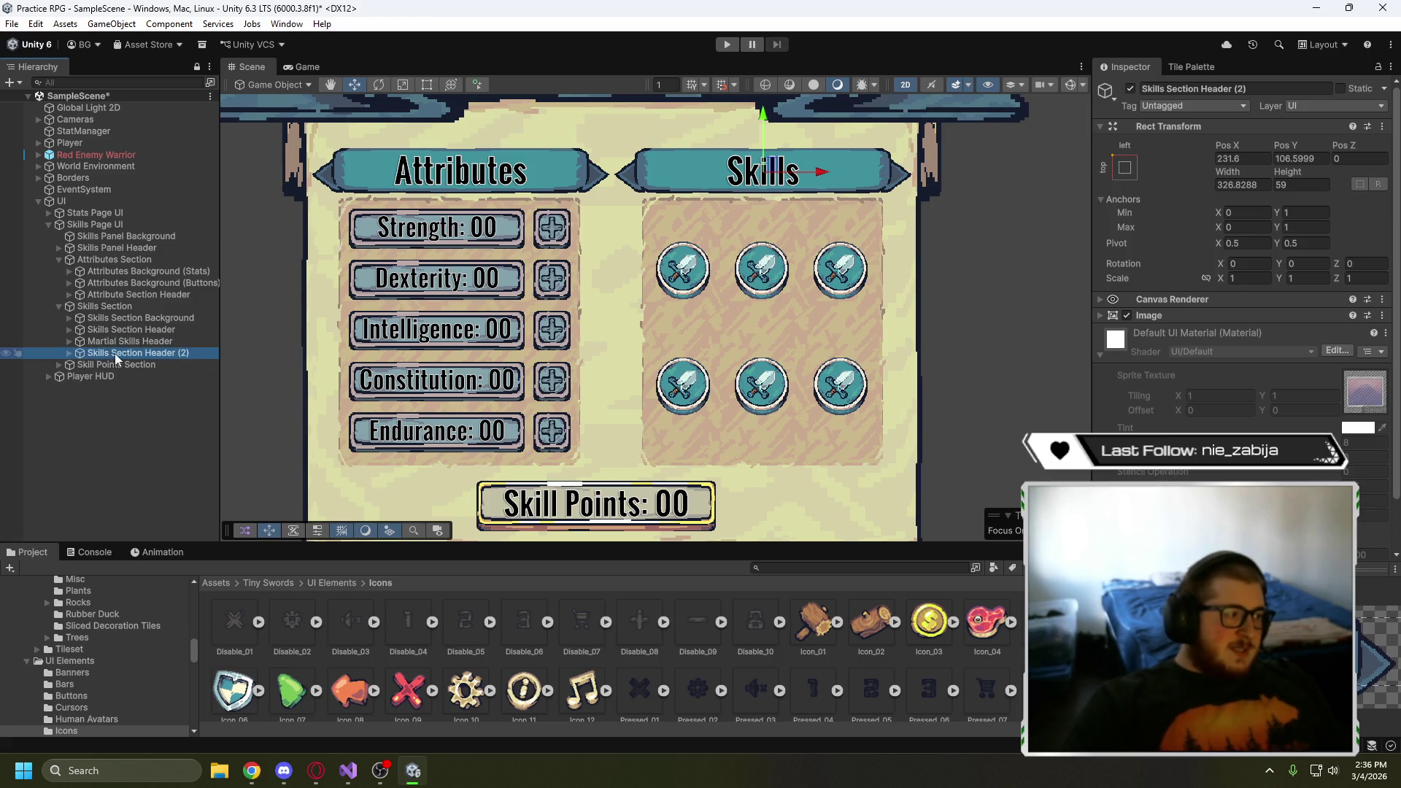
click(140, 355)
click(142, 354)
double_click(129, 358)
key(BackSpace)
key(BackSpace)
key(BackSpace)
key(Return)
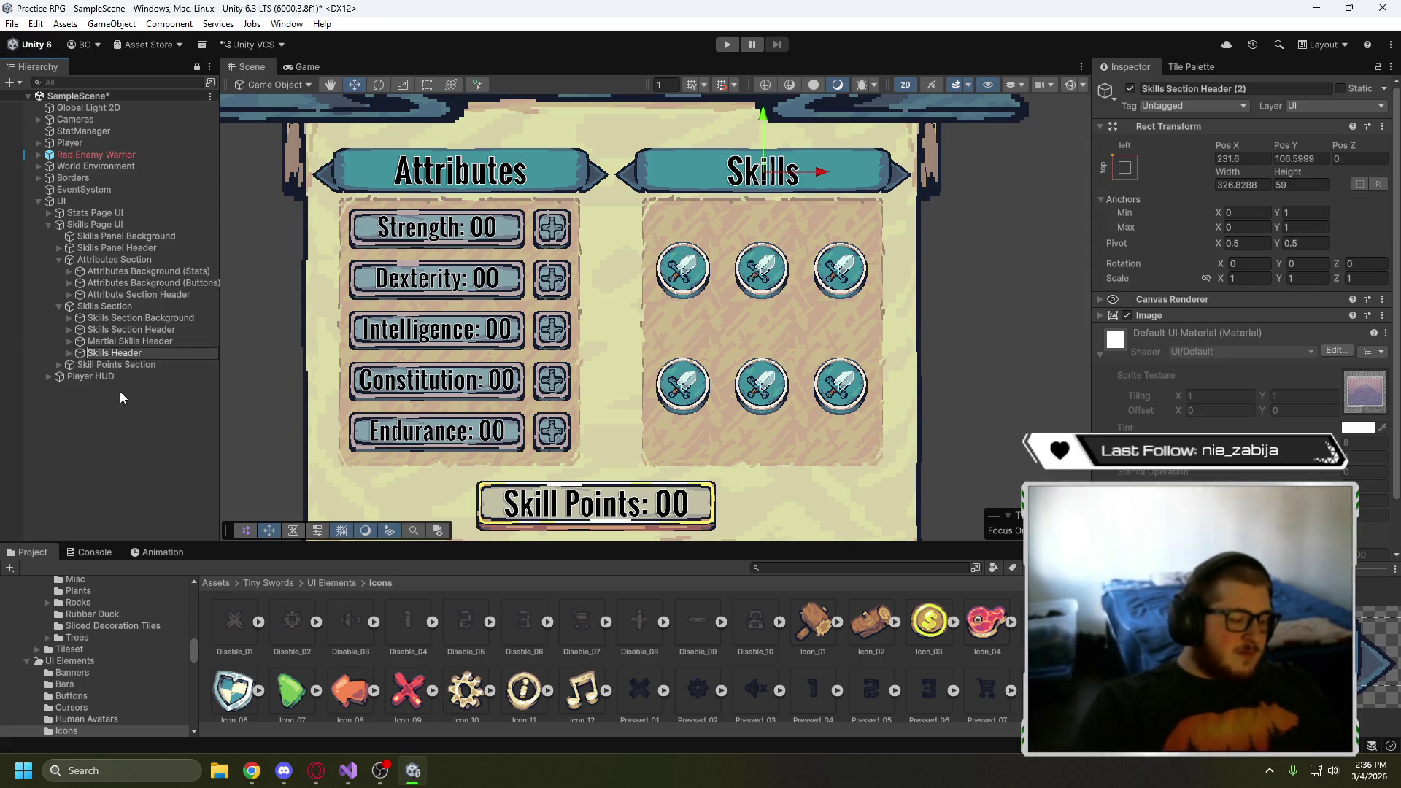
text(Spell)
click(161, 417)
- Expand both new headers and select the Spell banner's Skills Header Text for editing
click(146, 353)
click(70, 353)
click(117, 375)
click(1118, 370)
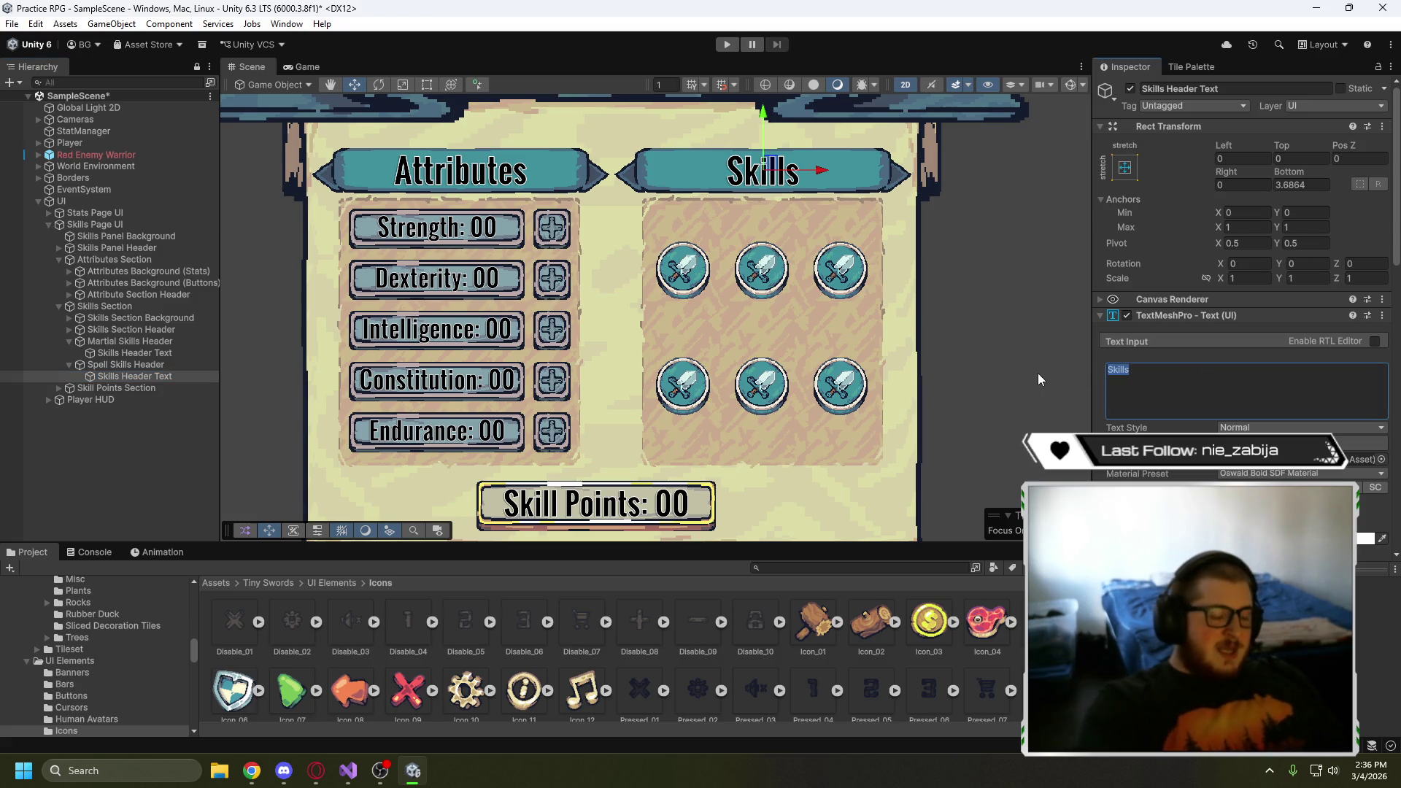
- Set the Spell header's text to 'Spells' and move that banner down between the button rows
text(Spells)
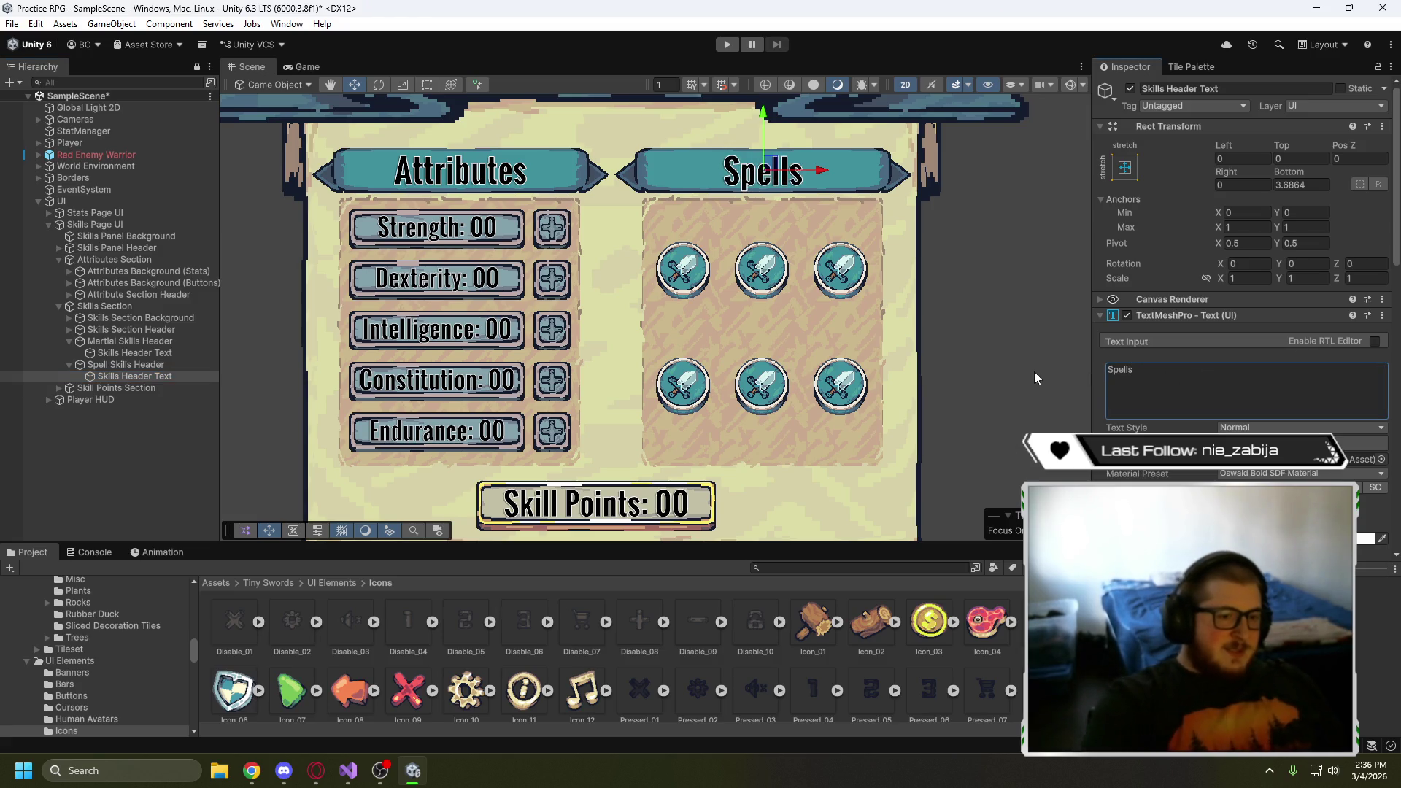
drag(764, 126, 761, 166)
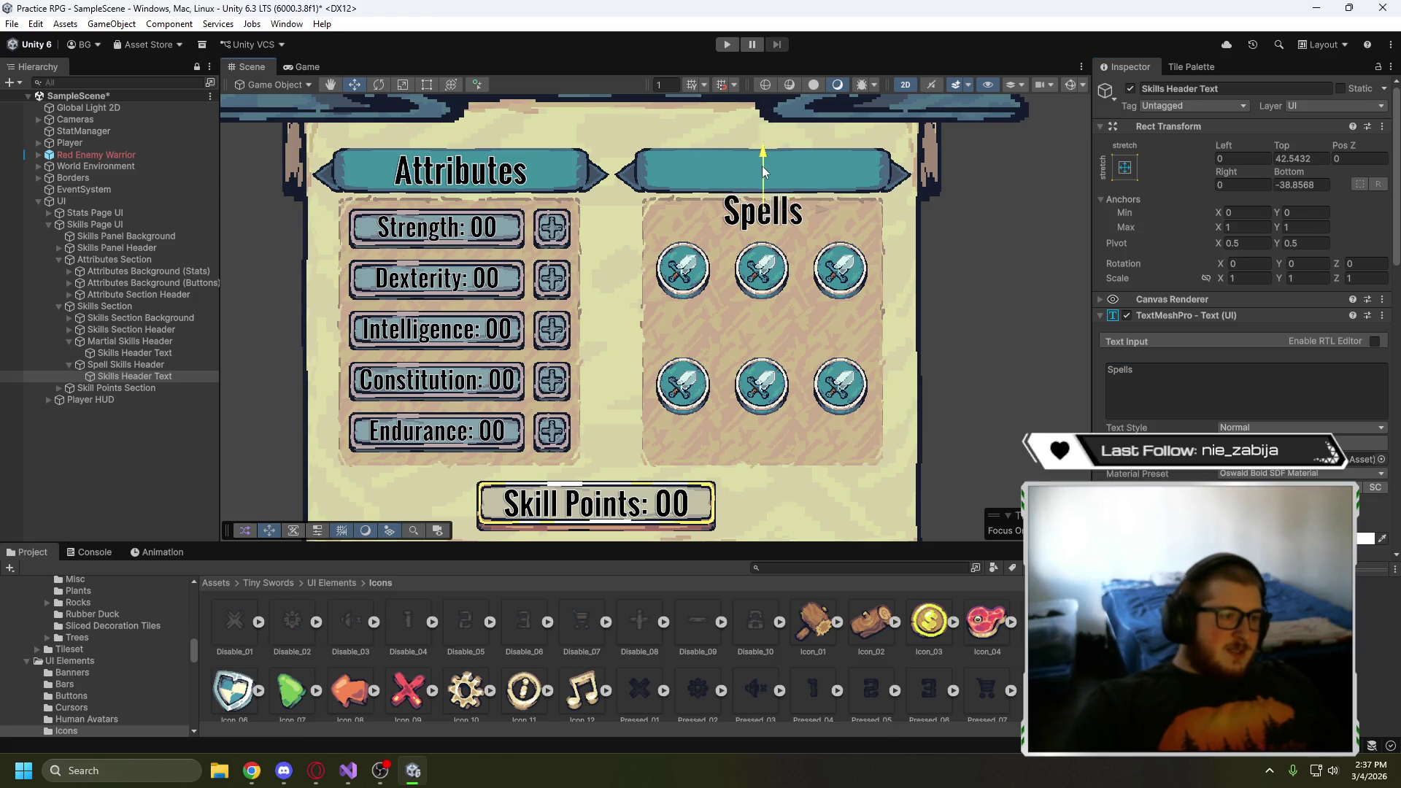
key(ctrl+z)
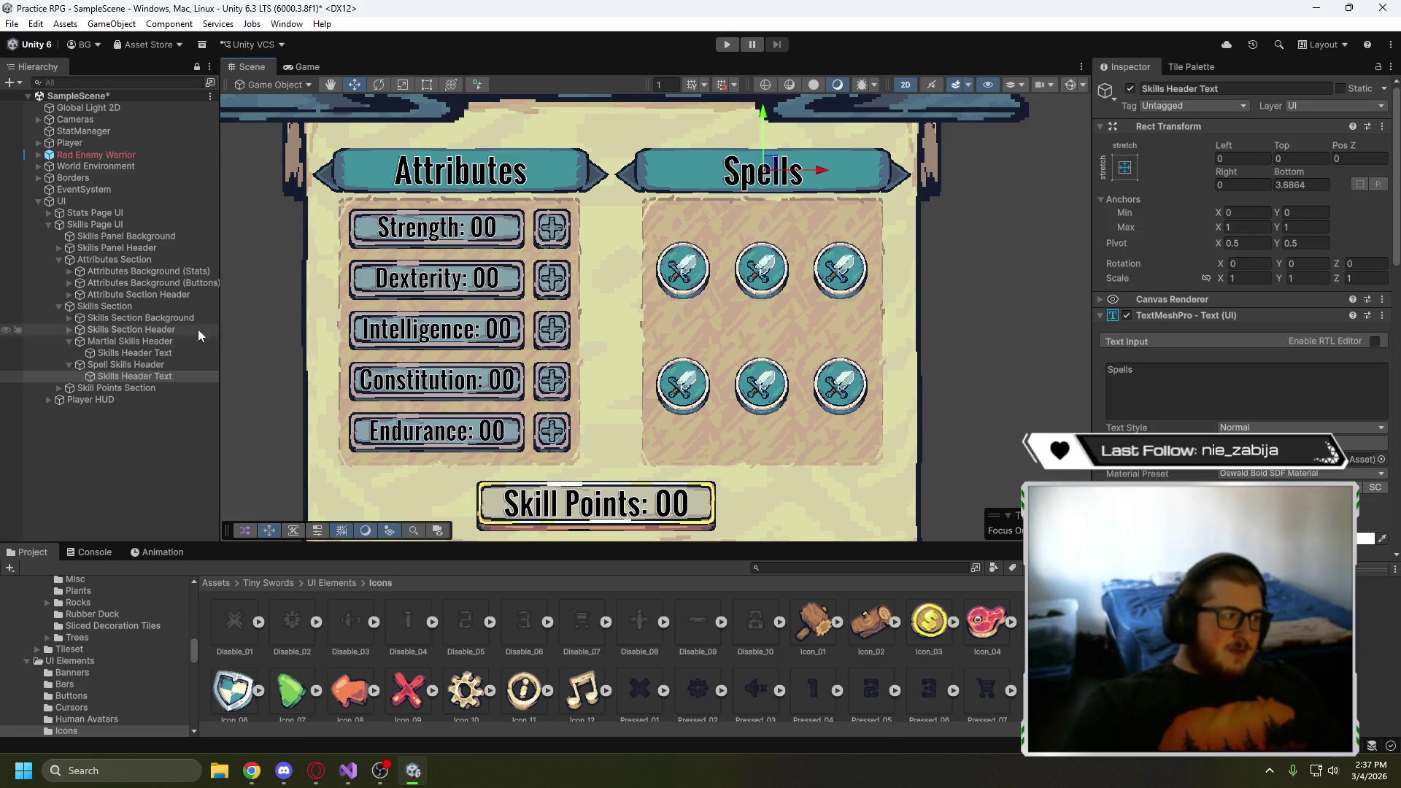
click(155, 365)
drag(766, 122, 763, 269)
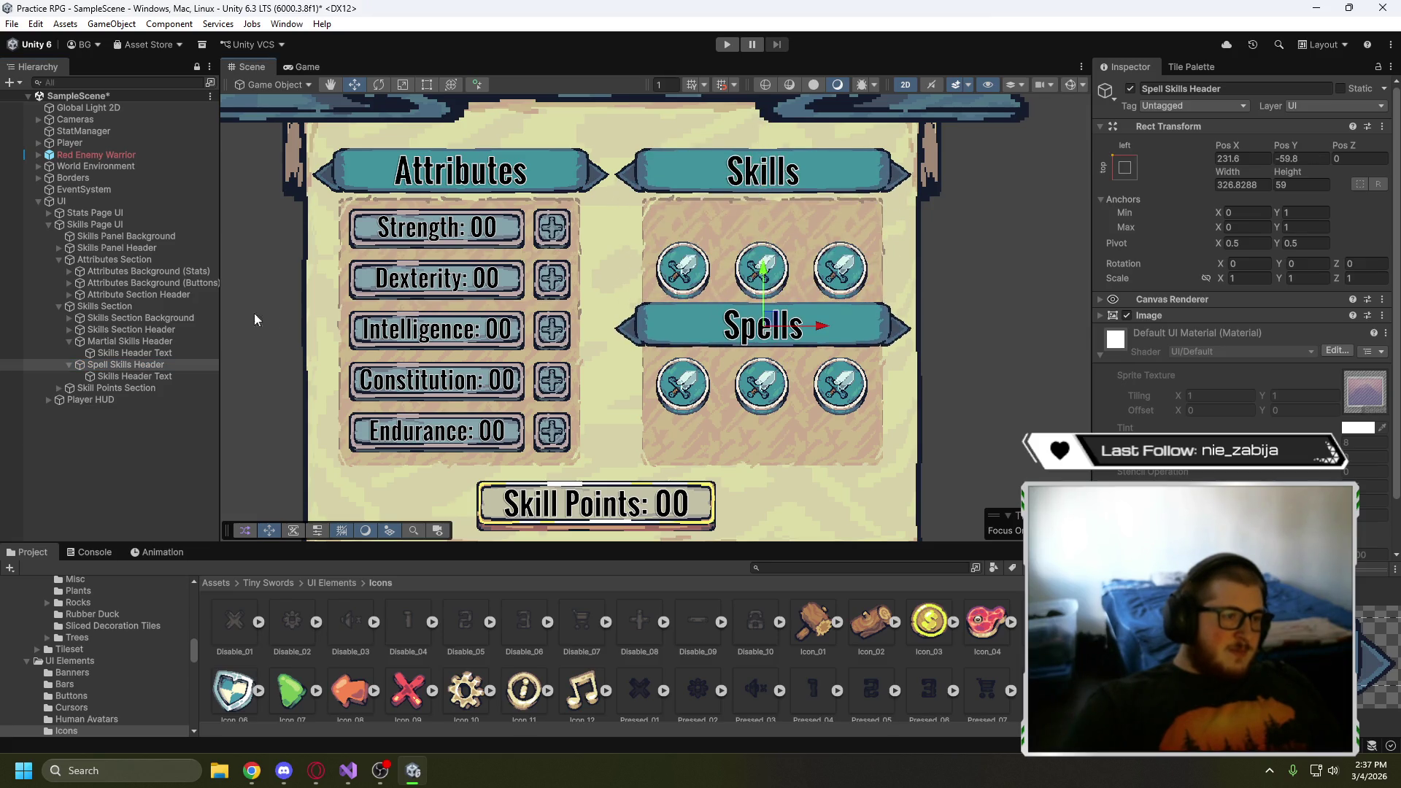
- Set the Martial header's text to 'Martial' and move it just below the Skills banner
click(135, 353)
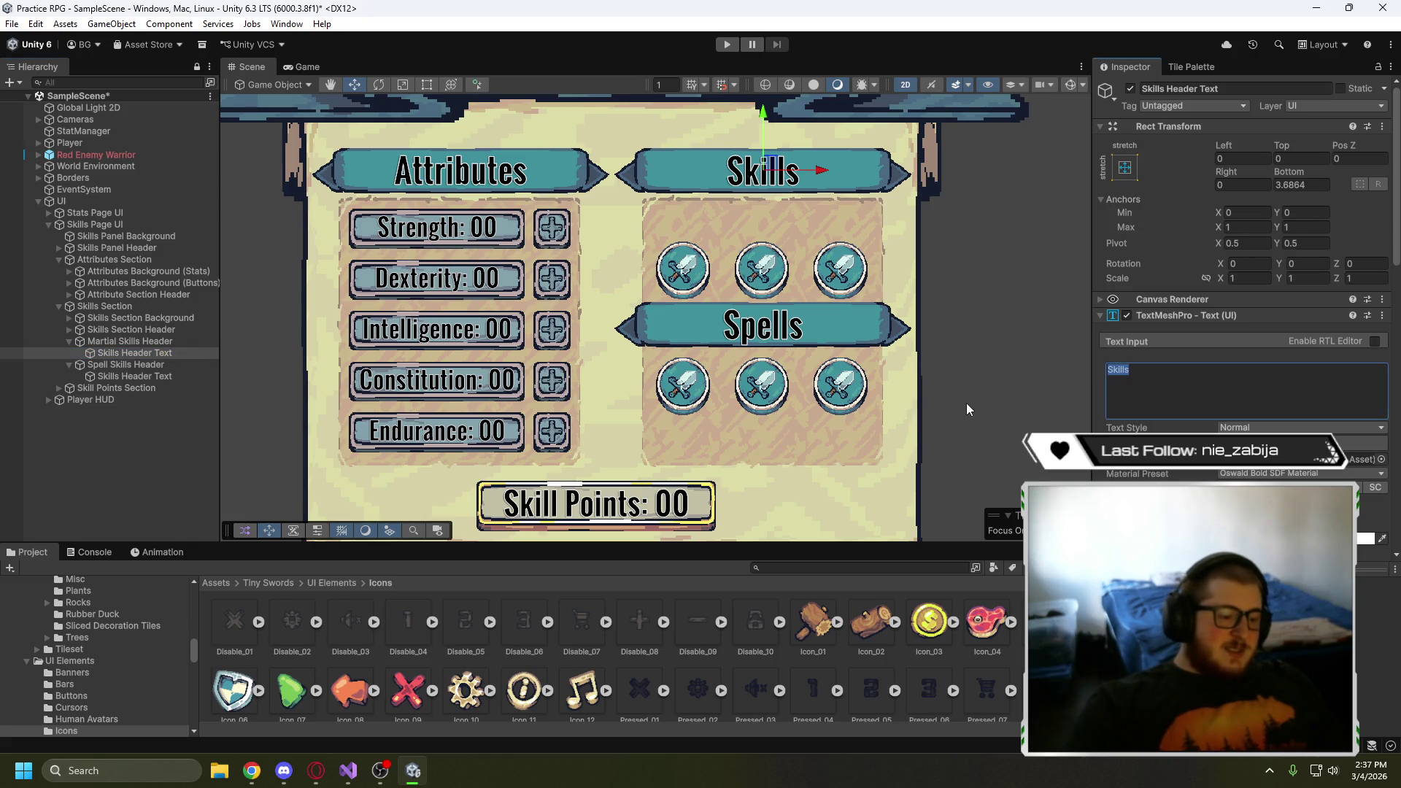
text(Martial)
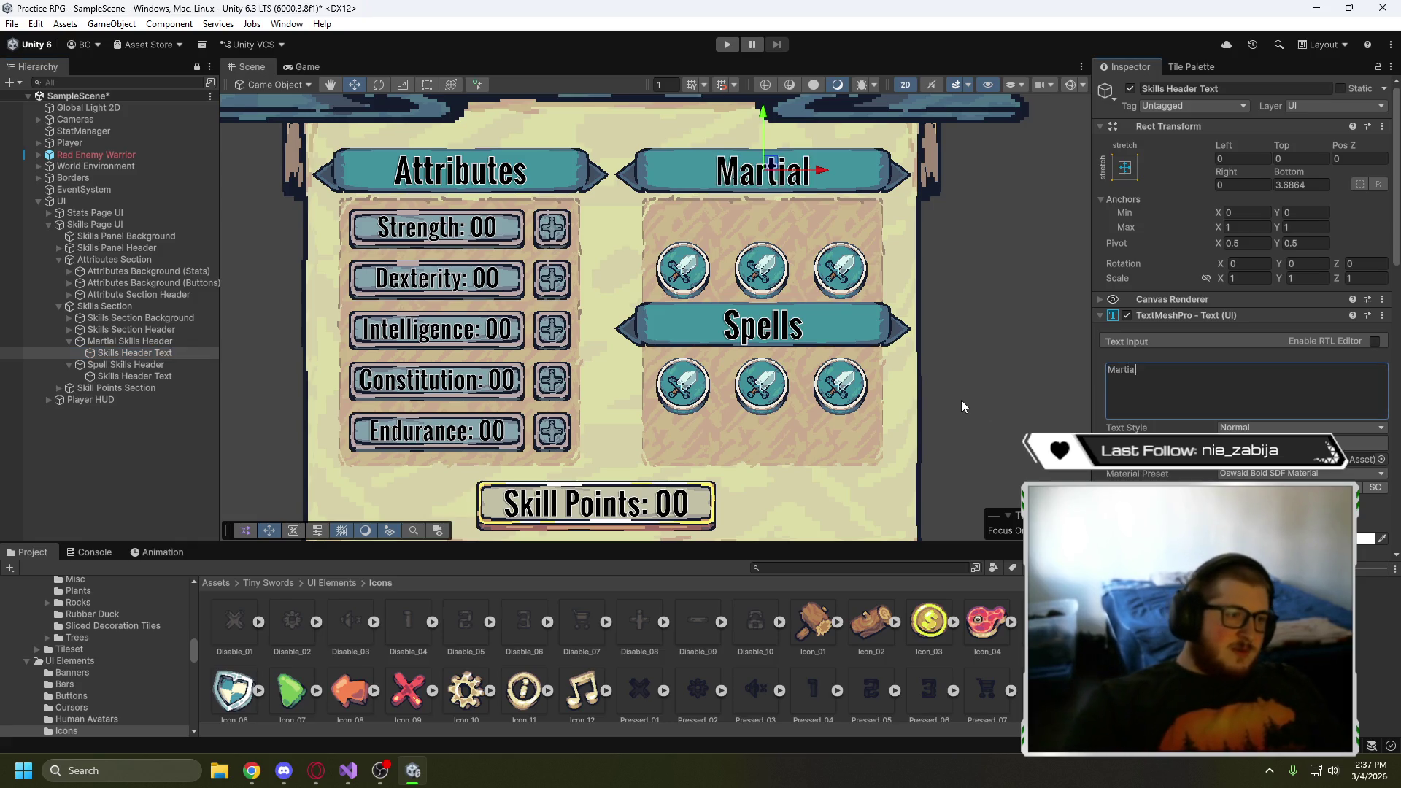
click(125, 343)
drag(726, 175, 727, 222)
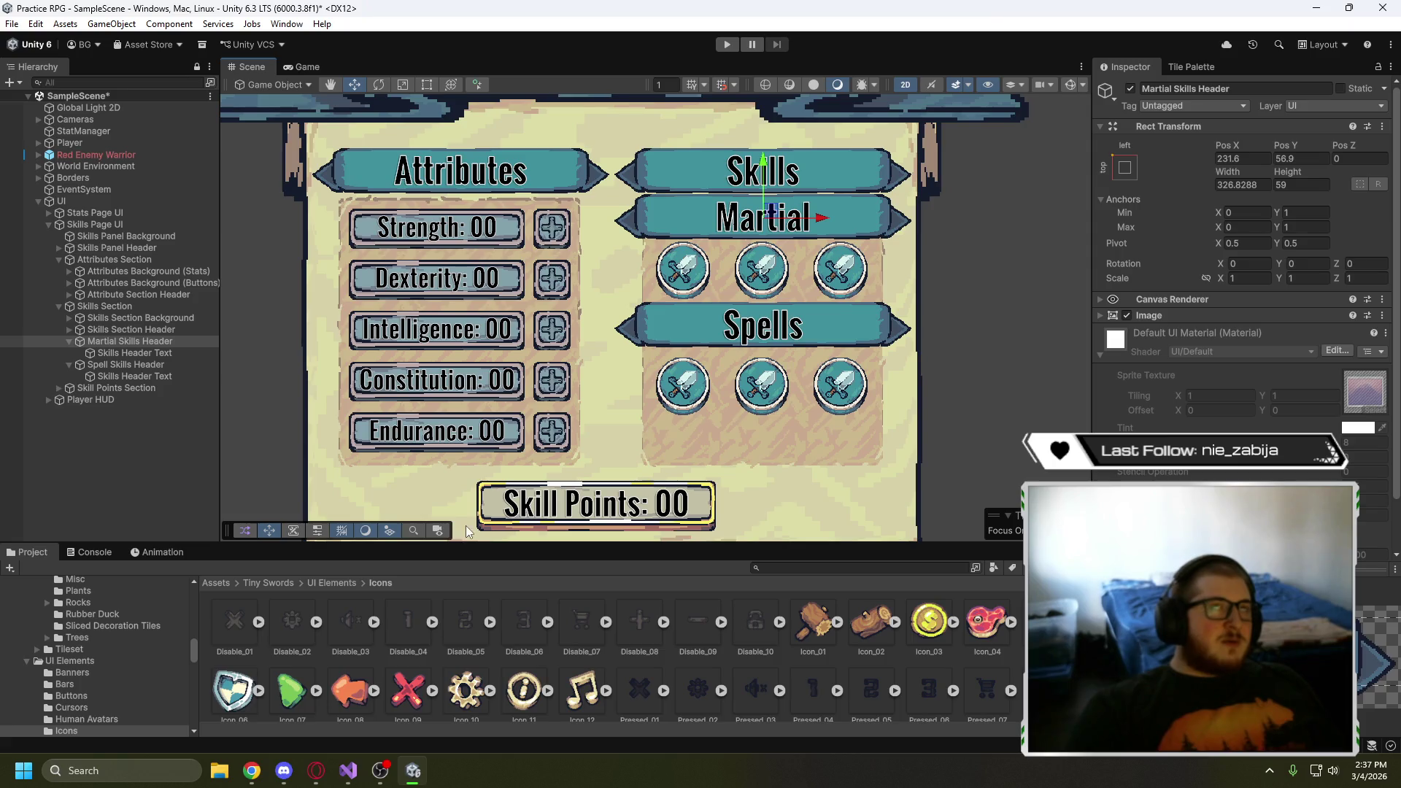
- Open the UI Elements > Ribbons folder and show the Spell Skills Header's Image settings
click(339, 585)
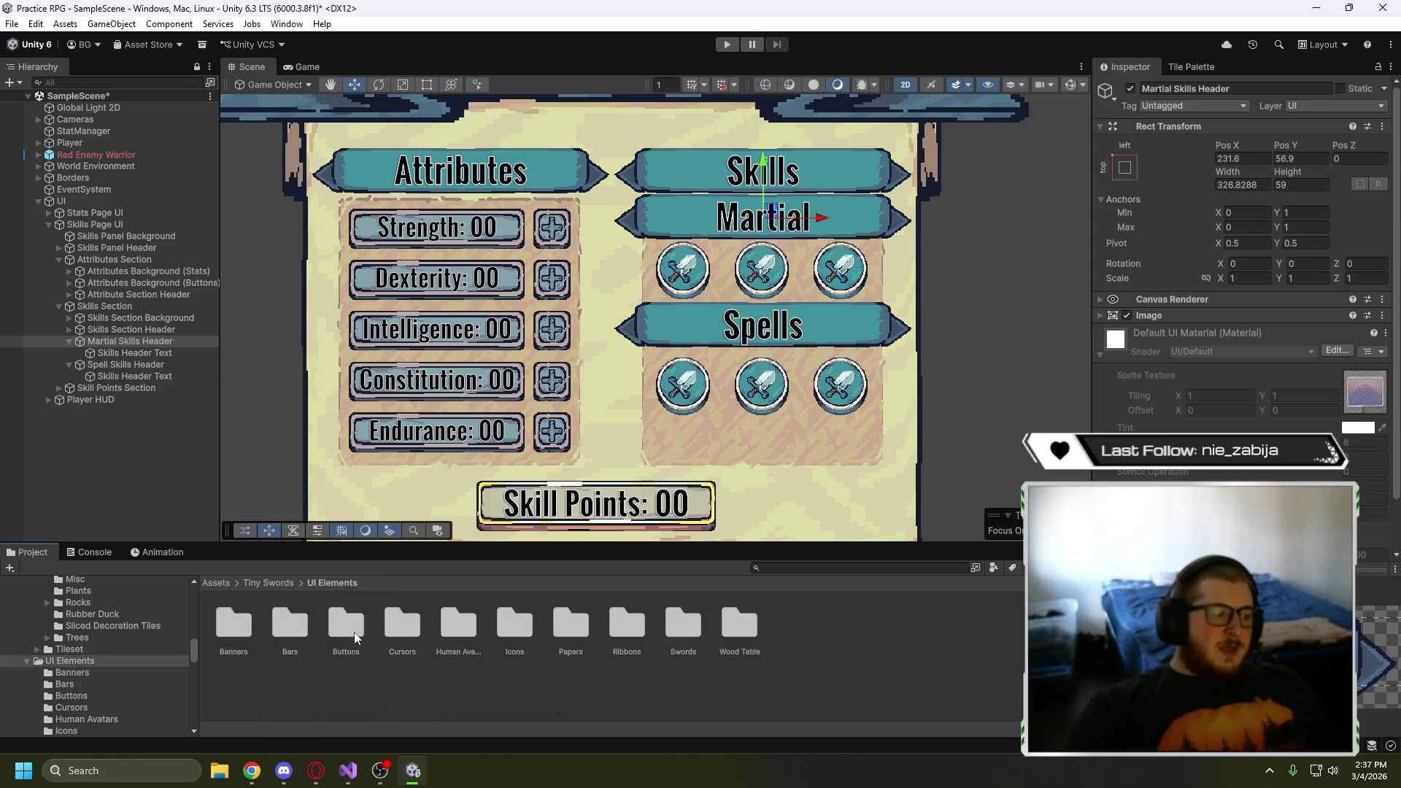
double_click(627, 626)
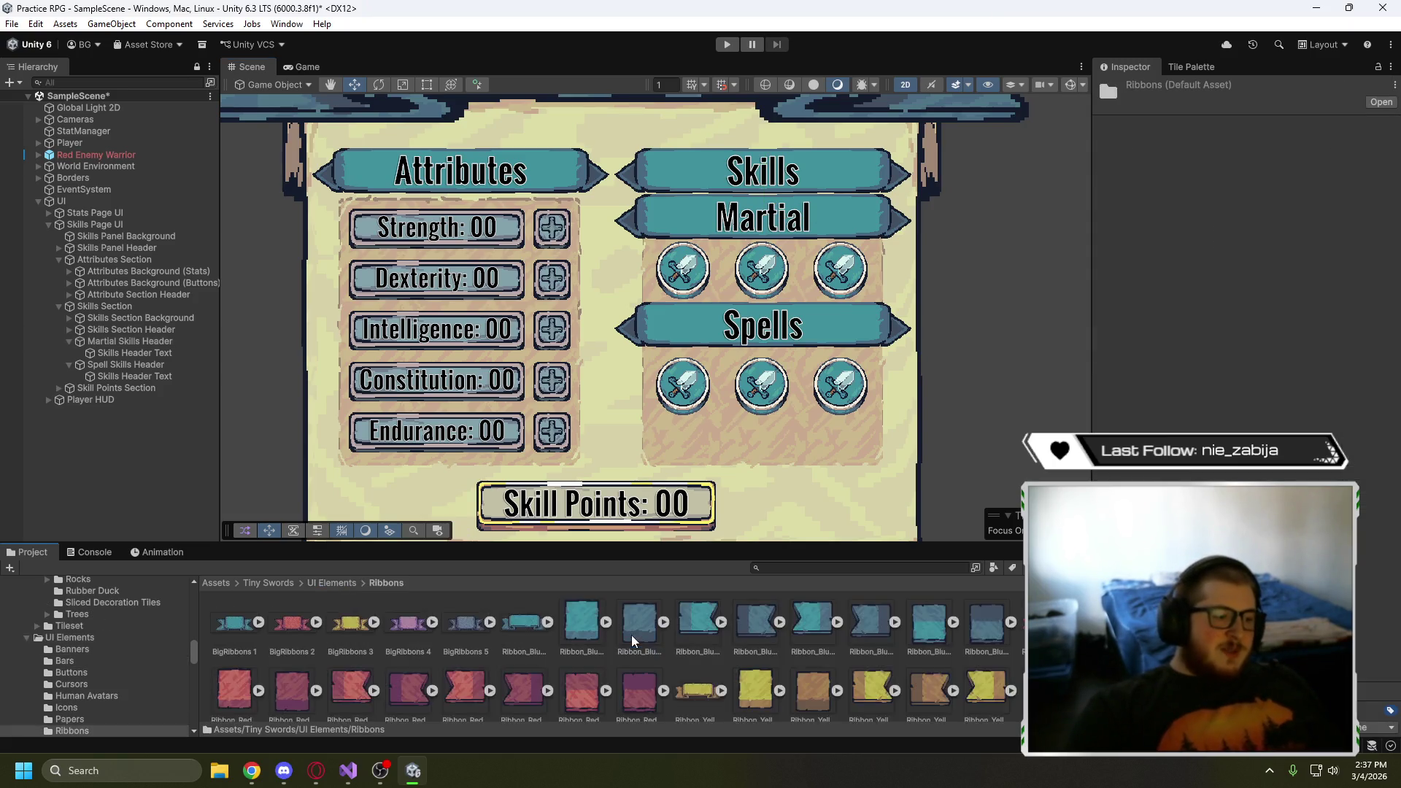
click(149, 365)
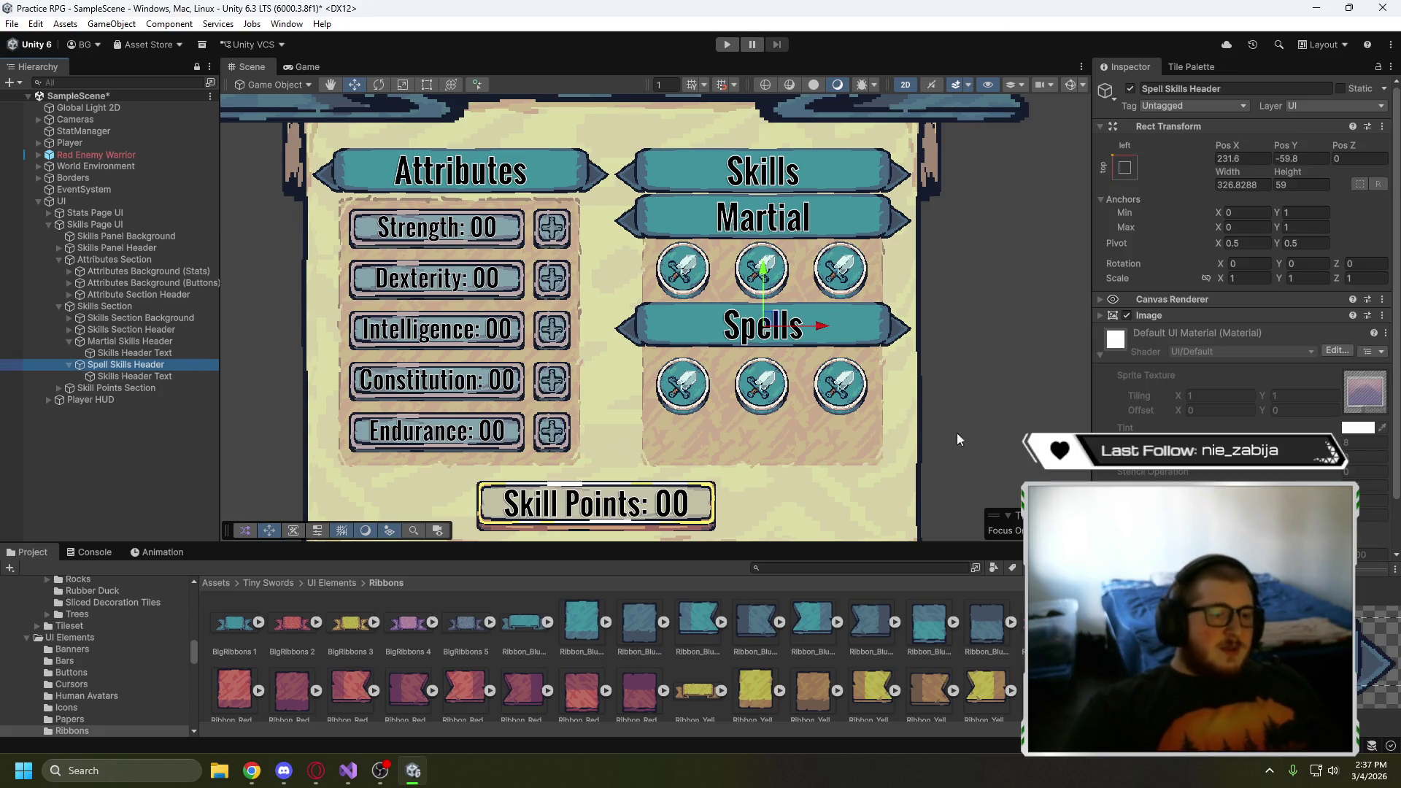
click(1182, 470)
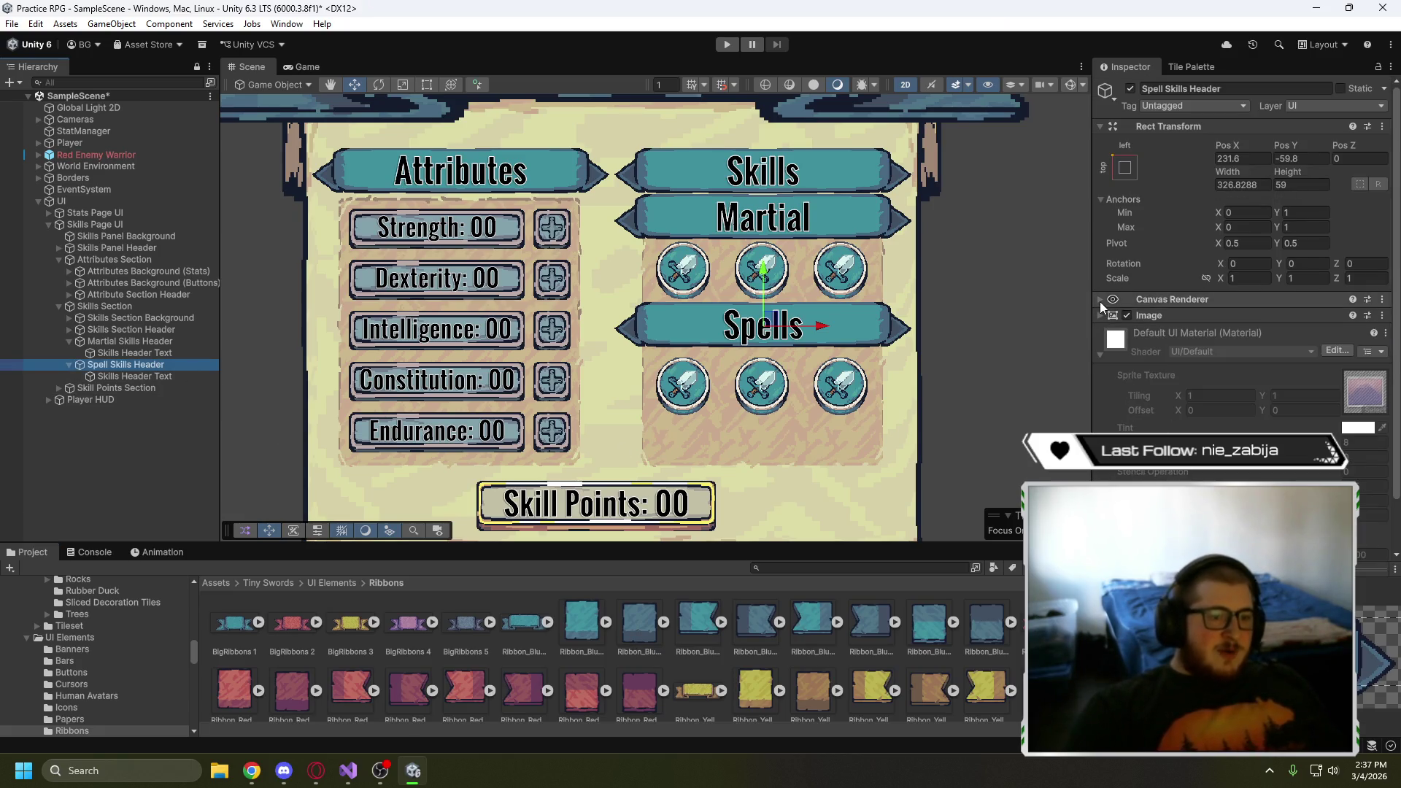
click(1101, 315)
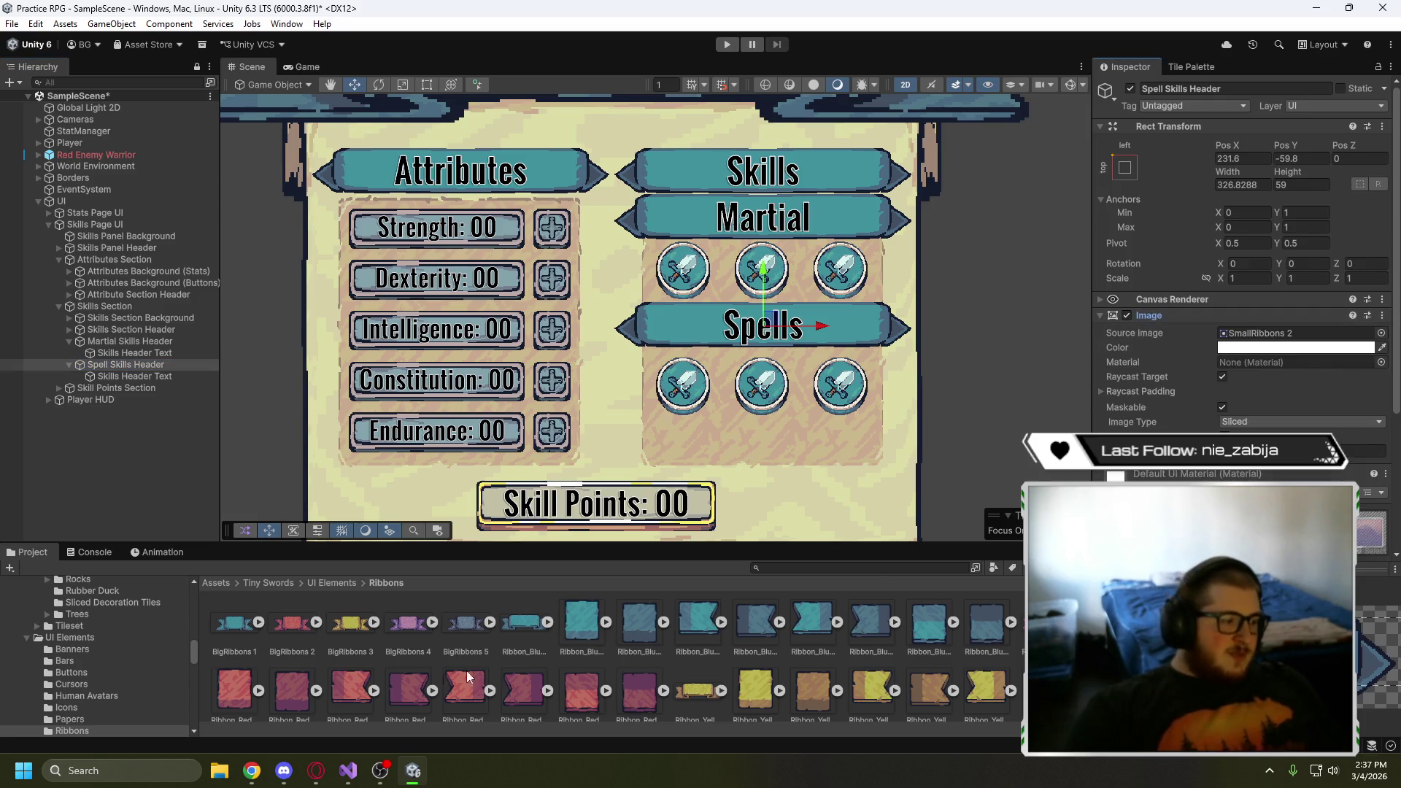
- Select the SmallRibbons 1 sprite in the Ribbons folder
scroll(407, 664, down, 2)
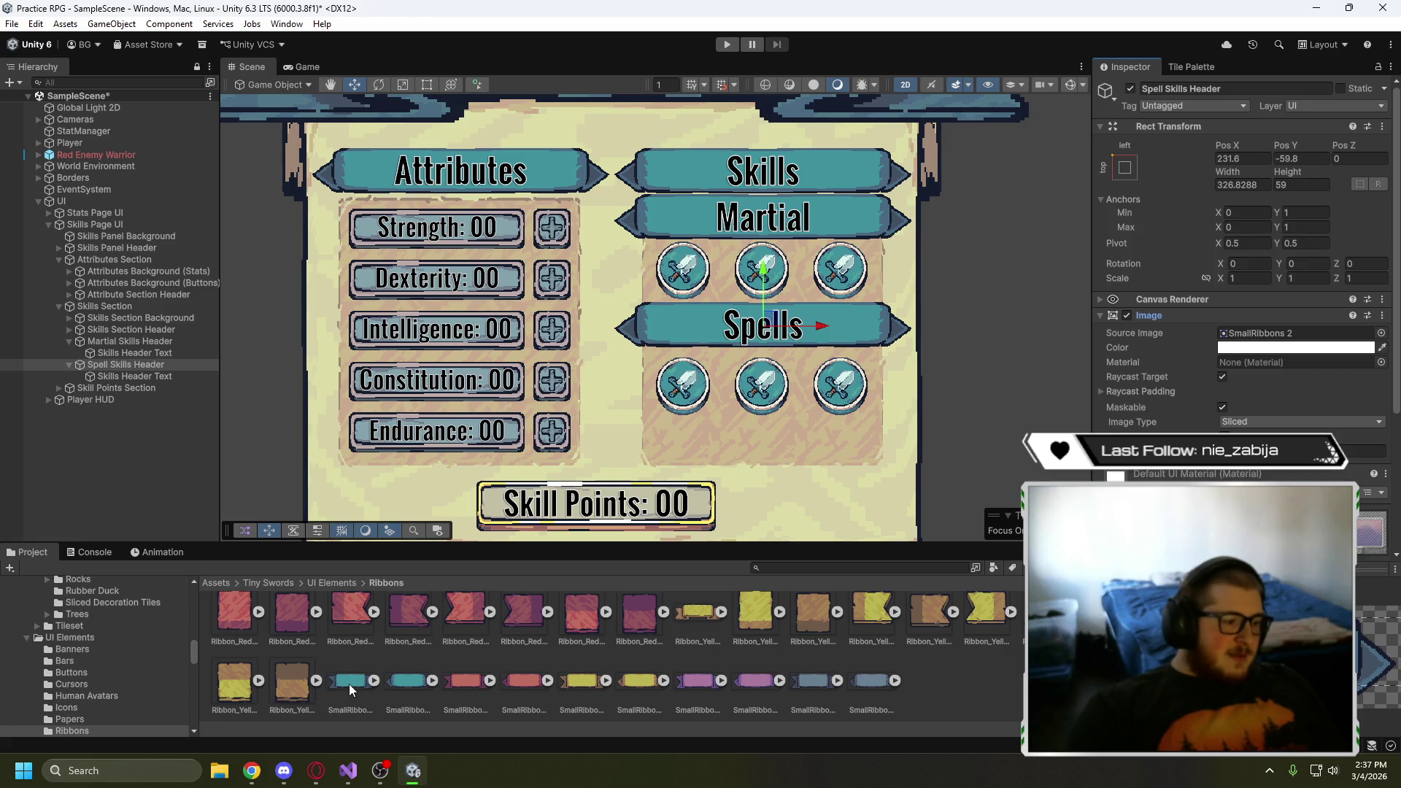
scroll(372, 689, up, 2)
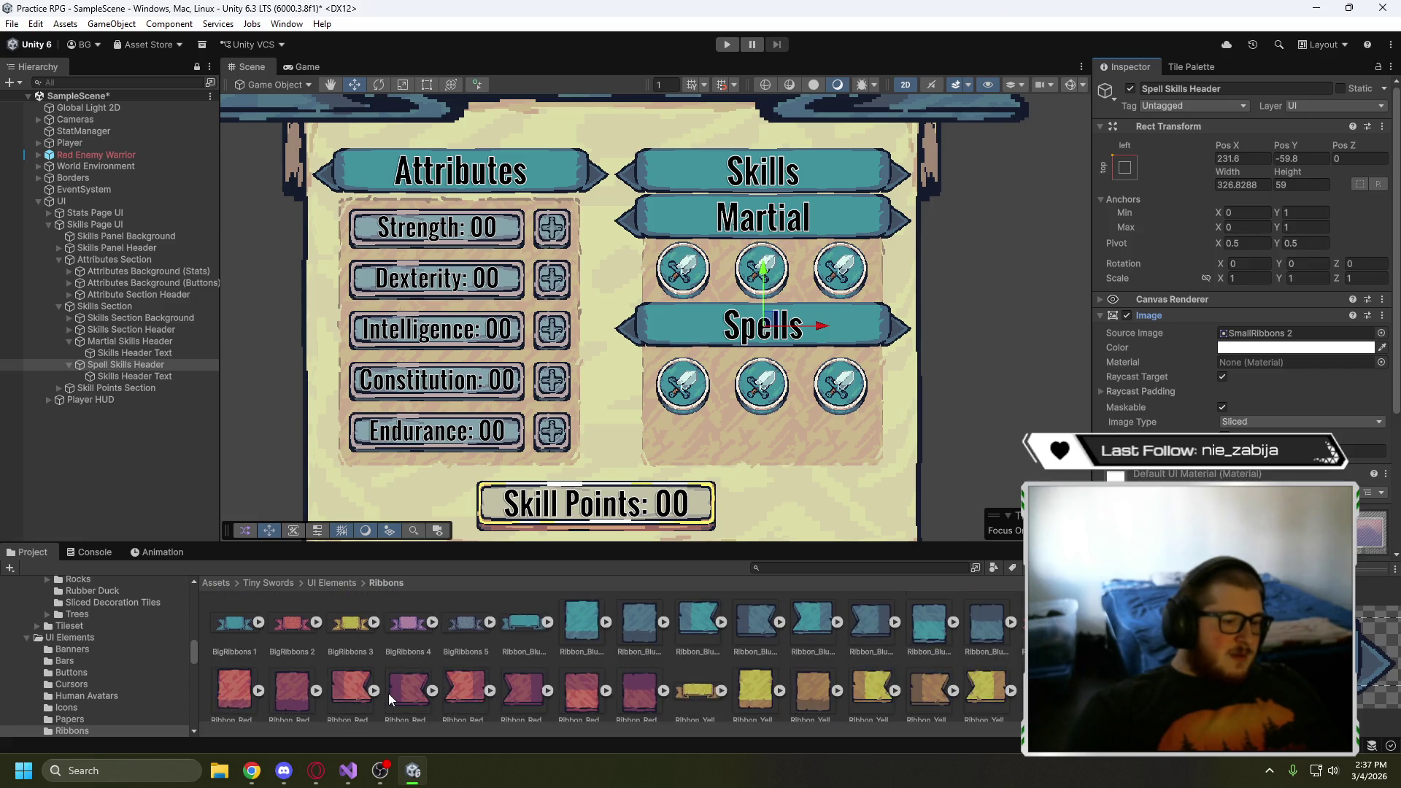
scroll(388, 693, down, 1)
scroll(388, 693, up, 1)
scroll(388, 693, down, 2)
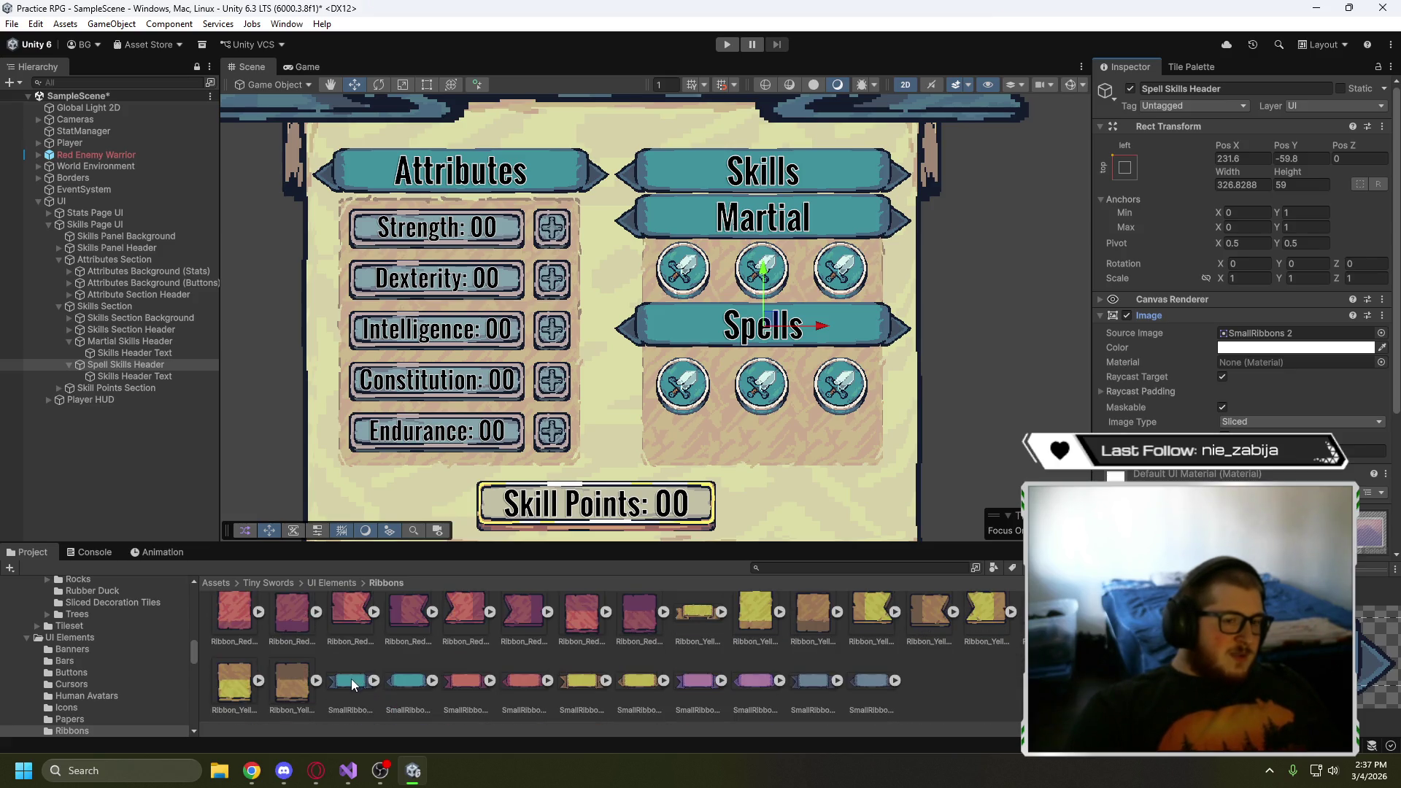
click(348, 681)
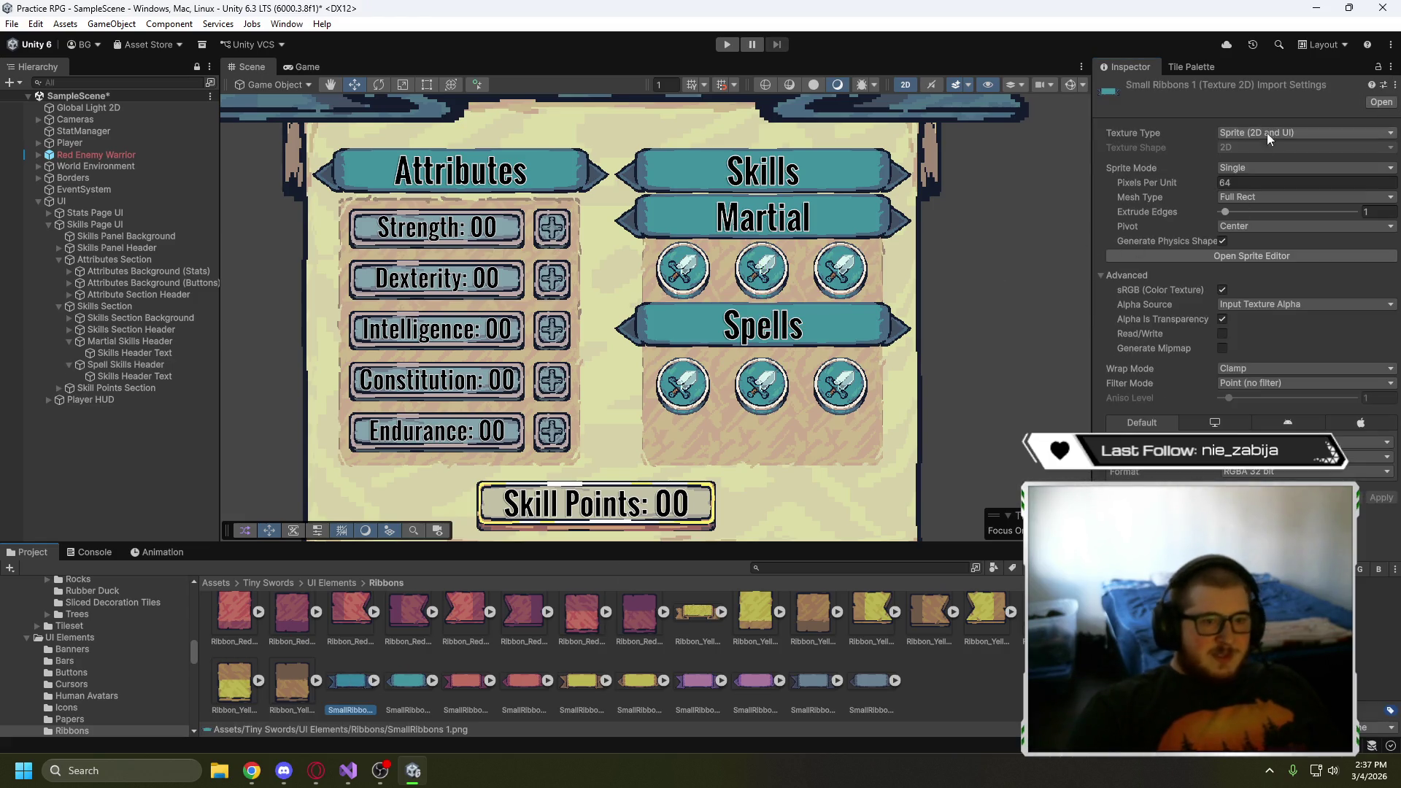
- In the Sprite Editor, place SmallRibbons 1 borders at the ribbon tails and top/bottom edges, then apply
click(1233, 258)
drag(695, 194, 693, 242)
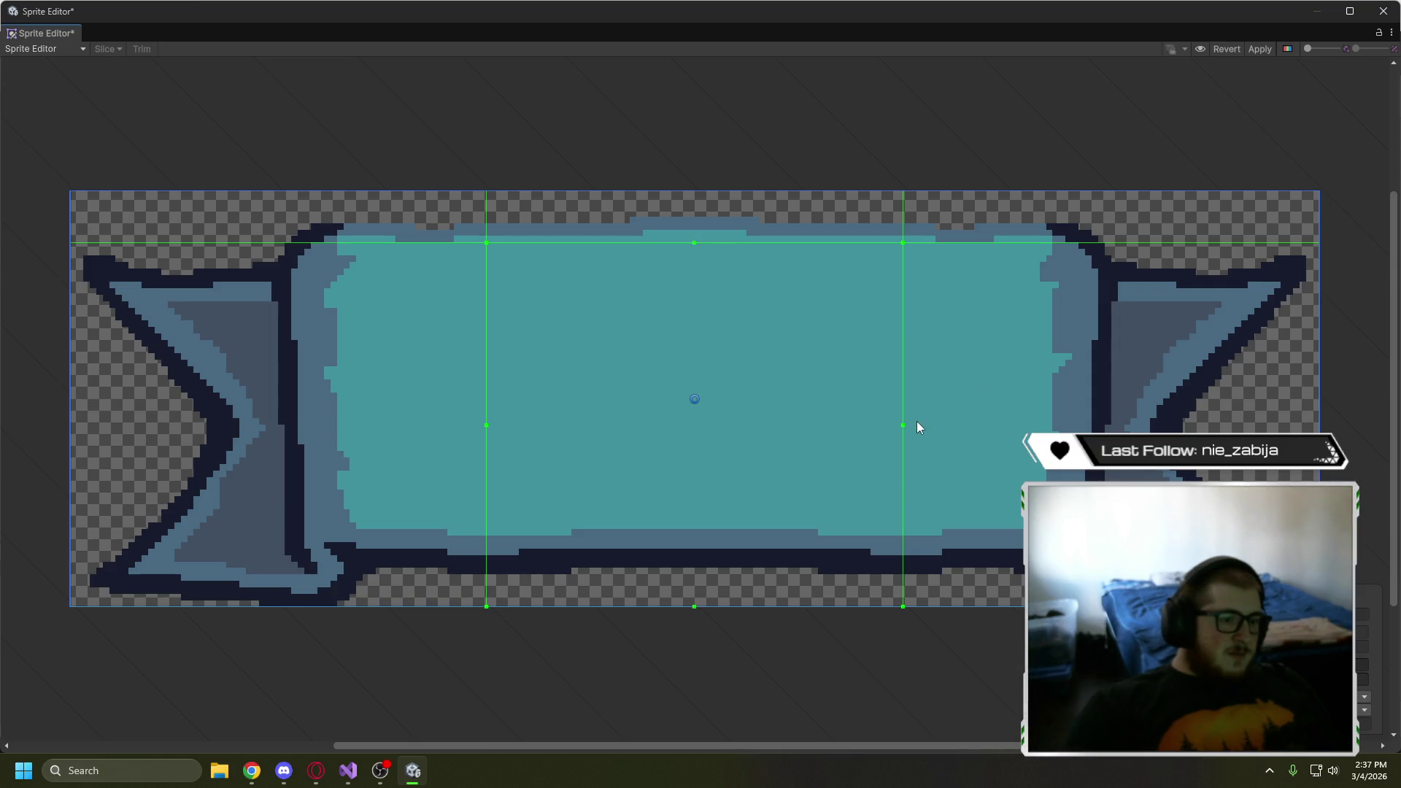
drag(903, 413, 1037, 415)
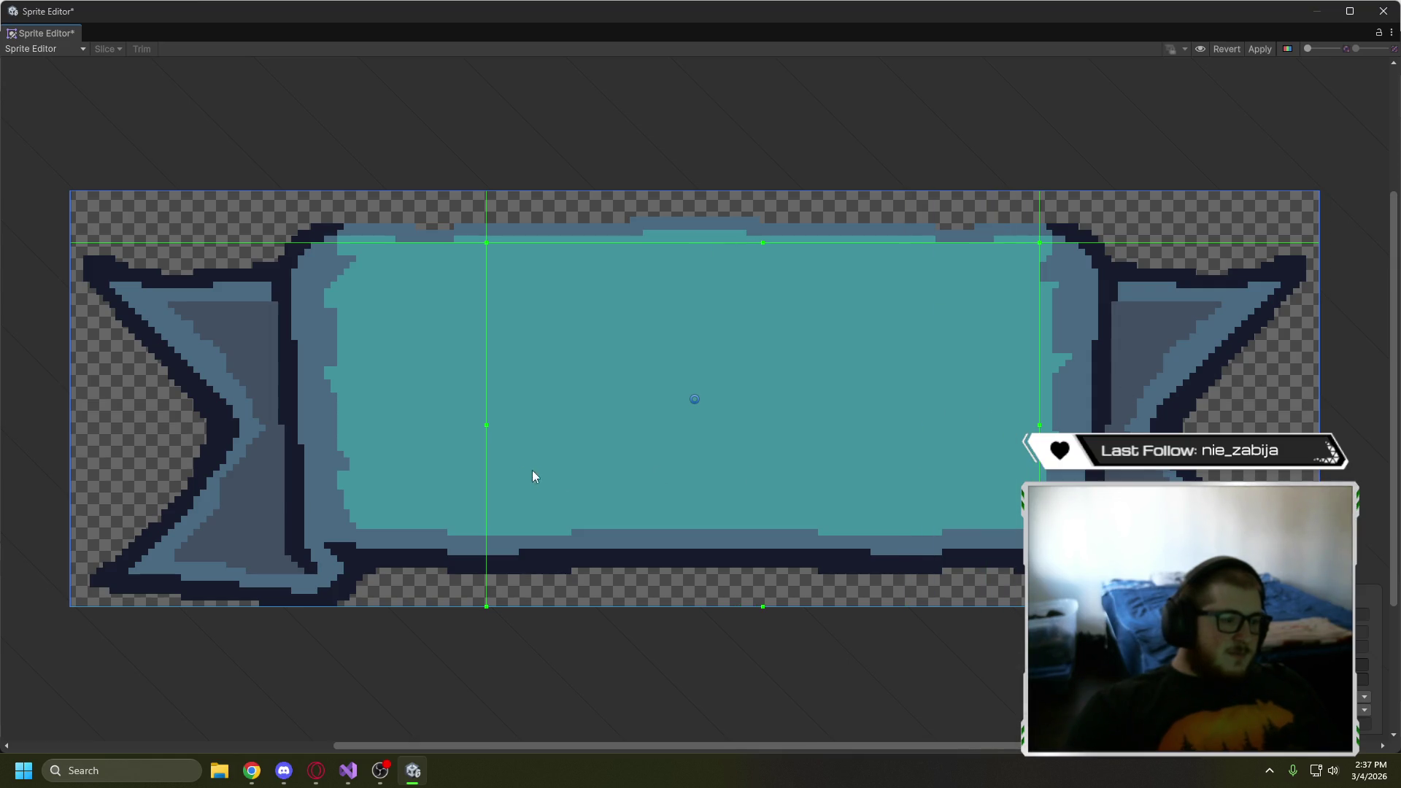
drag(478, 376, 355, 359)
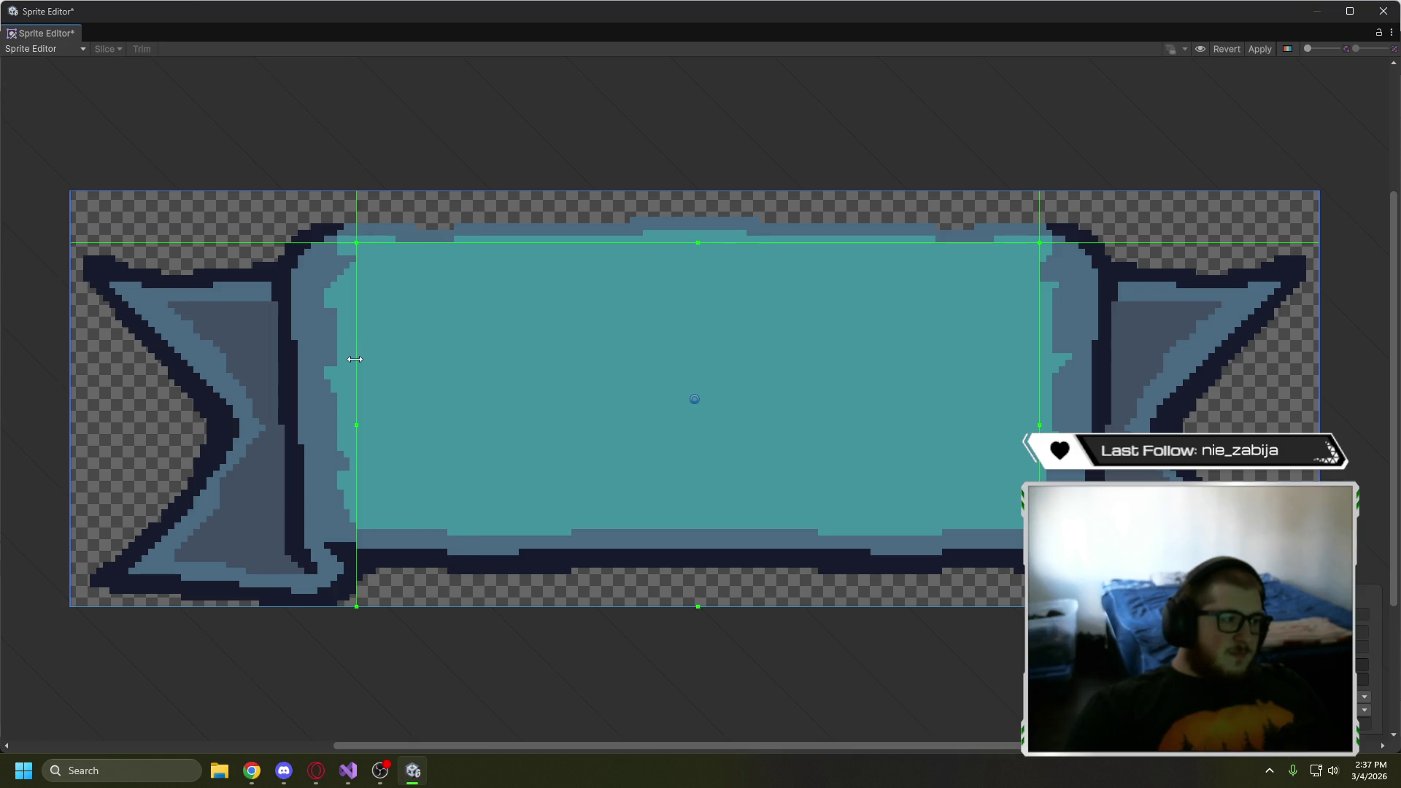
drag(549, 607, 543, 529)
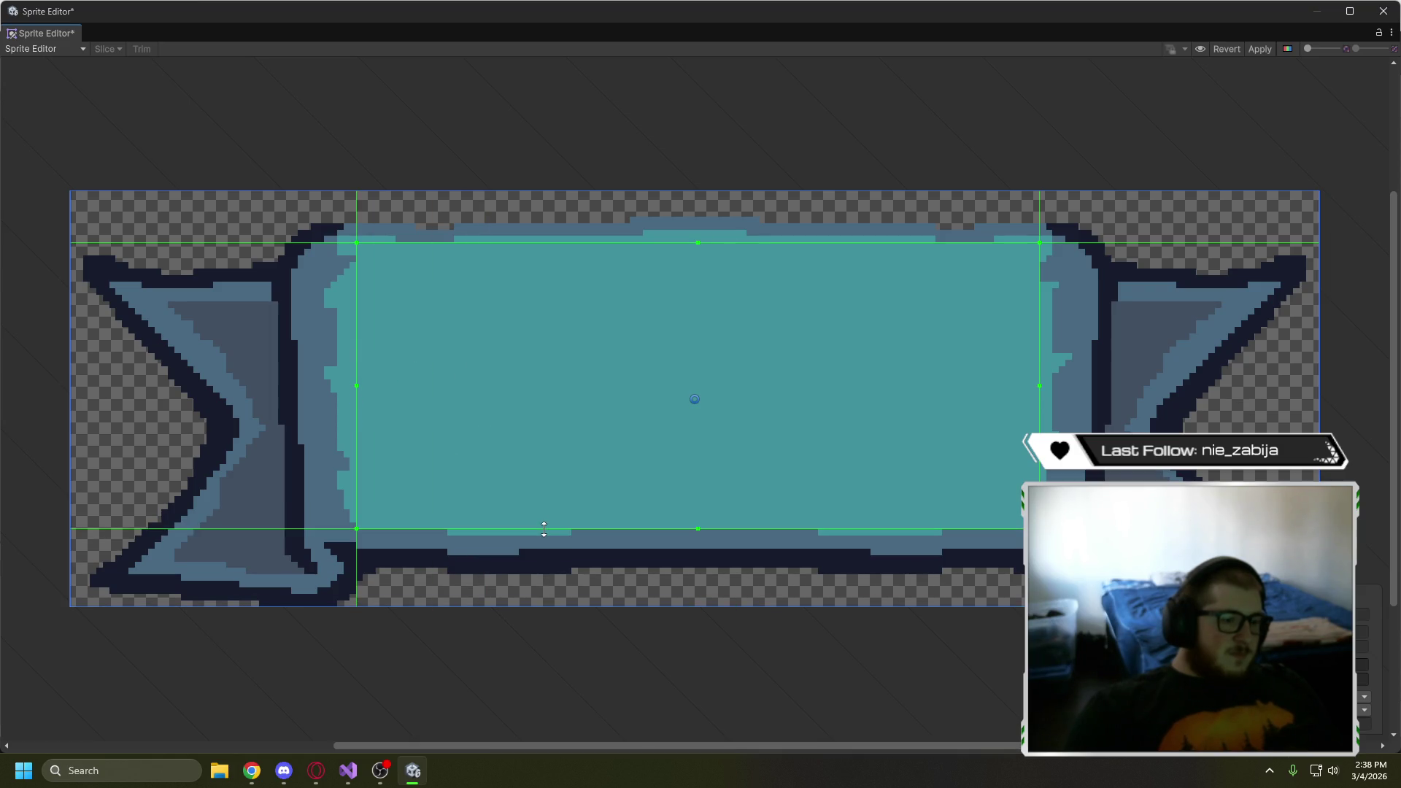
drag(727, 528, 728, 525)
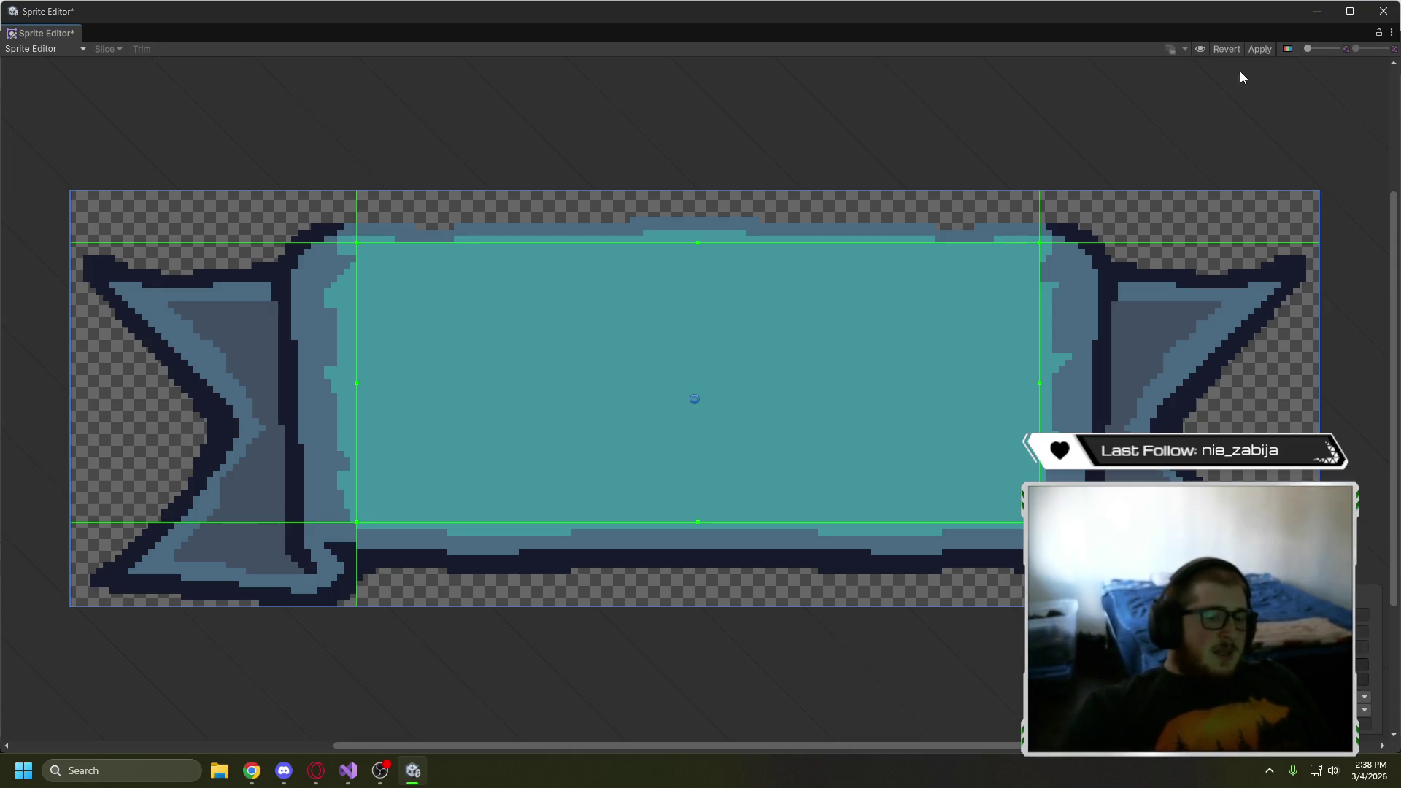
click(1263, 48)
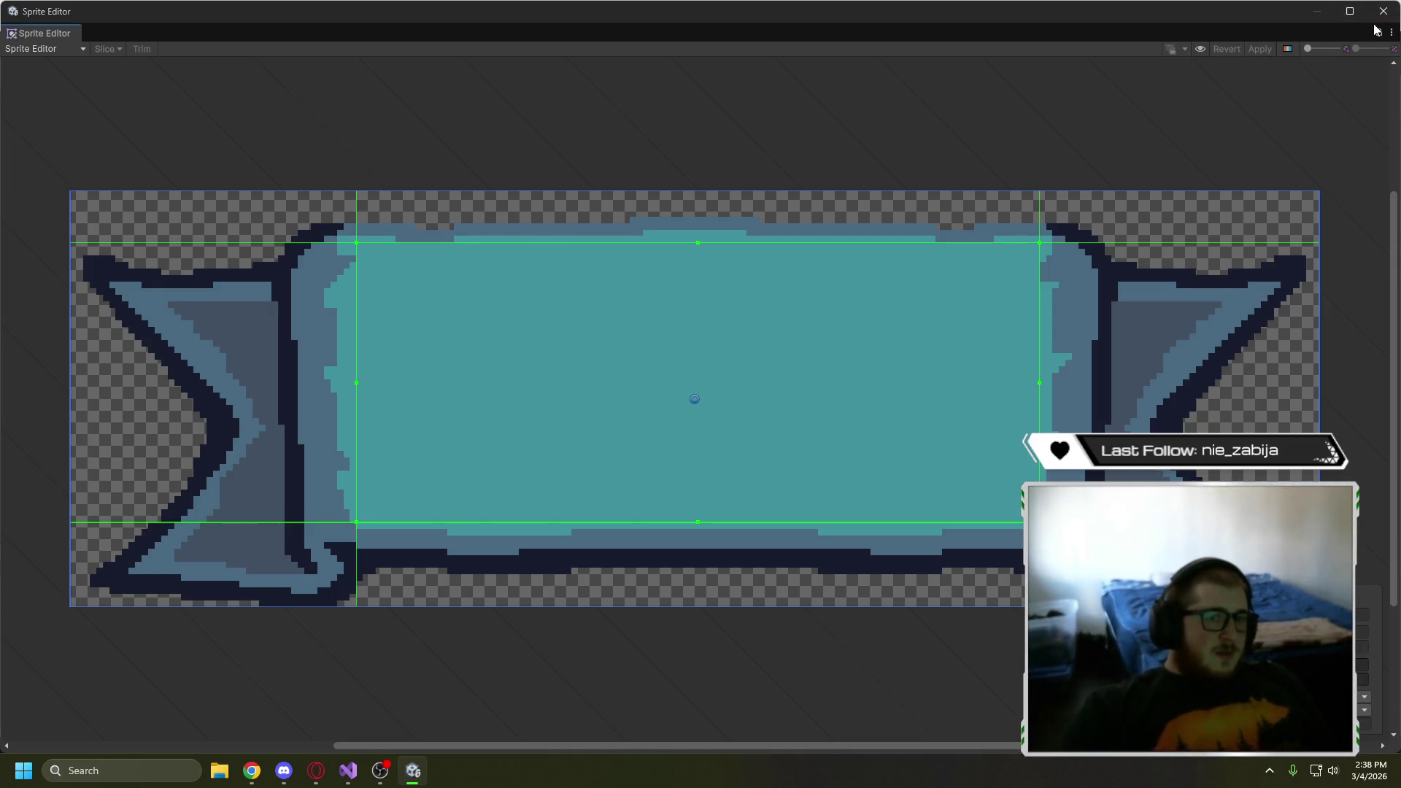
click(1382, 11)
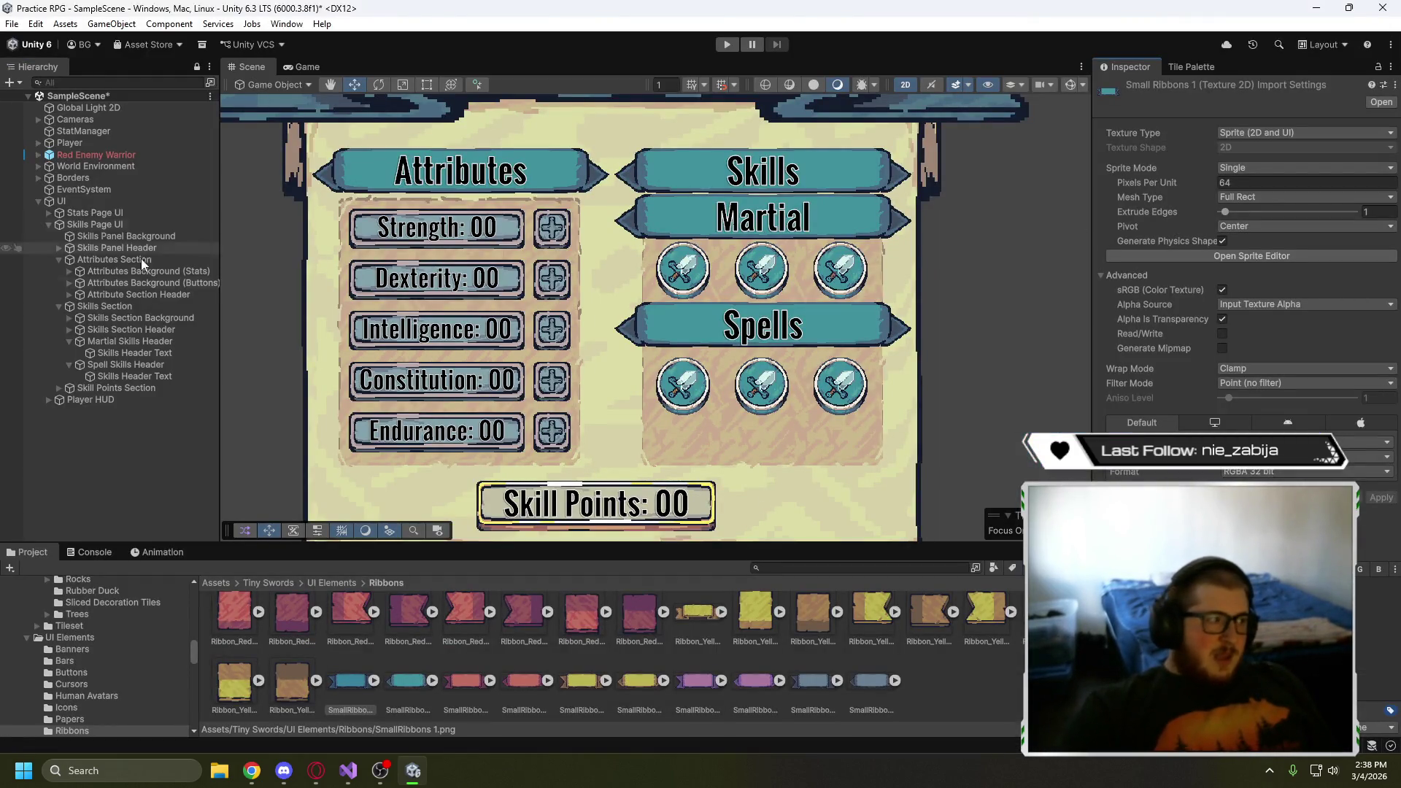
- Assign SmallRibbons 1 as the Martial banner's Source Image and scale it down to about 0.8
click(129, 342)
drag(352, 681, 1283, 335)
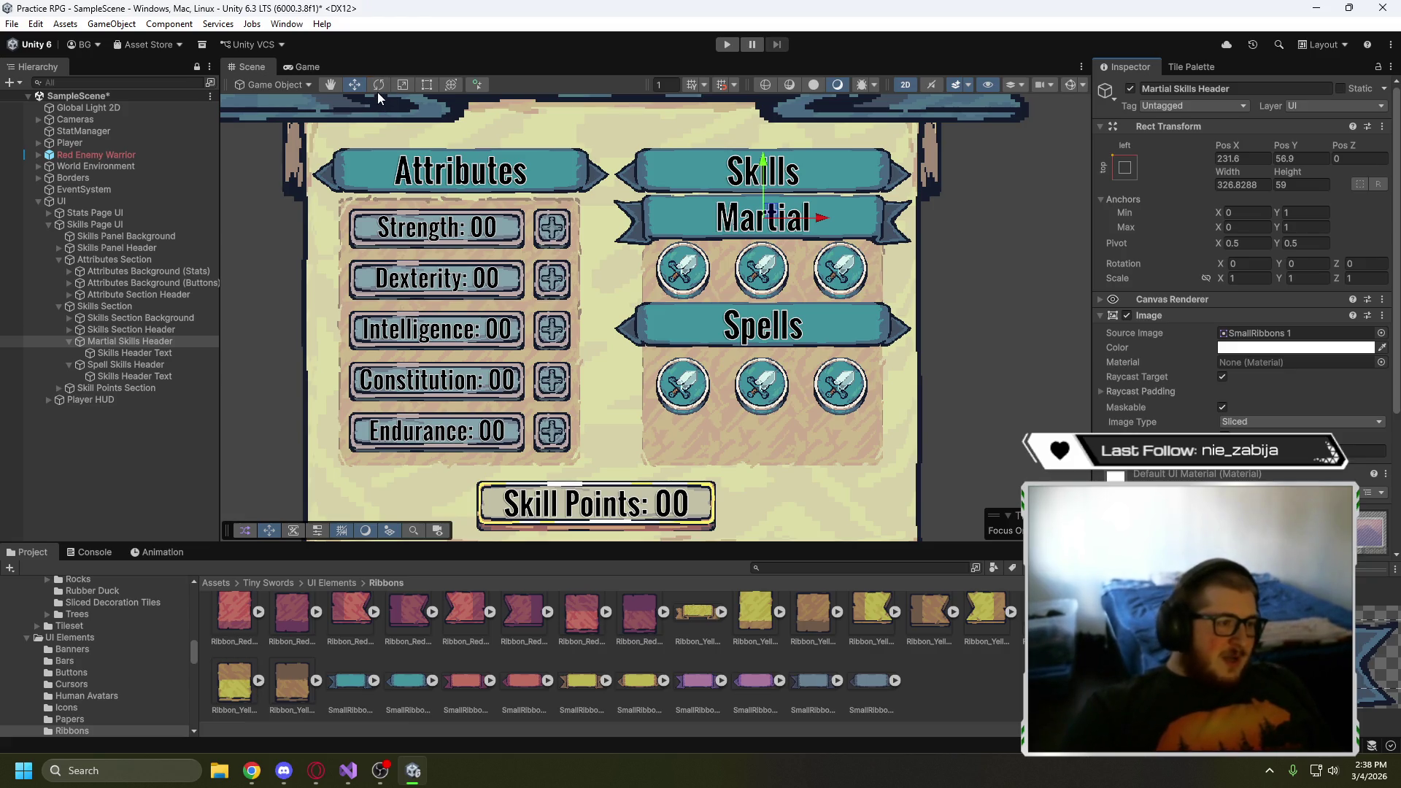
click(404, 86)
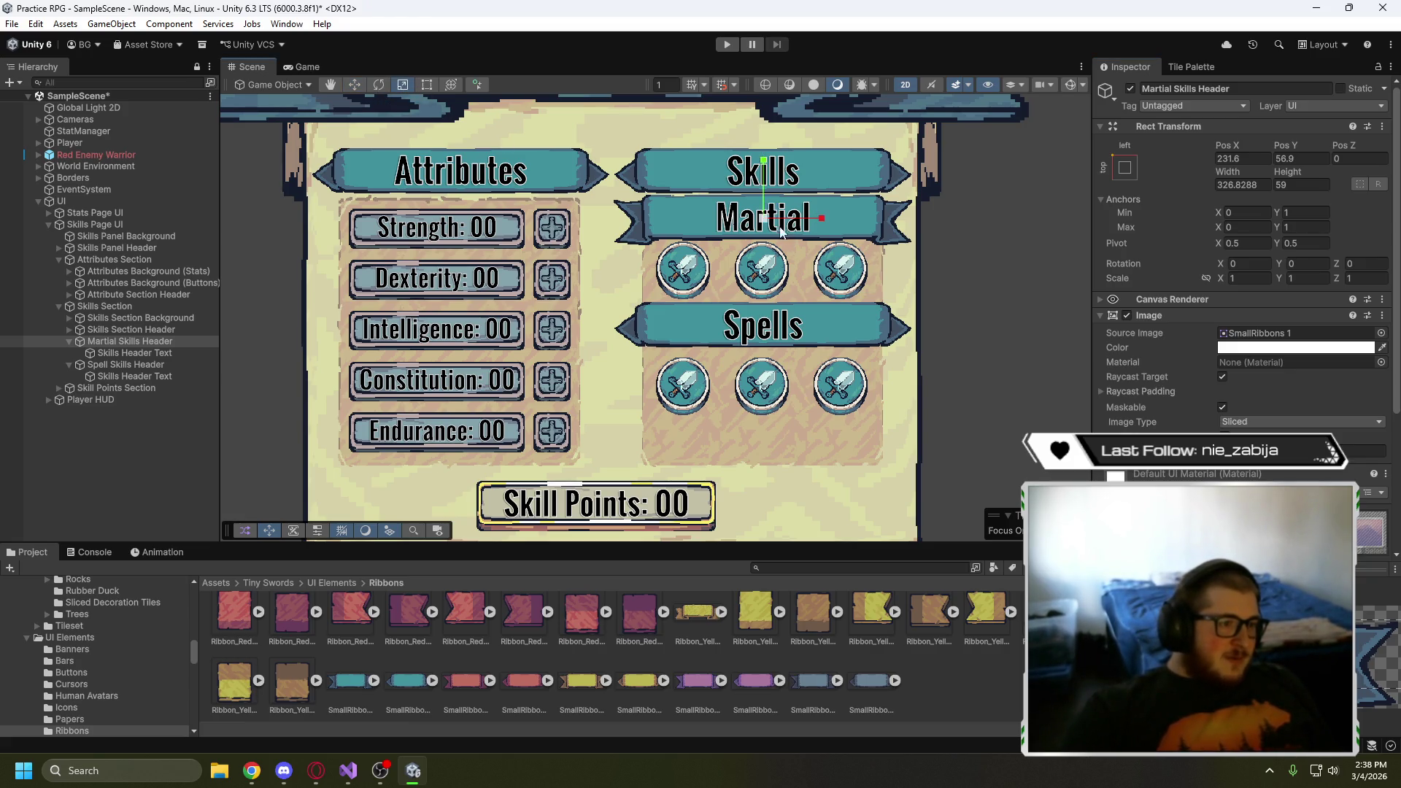
drag(772, 218, 755, 229)
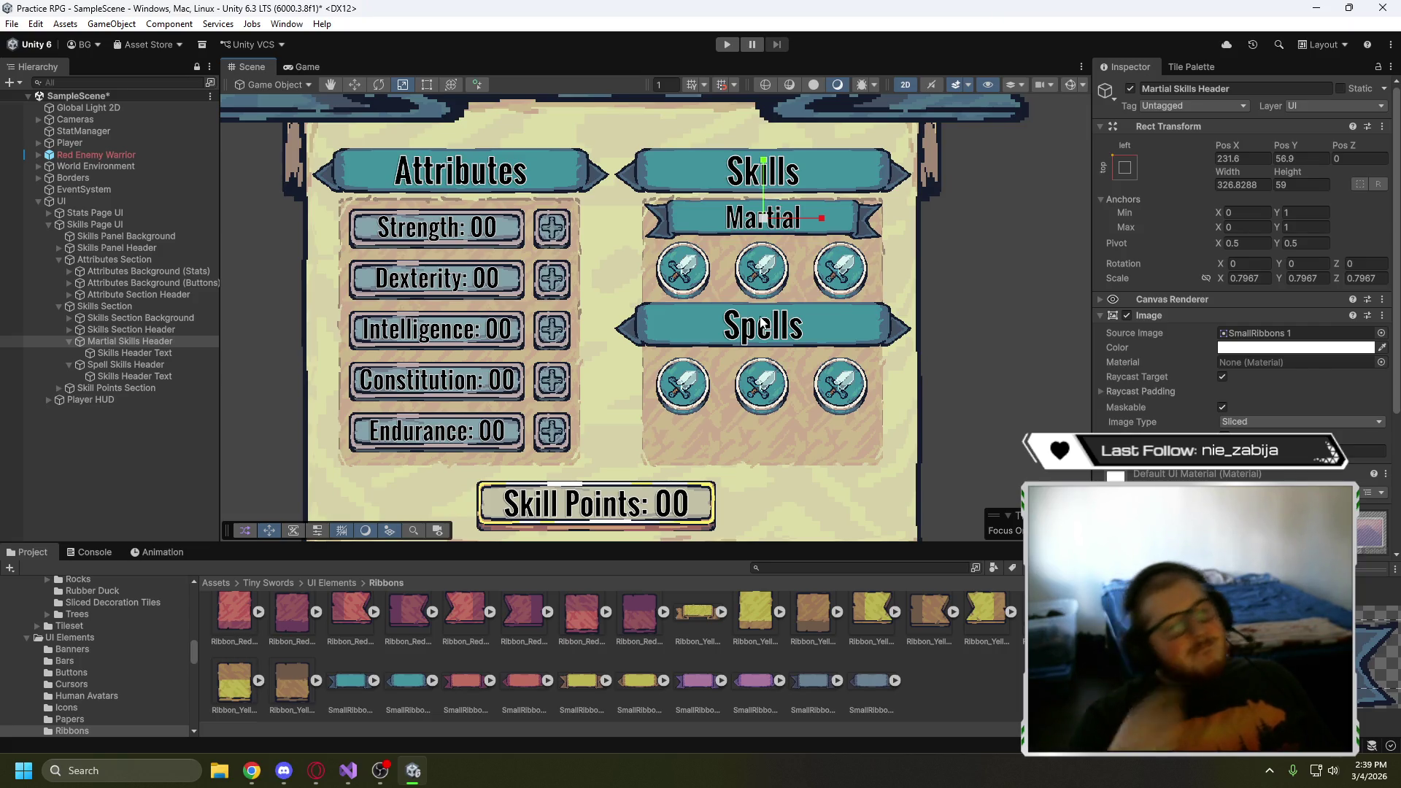
- Narrow the Martial banner with the Rect tool and nudge it down, to 309 × 59 at 230, 53
drag(820, 223, 804, 226)
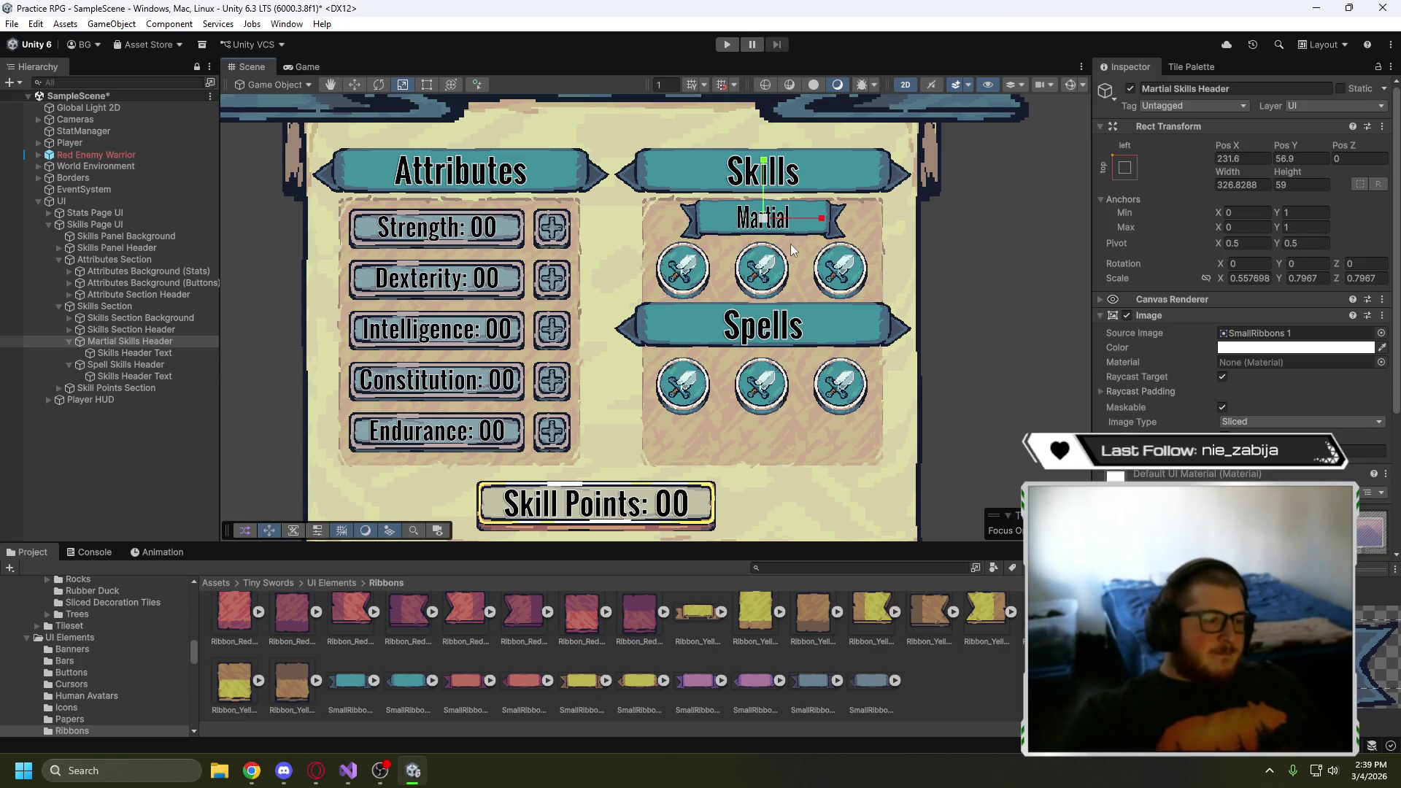
key(ctrl+z)
key(t)
drag(880, 222, 803, 220)
click(354, 83)
drag(763, 172, 763, 175)
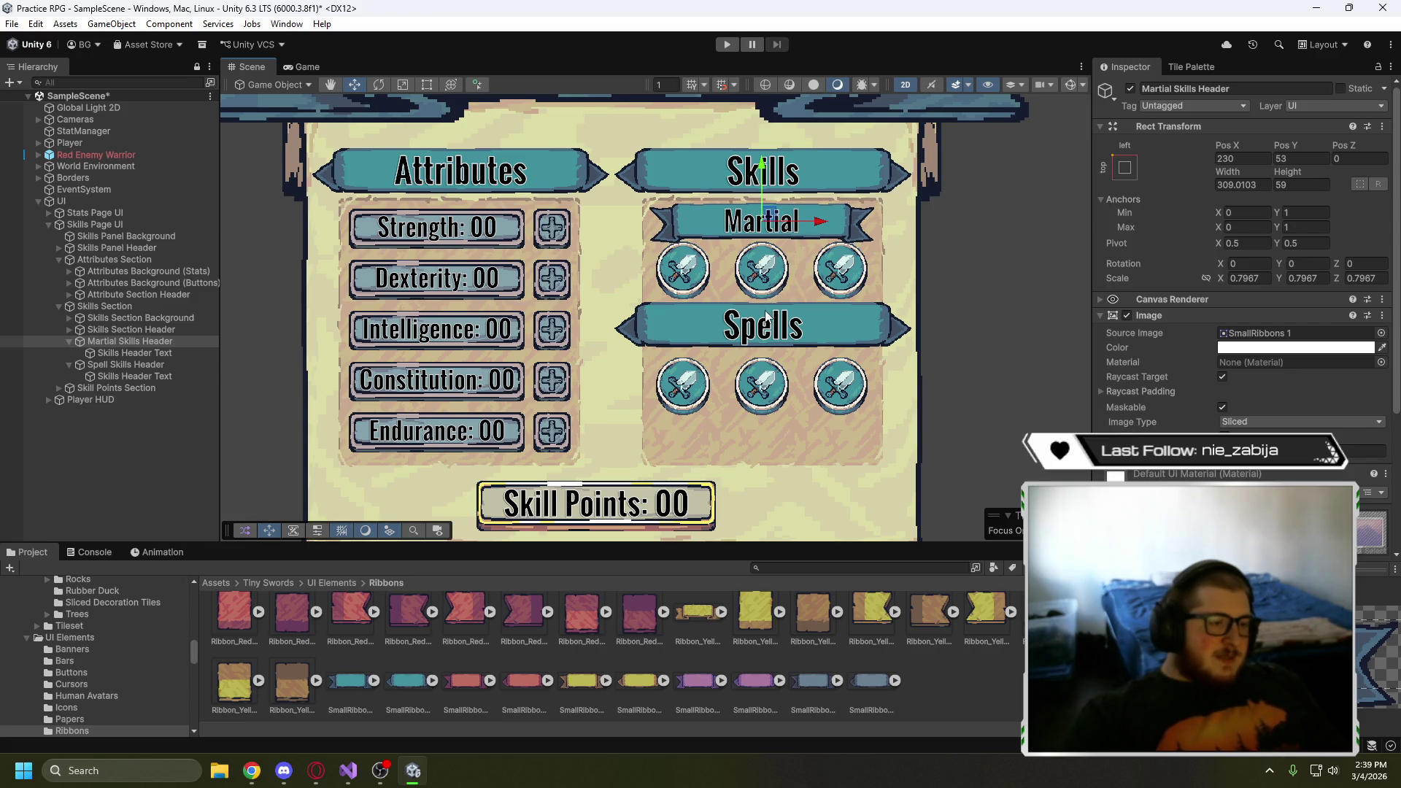
- Delete the old Spell Skills Header and duplicate Martial Skills Header, renaming the copy Spells Skills Header
click(139, 368)
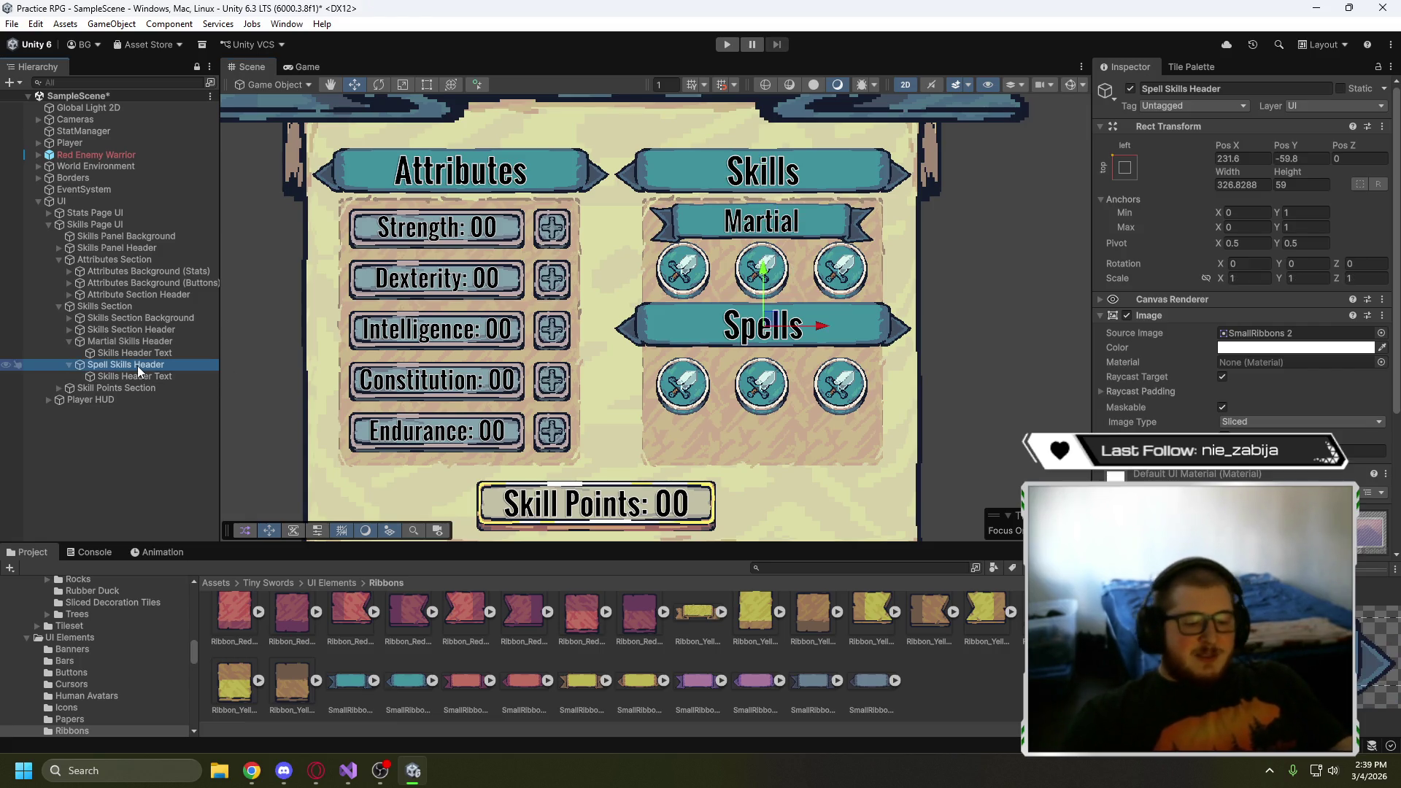
key(Delete)
click(135, 344)
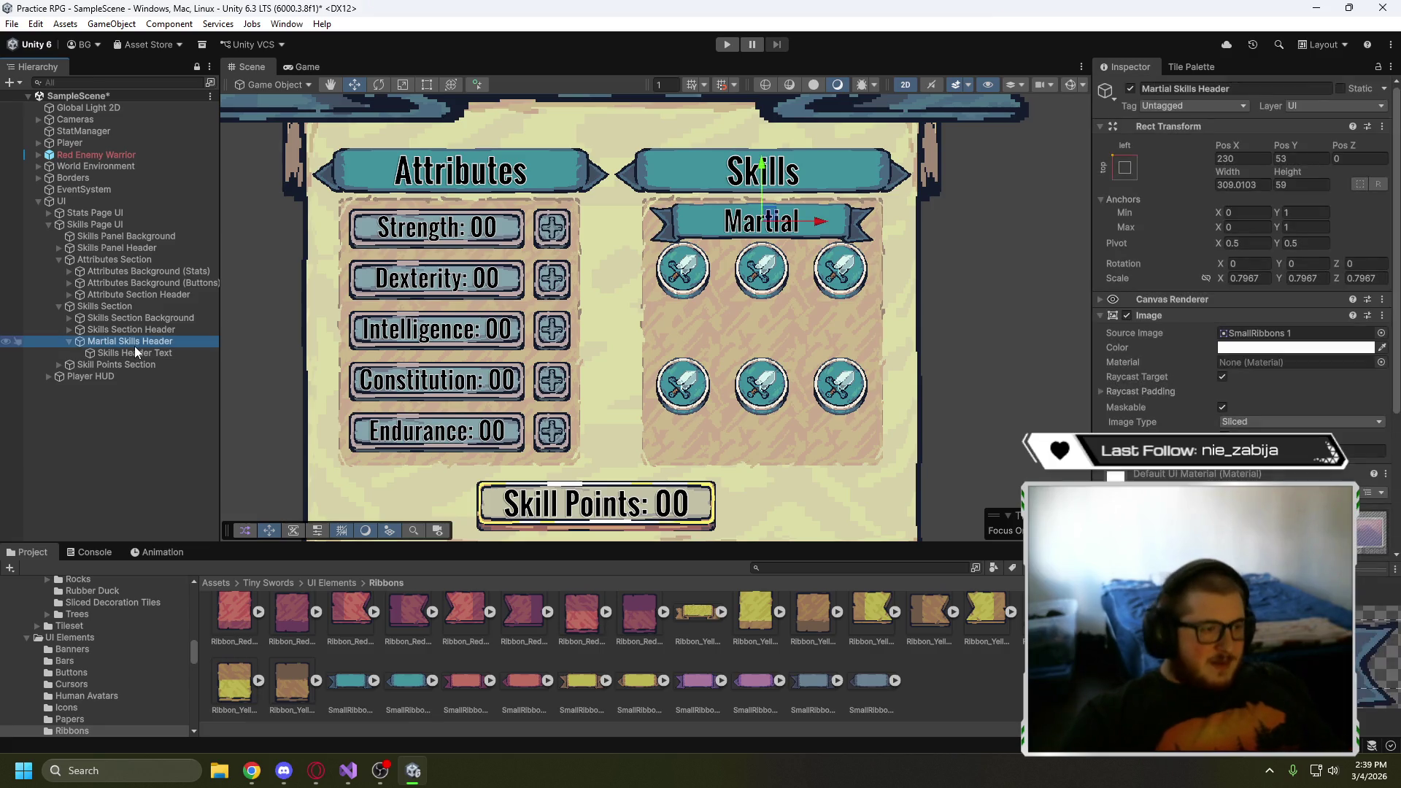
key(ctrl+d)
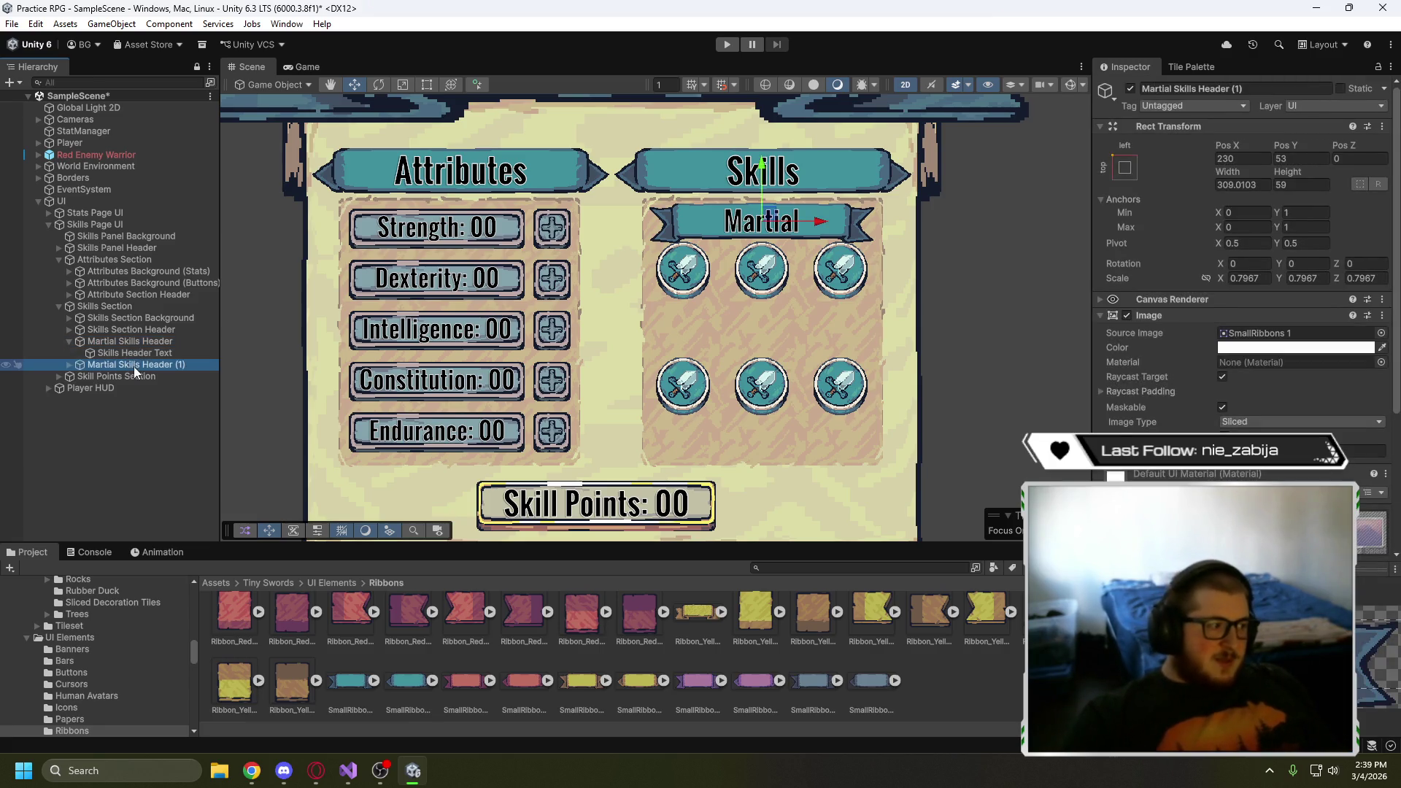
click(69, 365)
click(187, 364)
key(BackSpace)
key(BackSpace)
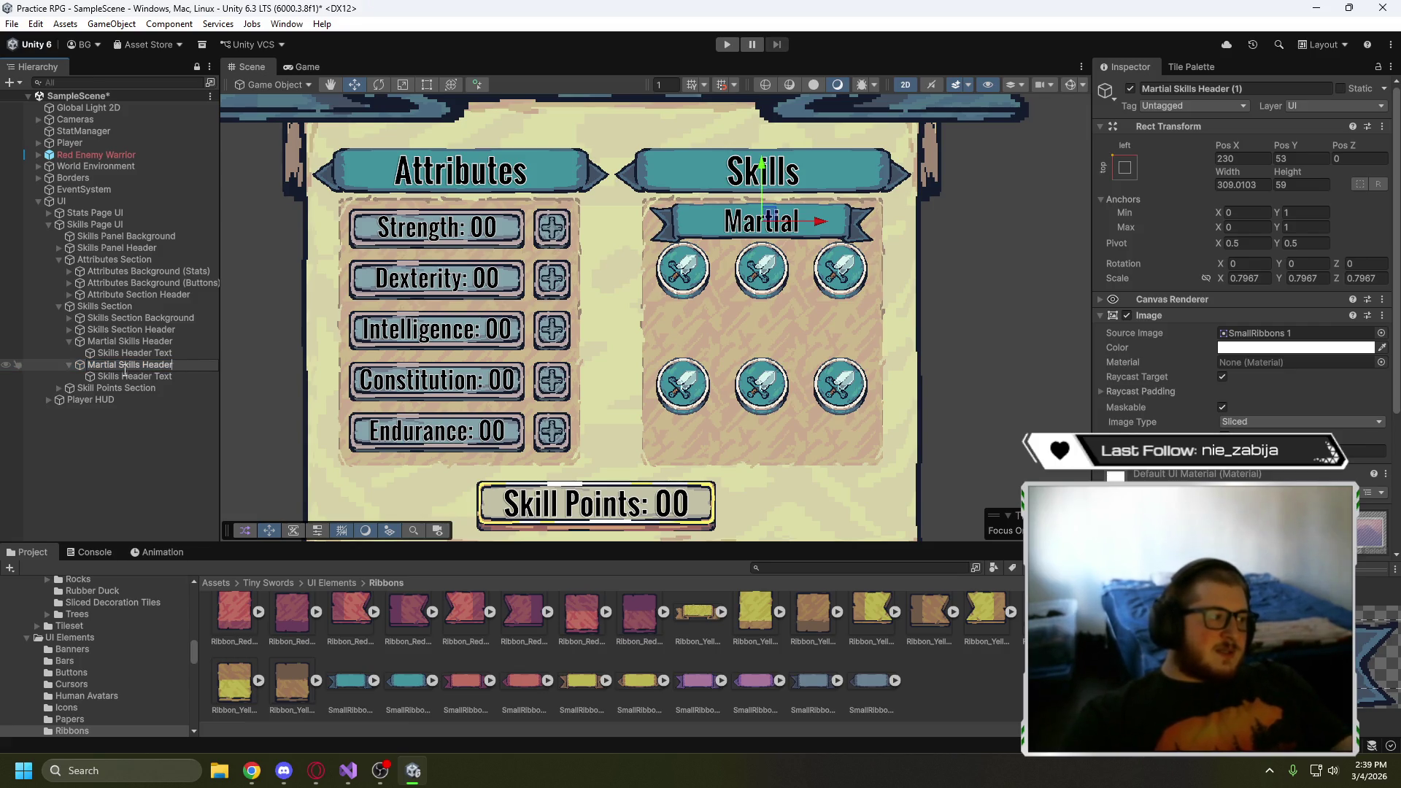
key(ctrl+a)
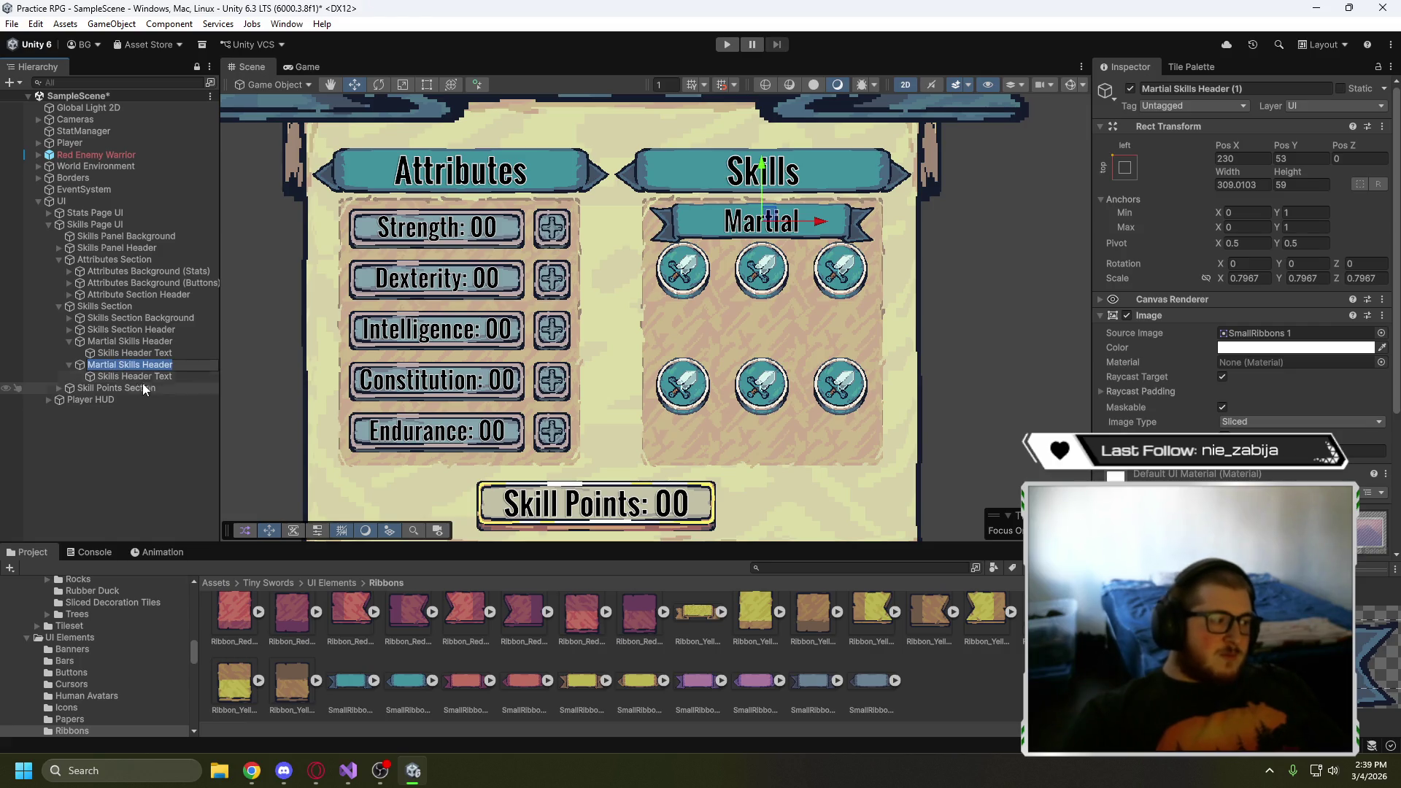
text(Skills Header)
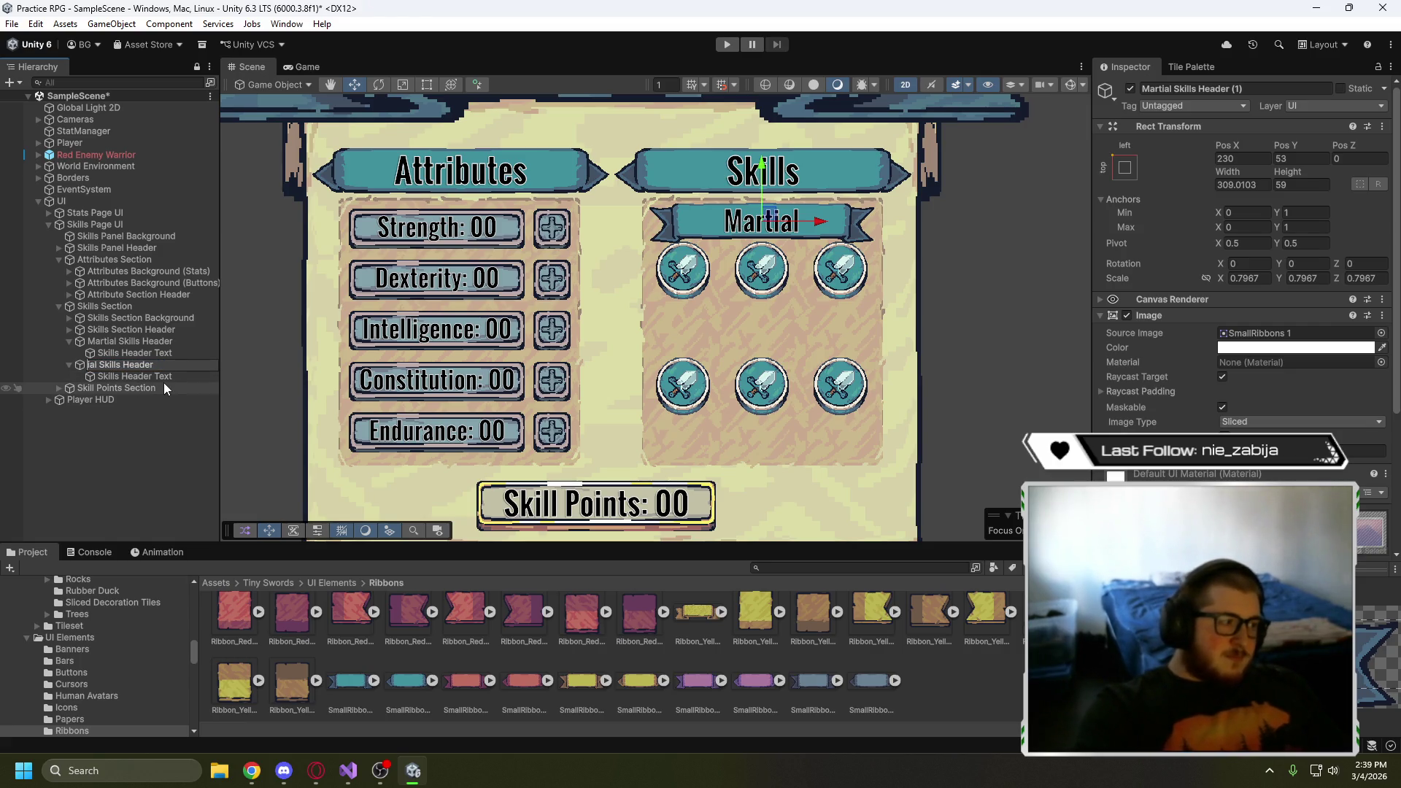
text(Spells)
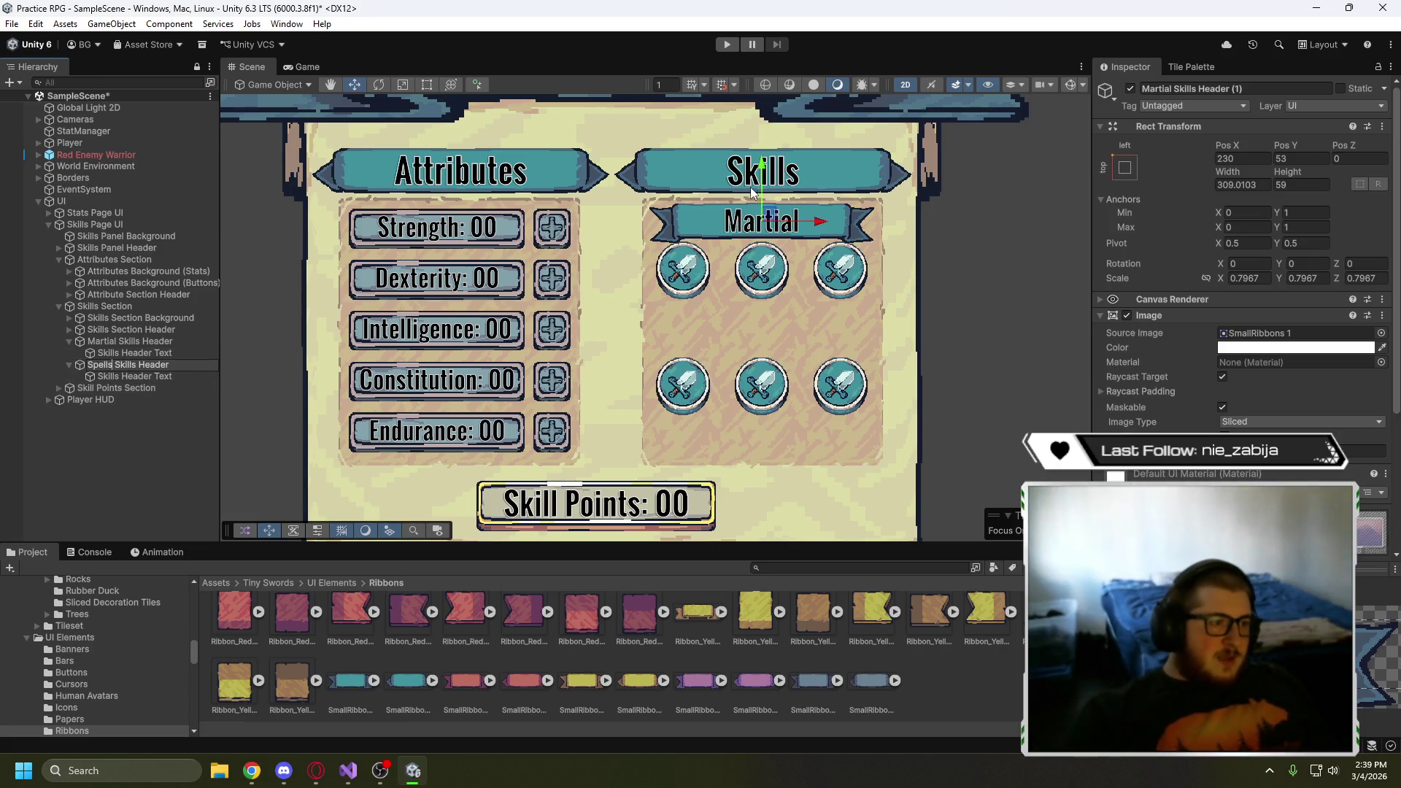
- Move the new banner down above the lower button row and change its text to 'Spells'
drag(762, 173, 761, 280)
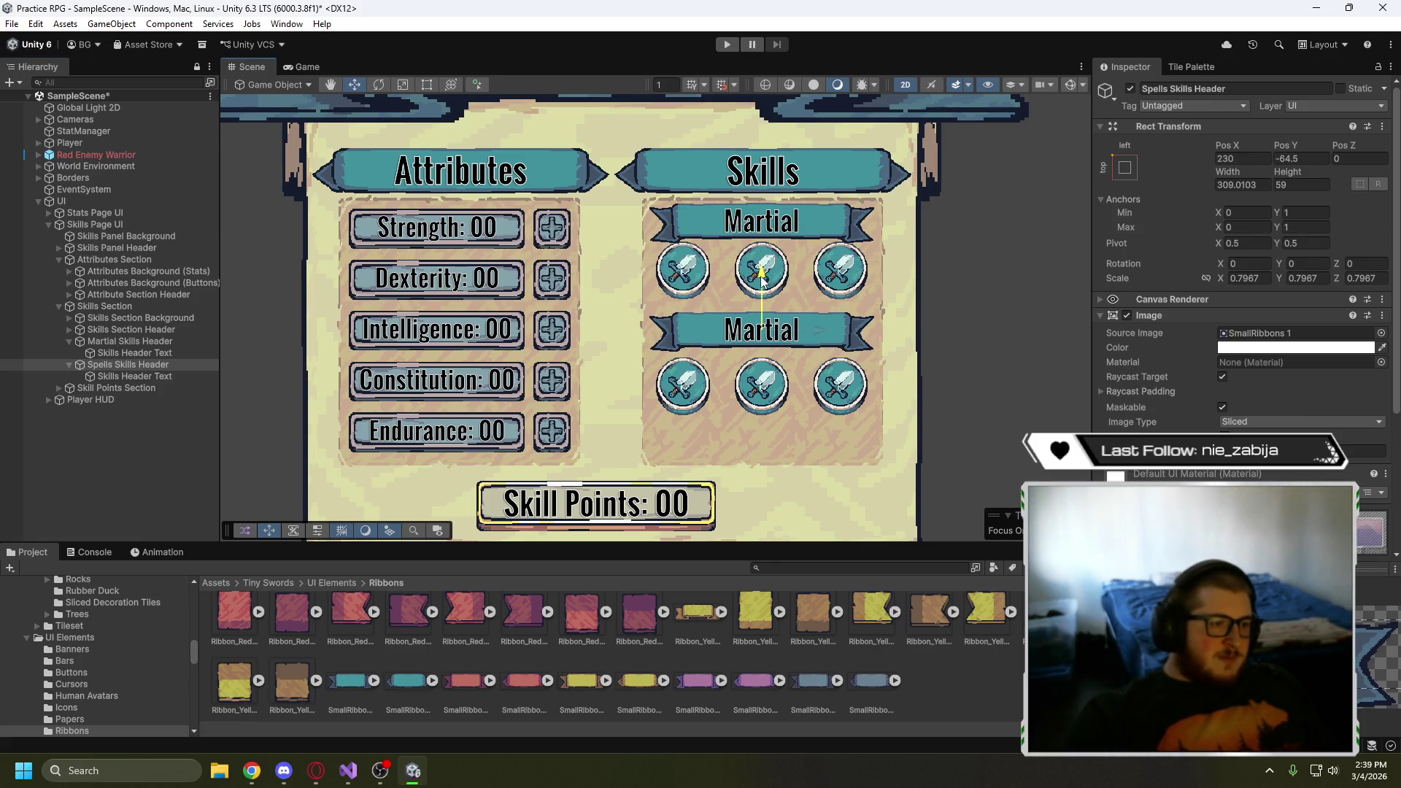
click(135, 375)
click(1240, 387)
key(ctrl+a)
text(Spells)
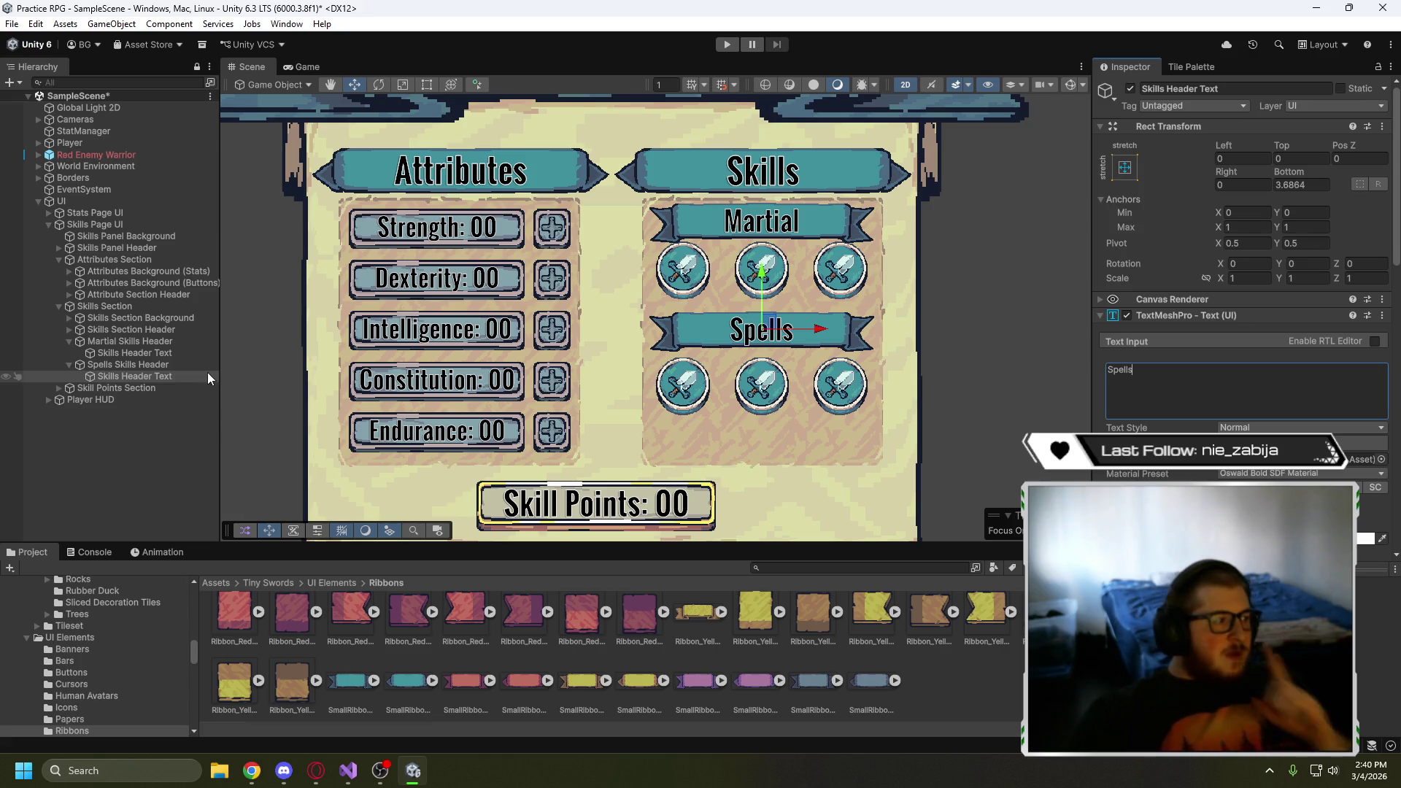
- Set the Spells label's anchor preset to stretch-stretch and raise its bottom edge to about 9.9
click(1126, 167)
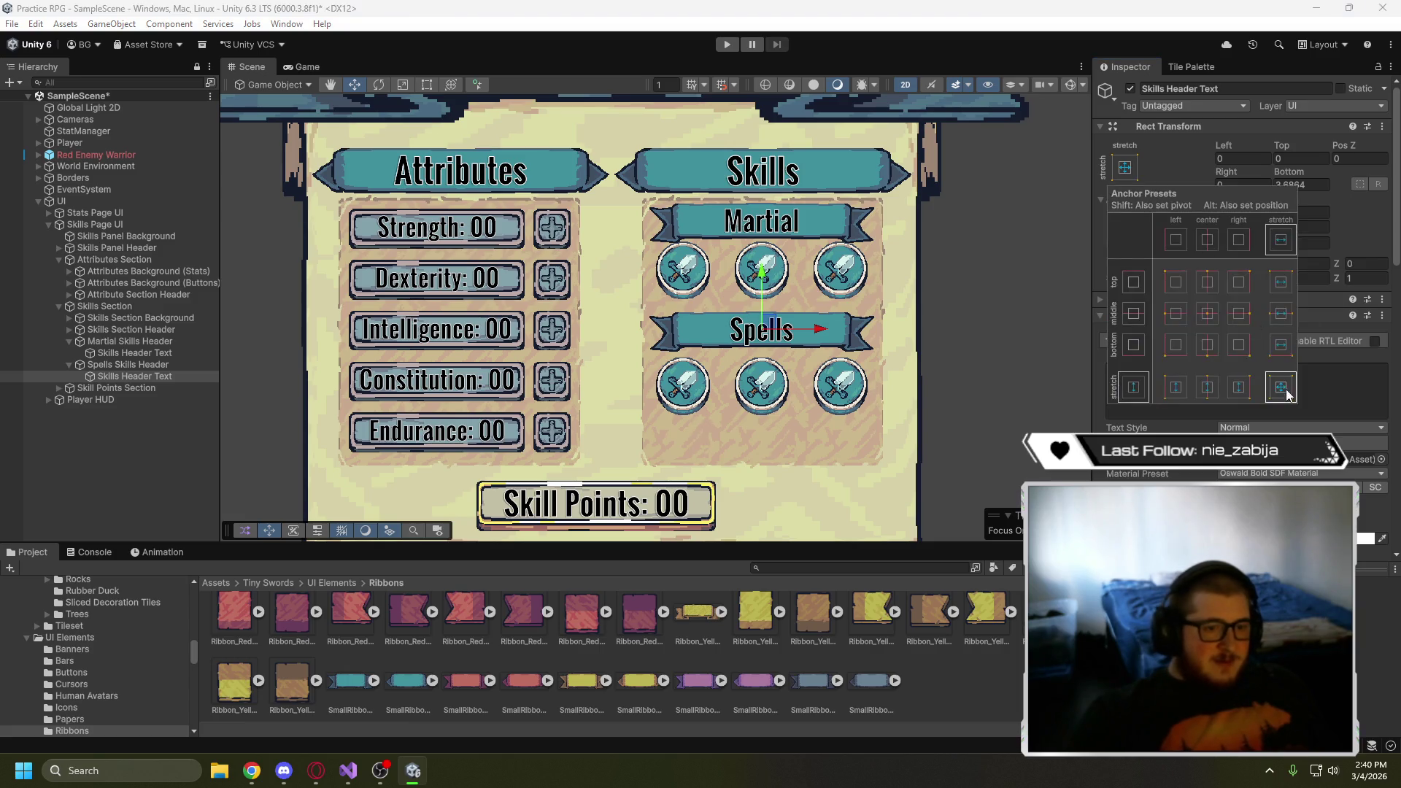
click(1280, 389)
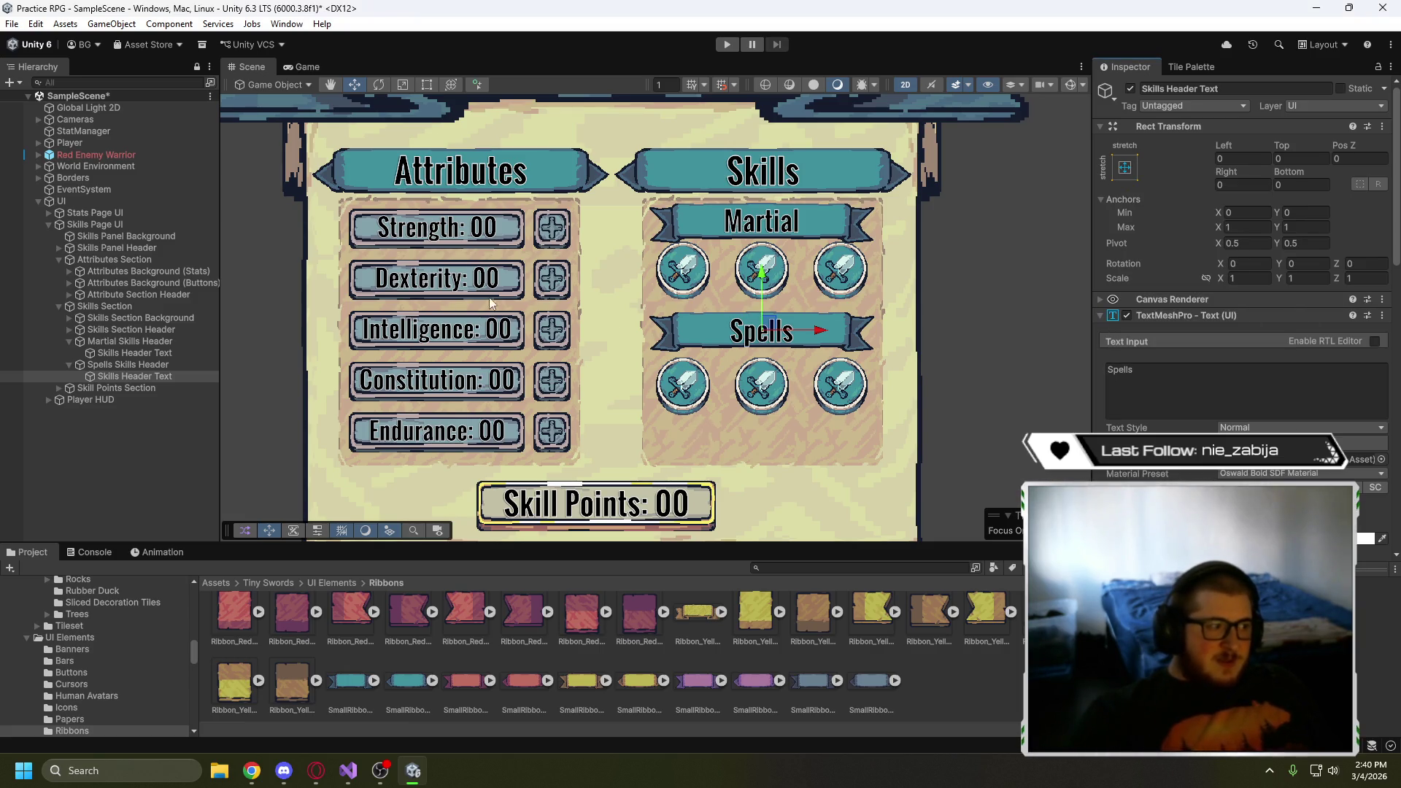
click(426, 85)
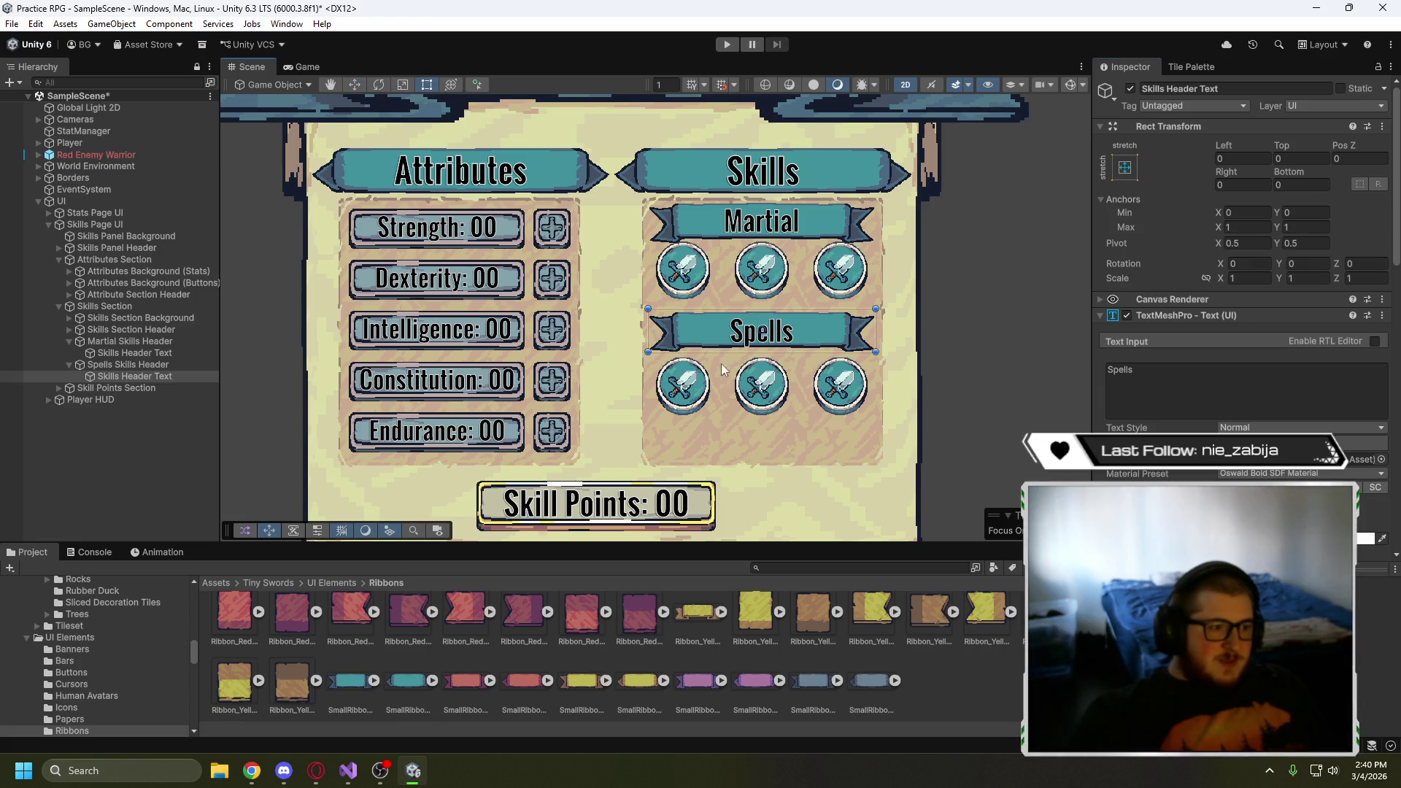
drag(762, 352, 763, 348)
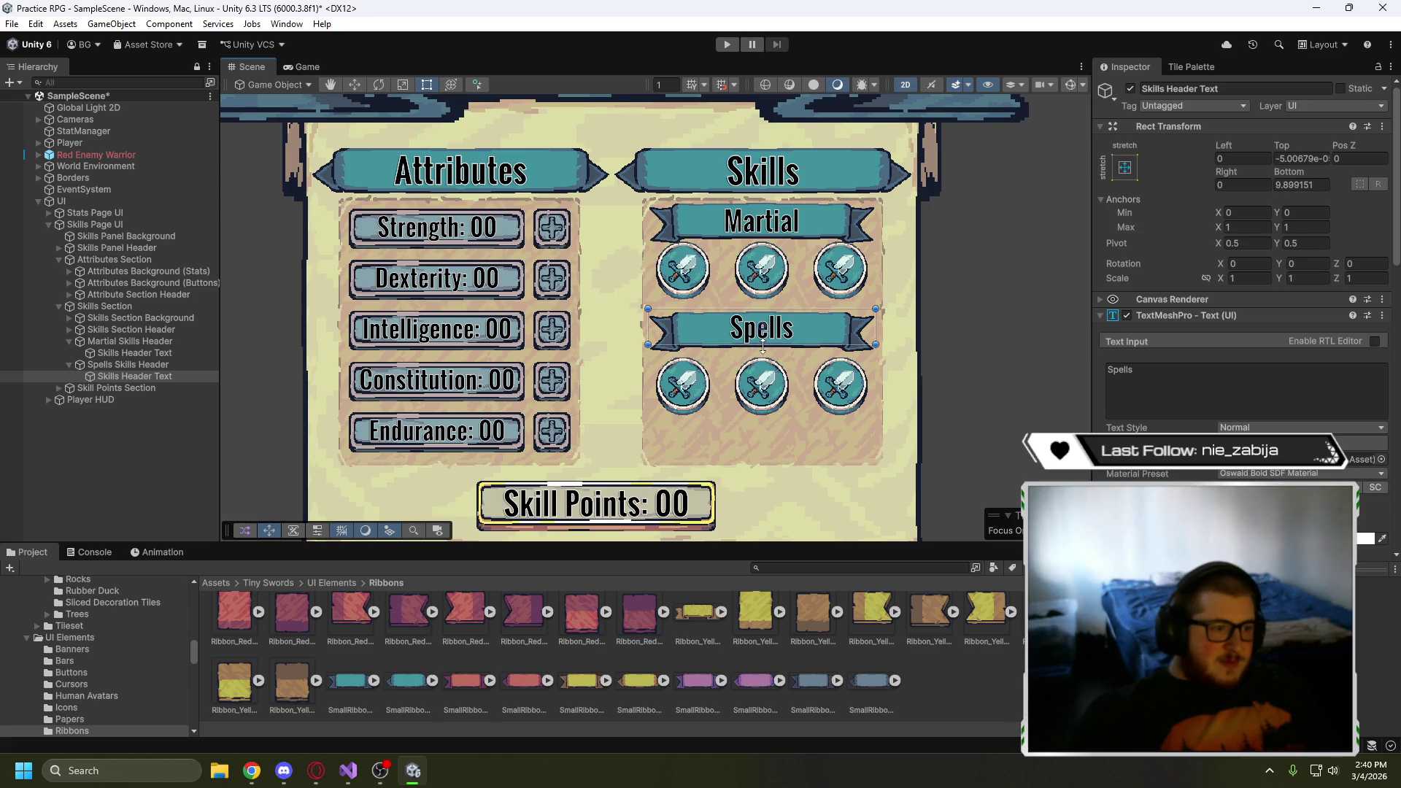
- Pan and zoom the Scene view to check the Martial and Spells banners
scroll(766, 351, up, 5)
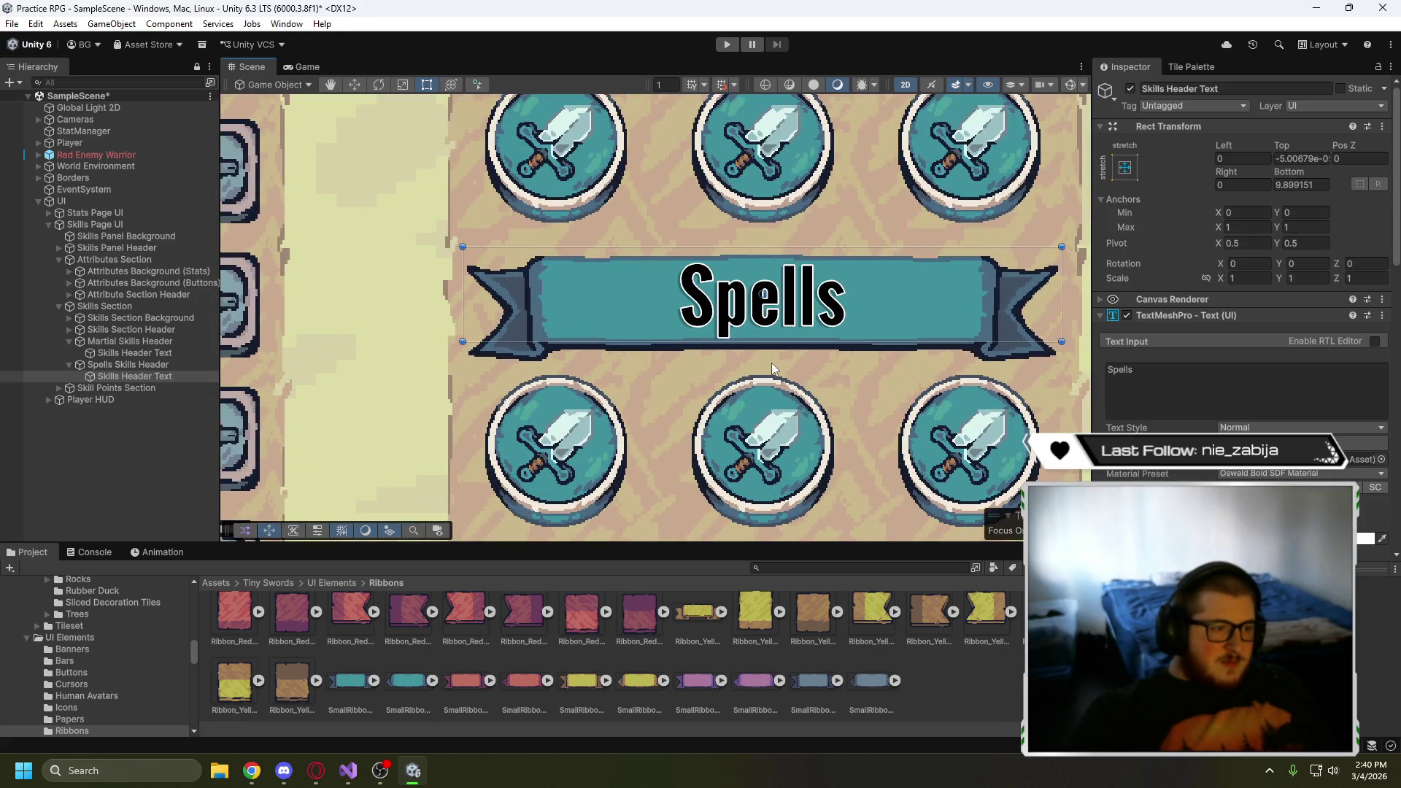
mouse_move(855, 173)
mouse_down()
mouse_move(829, 388)
mouse_move(841, 228)
mouse_up()
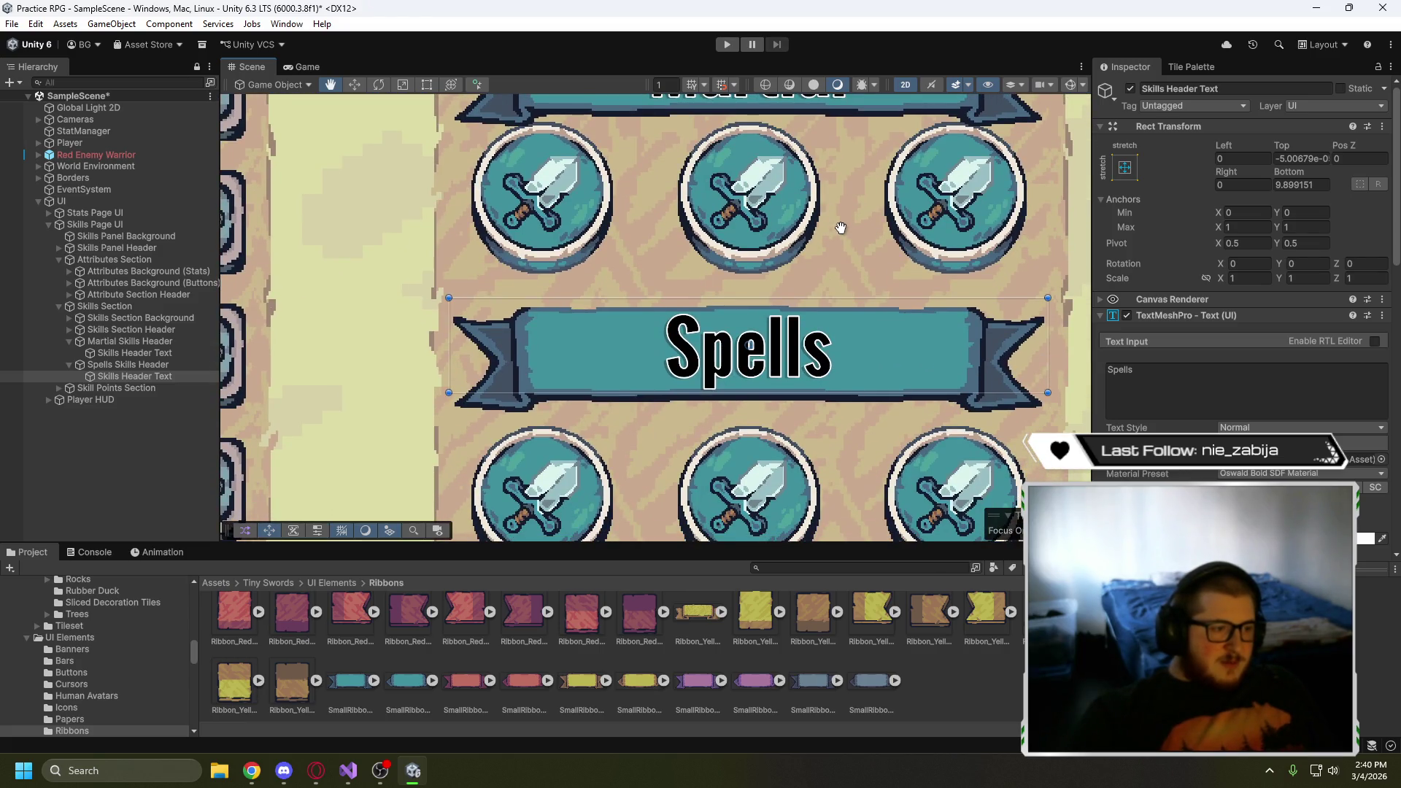
scroll(840, 228, down, 5)
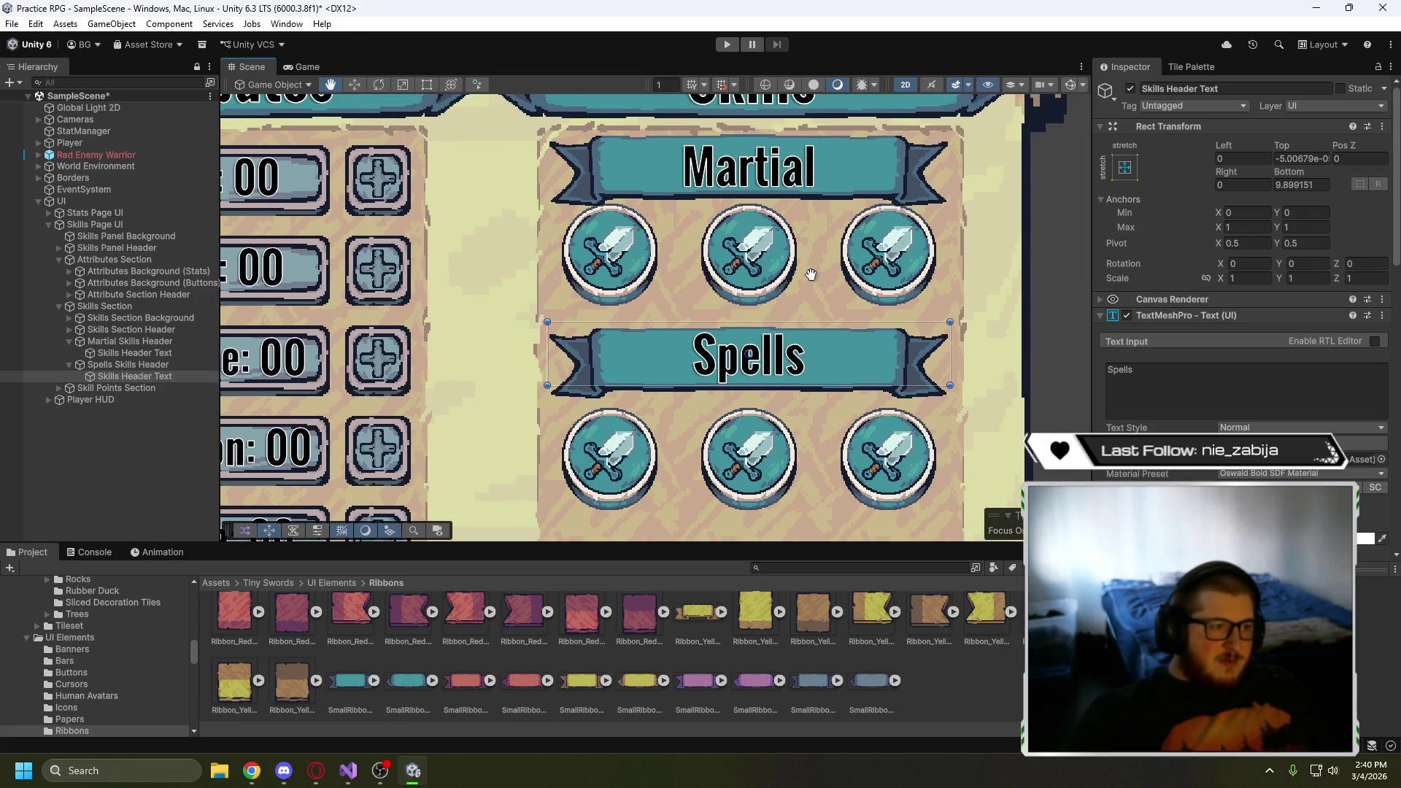
scroll(811, 275, down, 2)
click(1030, 349)
scroll(905, 305, down, 3)
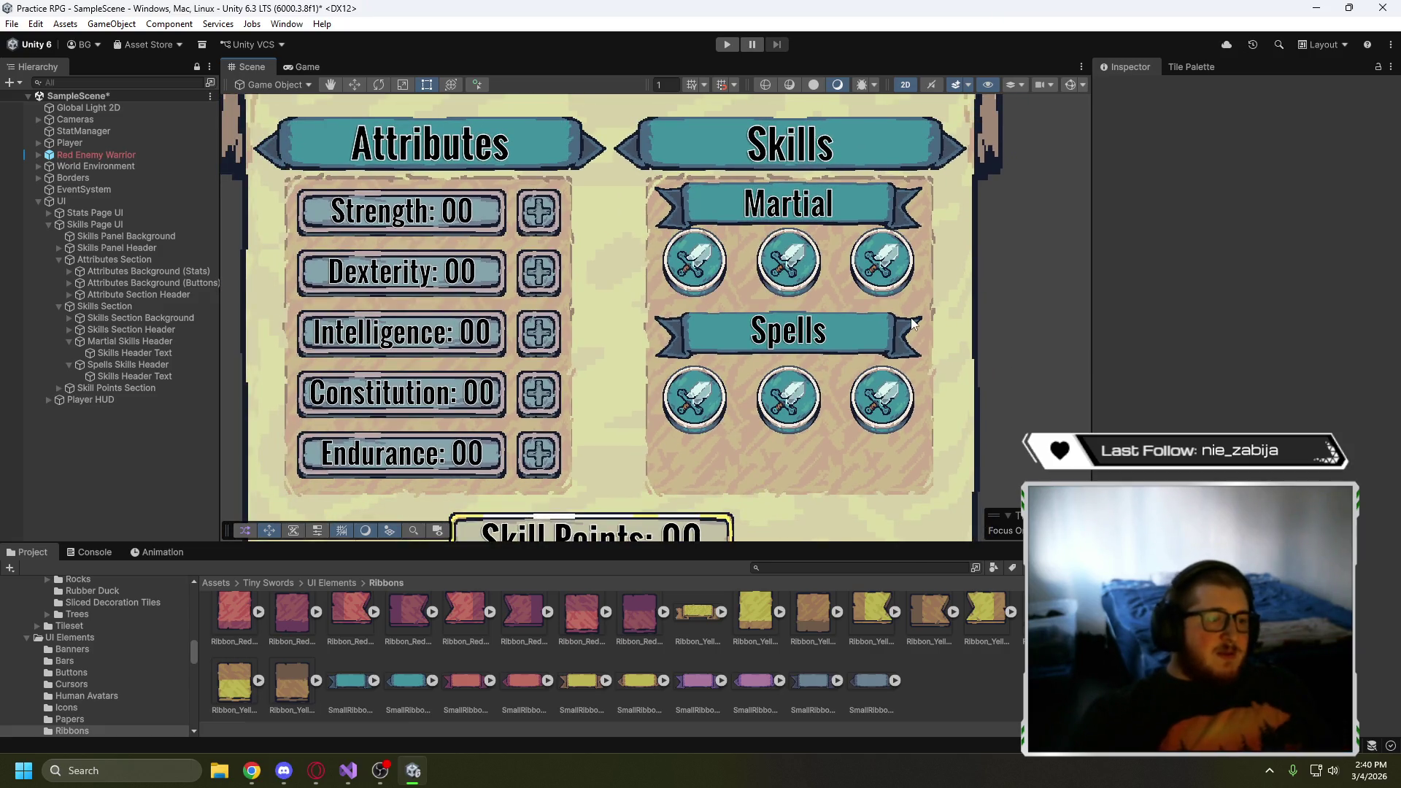
- Set the Skills Section Background's Grid Layout Group top padding to 47
click(70, 340)
click(68, 353)
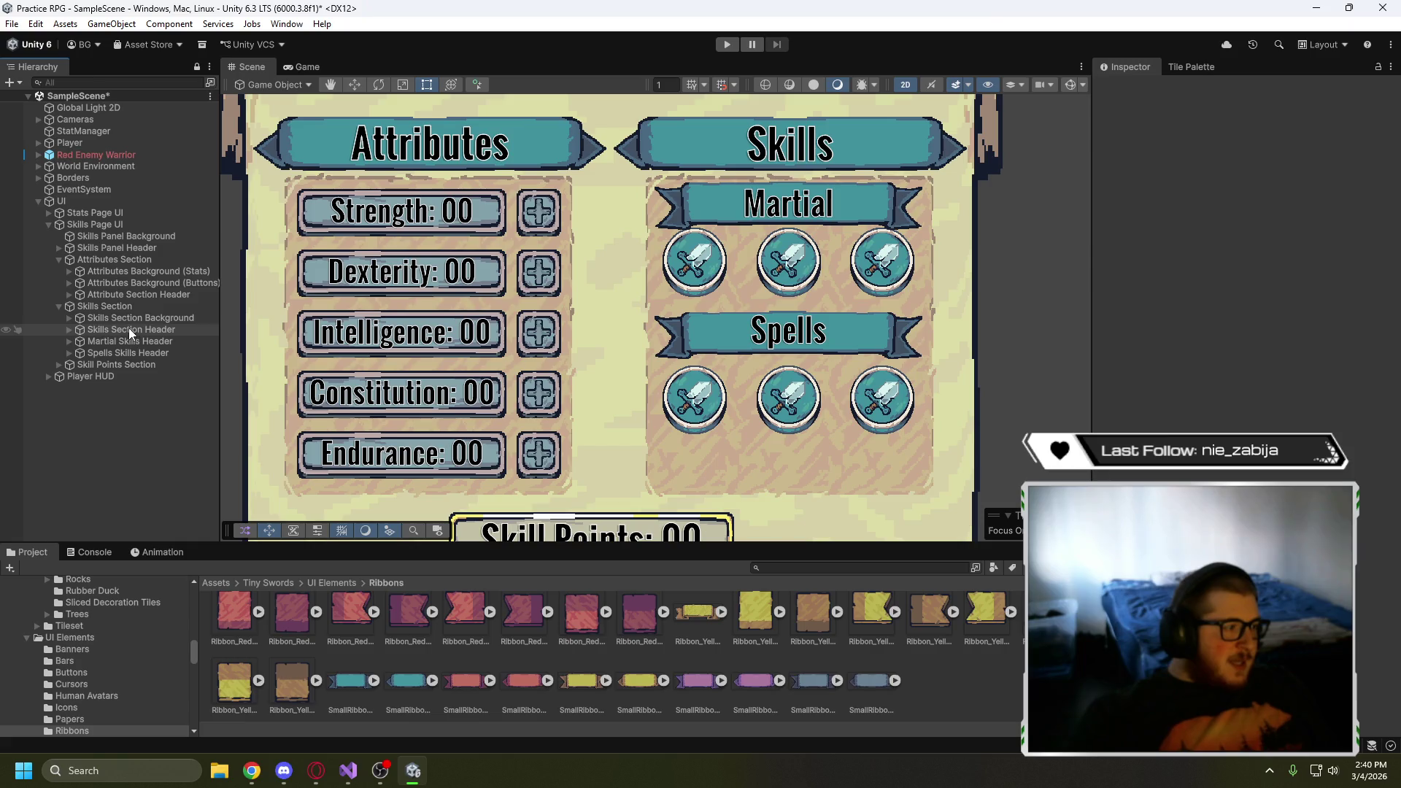
click(118, 319)
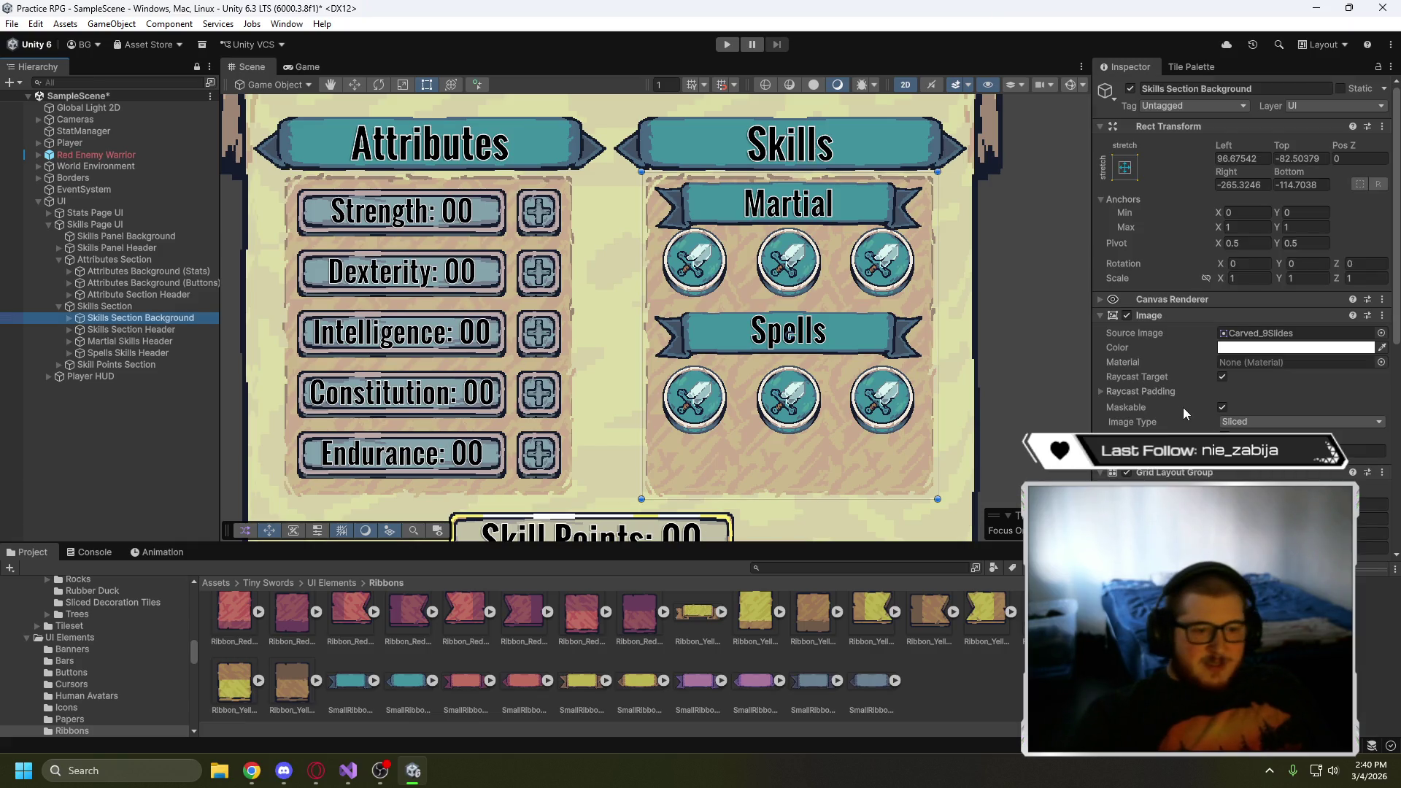
scroll(1183, 407, down, 3)
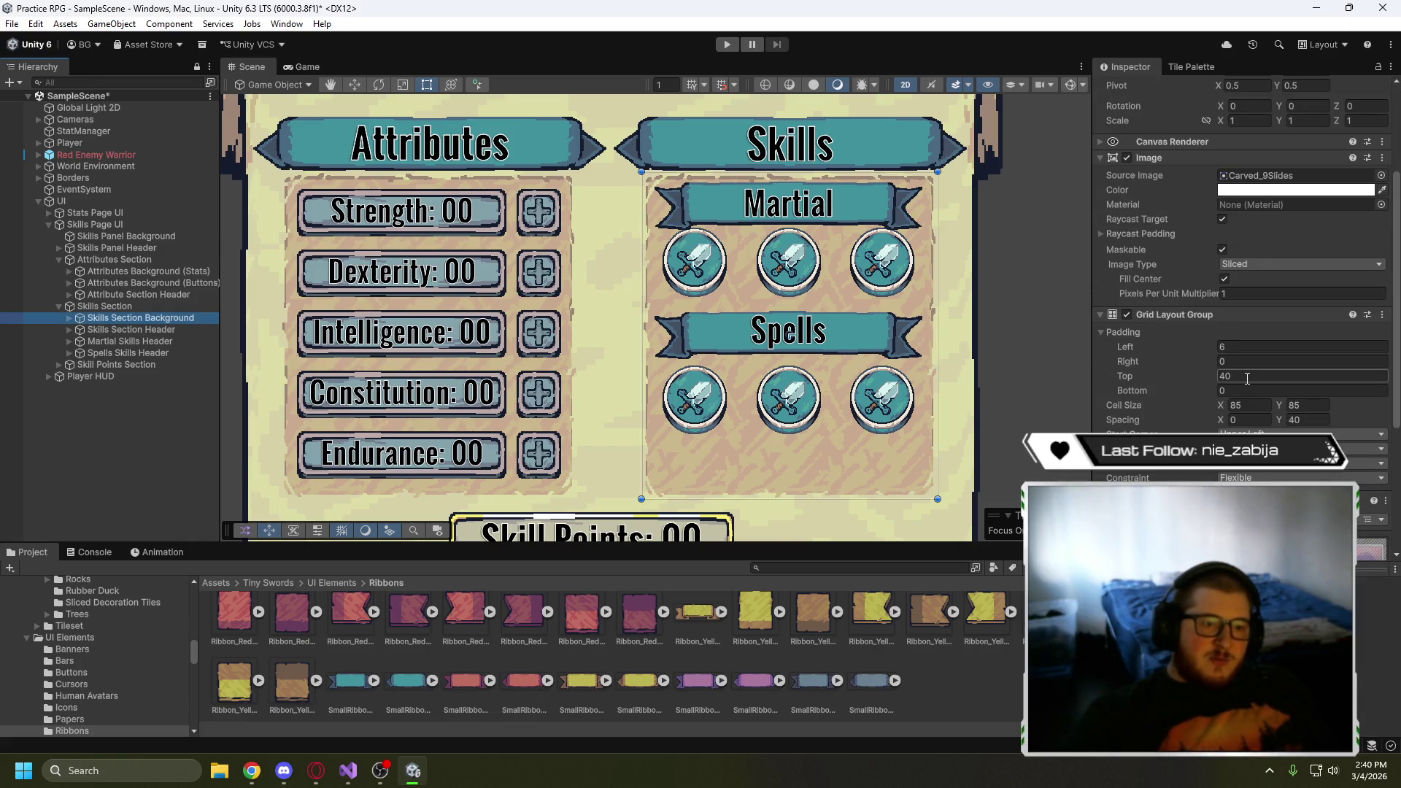
scroll(1209, 354, down, 2)
scroll(1209, 353, down, 2)
click(1246, 298)
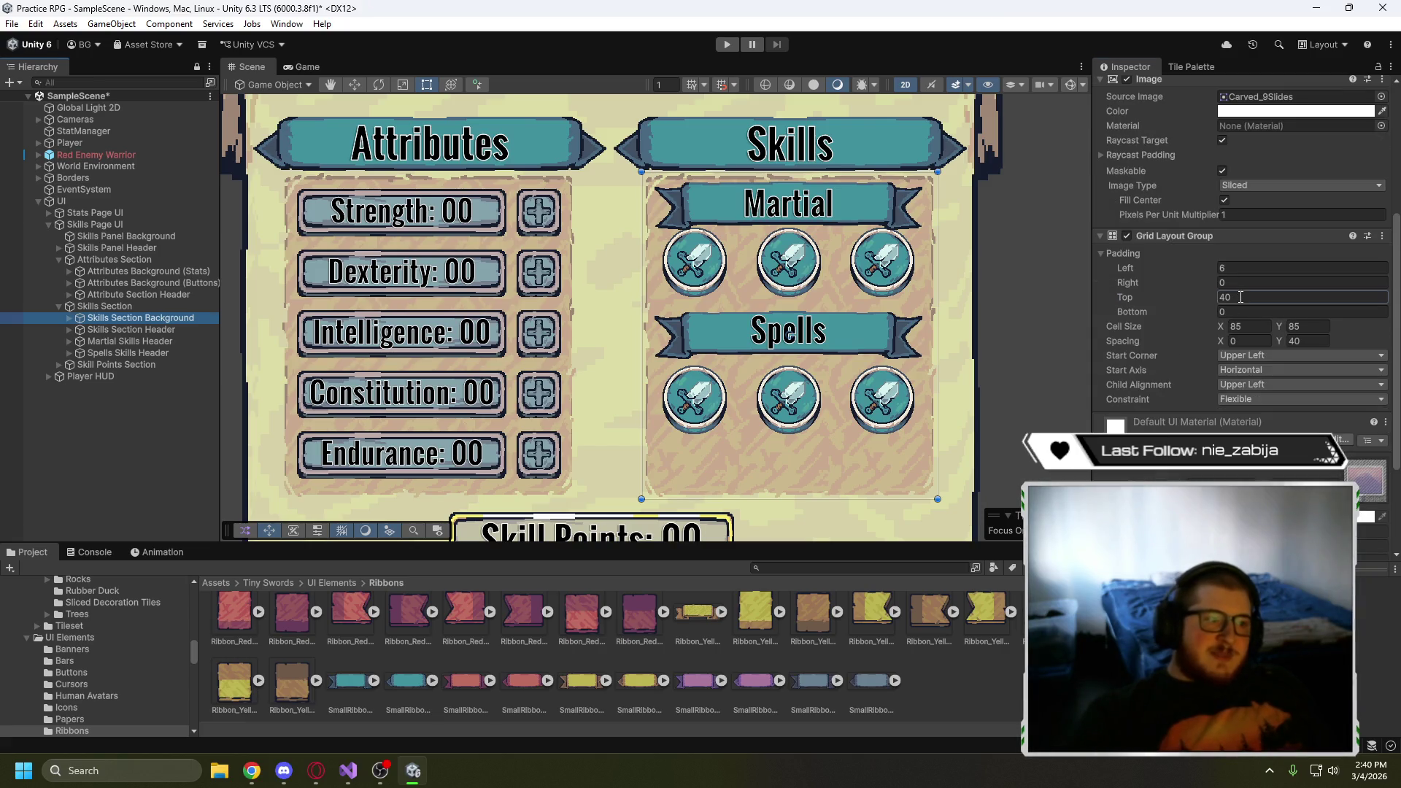
text(45)
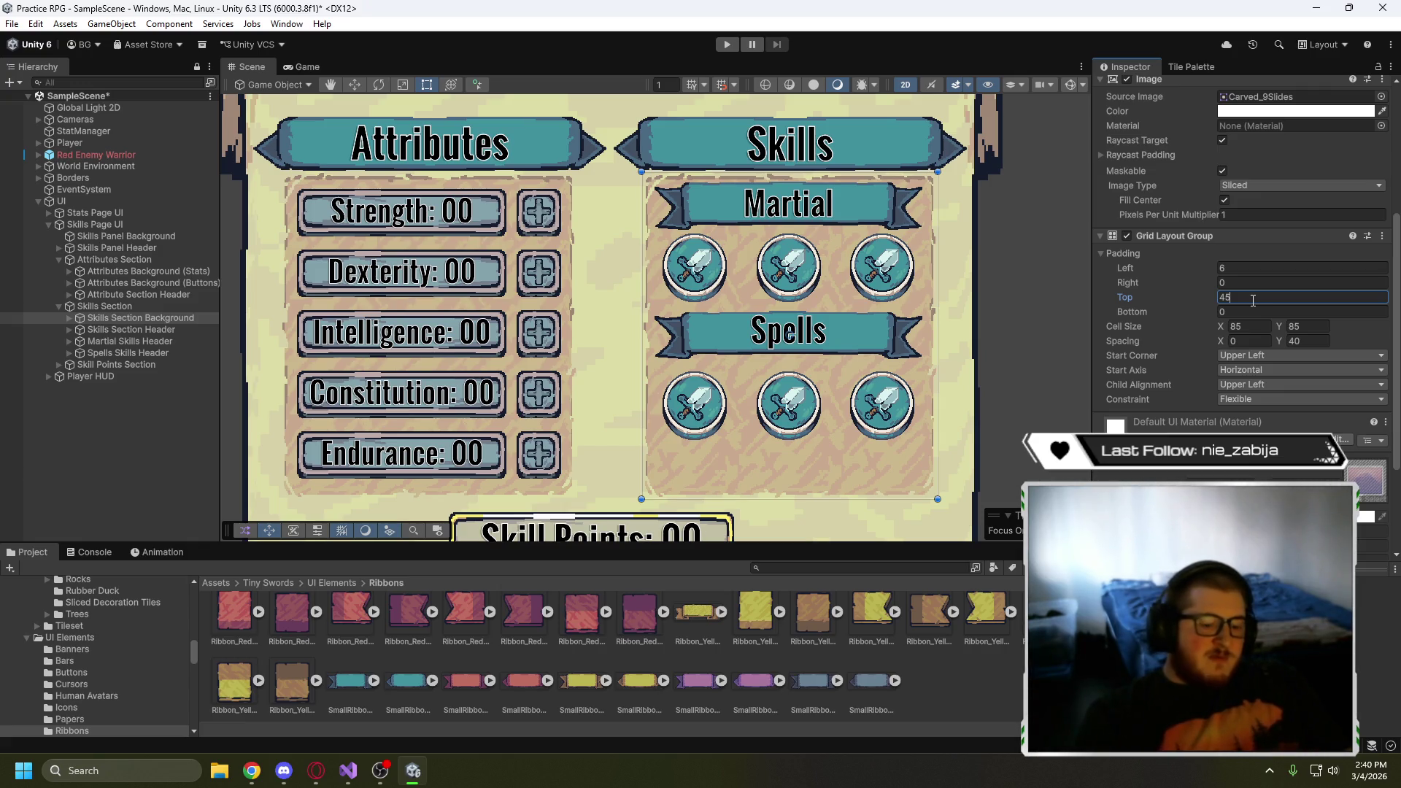
key(BackSpace)
text(7)
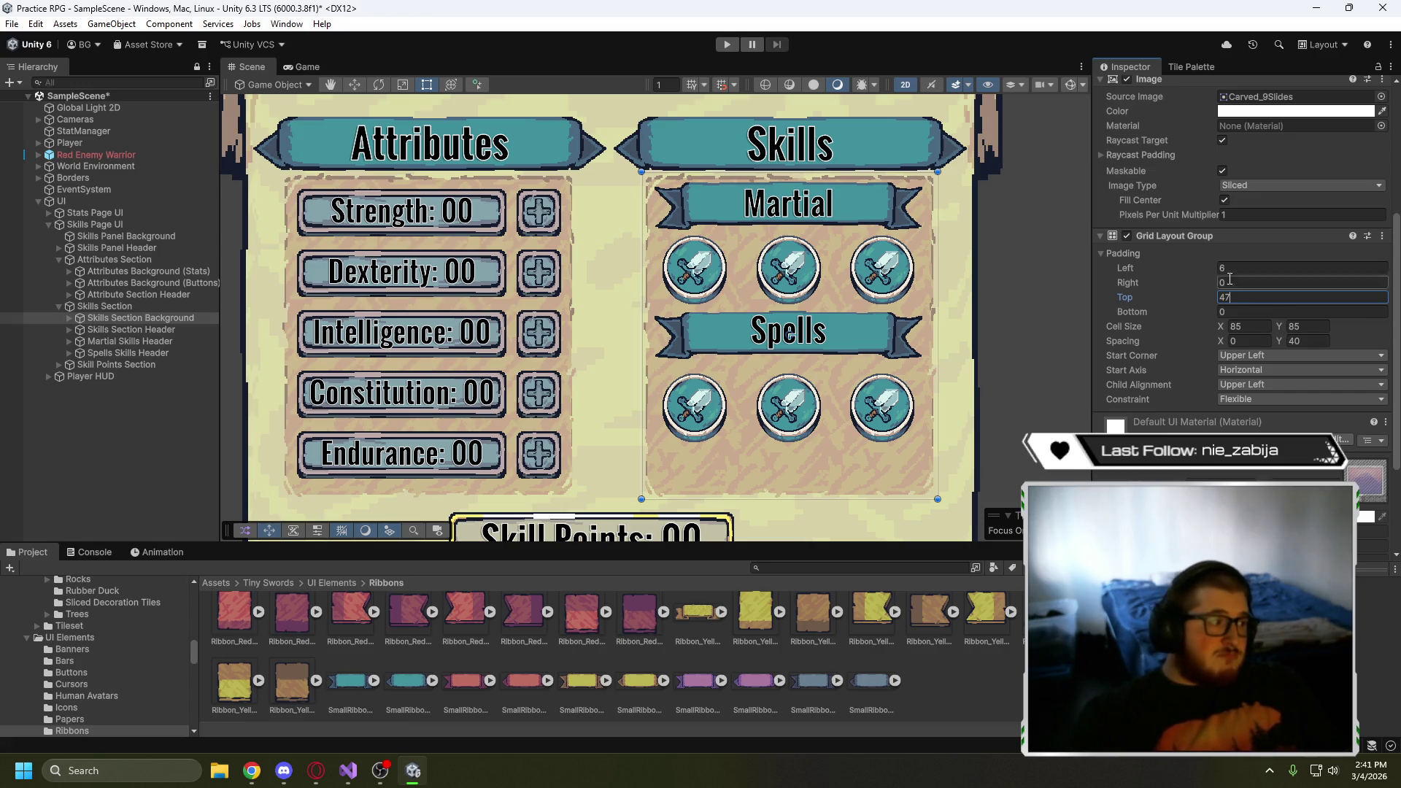
- Nudge the Spells Skills Header slightly down toward its button row
click(150, 353)
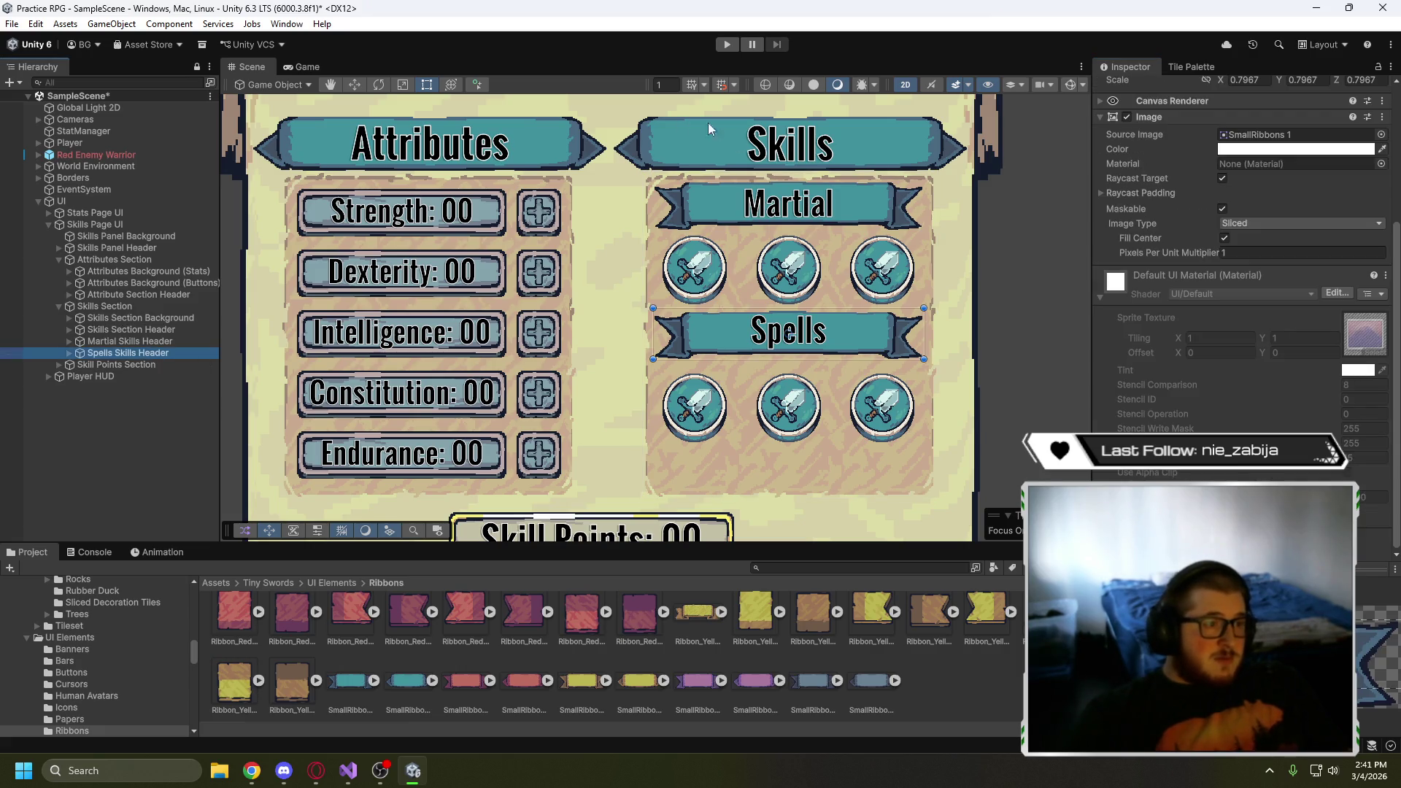
click(354, 83)
drag(785, 294, 788, 295)
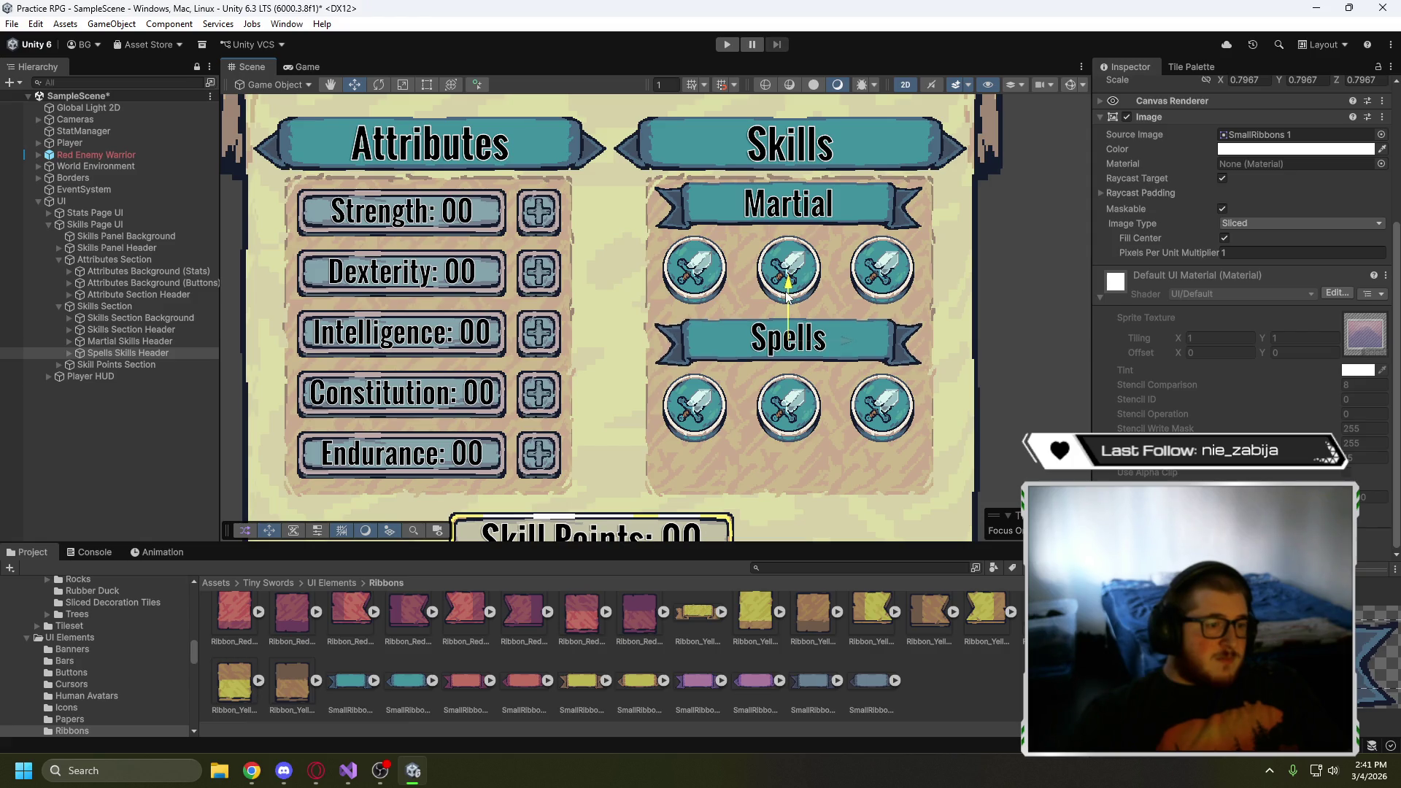
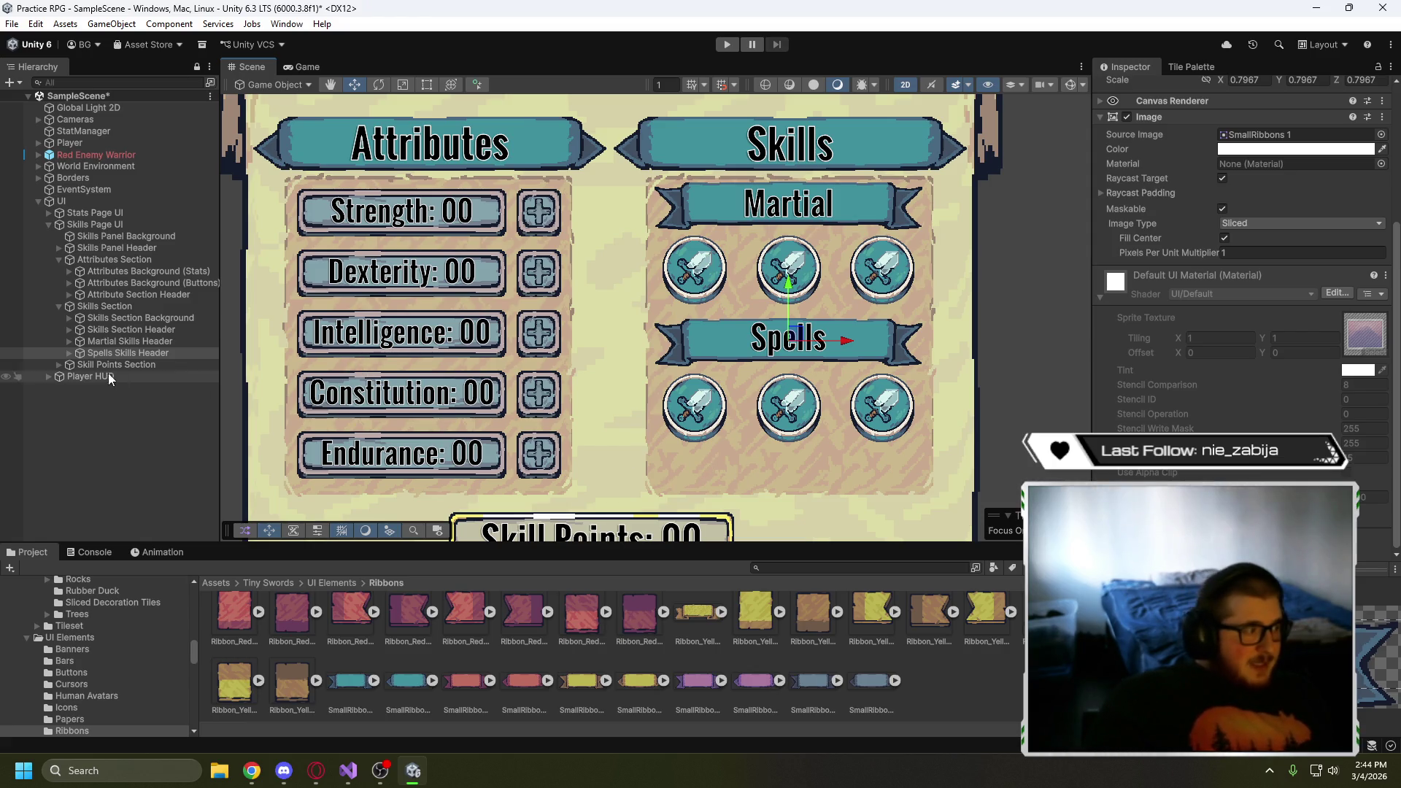
- Give the Skills Section Background grid top padding 50 and vertical spacing 50
click(135, 318)
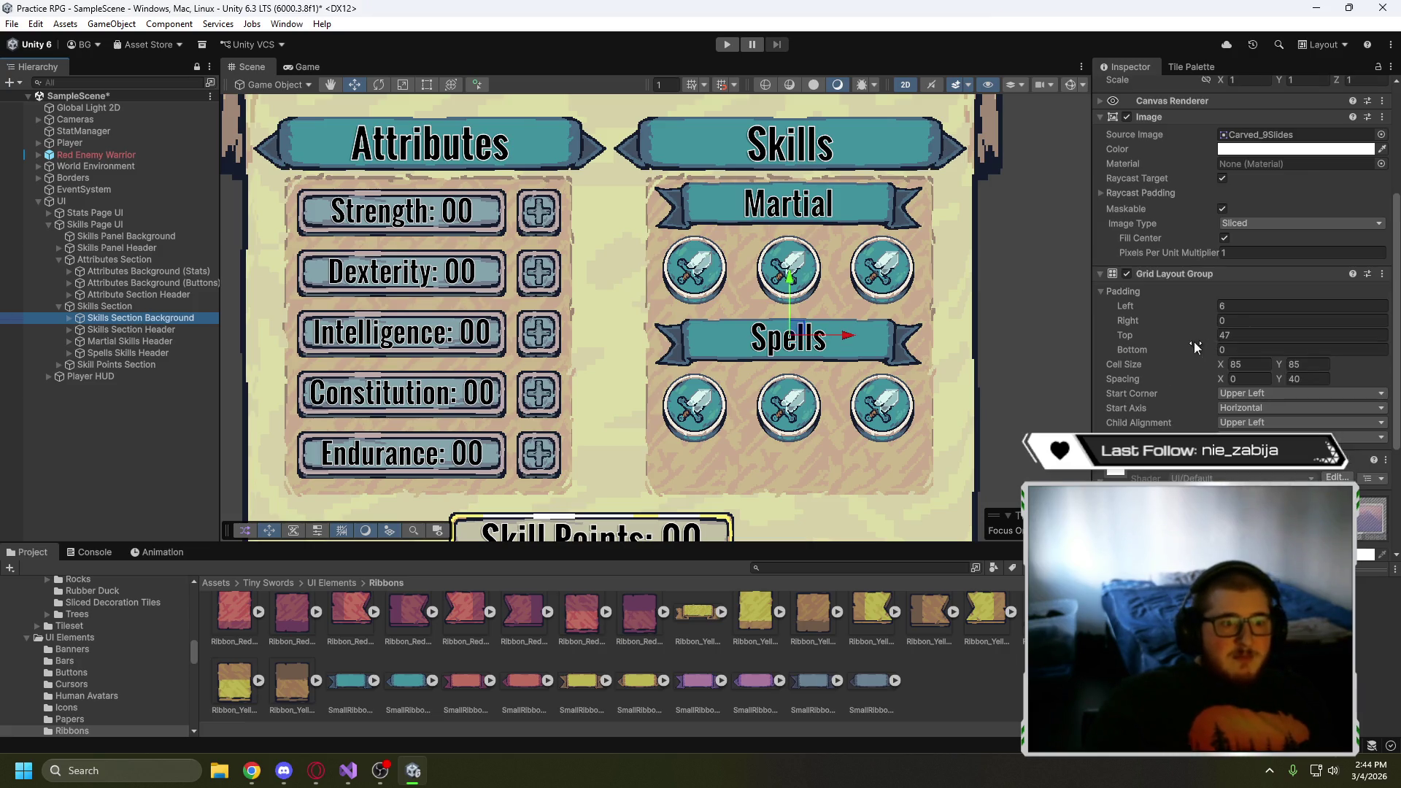
click(1246, 336)
text(50)
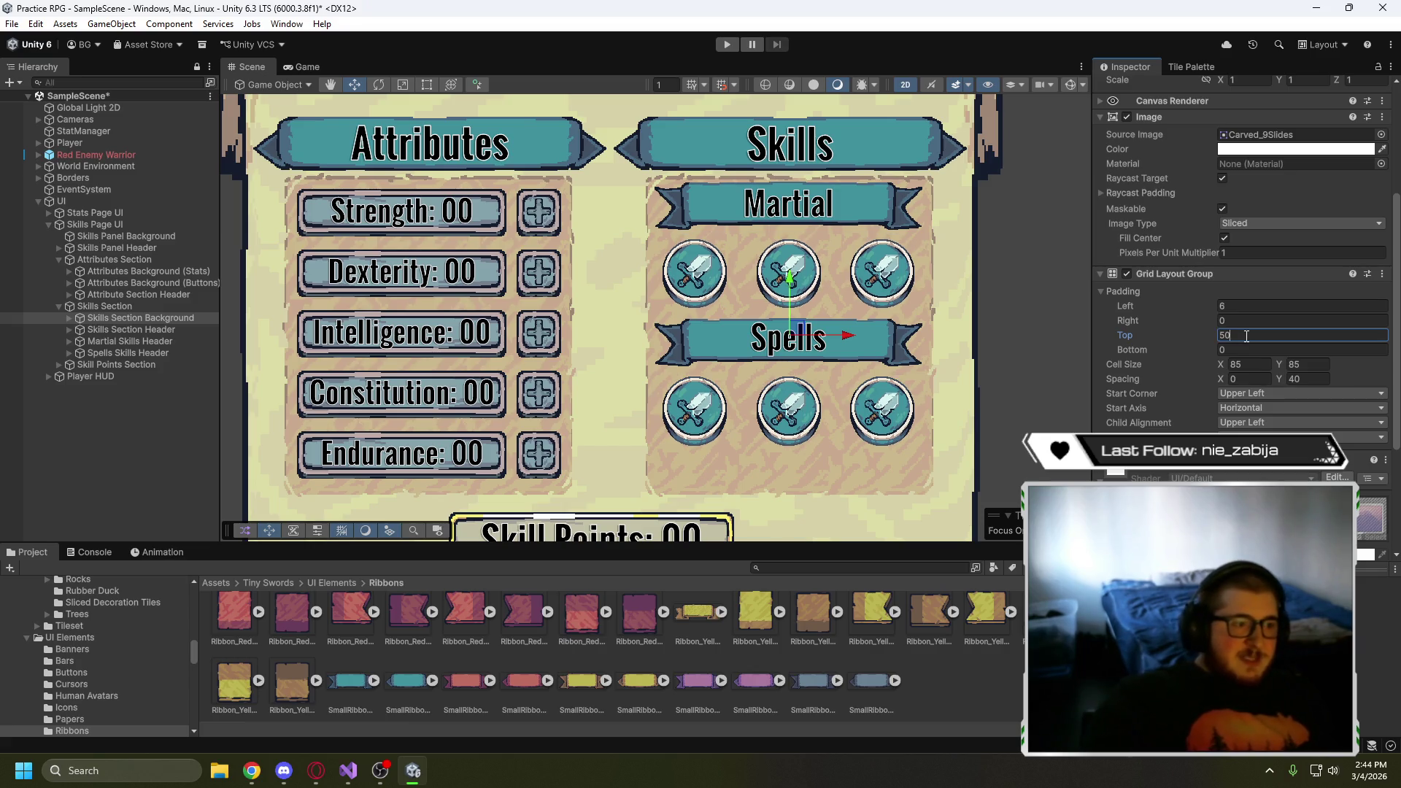
click(1303, 379)
text(50)
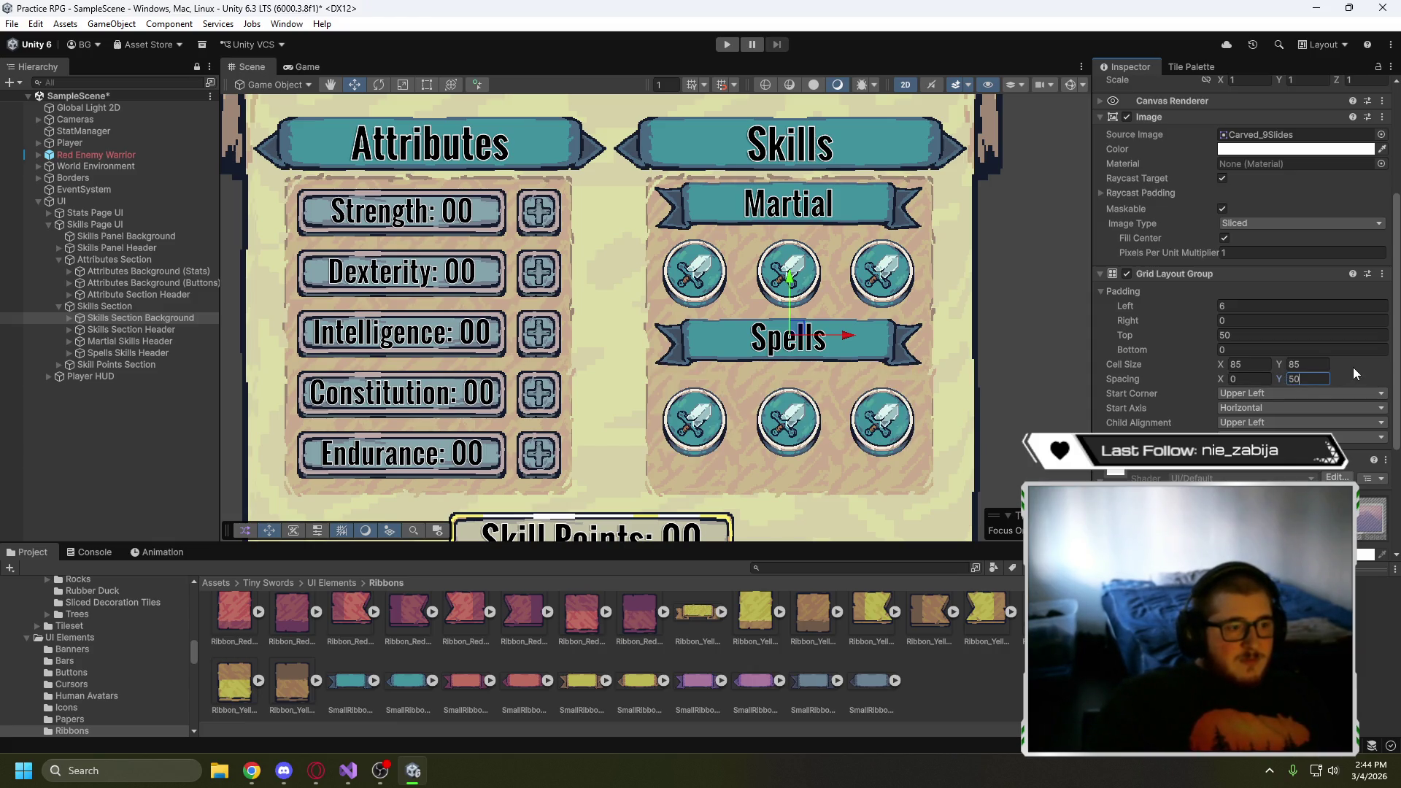
- Drag the Spells Skills Header slightly lower in the scene
click(128, 353)
drag(789, 299, 790, 313)
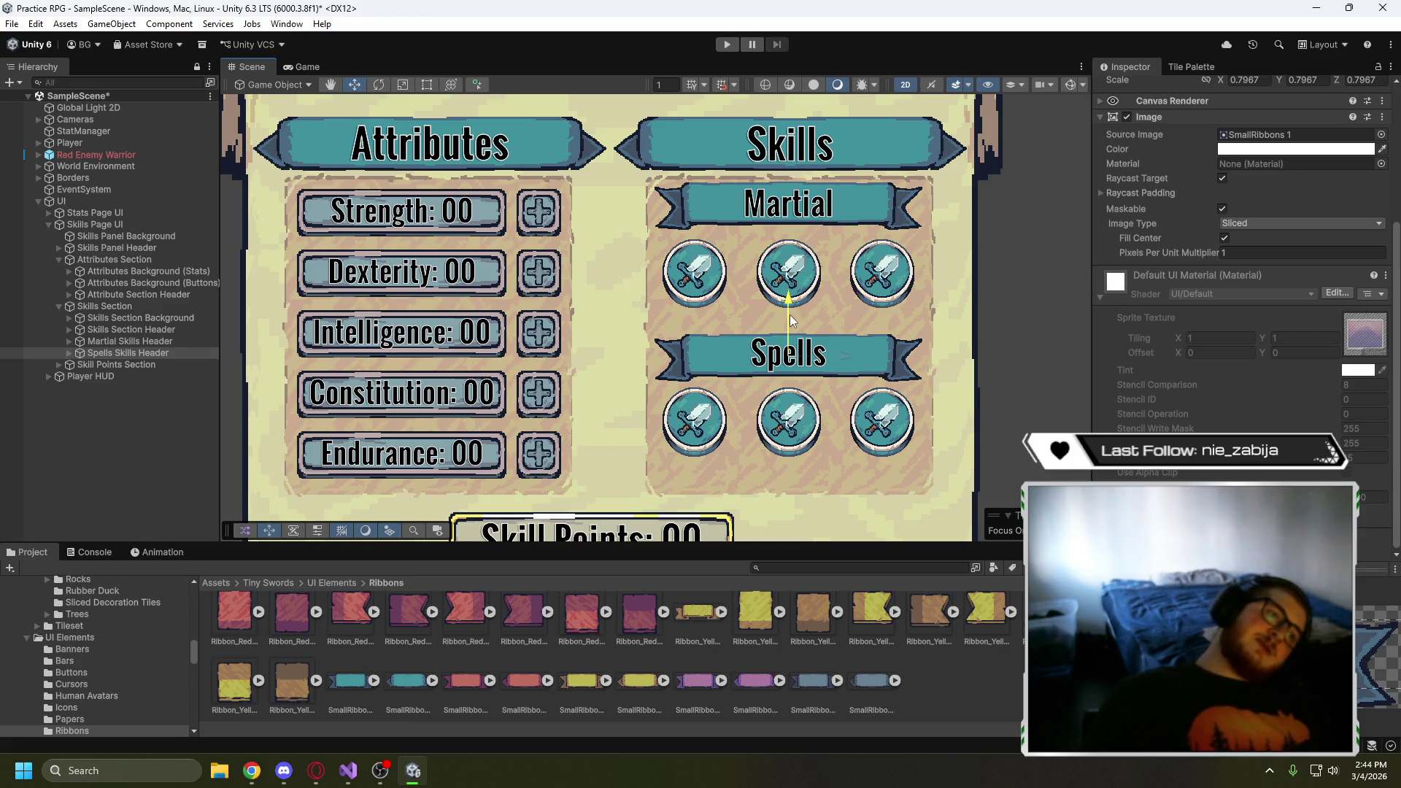
drag(789, 314, 788, 314)
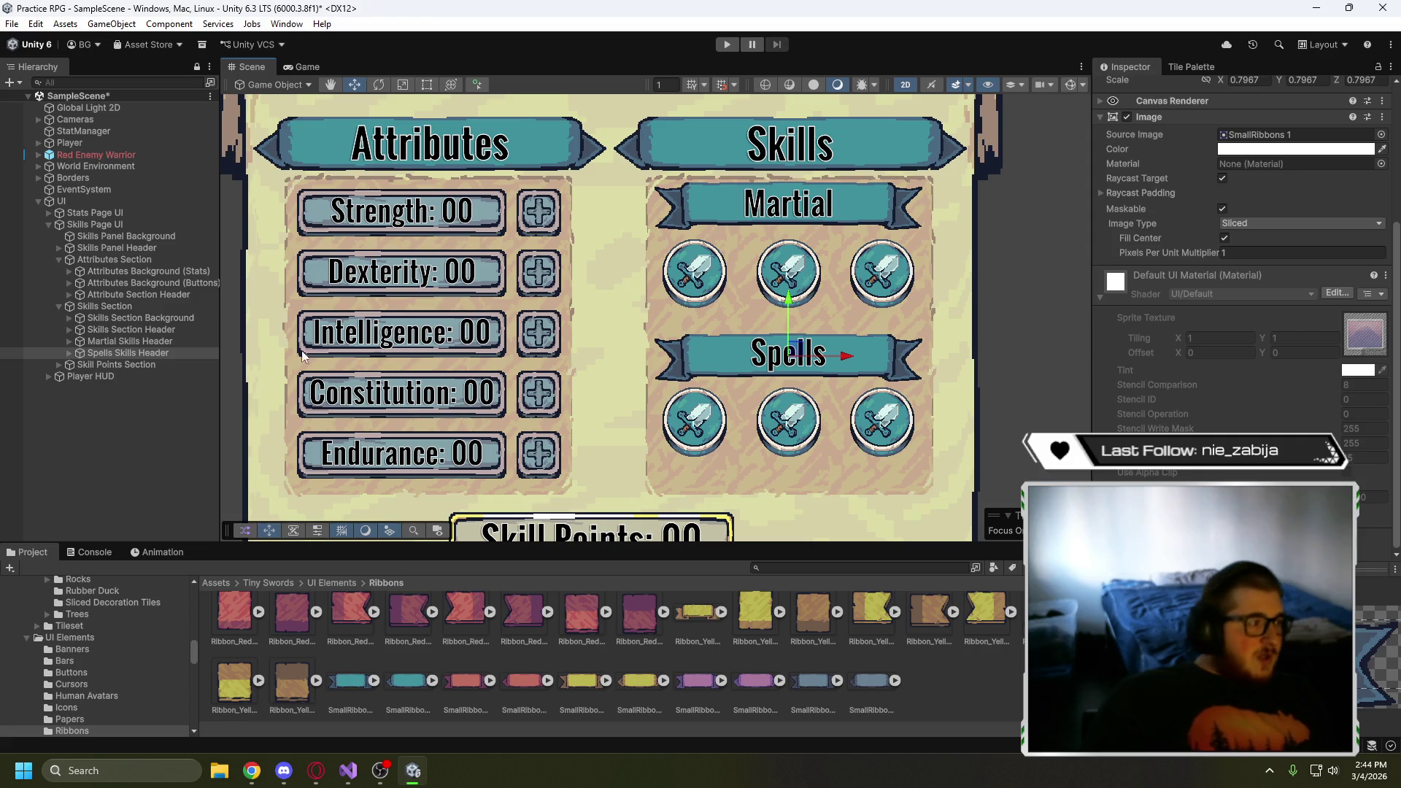
- Try several vertical spacing values on the icon grid, settling on 68
click(172, 321)
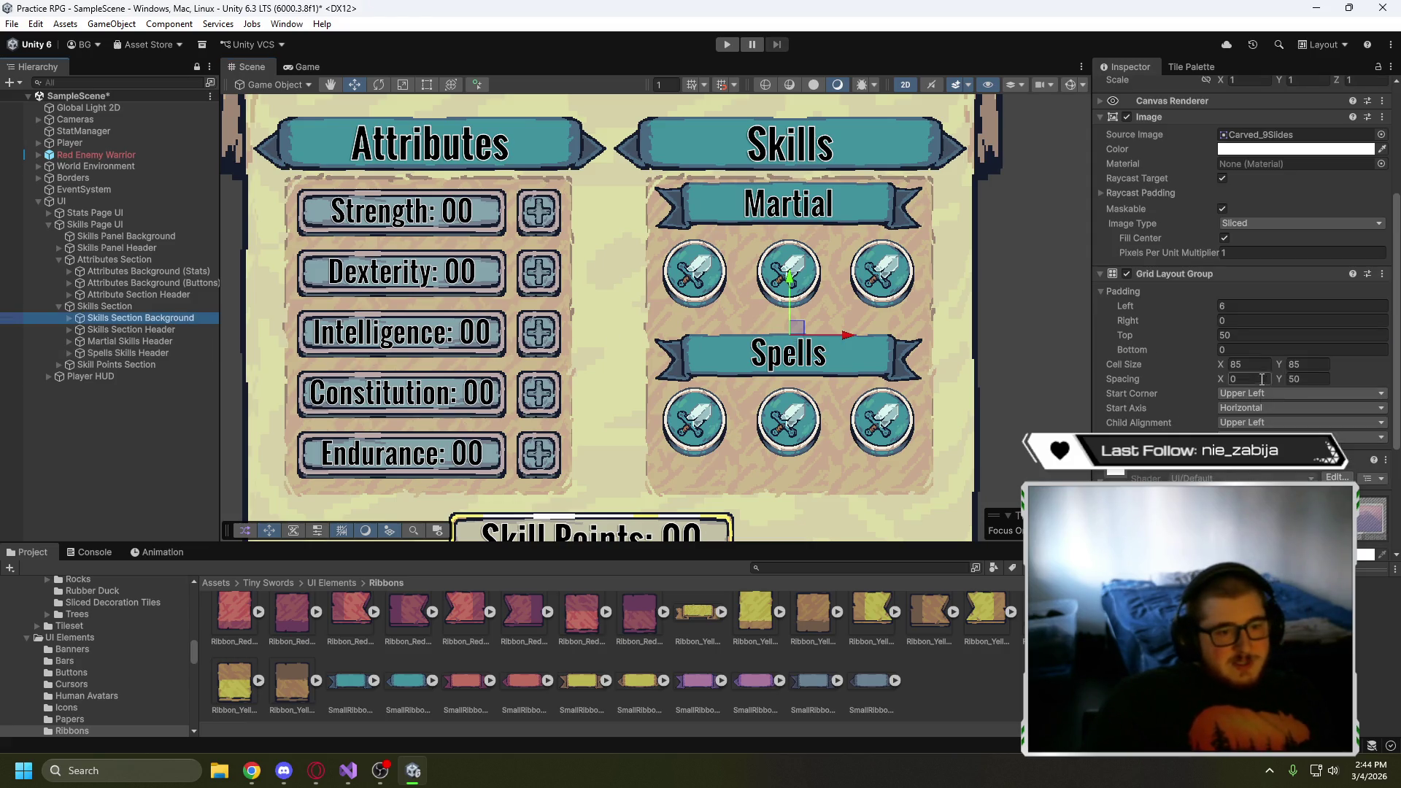
click(1302, 380)
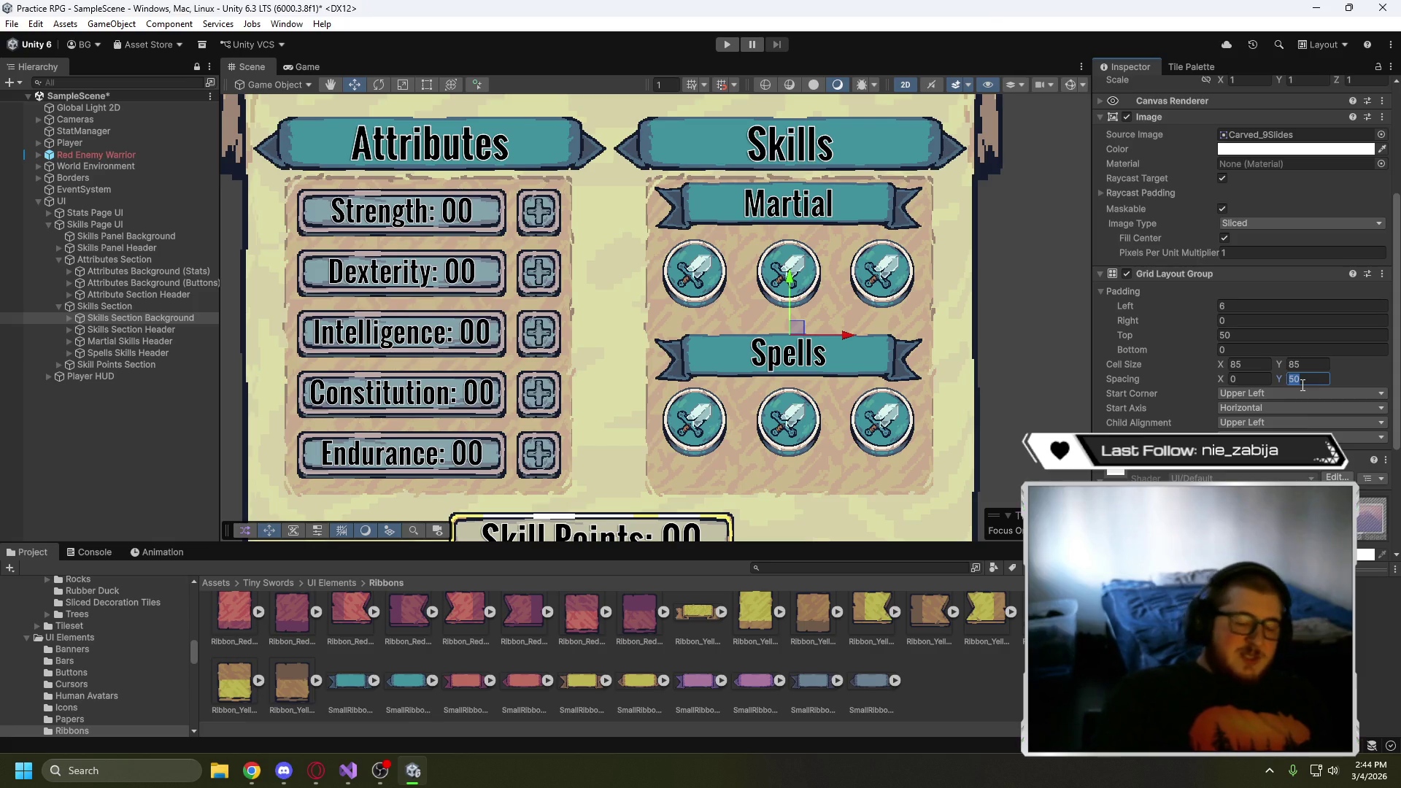
text(60)
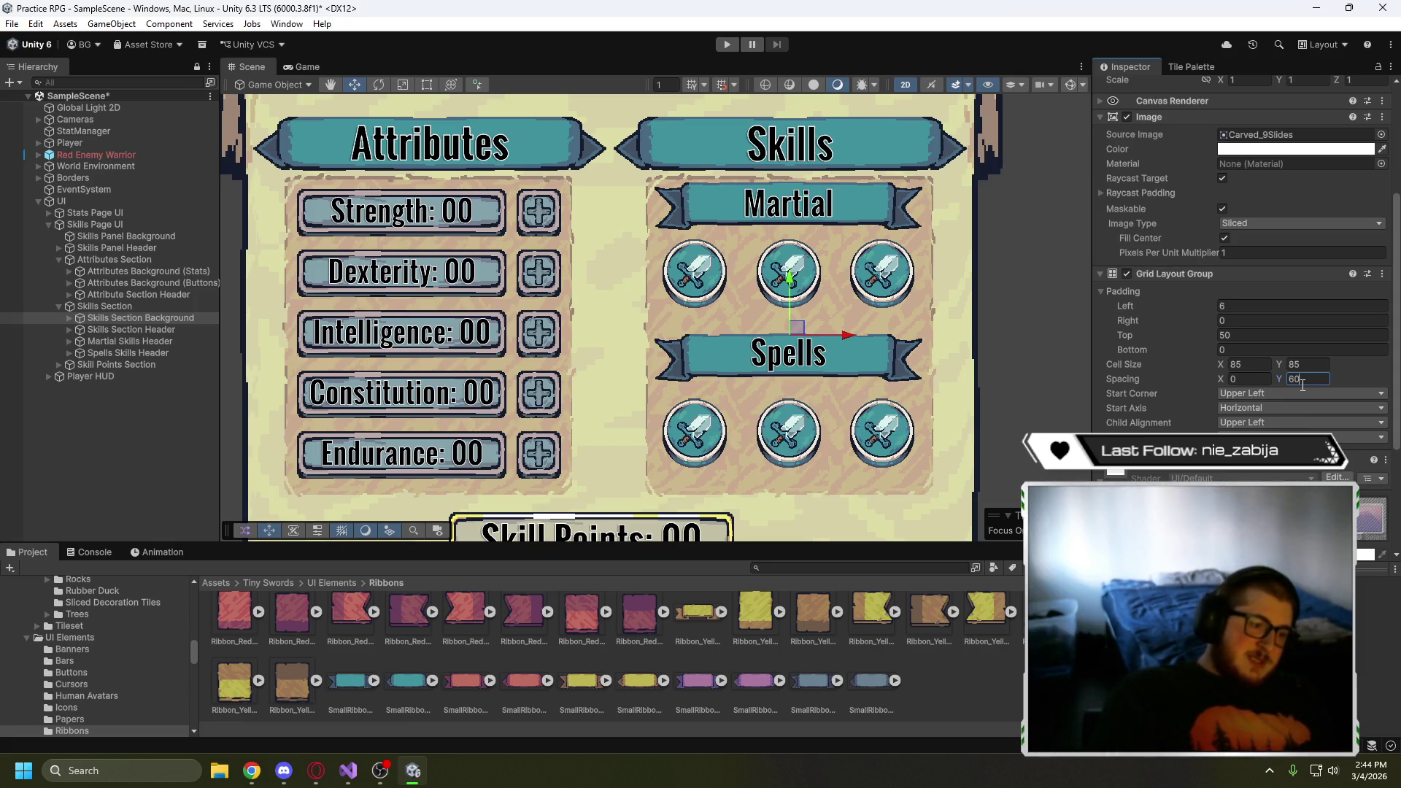
key(BackSpace)
text(5)
key(BackSpace)
key(BackSpace)
text(70)
key(BackSpace)
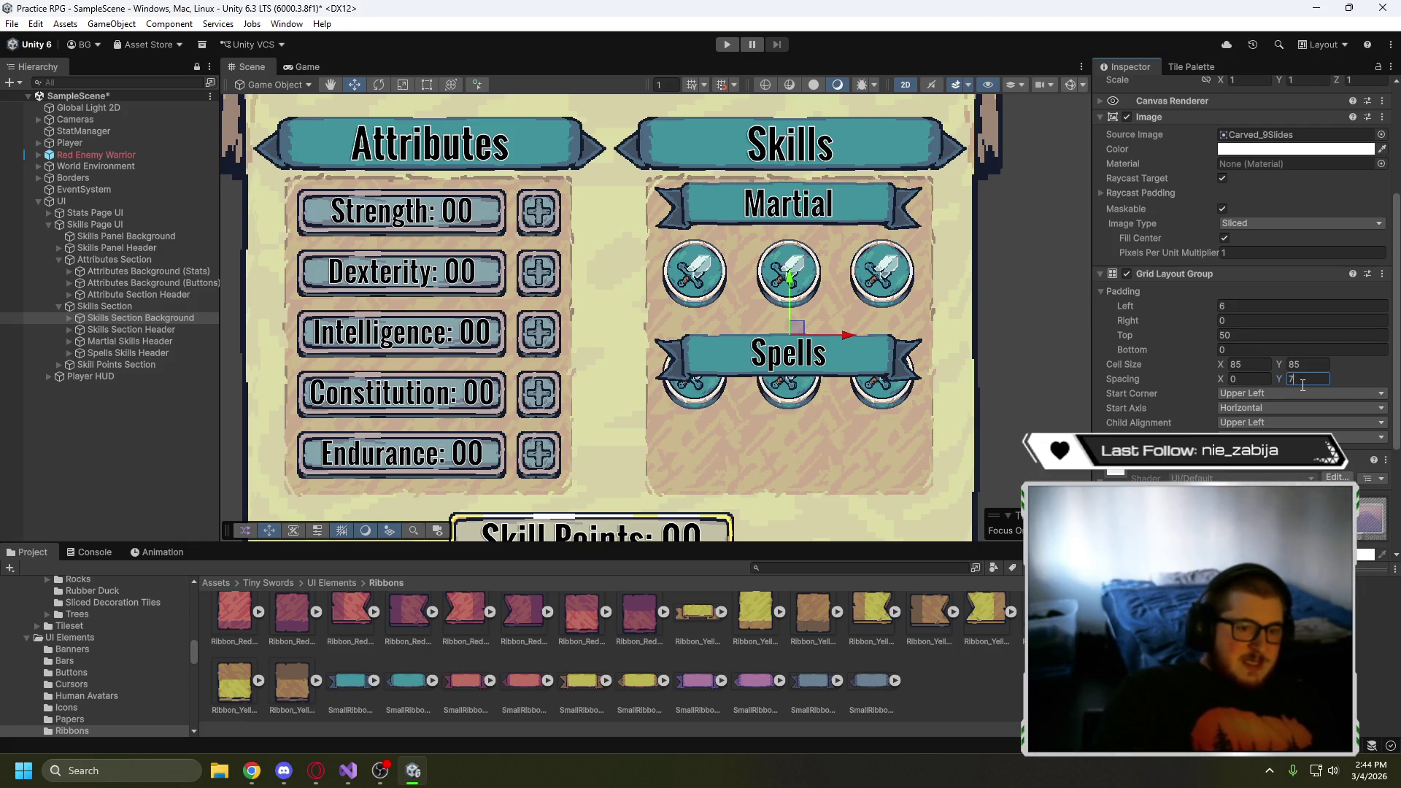
text(5)
key(BackSpace)
key(BackSpace)
text(68)
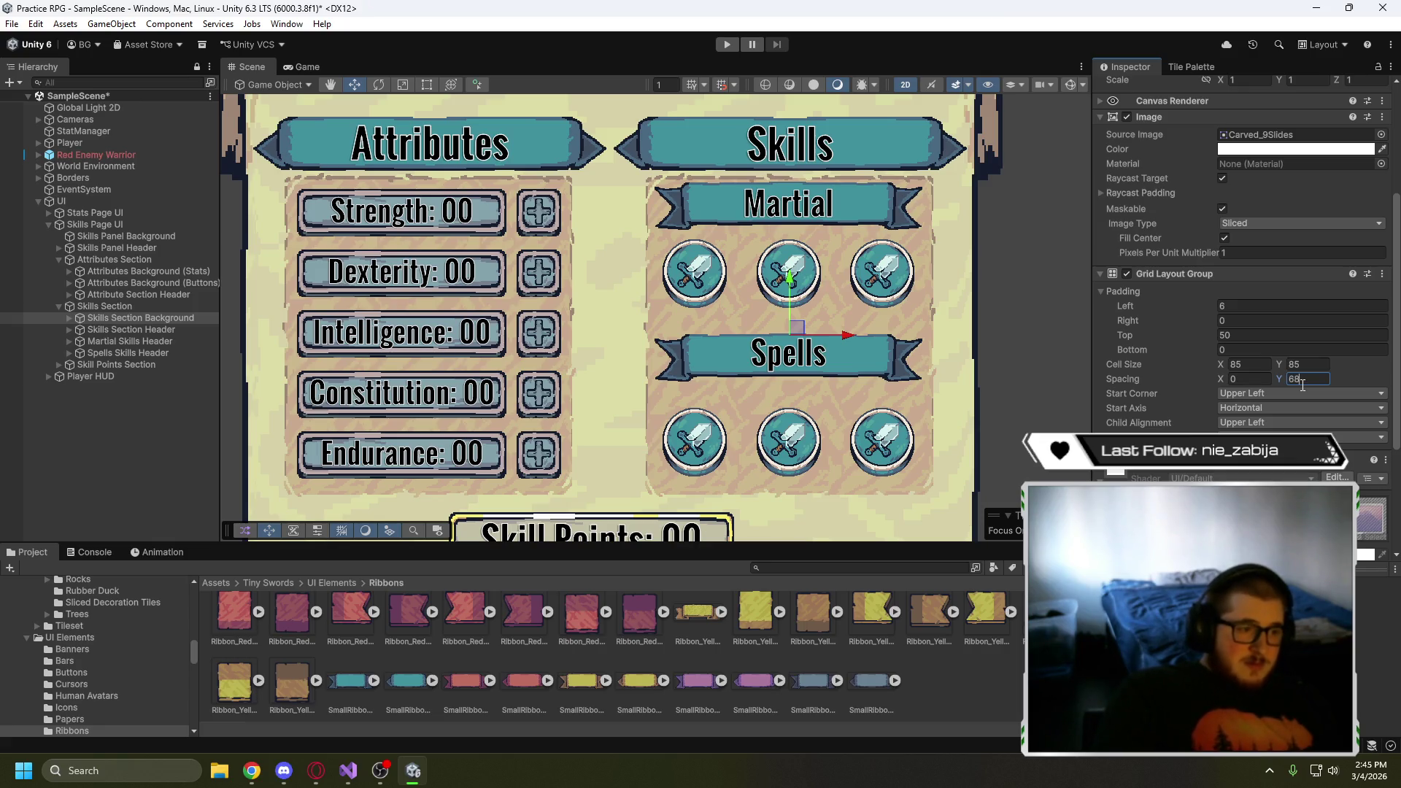
click(143, 351)
- Lower the Spells header further and drag the Martial Skills Header down too
drag(791, 308, 785, 317)
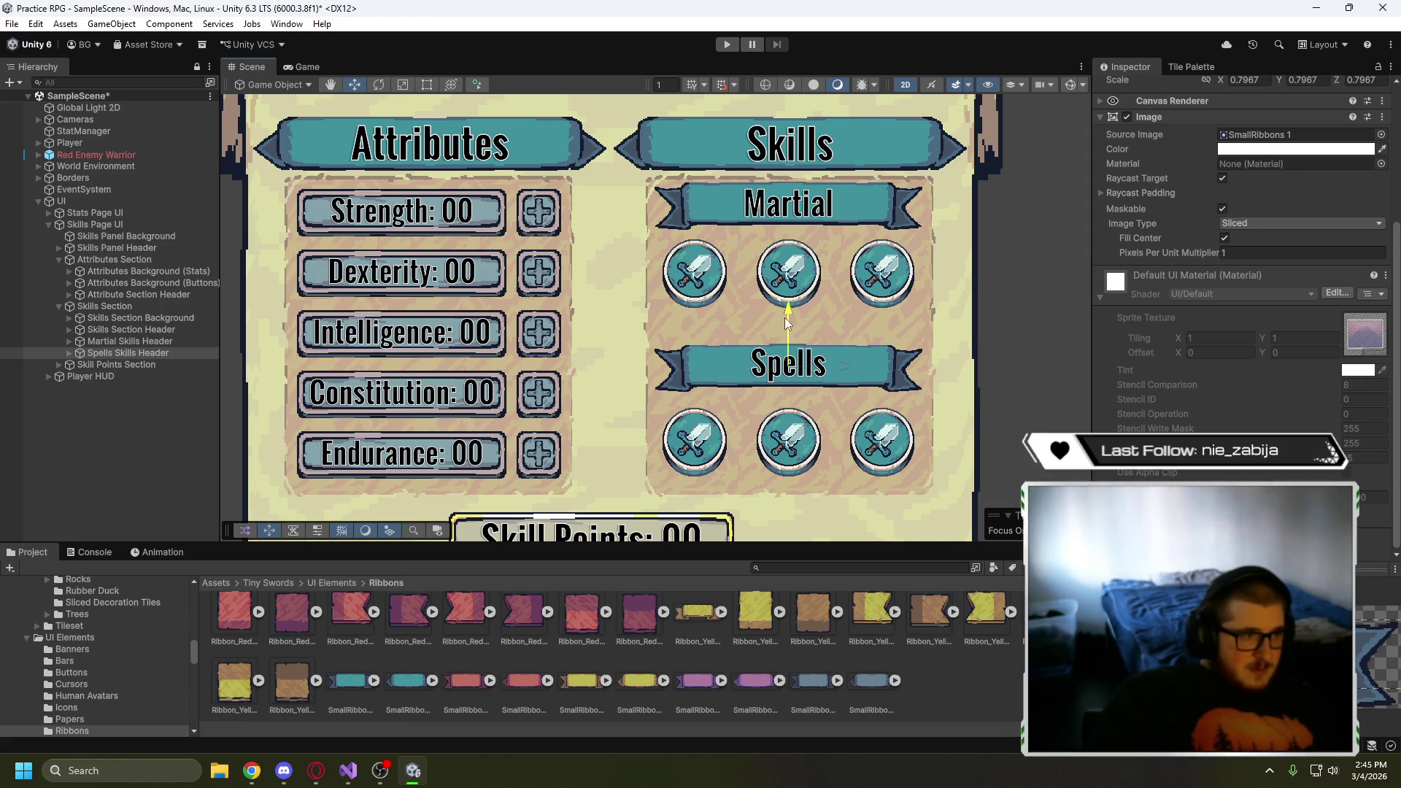
click(813, 195)
click(814, 195)
drag(790, 159, 790, 170)
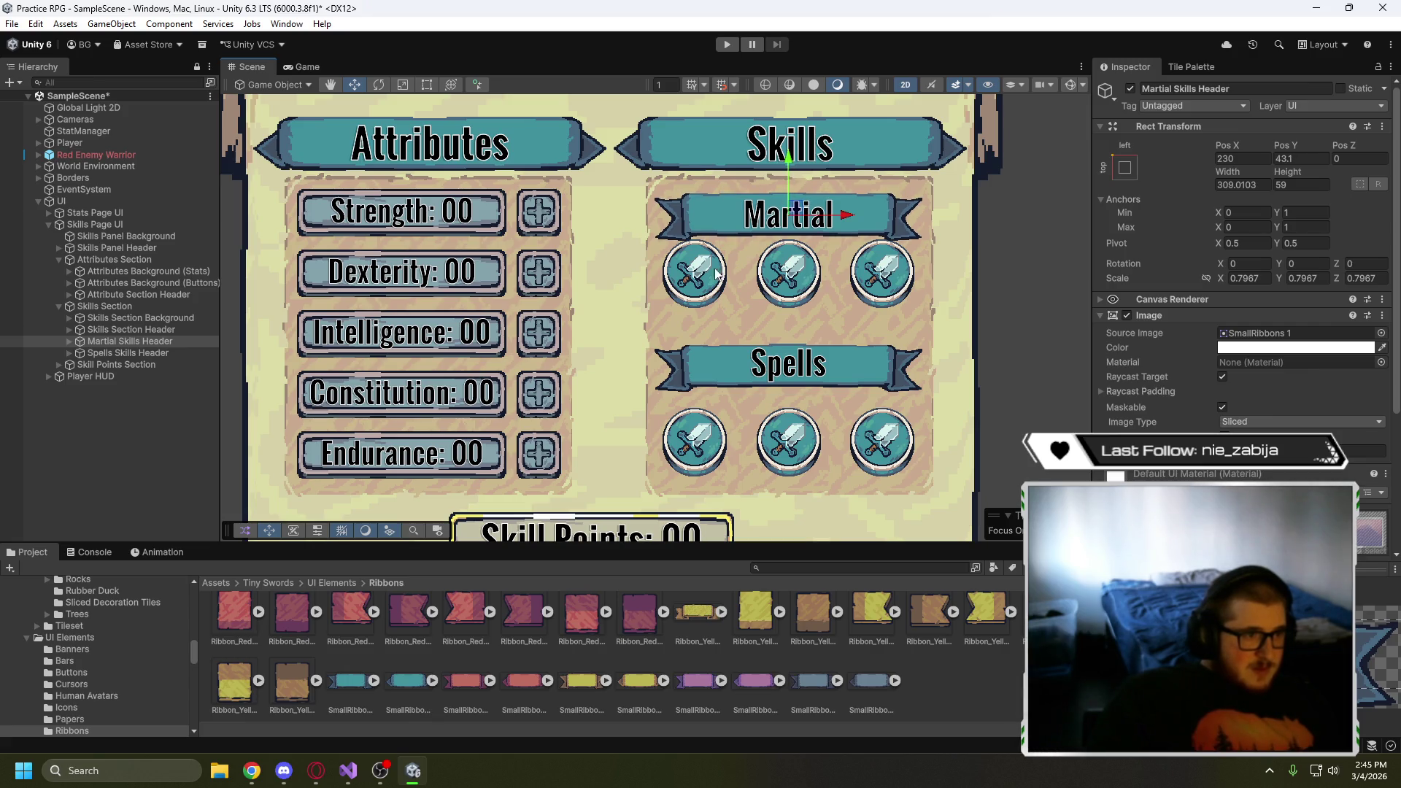
- Adjust a padding value on the Skills Section Background grid to reposition the icon rows
click(136, 316)
scroll(1280, 385, down, 2)
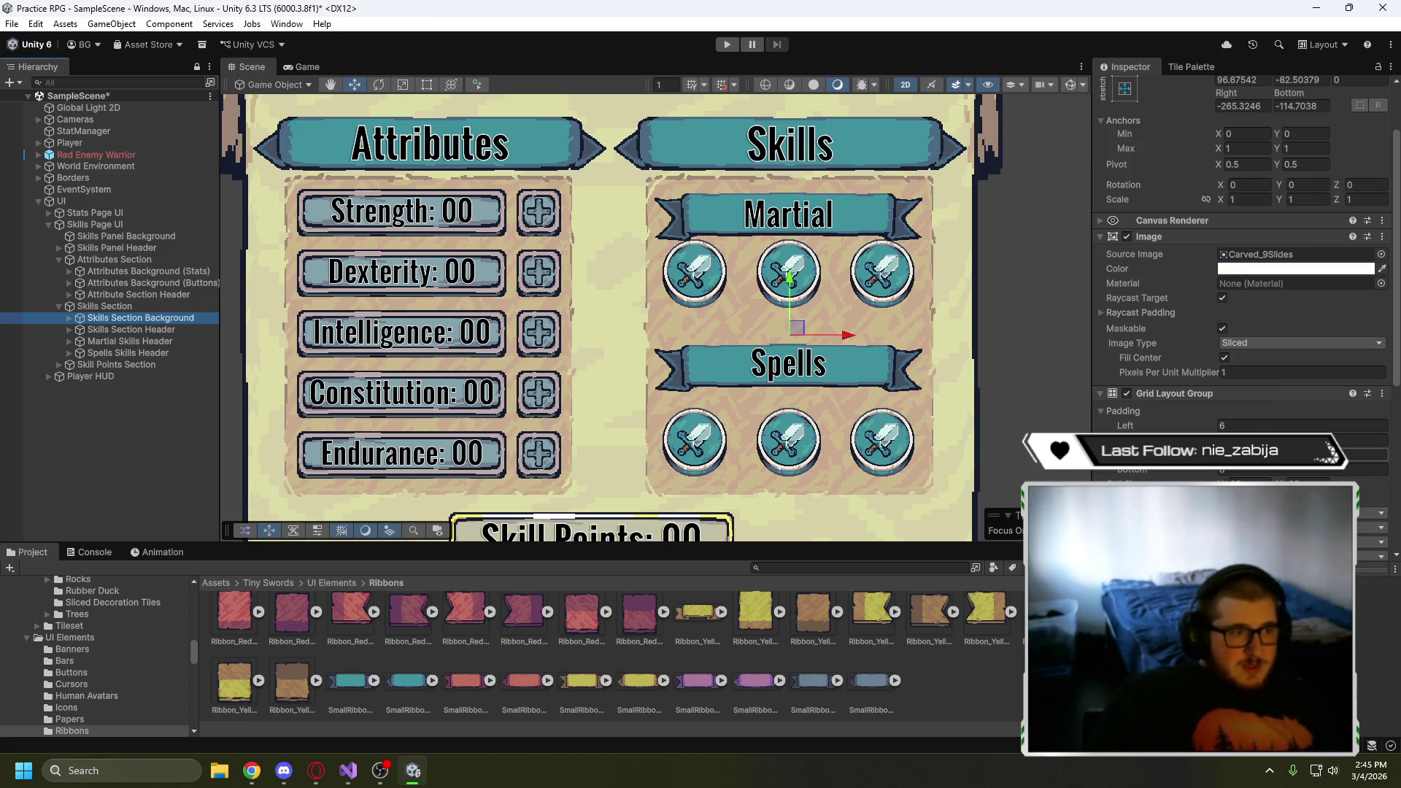
click(1364, 453)
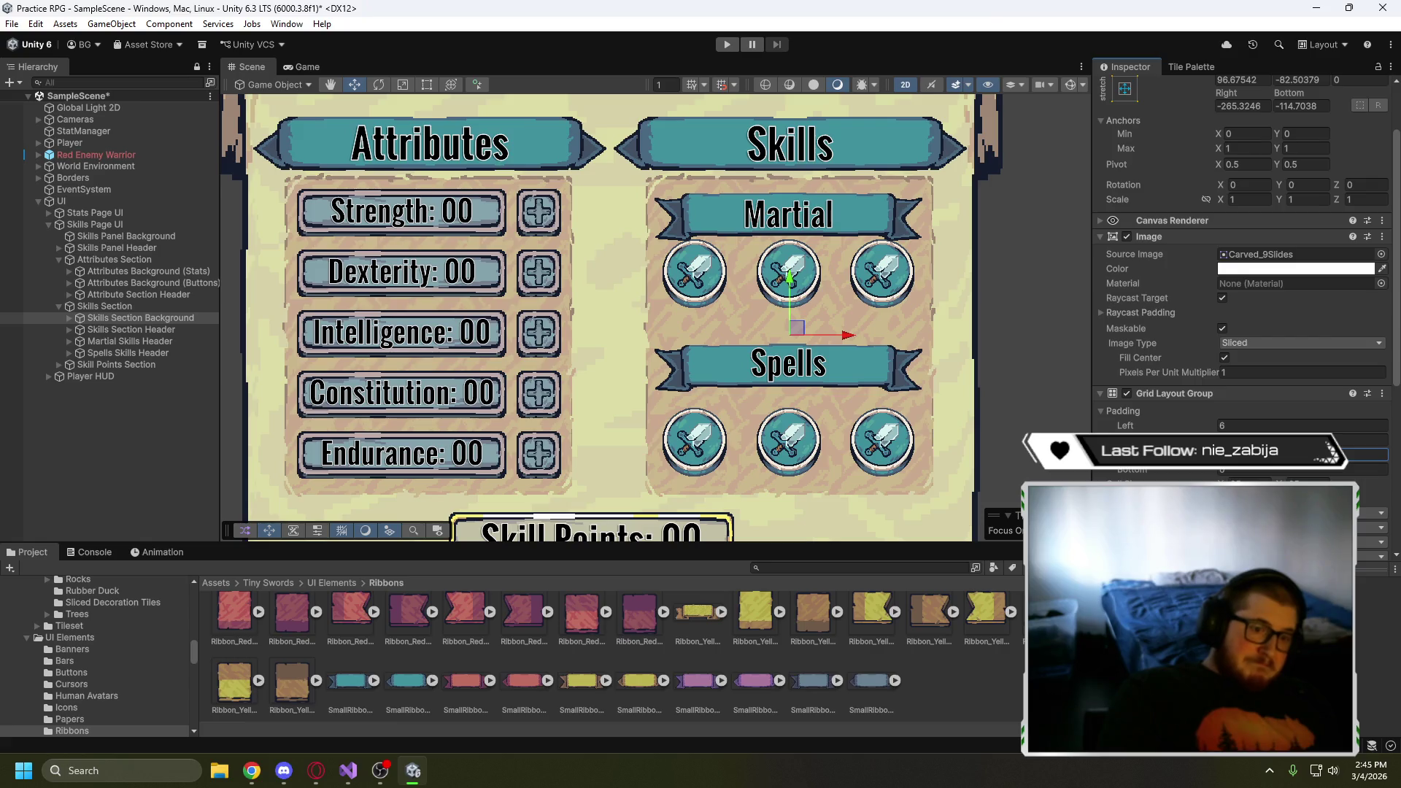
text(10)
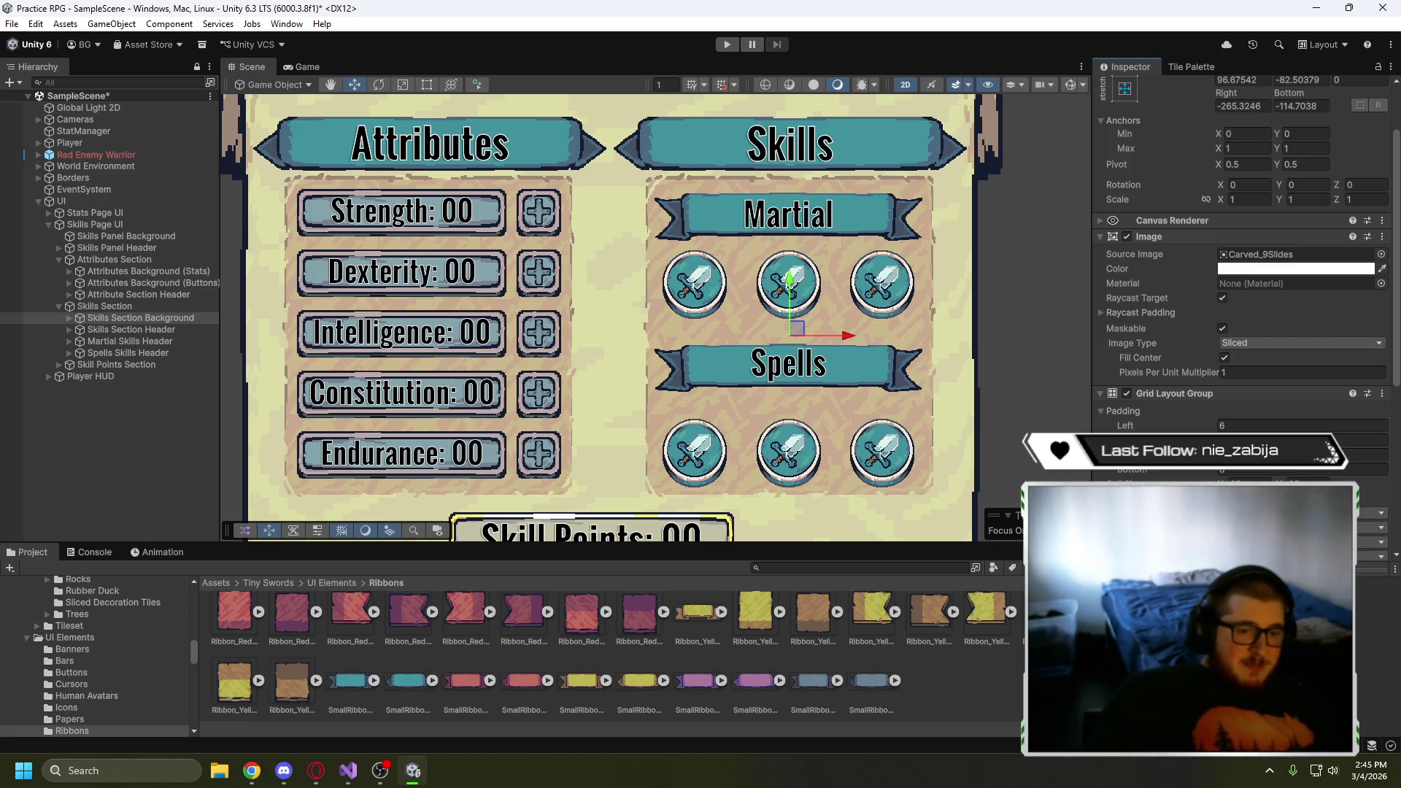
key(BackSpace)
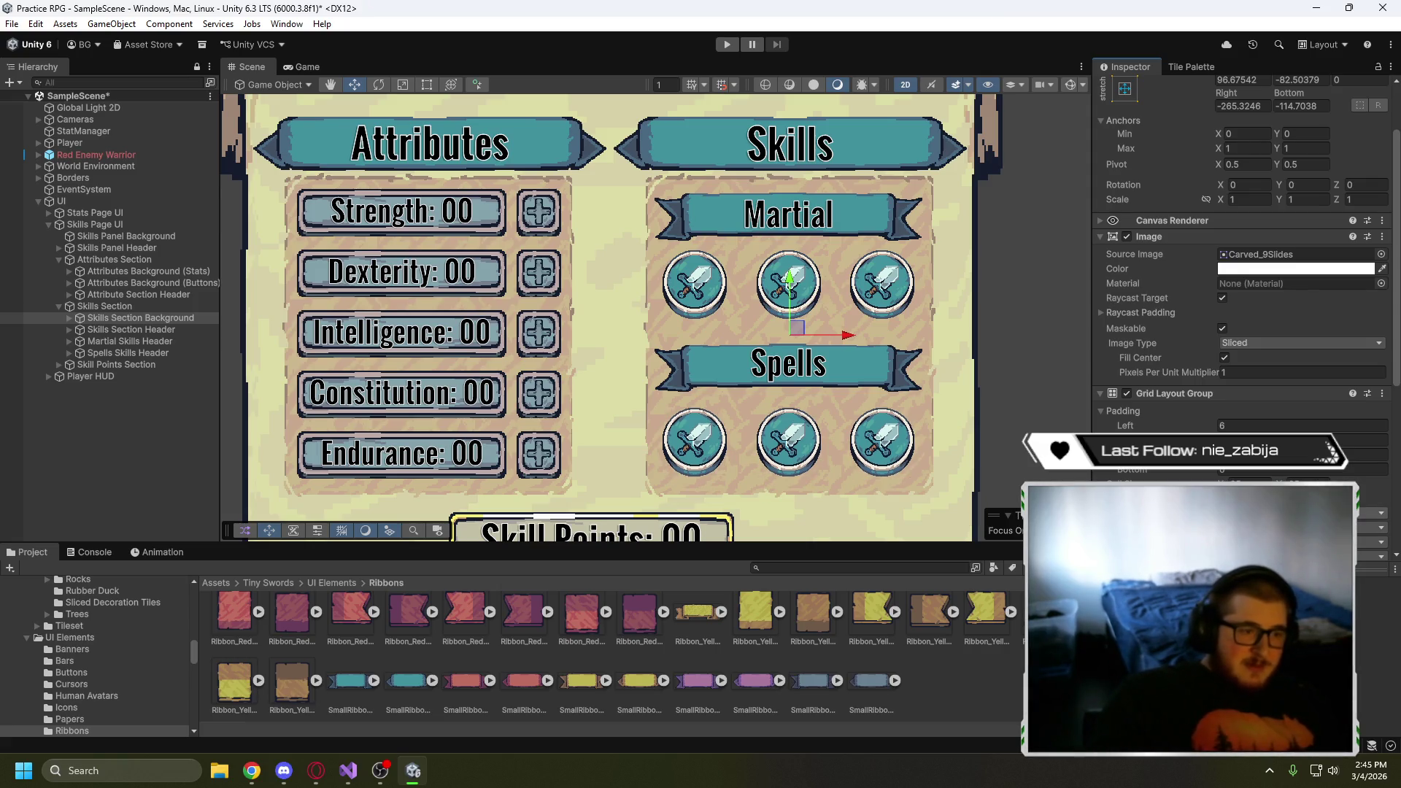
click(960, 419)
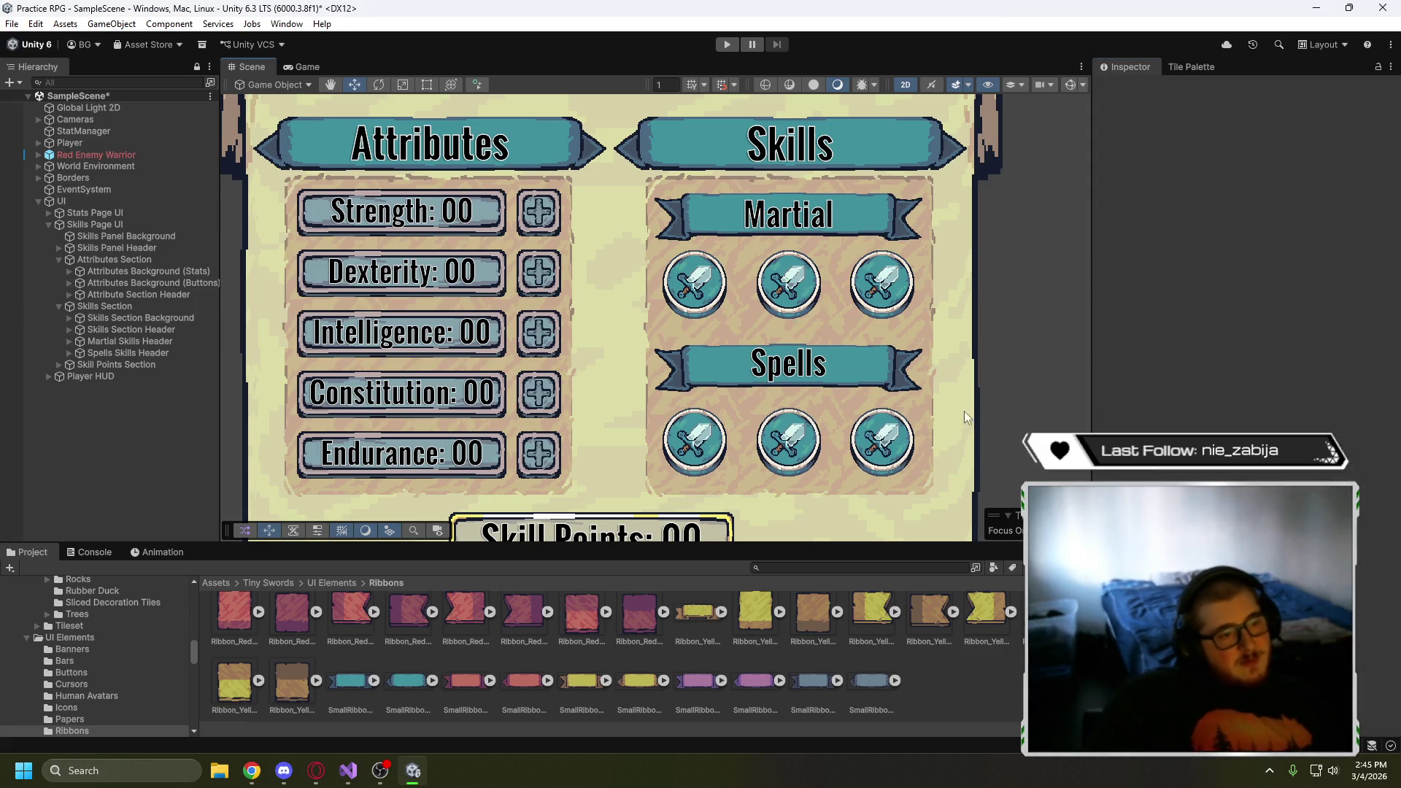
- Preview the panel in the Game view, then nudge the Spells Skills Header down to Y -96.3
click(302, 67)
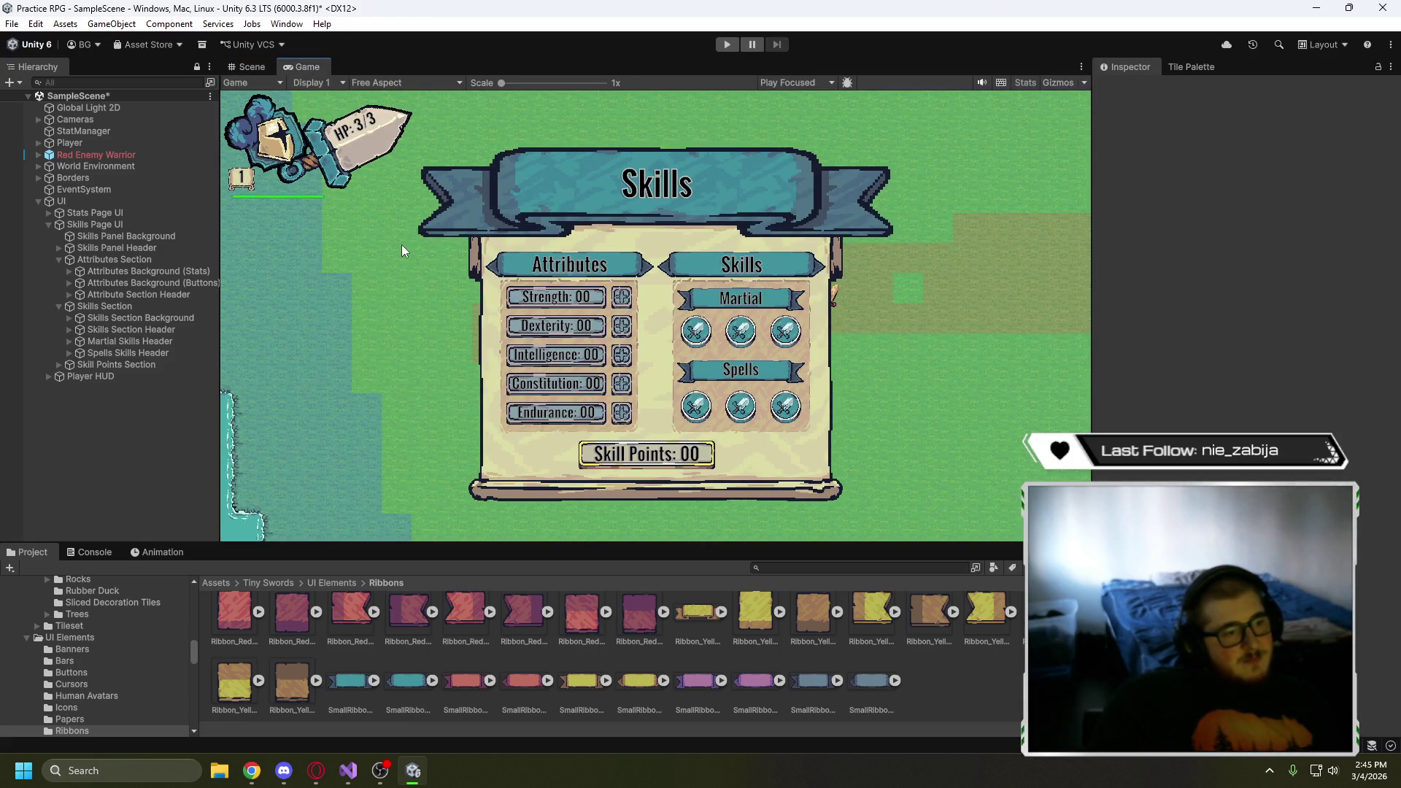
click(240, 70)
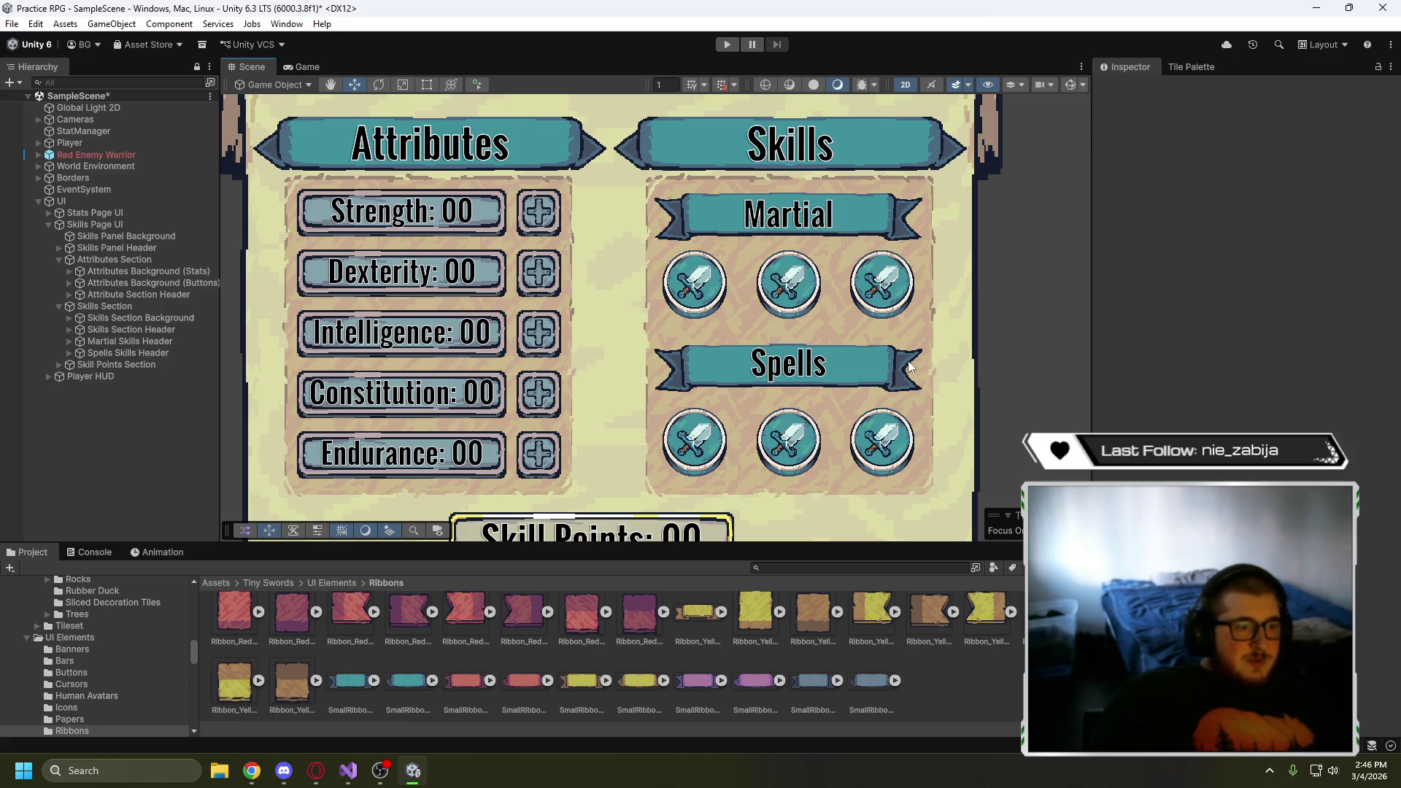
click(139, 352)
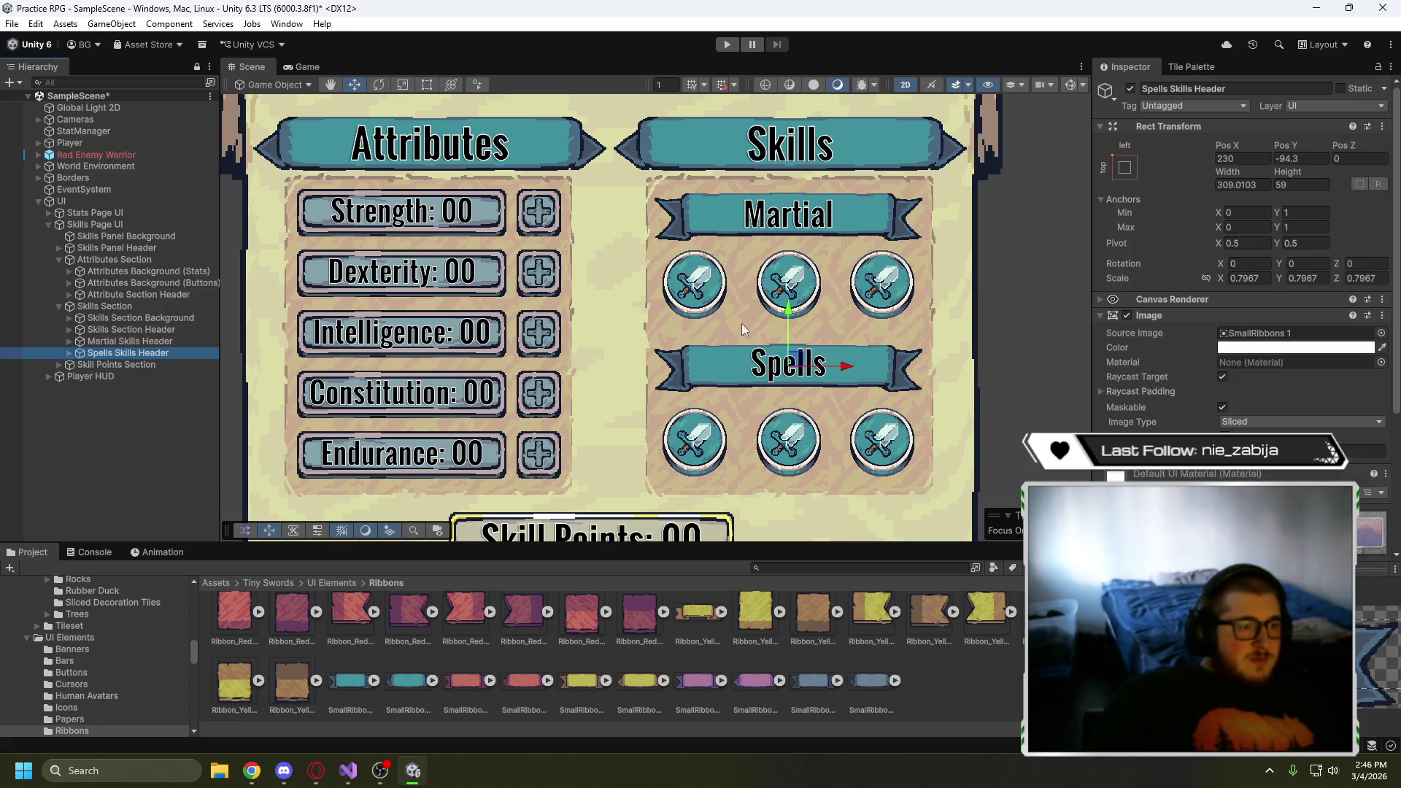
drag(791, 318, 790, 320)
click(1005, 353)
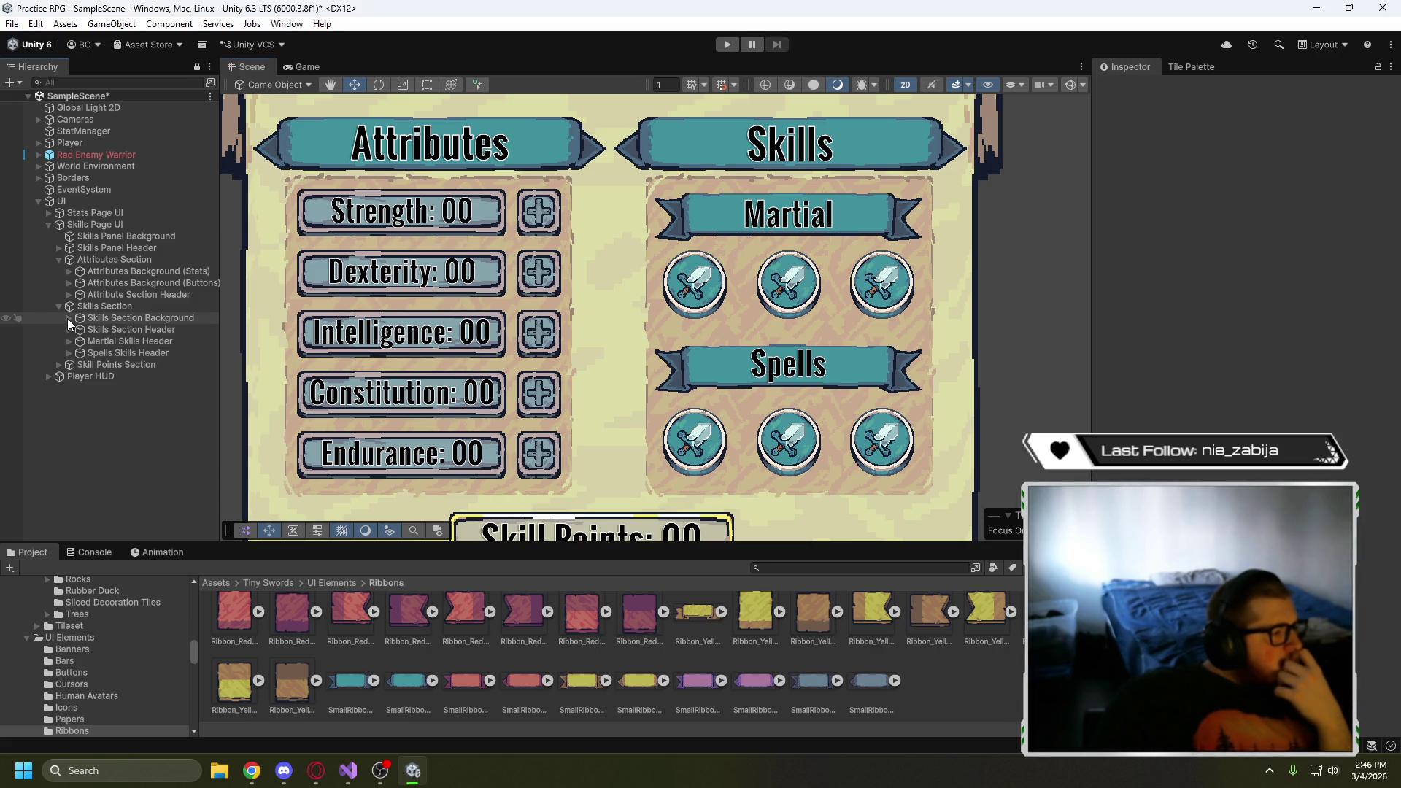
- Expand the skill buttons in the Hierarchy and select the first button's icon image
click(68, 318)
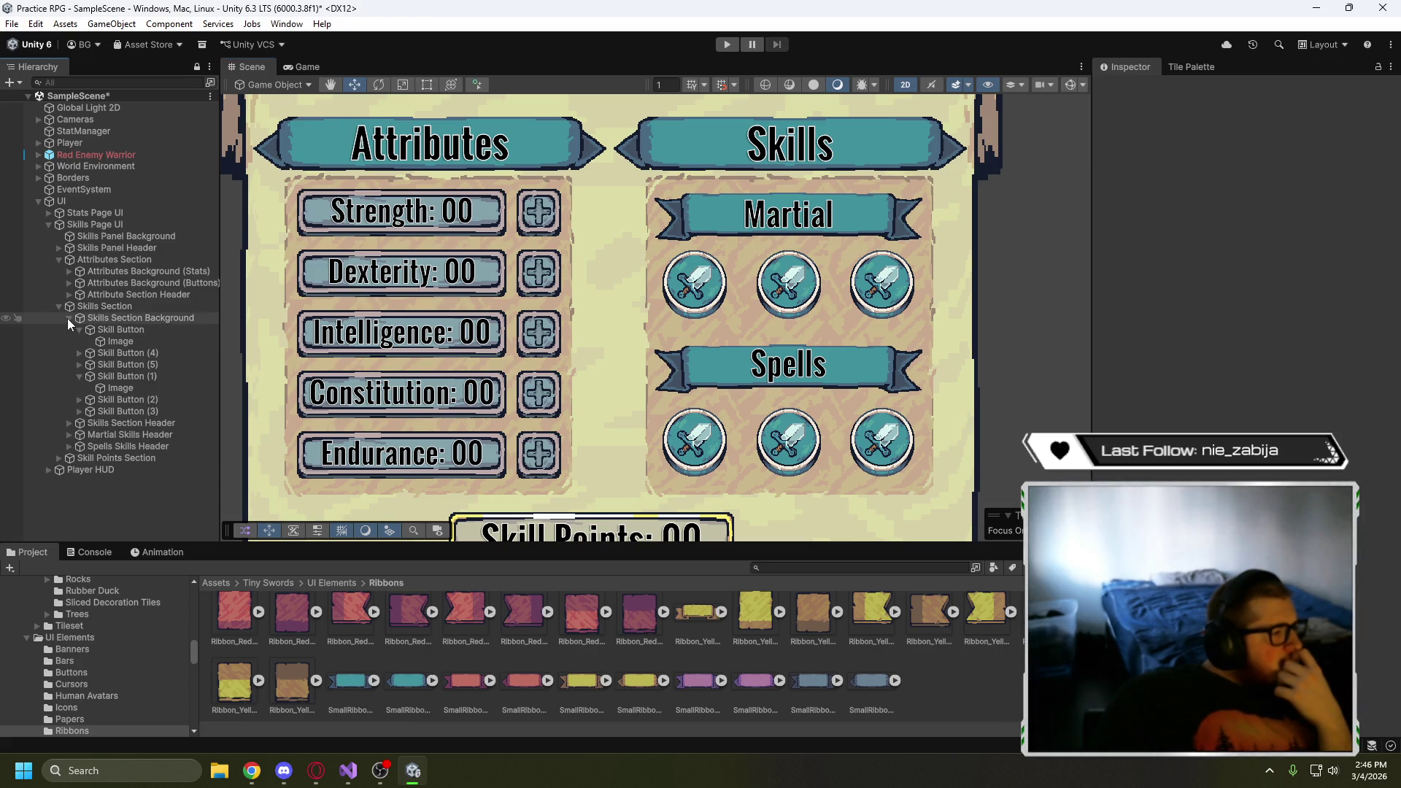
click(79, 411)
click(80, 399)
click(79, 364)
click(79, 353)
click(126, 343)
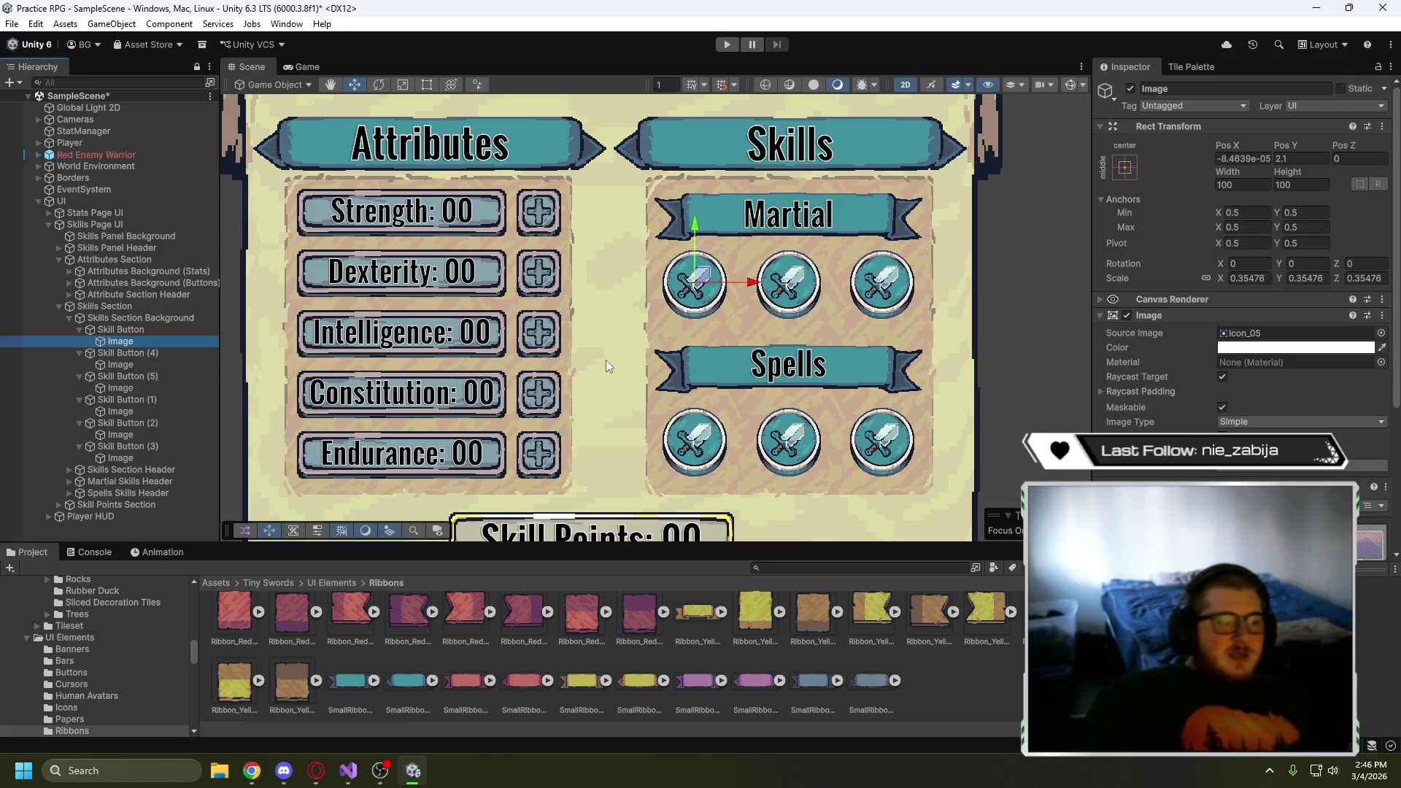
- Go to Tiny Swords' Special Effects folder and compare the Dust_01 and Dust_02 sprite sheets
click(336, 582)
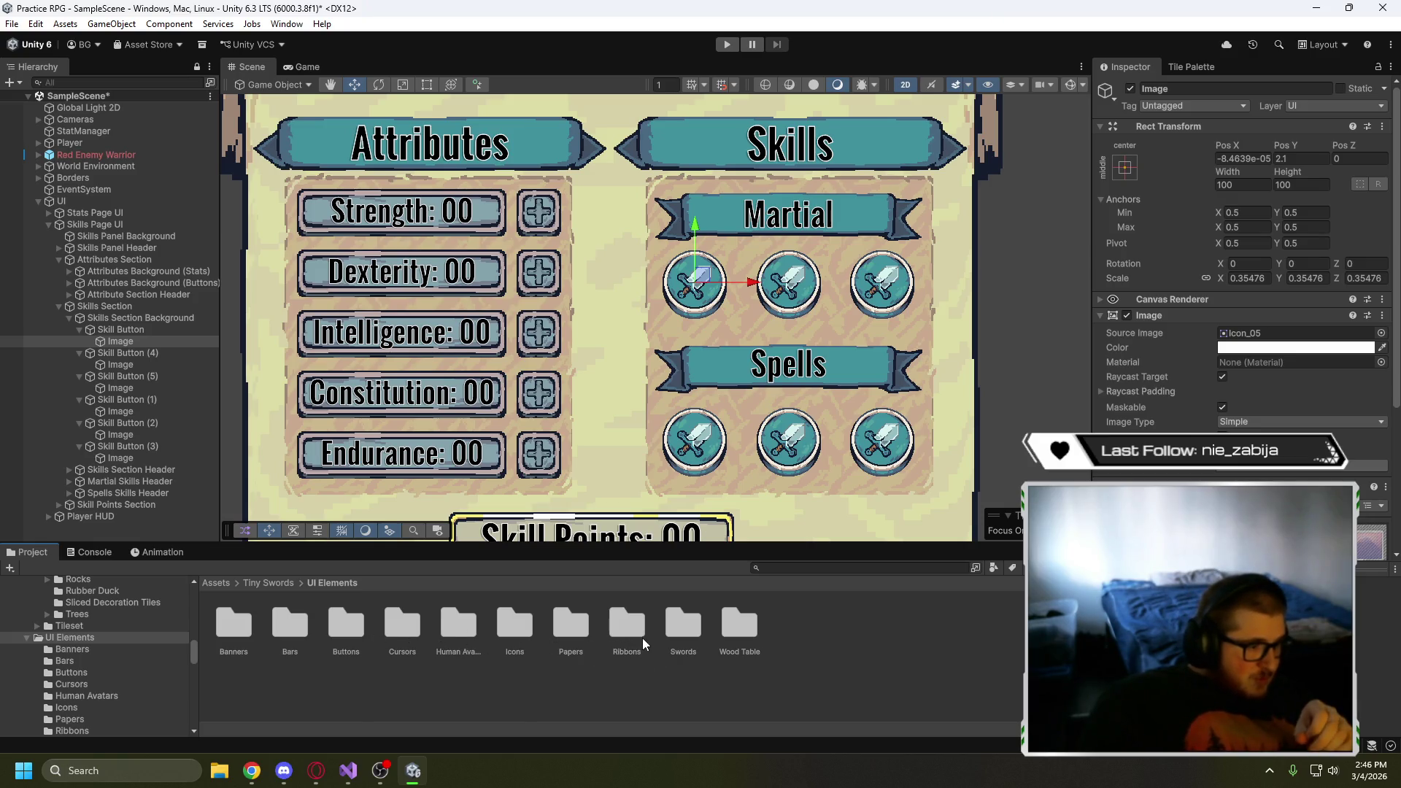
click(270, 582)
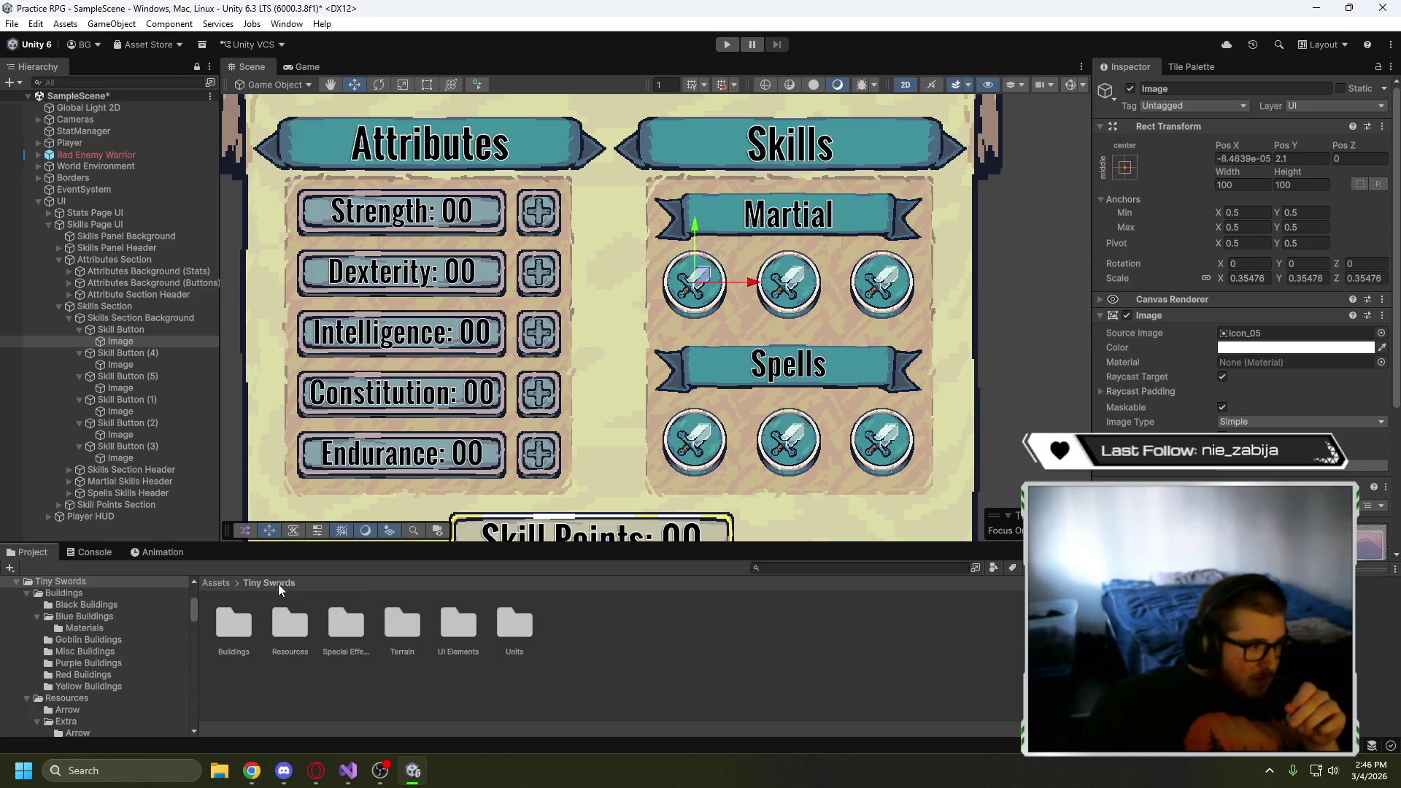
double_click(335, 625)
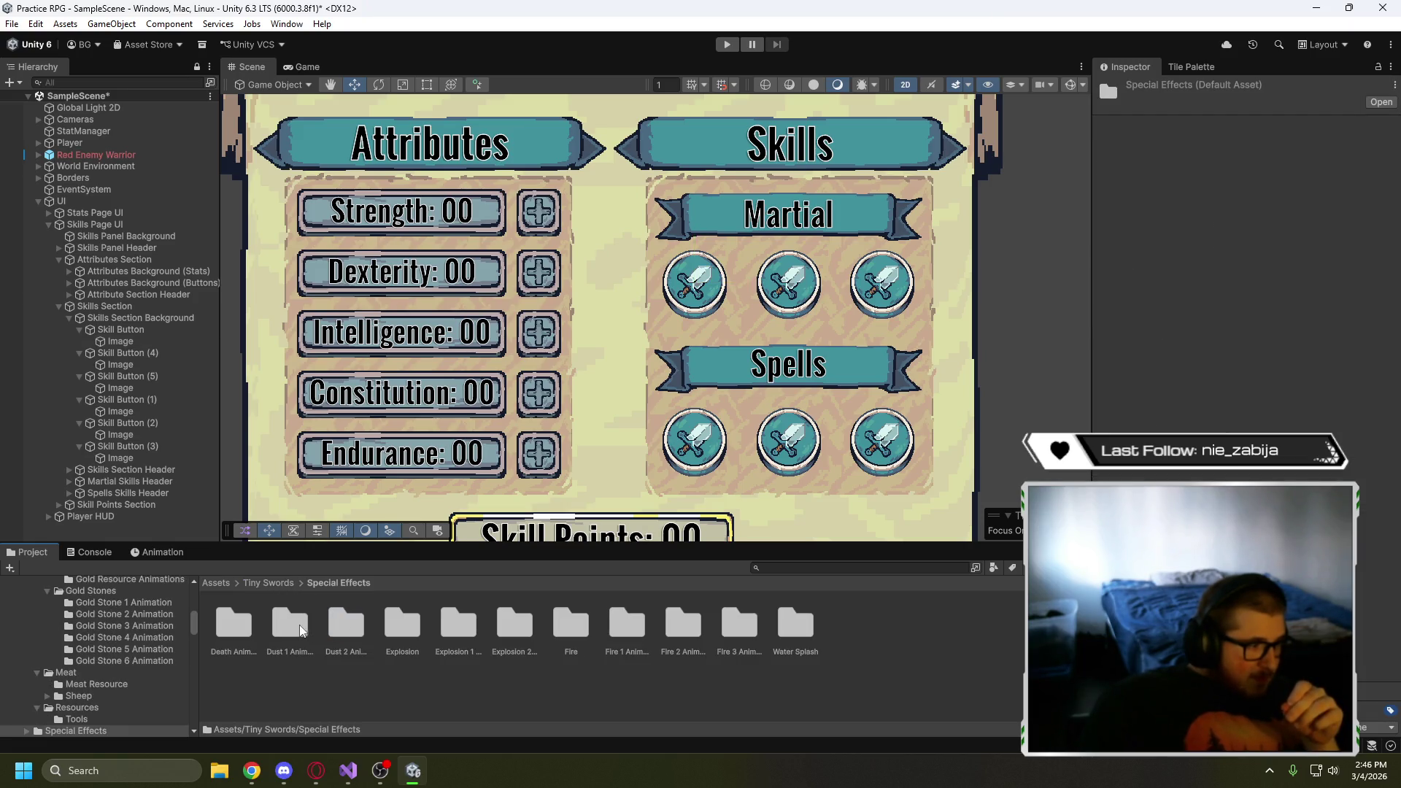
double_click(301, 629)
click(343, 626)
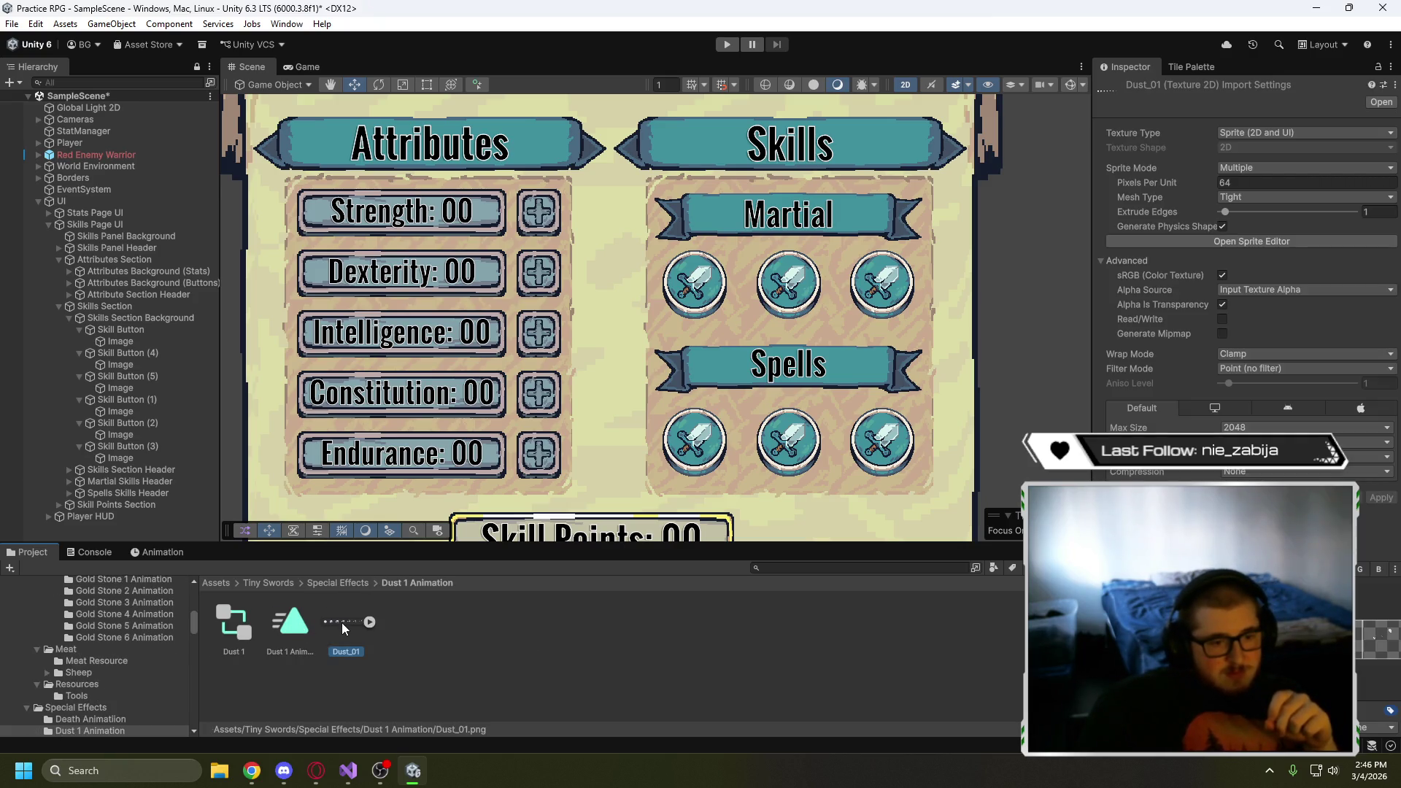
click(341, 583)
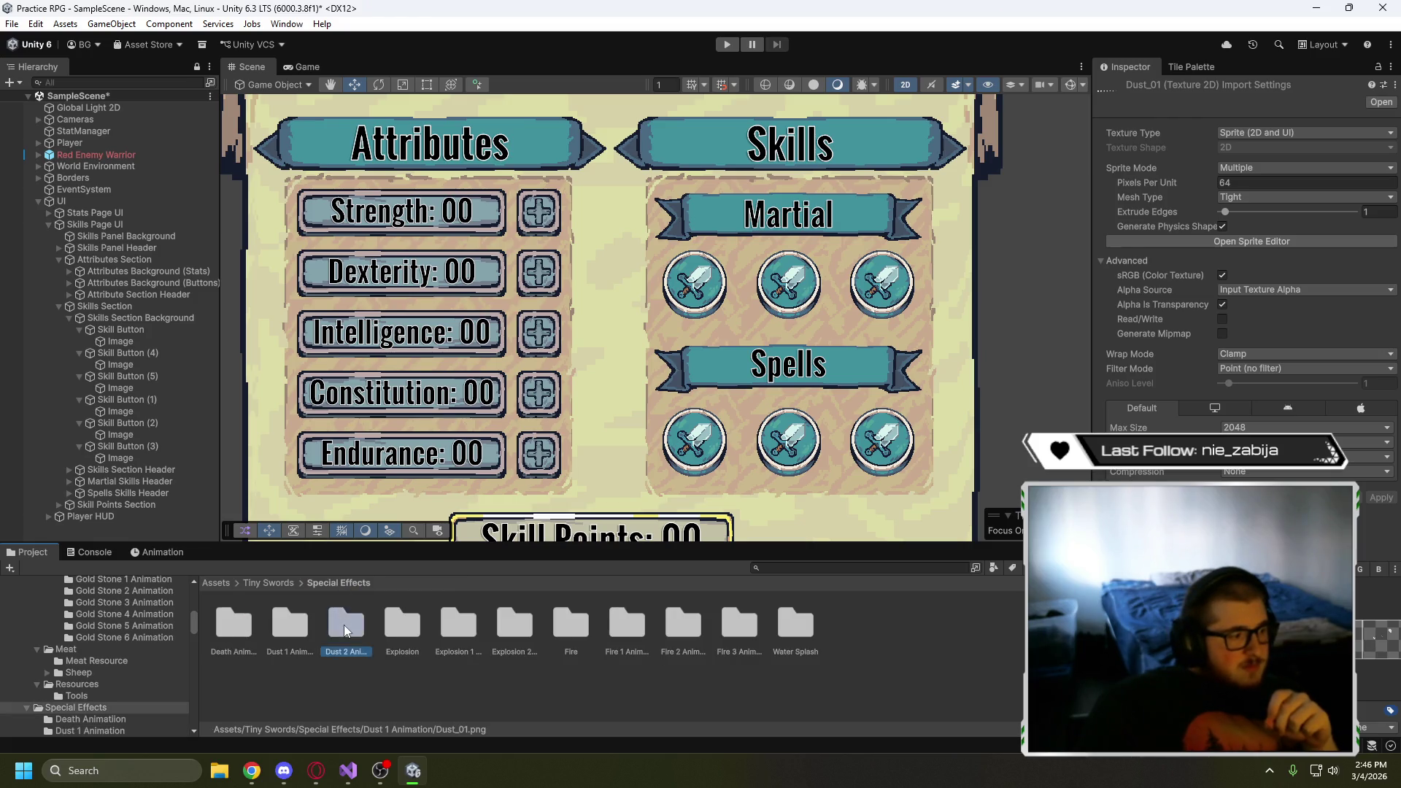
double_click(343, 625)
click(339, 616)
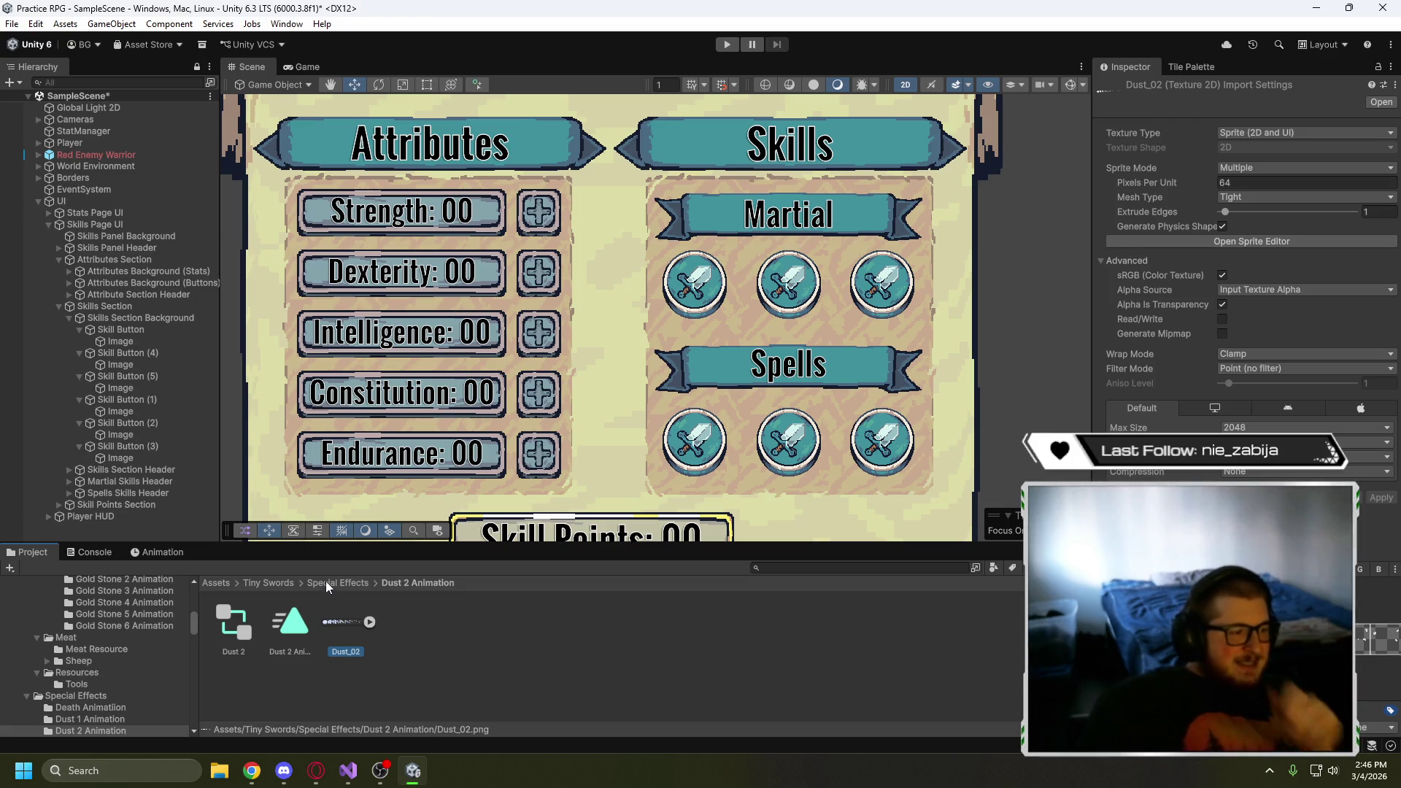
click(326, 583)
double_click(296, 623)
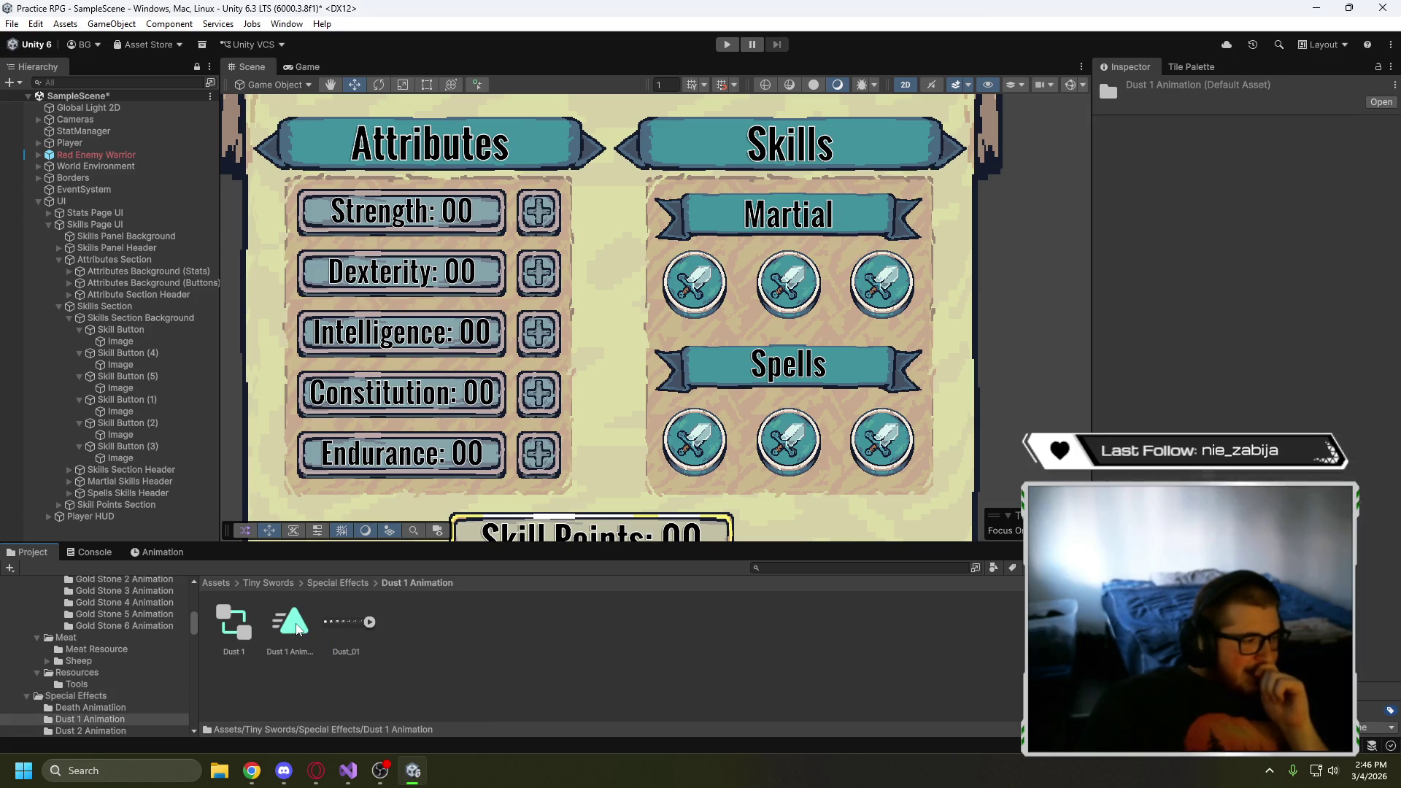
click(338, 624)
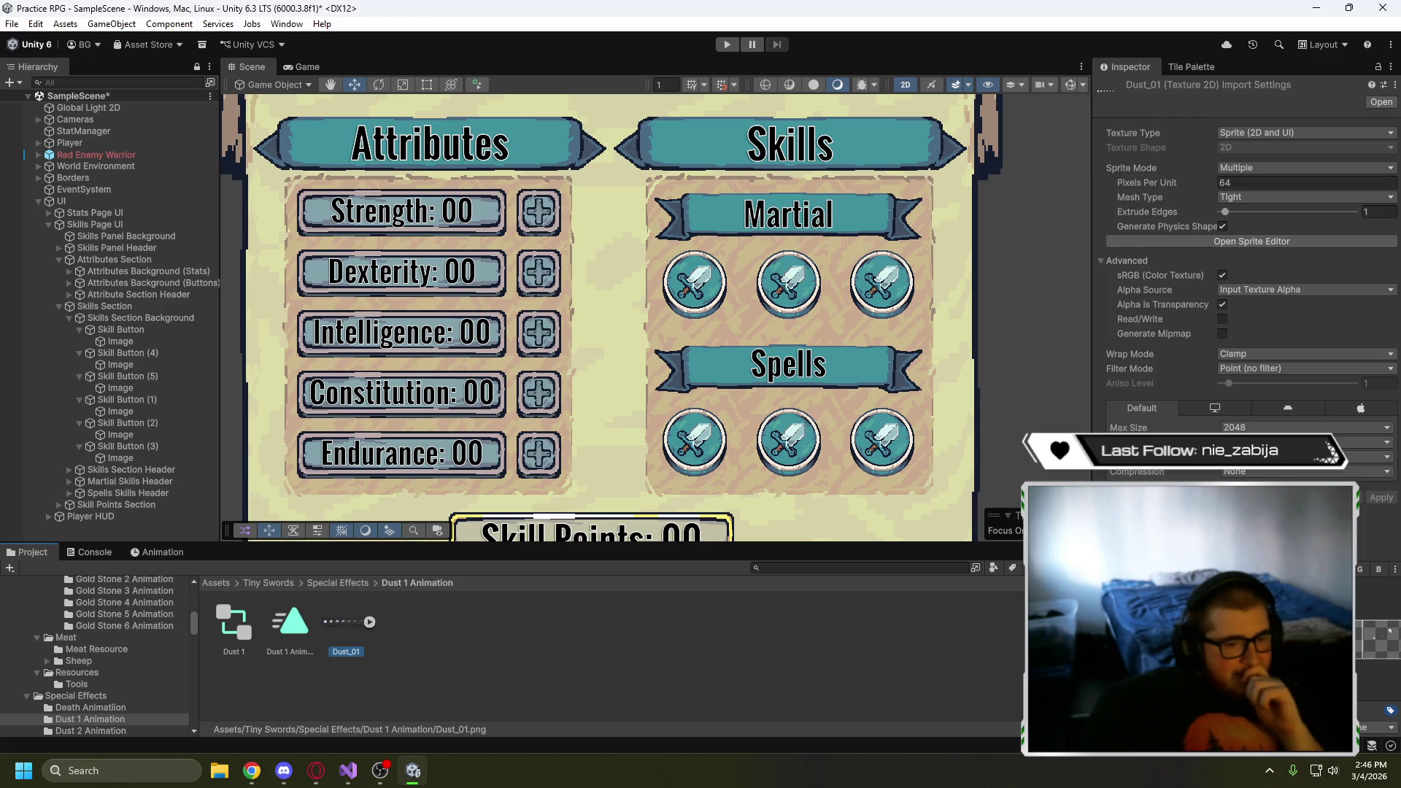
click(331, 583)
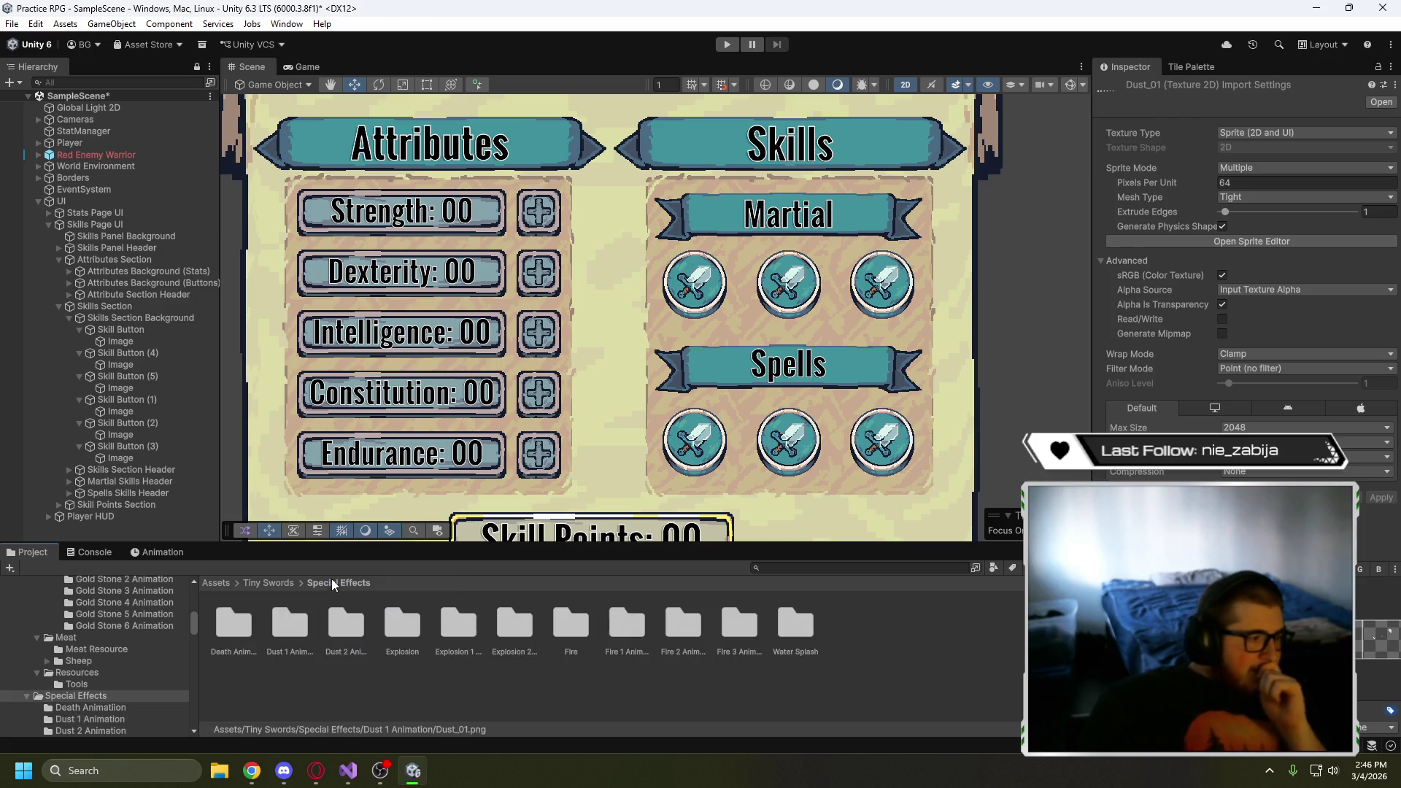
- Browse the Explosion folders, inspecting the Explosions and Explosion_02 sprite sheets
double_click(396, 626)
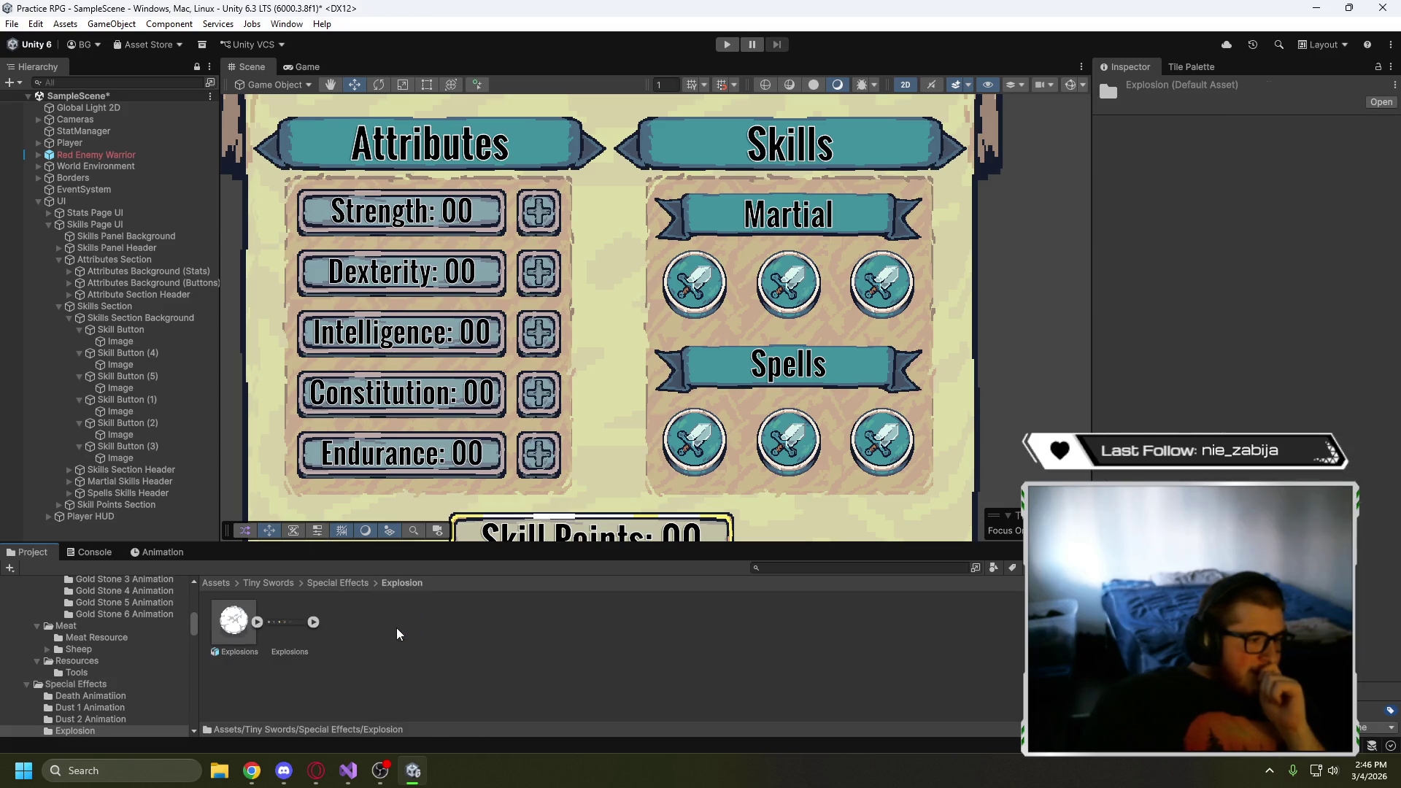
click(284, 626)
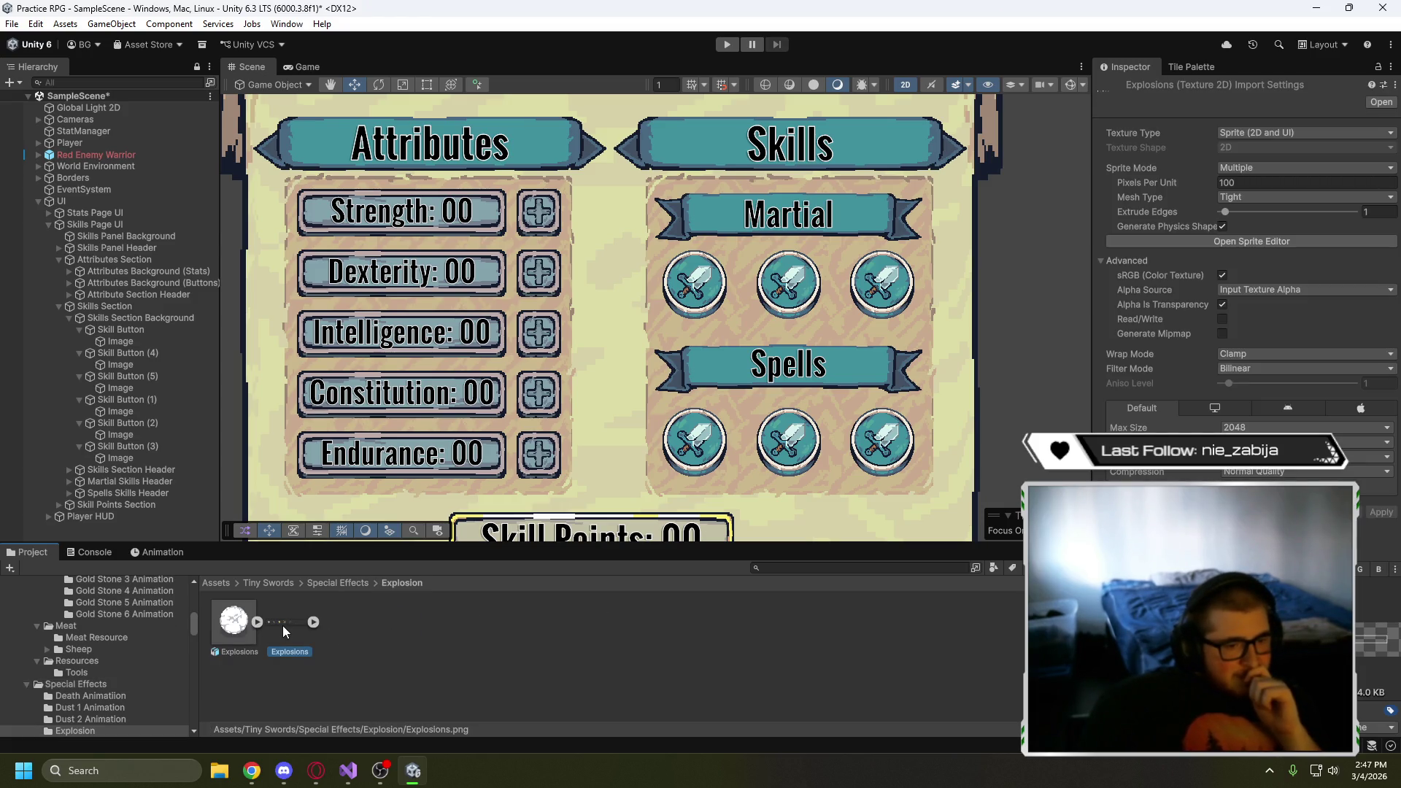
click(348, 584)
double_click(515, 629)
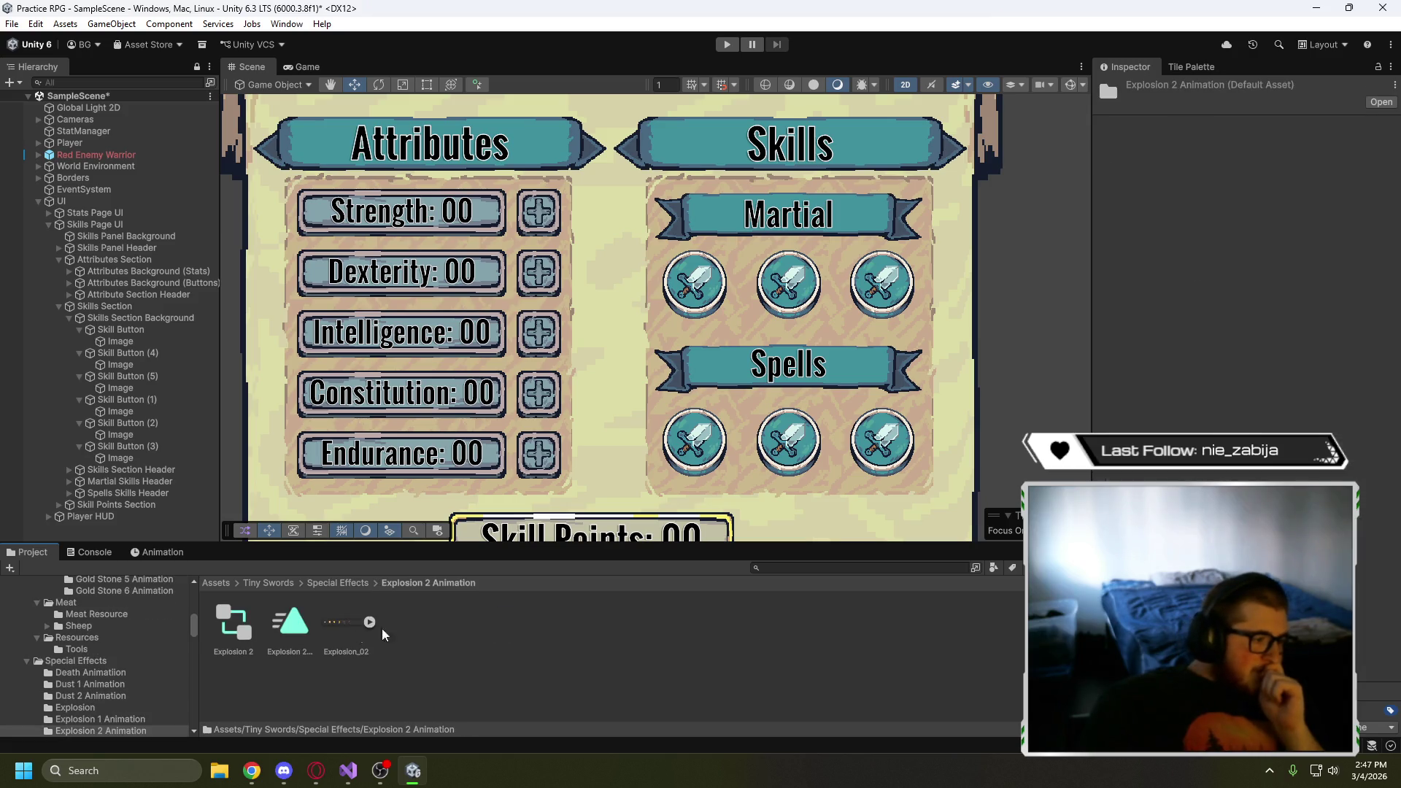
click(334, 624)
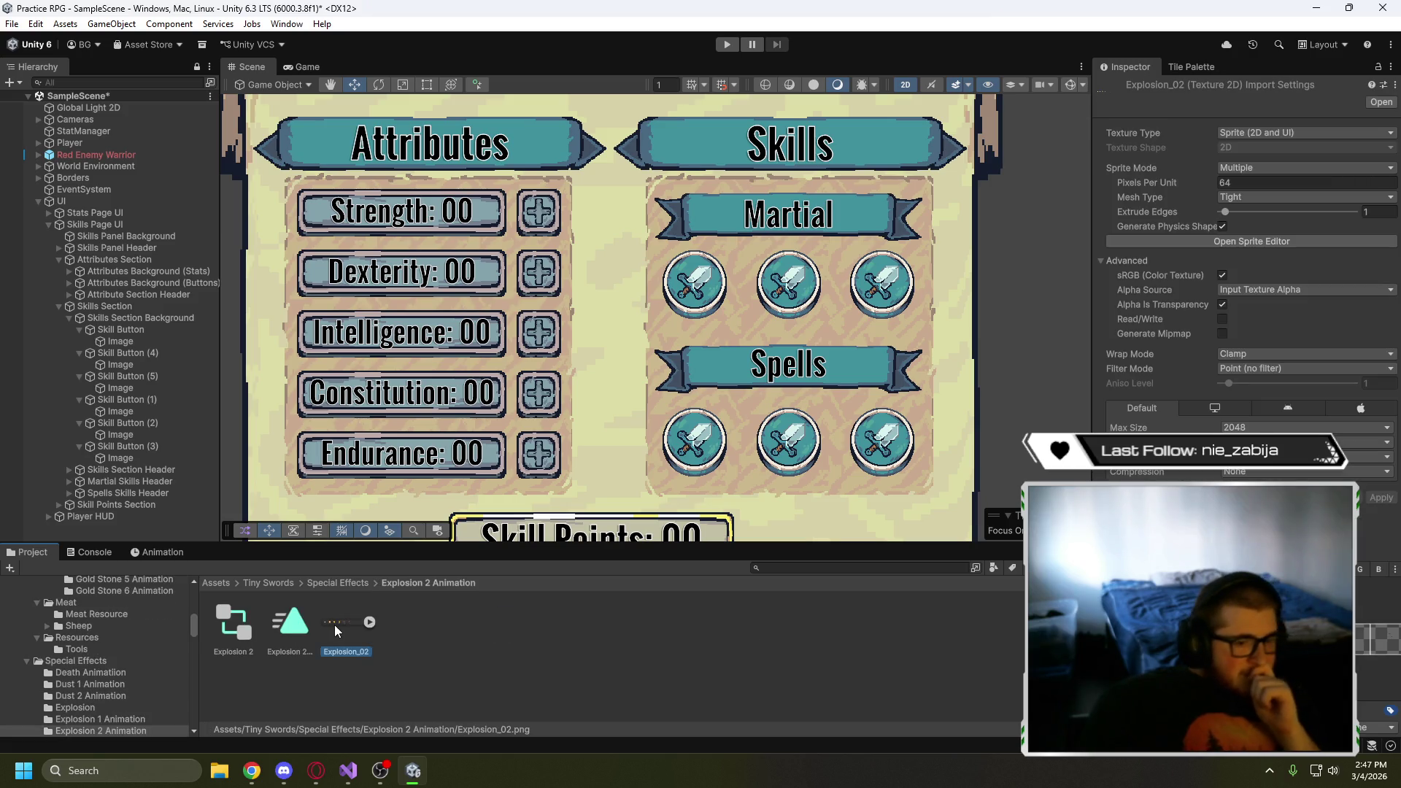
click(353, 583)
double_click(392, 623)
click(288, 616)
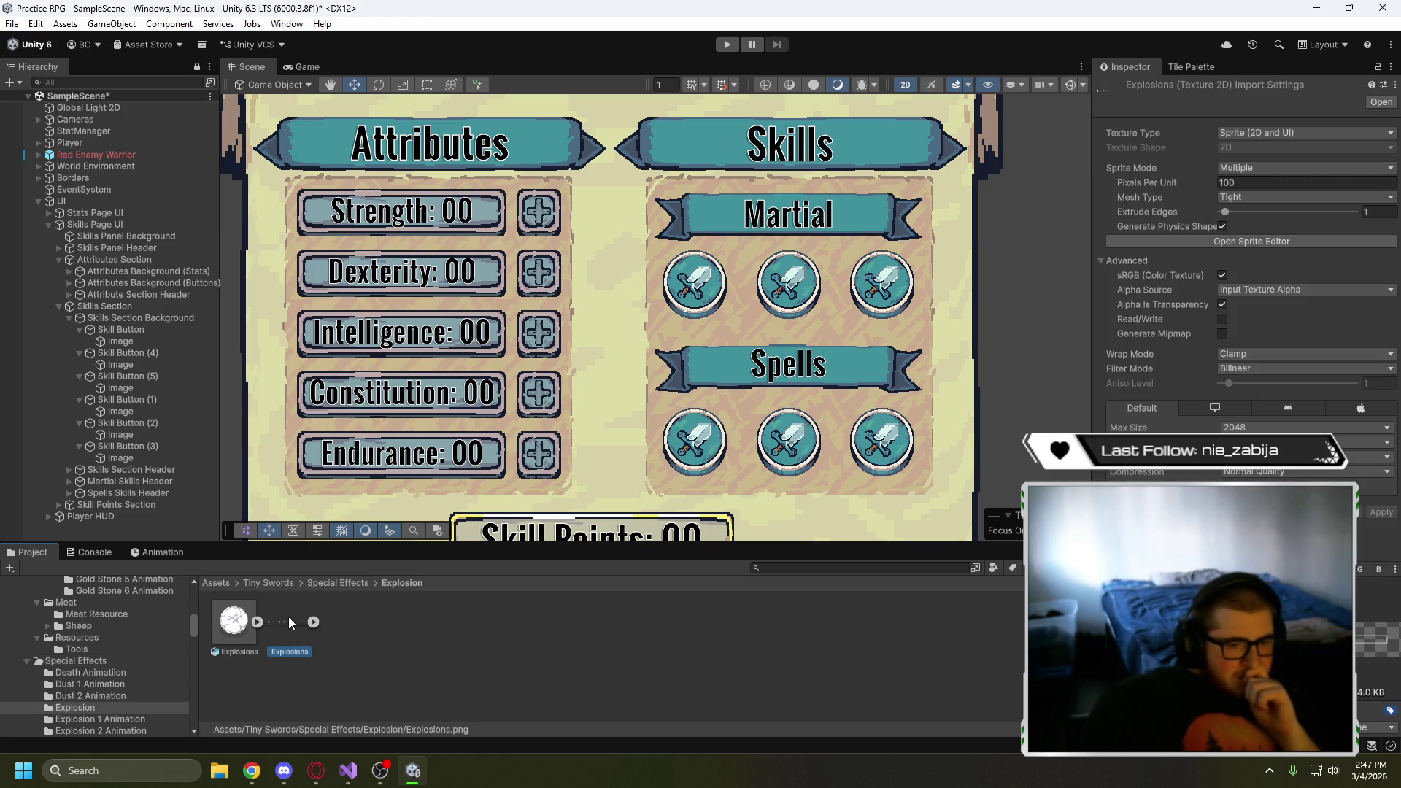
click(352, 584)
double_click(448, 626)
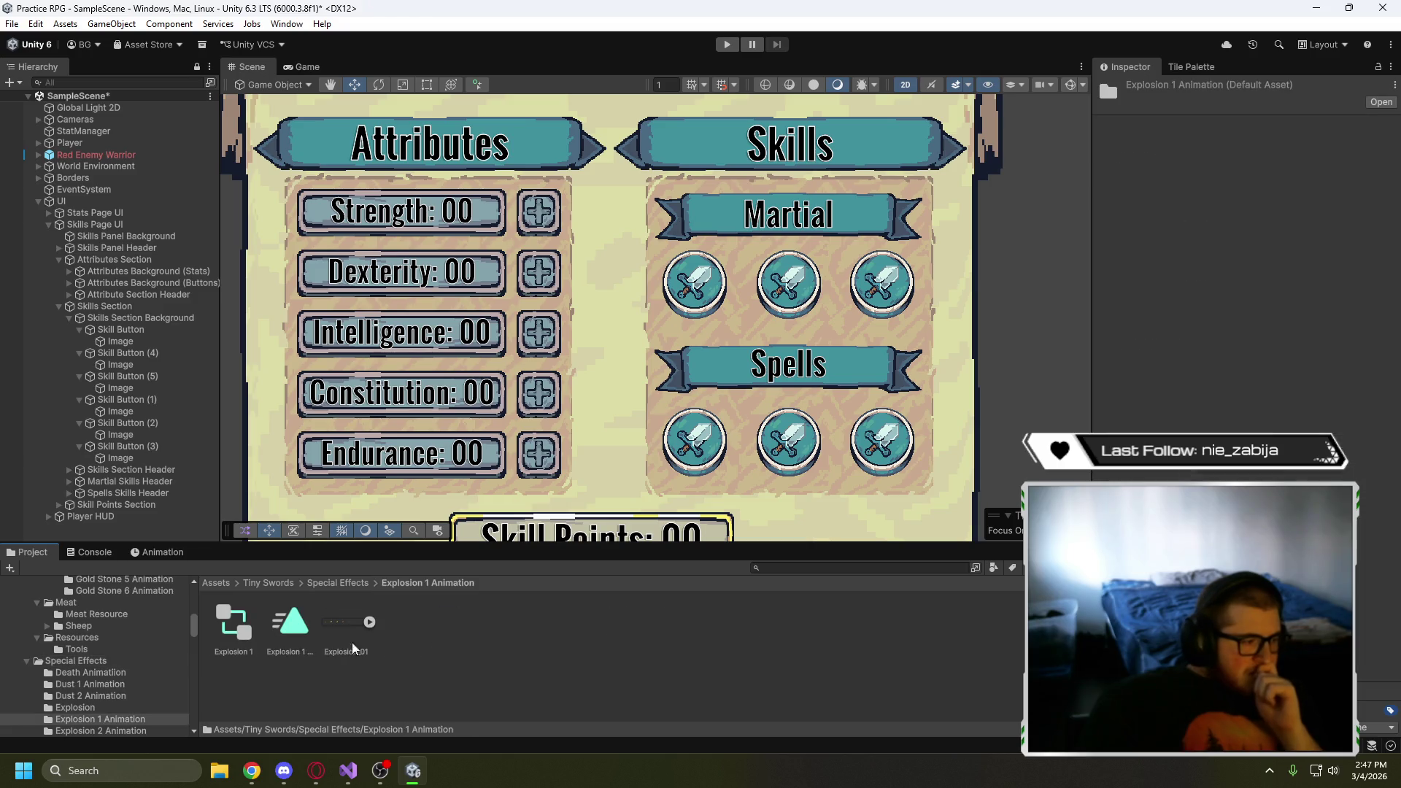
click(360, 583)
- Inspect the Fire_01 and Fire_02 sprite sheets in the Fire animation folders
double_click(569, 627)
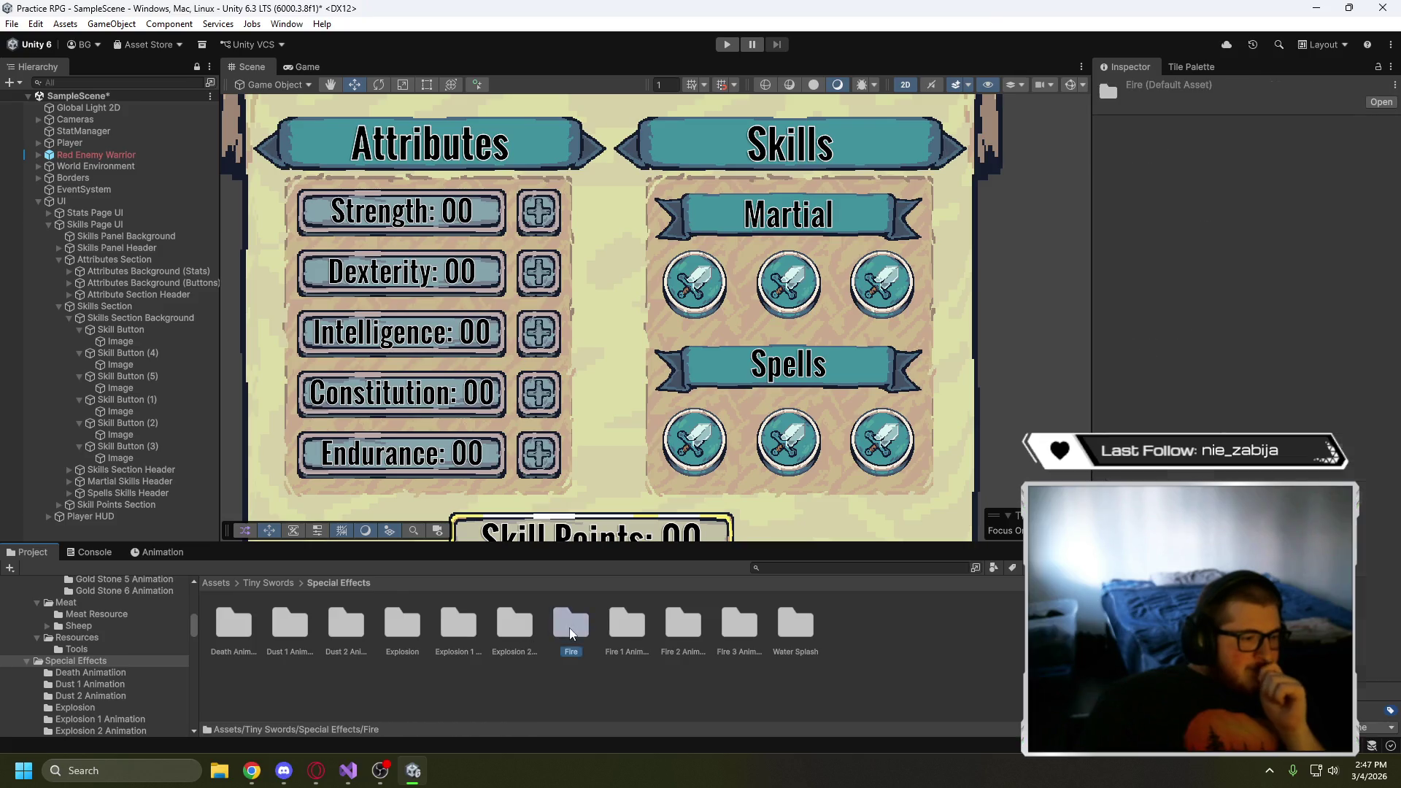
click(347, 584)
click(612, 627)
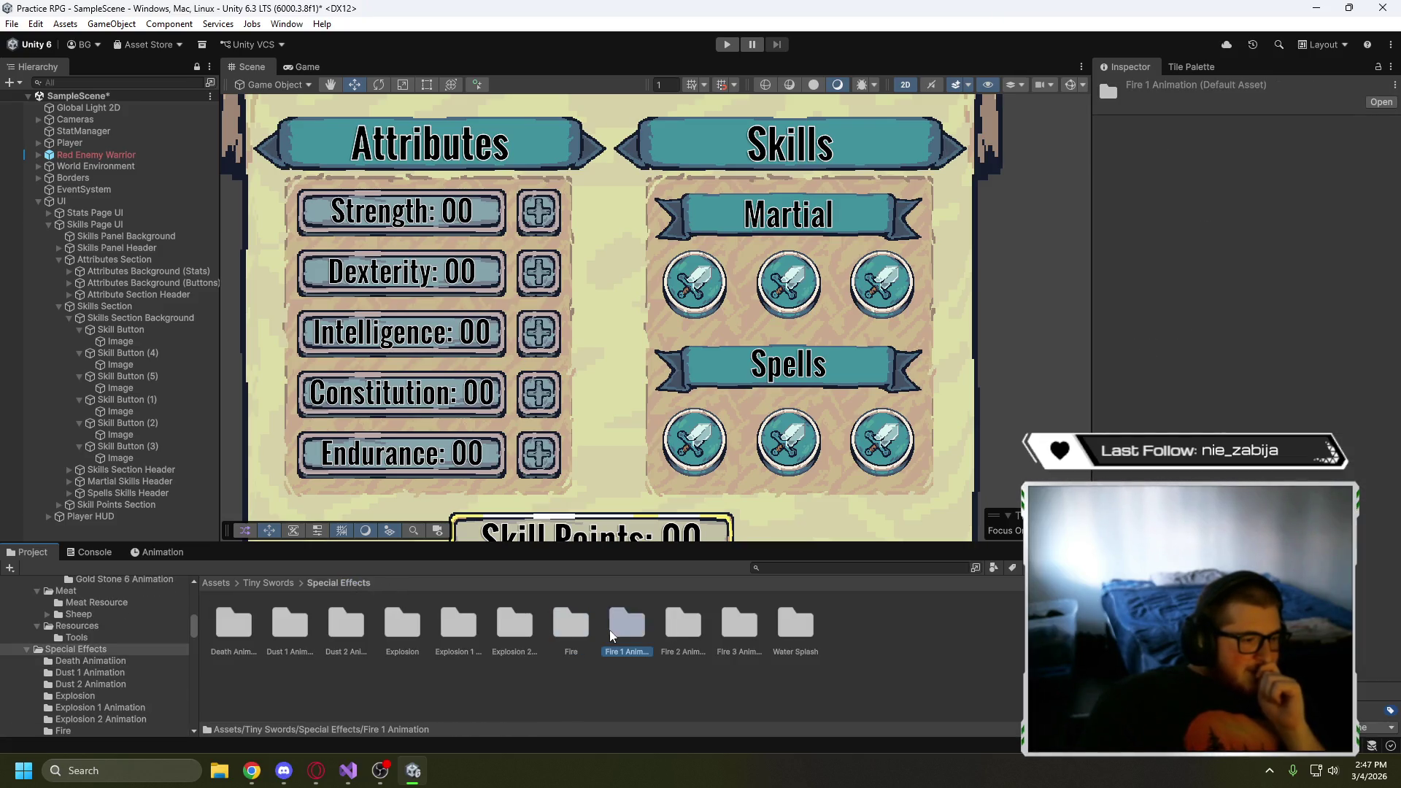
double_click(636, 634)
click(326, 625)
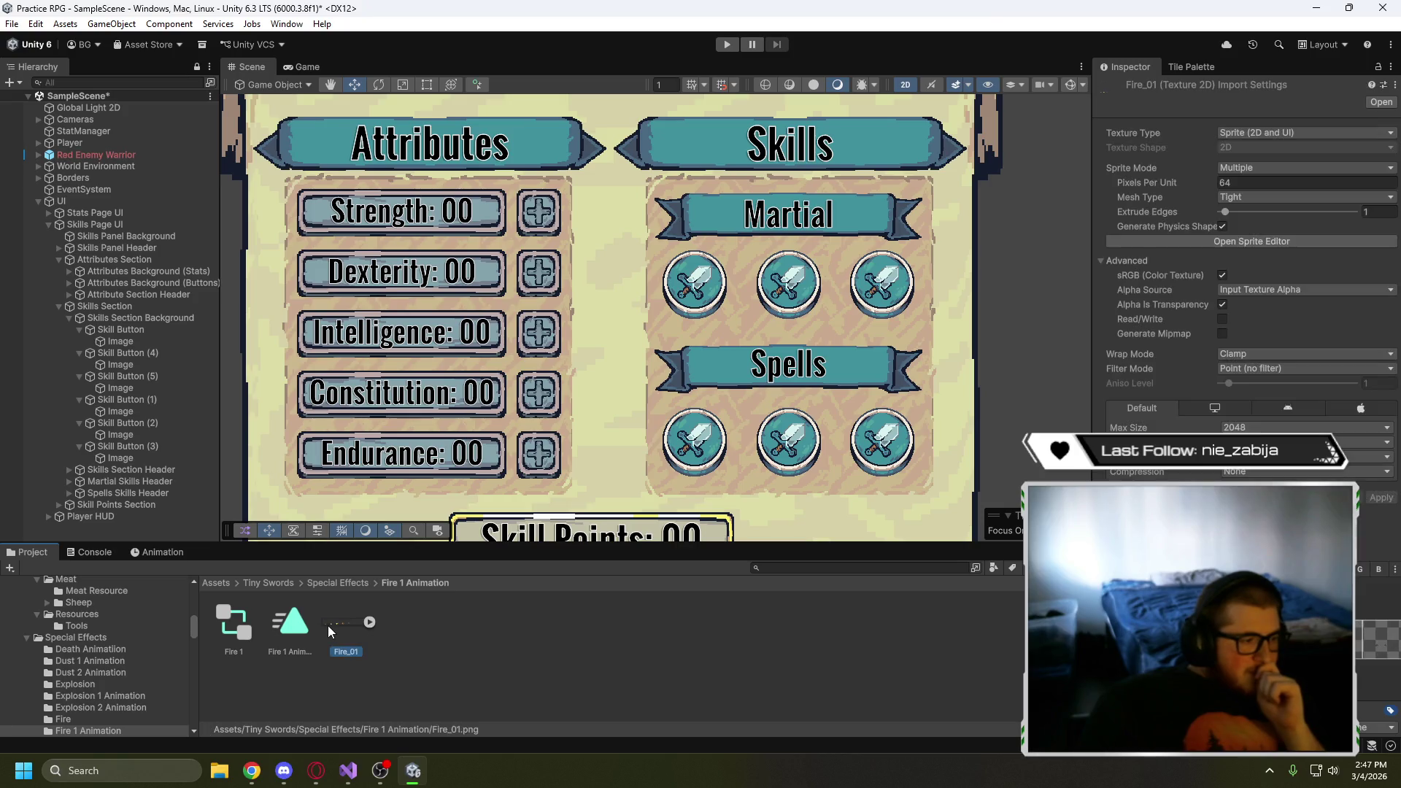
click(338, 583)
click(675, 628)
double_click(675, 628)
click(337, 623)
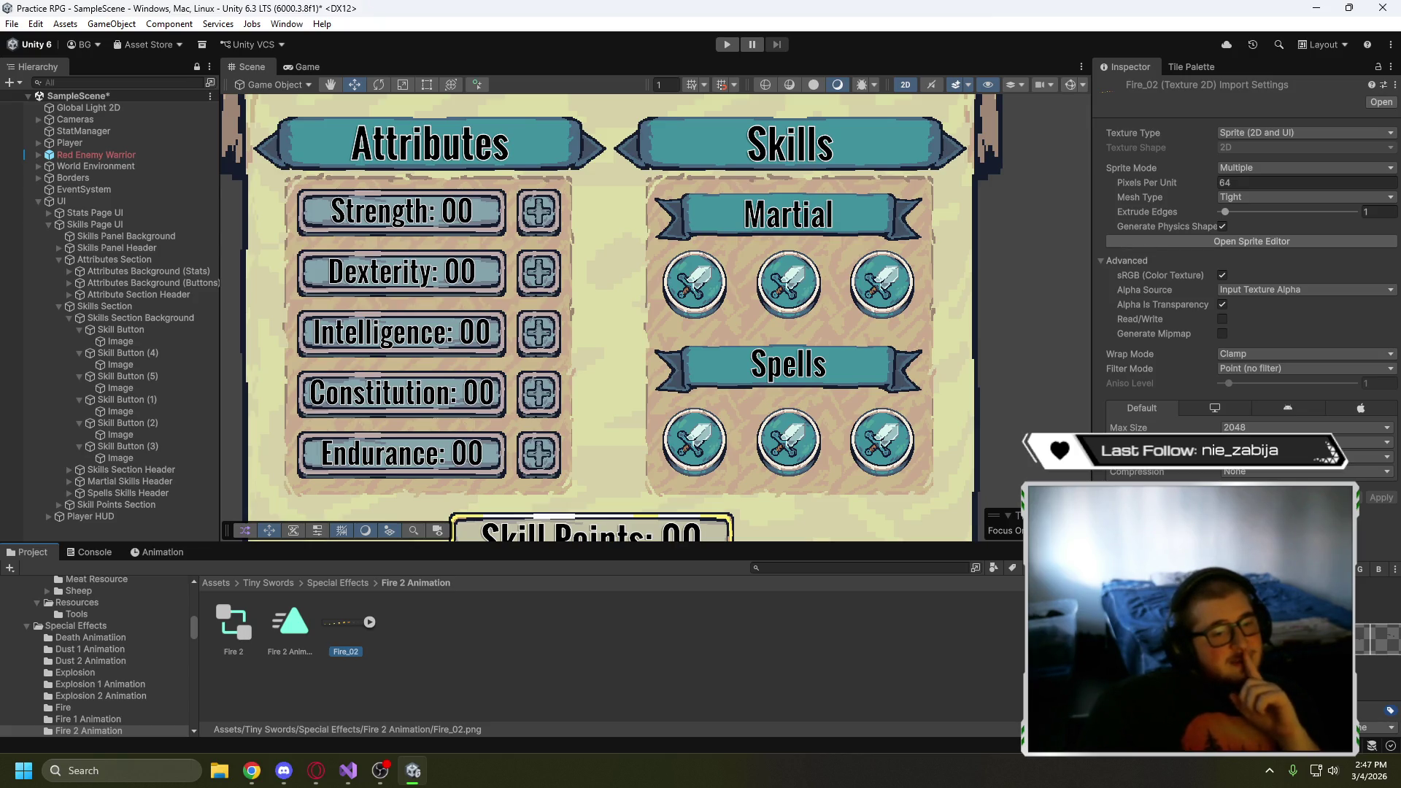
- Revisit the Fire 1 and Fire 2 folders, then inspect the Fire_03 sprite sheet
click(339, 583)
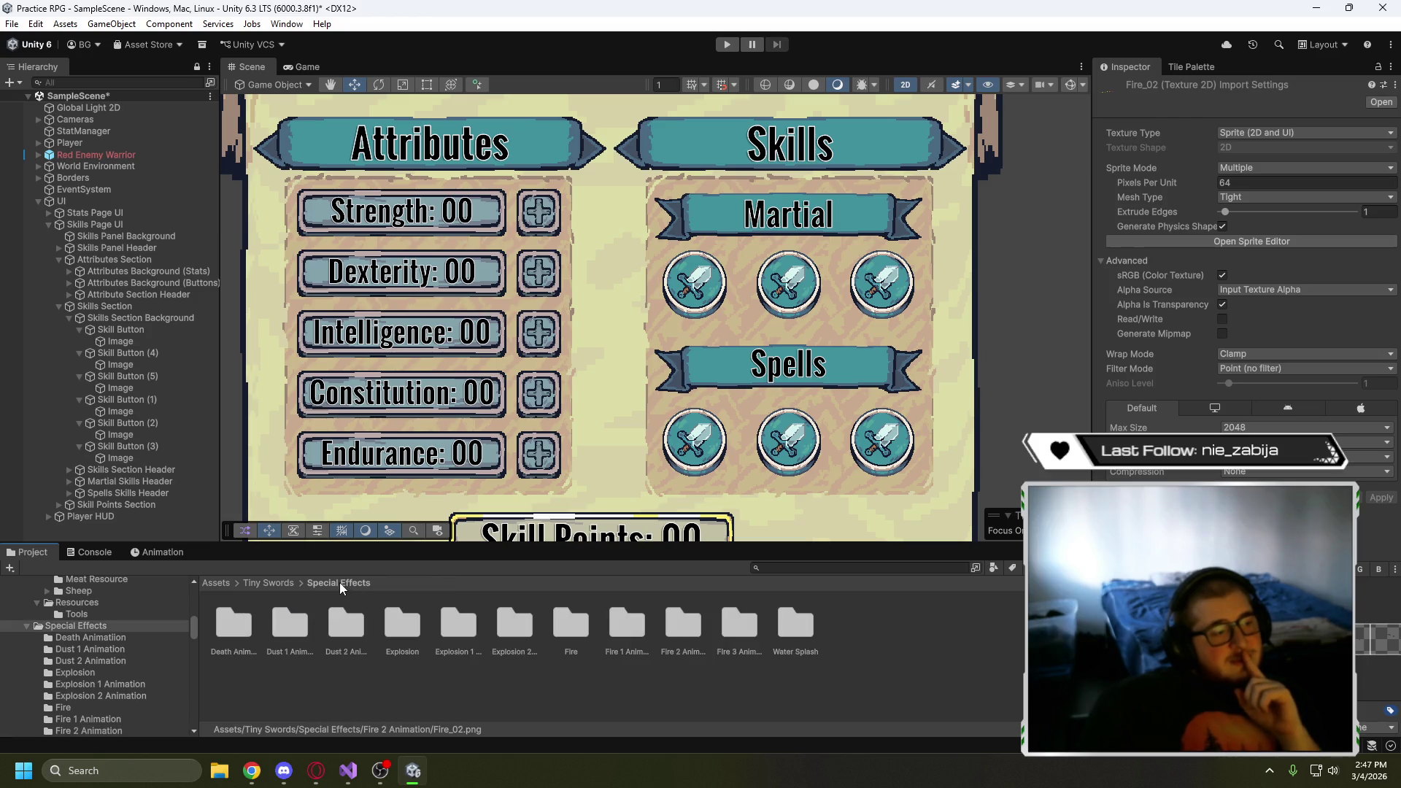
double_click(628, 625)
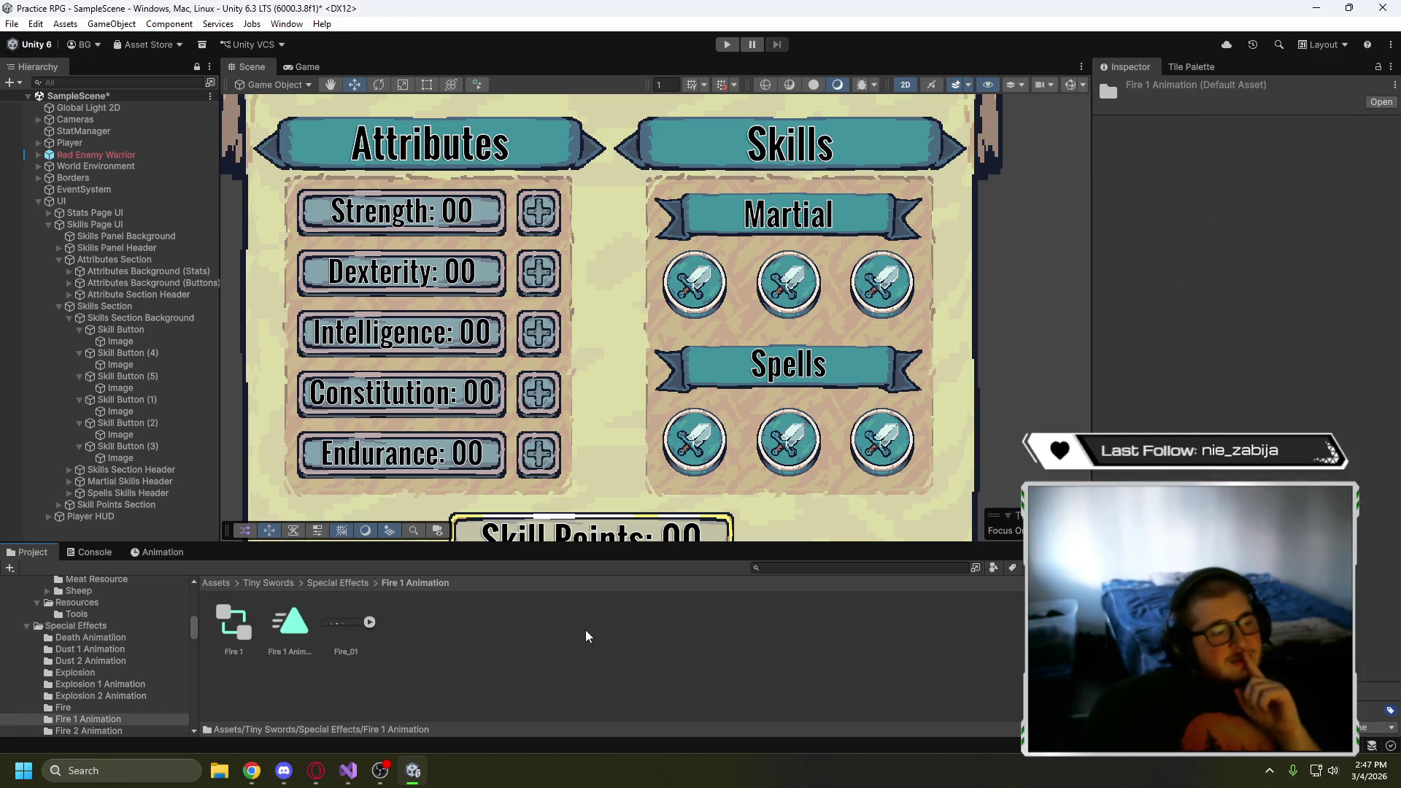
click(338, 583)
double_click(689, 624)
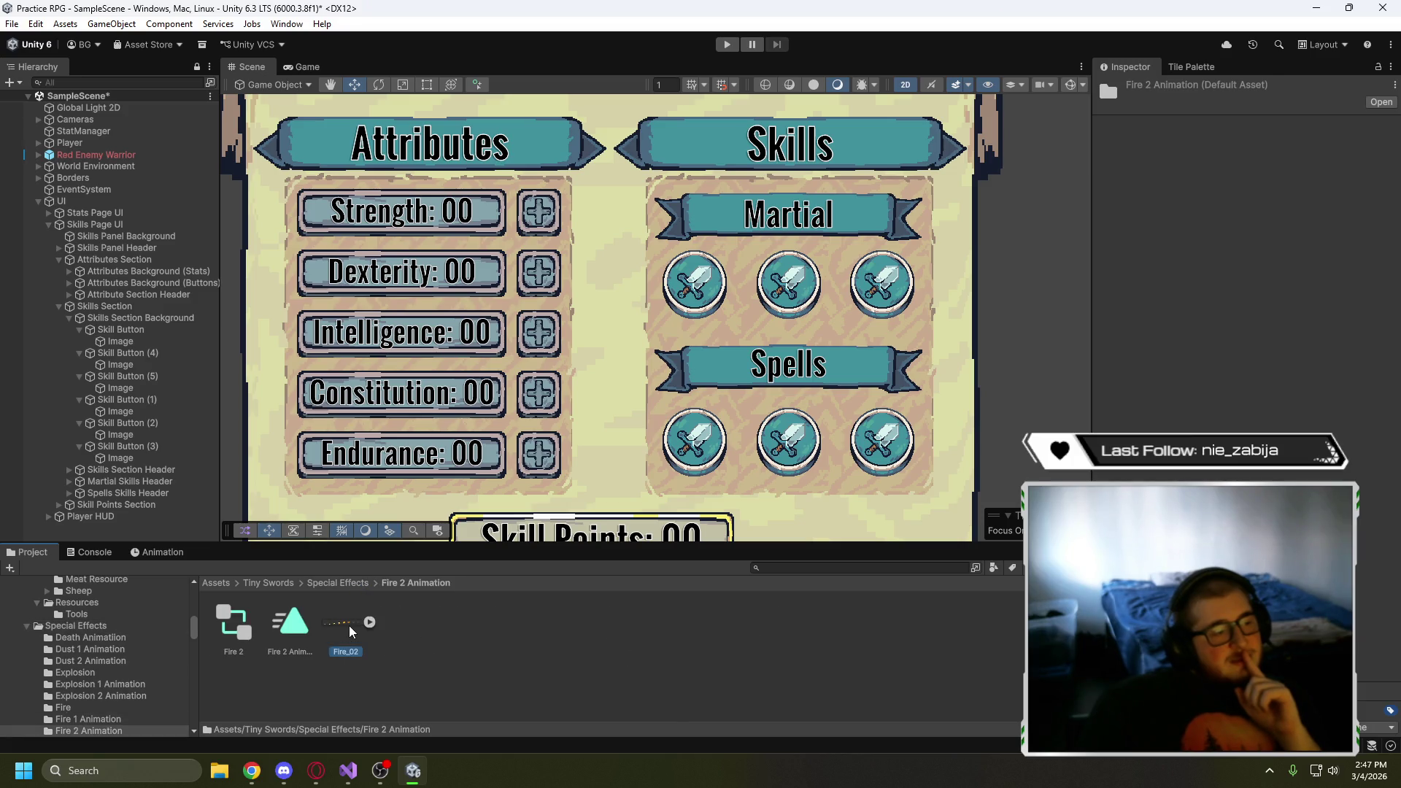
click(338, 583)
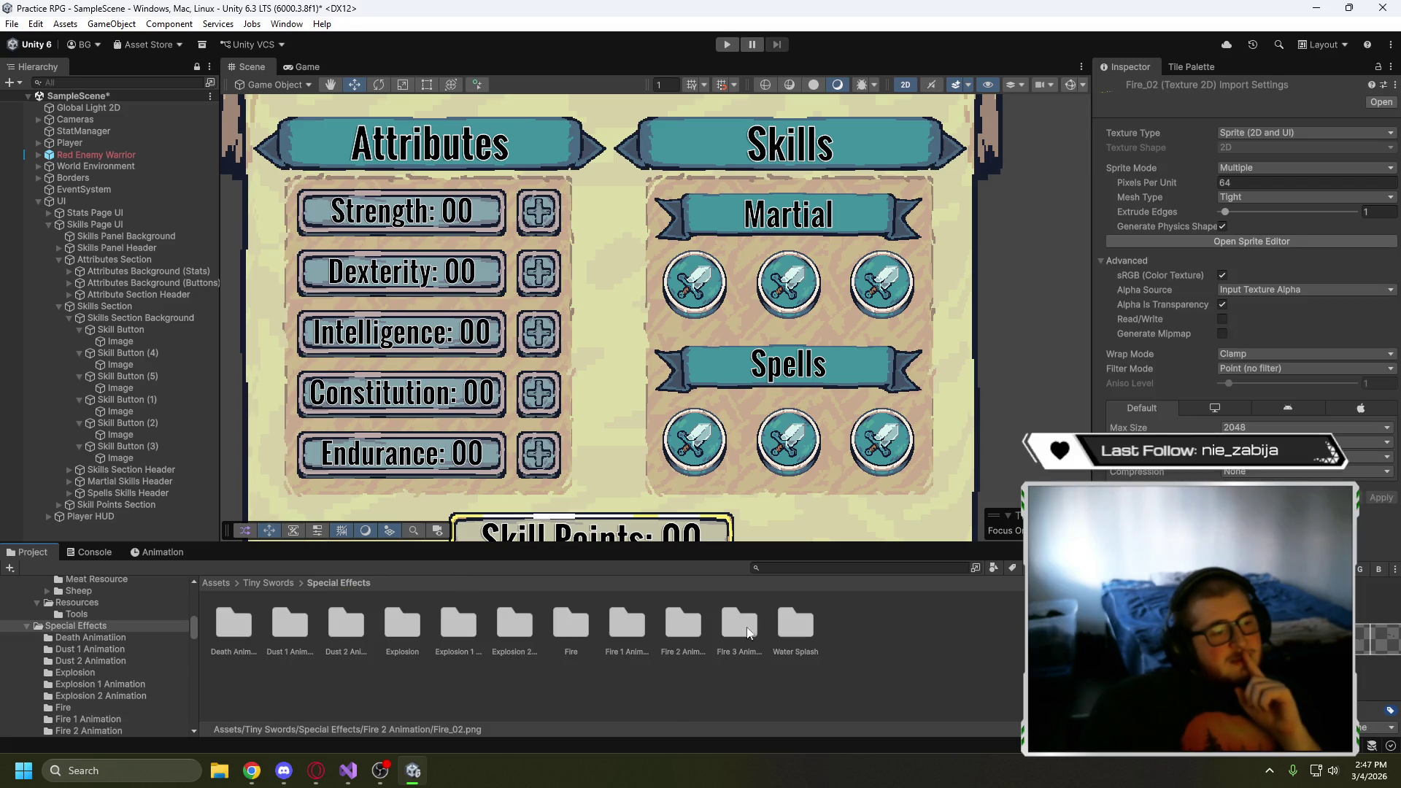
double_click(737, 626)
click(347, 619)
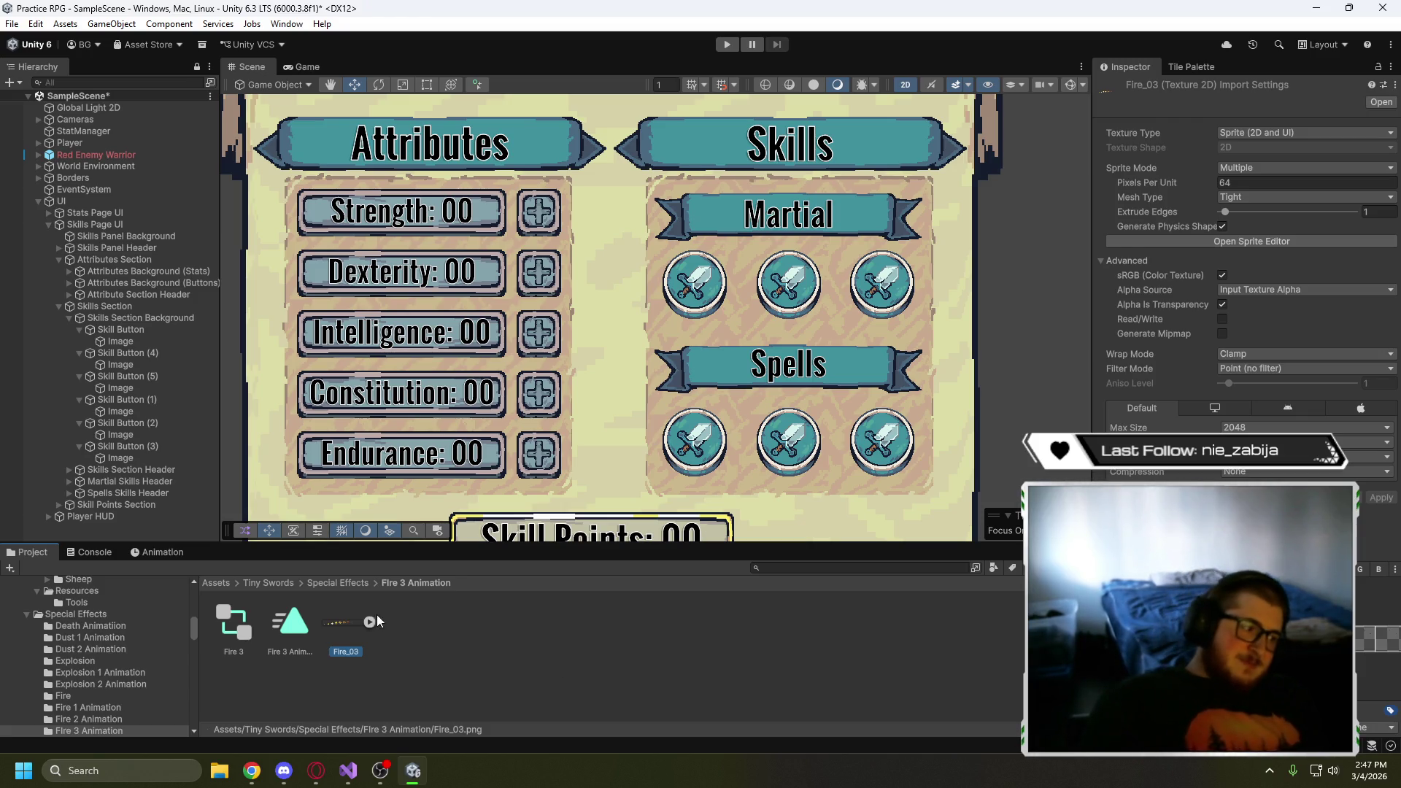
- Return to Dust 1 Animation and expand the Dust_01 sheet into its frames
click(336, 584)
double_click(310, 623)
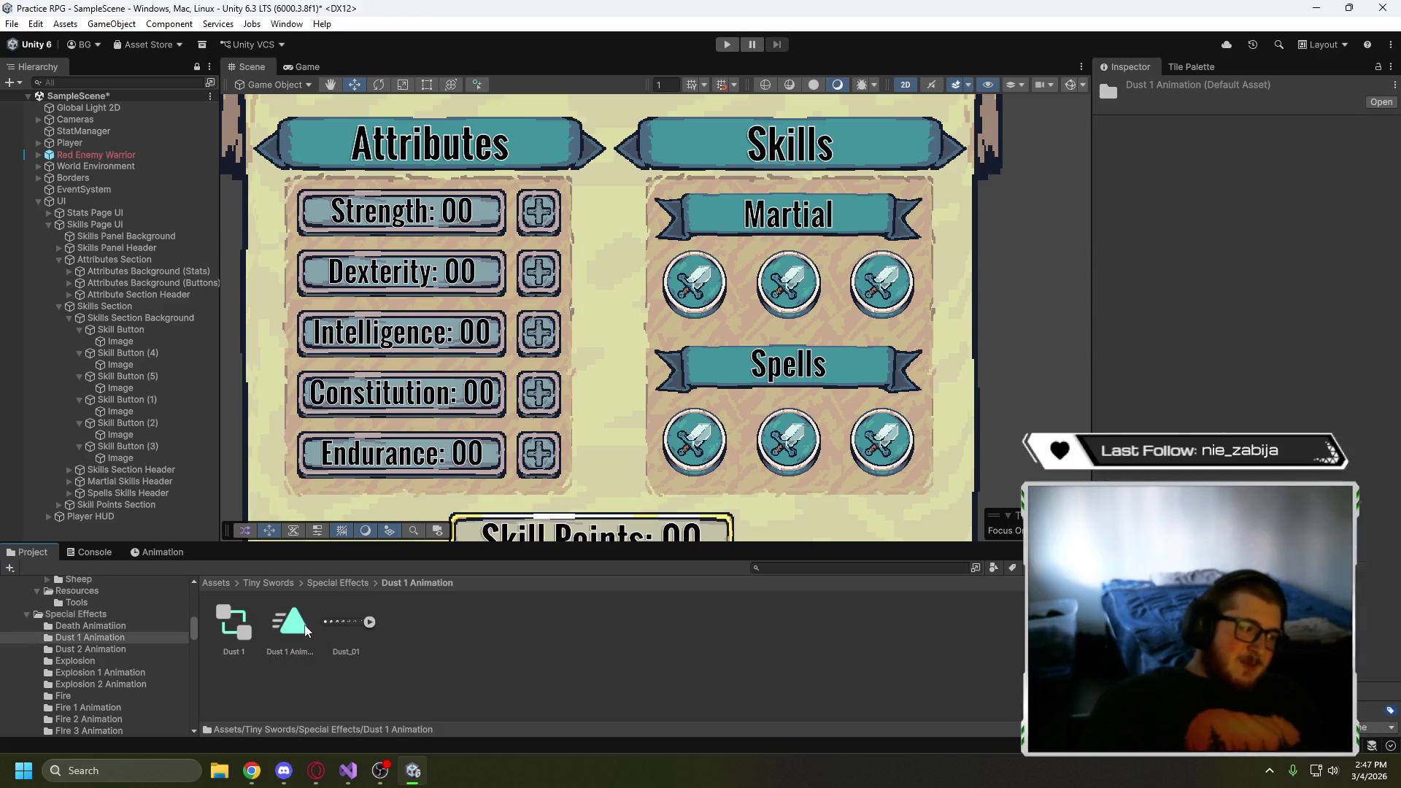
click(350, 623)
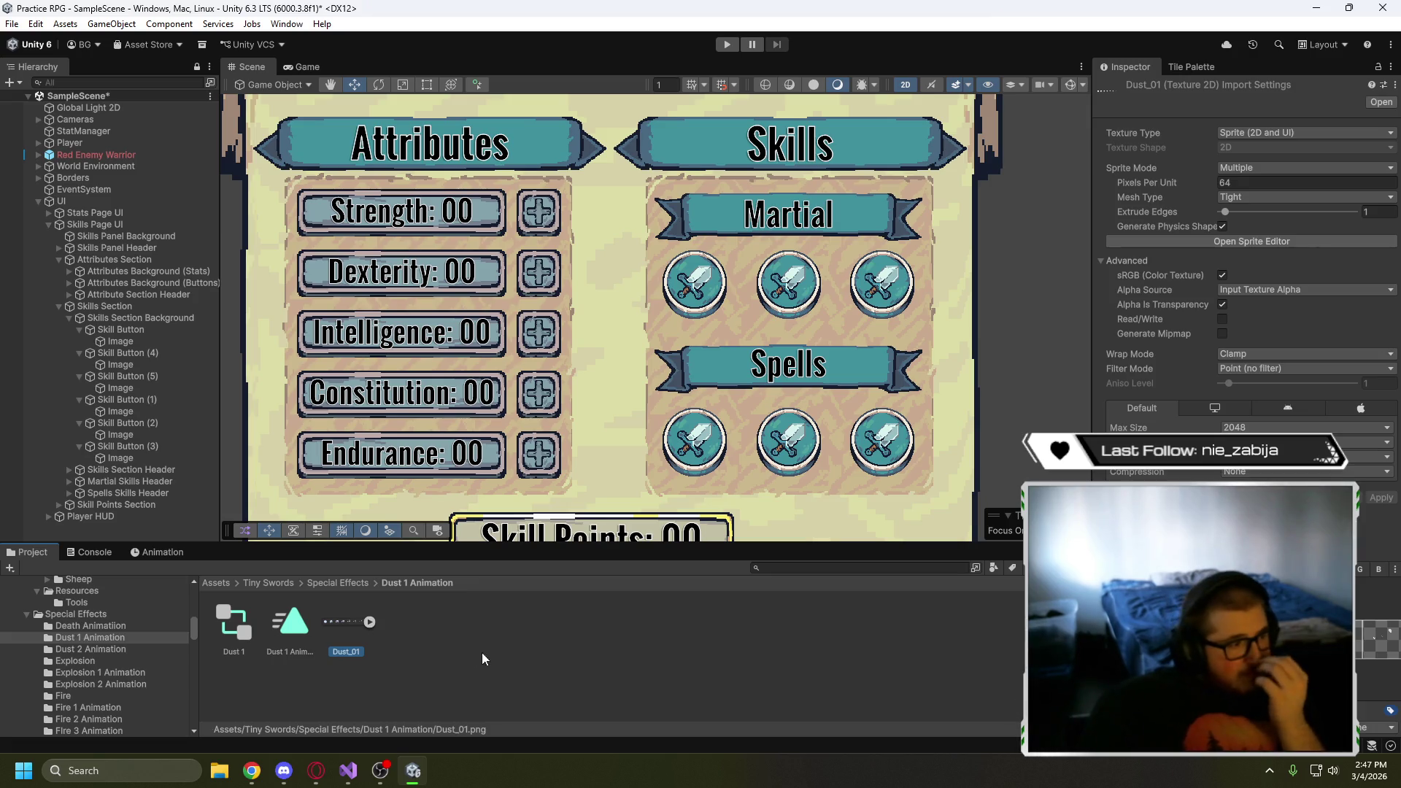
click(369, 622)
- Compare frames Dust_01_2, Dust_01_3 and Dust_01_4, ending on Dust_01_2 in the Inspector
click(515, 620)
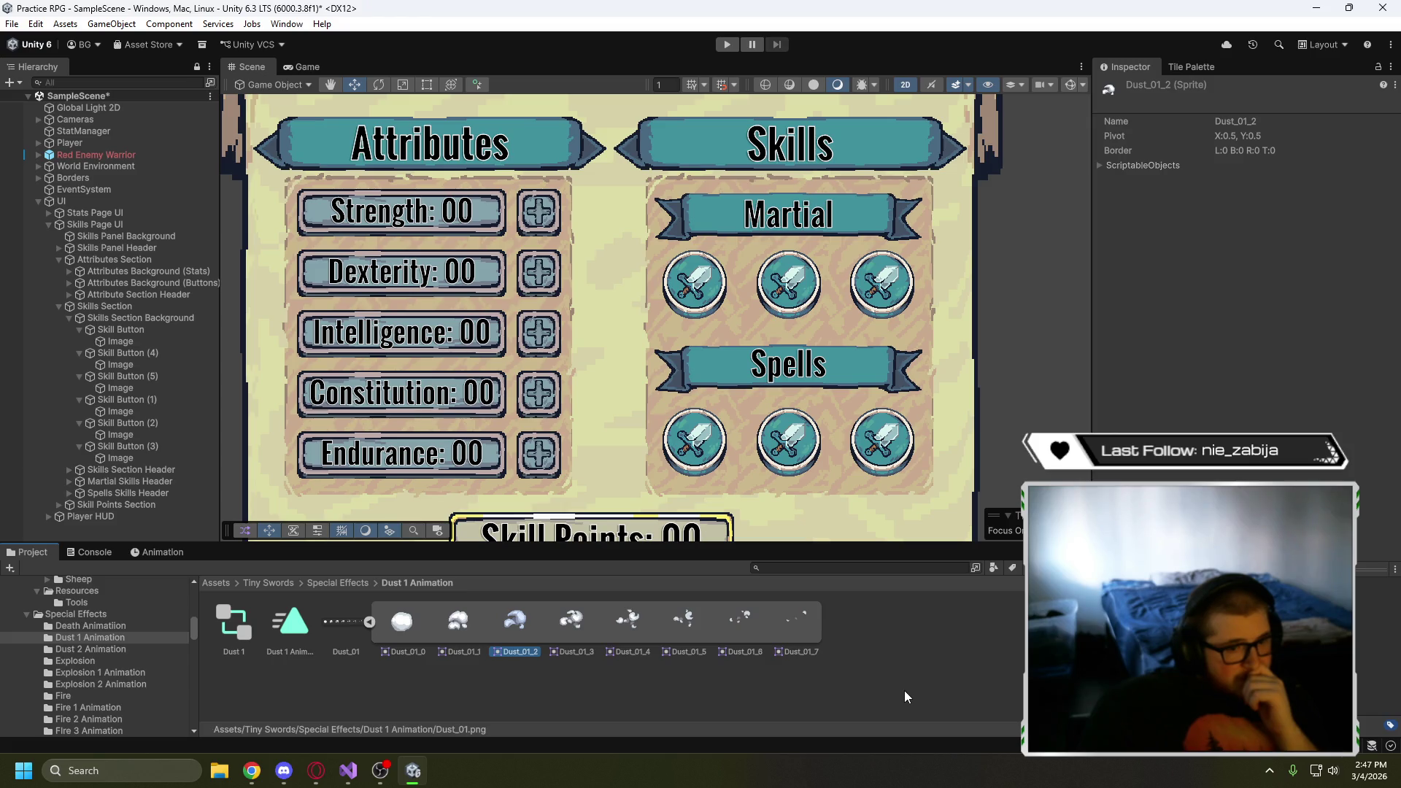
click(570, 624)
click(521, 623)
click(633, 620)
click(518, 624)
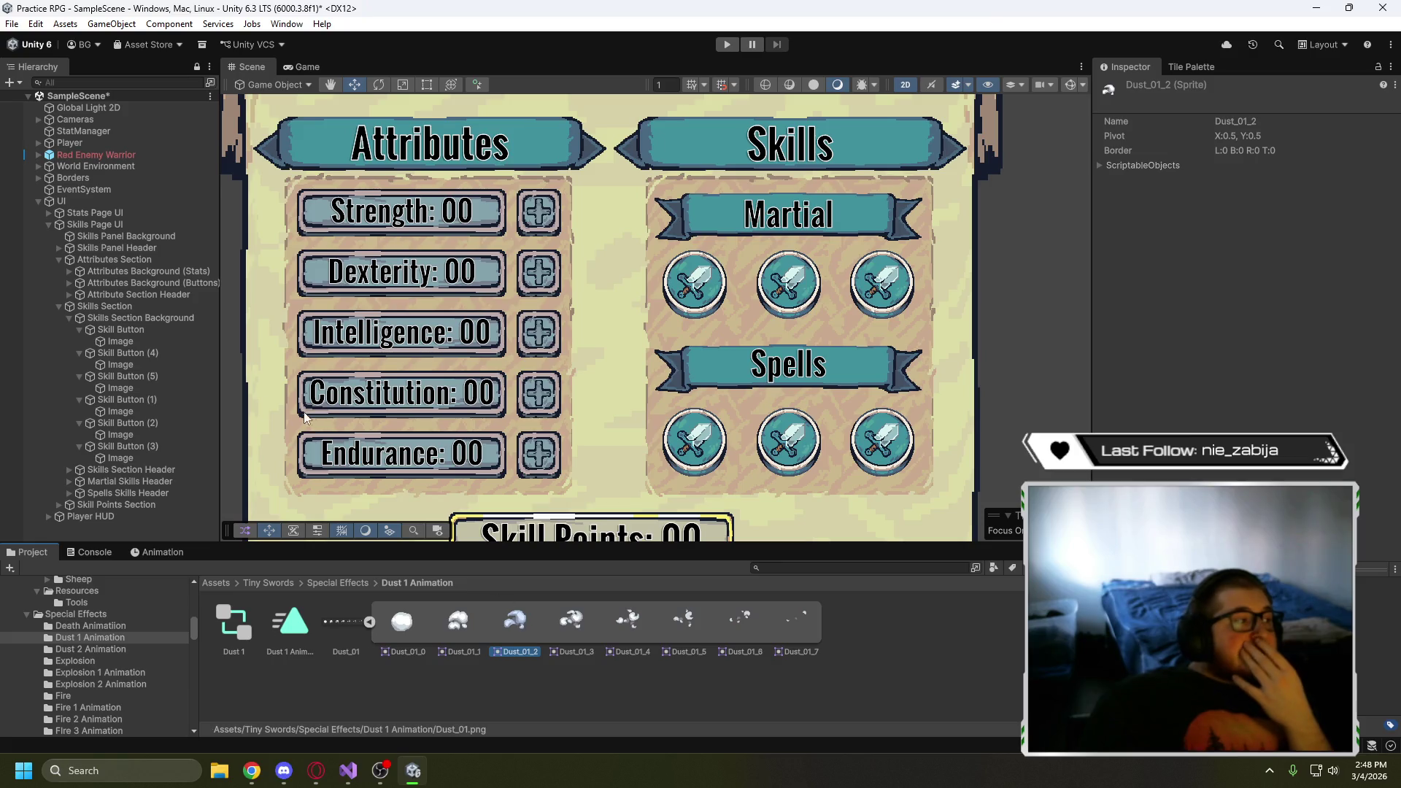
- Assign the Dust_01_2 sprite to the second Martial skill button's icon image
click(135, 341)
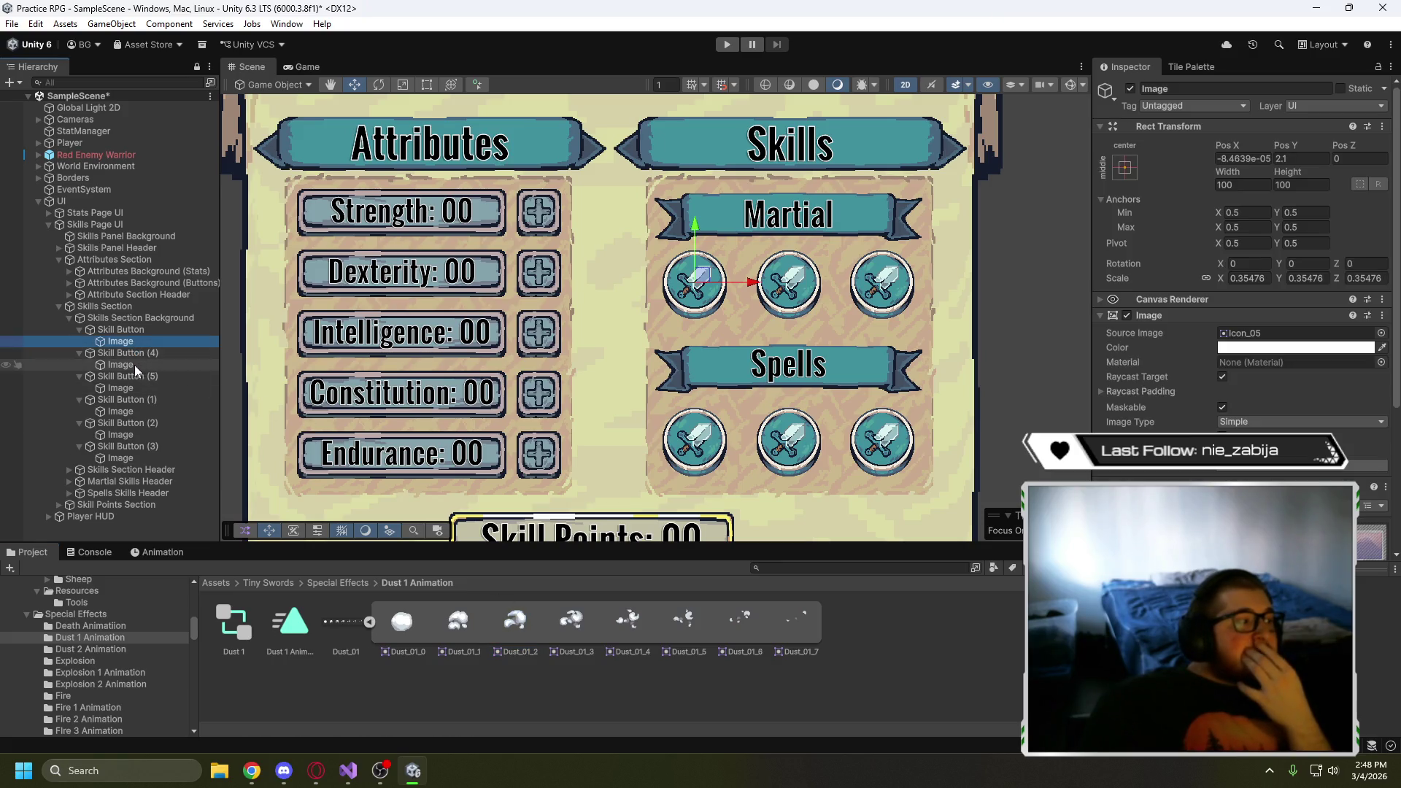
click(134, 365)
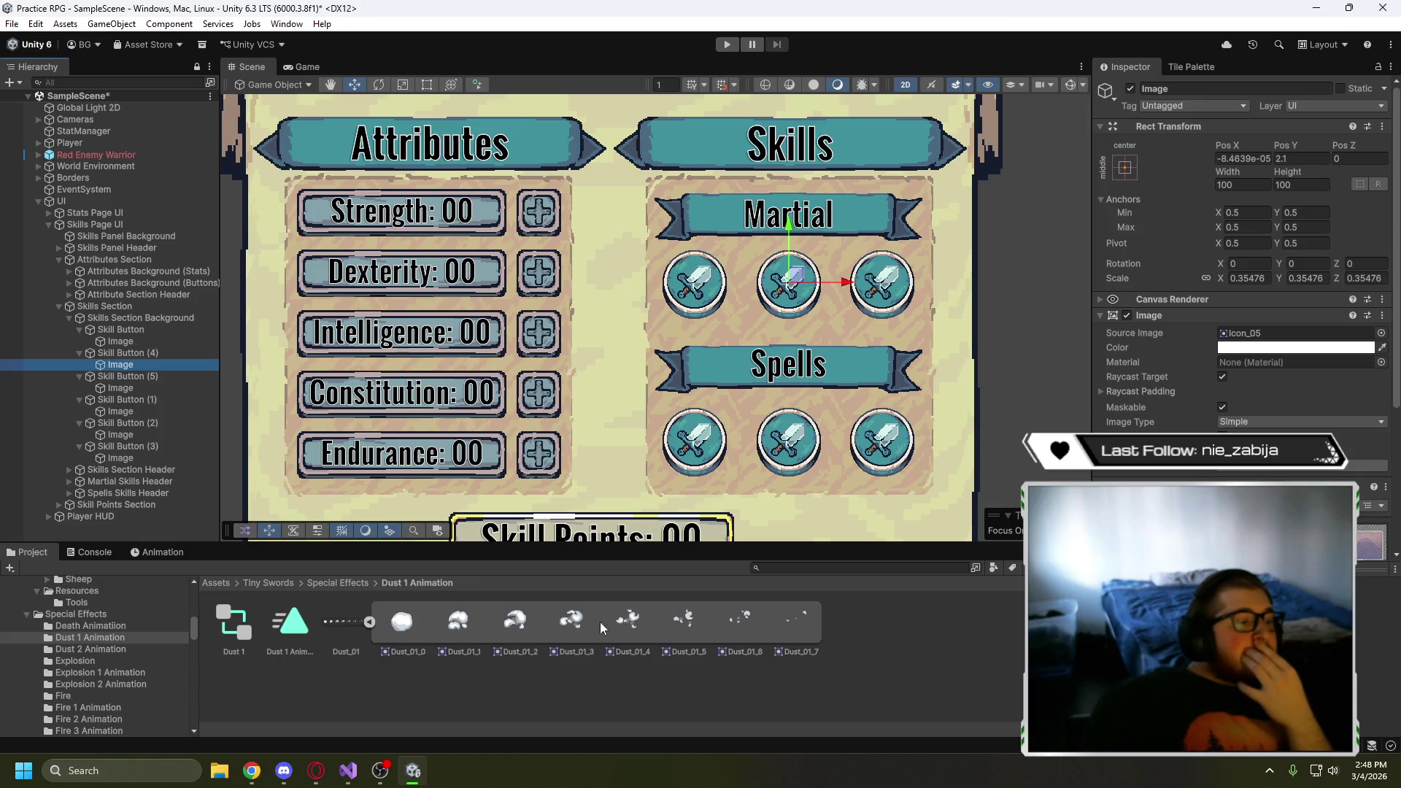
drag(514, 627, 1253, 341)
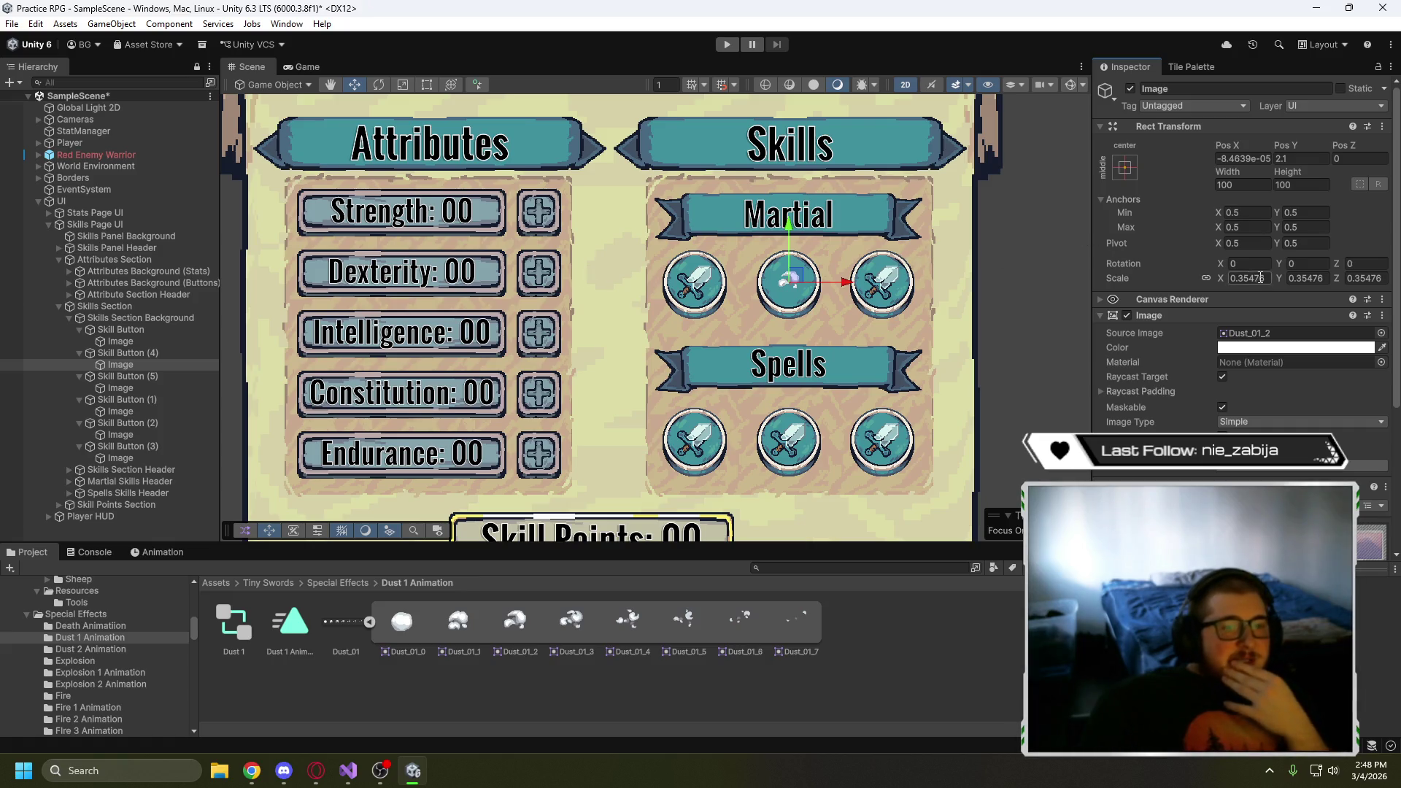
- Scale the dust icon up to about 0.596 and return to the Special Effects folder
key(t)
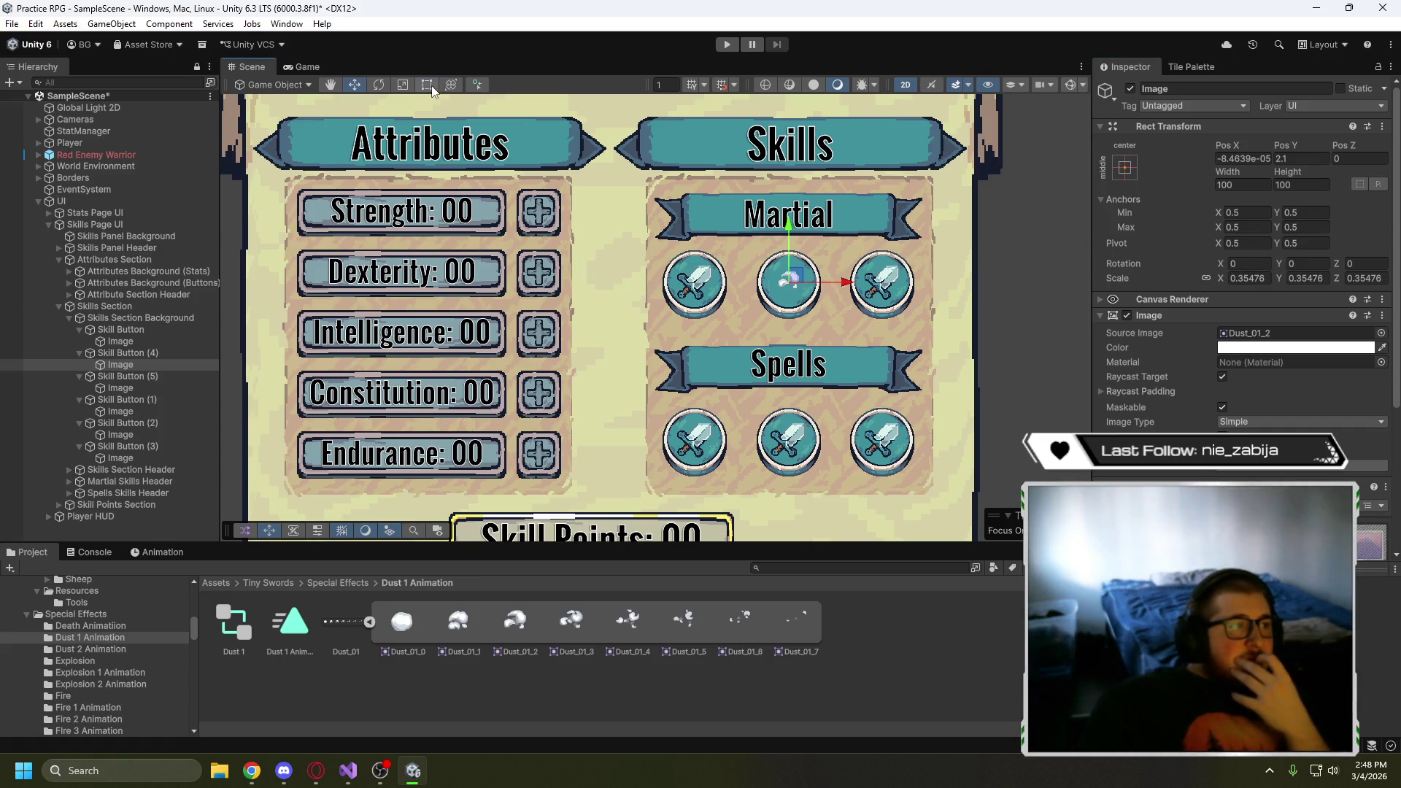
key(r)
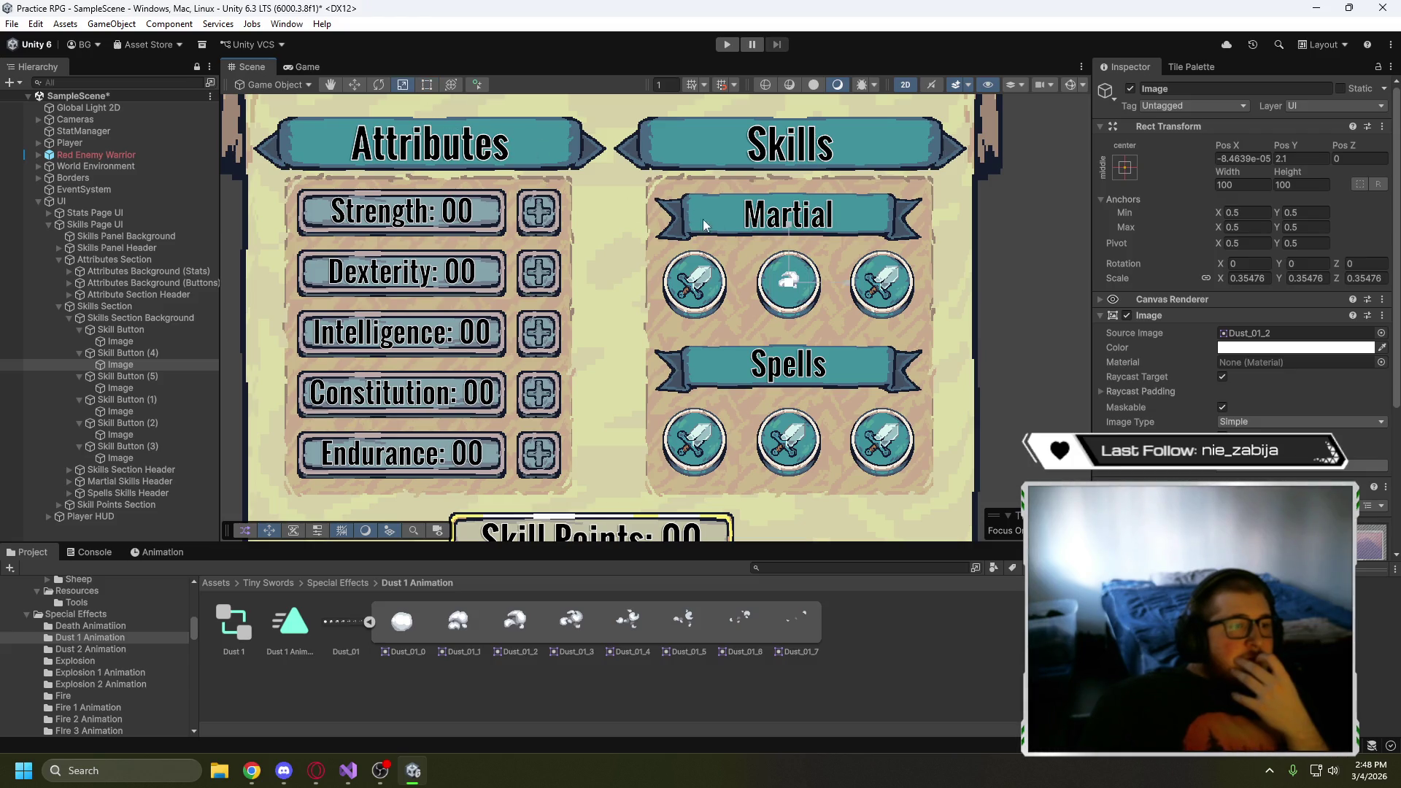
mouse_move(789, 282)
mouse_down()
mouse_move(834, 270)
mouse_move(794, 254)
mouse_up()
key(w)
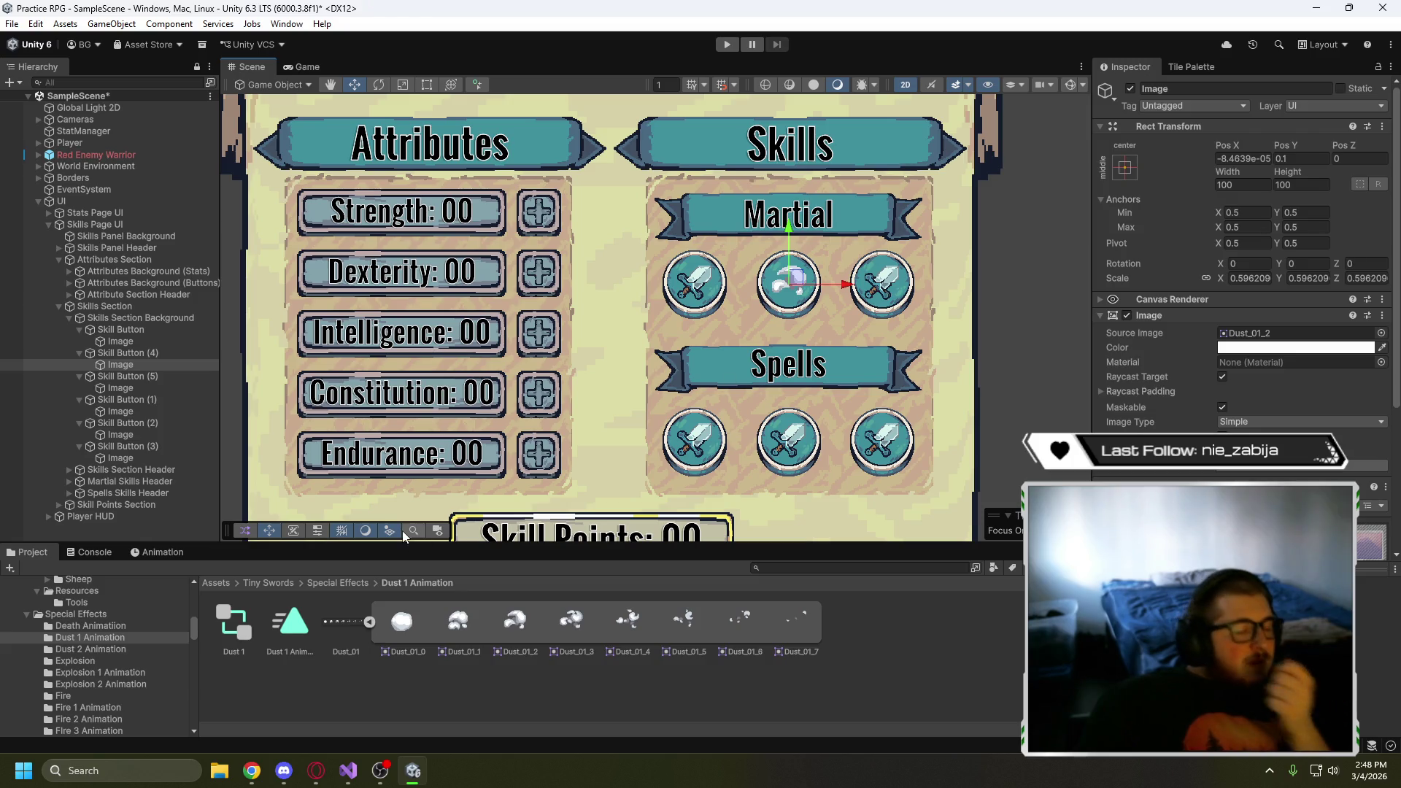
click(336, 584)
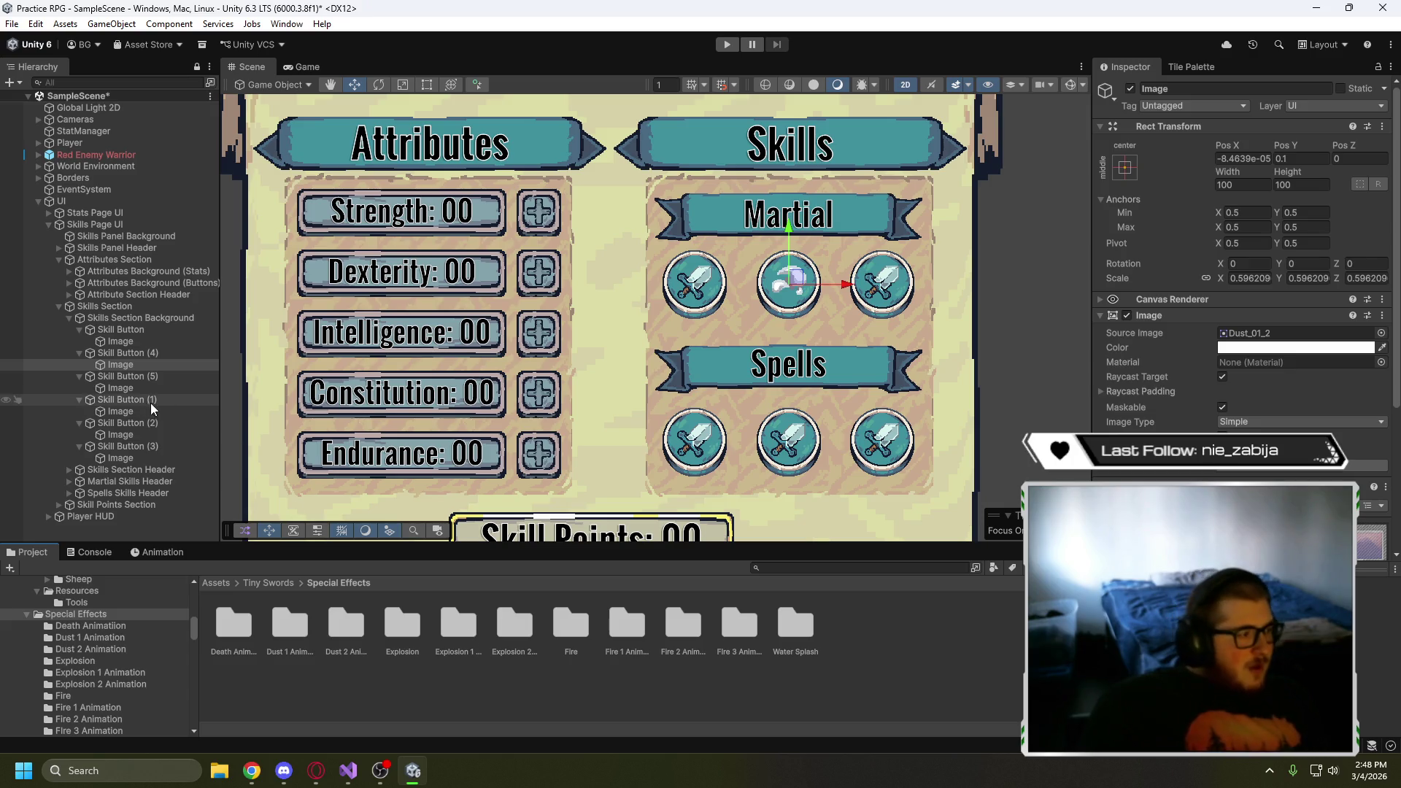
- Rename the Martial buttons to Heavy Strike Skill Button, Dash Skill Button and Frenzy
click(129, 333)
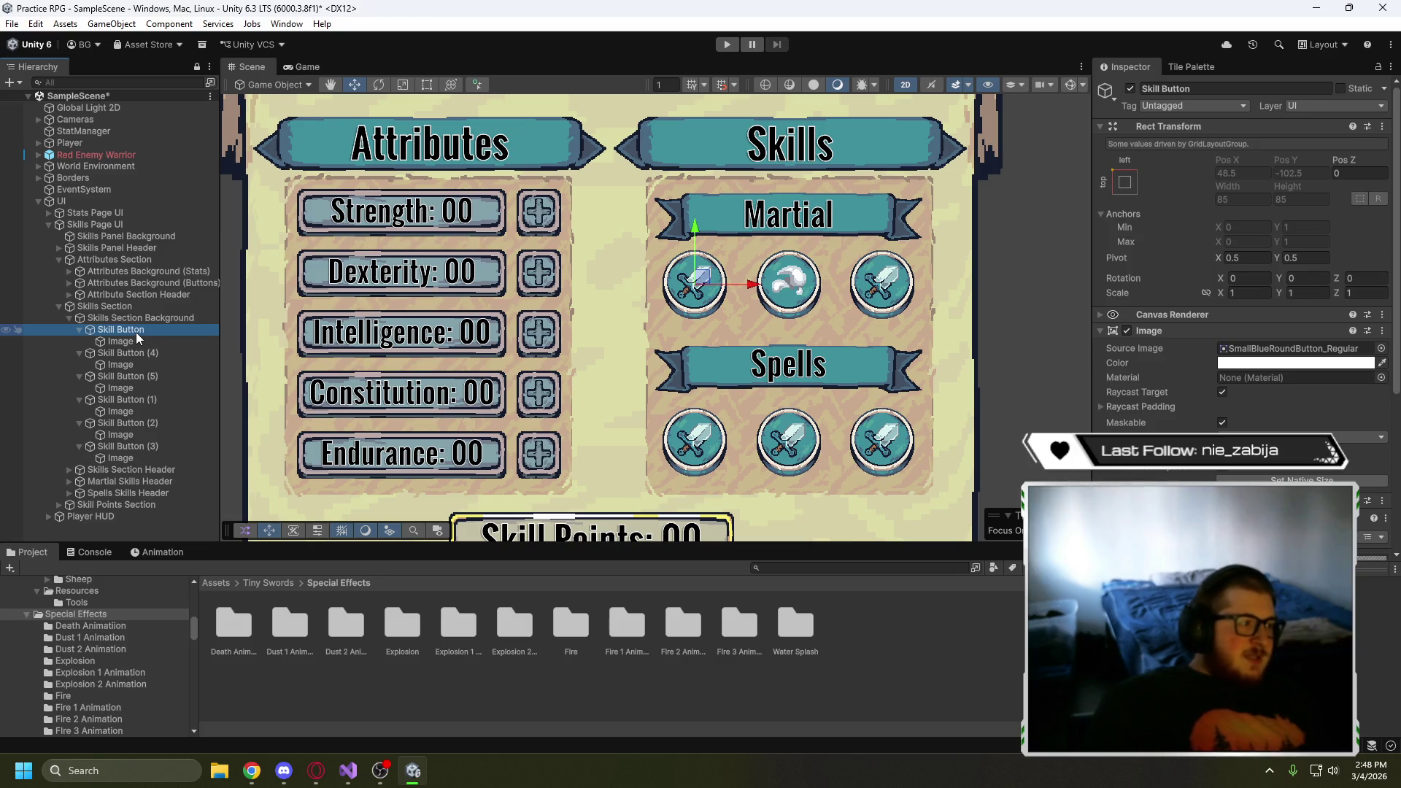
click(136, 331)
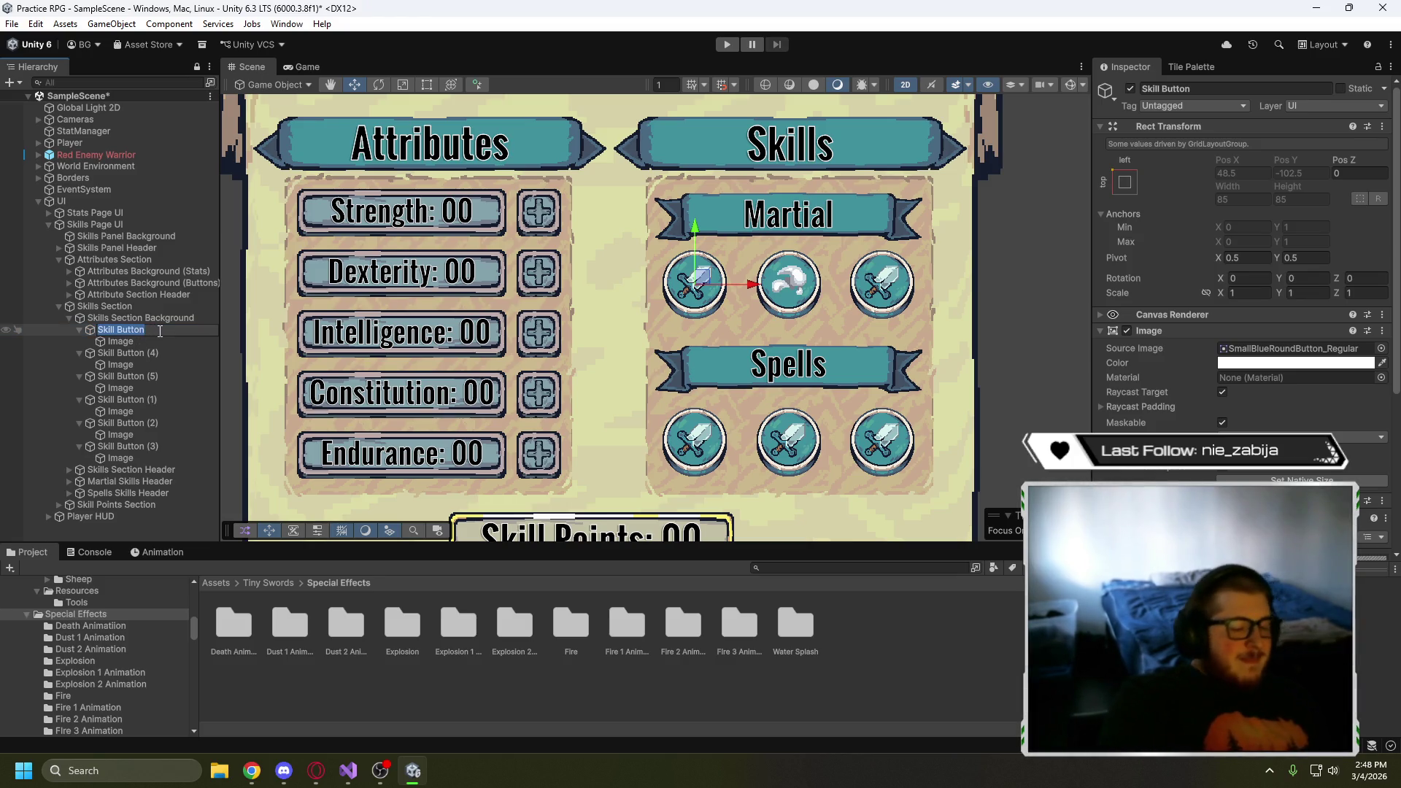
text(Heavy Strike)
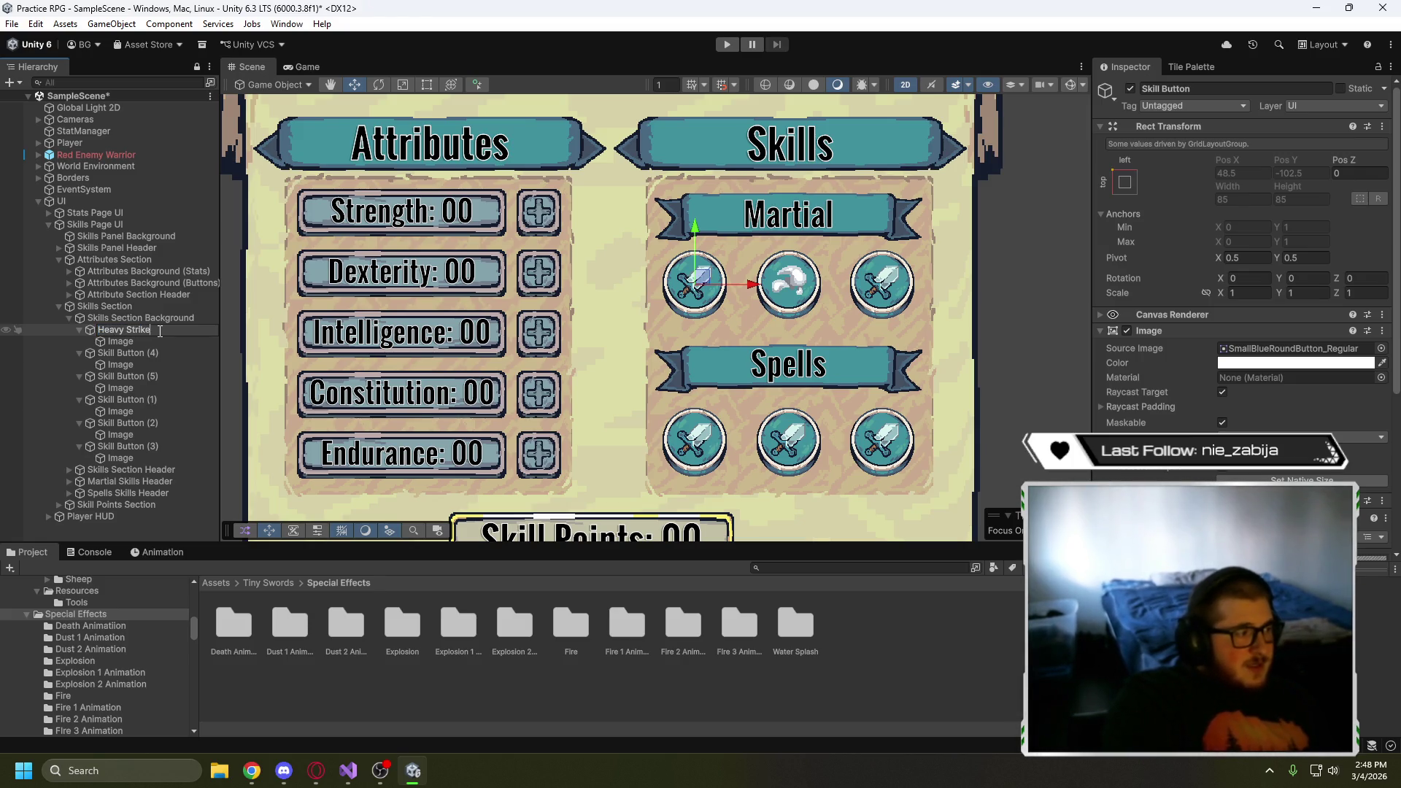
text( Skill Button)
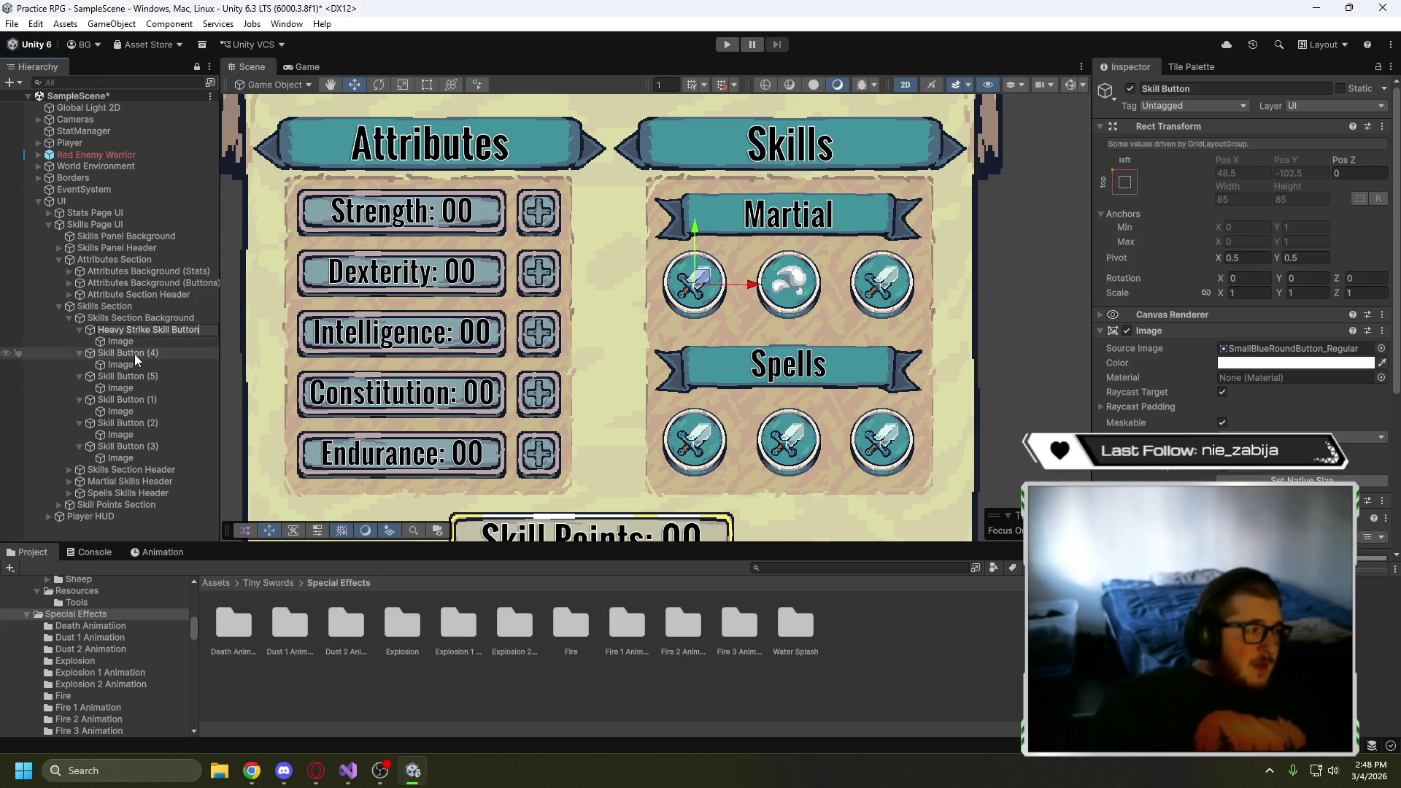
click(135, 353)
key(F2)
text(Dash Ski)
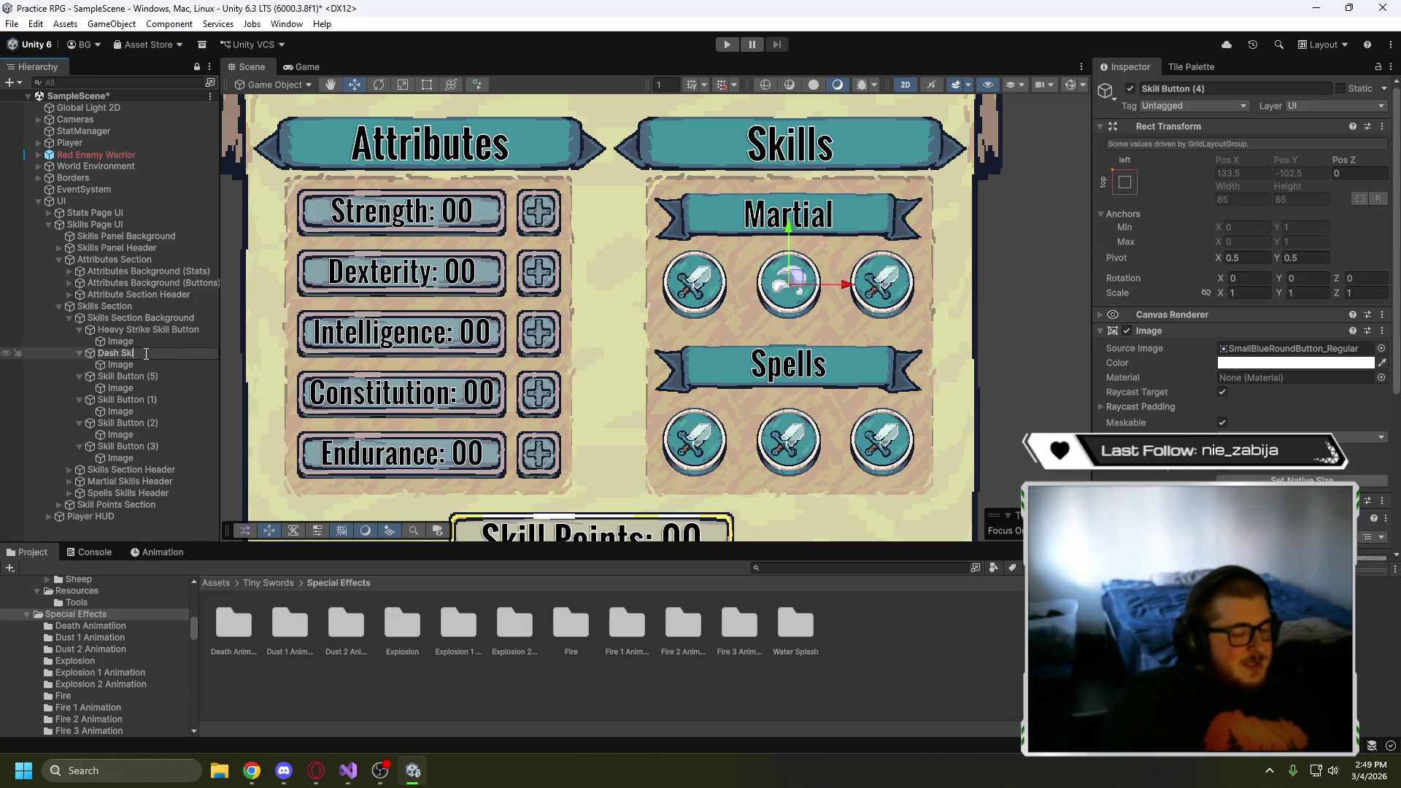
text(ll Button)
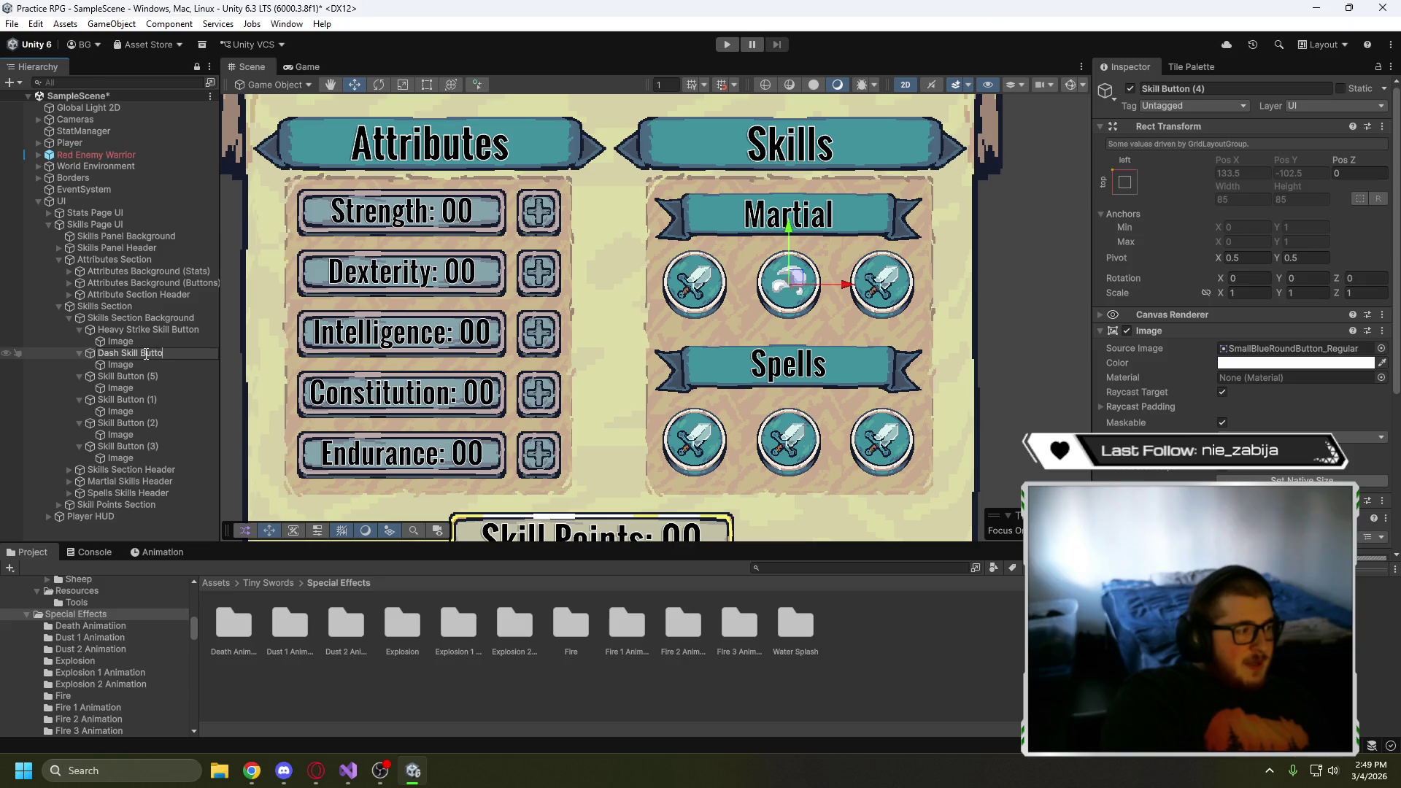
key(Return)
click(165, 374)
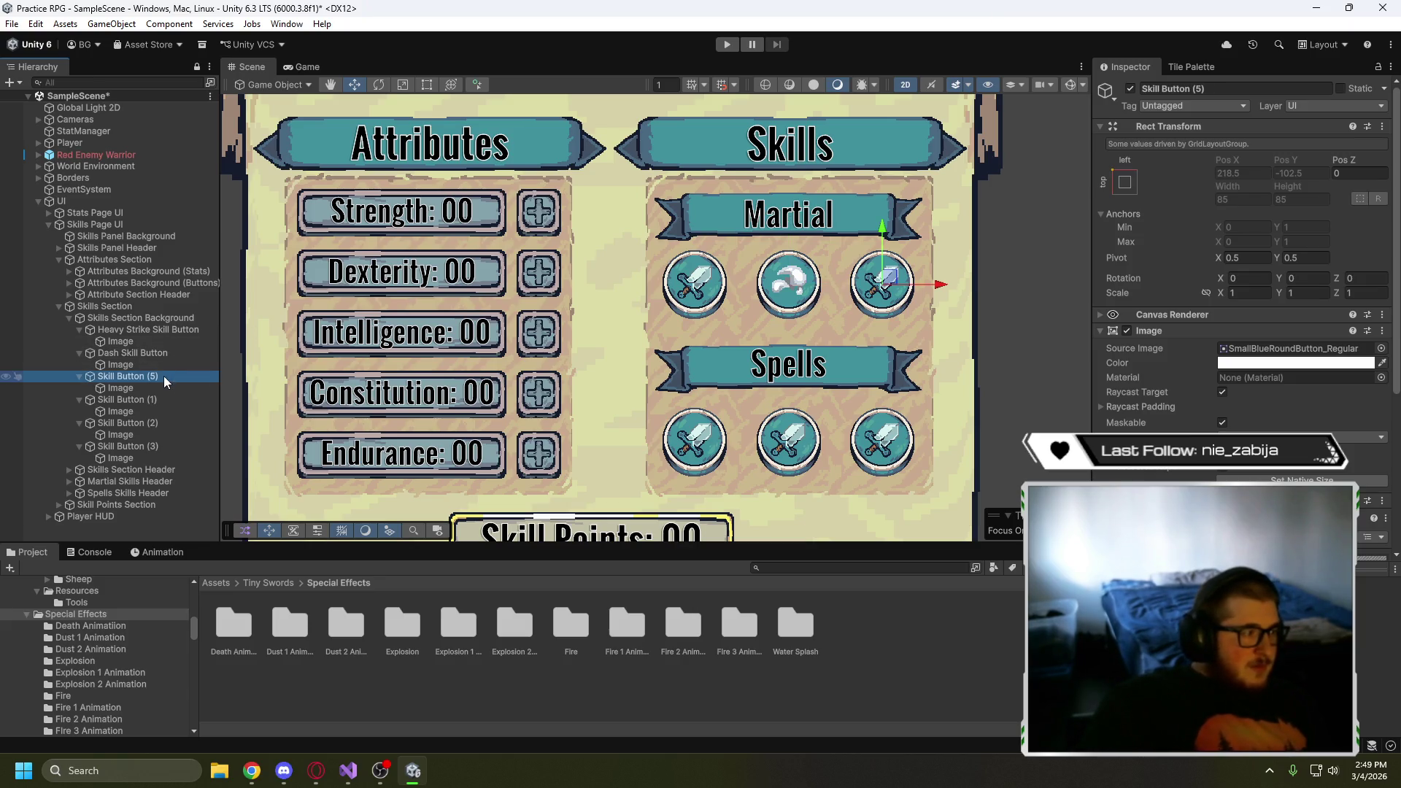
key(F2)
text(Fre)
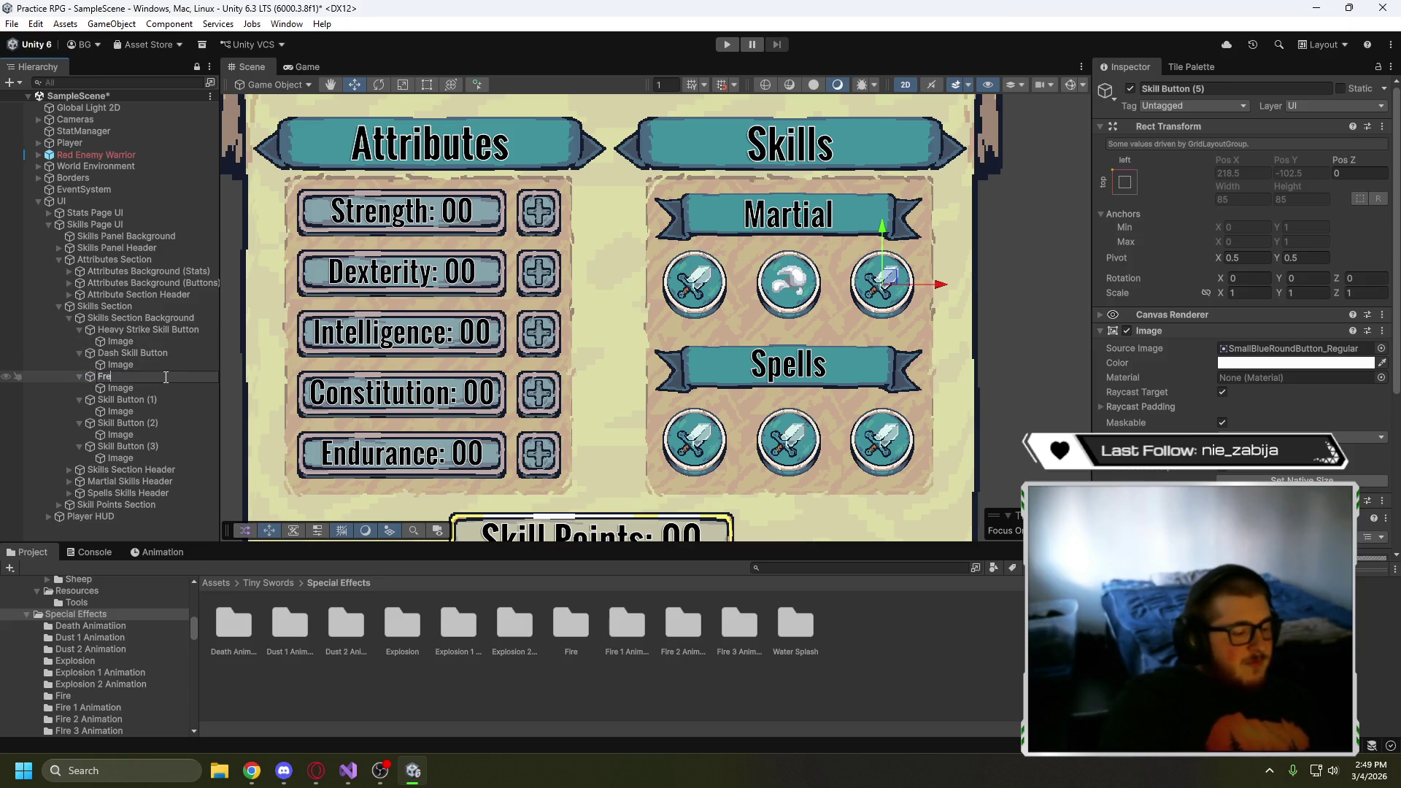
text(nzy Skill Button)
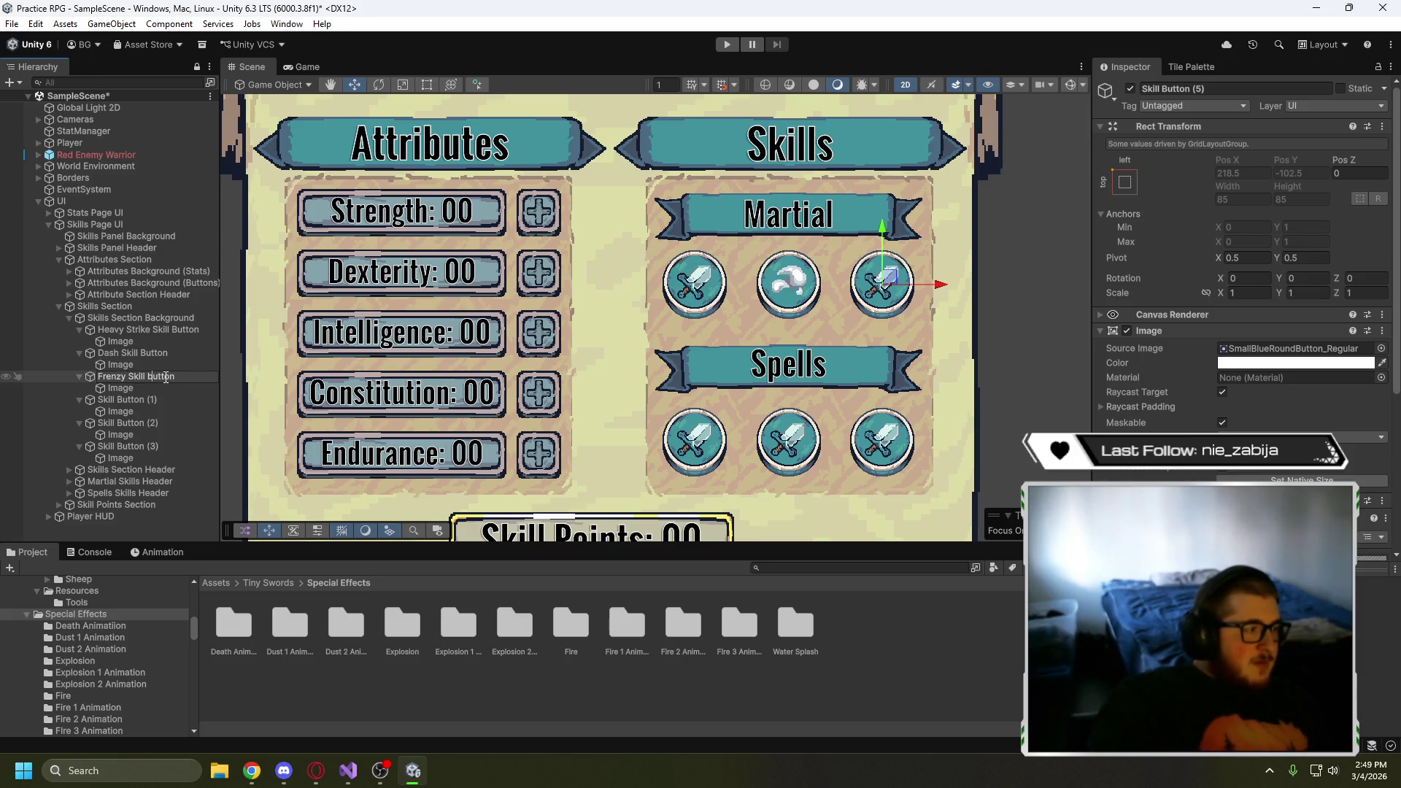
- Rename the spell buttons to Fireball Skill Button, Heal and Slow
click(120, 401)
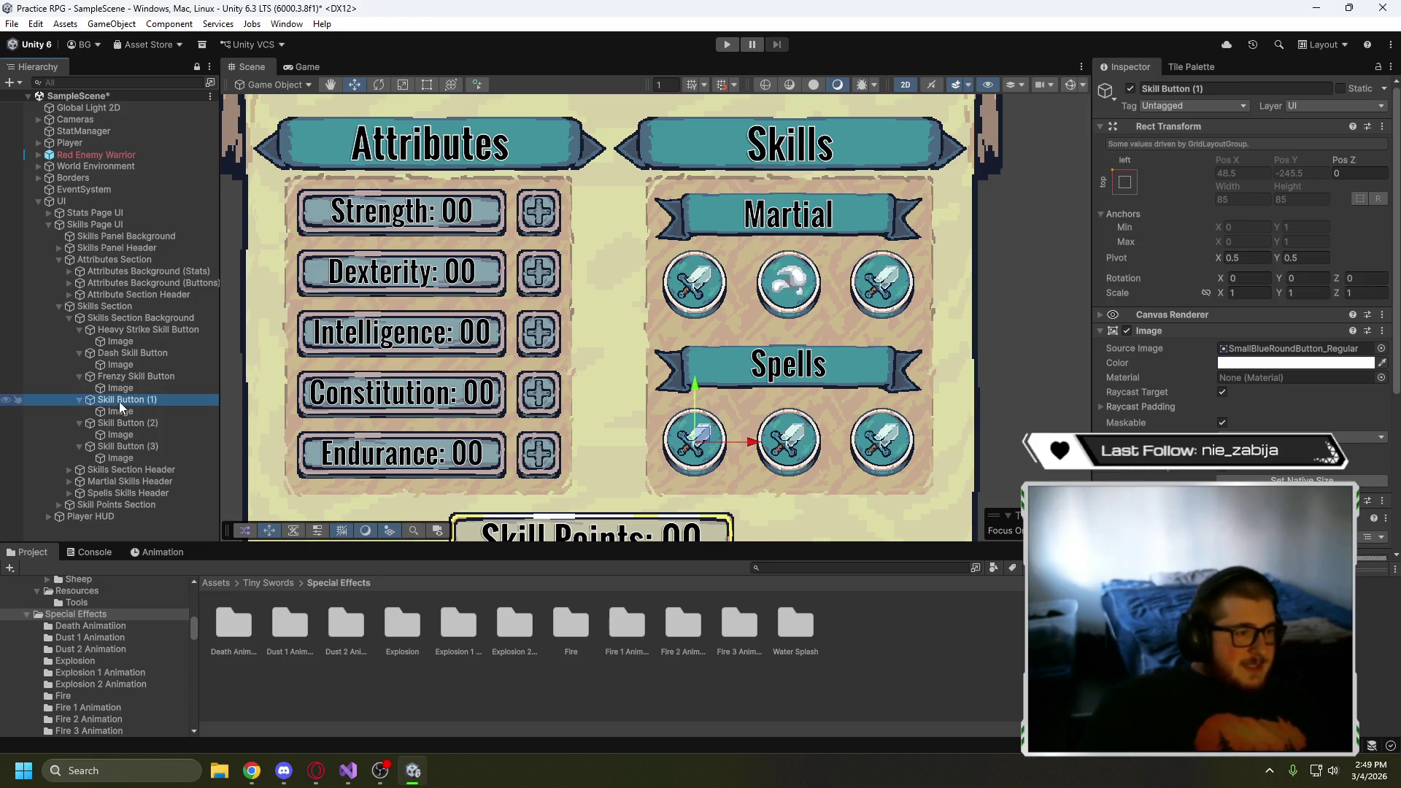
click(118, 401)
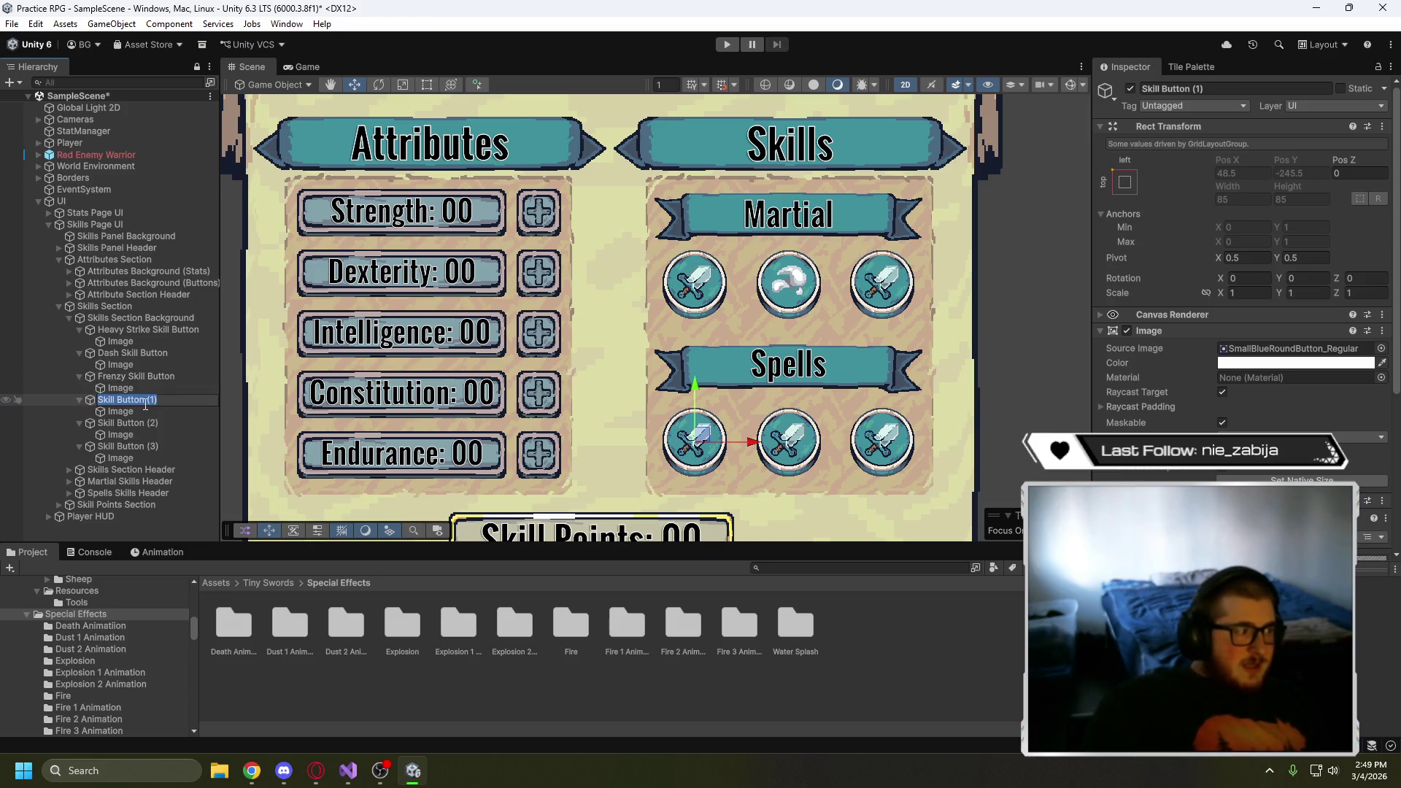
text(Fire)
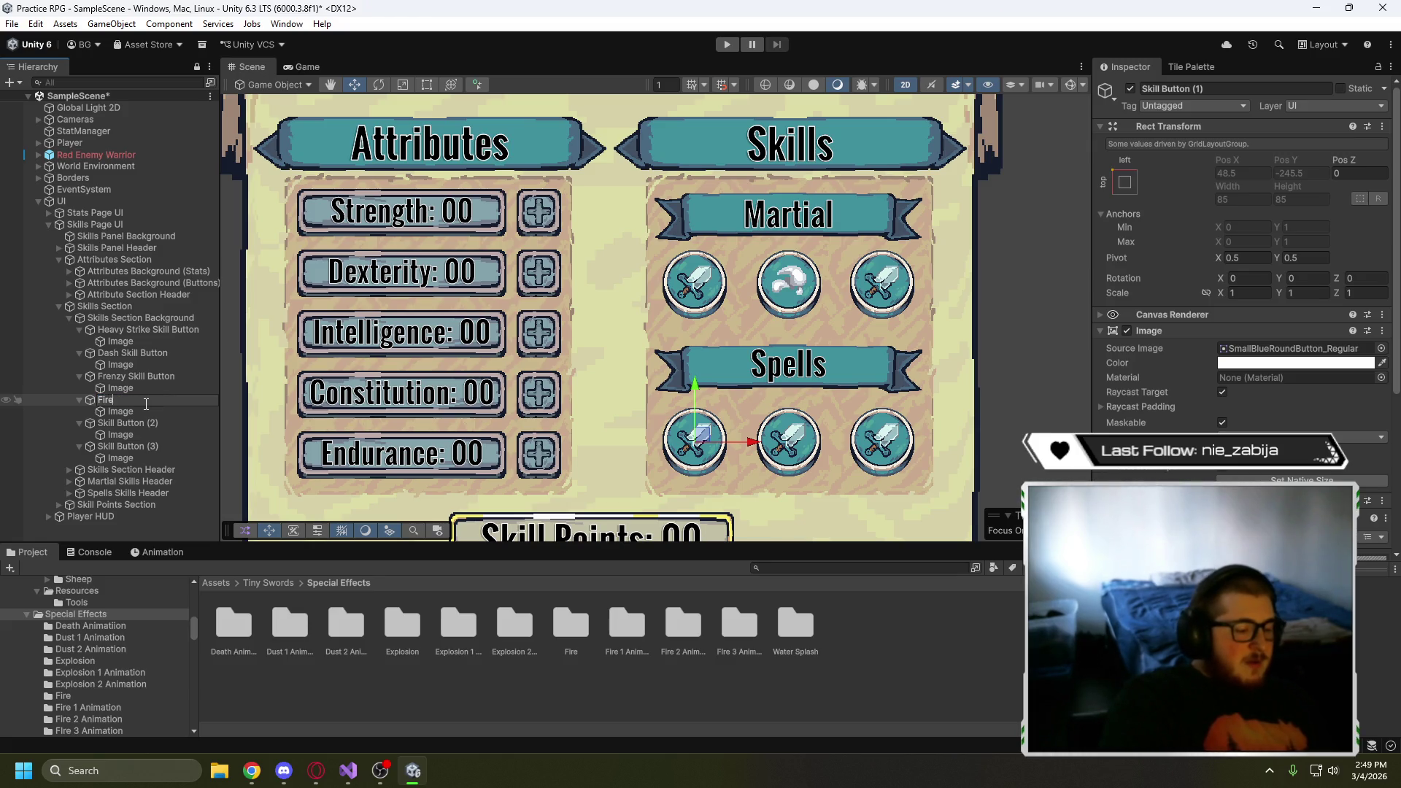
text(ball)
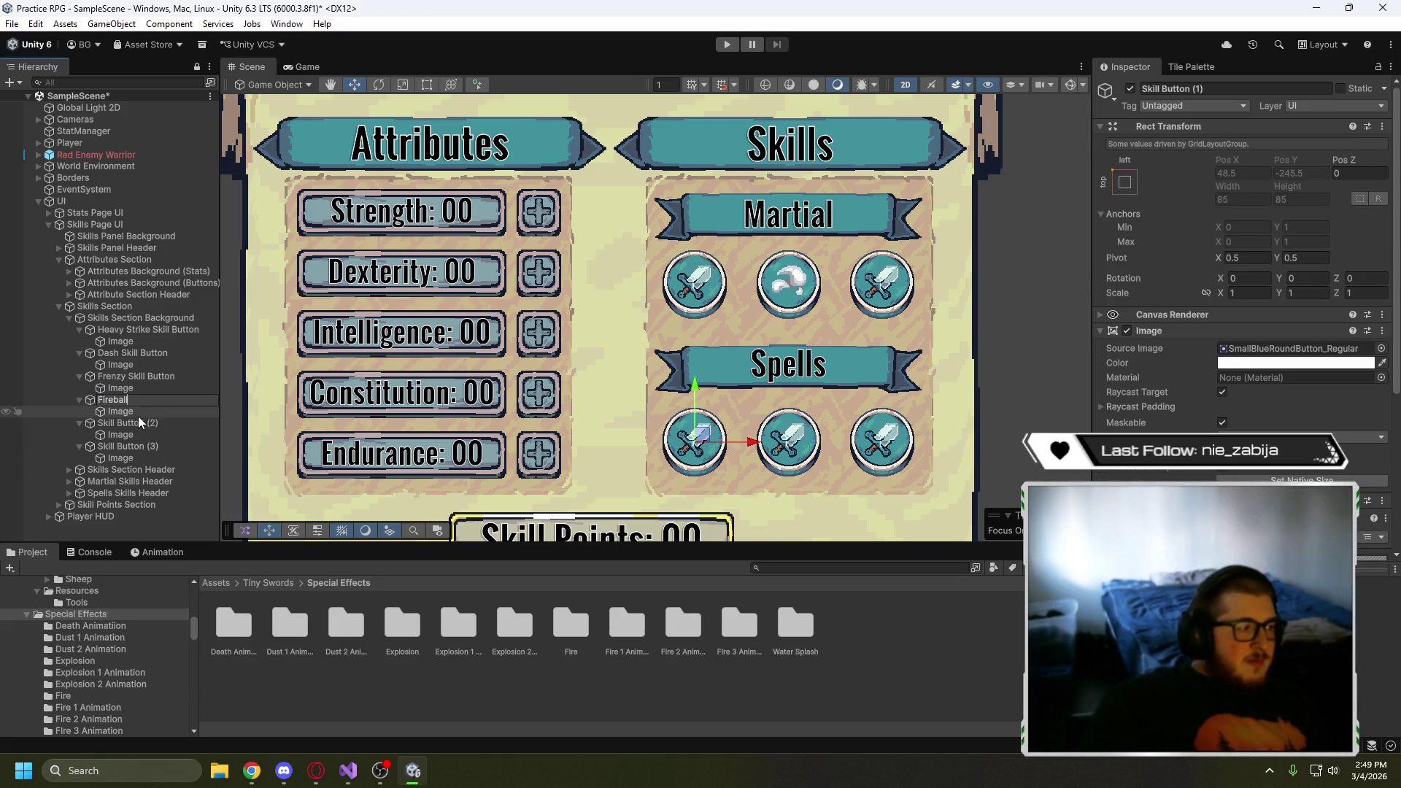
click(133, 424)
click(134, 422)
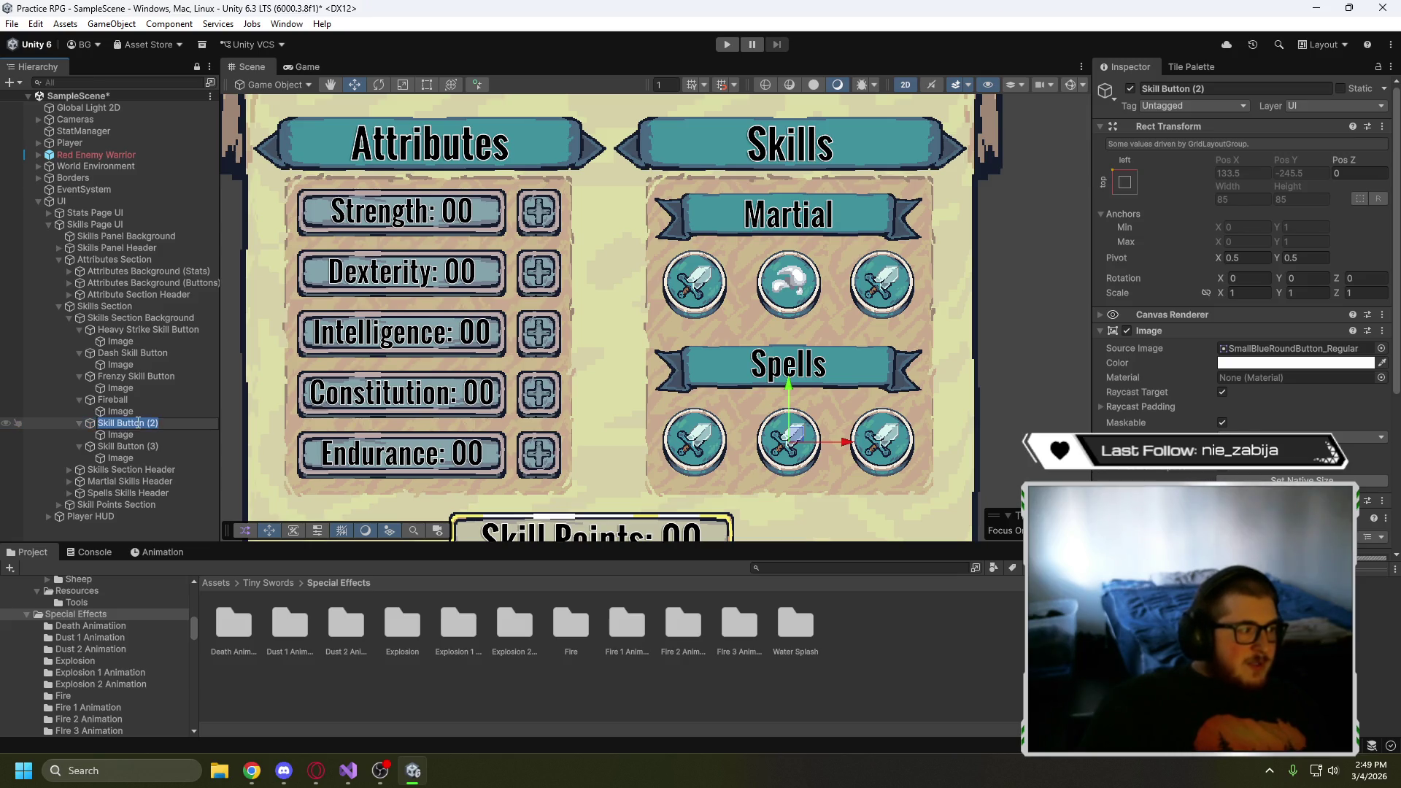
text(Heal)
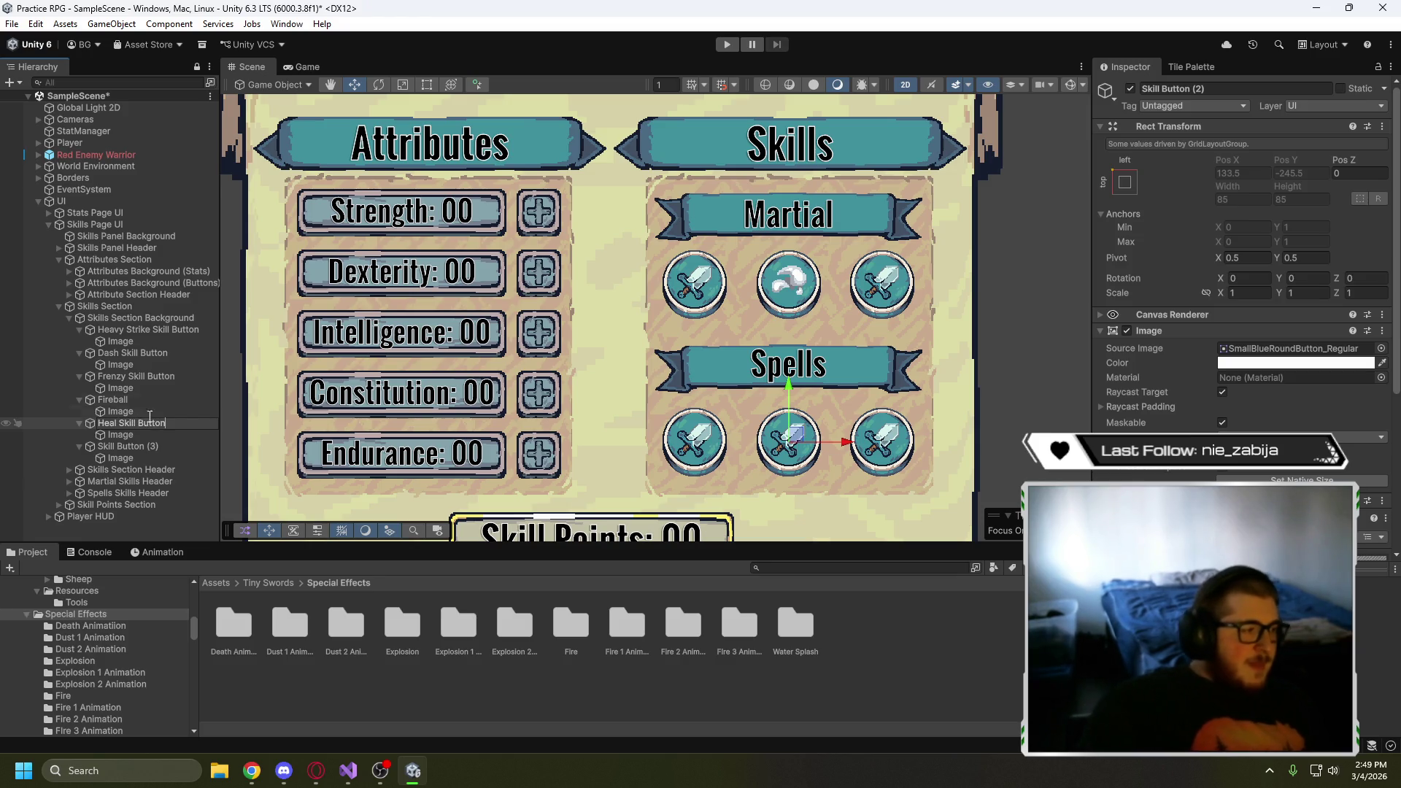
click(177, 400)
click(165, 400)
text(Fireball Skill Button)
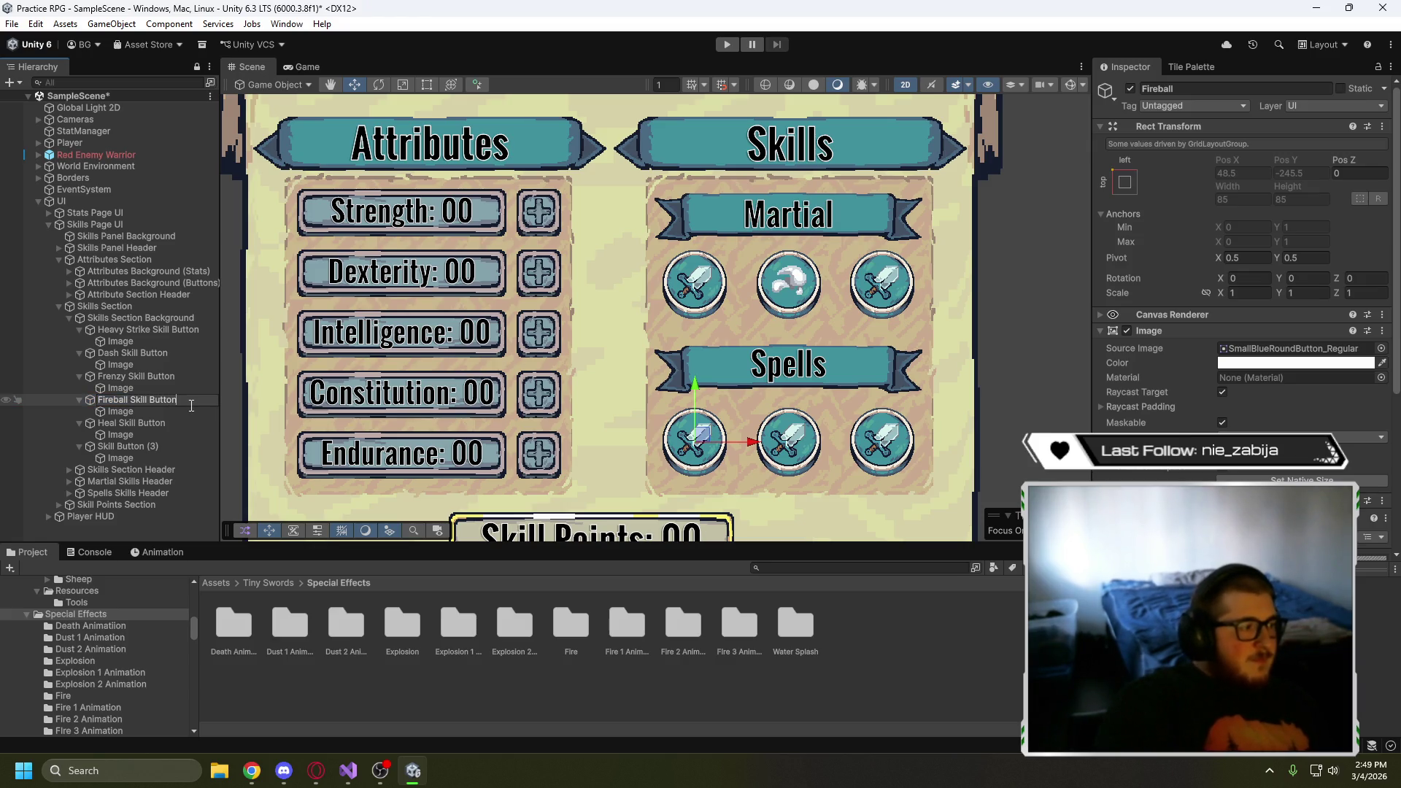
key(Return)
click(161, 447)
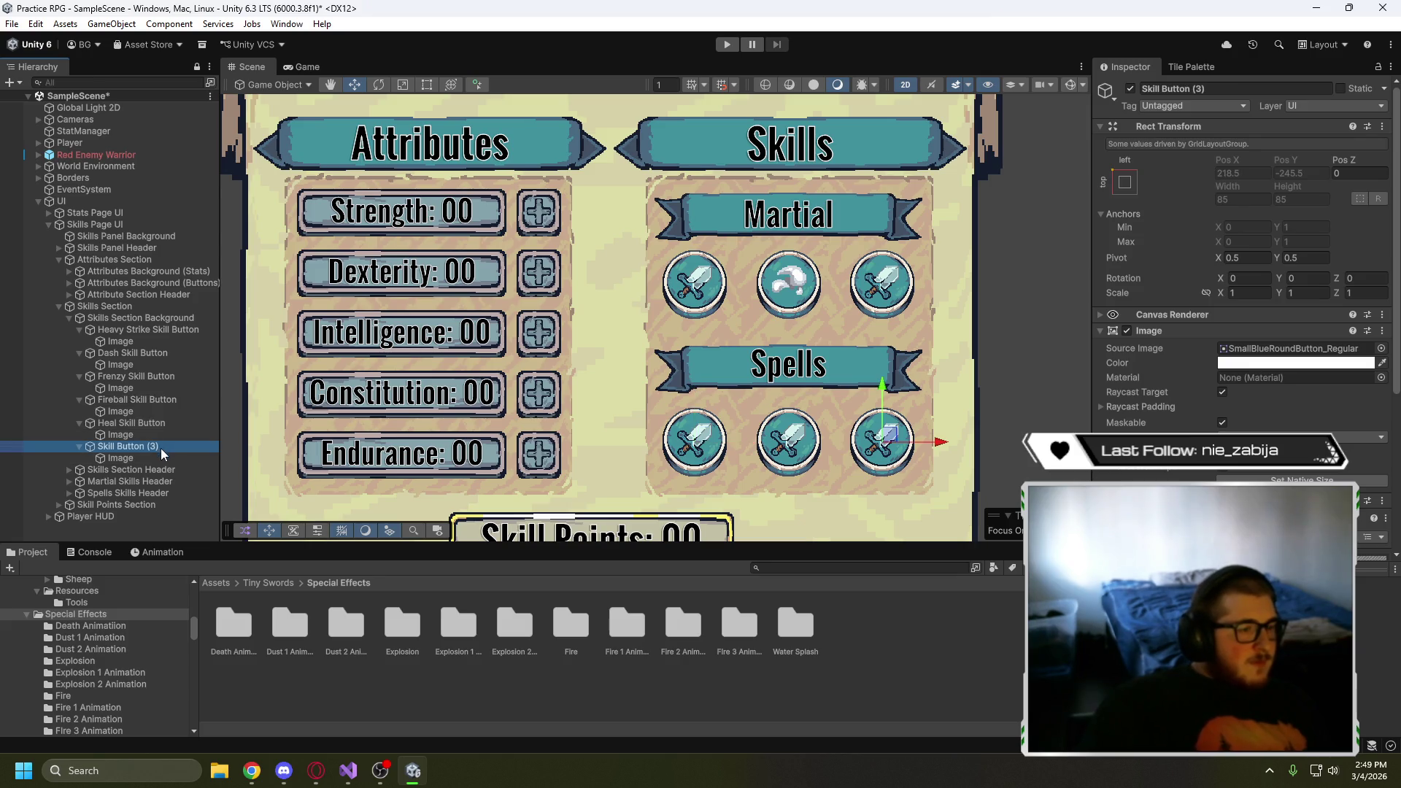
click(161, 447)
text(Slow)
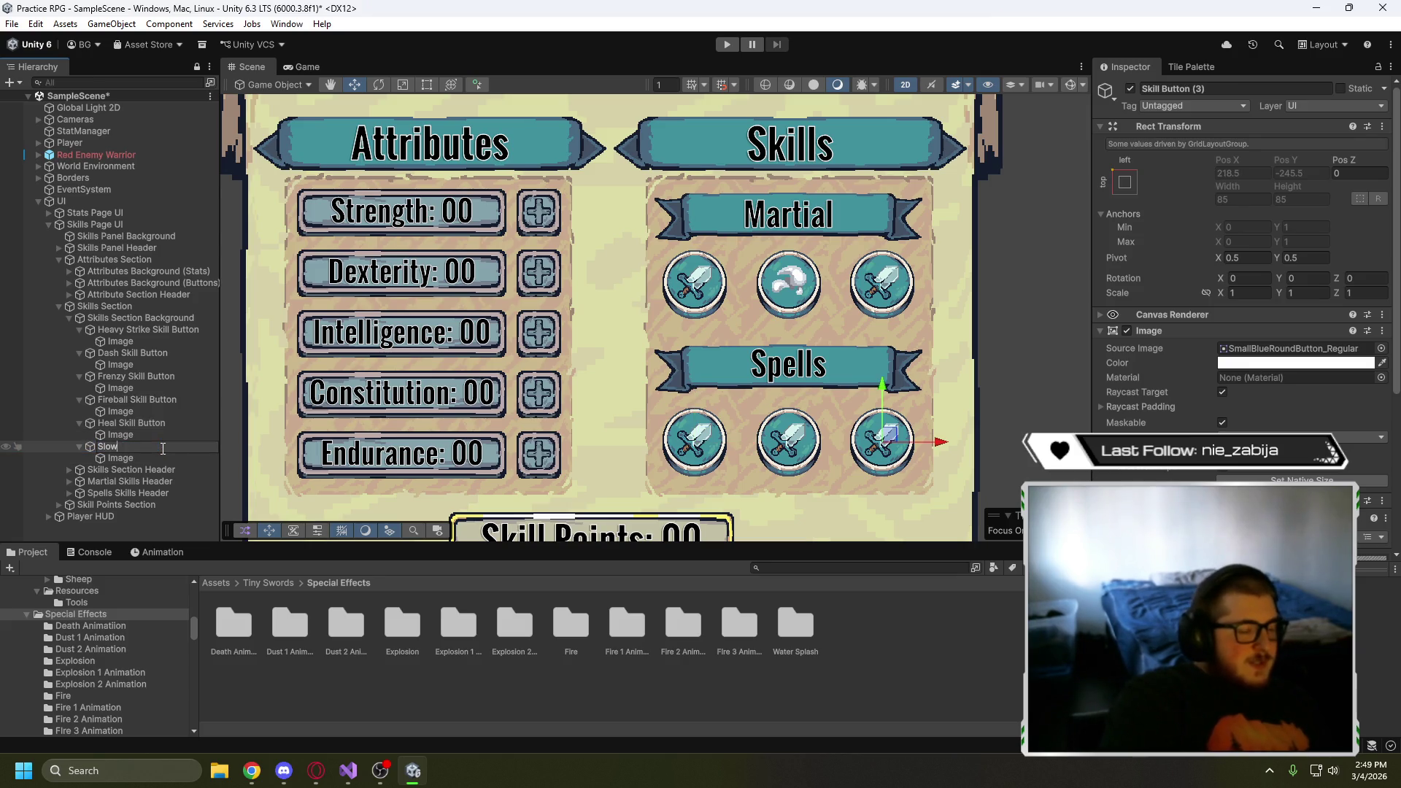
text(n)
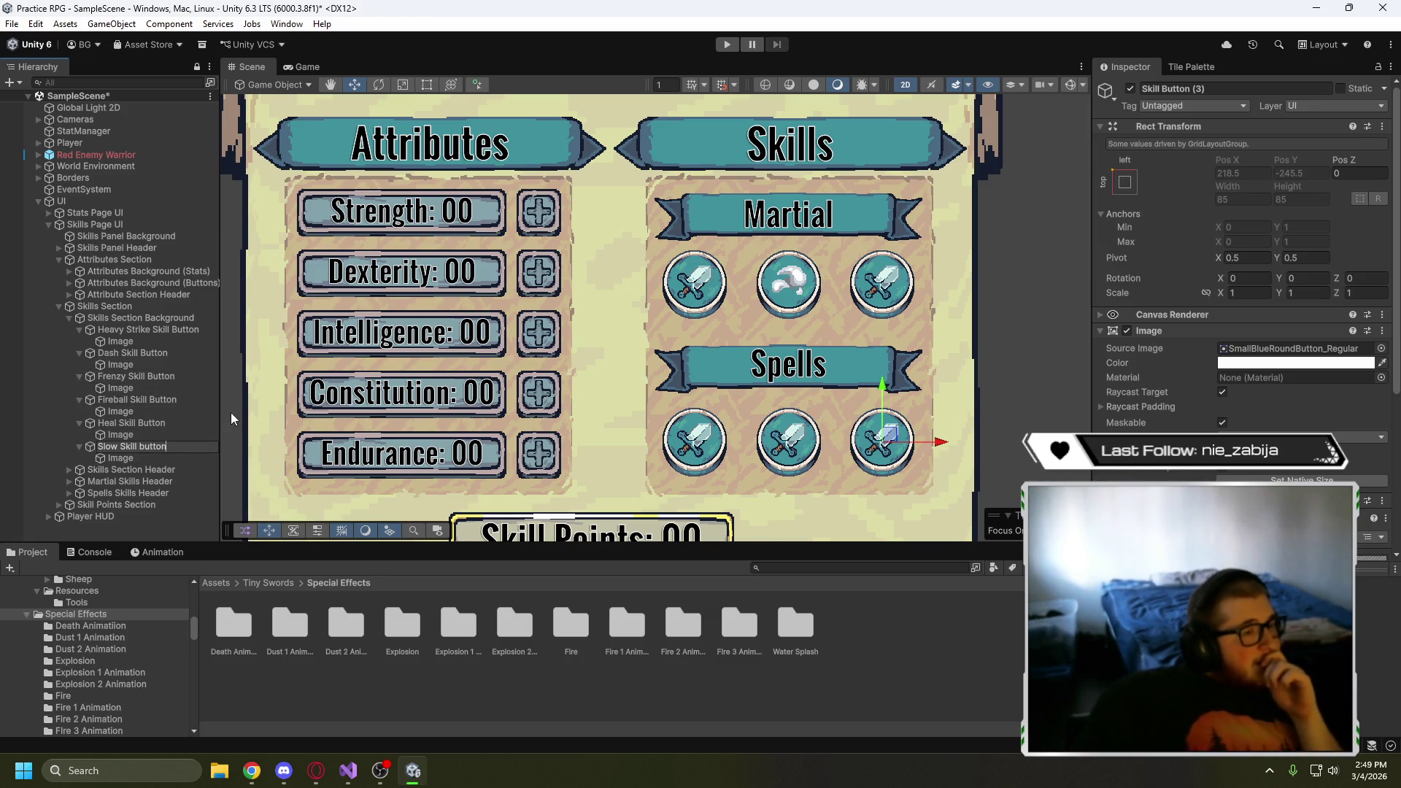
- Select the Fireball Skill Button's icon image and preview the Fire folder's sprite sheet
click(141, 389)
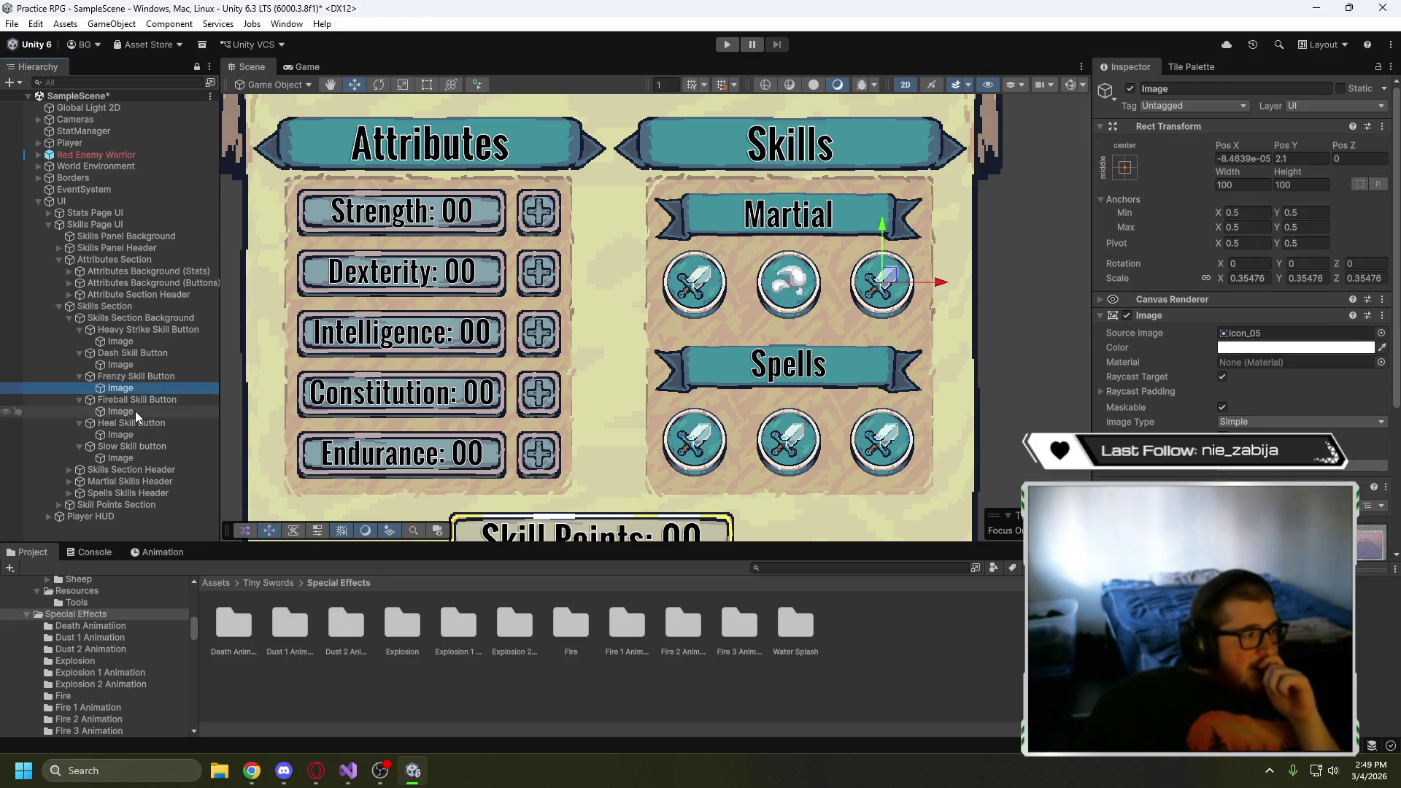
click(121, 412)
double_click(571, 627)
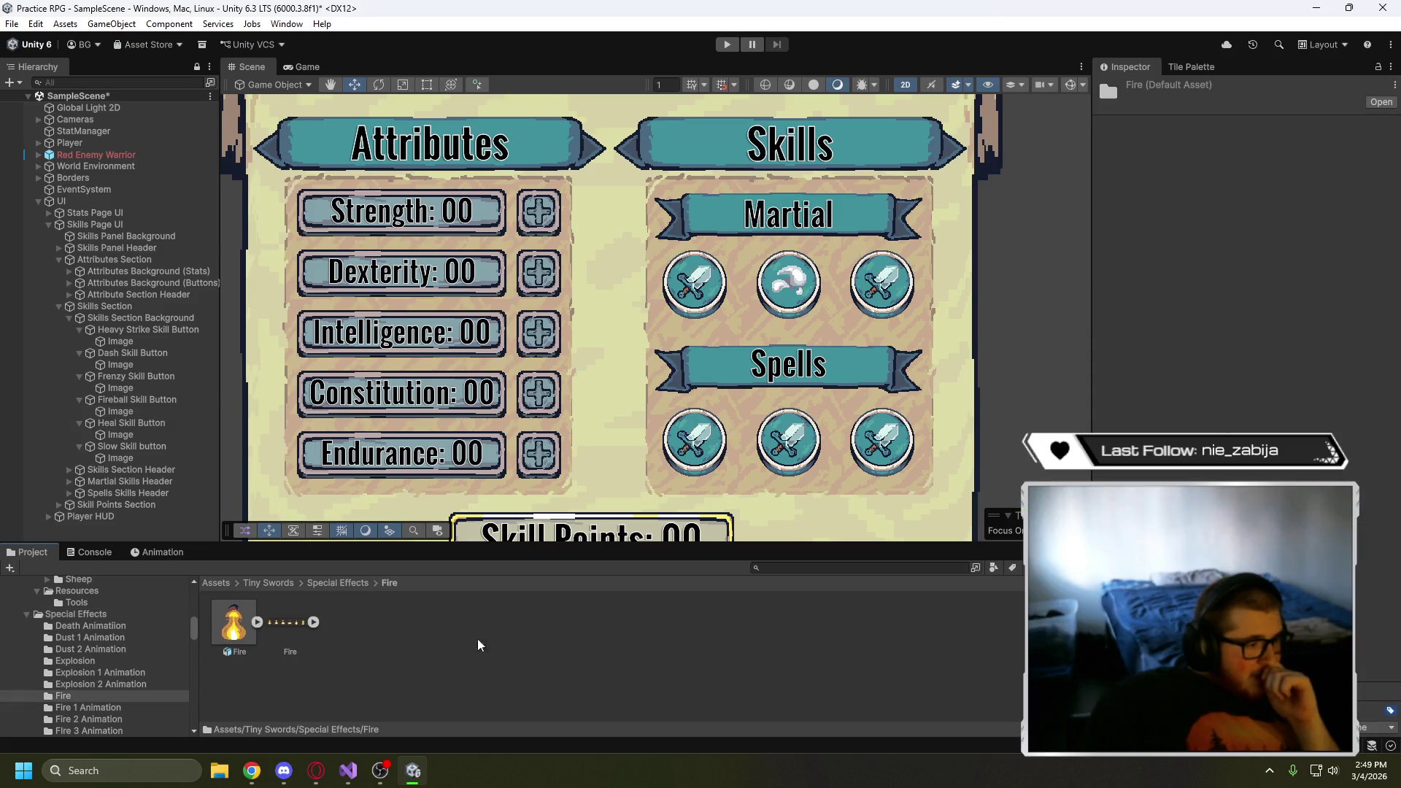
click(292, 622)
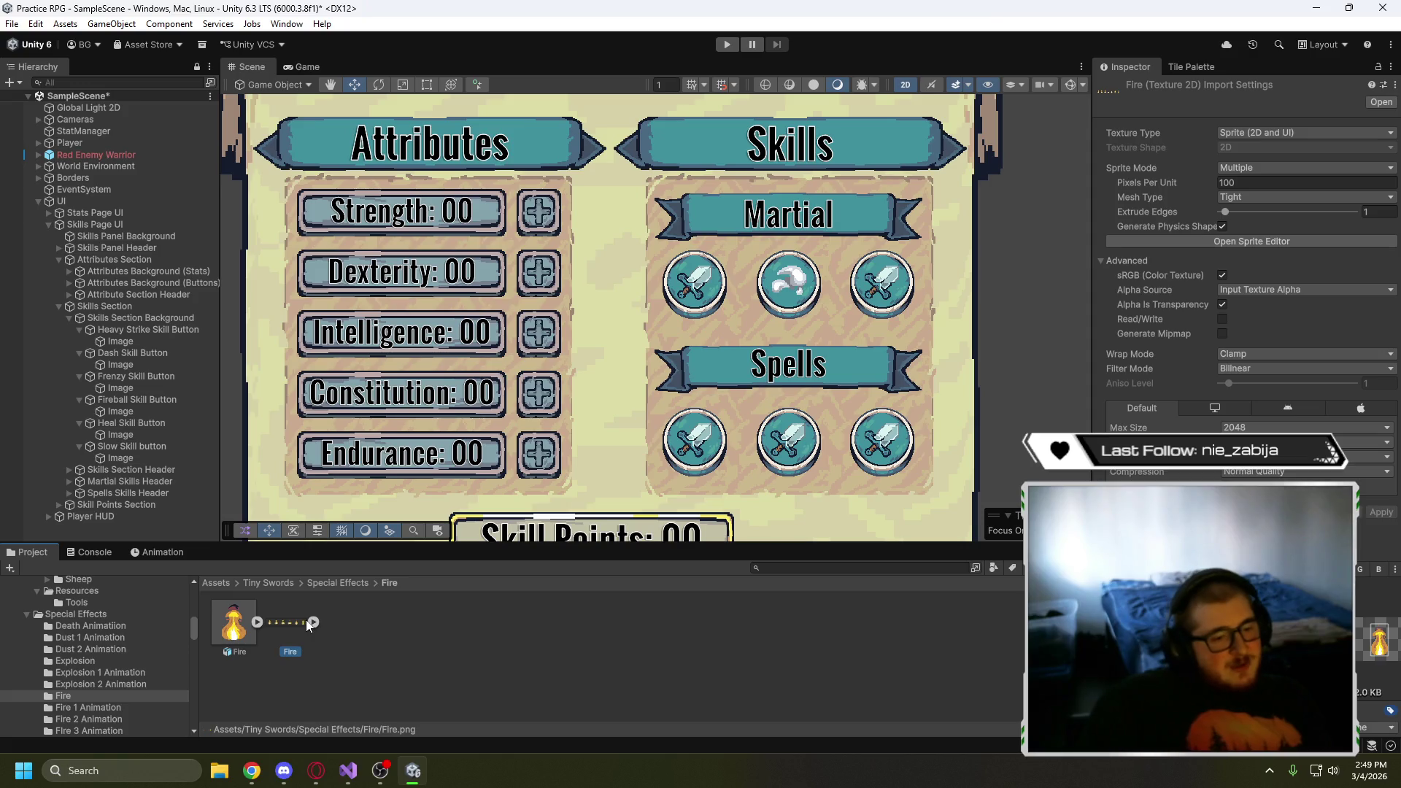
click(347, 583)
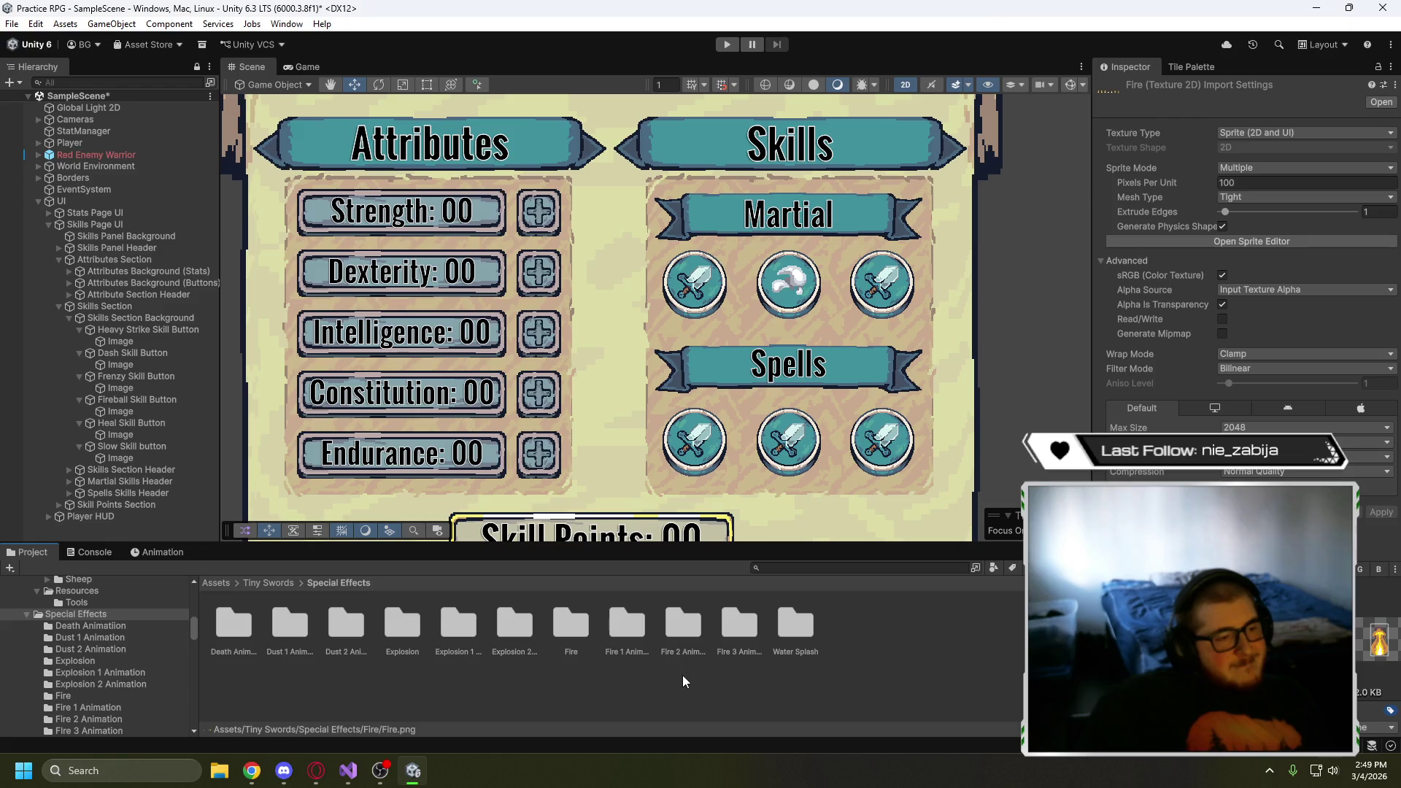
- Check the Fire_01 texture's import settings in the Fire 1 Animation folder
click(628, 628)
double_click(640, 629)
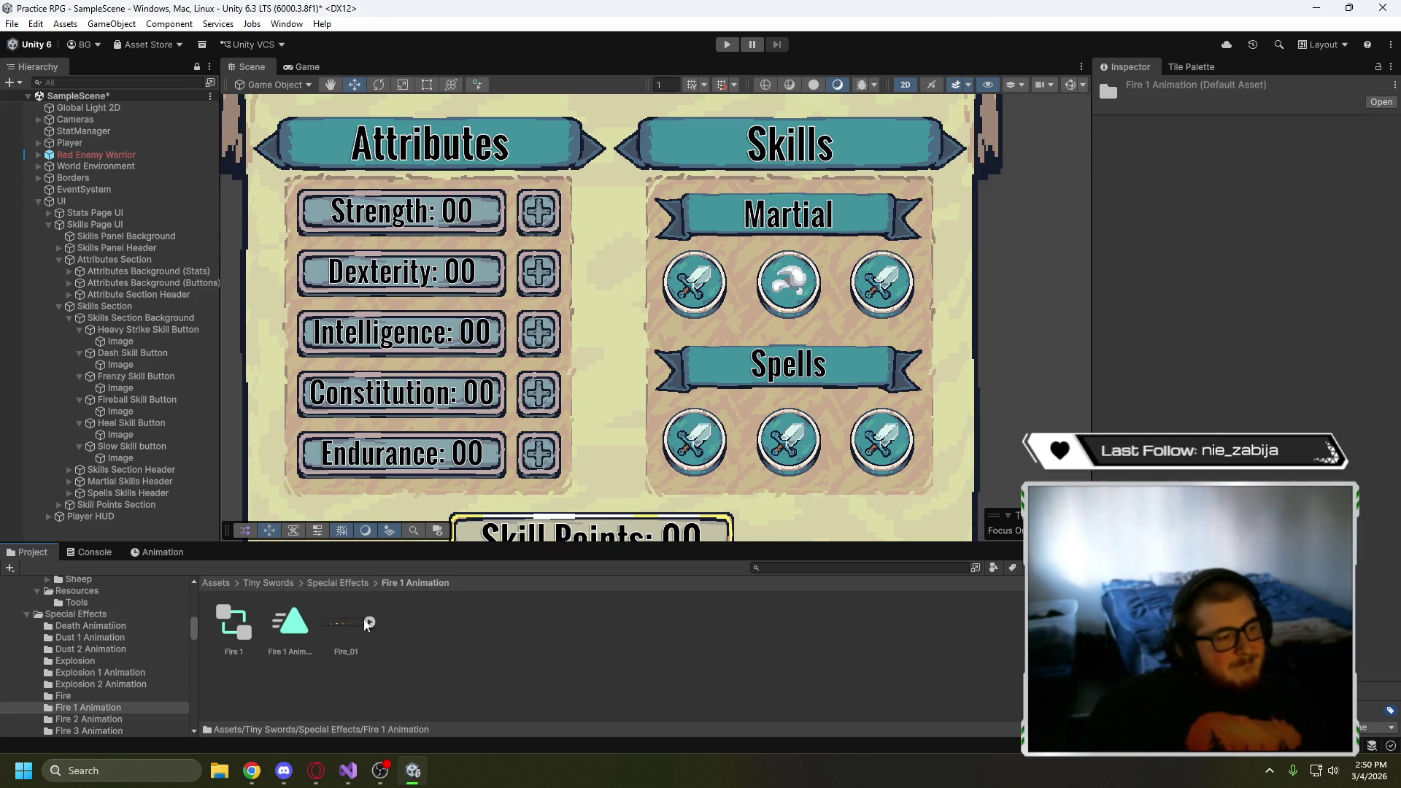
click(343, 619)
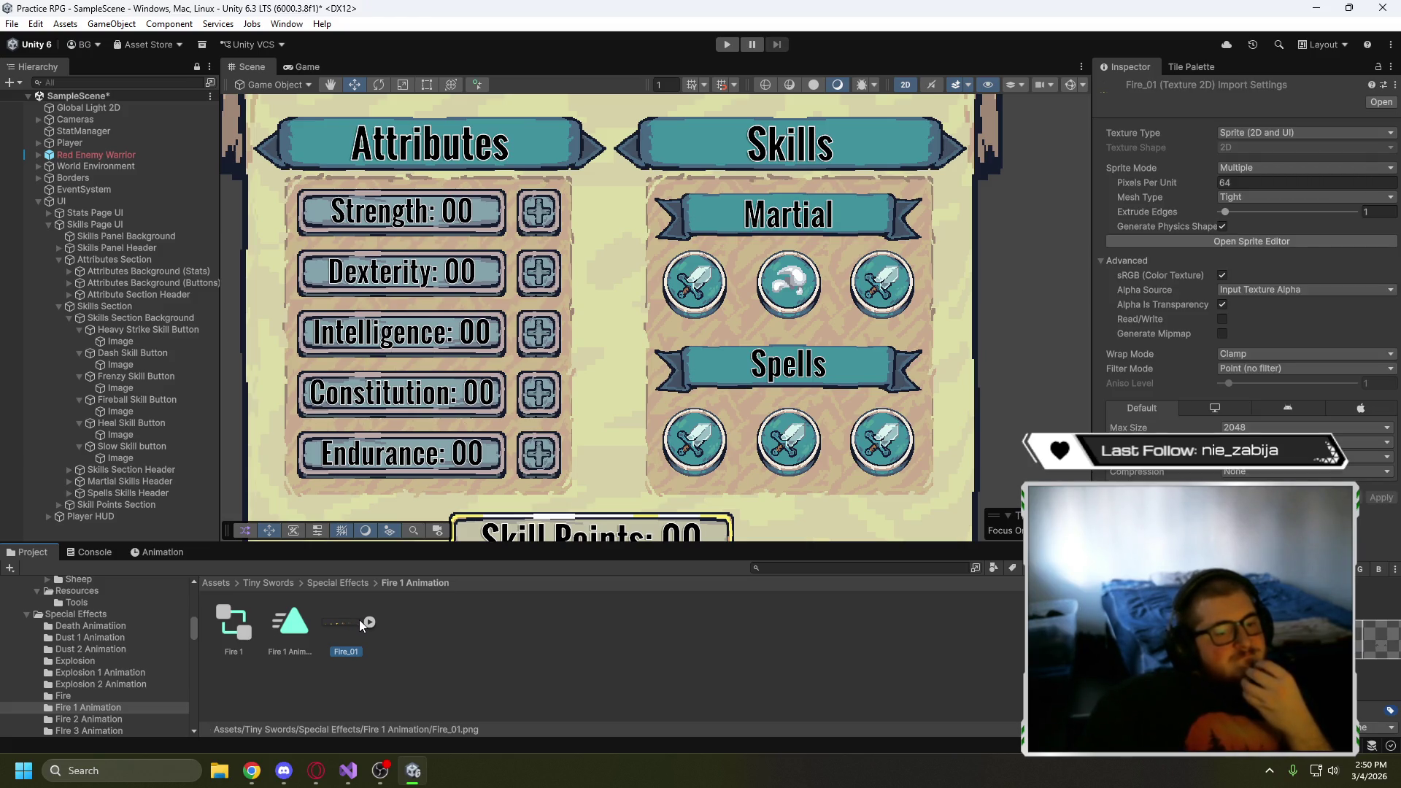
click(359, 581)
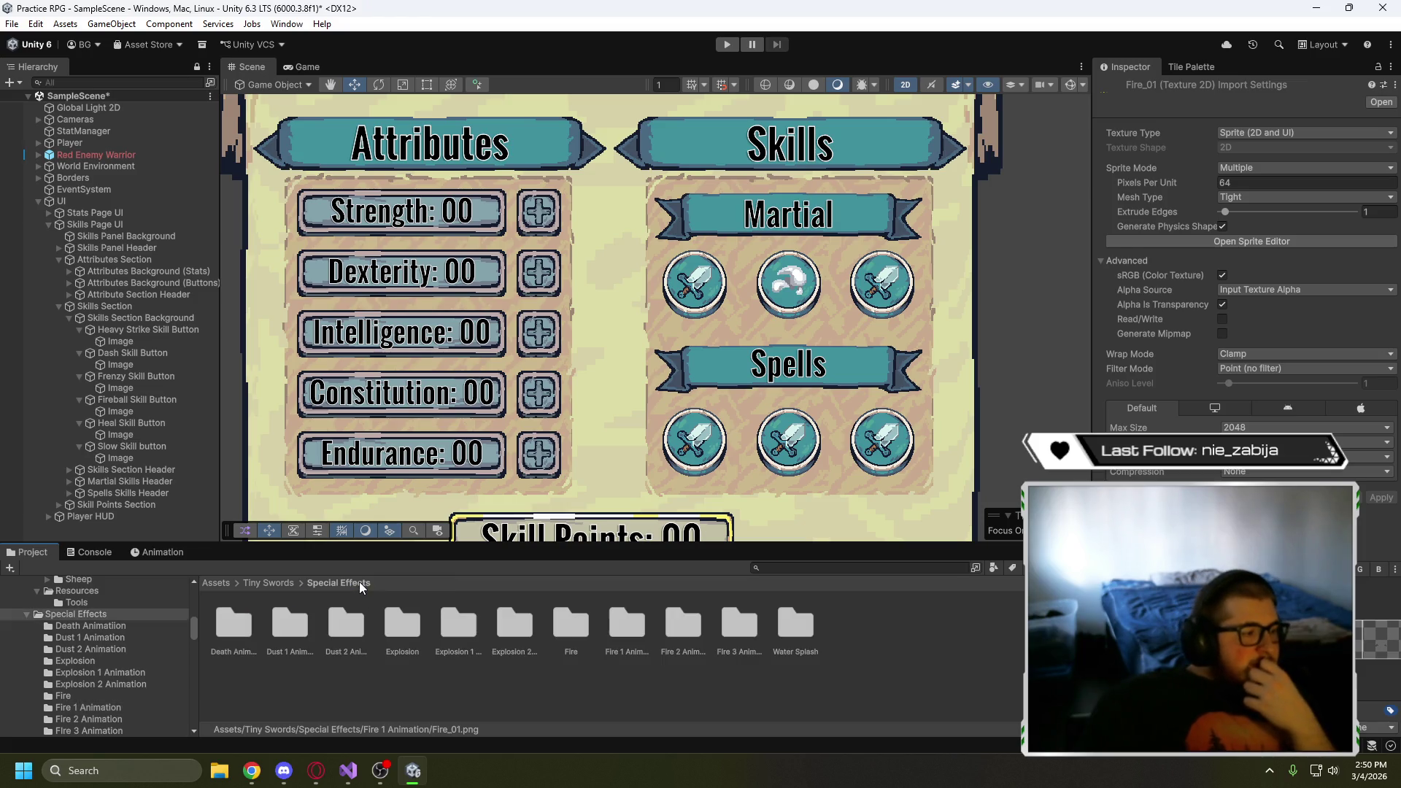
double_click(613, 628)
click(352, 620)
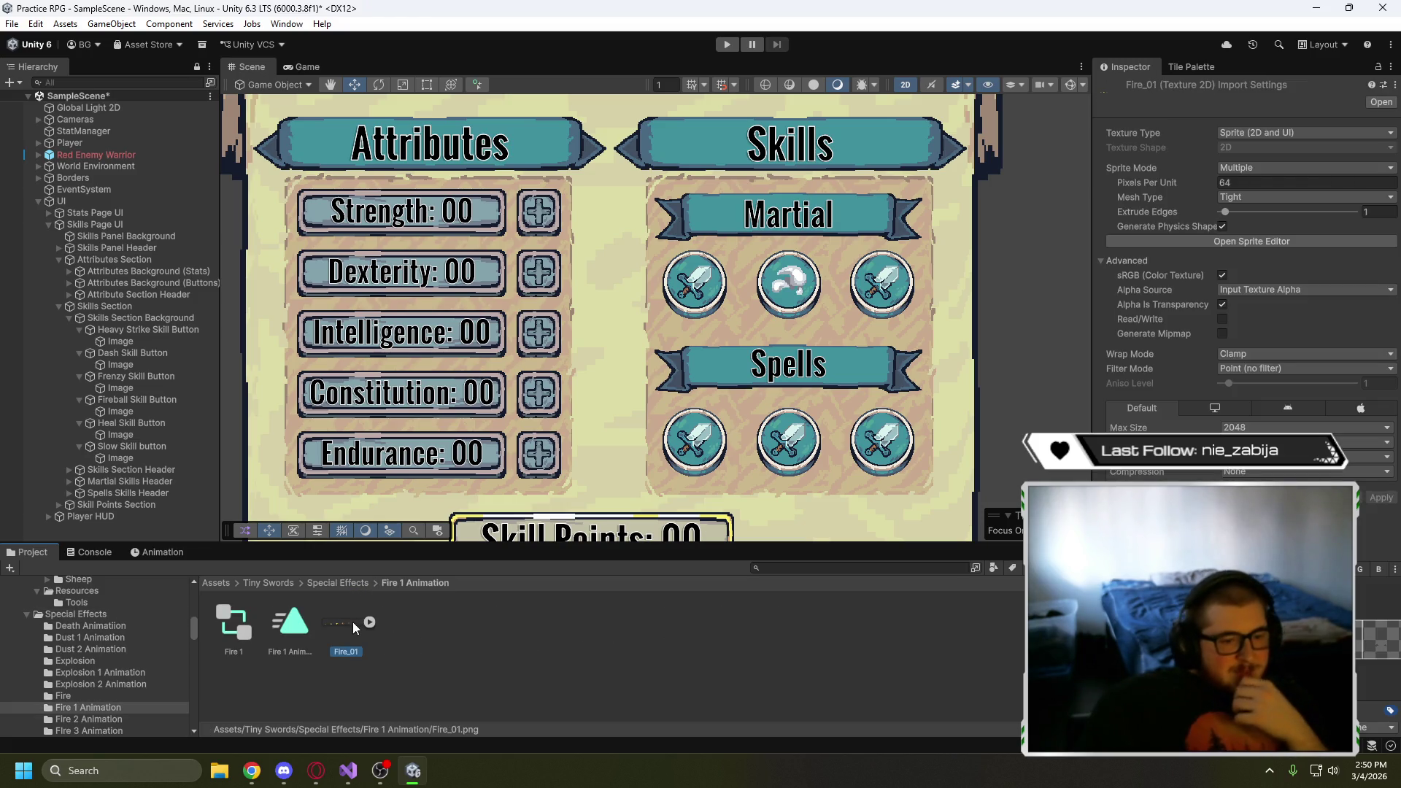
click(326, 581)
double_click(628, 626)
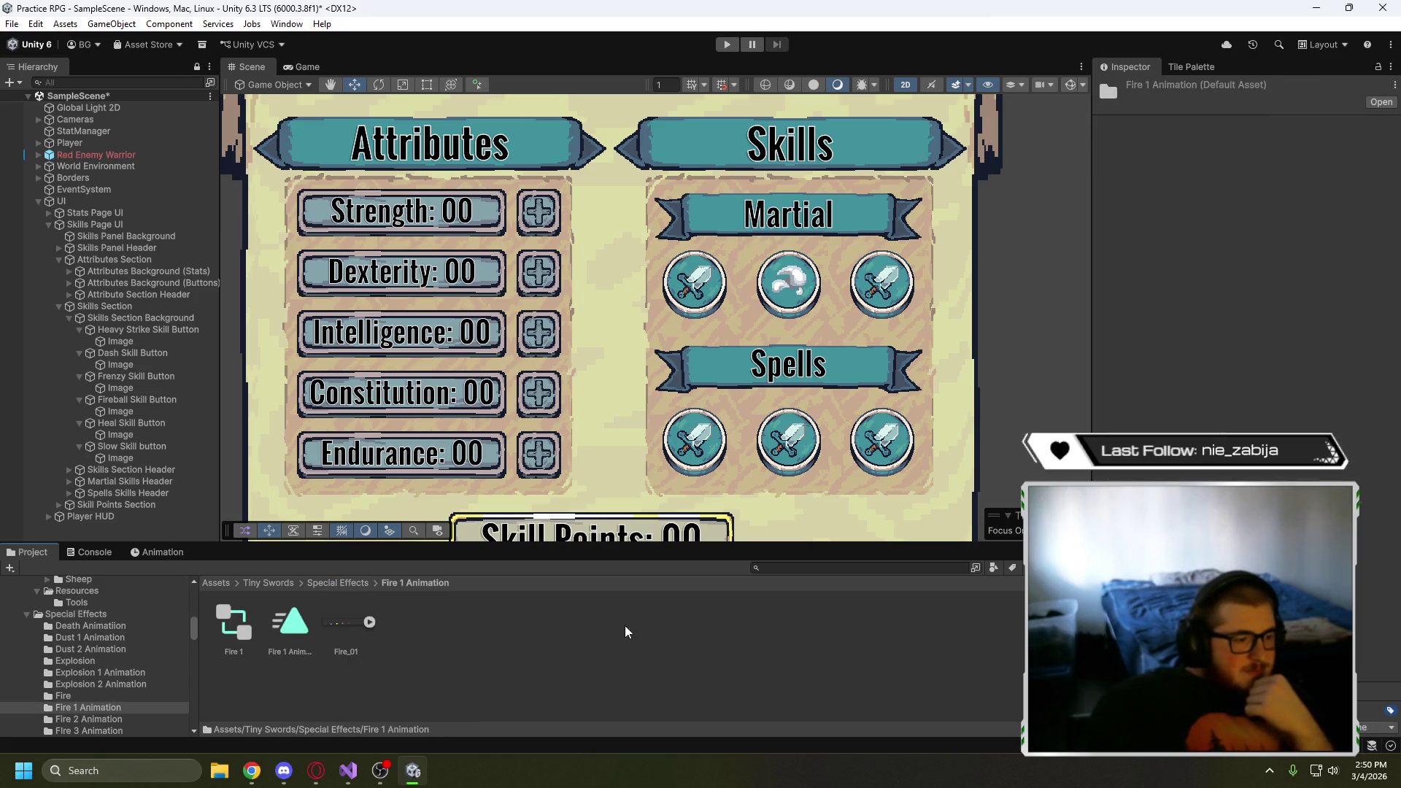
click(339, 616)
click(347, 582)
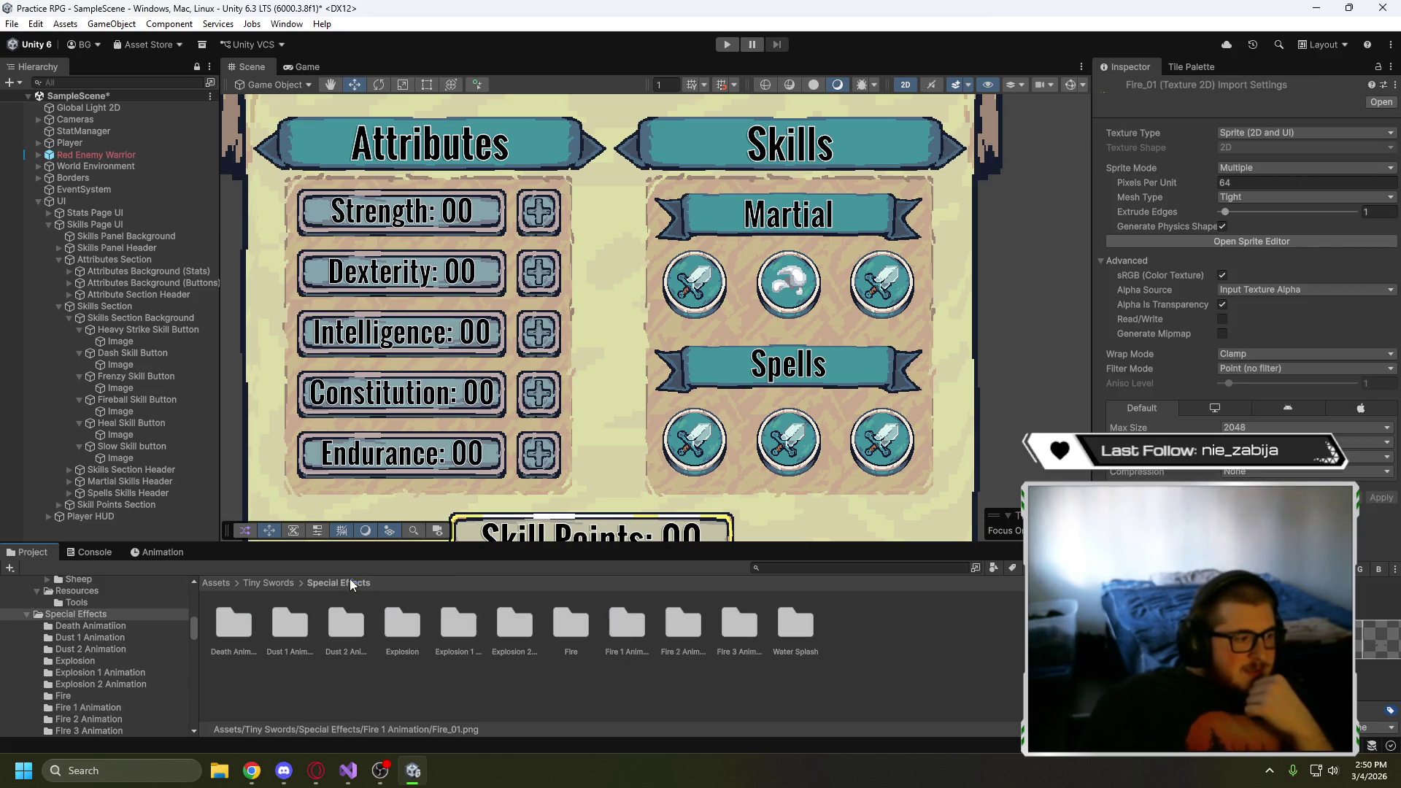
- Compare the Fire_02 and Fire_03 textures' import settings in the Fire 2 and Fire 3 Animation folders
double_click(686, 626)
click(355, 628)
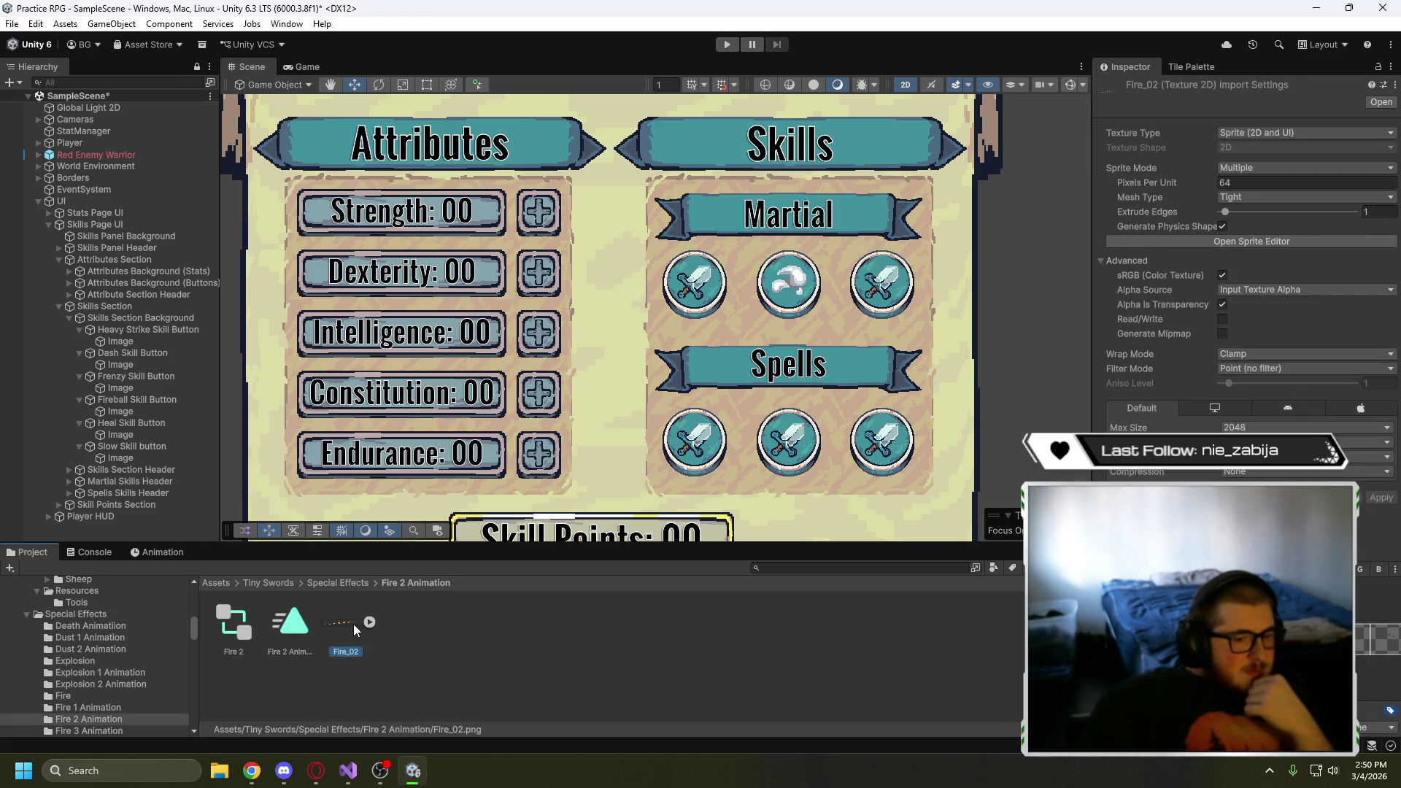
click(338, 582)
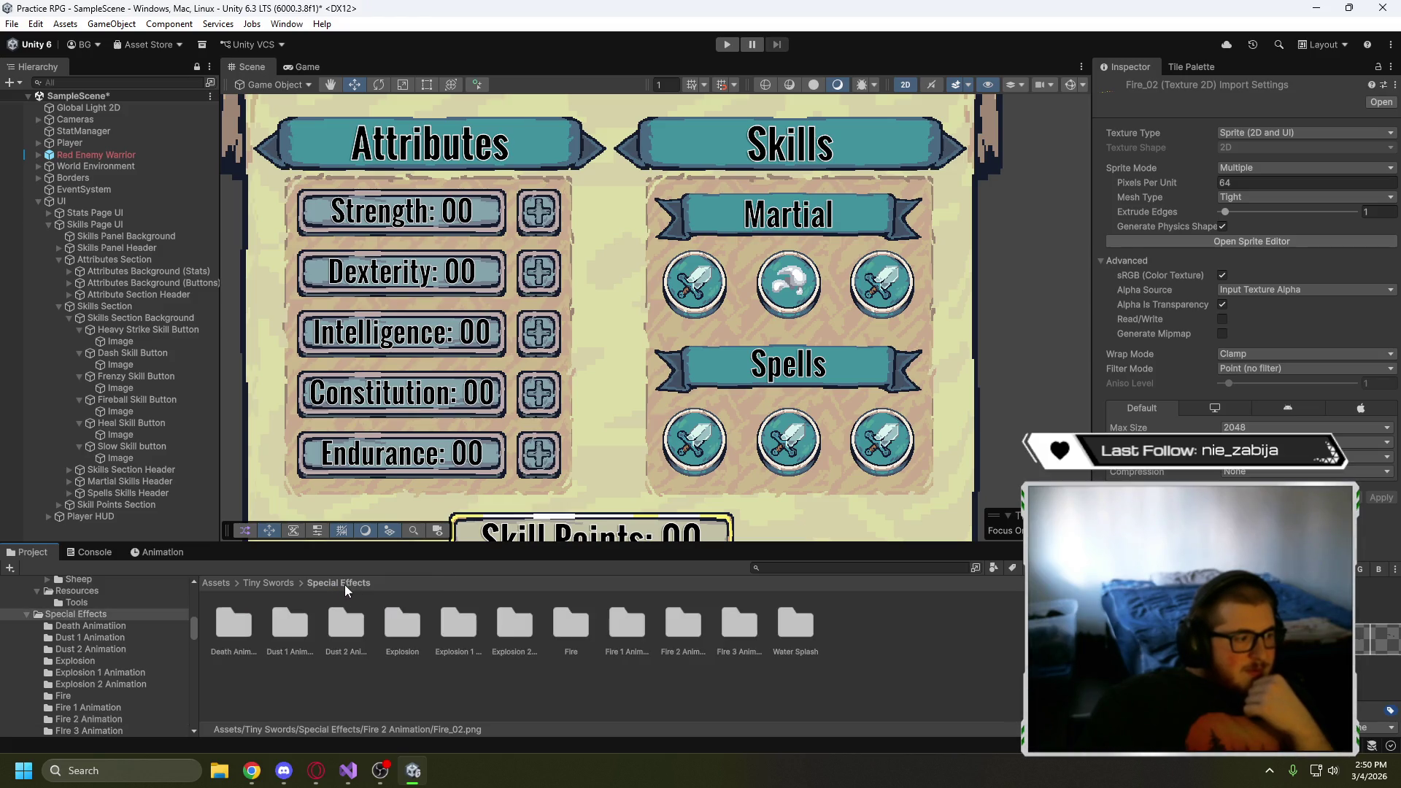
double_click(738, 628)
click(345, 619)
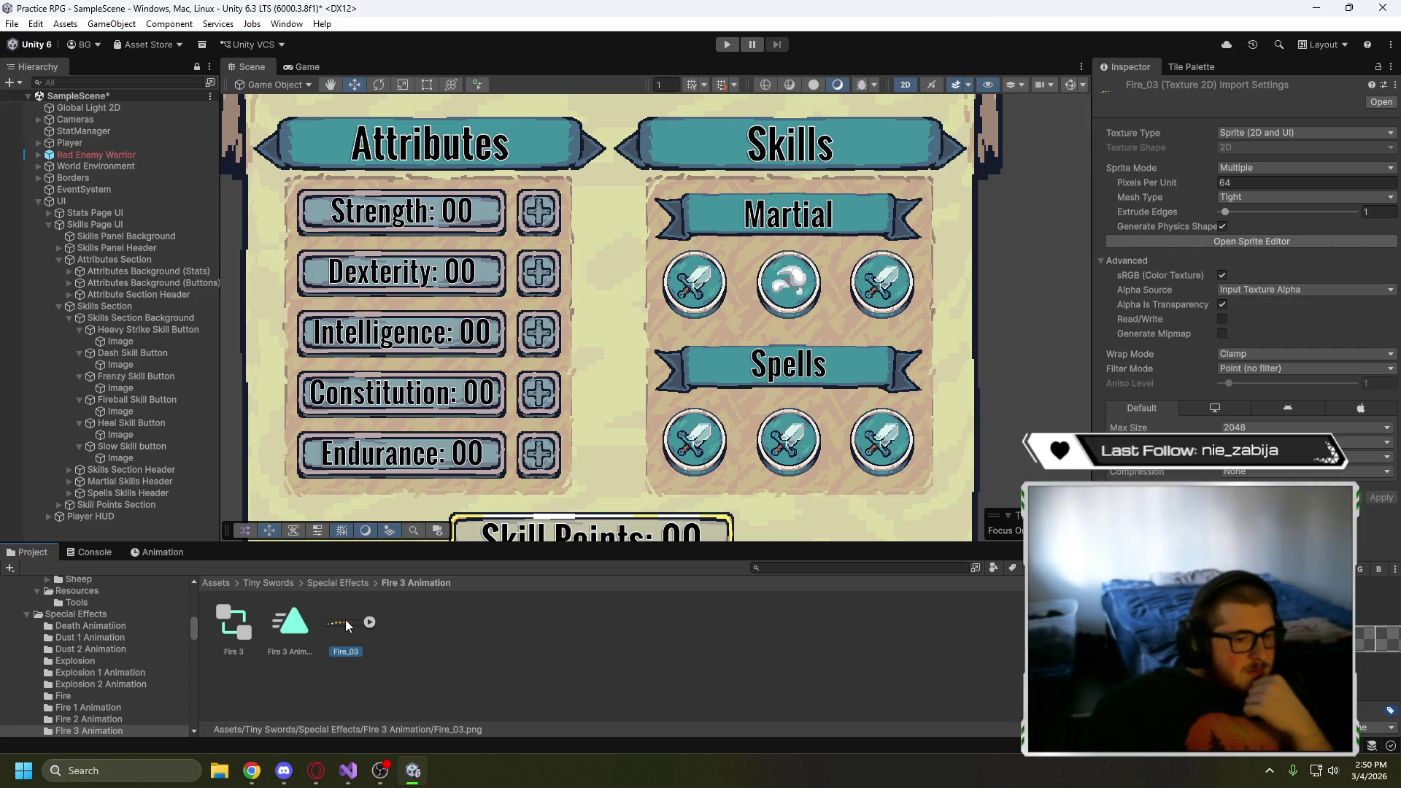
click(332, 584)
- Expand Fire_02 in the Fire 2 Animation folder and pick the Fire_02_3 frame
click(676, 629)
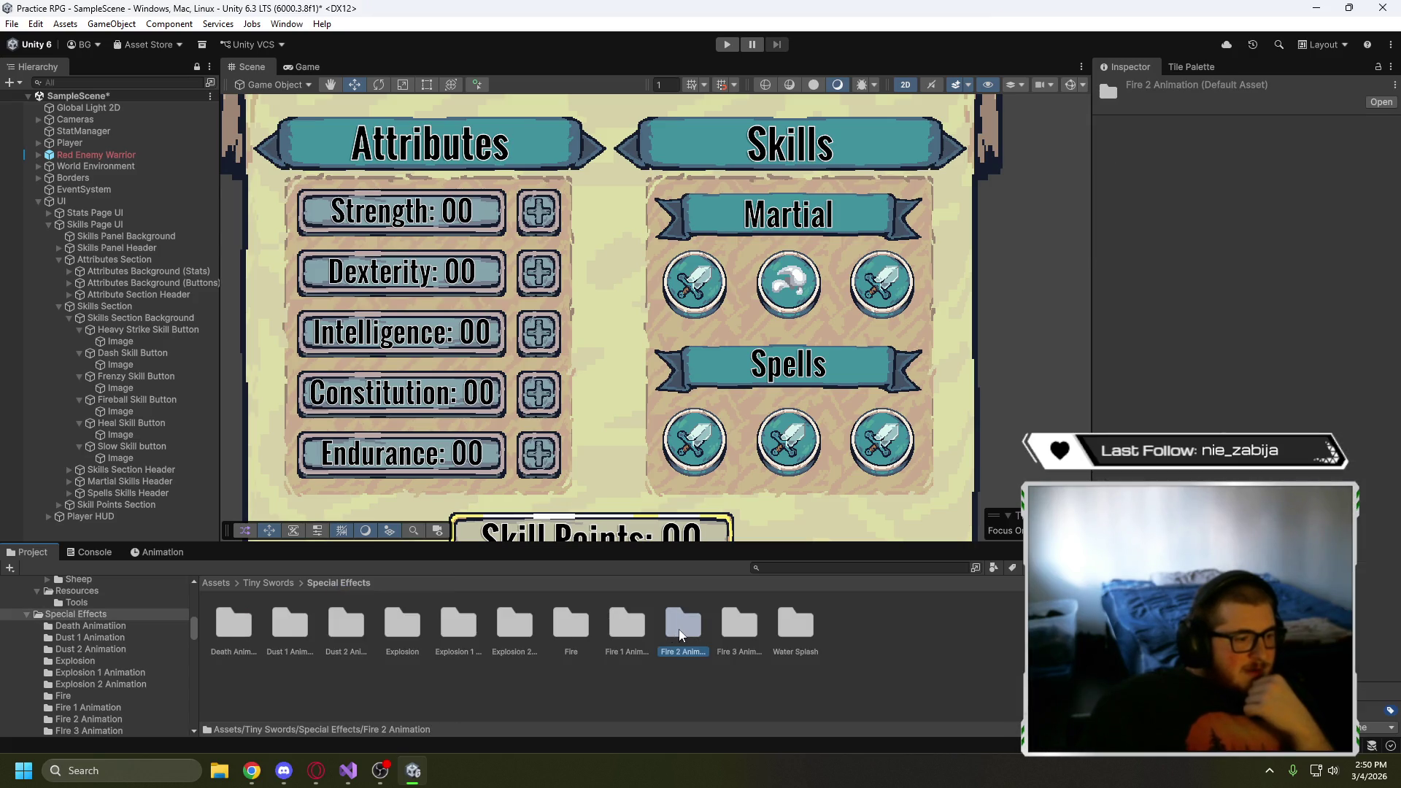
double_click(680, 632)
click(372, 622)
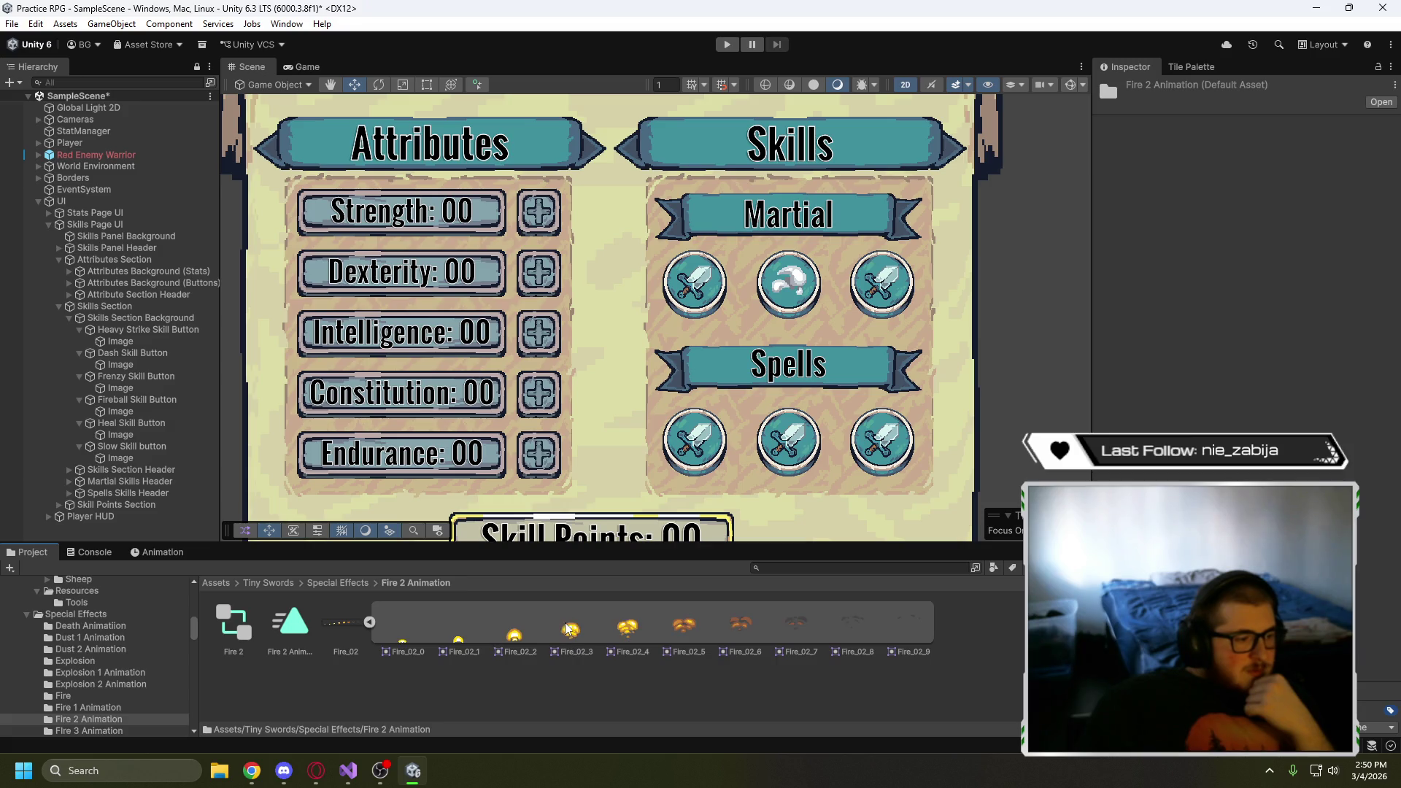
click(578, 626)
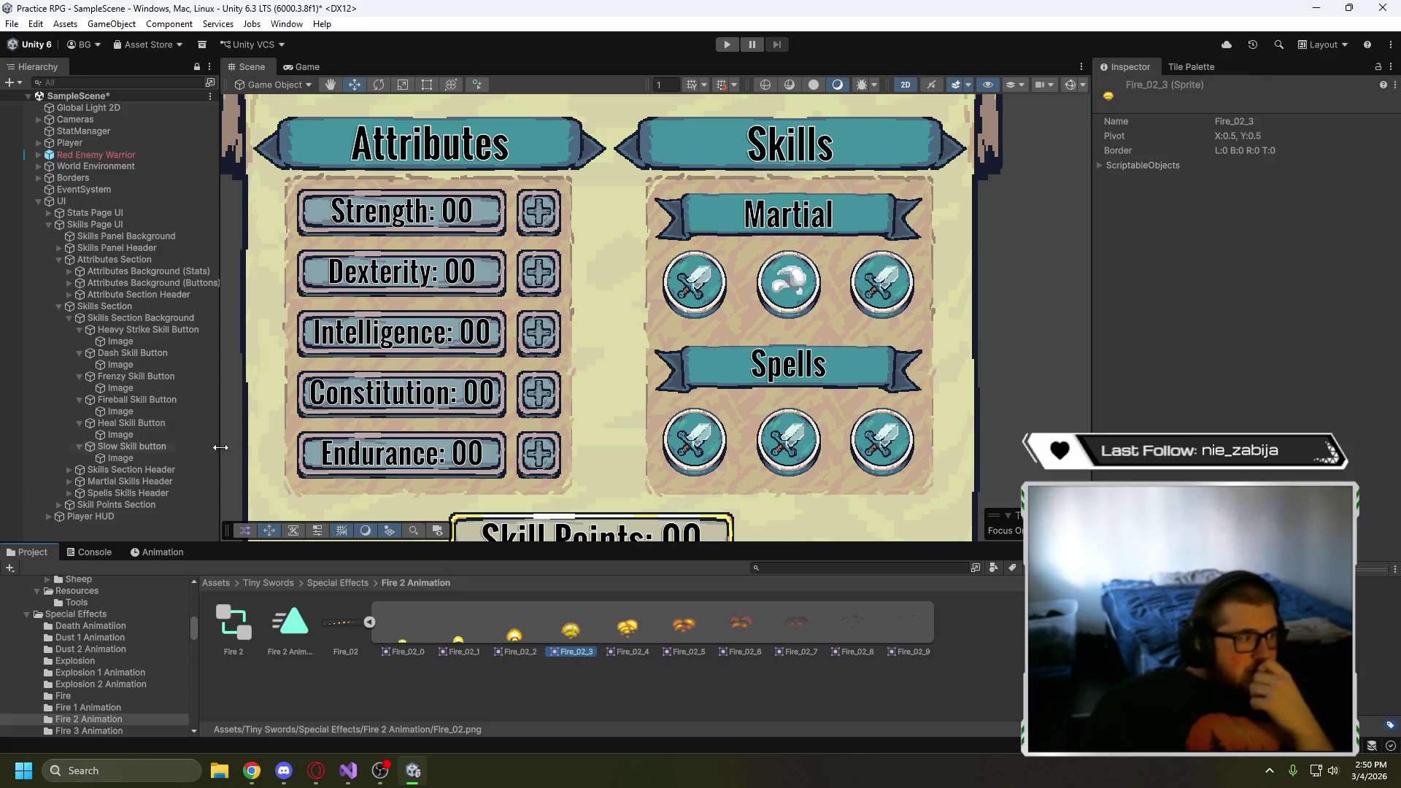
- Make Fire_02_3 the Fireball button image's Source Image, then scale it up and raise it
click(125, 411)
drag(571, 629, 1255, 334)
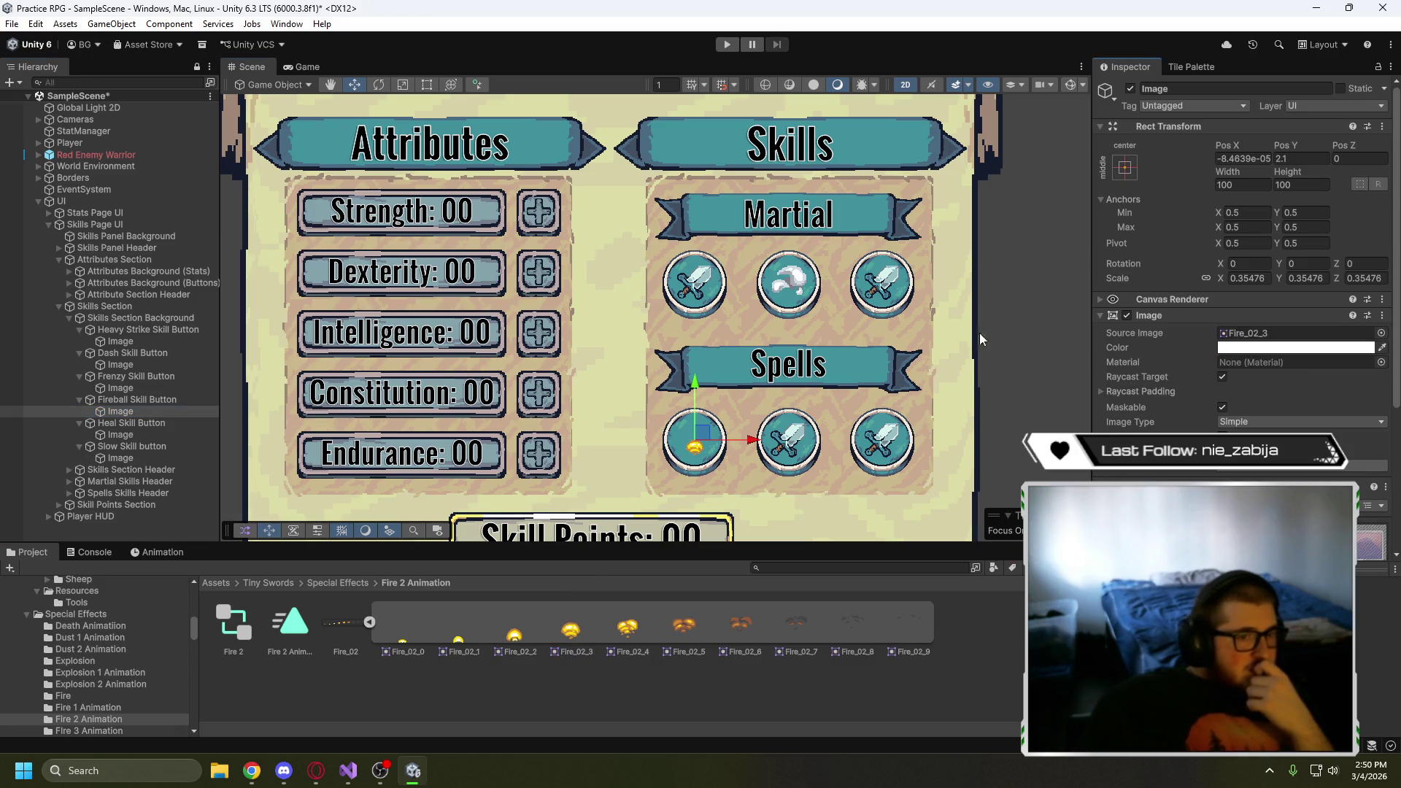
click(402, 85)
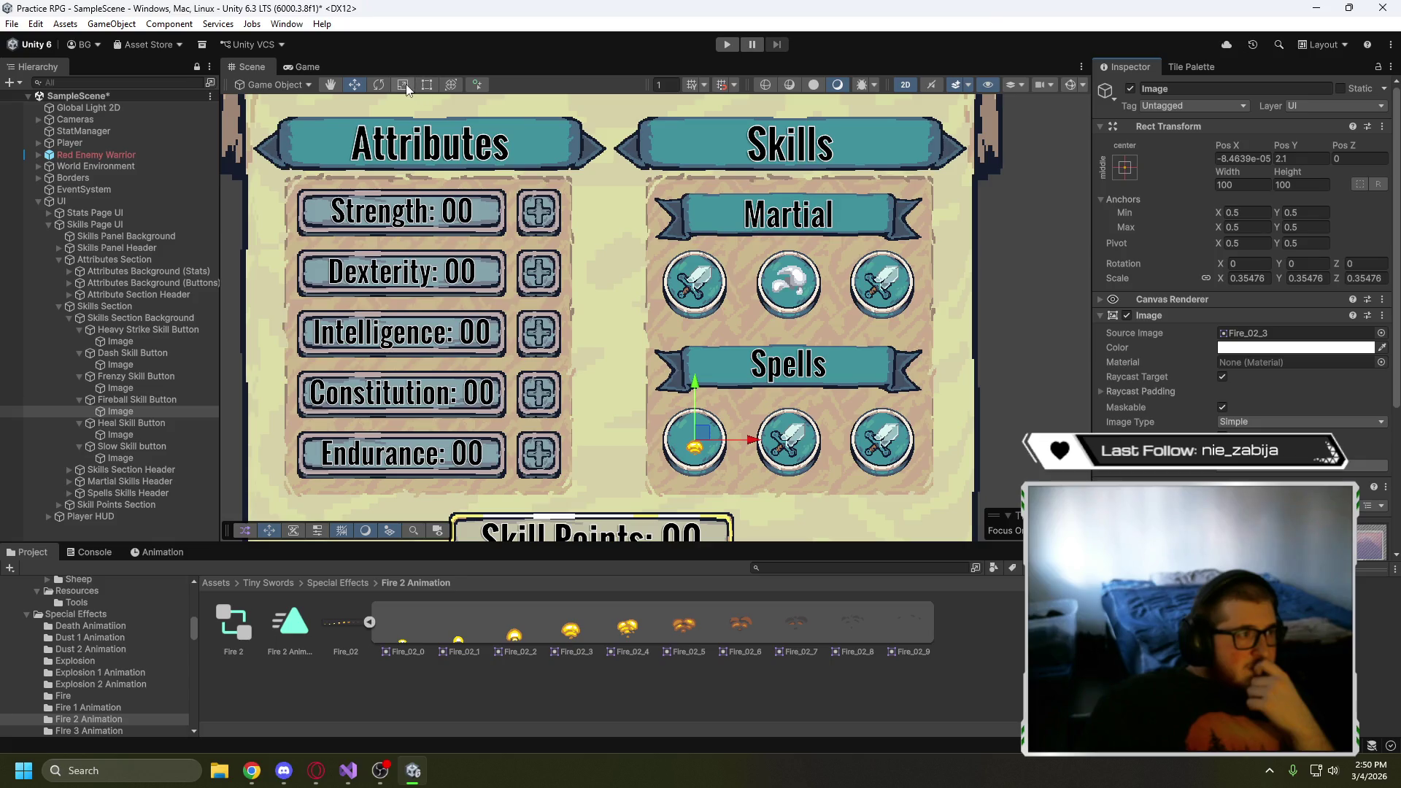
mouse_move(693, 443)
mouse_down()
mouse_move(729, 421)
mouse_move(697, 406)
mouse_up()
click(355, 86)
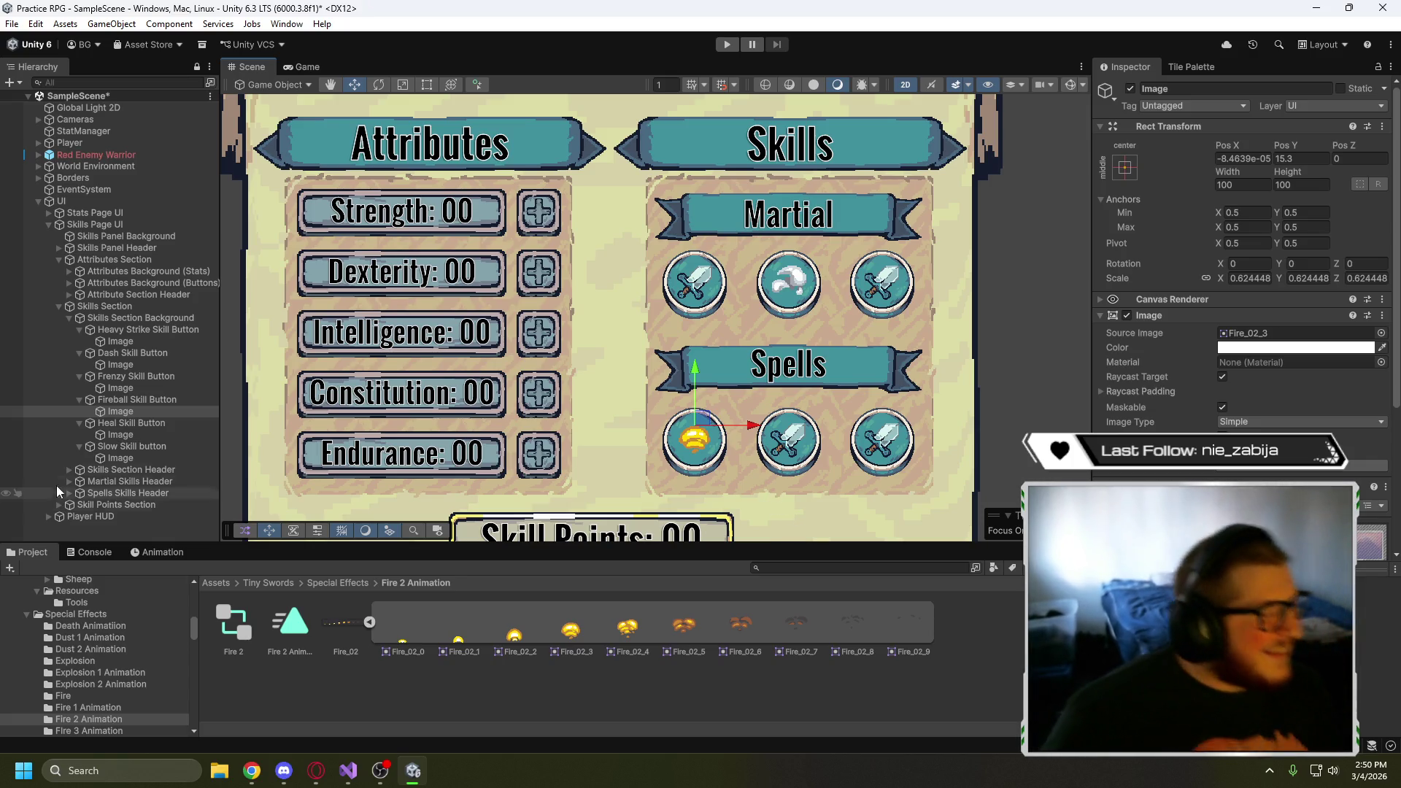
click(120, 435)
- Go to Tiny Swords > Resources > Extra > Heal Effect and select the Heal_Effect texture
click(343, 585)
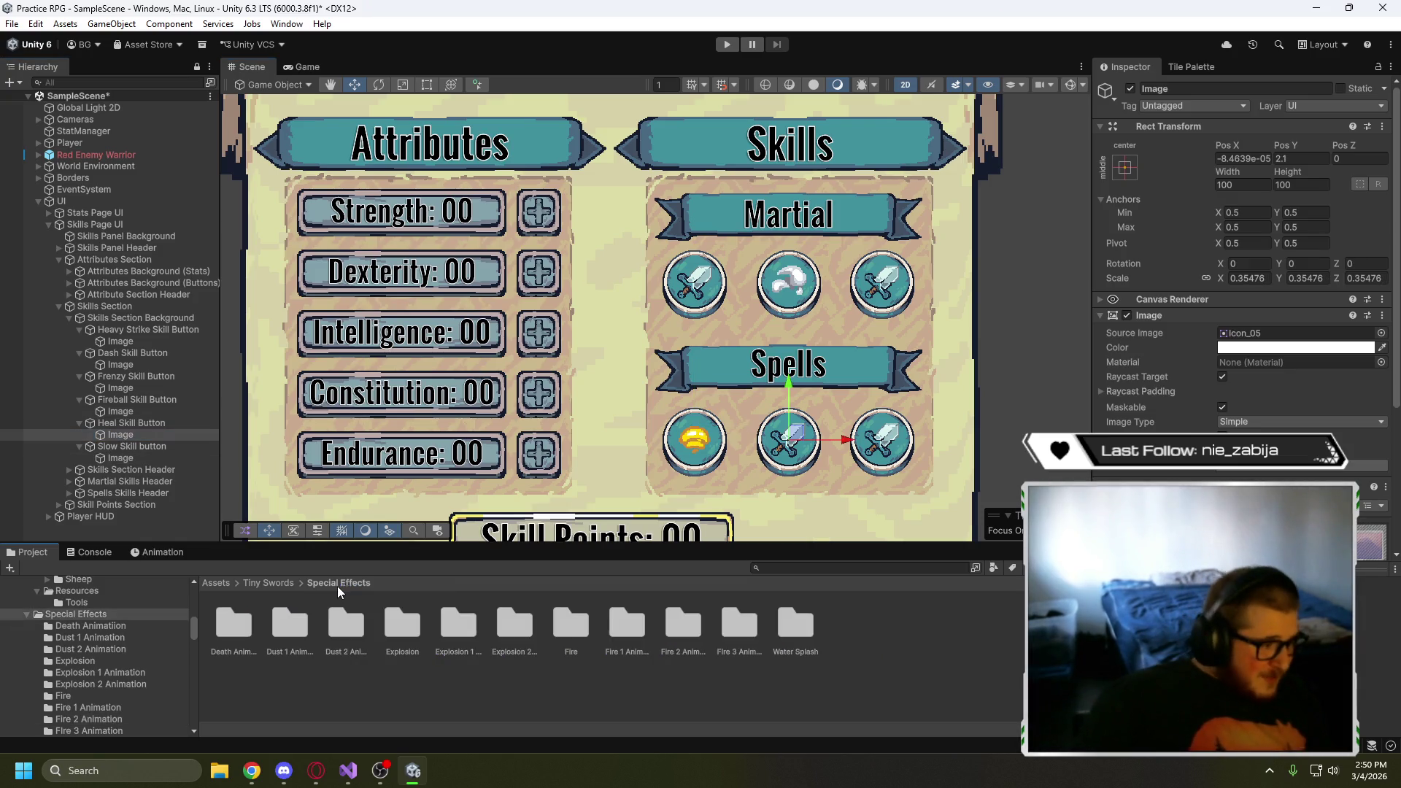
click(269, 584)
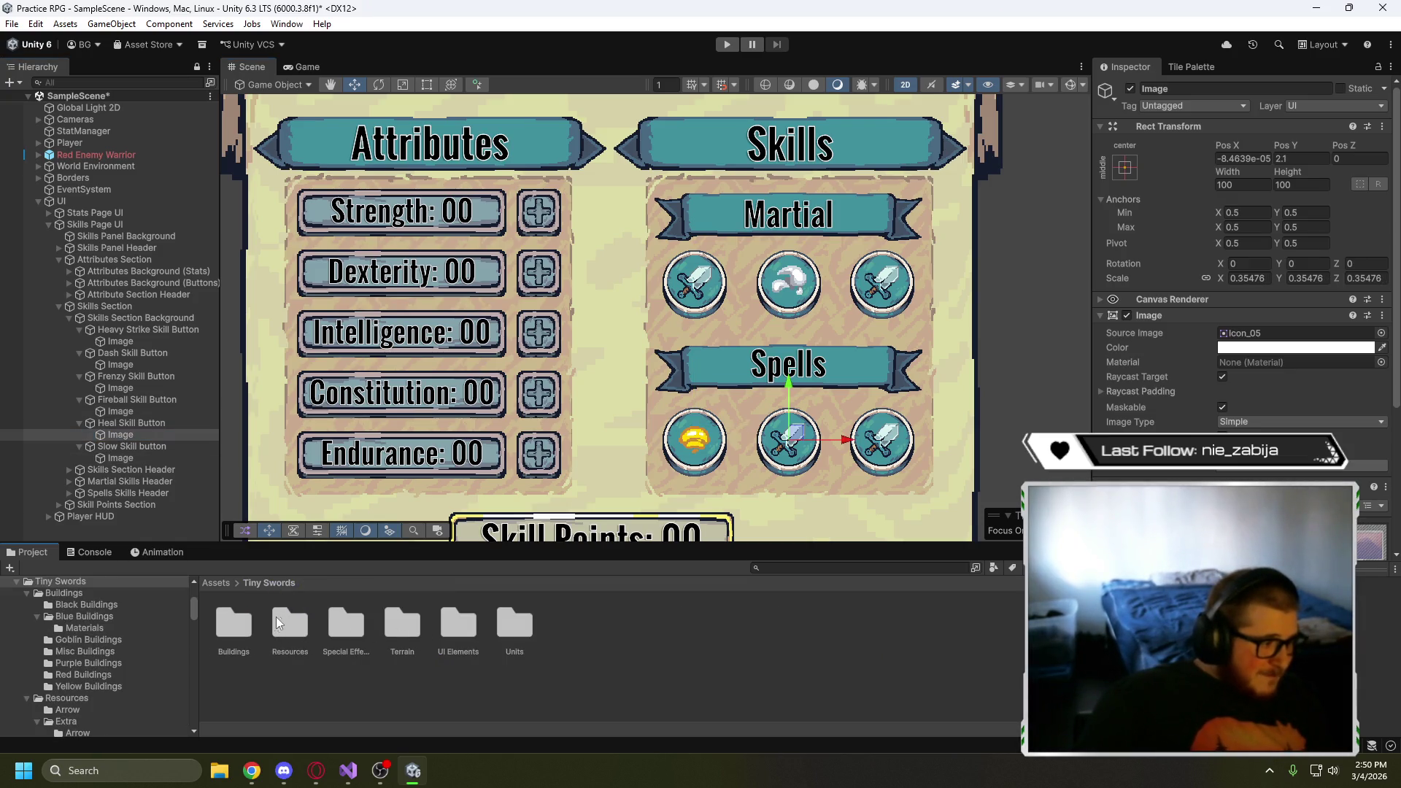
double_click(306, 631)
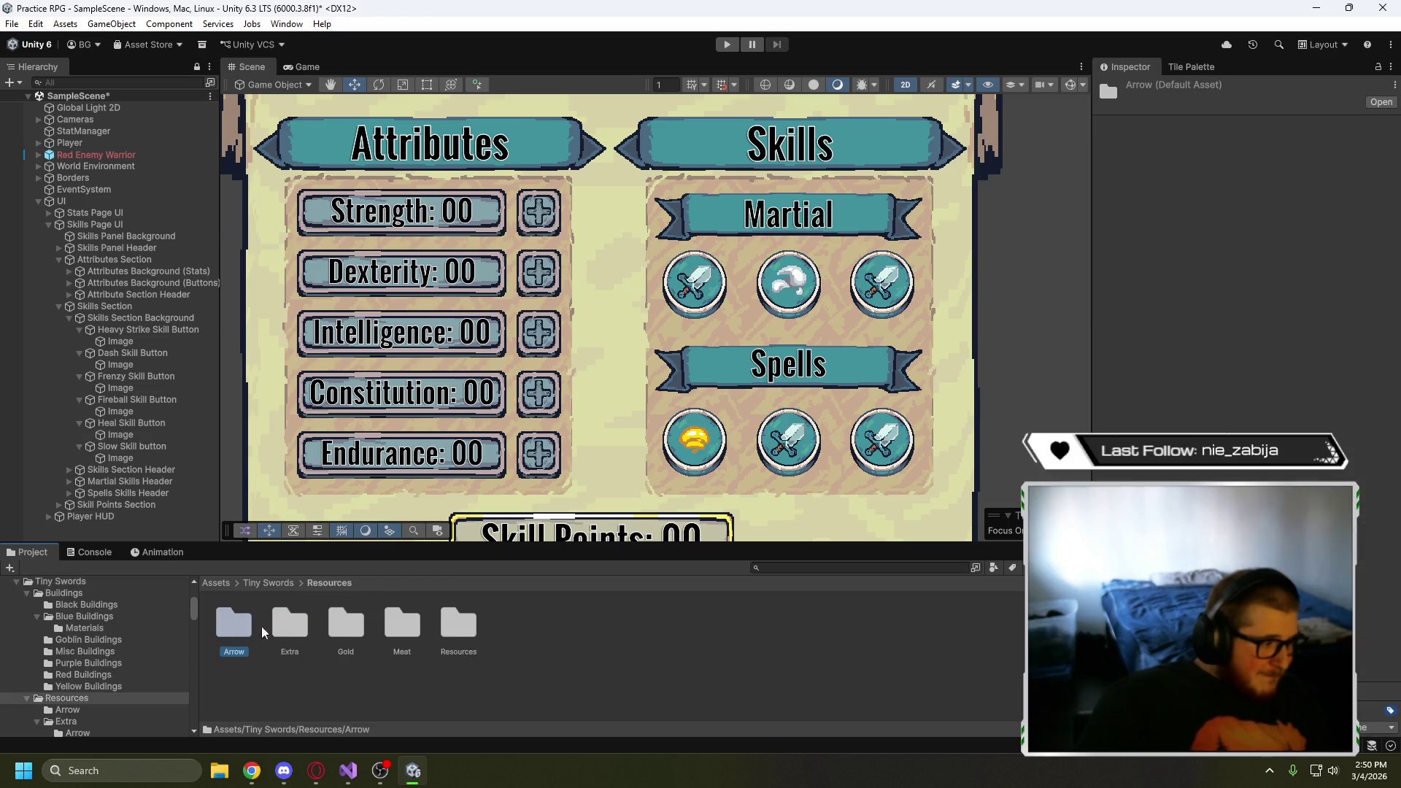
double_click(284, 629)
double_click(290, 627)
click(341, 625)
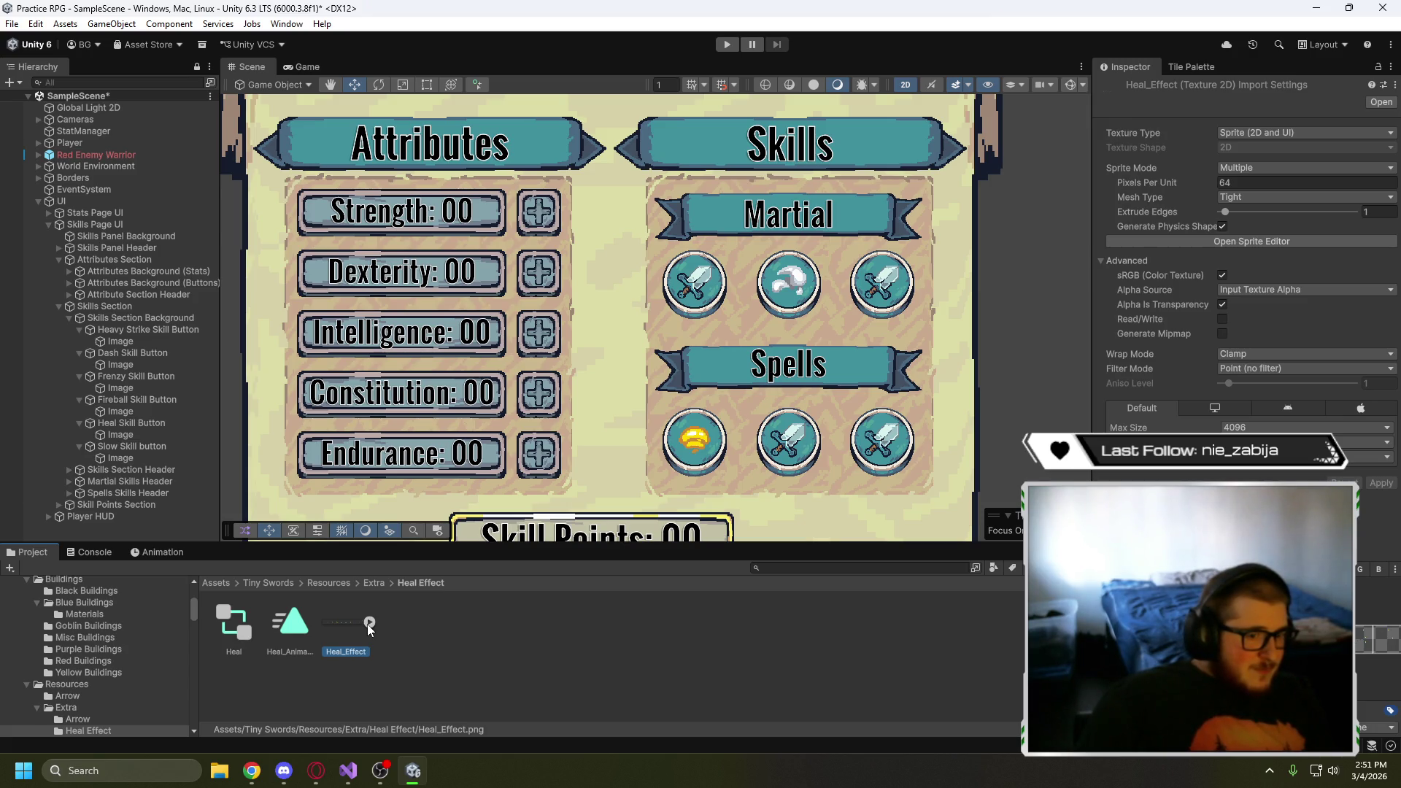
- Inspect Heal_Effect's frames in the Sprite Editor, close it, and return to the Tiny Swords folder
click(1268, 242)
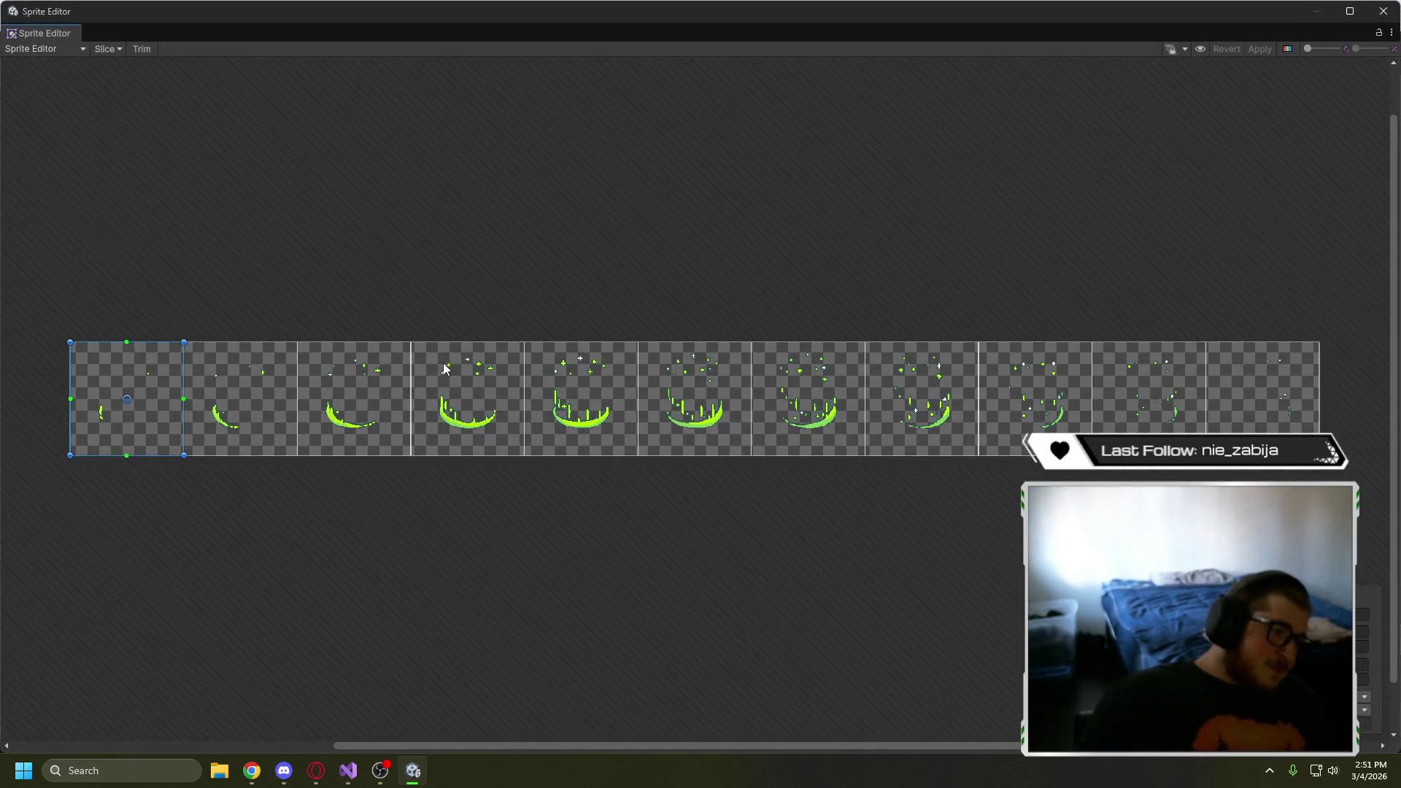
scroll(445, 404, up, 8)
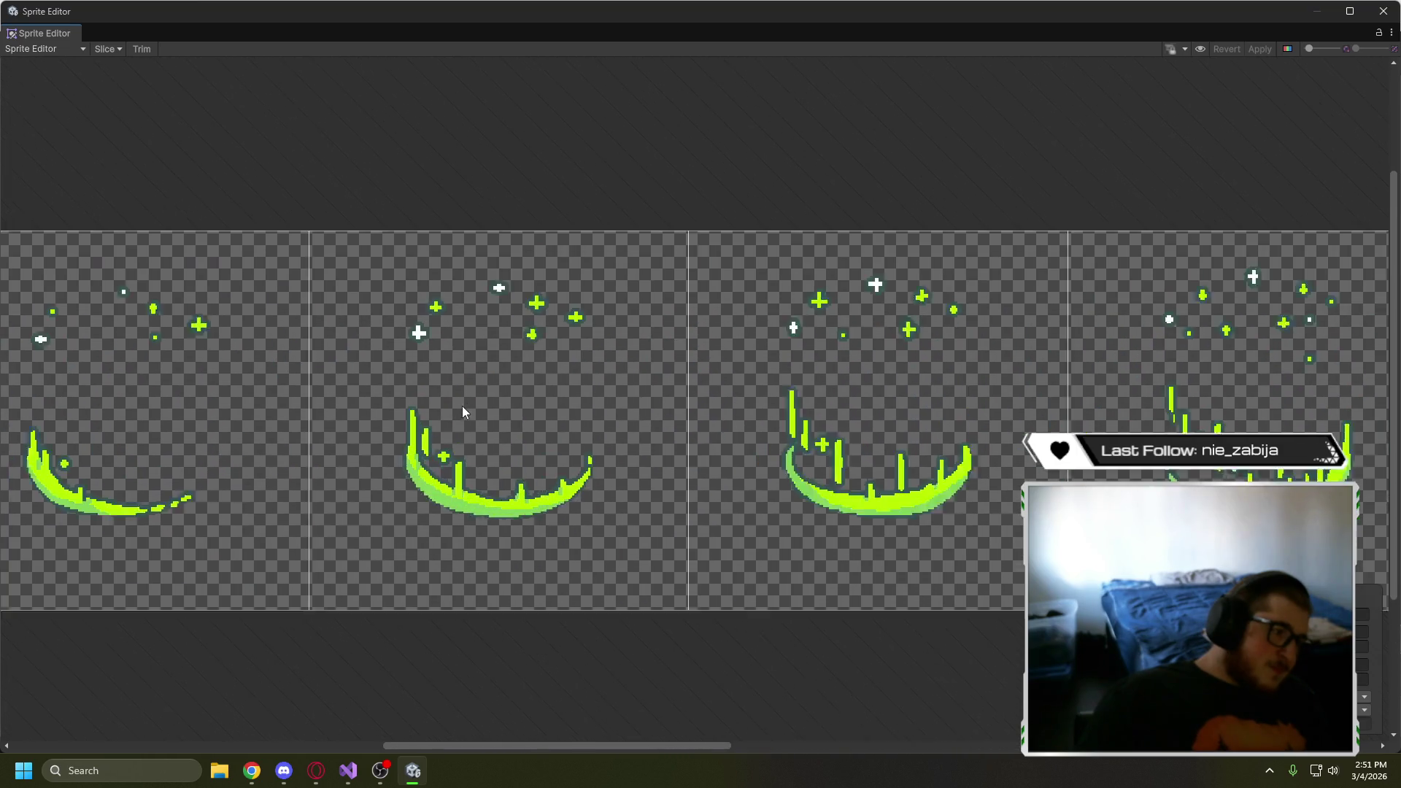
scroll(702, 479, down, 6)
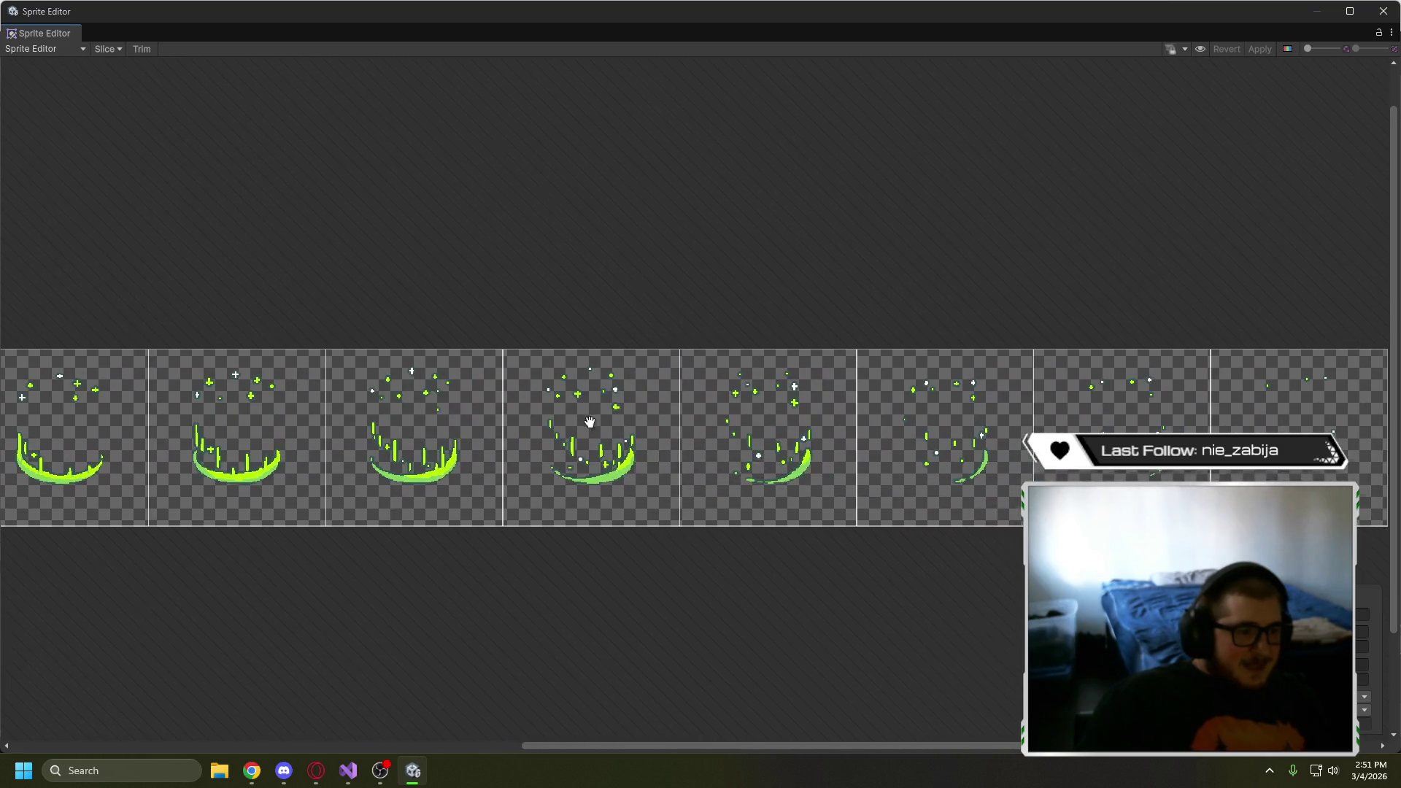
scroll(780, 401, up, 7)
drag(974, 435, 195, 404)
click(1379, 20)
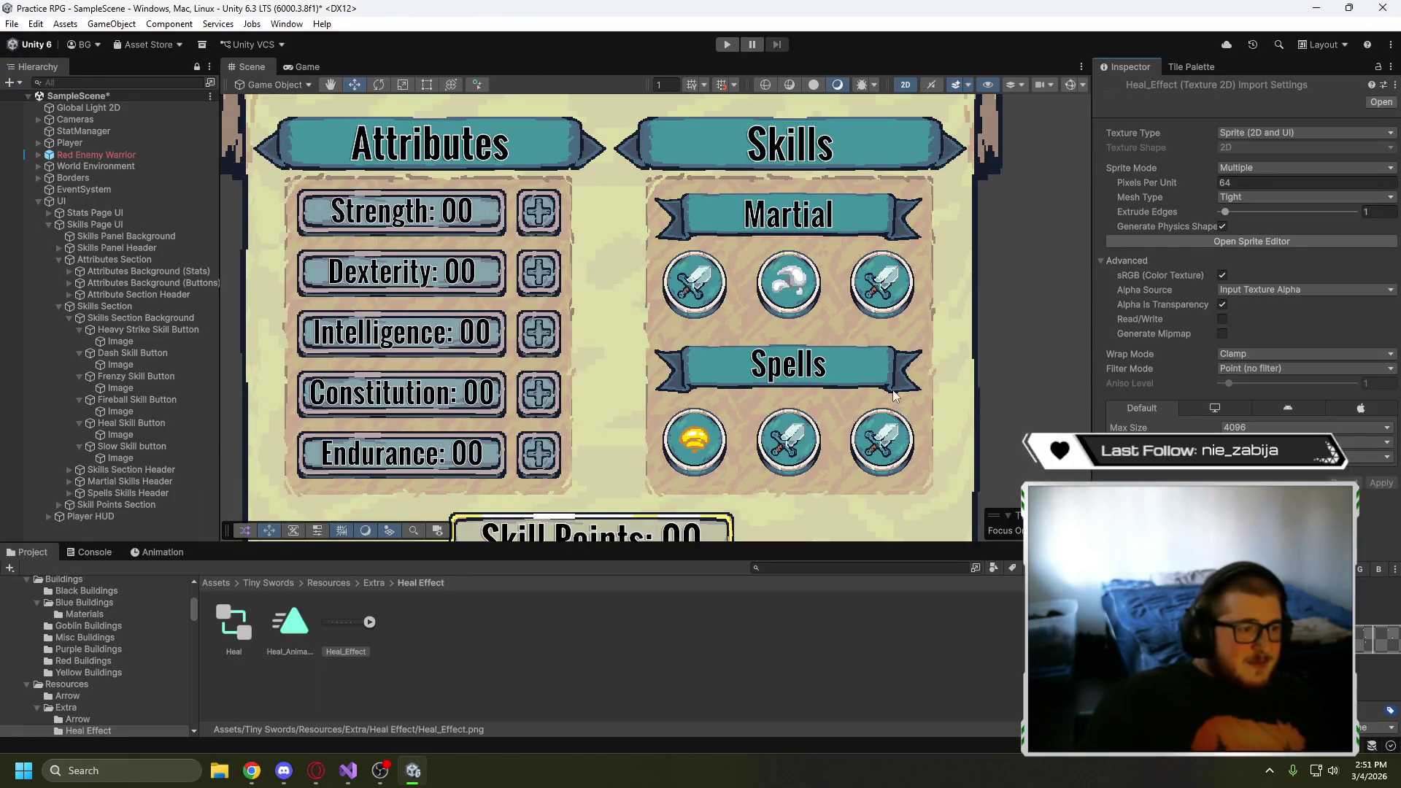
click(328, 583)
click(283, 582)
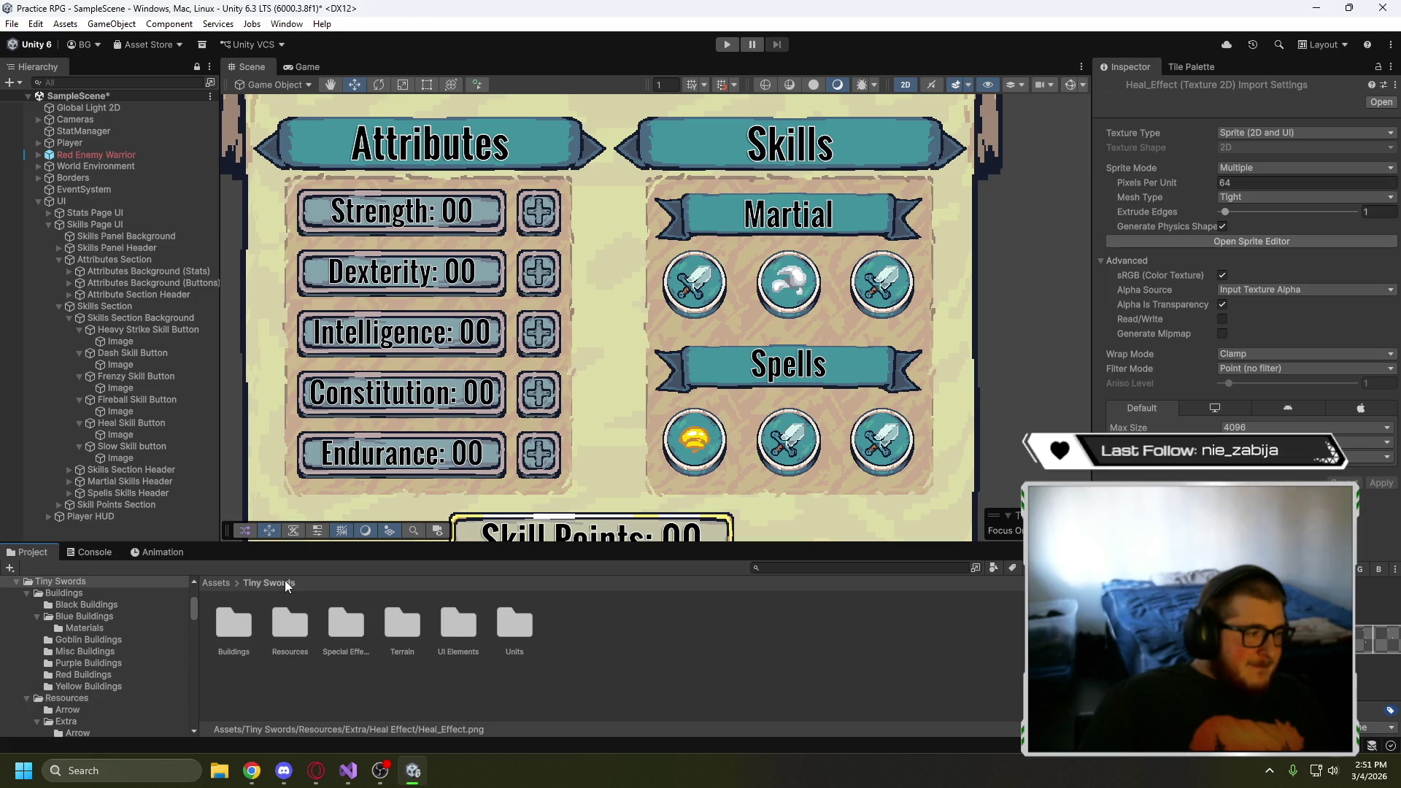